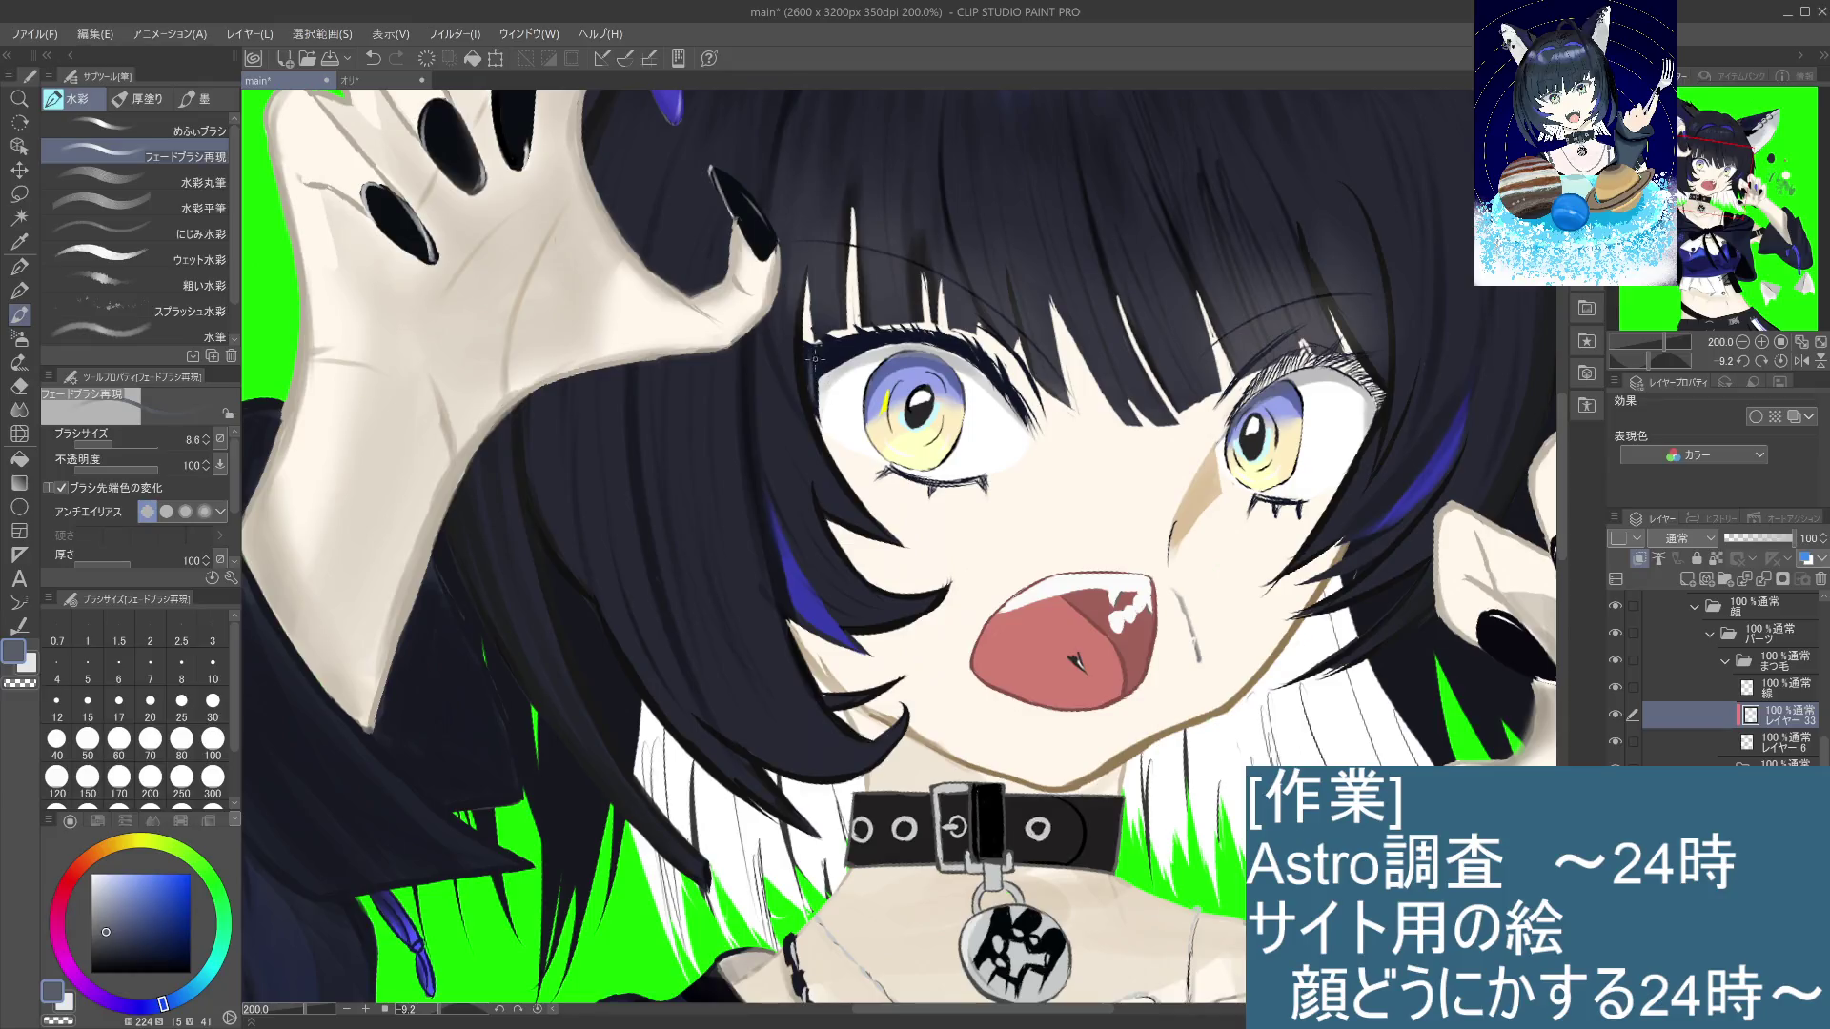
Step: Undo the last two small marks and pick a darker, slightly more saturated blue
{"action": "key", "text": "ctrl+z"}
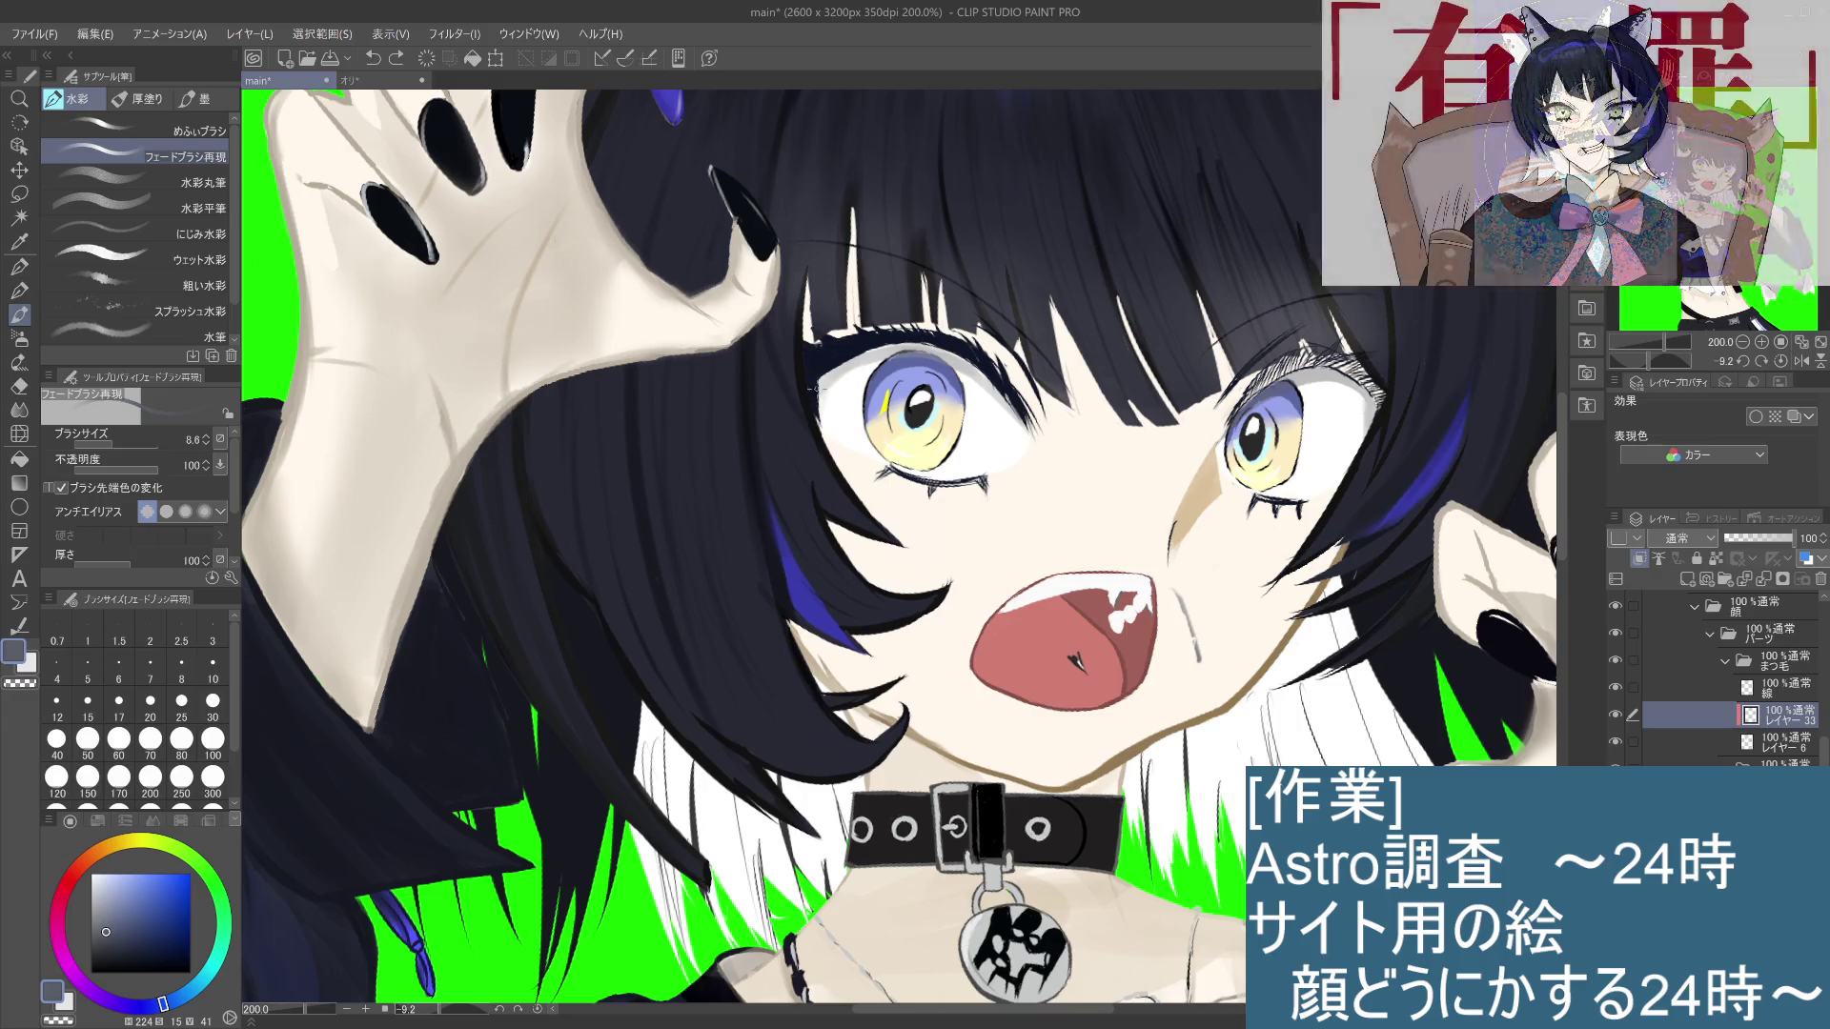
{"action": "left_click_drag", "start_coordinate": [106, 931], "coordinate": [100, 949]}
{"action": "left_click", "coordinate": [114, 949]}
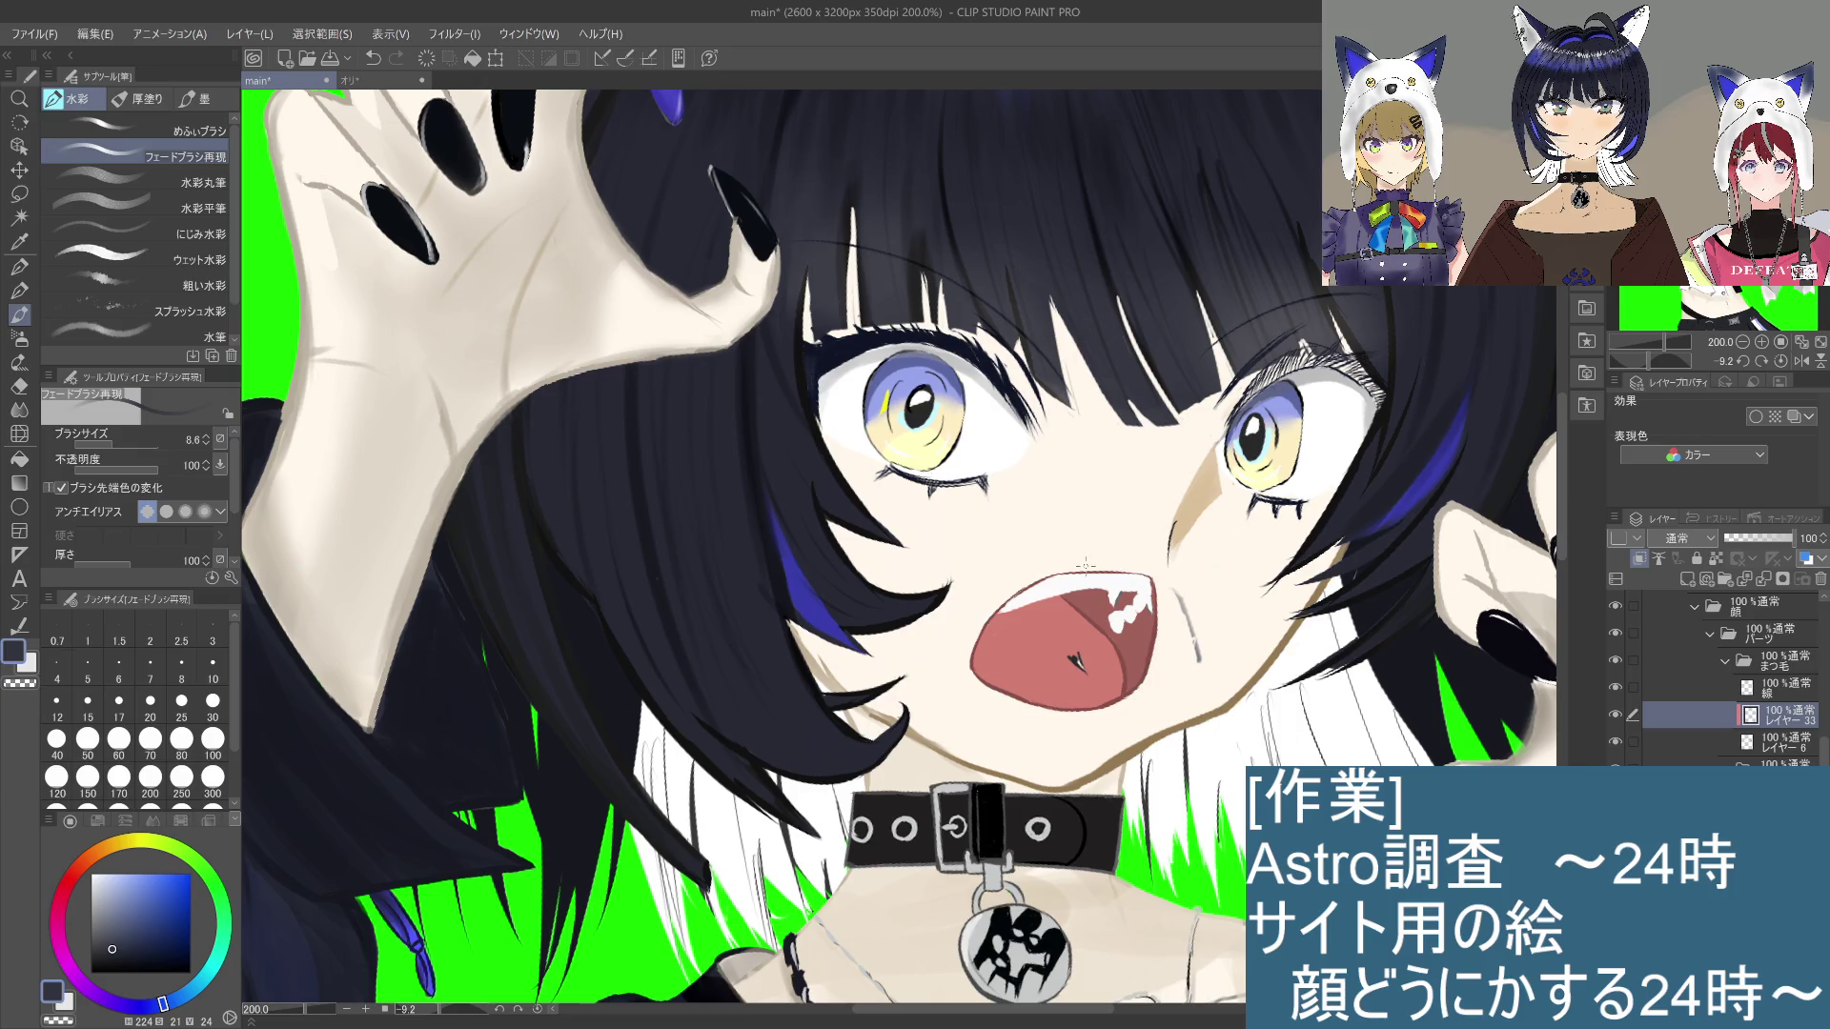
{"action": "key", "text": "ctrl+z"}
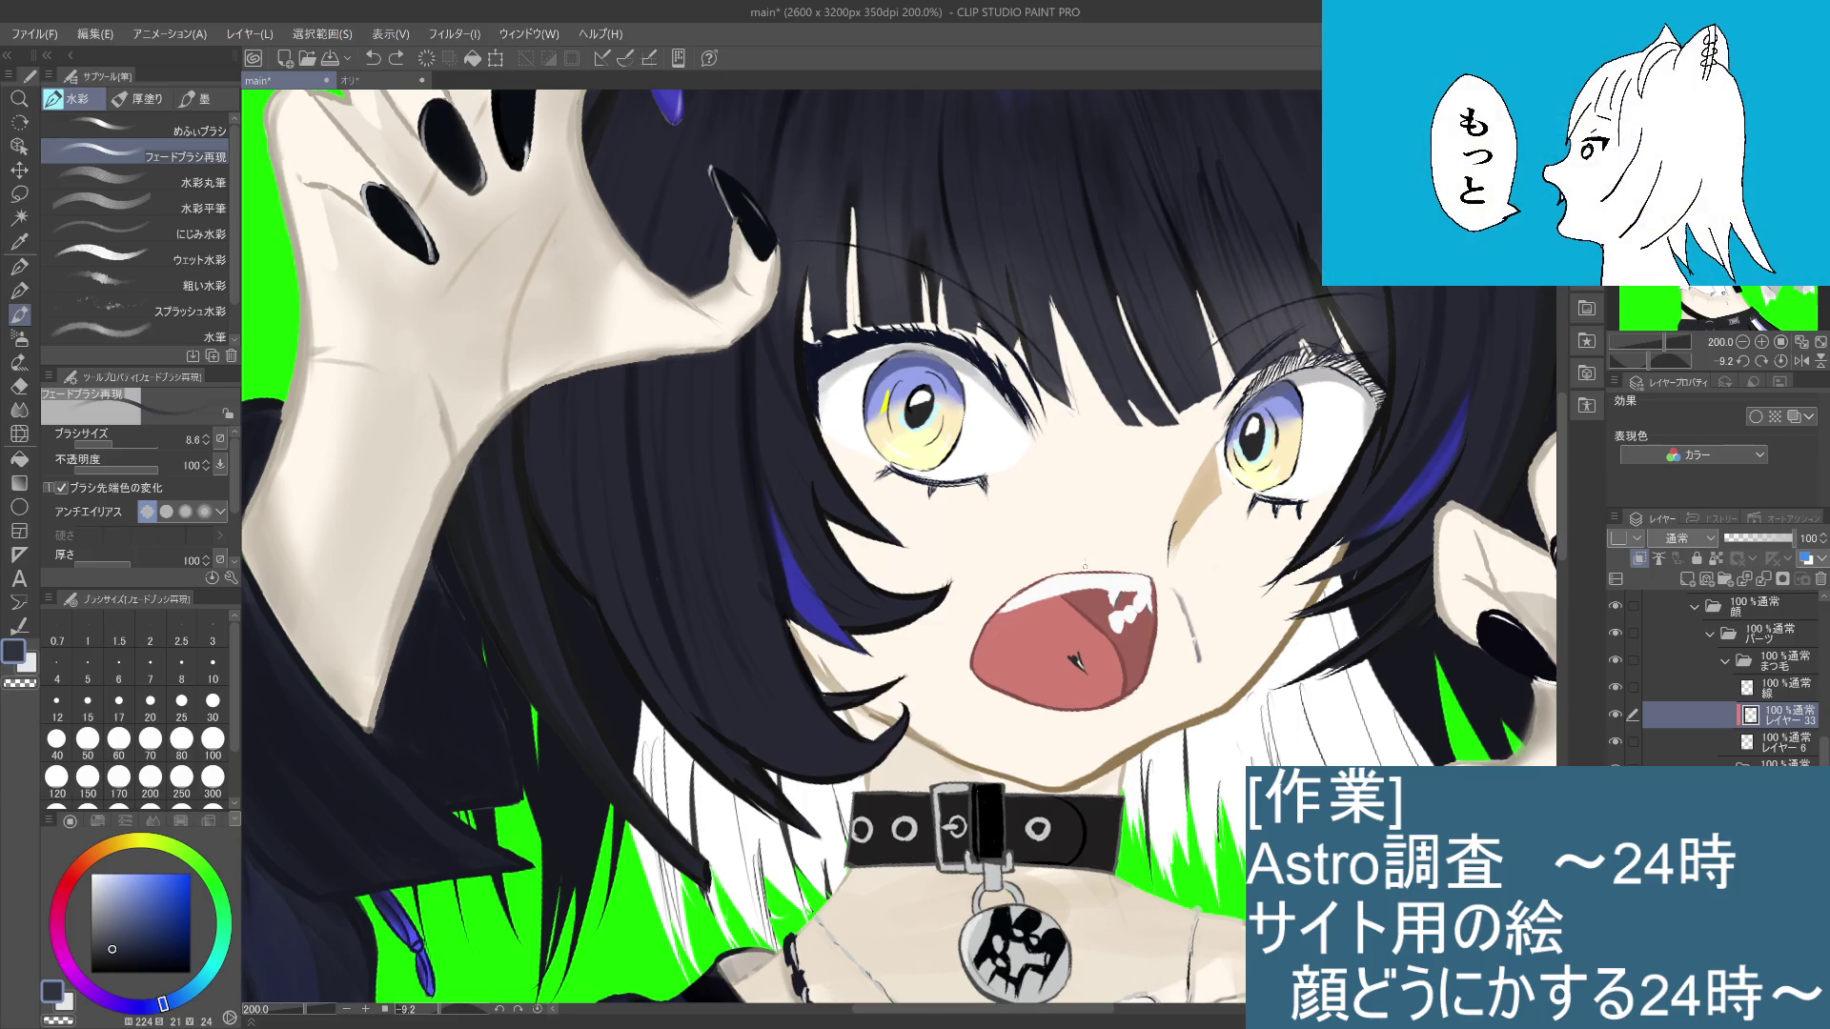
Step: Switch to the めふいブラシ watercolour sub tool at brush size 20, viewing the upper body
{"action": "left_click", "coordinate": [133, 125]}
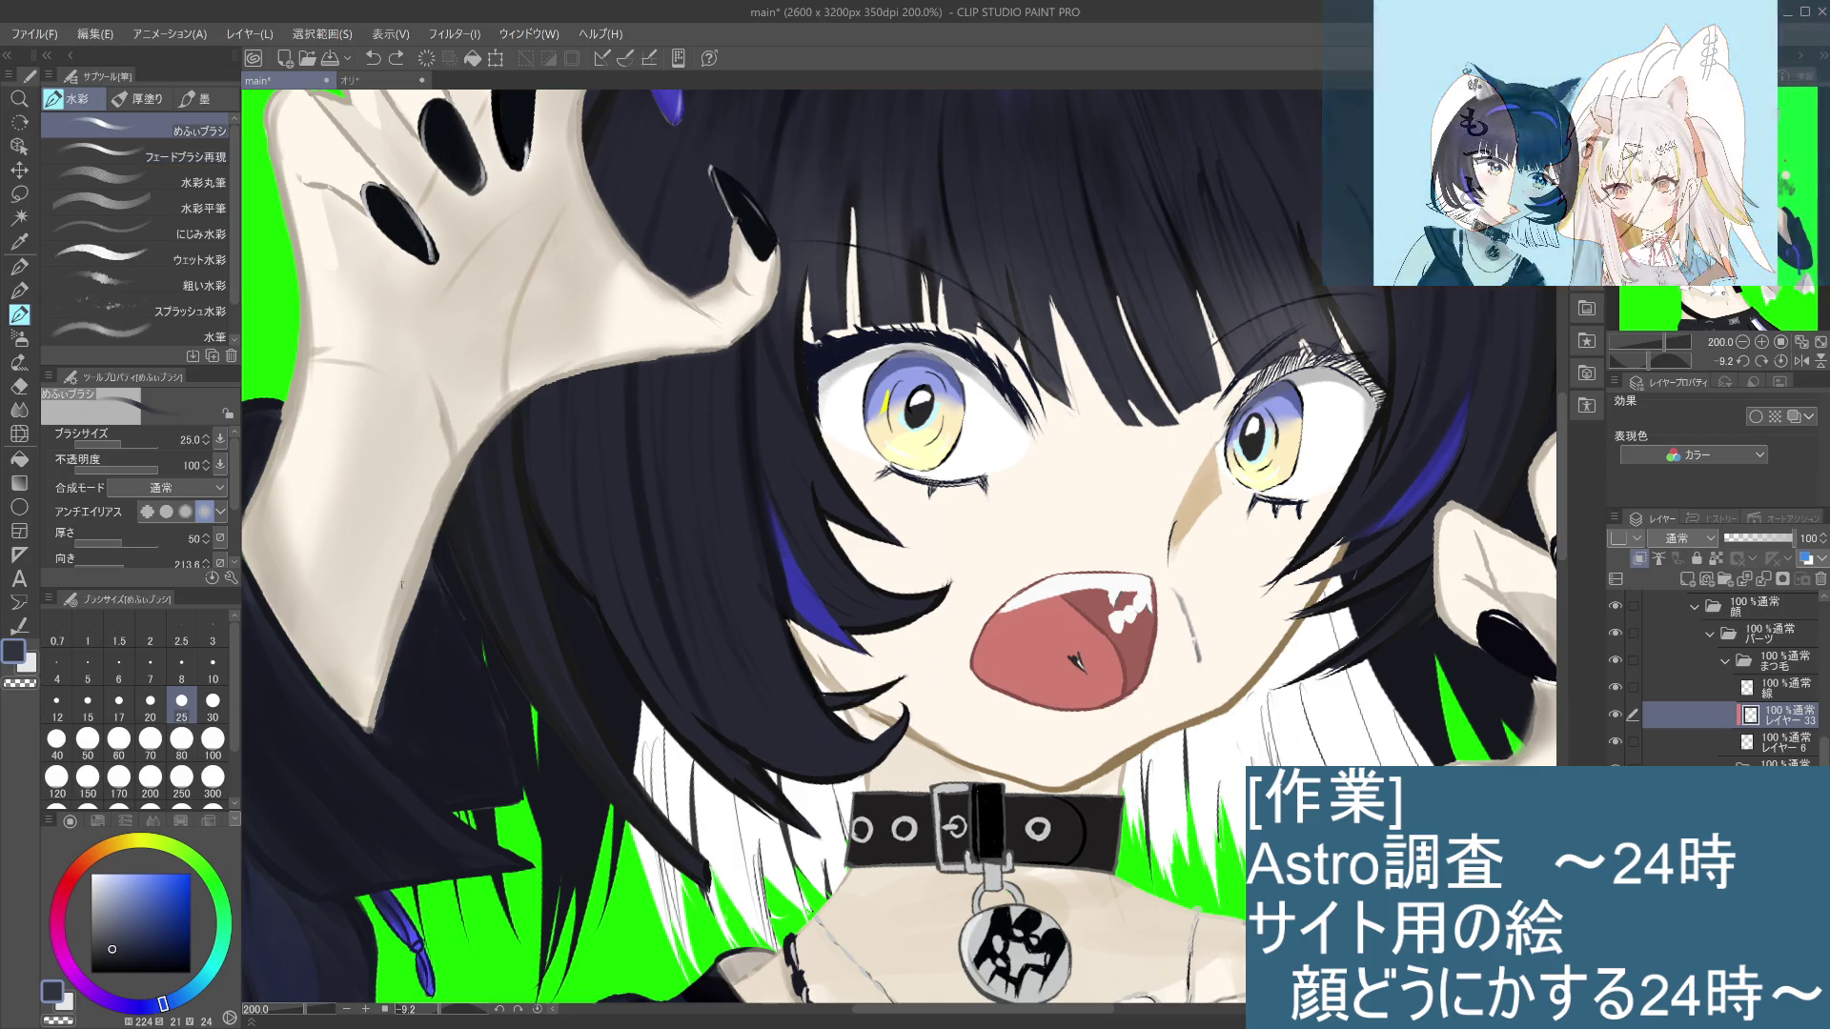
{"action": "left_click", "coordinate": [149, 700]}
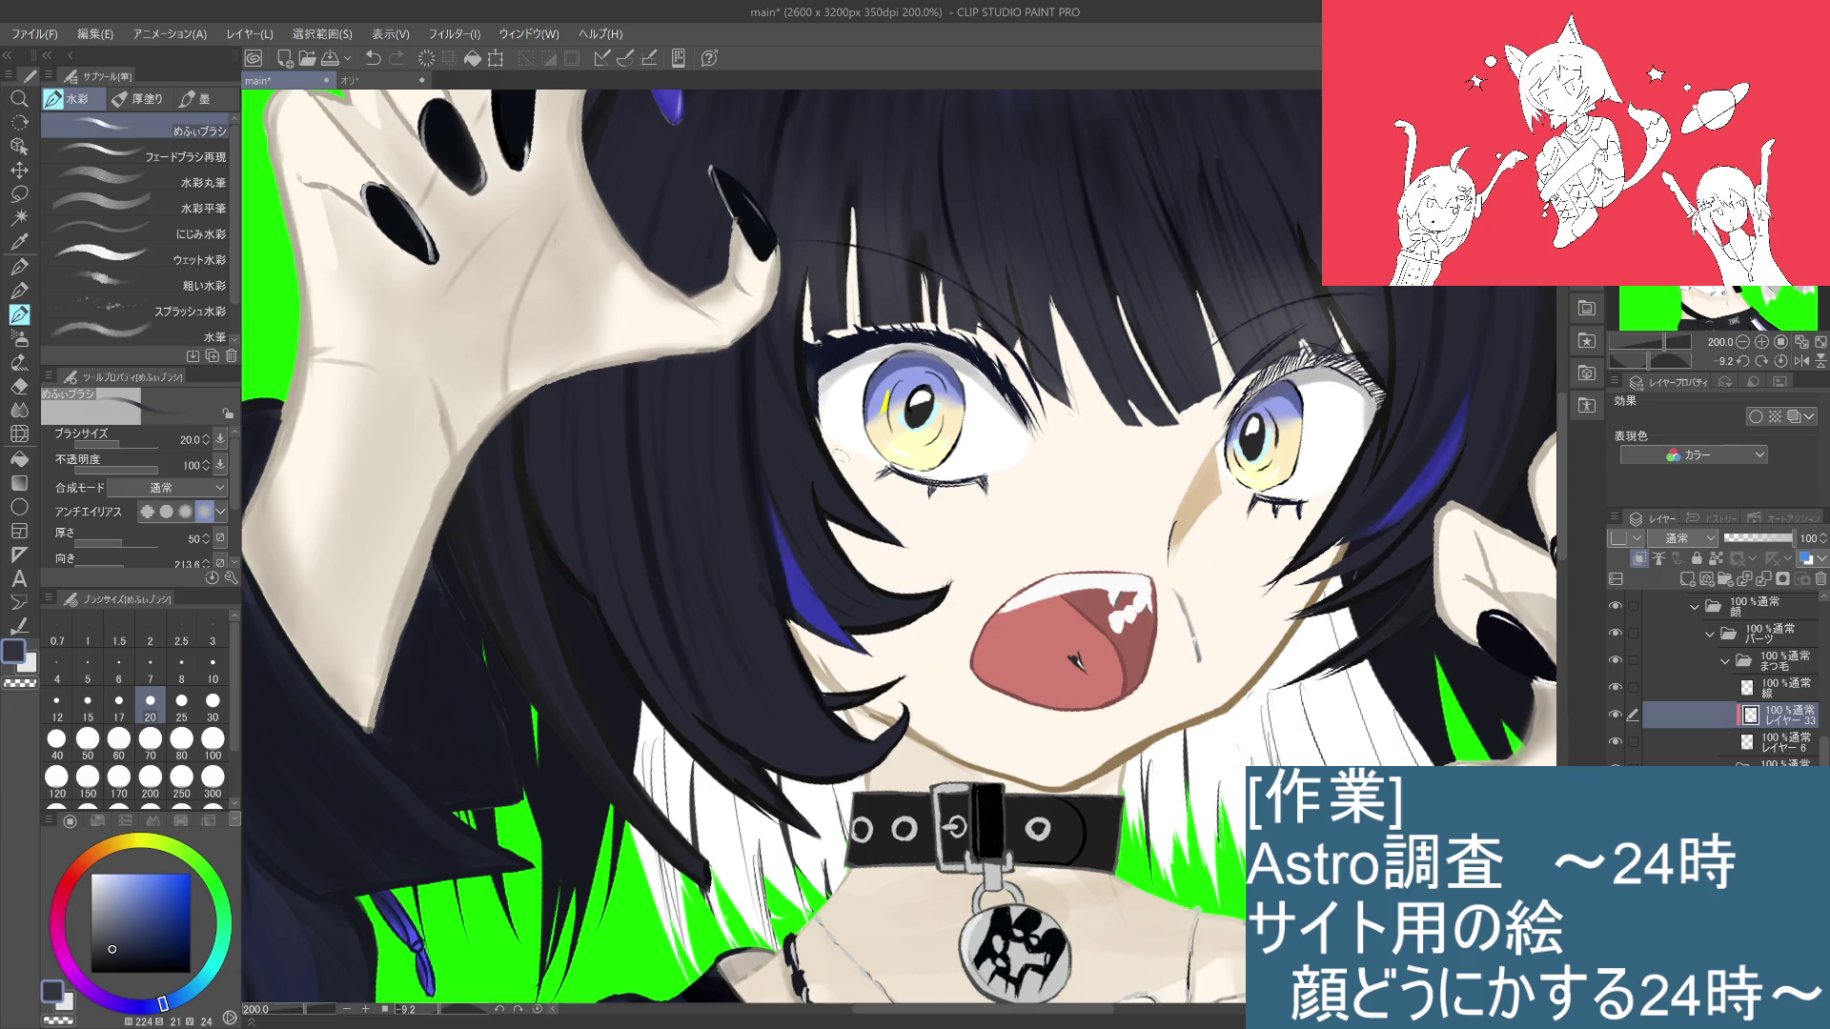
{"action": "key", "text": "ctrl+alt+0"}
{"action": "scroll", "coordinate": [1048, 591], "scroll_direction": "up", "scroll_amount": 5}
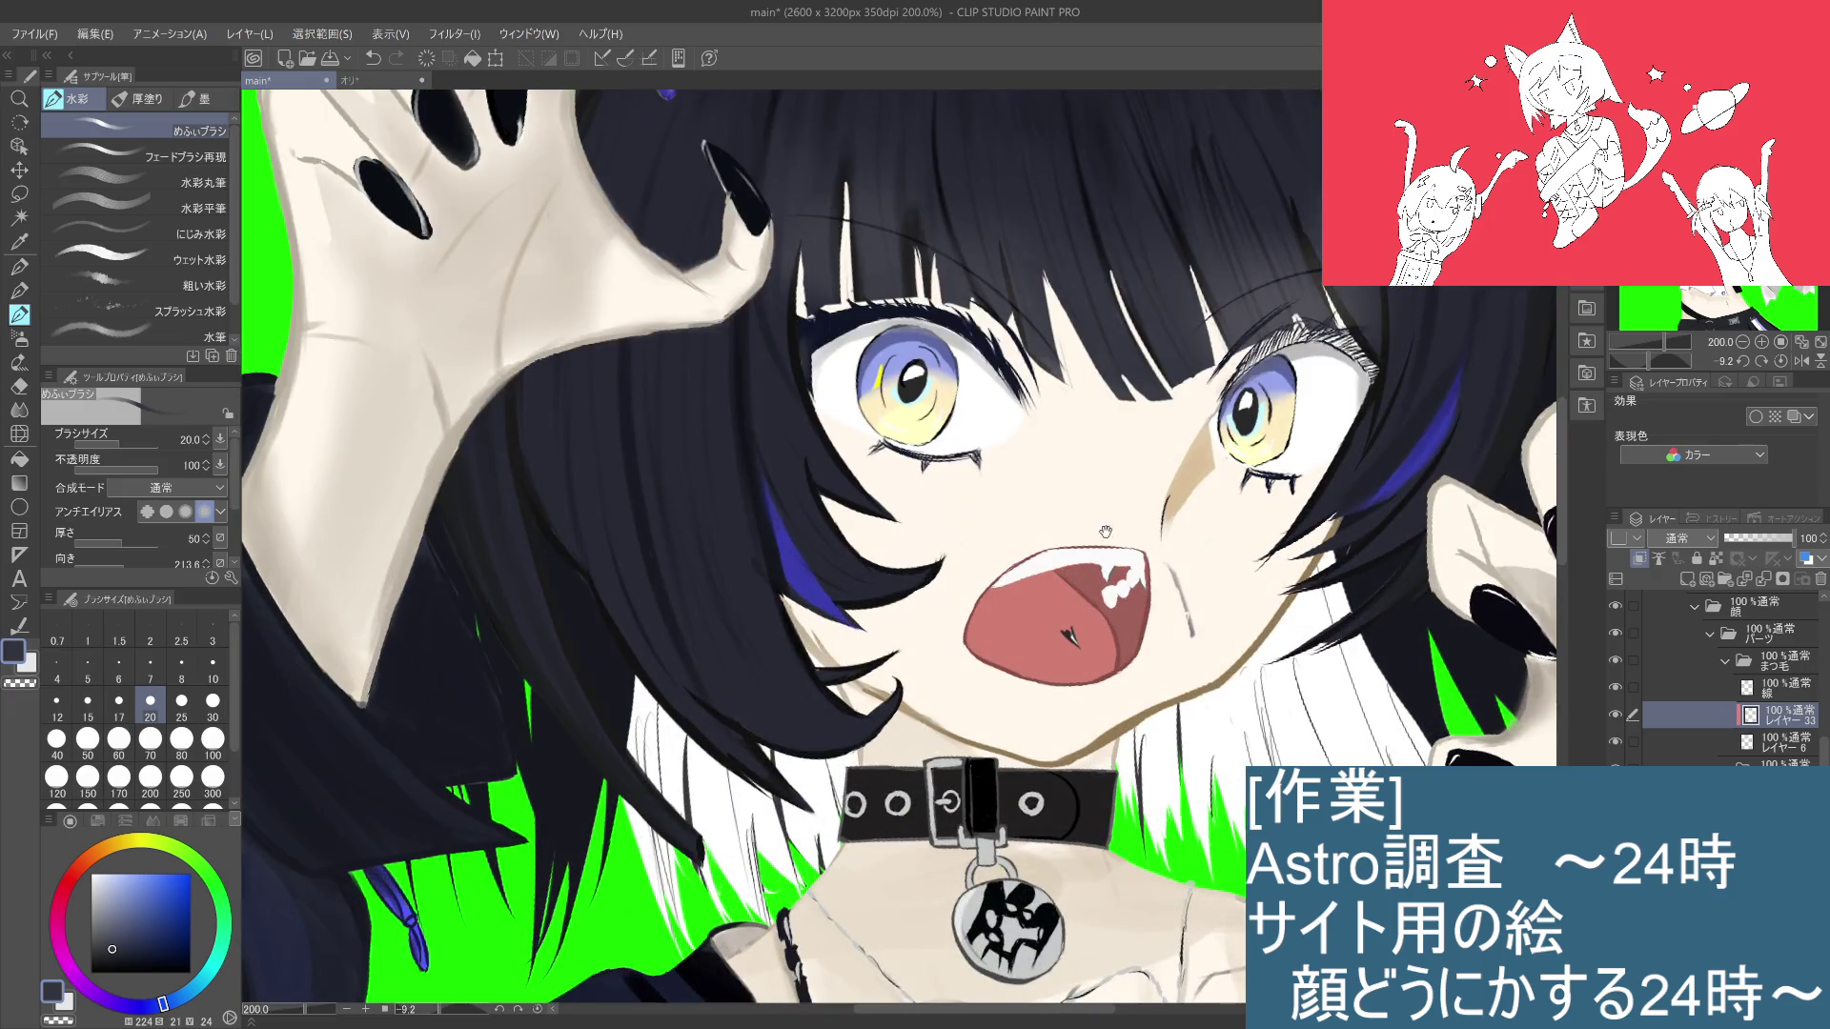
Step: Pick a light cyan and try strokes beside the left eye, undoing each trial
{"action": "left_click_drag", "start_coordinate": [1168, 491], "coordinate": [1182, 444]}
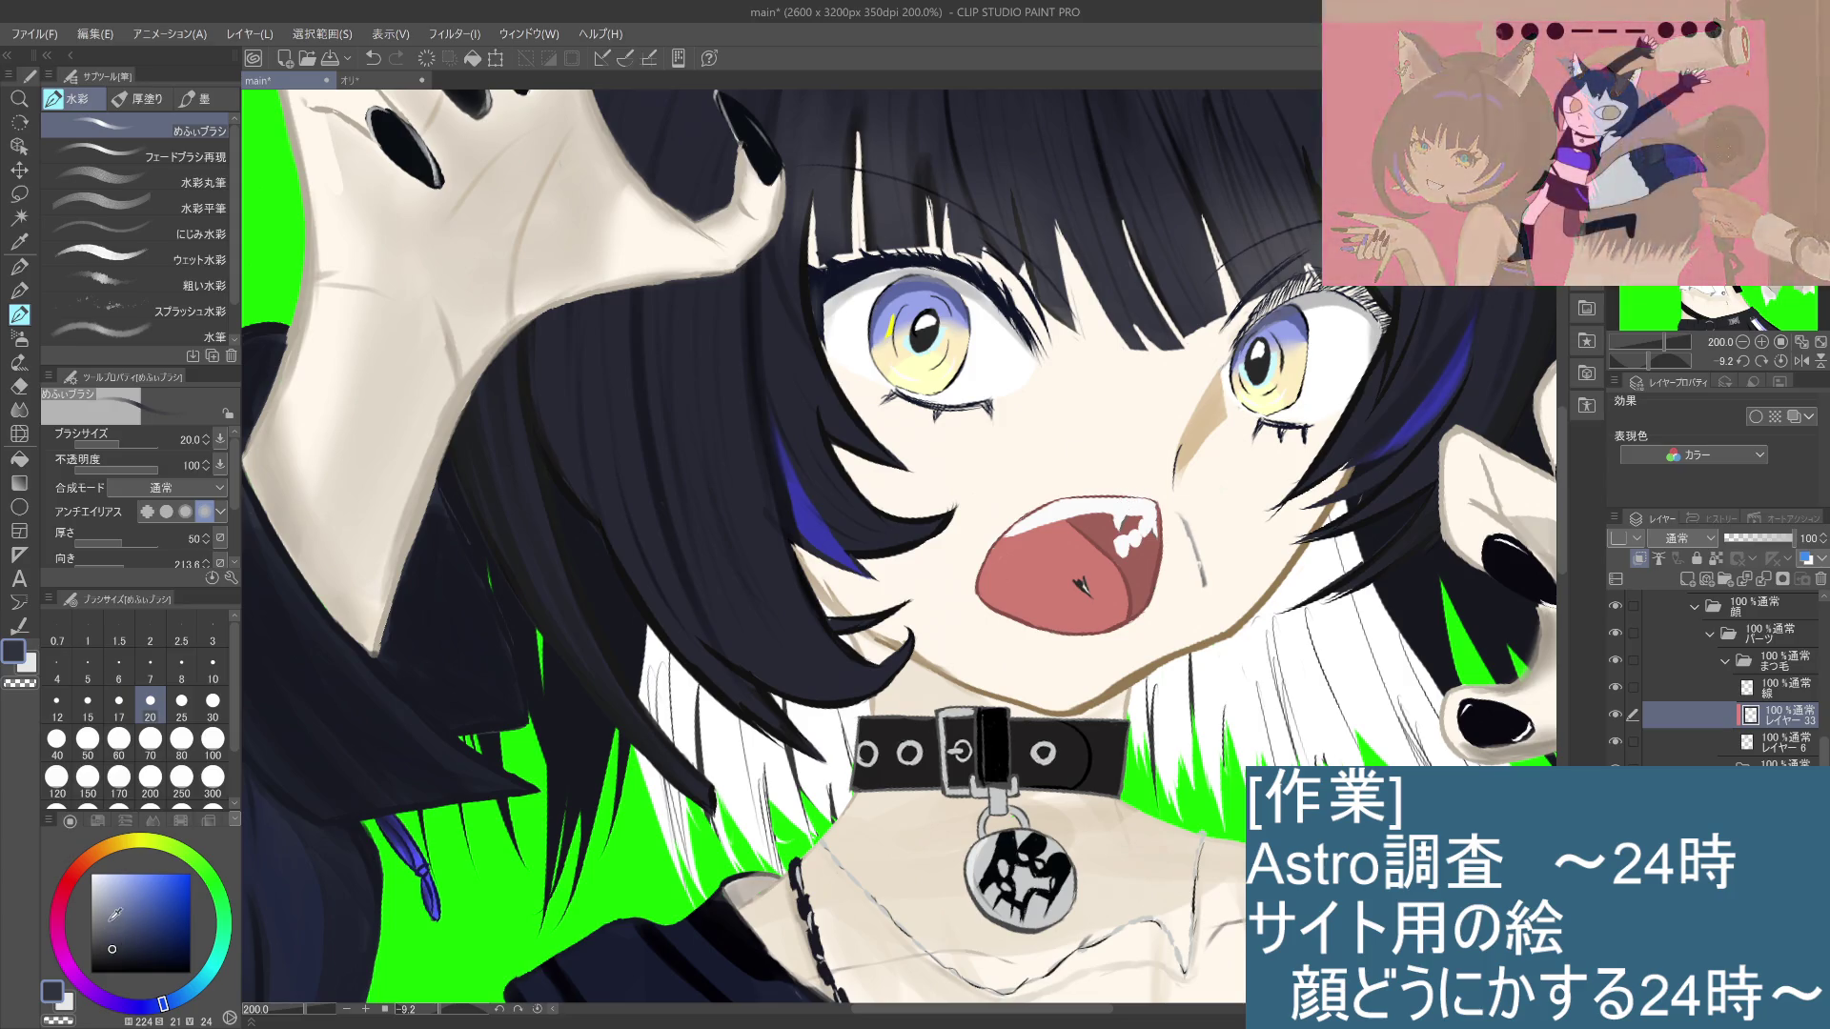
{"action": "left_click_drag", "start_coordinate": [186, 985], "coordinate": [201, 985]}
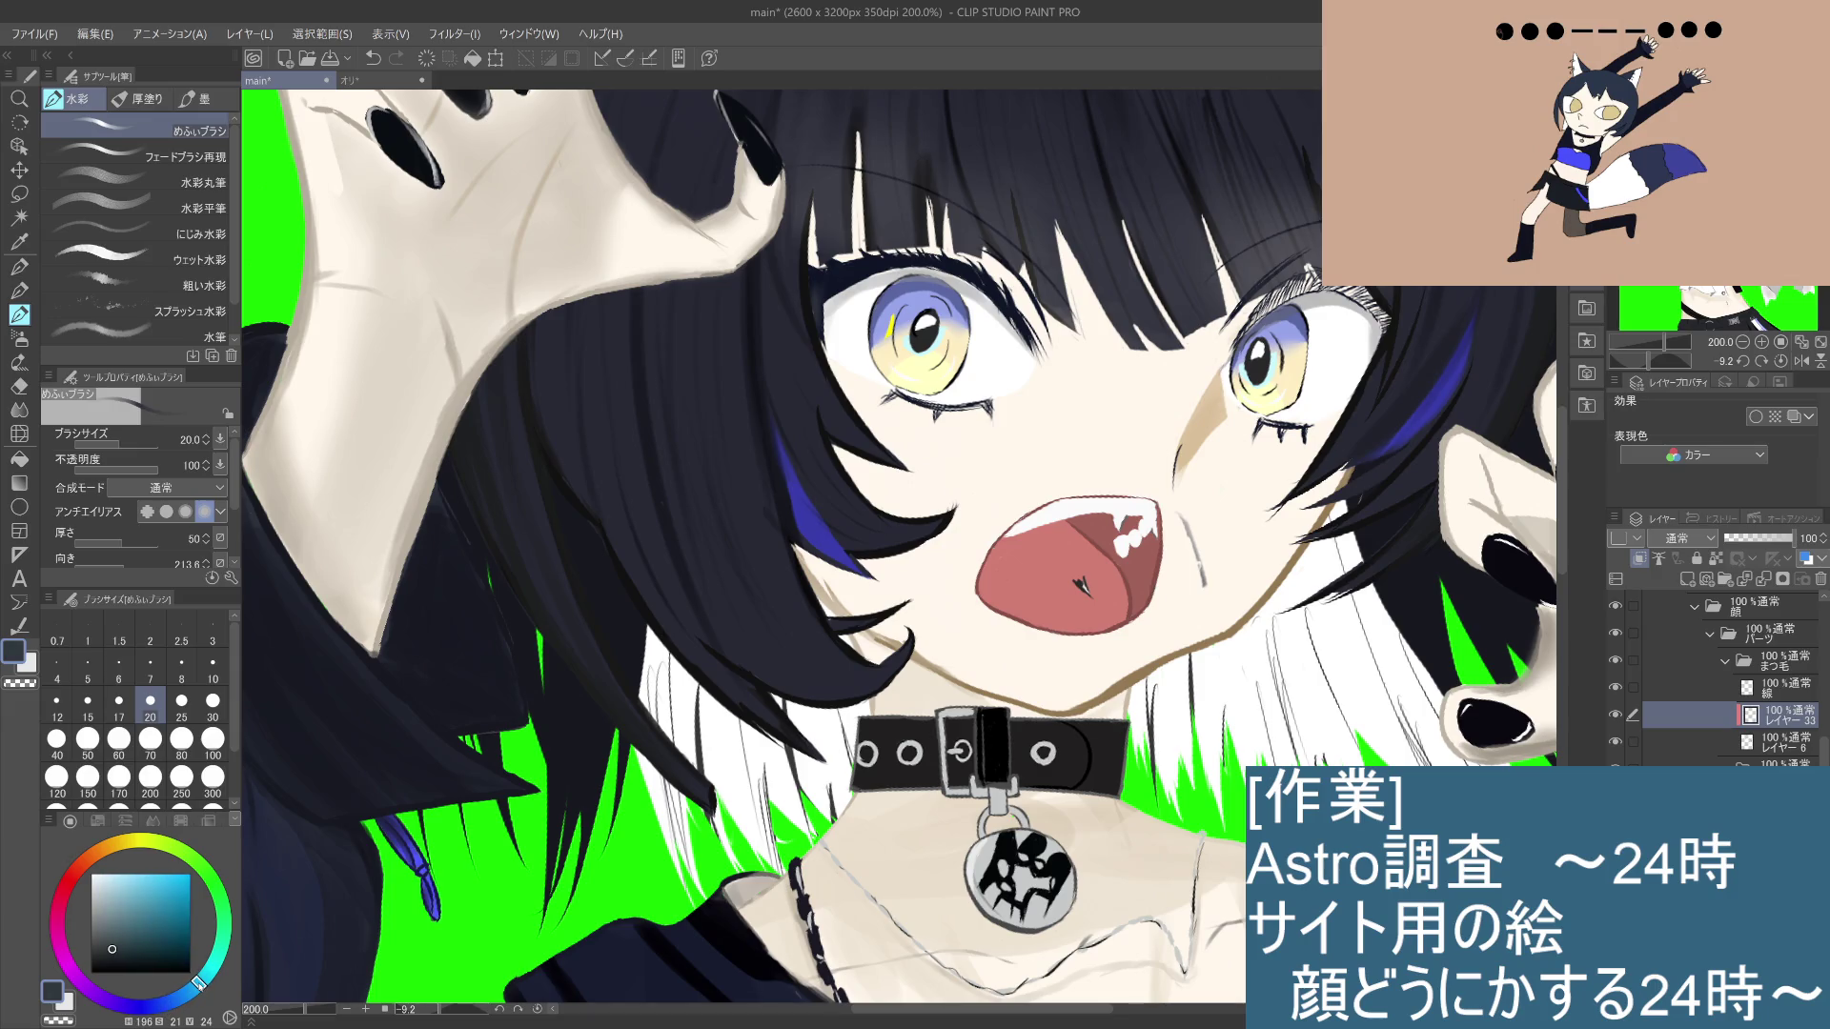
{"action": "left_click_drag", "start_coordinate": [1060, 418], "coordinate": [1032, 374]}
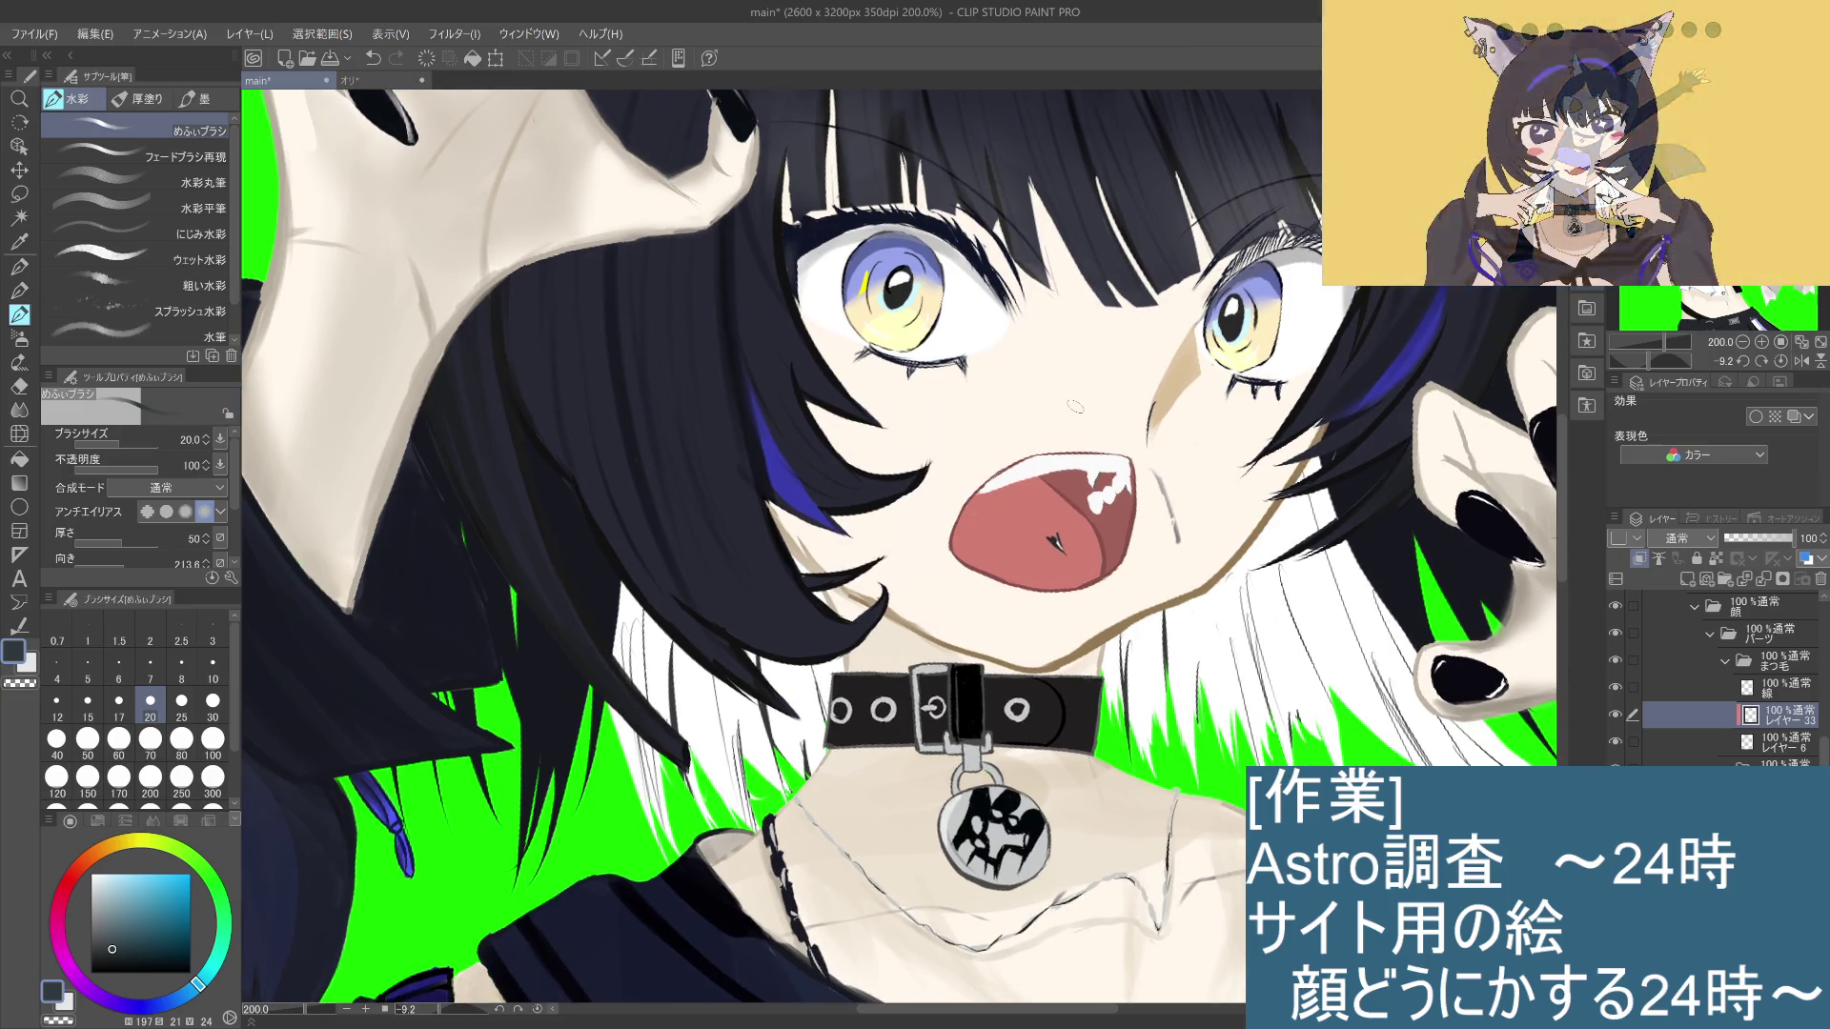
{"action": "left_click", "coordinate": [133, 919]}
{"action": "left_click_drag", "start_coordinate": [136, 917], "coordinate": [120, 873]}
{"action": "key", "text": "ctrl+z"}
{"action": "left_click_drag", "start_coordinate": [792, 238], "coordinate": [813, 251]}
{"action": "key", "text": "ctrl+z"}
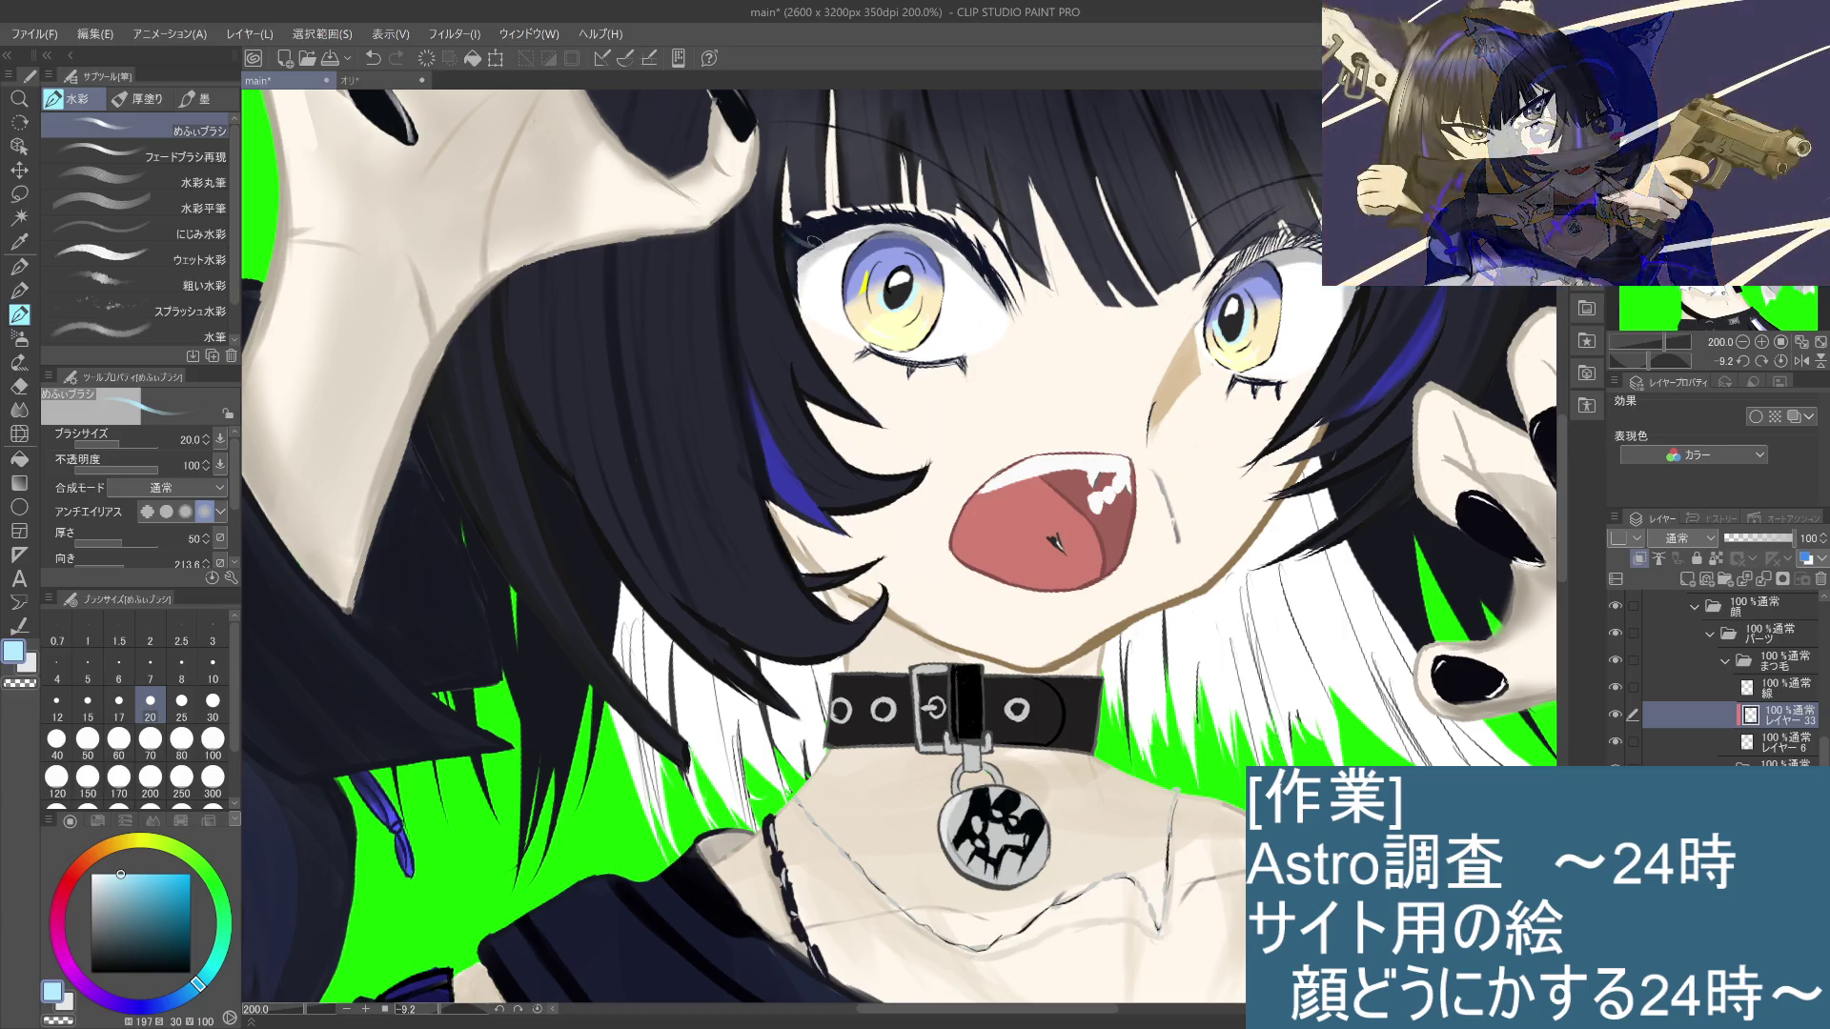
{"action": "left_click_drag", "start_coordinate": [815, 236], "coordinate": [795, 271]}
{"action": "key", "text": "ctrl+z"}
{"action": "key", "text": "ctrl+z"}
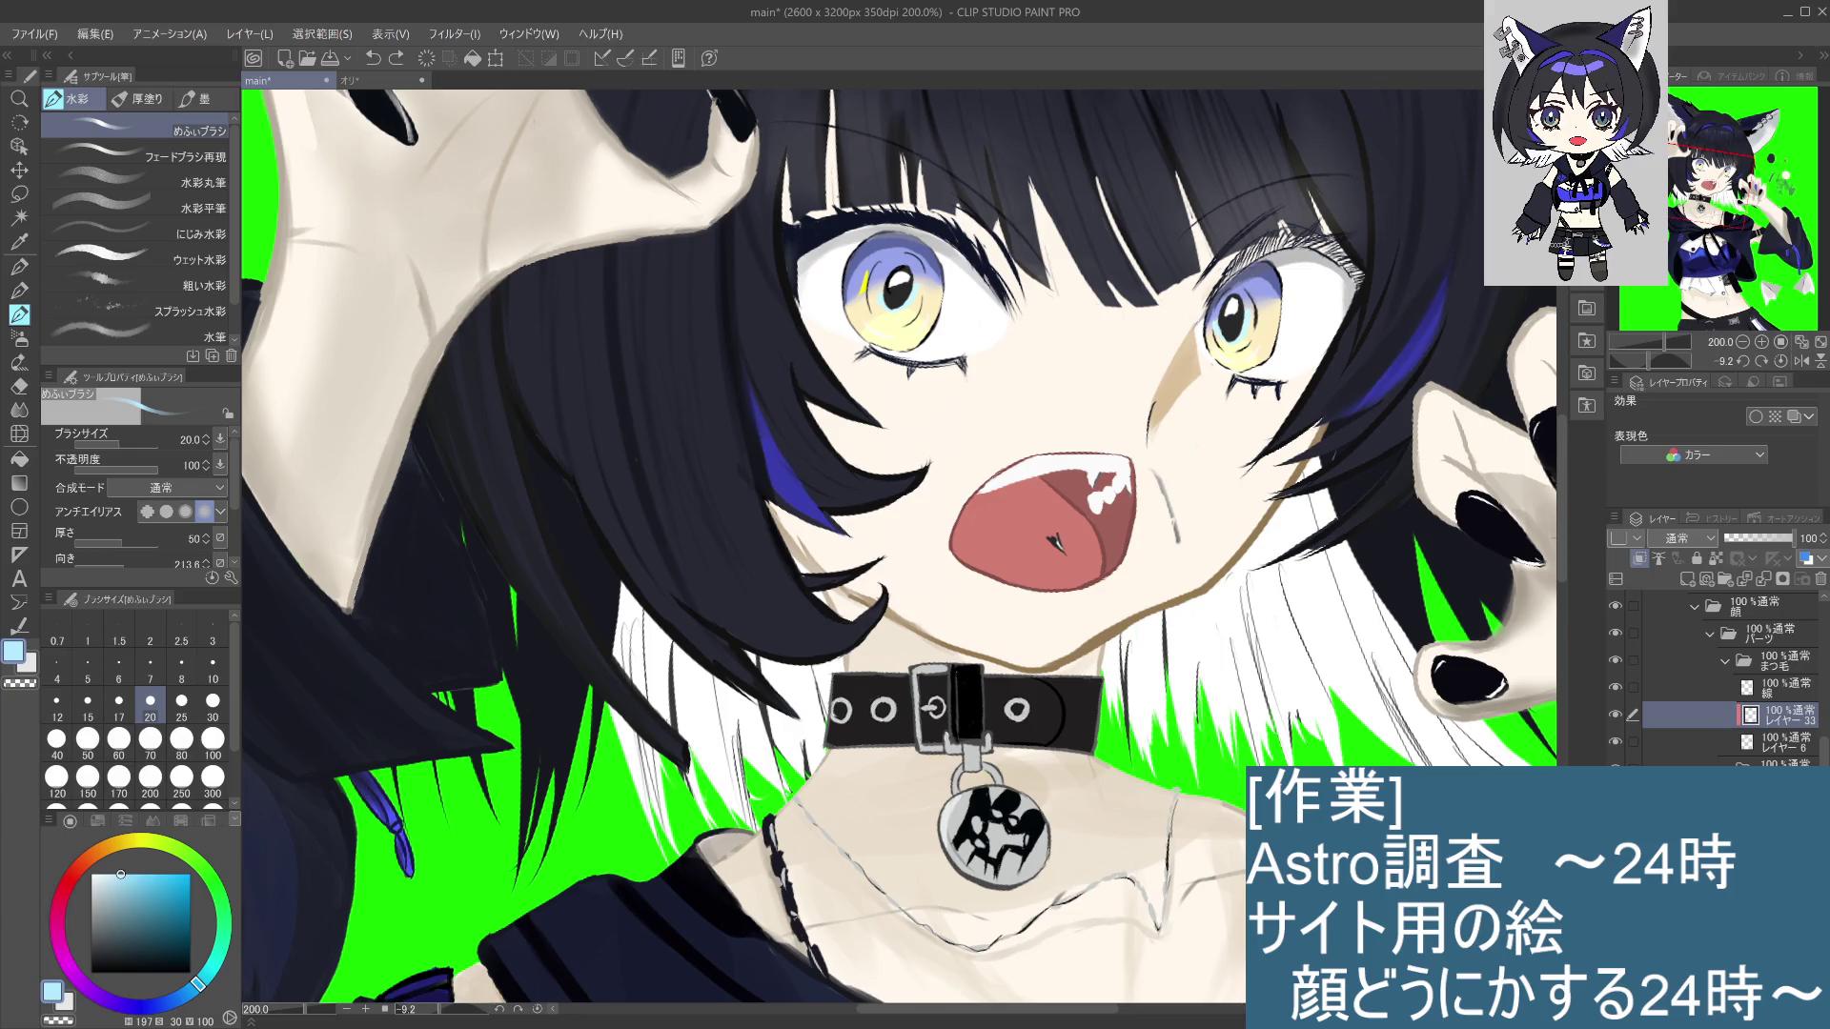
Step: Dab a small peach skin-tone mark at the corner of the left eye
{"action": "mouse_move", "coordinate": [197, 981]}
{"action": "left_mouse_down"}
{"action": "mouse_move", "coordinate": [162, 1002]}
{"action": "mouse_move", "coordinate": [59, 911]}
{"action": "mouse_move", "coordinate": [94, 855]}
{"action": "mouse_move", "coordinate": [63, 863]}
{"action": "mouse_move", "coordinate": [99, 873]}
{"action": "left_mouse_up"}
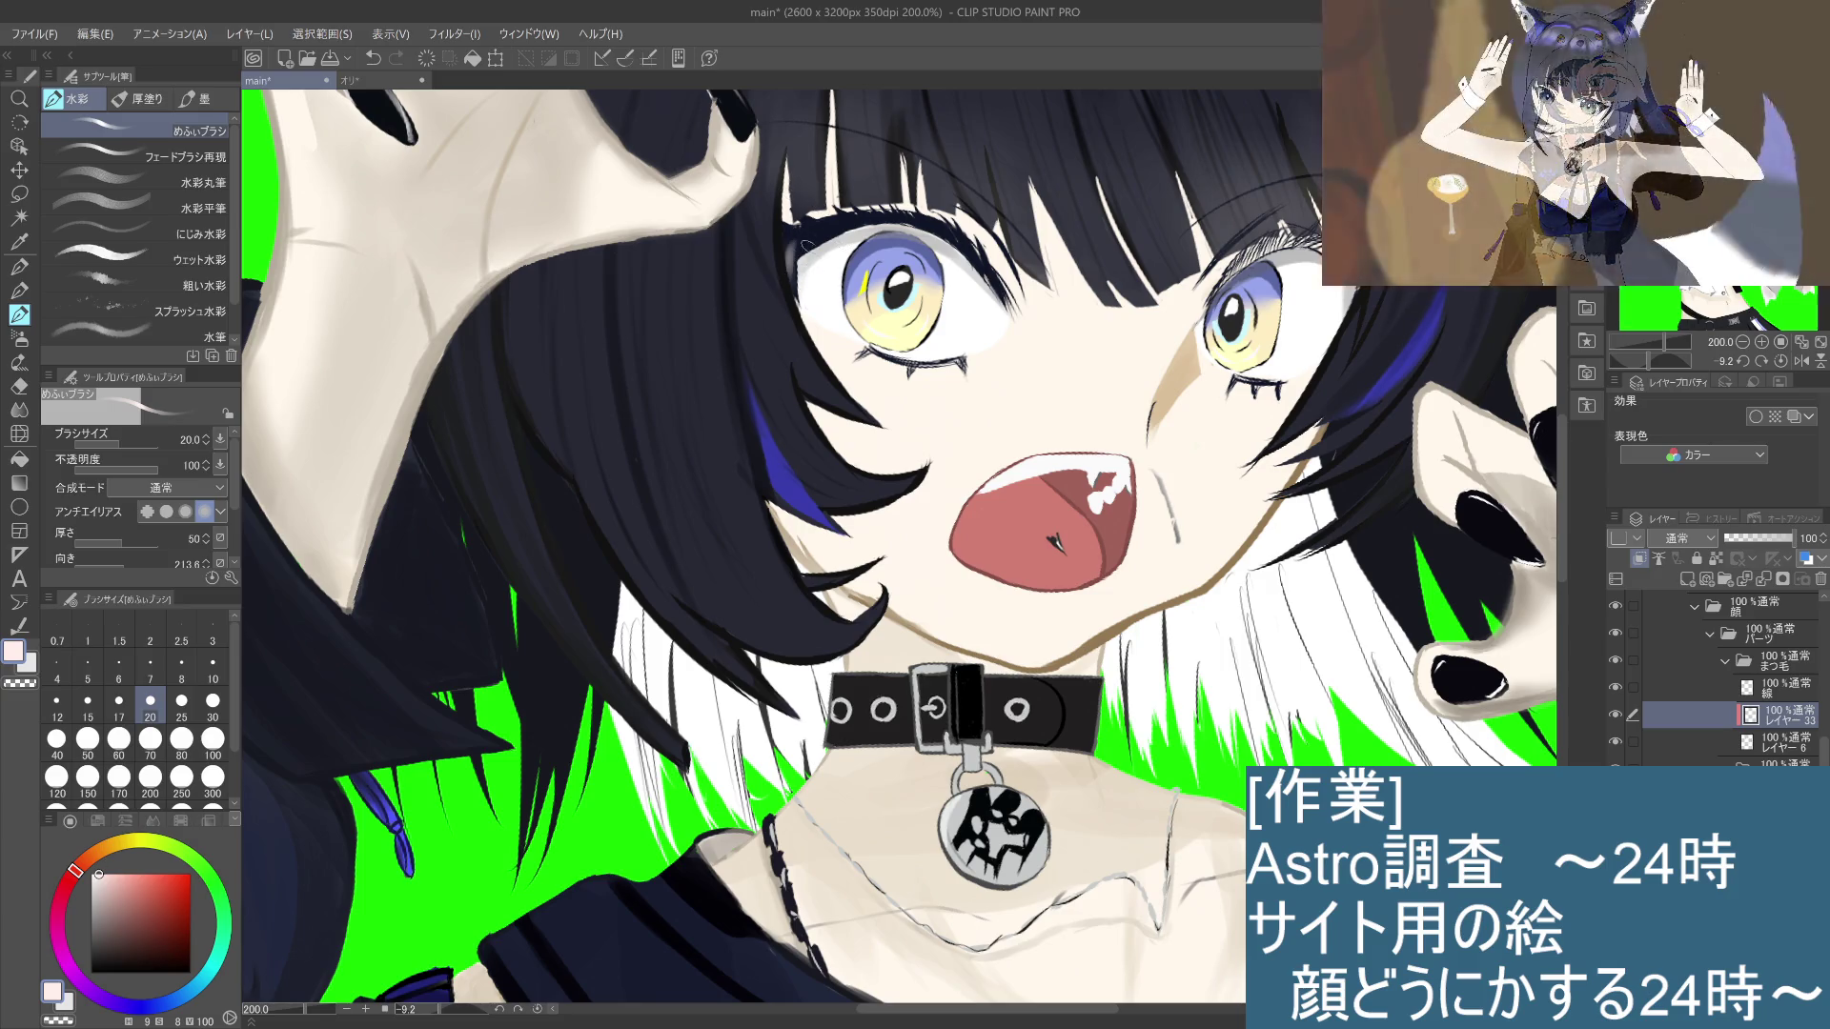
{"action": "left_click", "coordinate": [797, 265]}
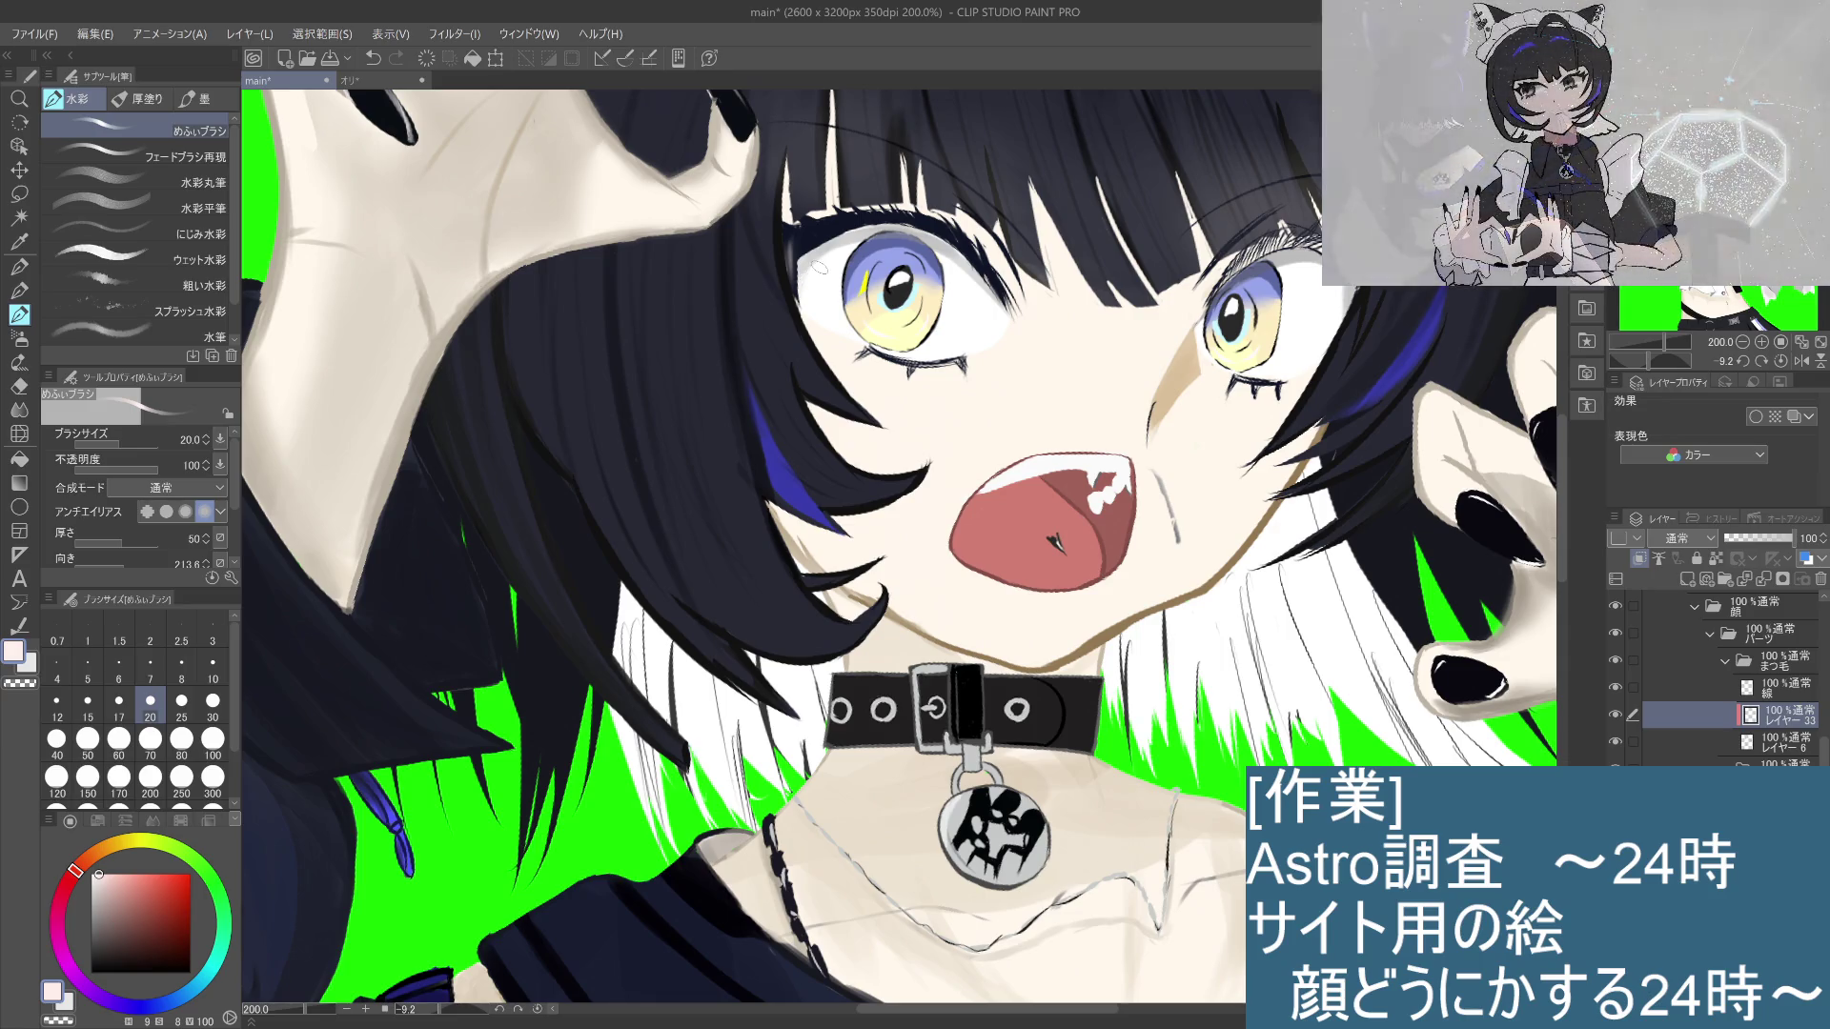
{"action": "left_click", "coordinate": [19, 386]}
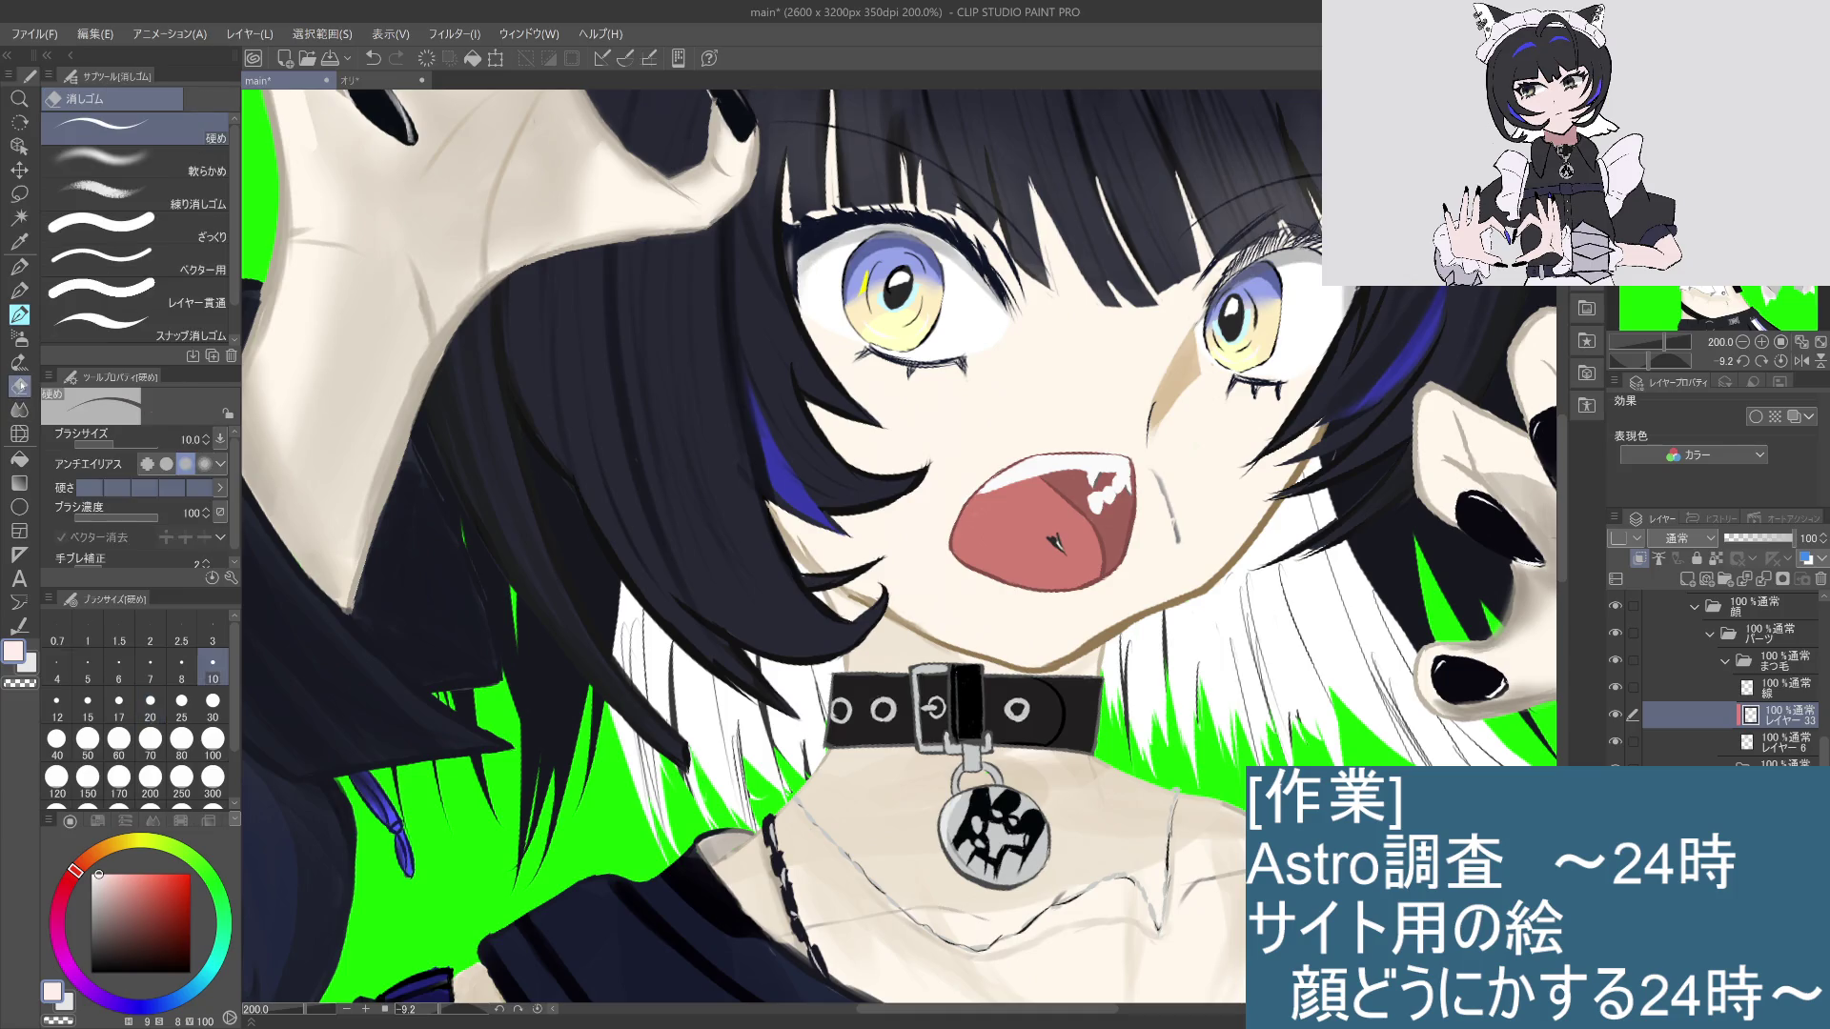
Step: Settle on the soft 柔らか airbrush after trying the noise airbrush at size 30
{"action": "left_click", "coordinate": [19, 410]}
{"action": "left_click", "coordinate": [19, 362]}
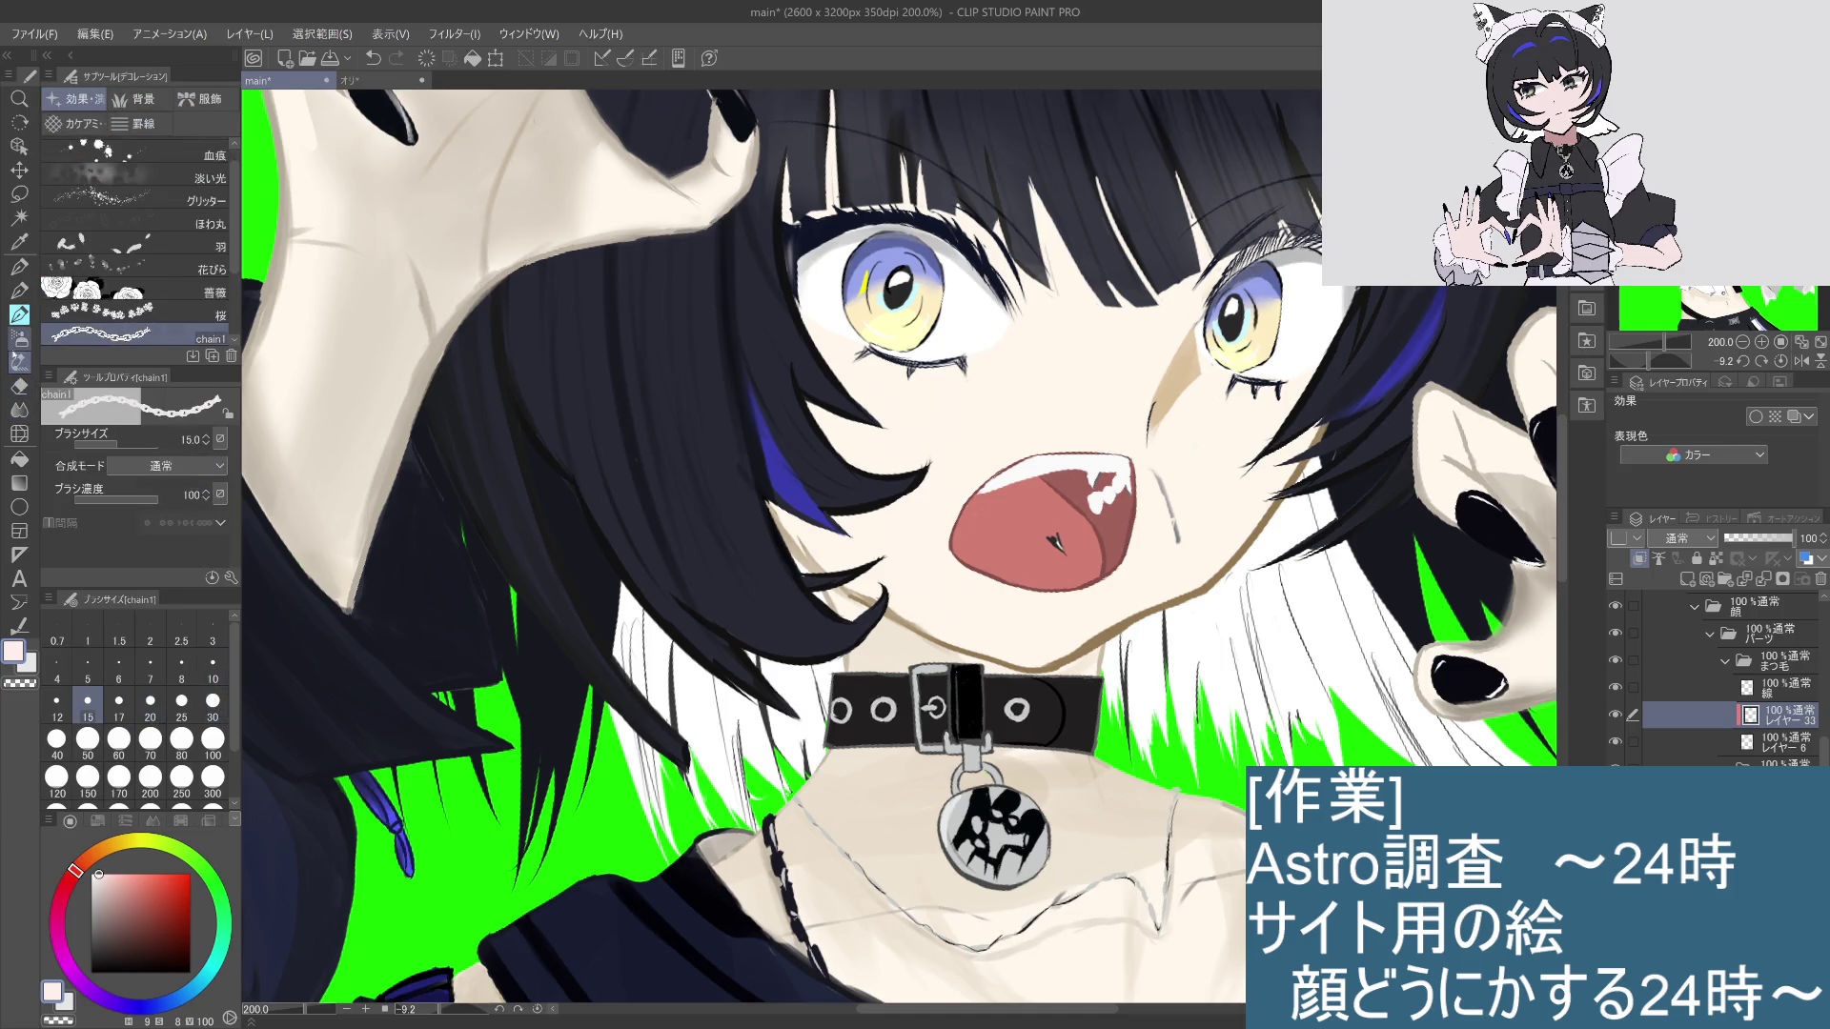
{"action": "left_click", "coordinate": [19, 410]}
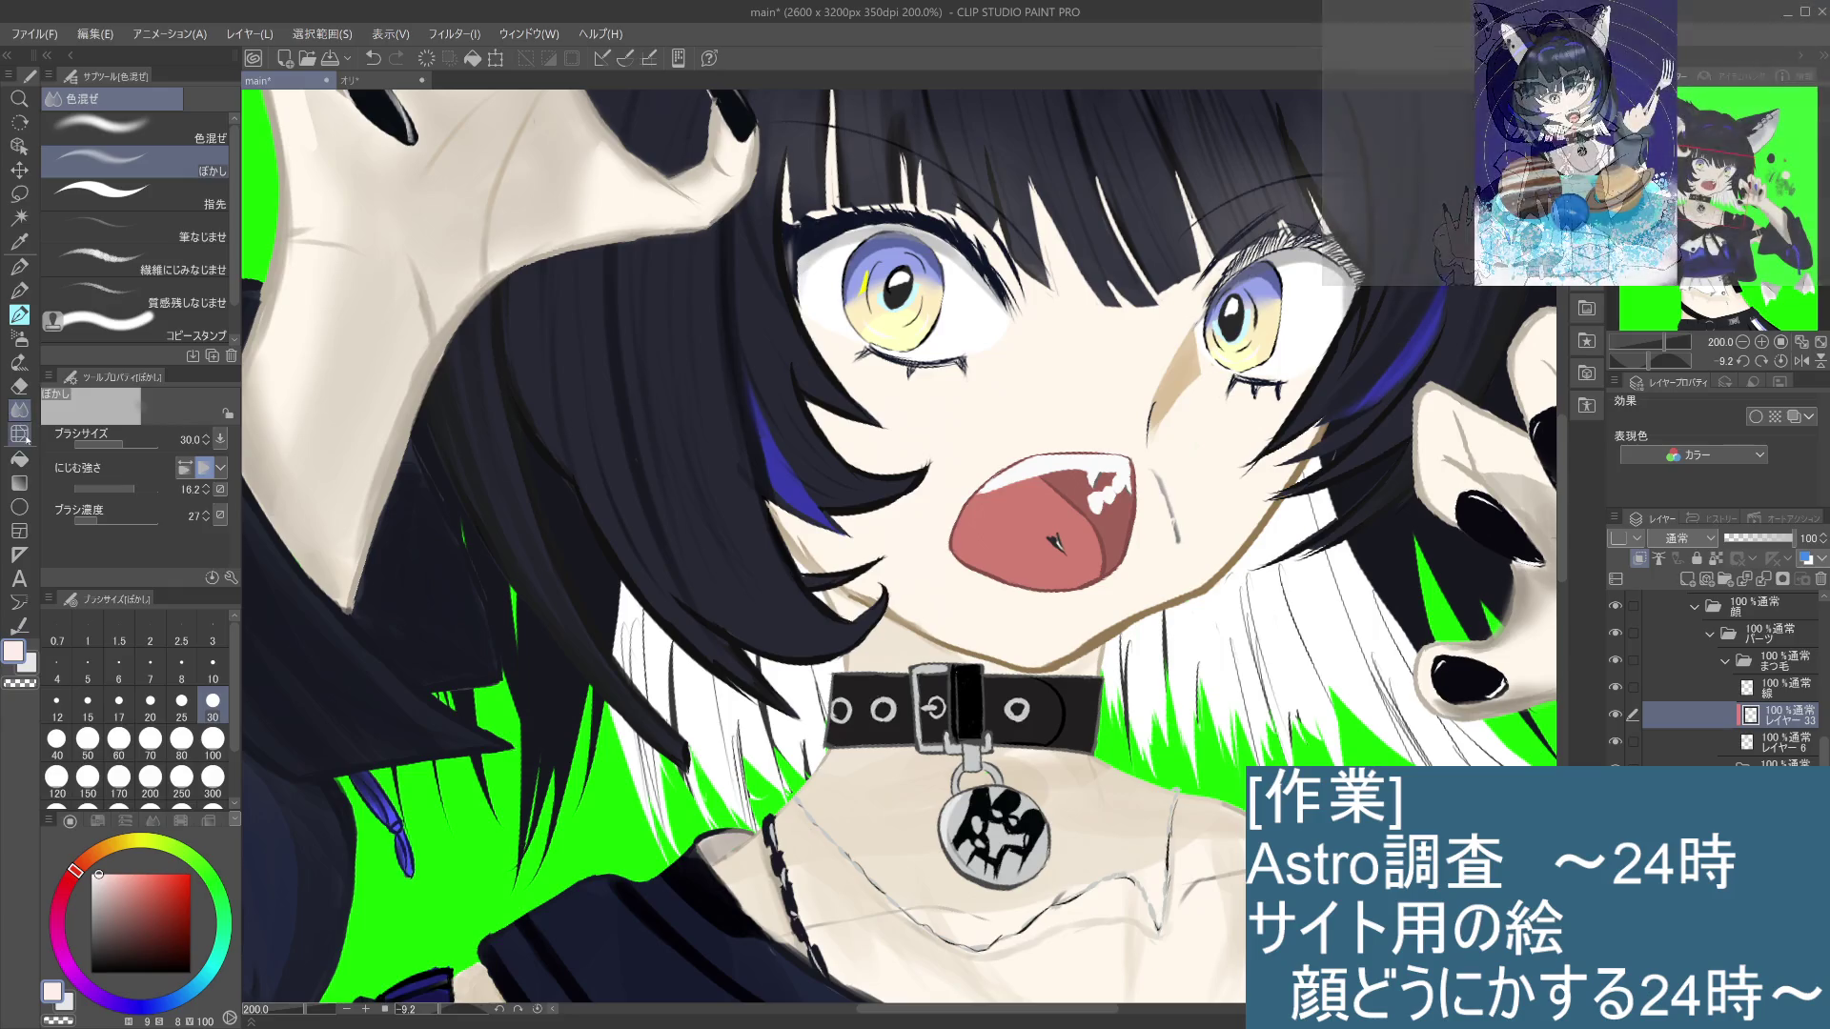
{"action": "left_click", "coordinate": [19, 386]}
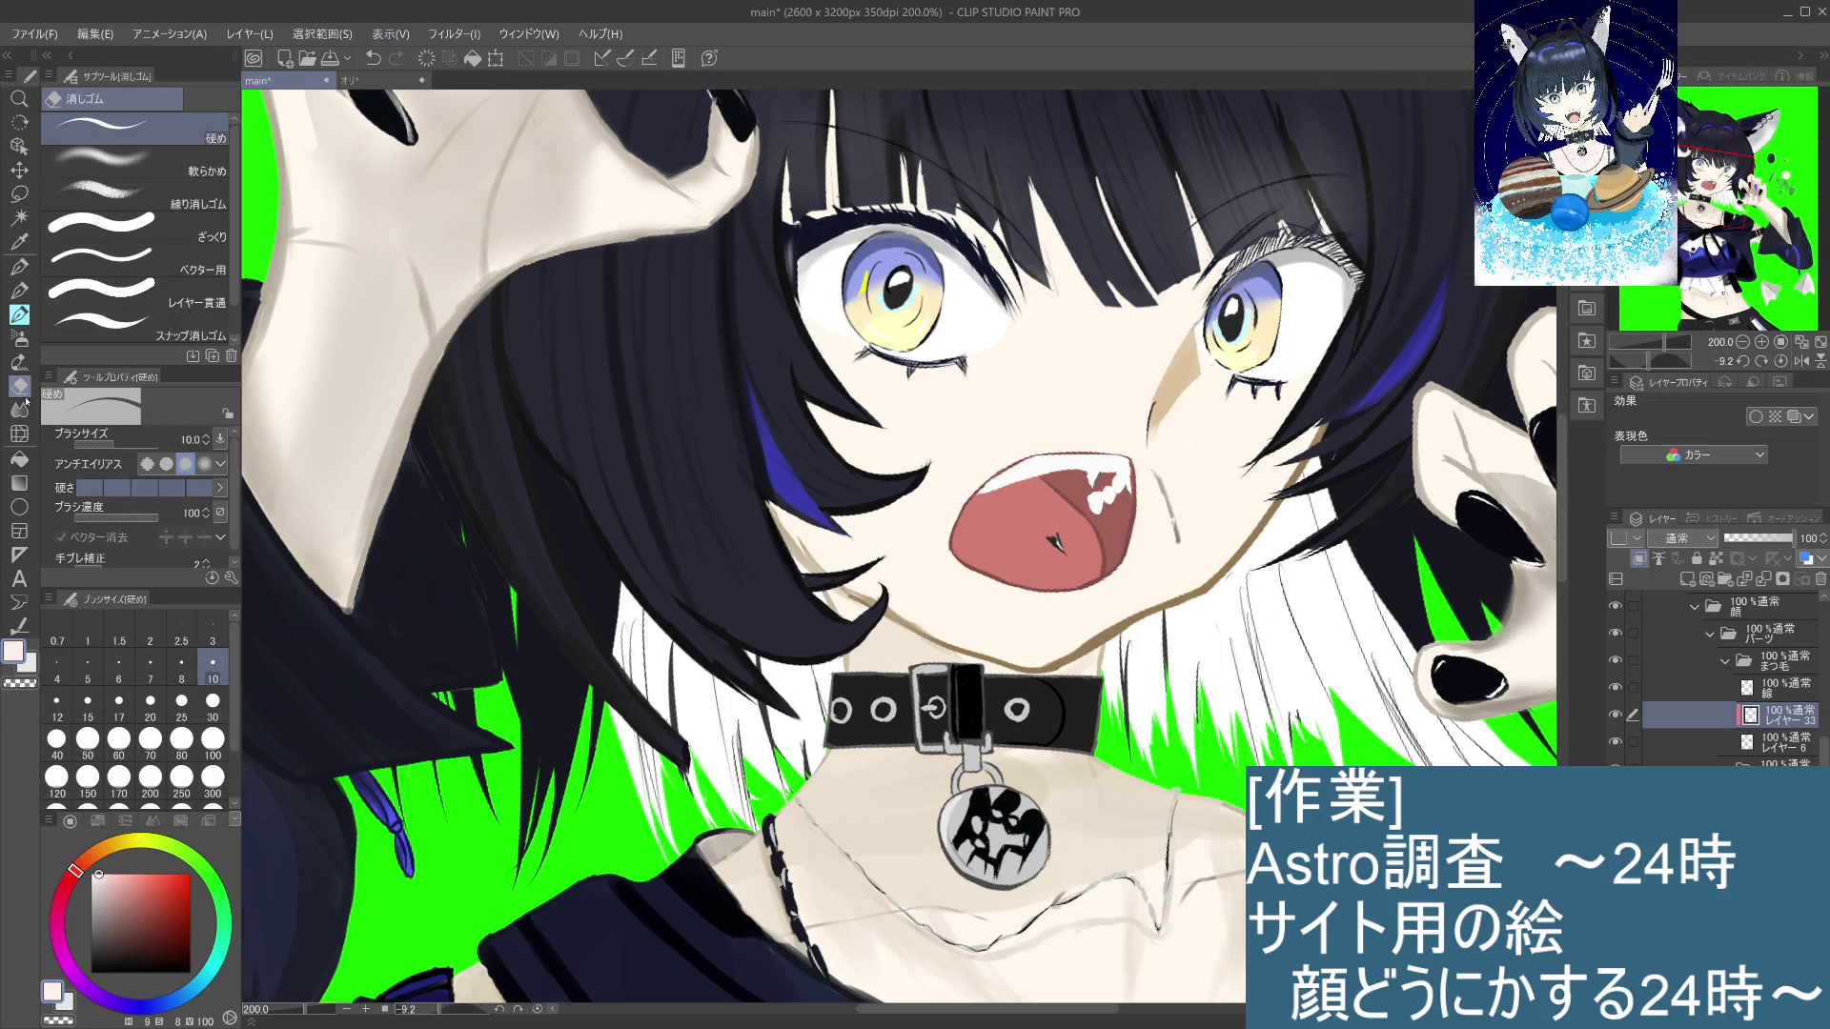
{"action": "left_click", "coordinate": [19, 363]}
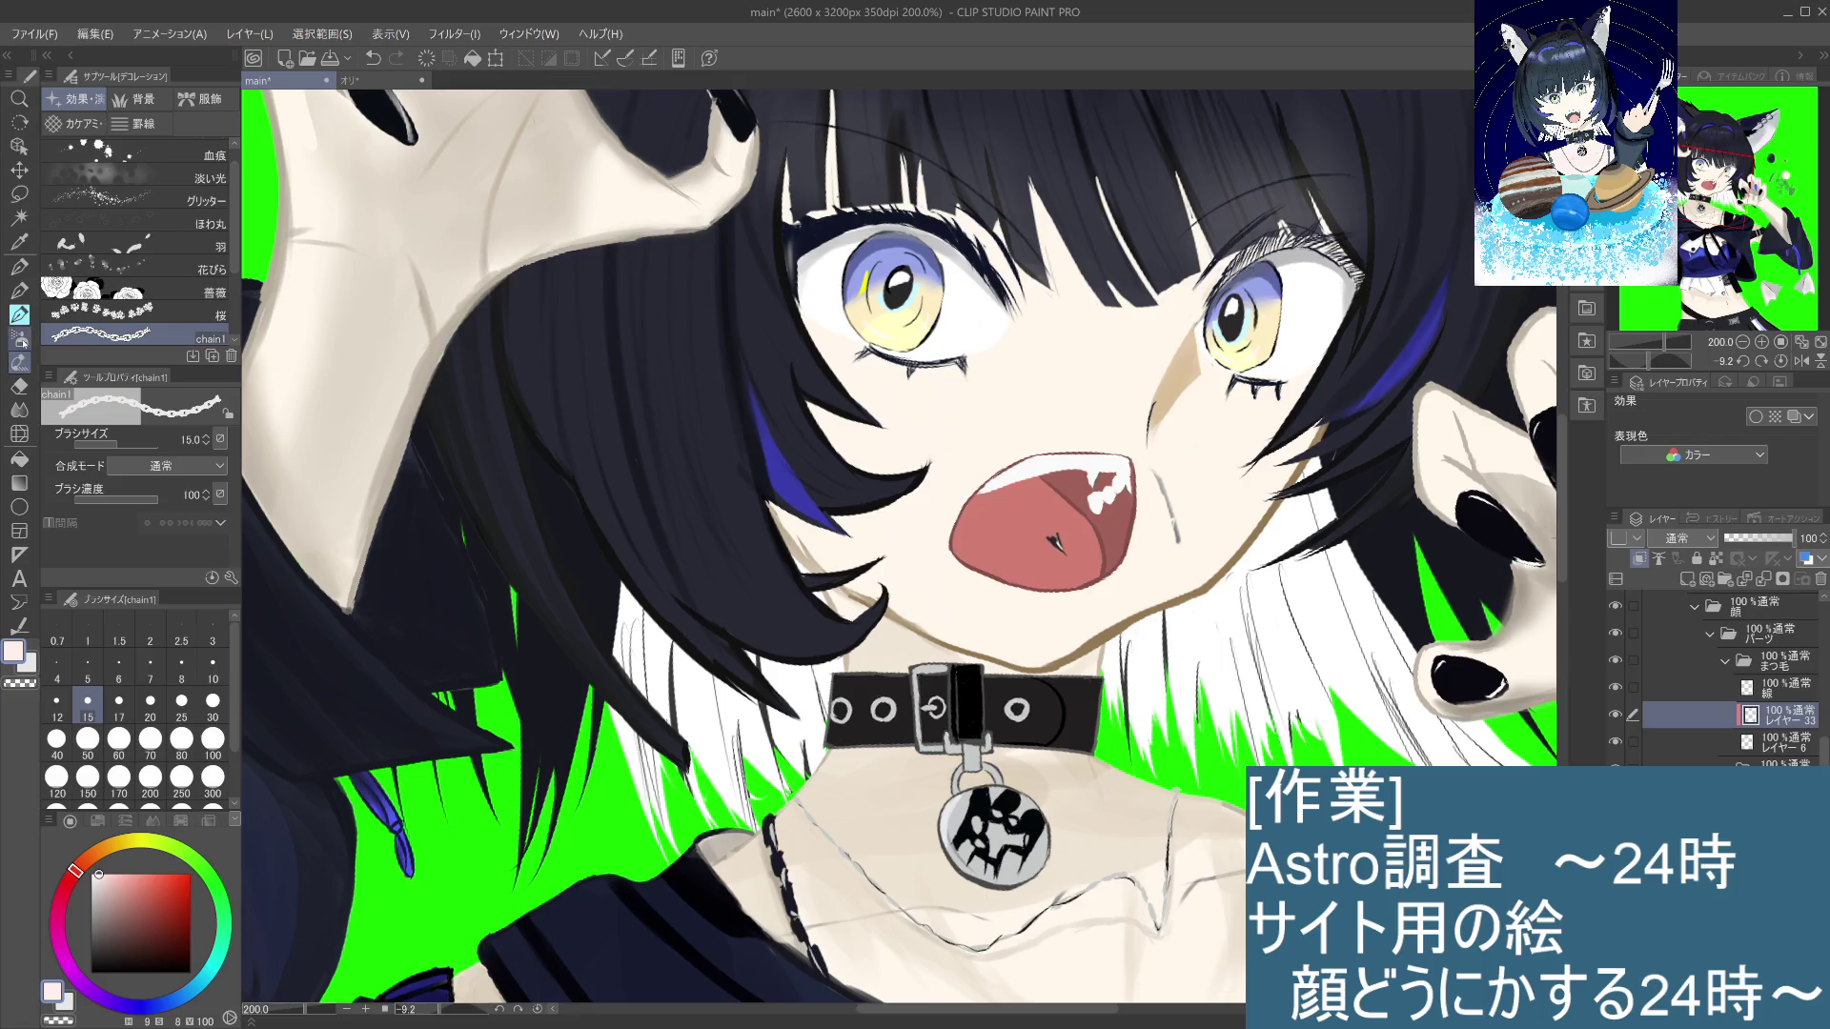
{"action": "left_click", "coordinate": [19, 338]}
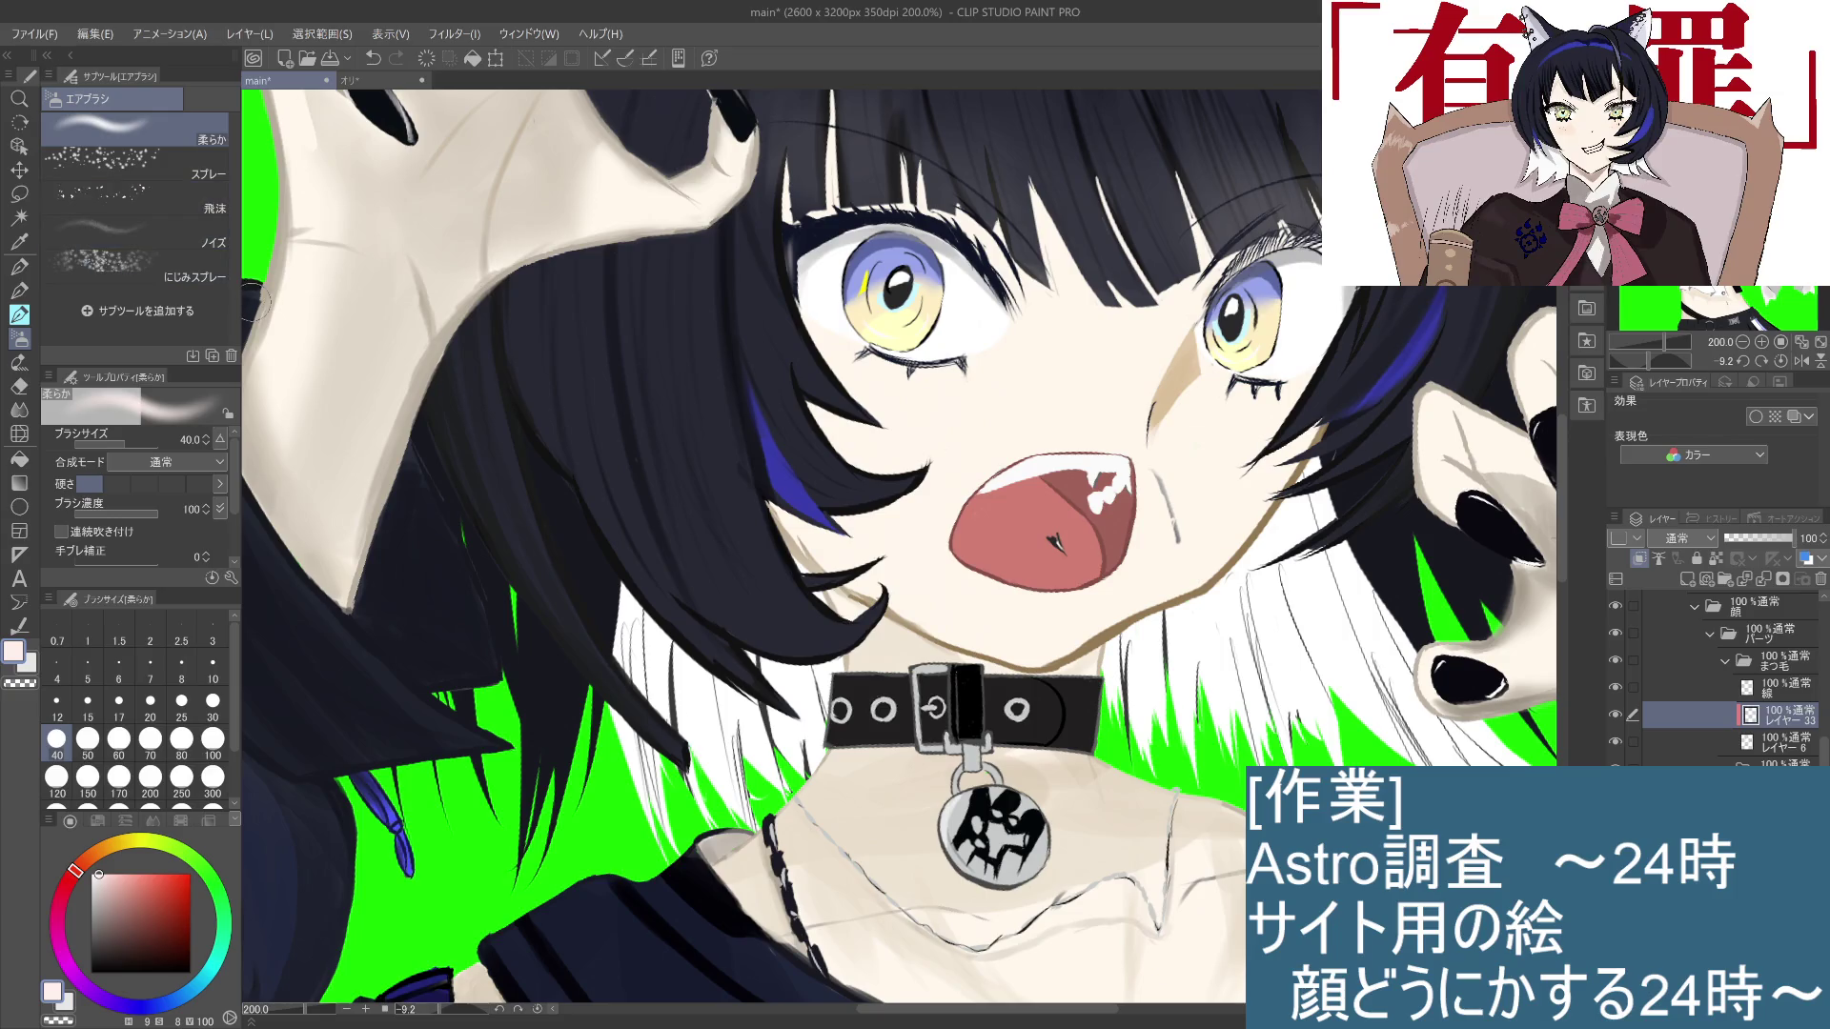
{"action": "left_click", "coordinate": [191, 234]}
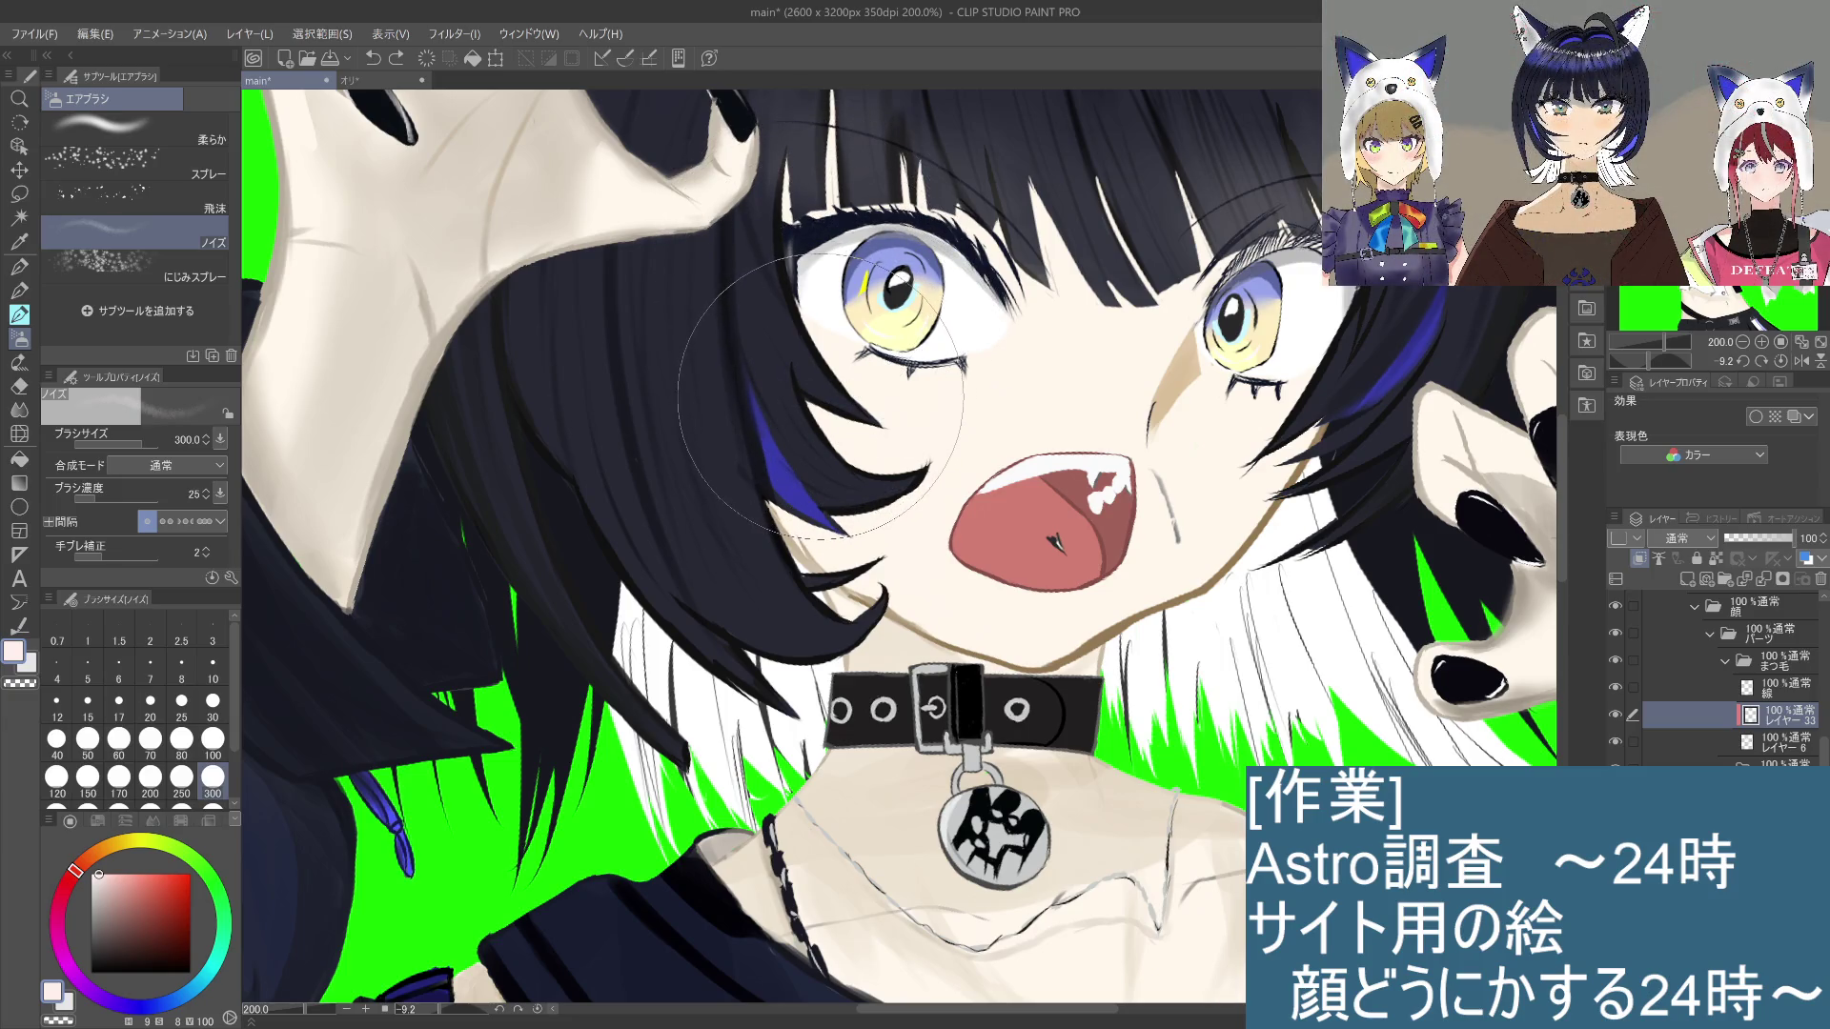
{"action": "left_click", "coordinate": [212, 702]}
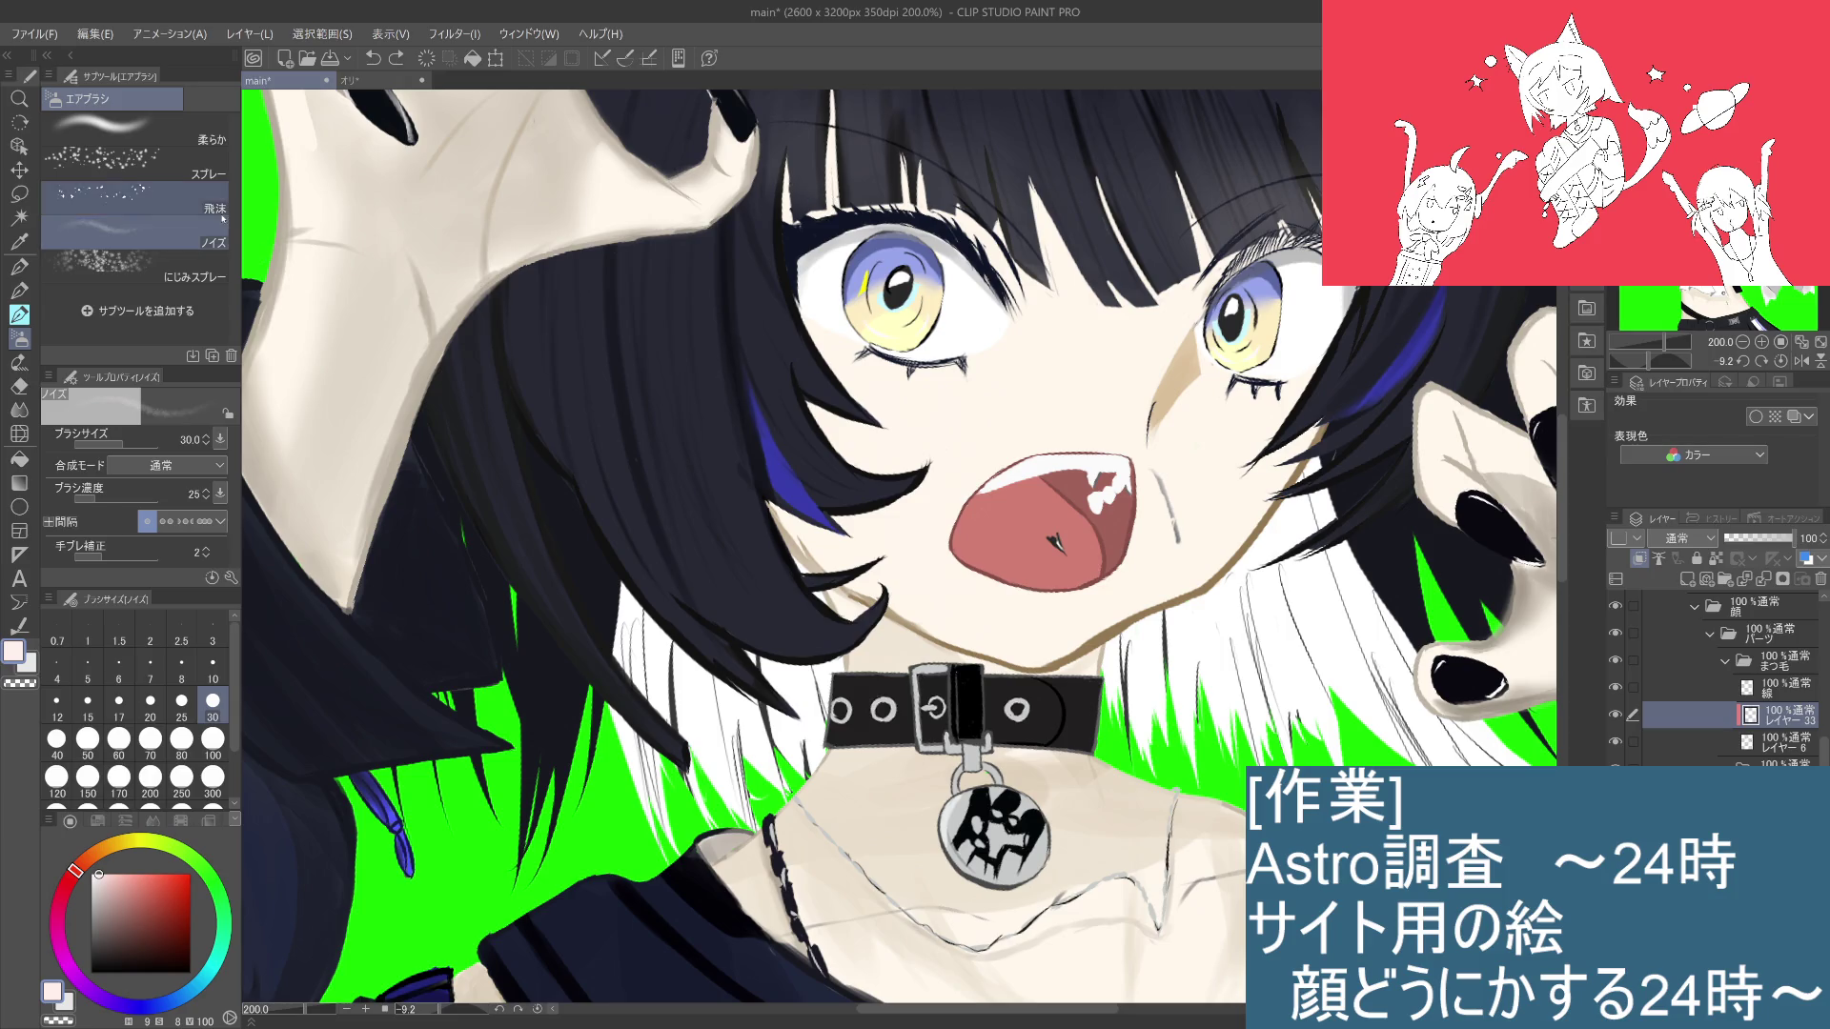
{"action": "left_click", "coordinate": [203, 140]}
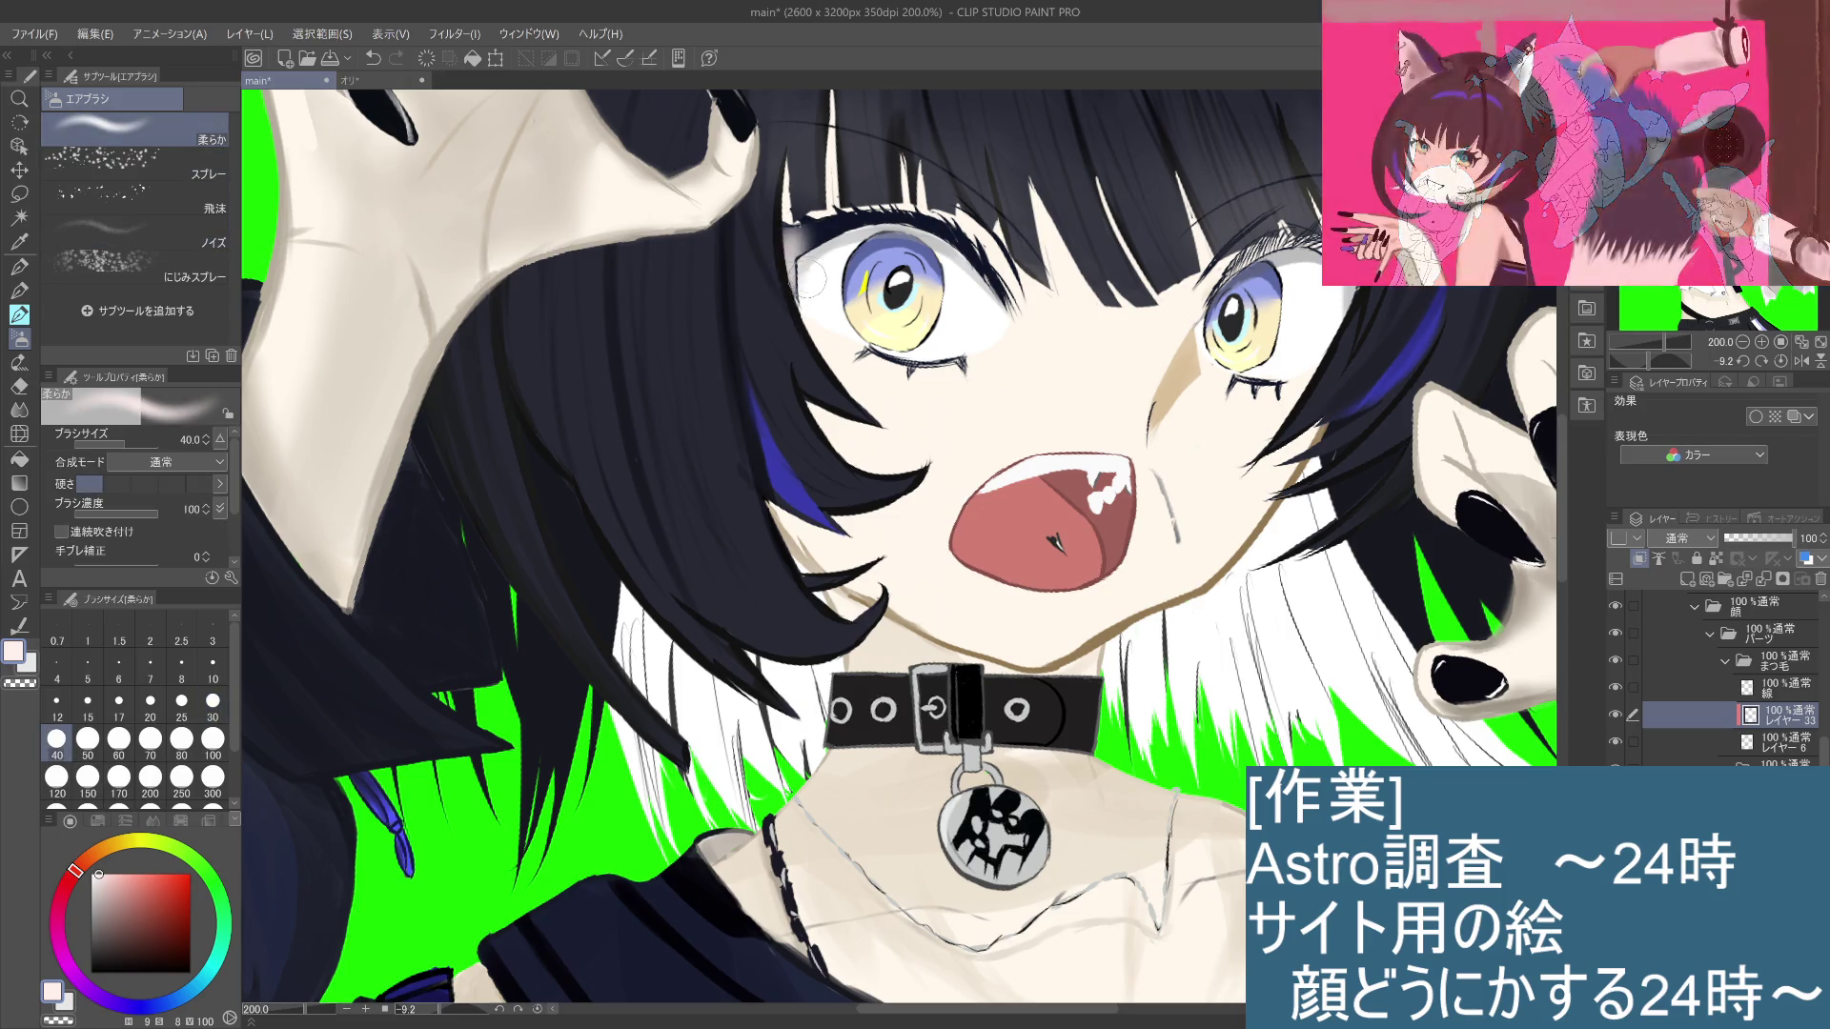
Step: Mix a near-white lavender and airbrush it softly around the left eye corner
{"action": "key", "text": "ctrl+z"}
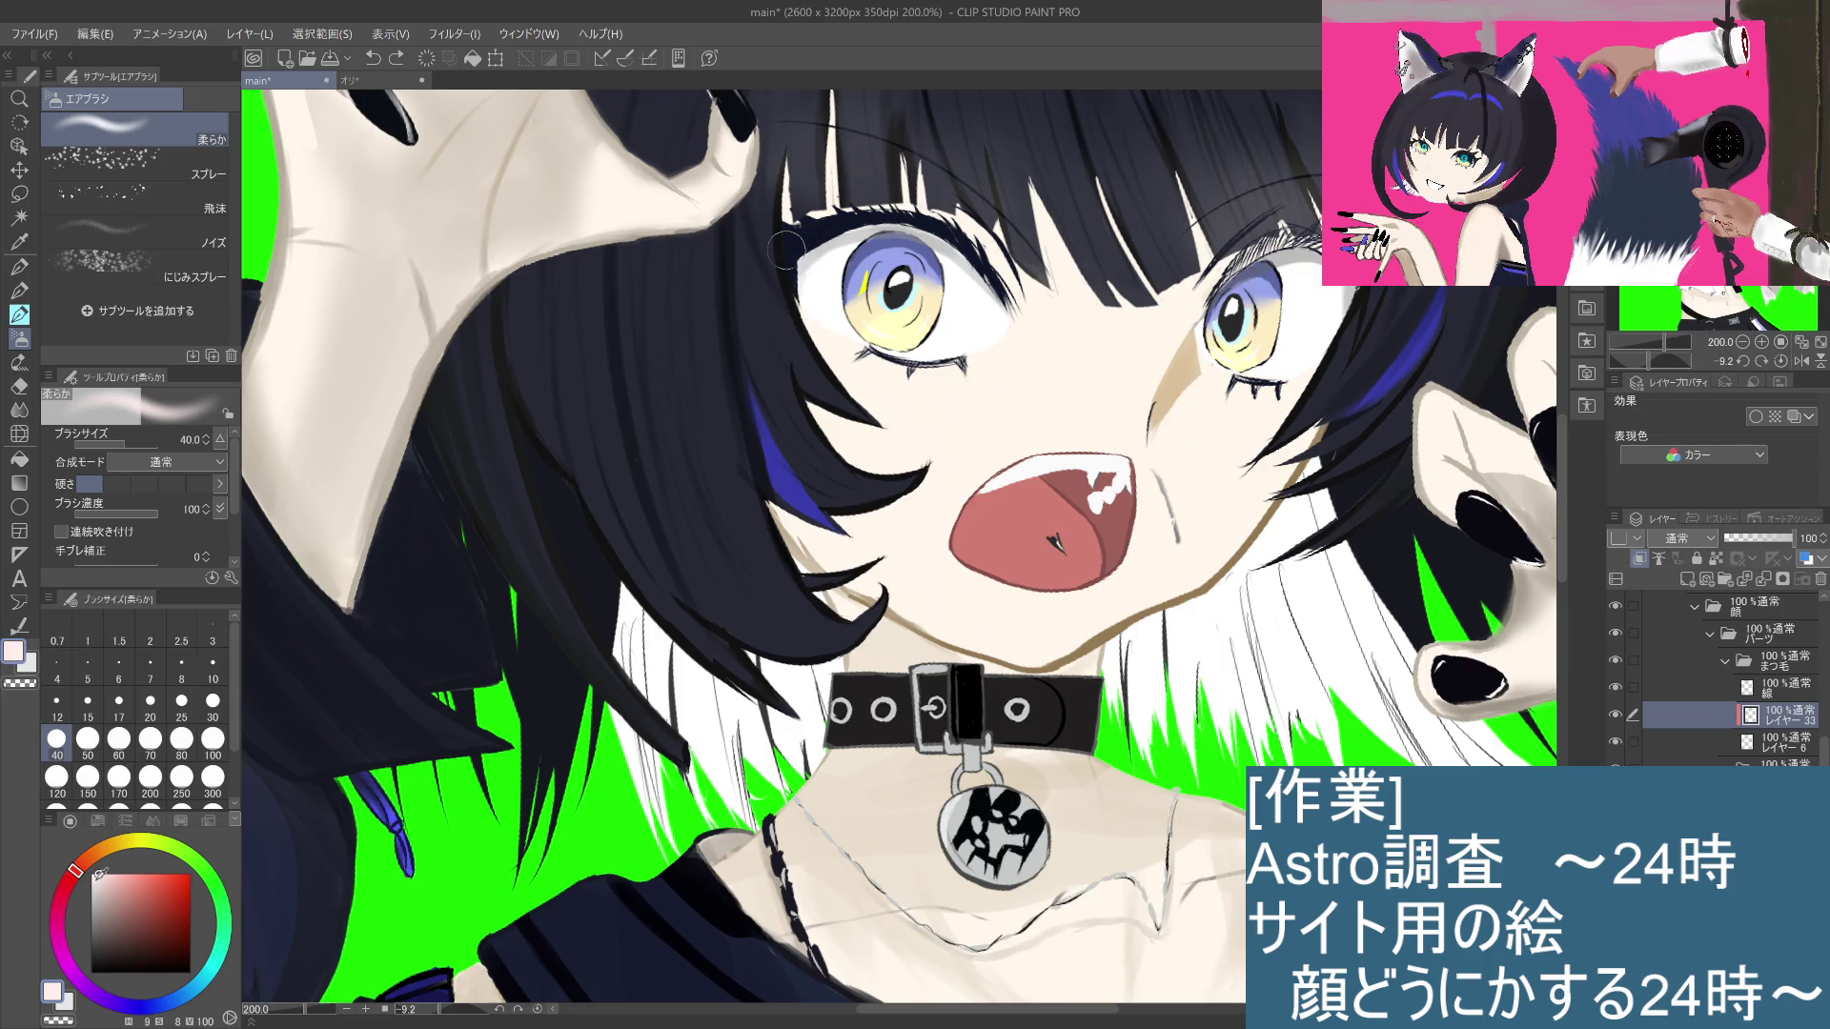
{"action": "mouse_move", "coordinate": [103, 869]}
{"action": "left_mouse_down"}
{"action": "mouse_move", "coordinate": [103, 891]}
{"action": "mouse_move", "coordinate": [109, 874]}
{"action": "left_mouse_up"}
{"action": "mouse_move", "coordinate": [771, 245]}
{"action": "left_mouse_down"}
{"action": "mouse_move", "coordinate": [806, 255]}
{"action": "mouse_move", "coordinate": [800, 286]}
{"action": "left_mouse_up"}
{"action": "key", "text": "ctrl+z"}
{"action": "key", "text": "ctrl+z"}
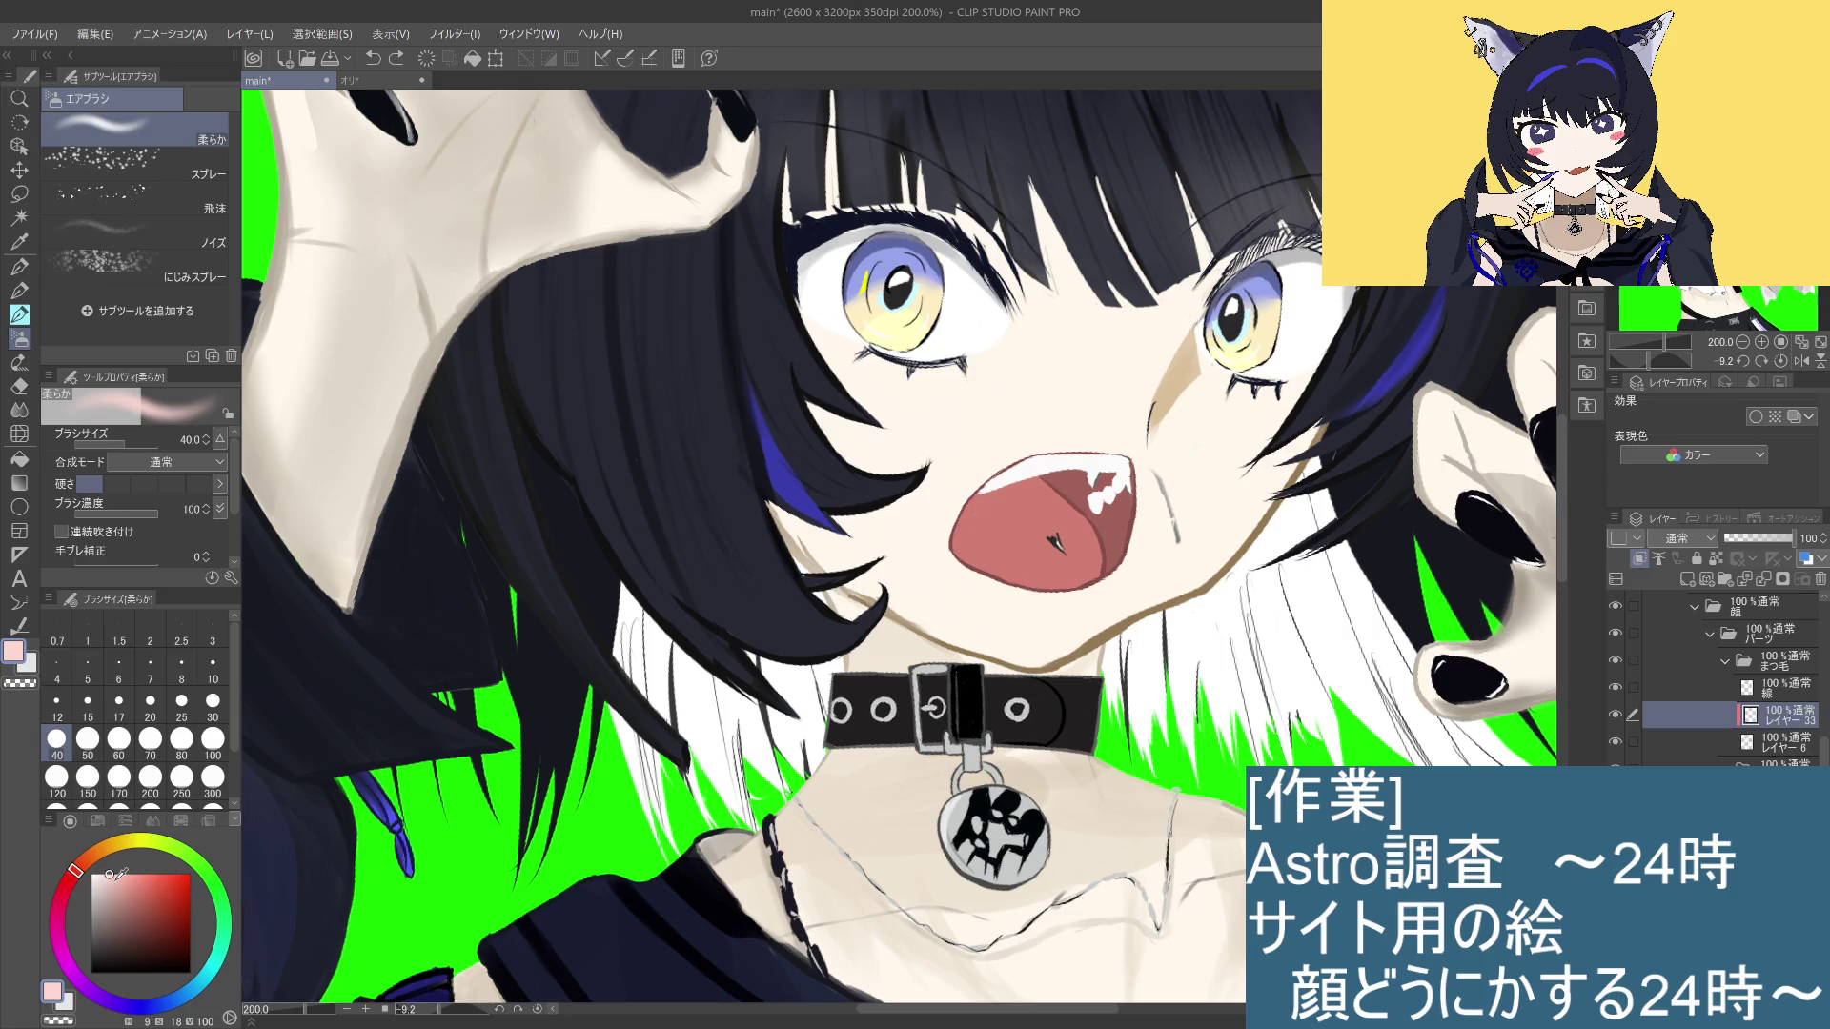
{"action": "left_click", "coordinate": [109, 872]}
{"action": "left_click", "coordinate": [111, 871]}
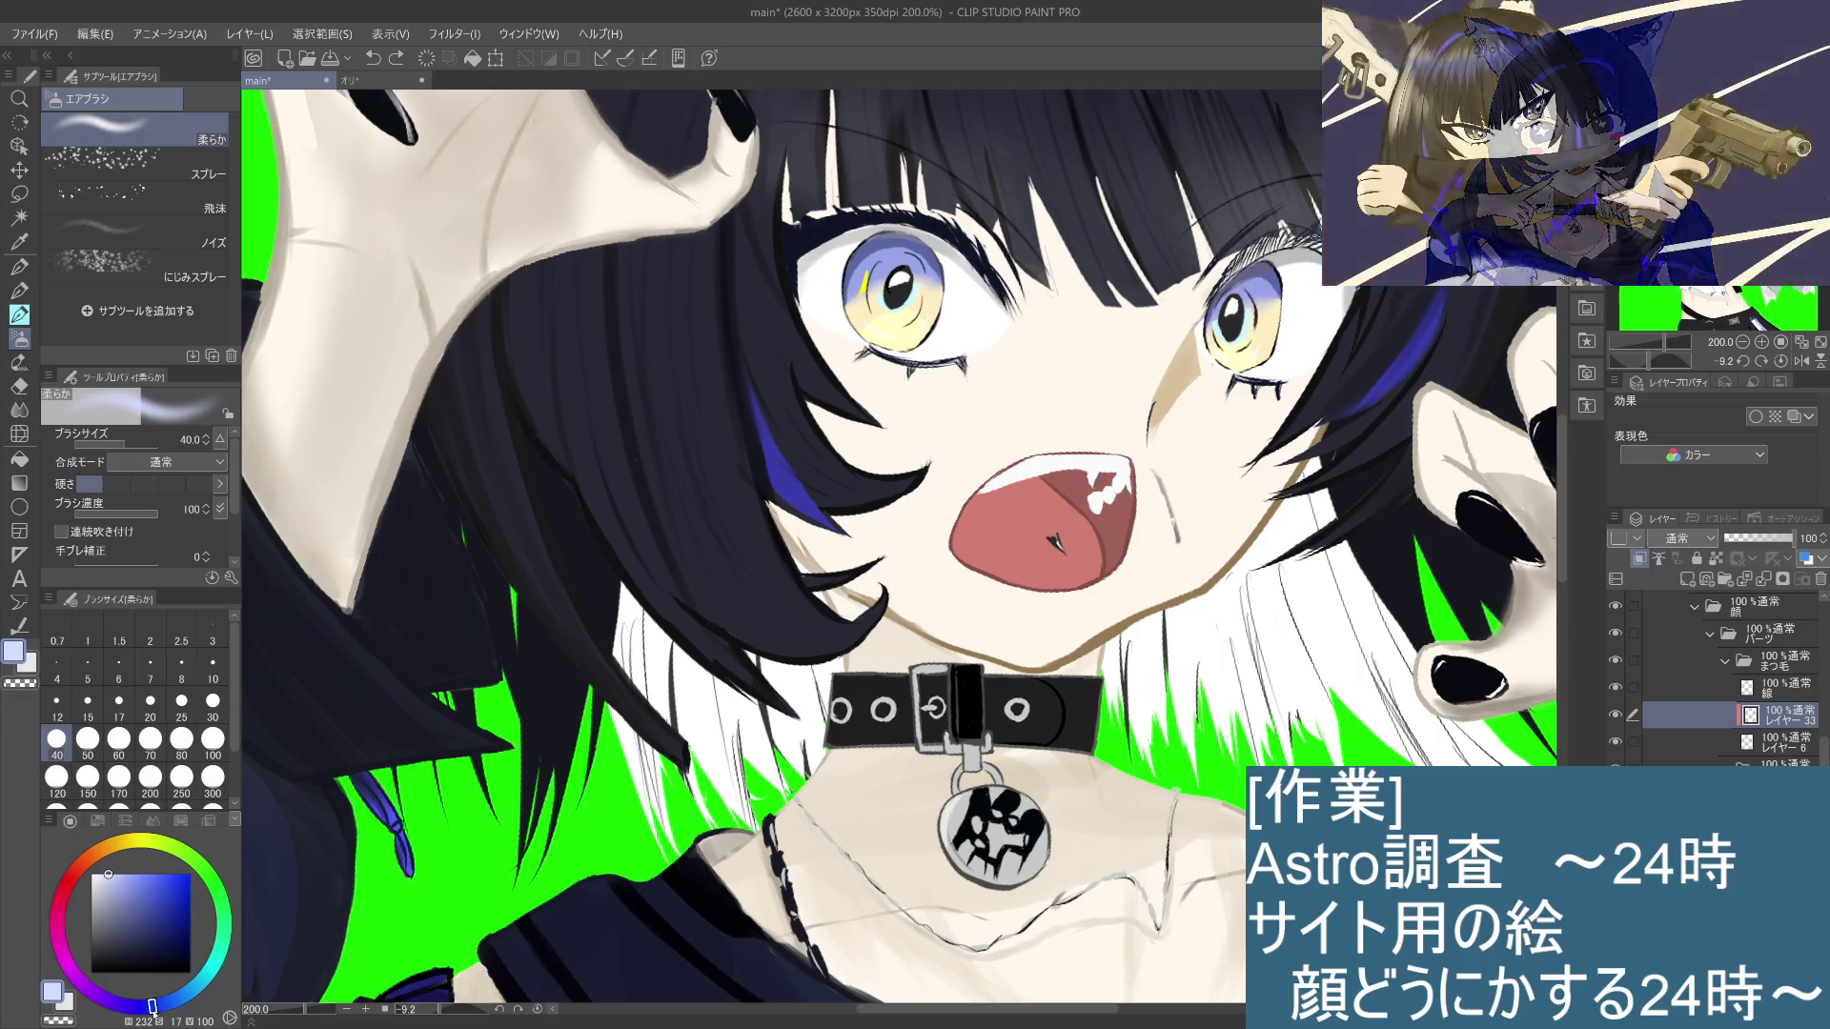
{"action": "mouse_move", "coordinate": [116, 870]}
{"action": "left_mouse_down"}
{"action": "mouse_move", "coordinate": [96, 870]}
{"action": "mouse_move", "coordinate": [116, 874]}
{"action": "left_mouse_up"}
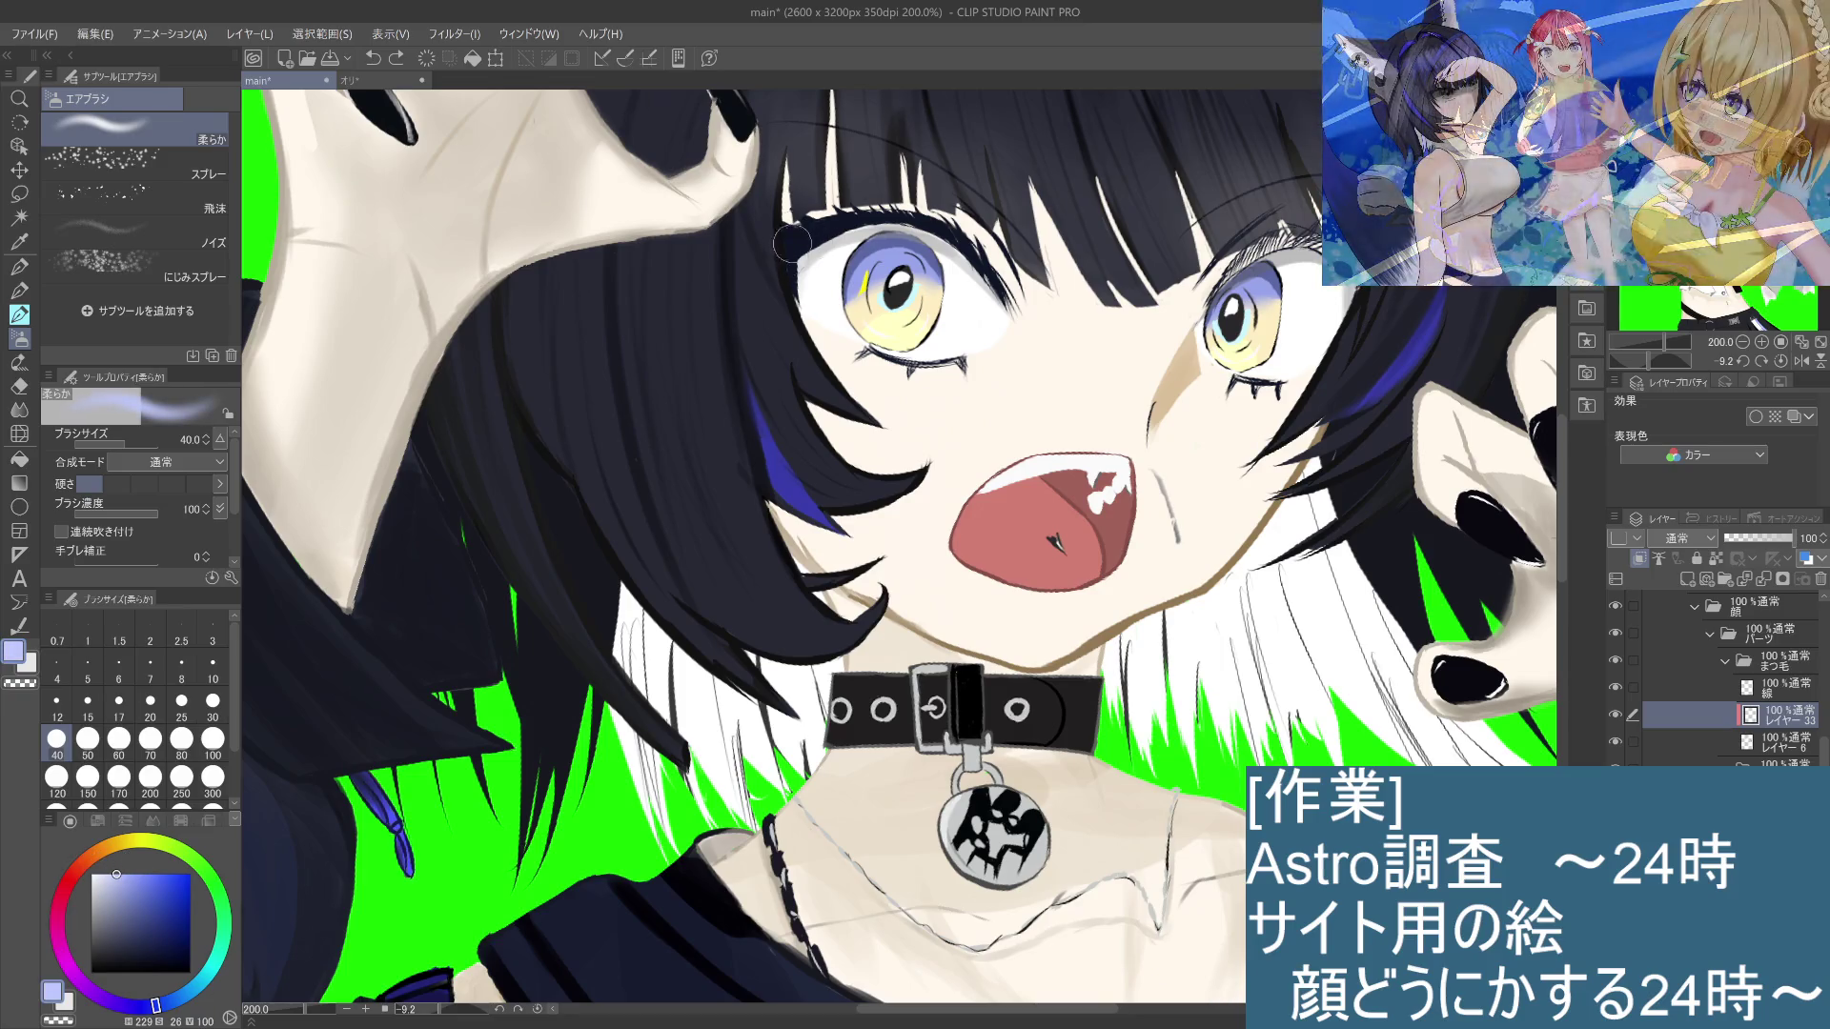
{"action": "mouse_move", "coordinate": [805, 253]}
{"action": "left_mouse_down"}
{"action": "mouse_move", "coordinate": [830, 320]}
{"action": "mouse_move", "coordinate": [804, 243]}
{"action": "mouse_move", "coordinate": [826, 269]}
{"action": "left_mouse_up"}
Step: Zoom to 400% and pan until the girl's left eye is centred in close-up
{"action": "scroll", "coordinate": [825, 269], "scroll_direction": "down", "scroll_amount": 3}
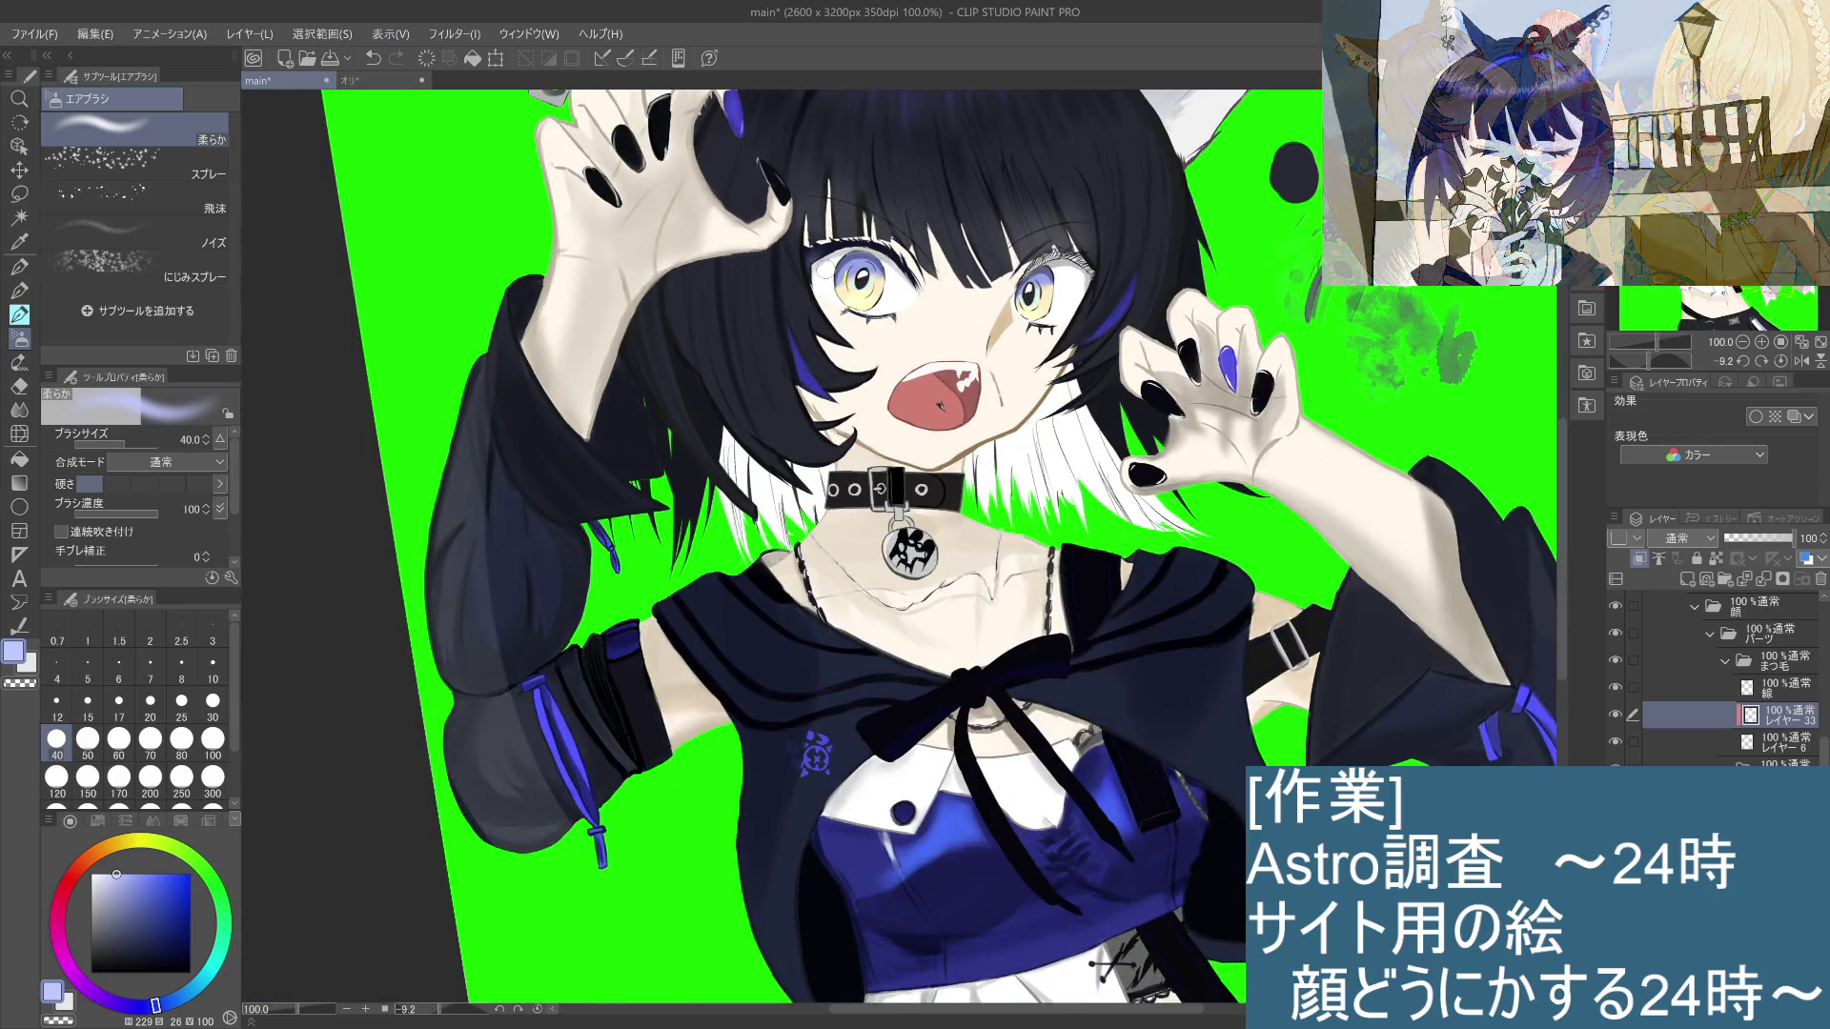
{"action": "left_click_drag", "start_coordinate": [1297, 429], "coordinate": [1265, 373]}
{"action": "scroll", "coordinate": [943, 465], "scroll_direction": "up", "scroll_amount": 1}
{"action": "mouse_move", "coordinate": [944, 464]}
{"action": "left_mouse_down"}
{"action": "mouse_move", "coordinate": [1039, 546]}
{"action": "mouse_move", "coordinate": [1106, 639]}
{"action": "left_mouse_up"}
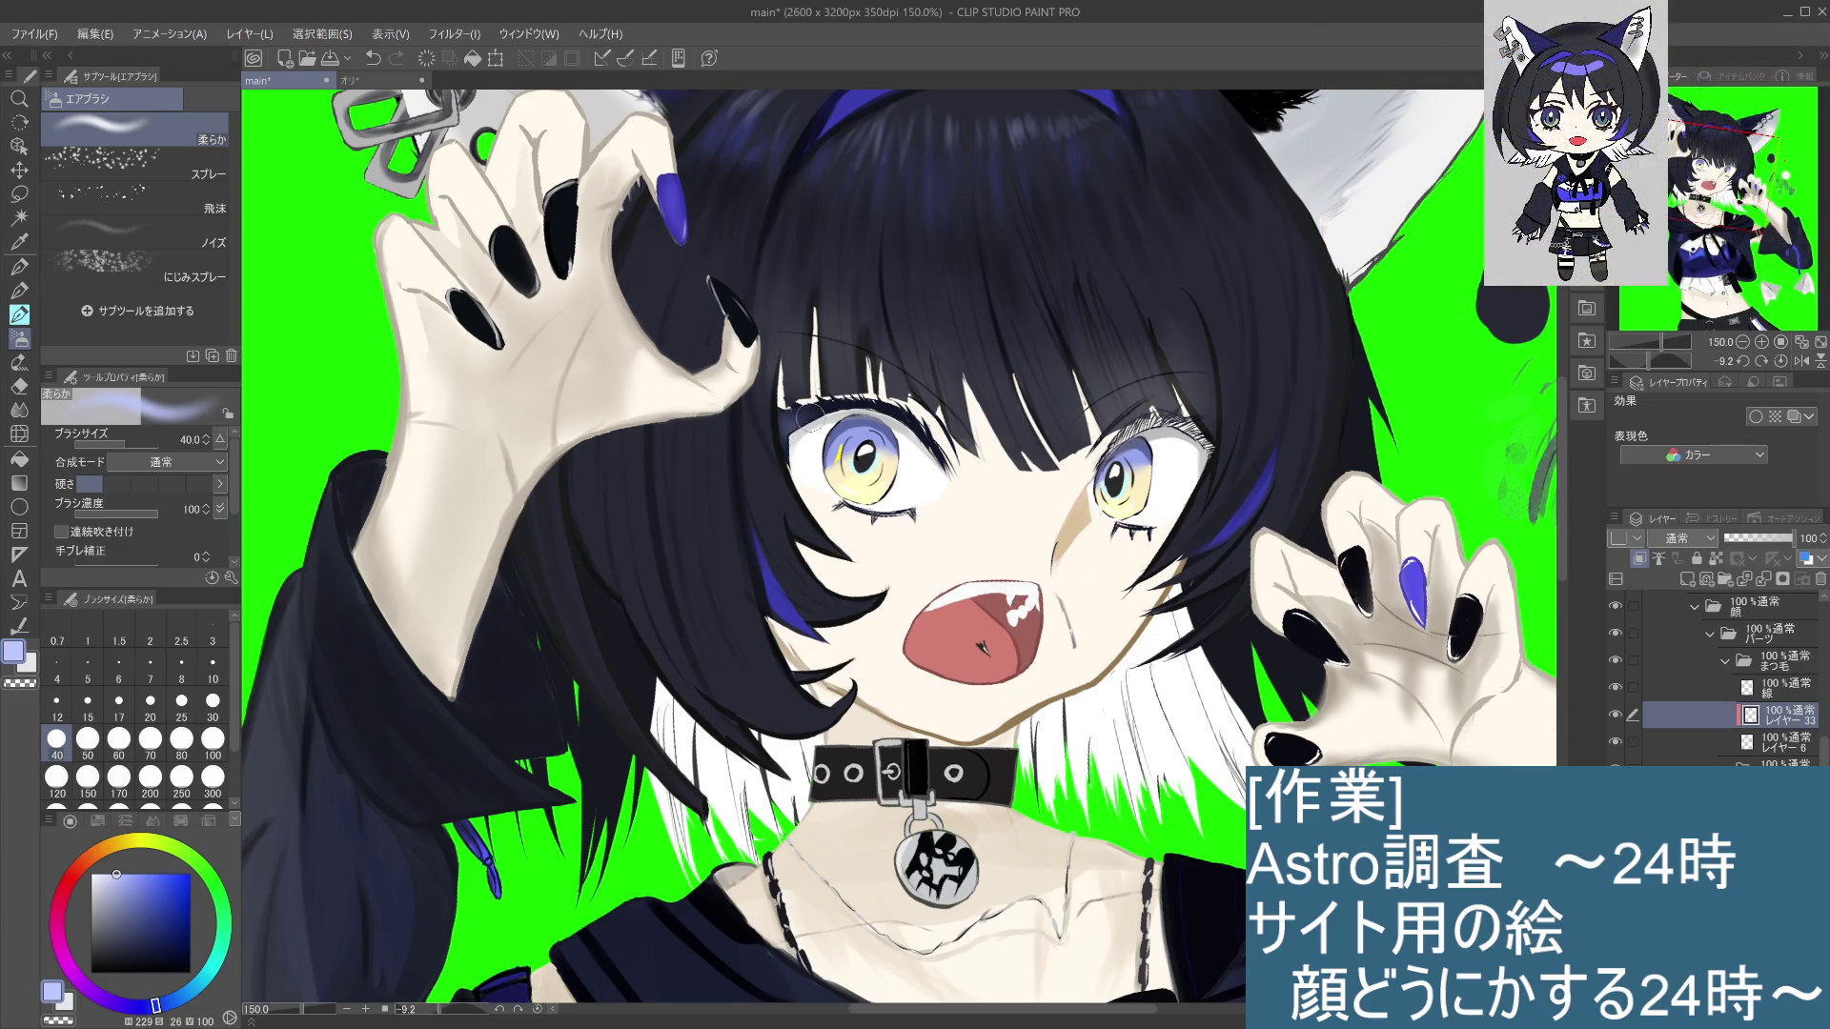
{"action": "key", "text": "ctrl+0"}
{"action": "scroll", "coordinate": [995, 589], "scroll_direction": "up", "scroll_amount": 5}
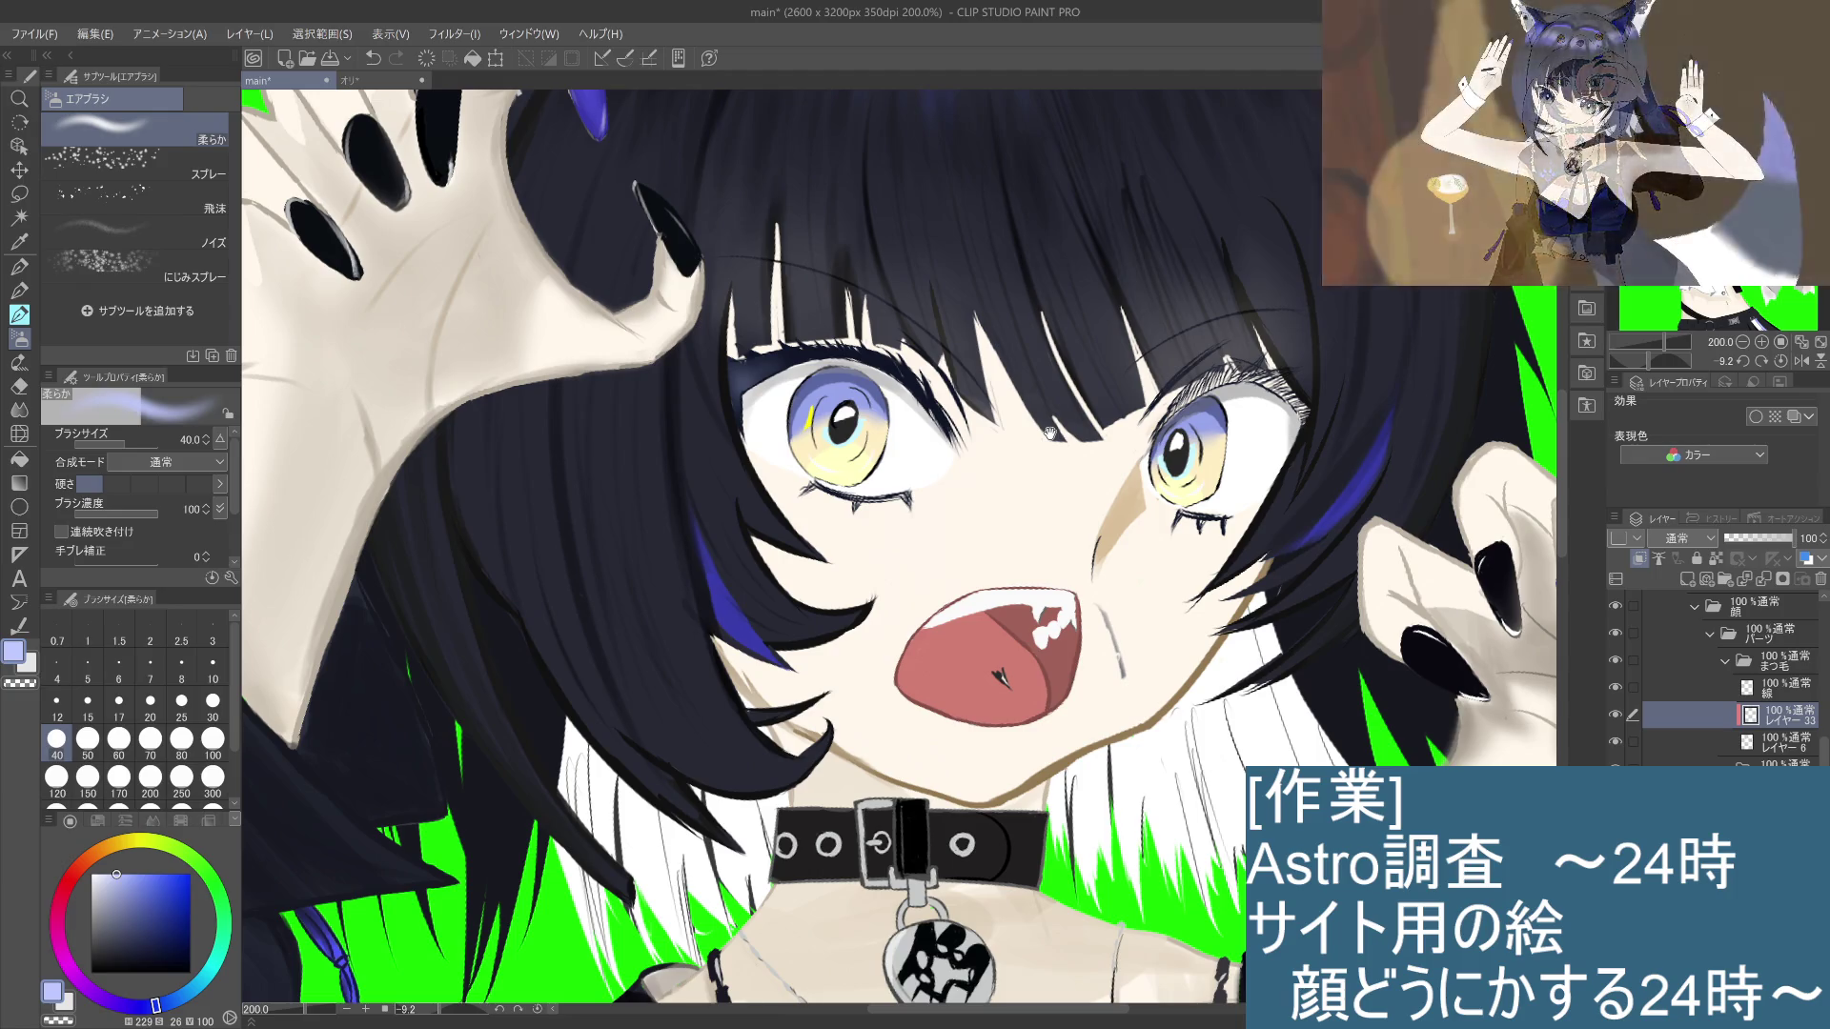
{"action": "scroll", "coordinate": [1049, 433], "scroll_direction": "down", "scroll_amount": 3}
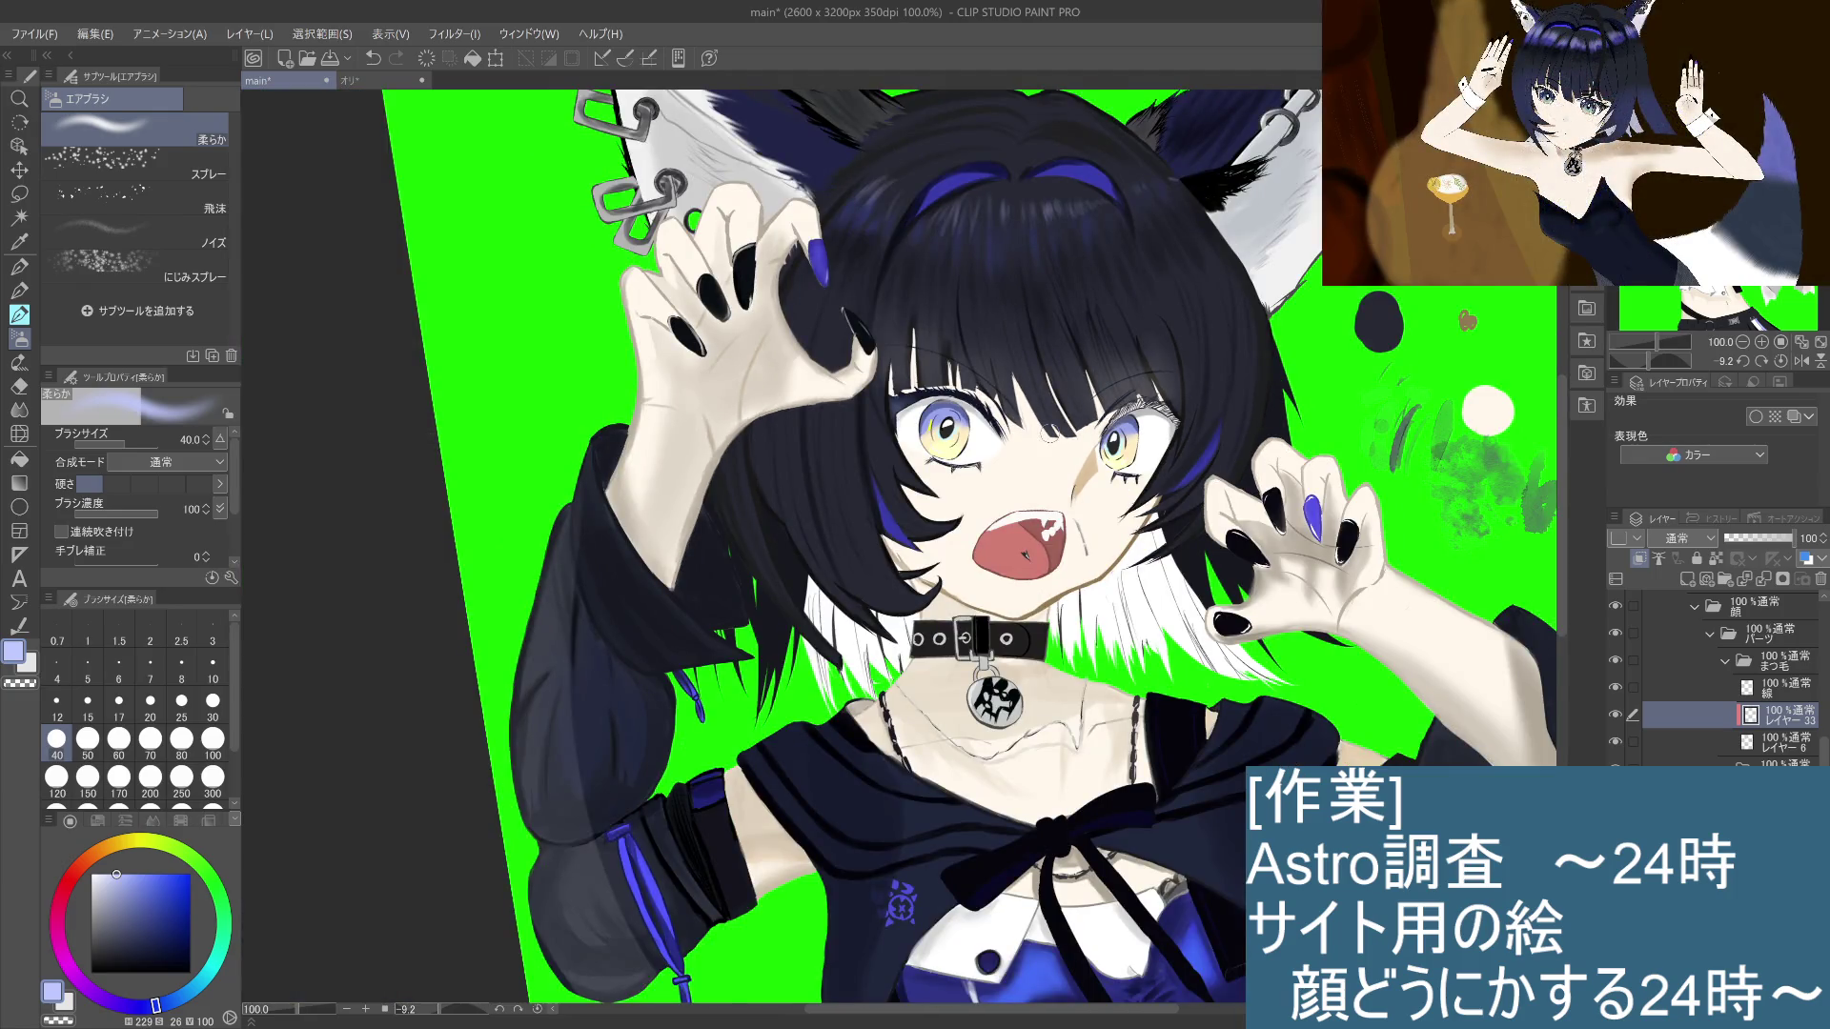
{"action": "scroll", "coordinate": [1052, 431], "scroll_direction": "down", "scroll_amount": 2}
{"action": "scroll", "coordinate": [1049, 441], "scroll_direction": "up", "scroll_amount": 1}
{"action": "scroll", "coordinate": [1048, 434], "scroll_direction": "up", "scroll_amount": 1}
{"action": "scroll", "coordinate": [1048, 433], "scroll_direction": "up", "scroll_amount": 1}
{"action": "scroll", "coordinate": [1013, 534], "scroll_direction": "up", "scroll_amount": 1}
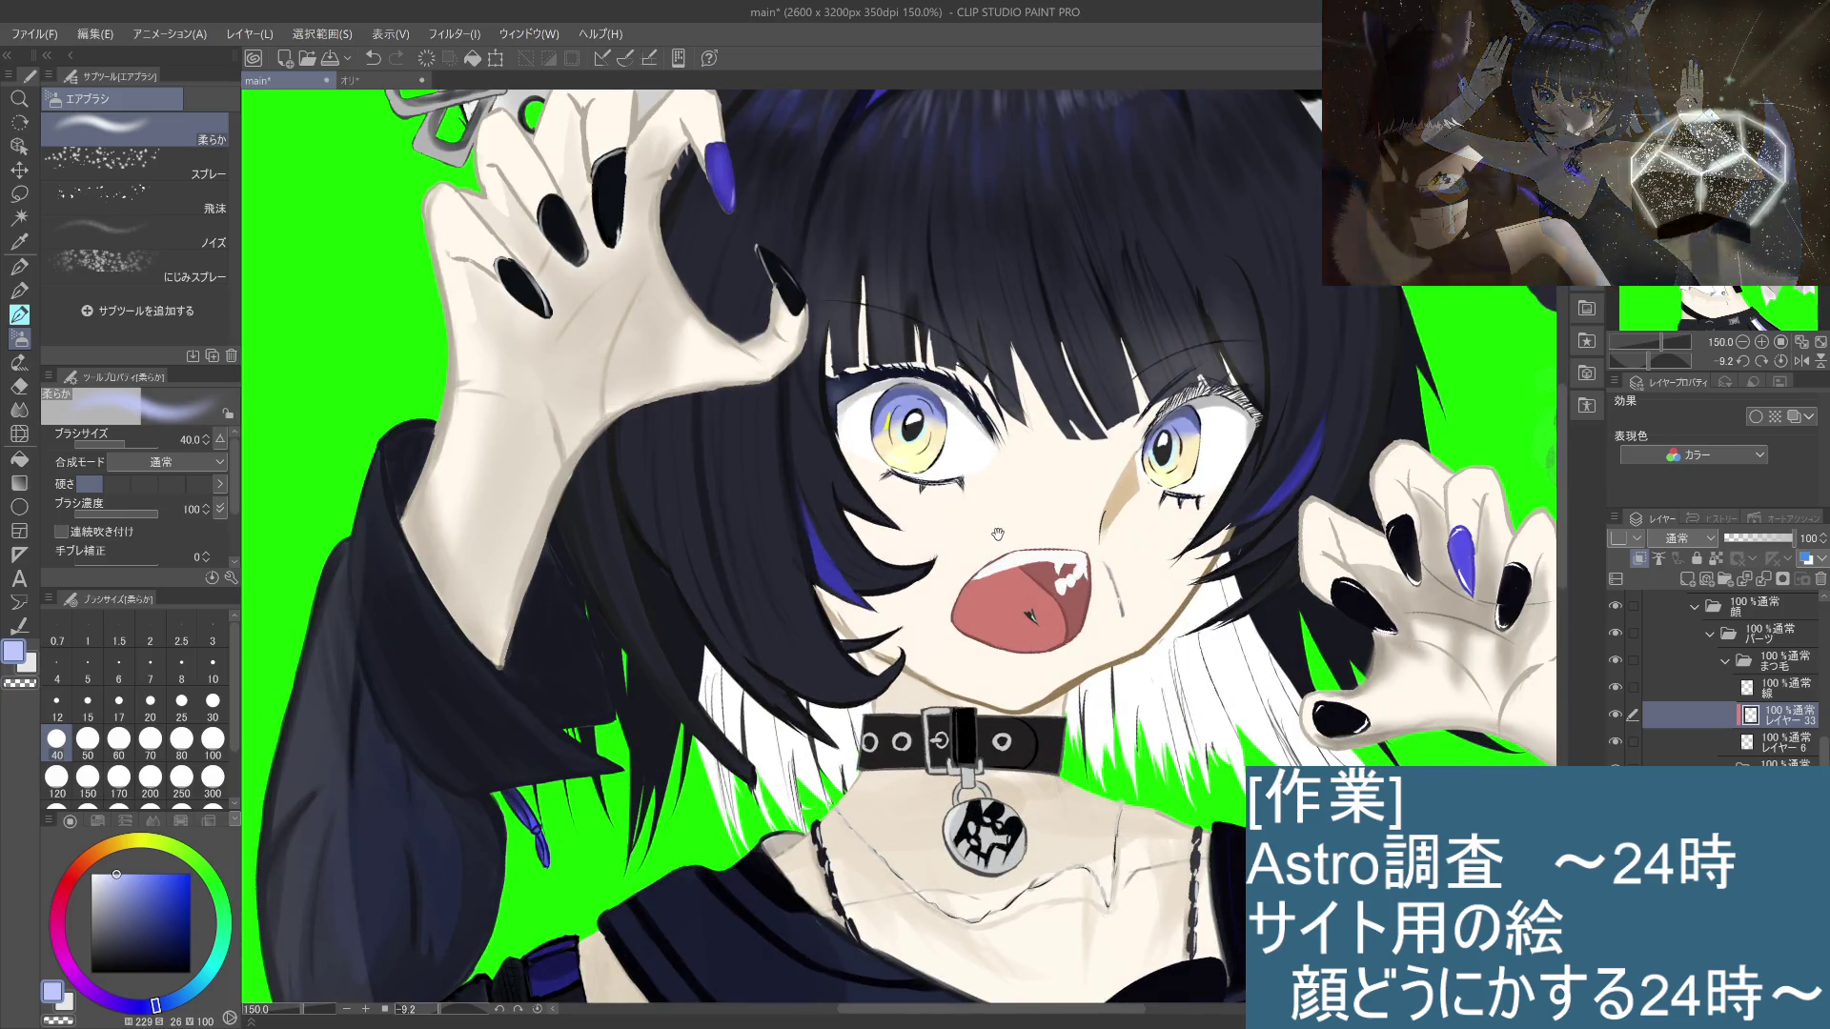
{"action": "scroll", "coordinate": [1008, 523], "scroll_direction": "up", "scroll_amount": 4}
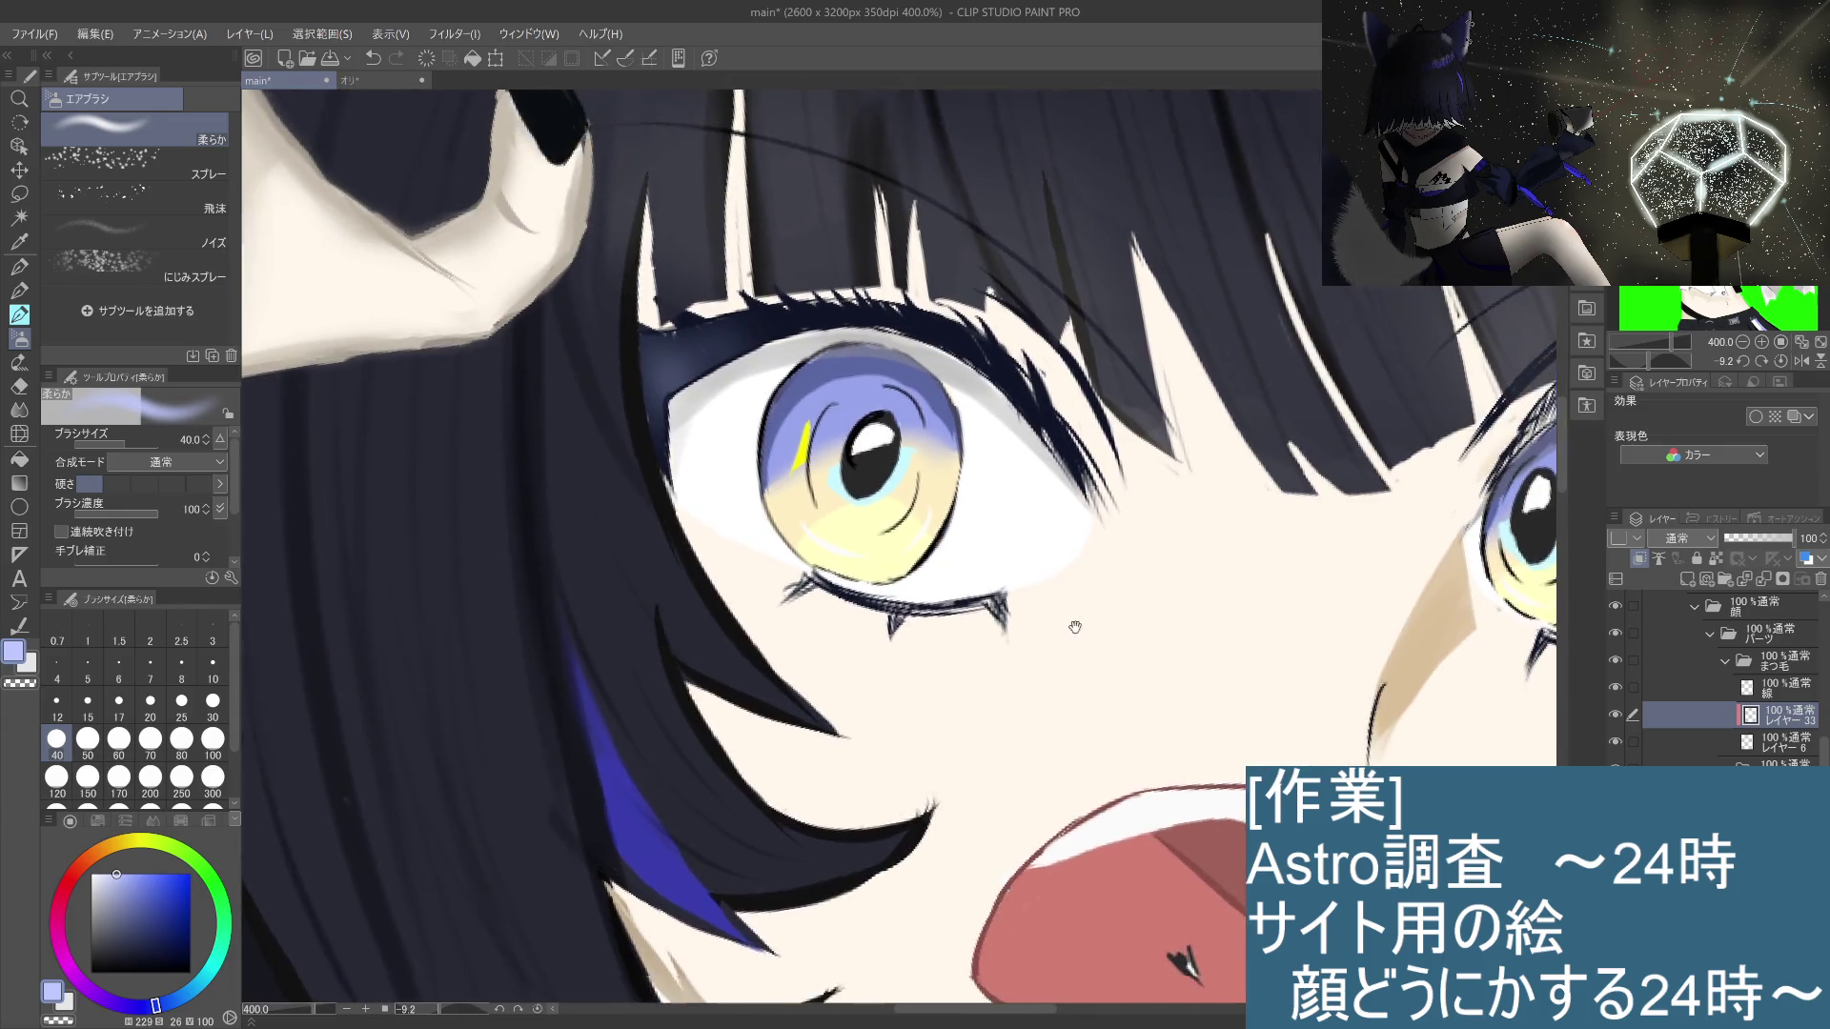
{"action": "left_click_drag", "start_coordinate": [1075, 627], "coordinate": [1157, 679]}
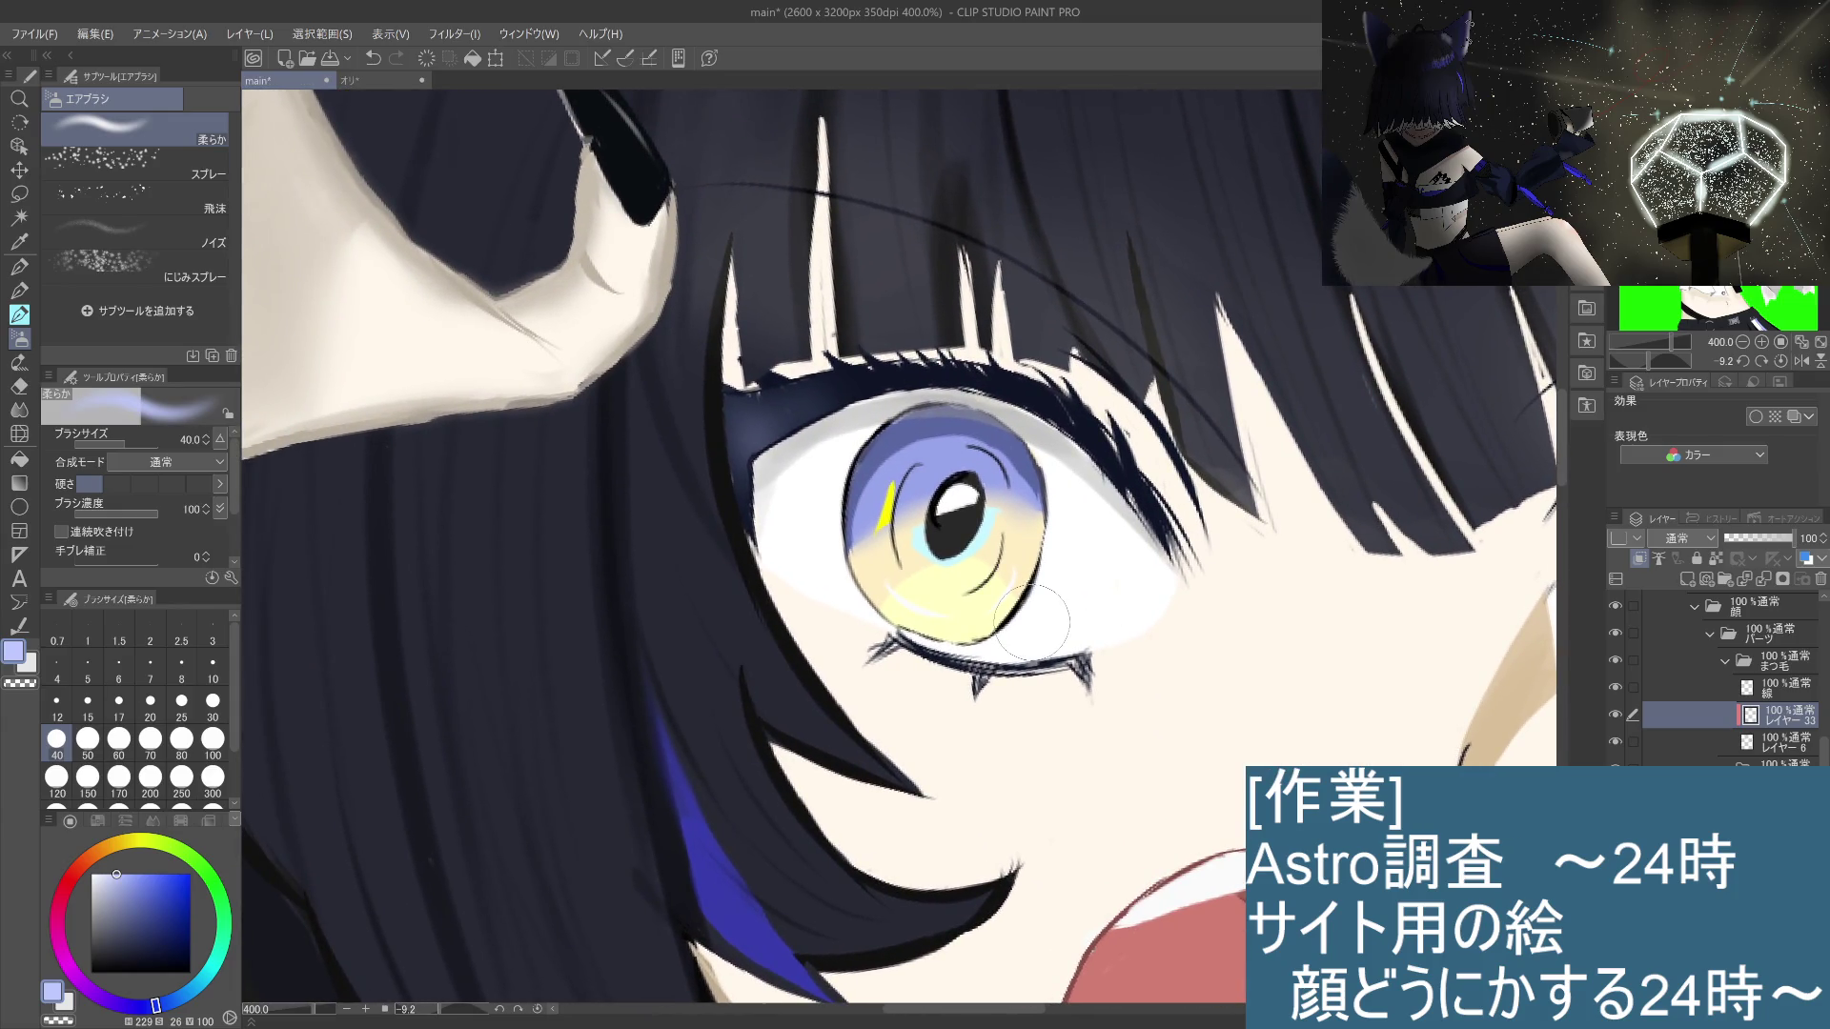
Step: Select レイヤー 6, toggle its visibility to compare the eye, then choose the soft eraser
{"action": "left_click", "coordinate": [1664, 735]}
{"action": "left_click", "coordinate": [1615, 744]}
{"action": "left_click", "coordinate": [1614, 744]}
{"action": "left_click", "coordinate": [1615, 744]}
{"action": "left_click", "coordinate": [1615, 744]}
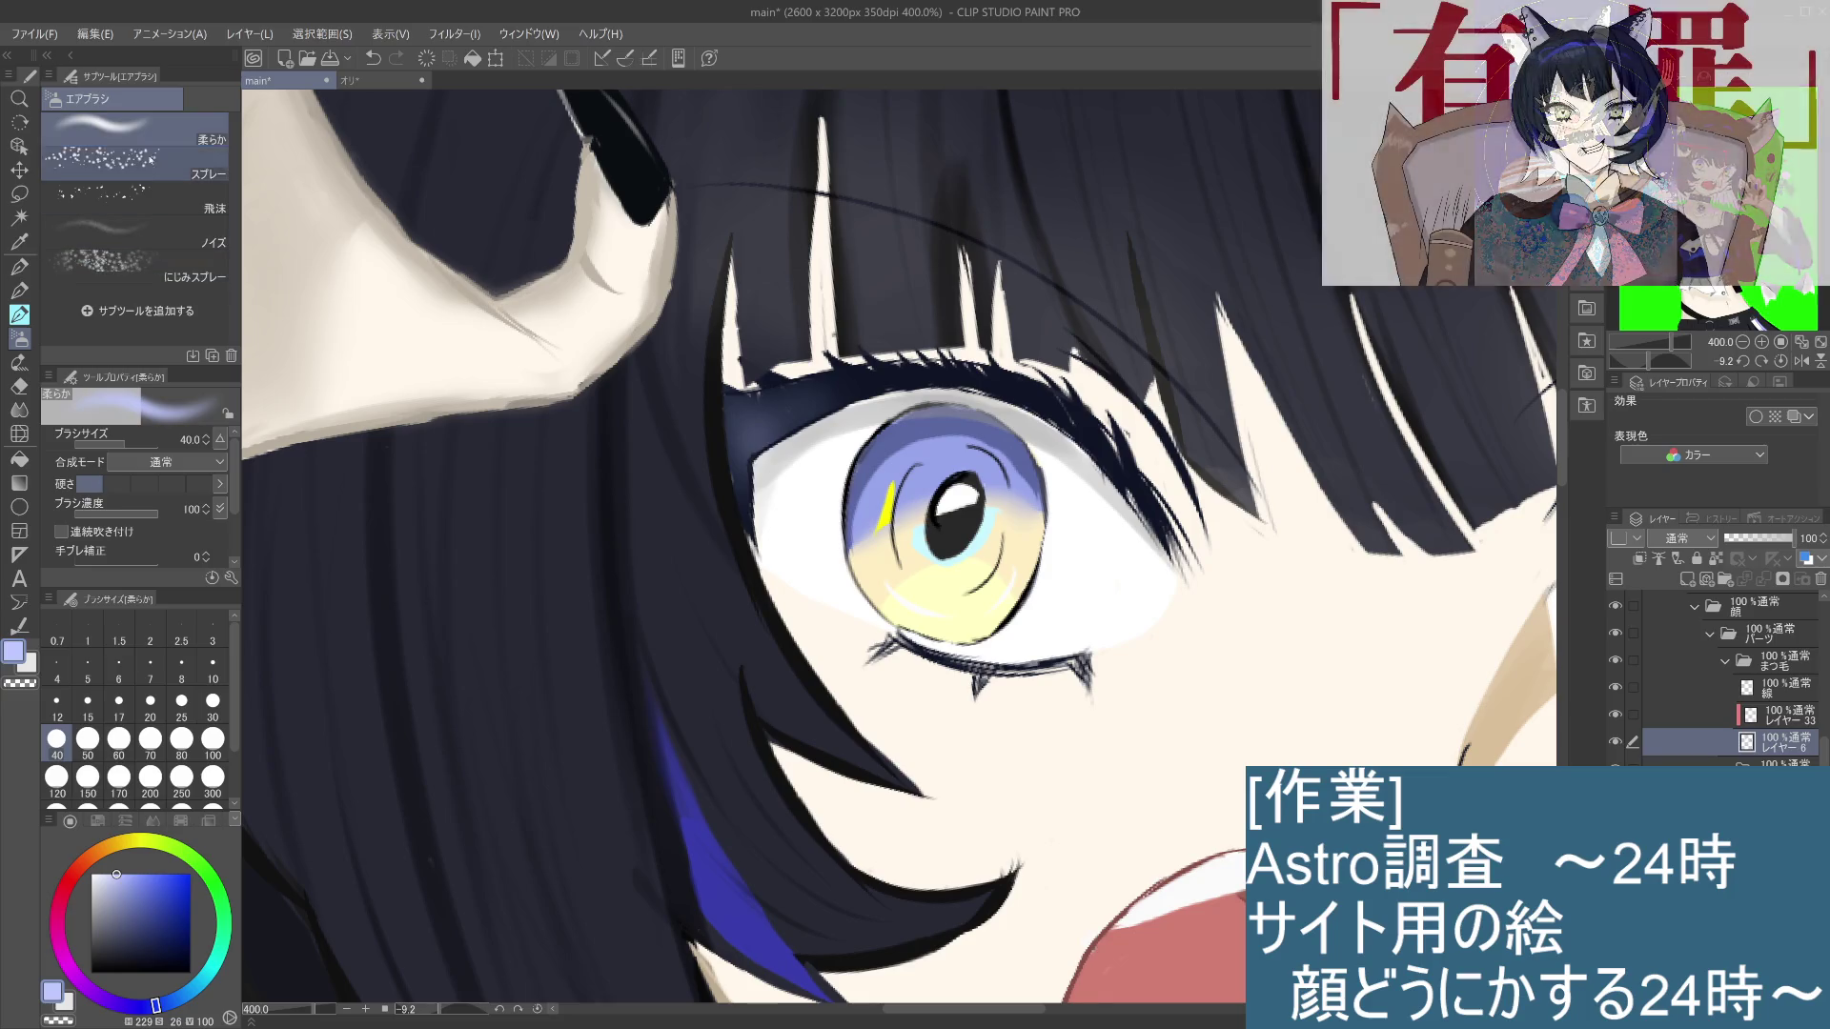
{"action": "left_click", "coordinate": [19, 386]}
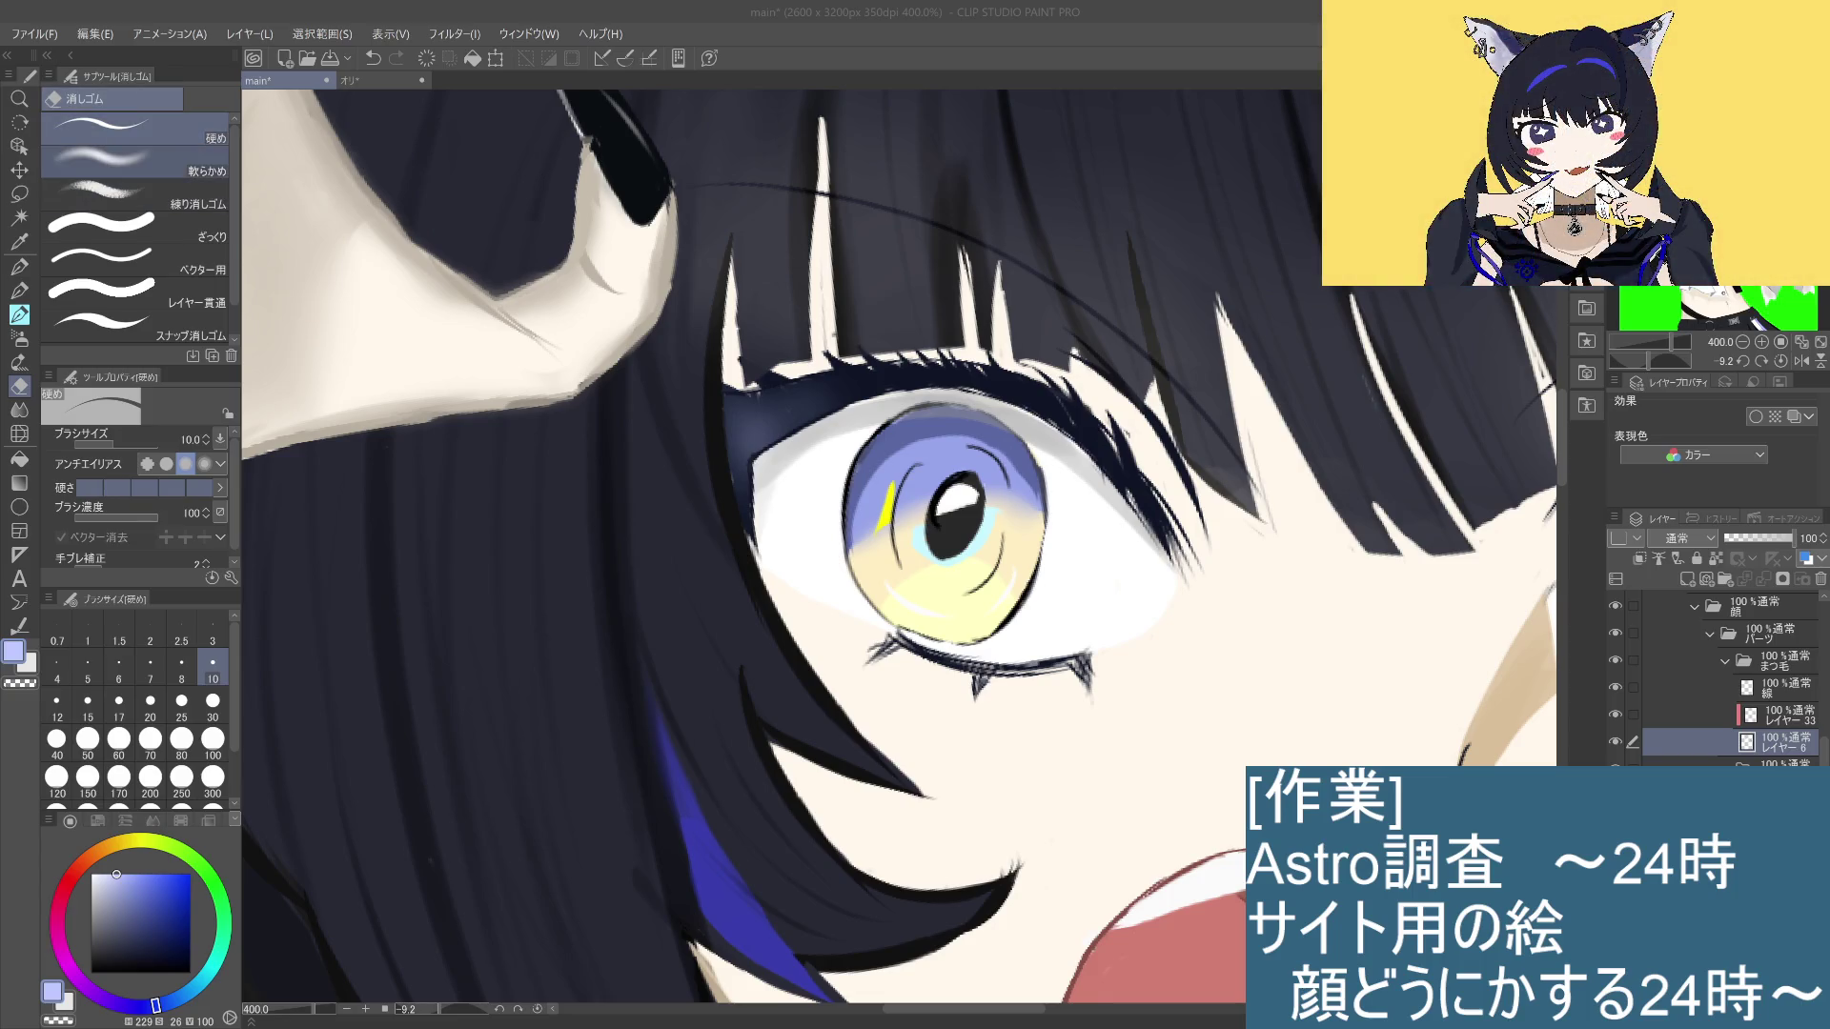
{"action": "left_click", "coordinate": [133, 160]}
Step: Erase the stray light streak at the left eye's upper corner using eraser sizes 8 and 5
{"action": "mouse_move", "coordinate": [762, 410]}
{"action": "left_mouse_down"}
{"action": "mouse_move", "coordinate": [770, 476]}
{"action": "mouse_move", "coordinate": [749, 415]}
{"action": "mouse_move", "coordinate": [772, 471]}
{"action": "left_mouse_up"}
{"action": "key", "text": "ctrl+z"}
{"action": "key", "text": "ctrl+z"}
{"action": "key", "text": "ctrl+z"}
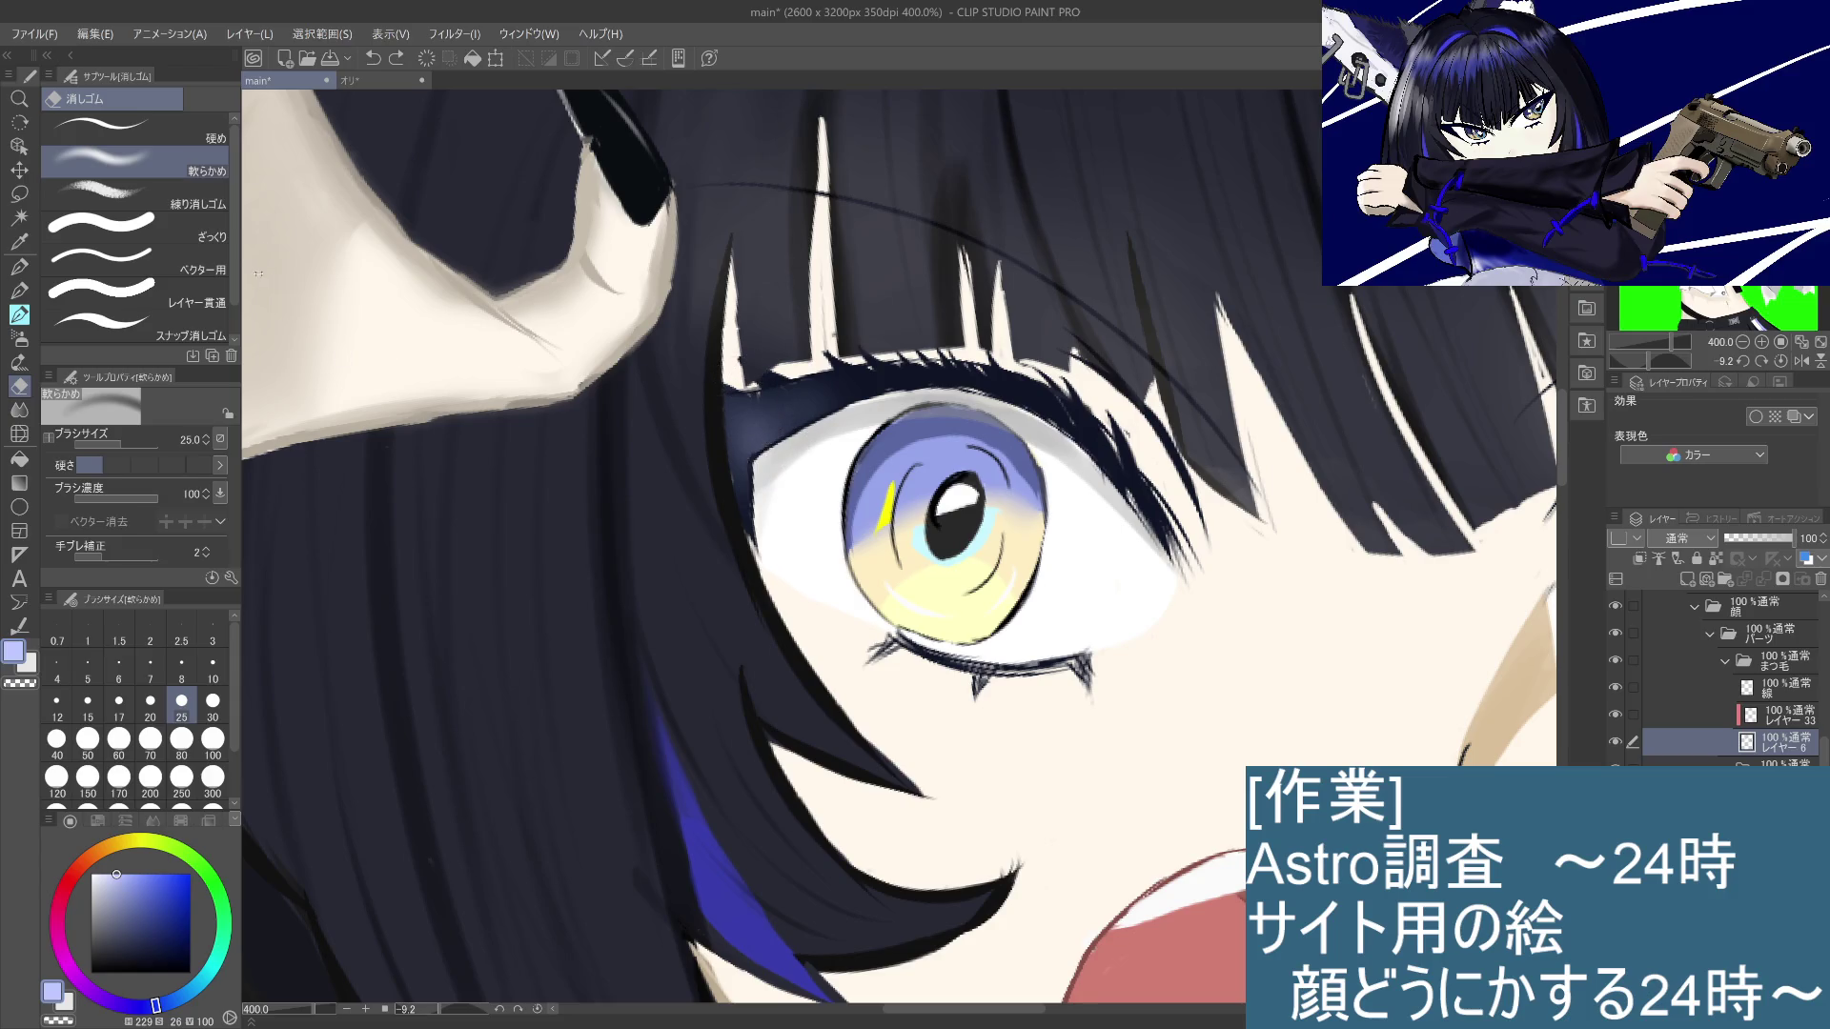
{"action": "left_click", "coordinate": [194, 666]}
{"action": "mouse_move", "coordinate": [768, 438]}
{"action": "left_mouse_down"}
{"action": "mouse_move", "coordinate": [782, 405]}
{"action": "mouse_move", "coordinate": [815, 414]}
{"action": "mouse_move", "coordinate": [738, 482]}
{"action": "left_mouse_up"}
{"action": "key", "text": "ctrl+z"}
{"action": "key", "text": "ctrl+z"}
{"action": "key", "text": "bracketleft"}
{"action": "key", "text": "bracketleft"}
{"action": "key", "text": "bracketleft"}
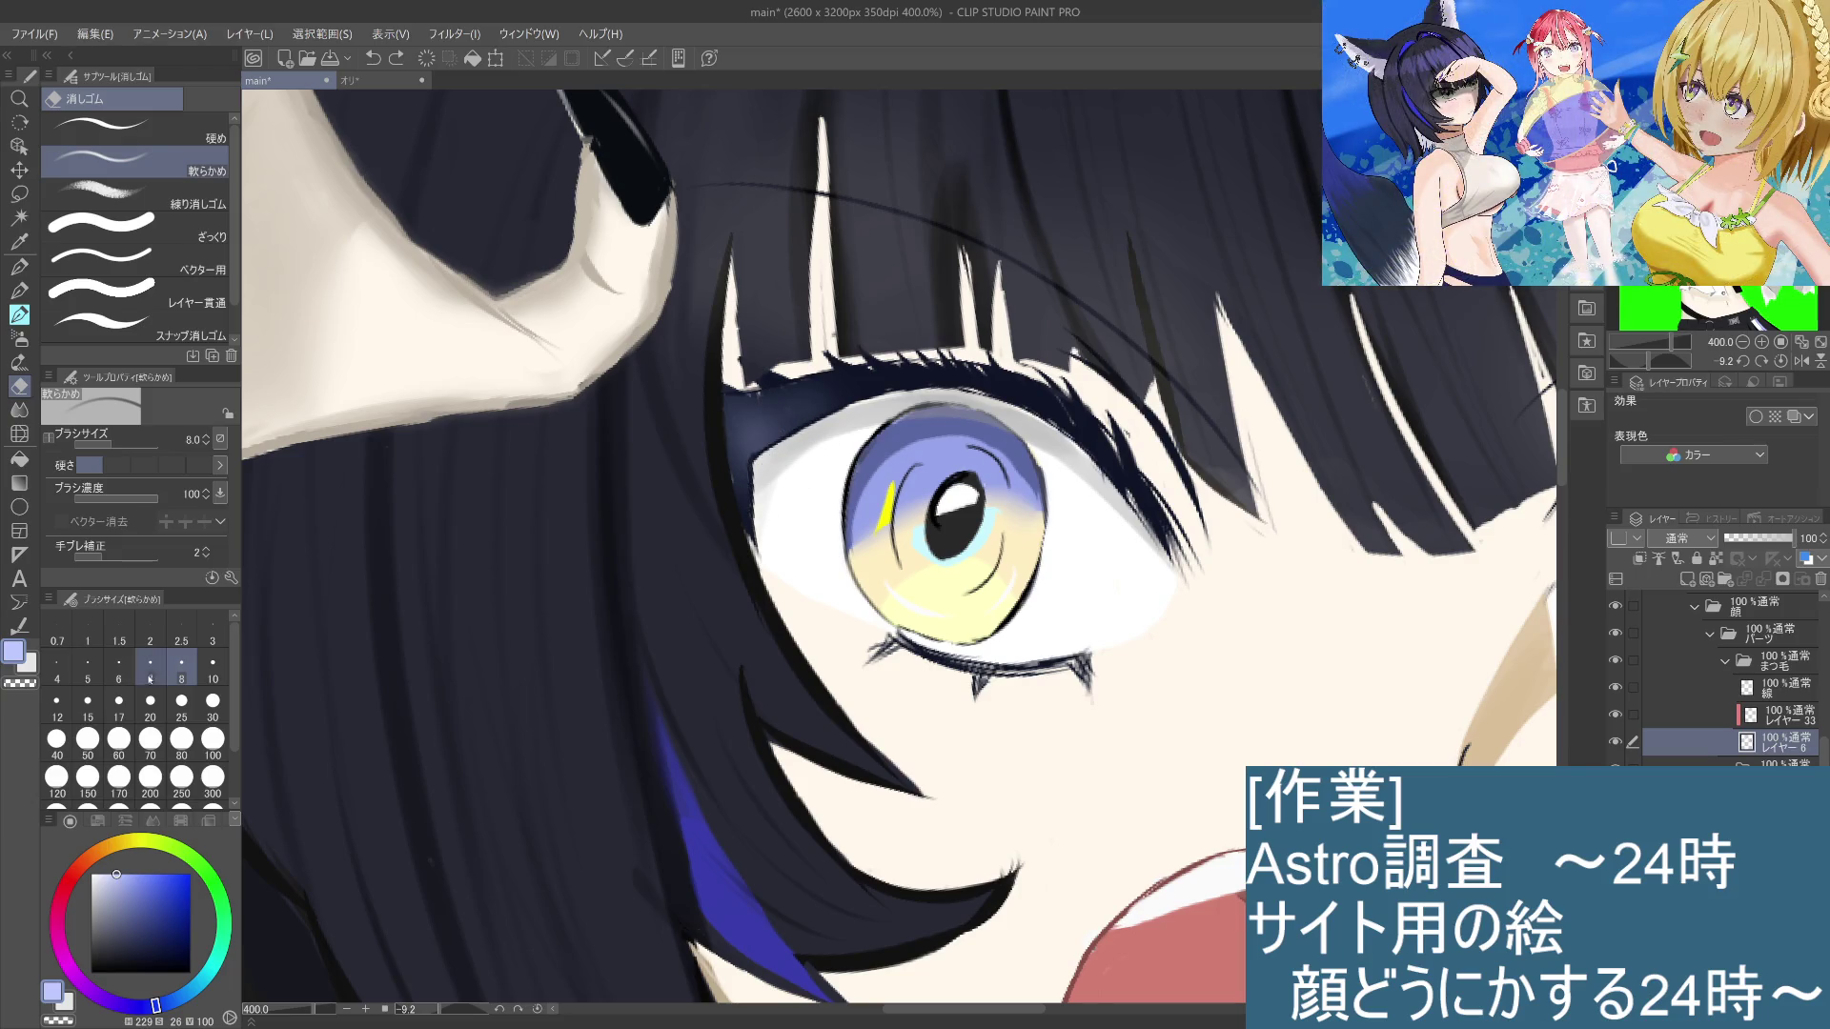
{"action": "mouse_move", "coordinate": [740, 419]}
{"action": "left_mouse_down"}
{"action": "mouse_move", "coordinate": [745, 462]}
{"action": "mouse_move", "coordinate": [806, 391]}
{"action": "mouse_move", "coordinate": [831, 392]}
{"action": "left_mouse_up"}
{"action": "key", "text": "ctrl+z"}
{"action": "key", "text": "ctrl+z"}
{"action": "key", "text": "ctrl+z"}
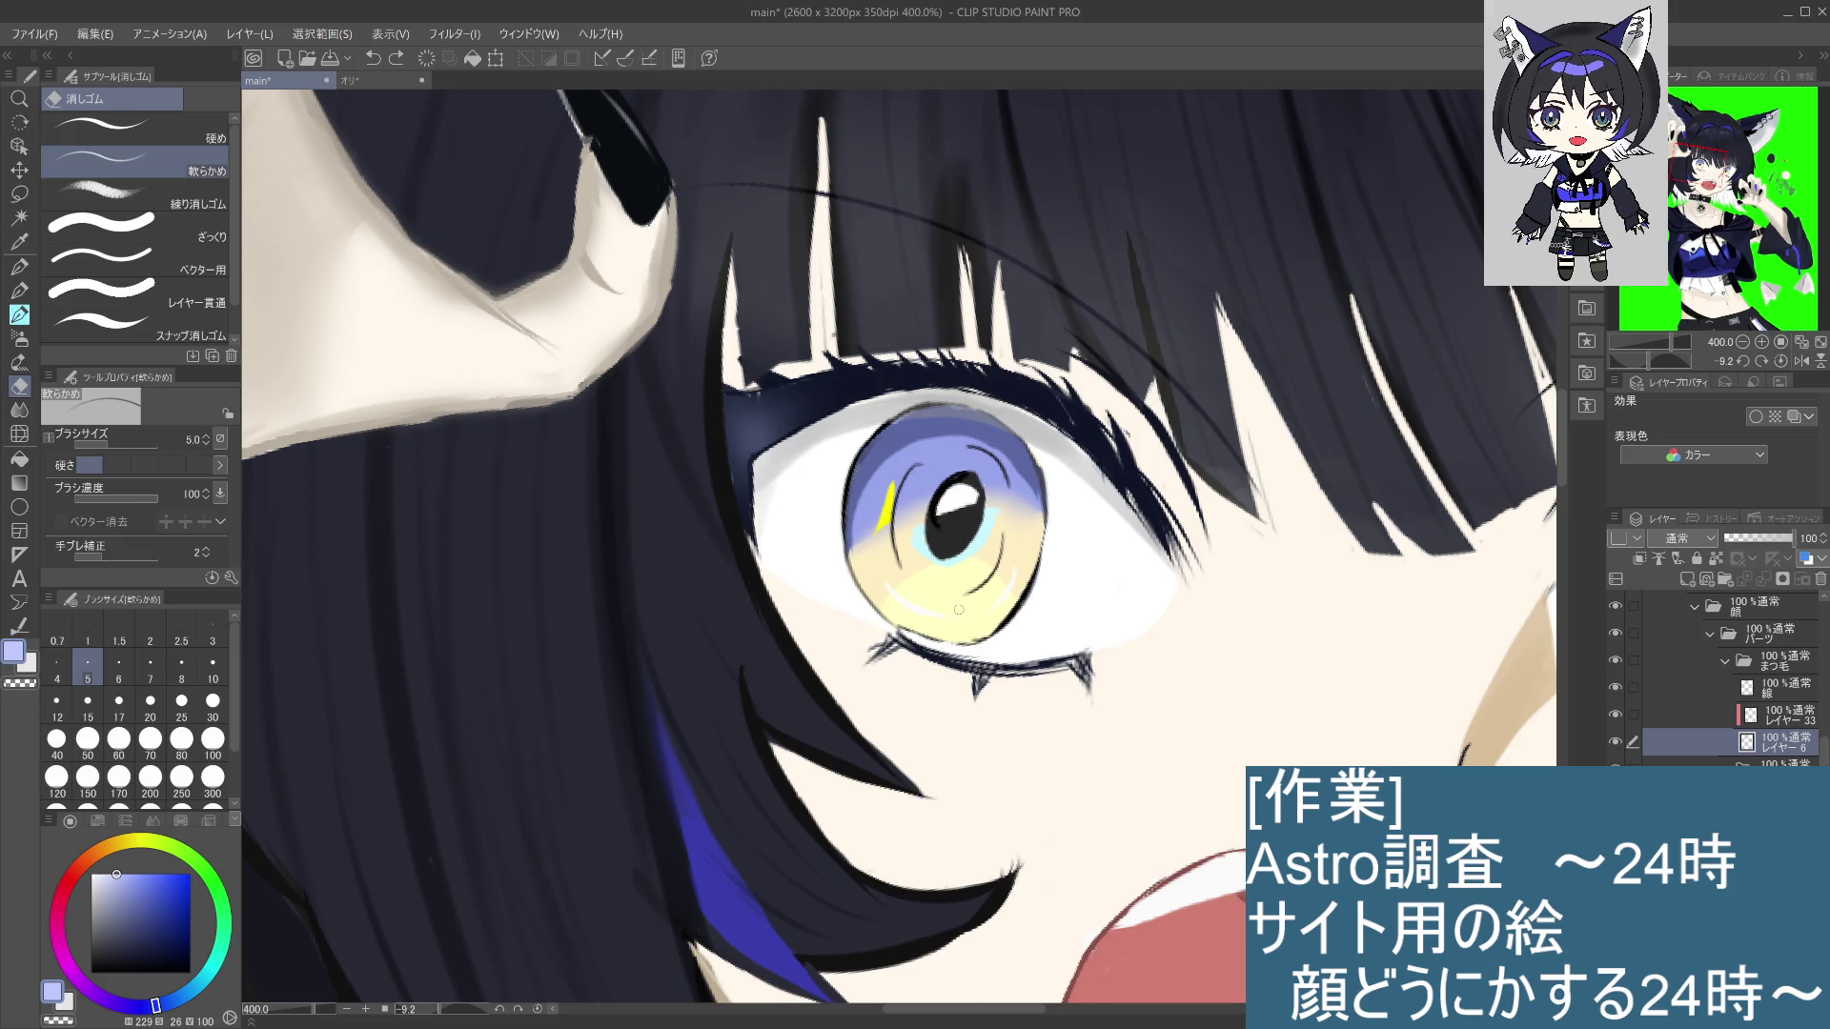
{"action": "key", "text": "ctrl+y"}
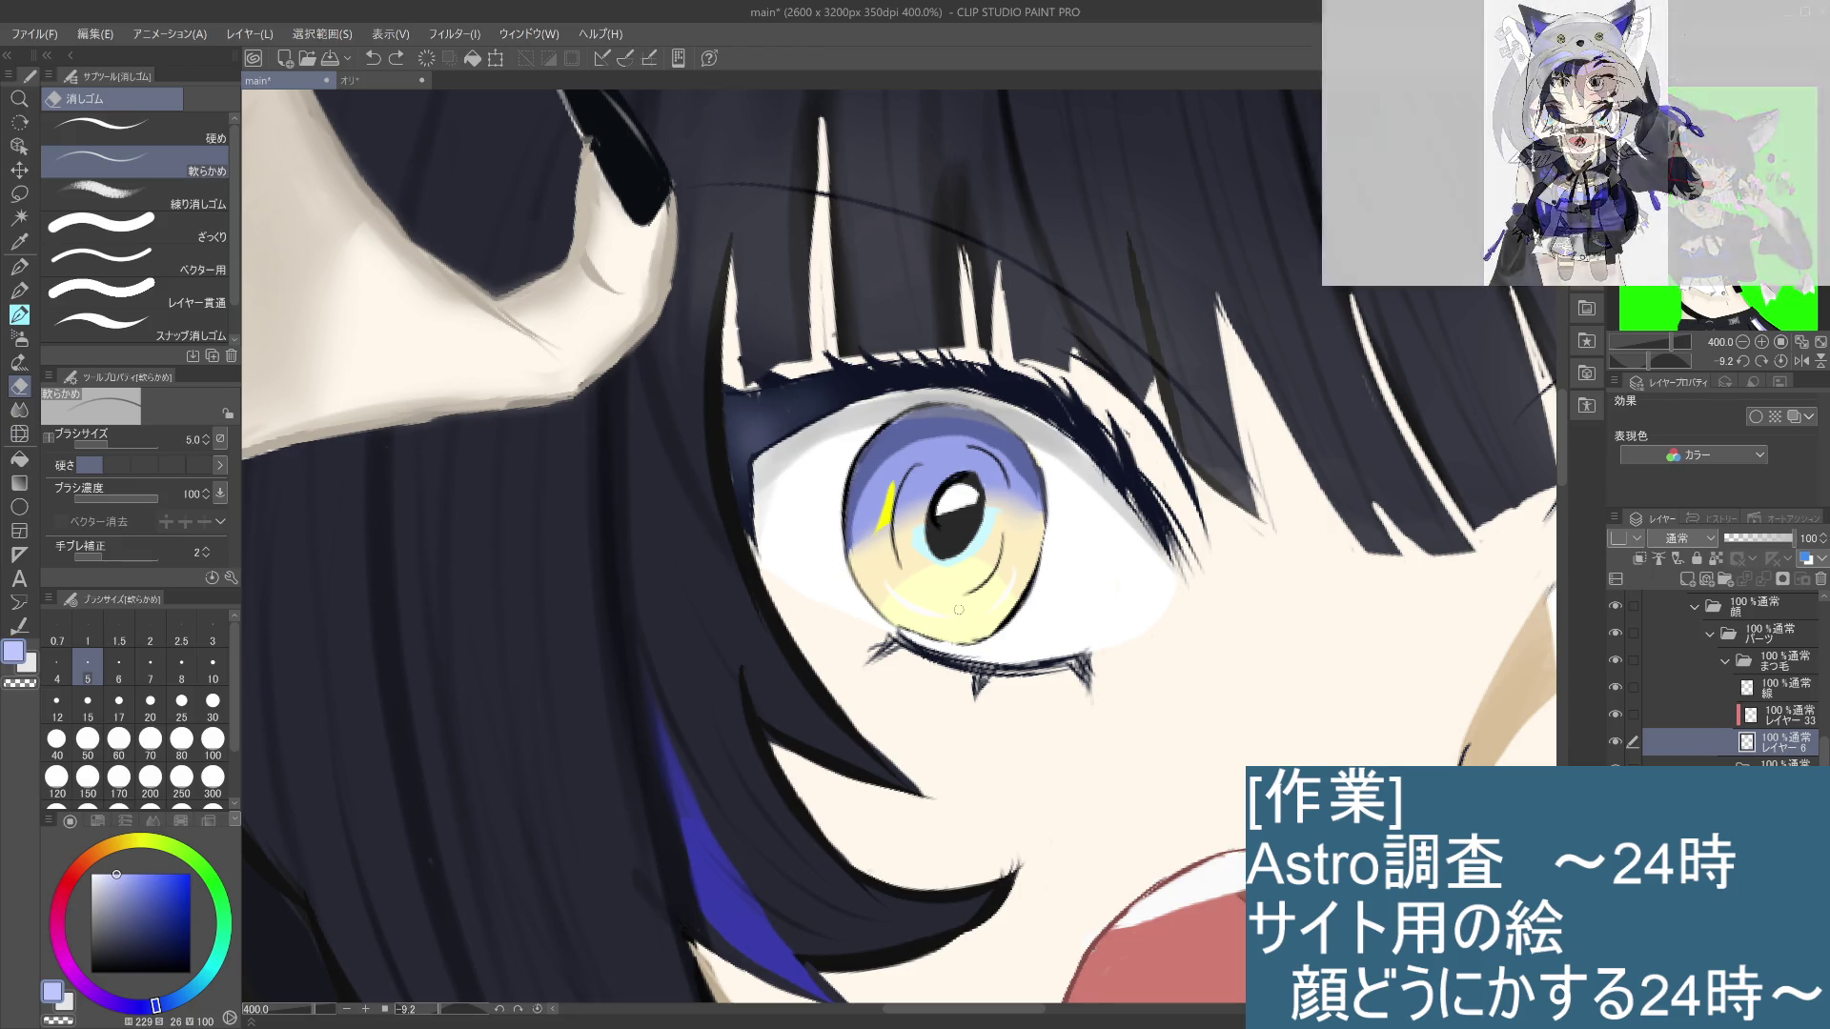
Step: Touch up the upper eye rim with the pencil in cream skin tone sampled from the face
{"action": "left_click", "coordinate": [32, 289]}
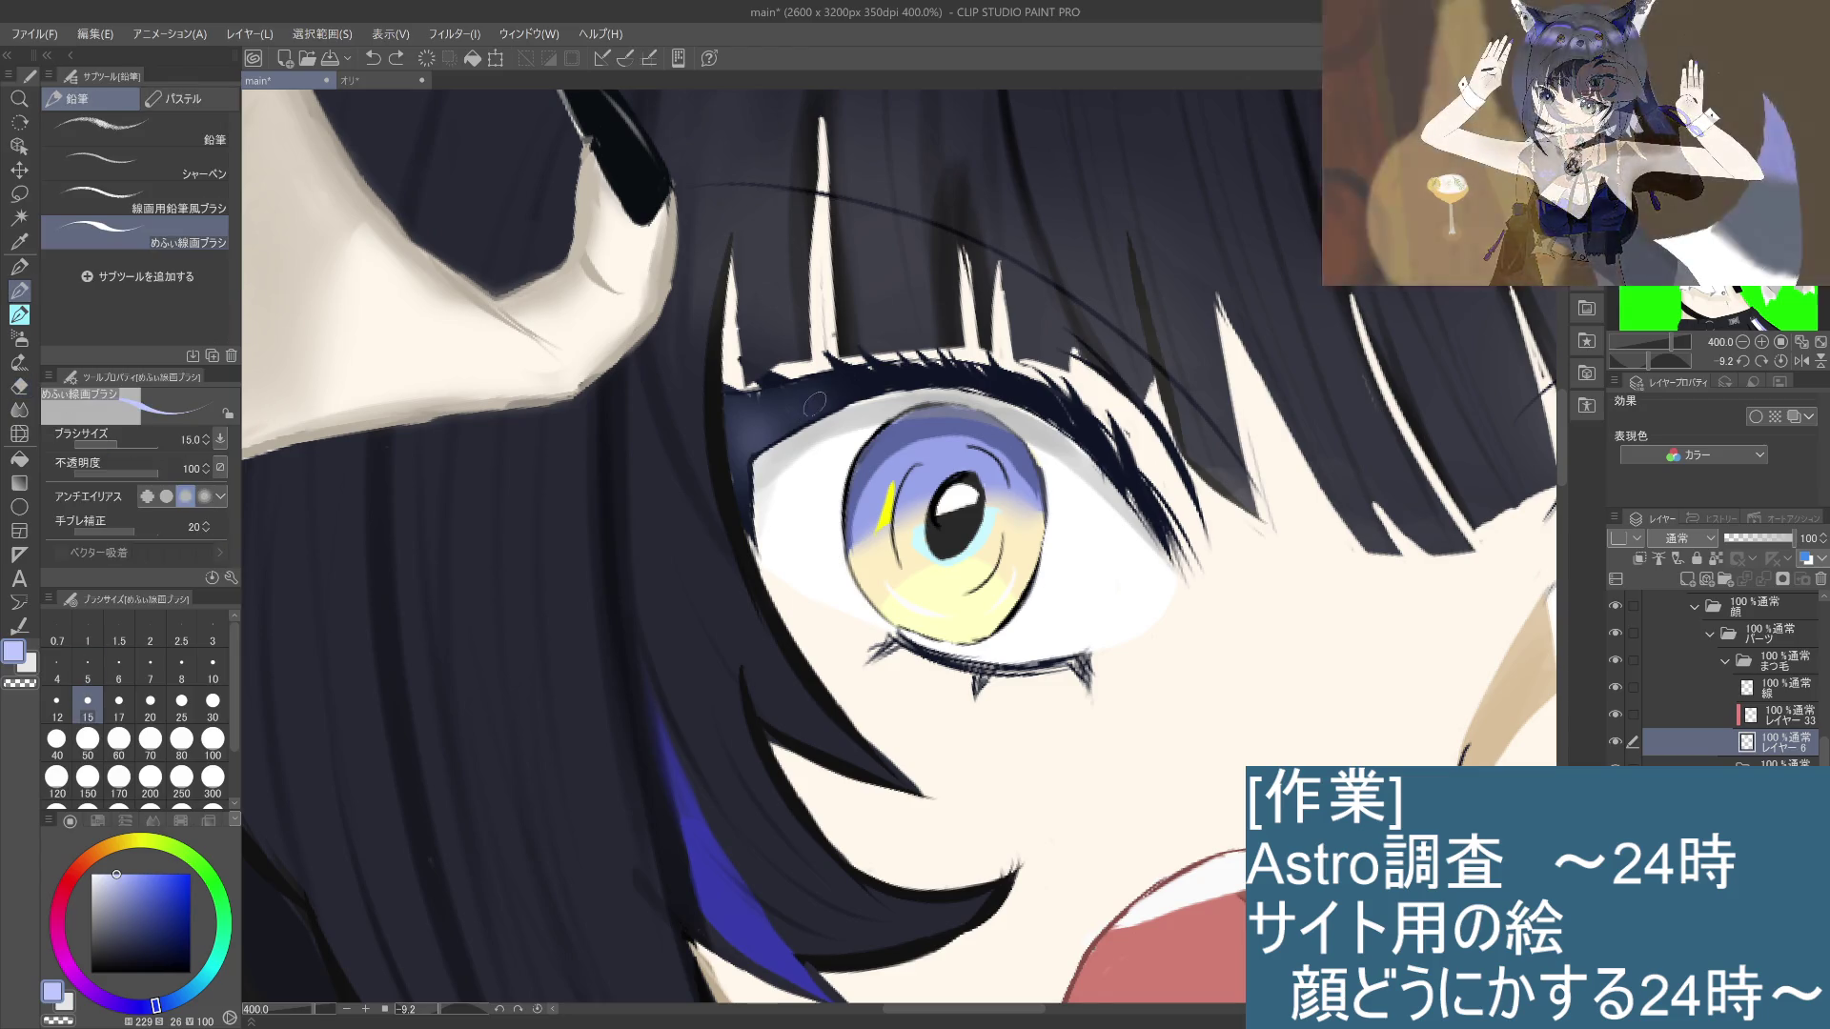
{"action": "left_click_drag", "start_coordinate": [810, 393], "coordinate": [871, 419]}
{"action": "key", "text": "ctrl+z"}
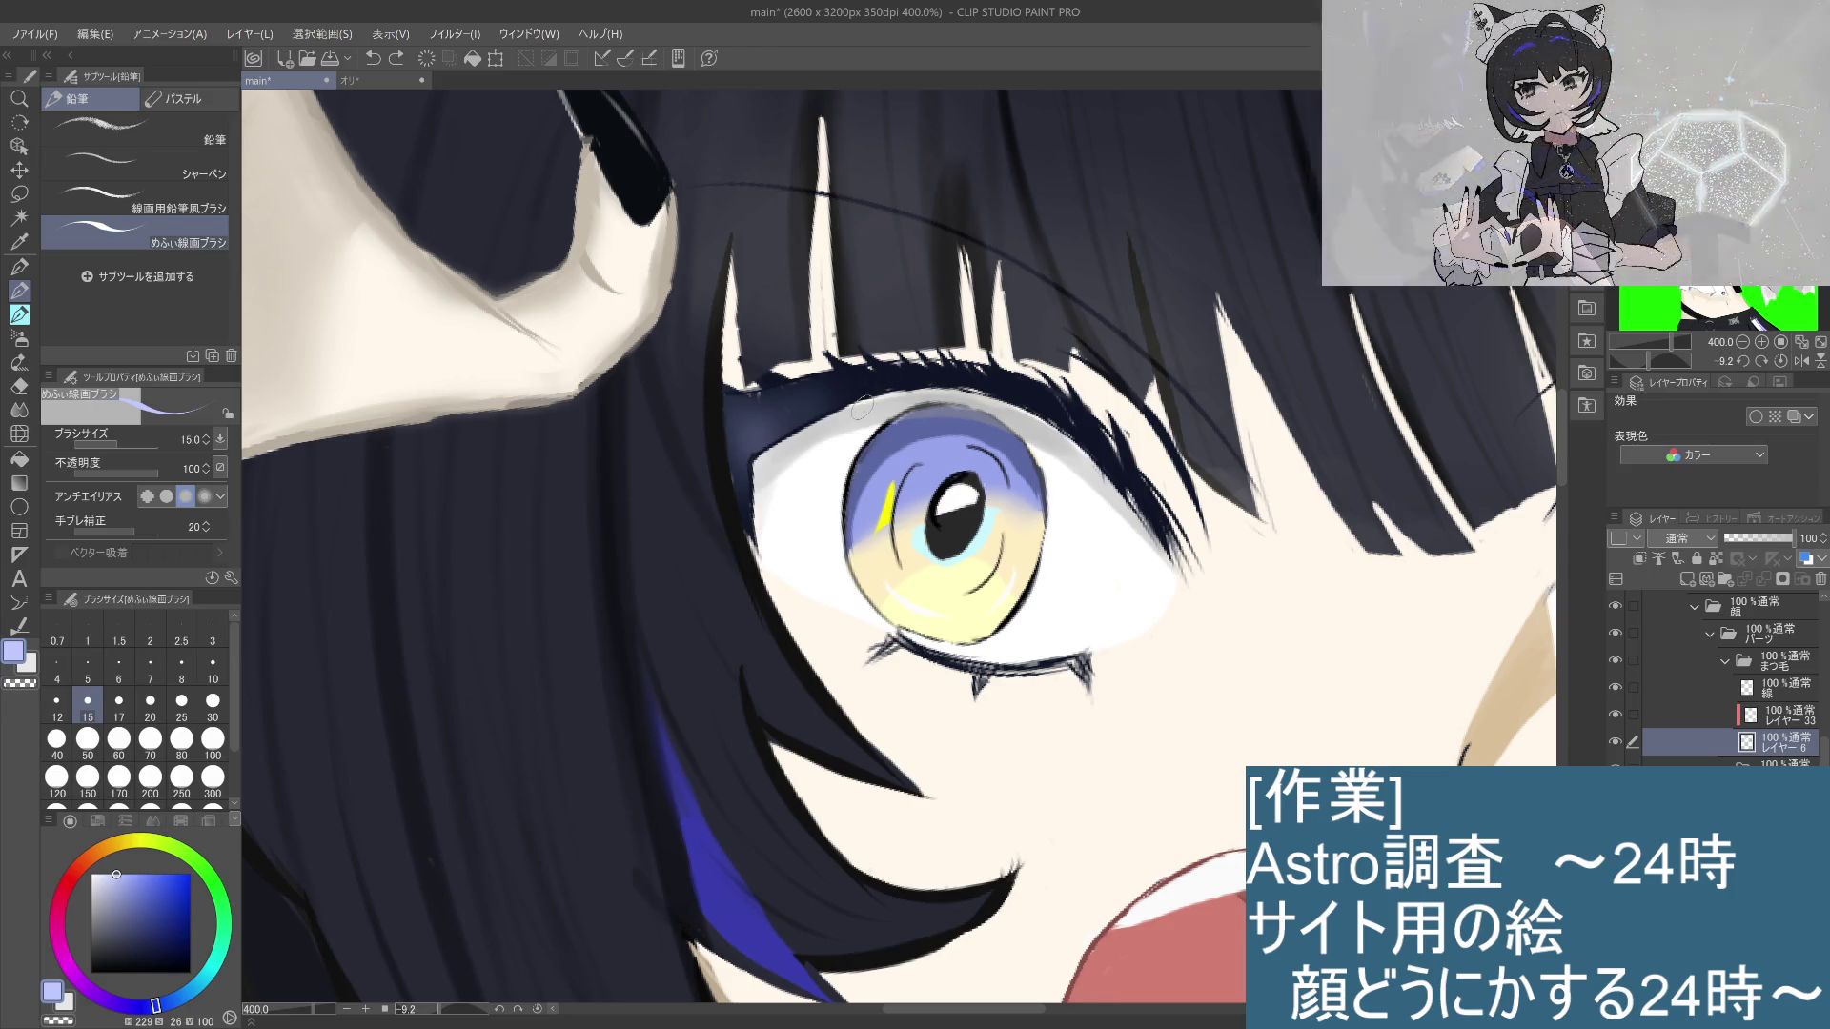
{"action": "left_click_drag", "start_coordinate": [118, 876], "coordinate": [80, 890]}
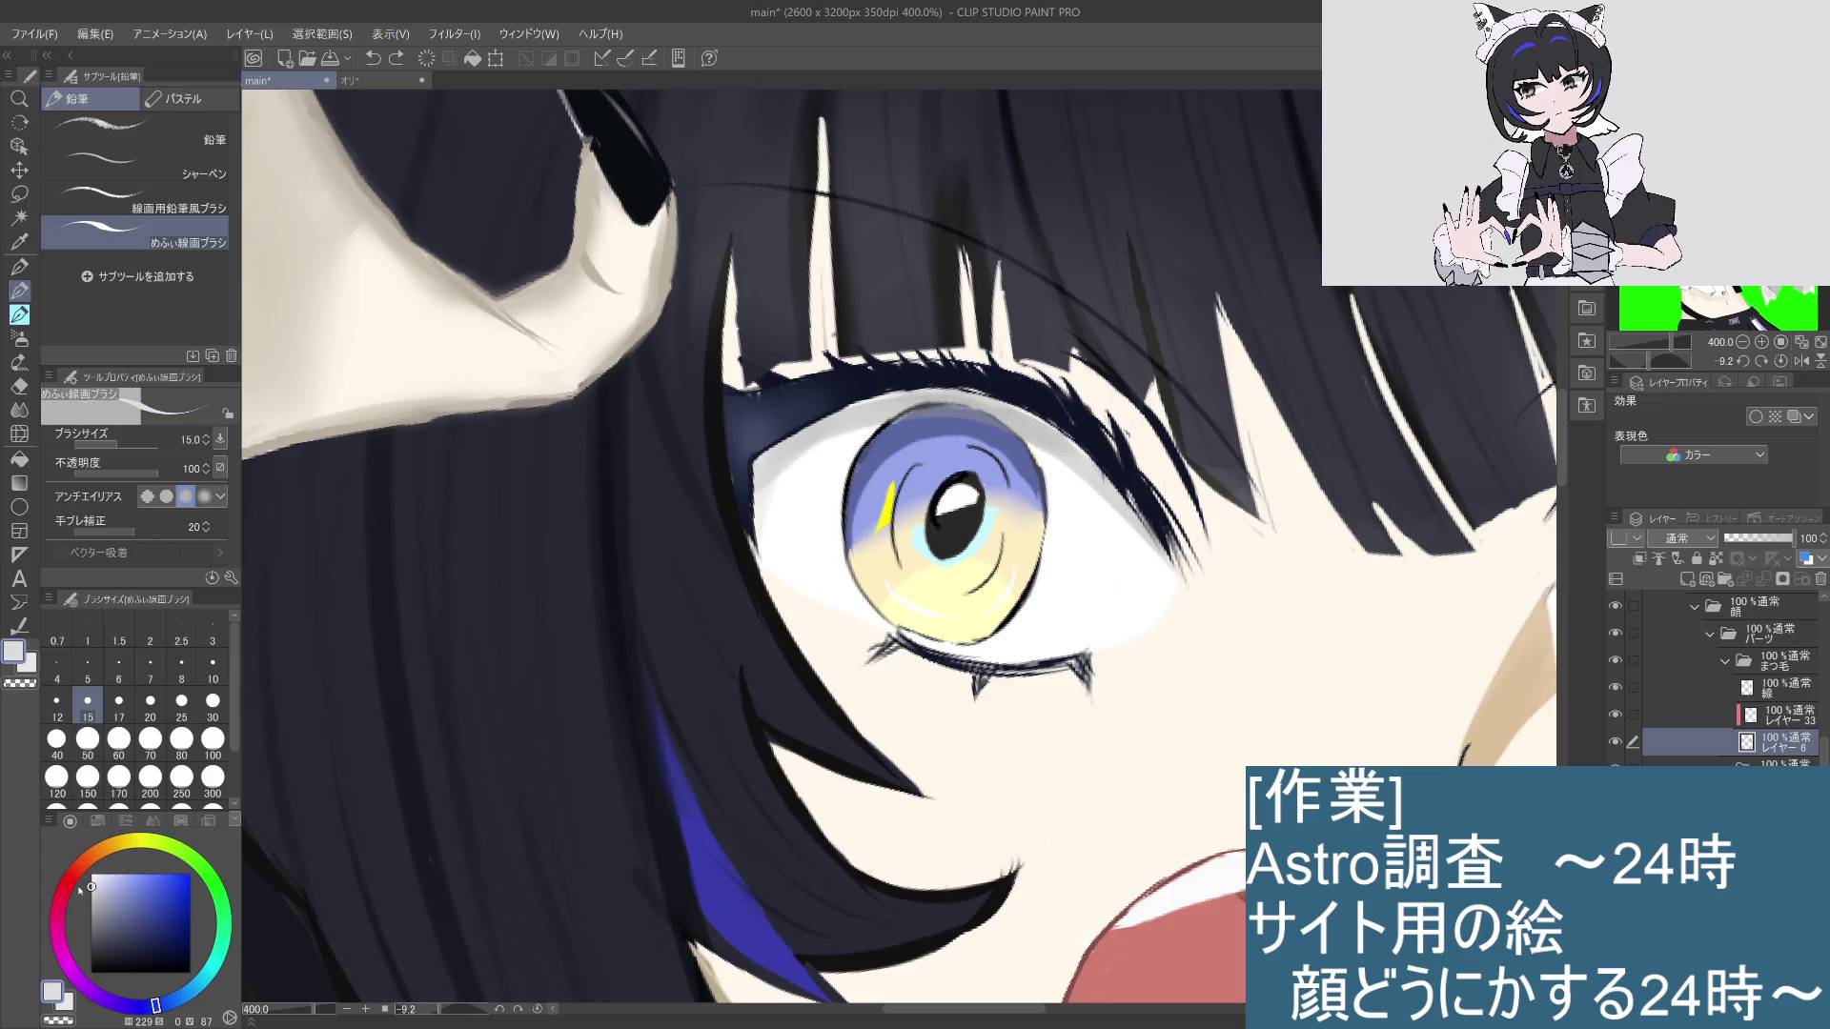
{"action": "left_click", "coordinate": [1272, 599], "text": "alt"}
{"action": "mouse_move", "coordinate": [861, 383]}
{"action": "left_mouse_down"}
{"action": "mouse_move", "coordinate": [876, 408]}
{"action": "mouse_move", "coordinate": [848, 395]}
{"action": "left_mouse_up"}
{"action": "key", "text": "ctrl+z"}
{"action": "key", "text": "ctrl+z"}
{"action": "key", "text": "ctrl+z"}
{"action": "key", "text": "ctrl+z"}
{"action": "key", "text": "ctrl+z"}
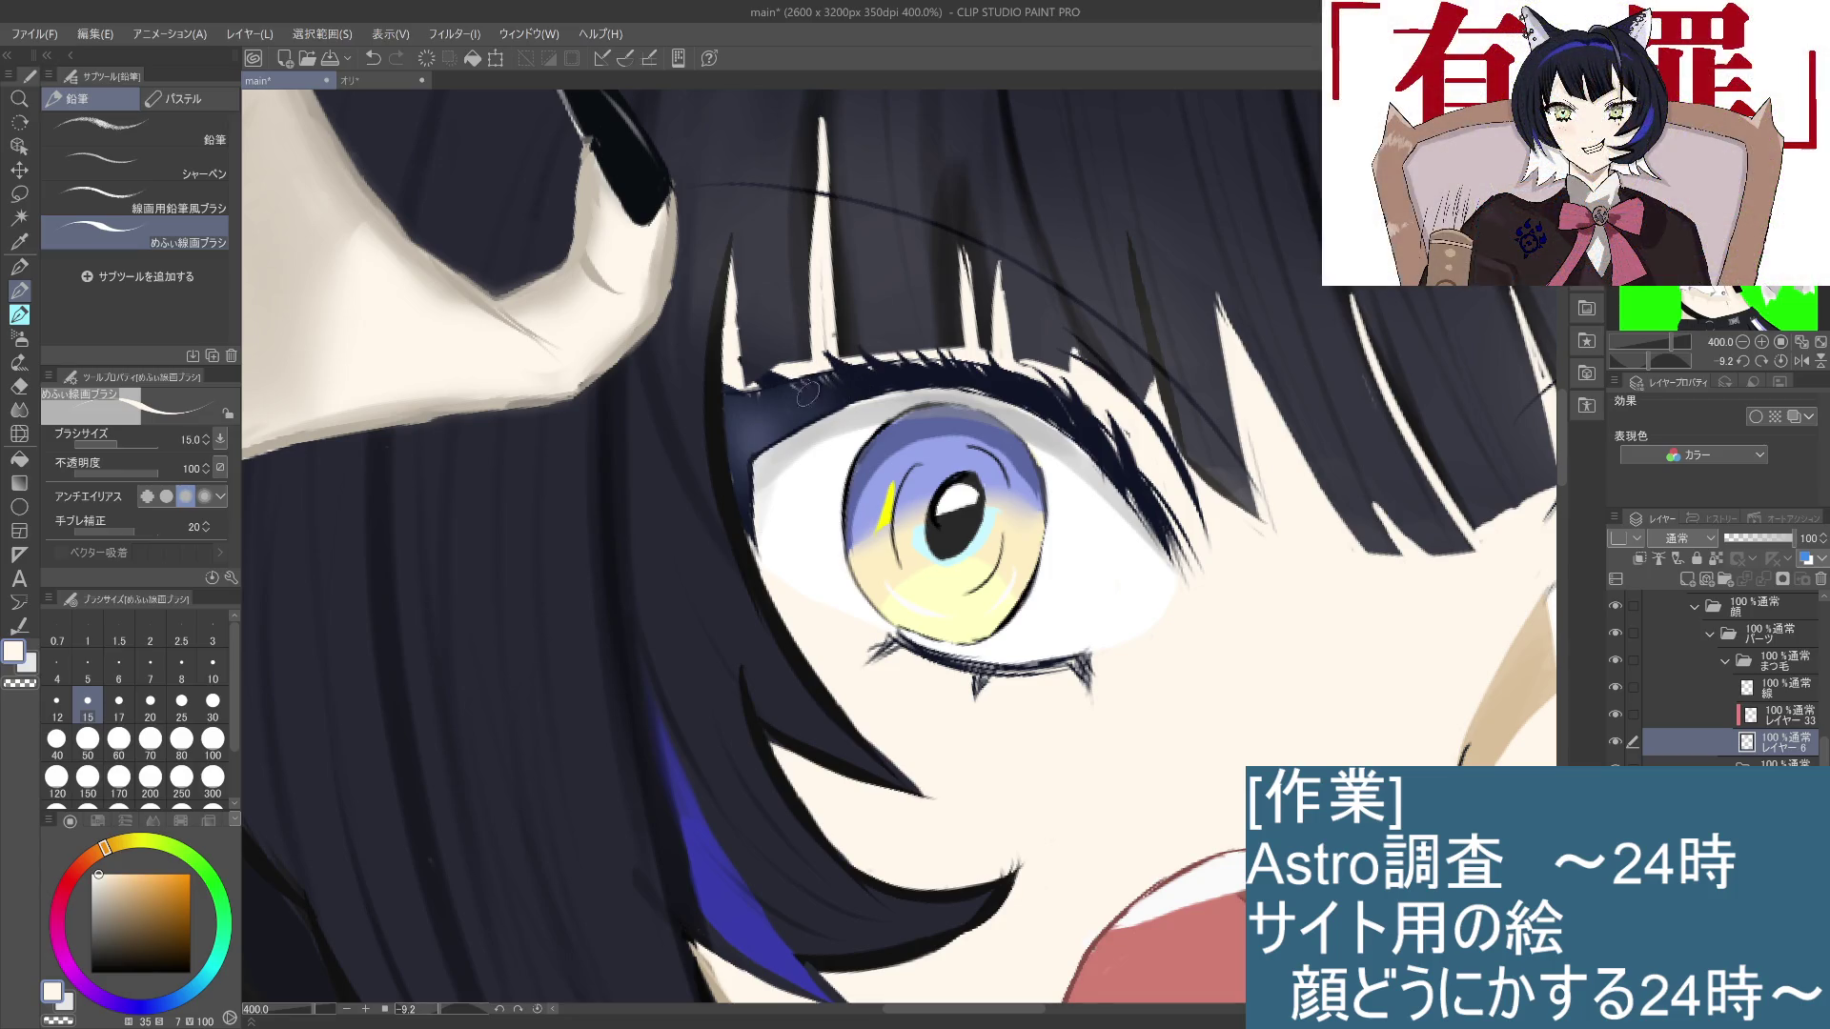
{"action": "key", "text": "ctrl+z"}
{"action": "left_click_drag", "start_coordinate": [767, 401], "coordinate": [779, 406]}
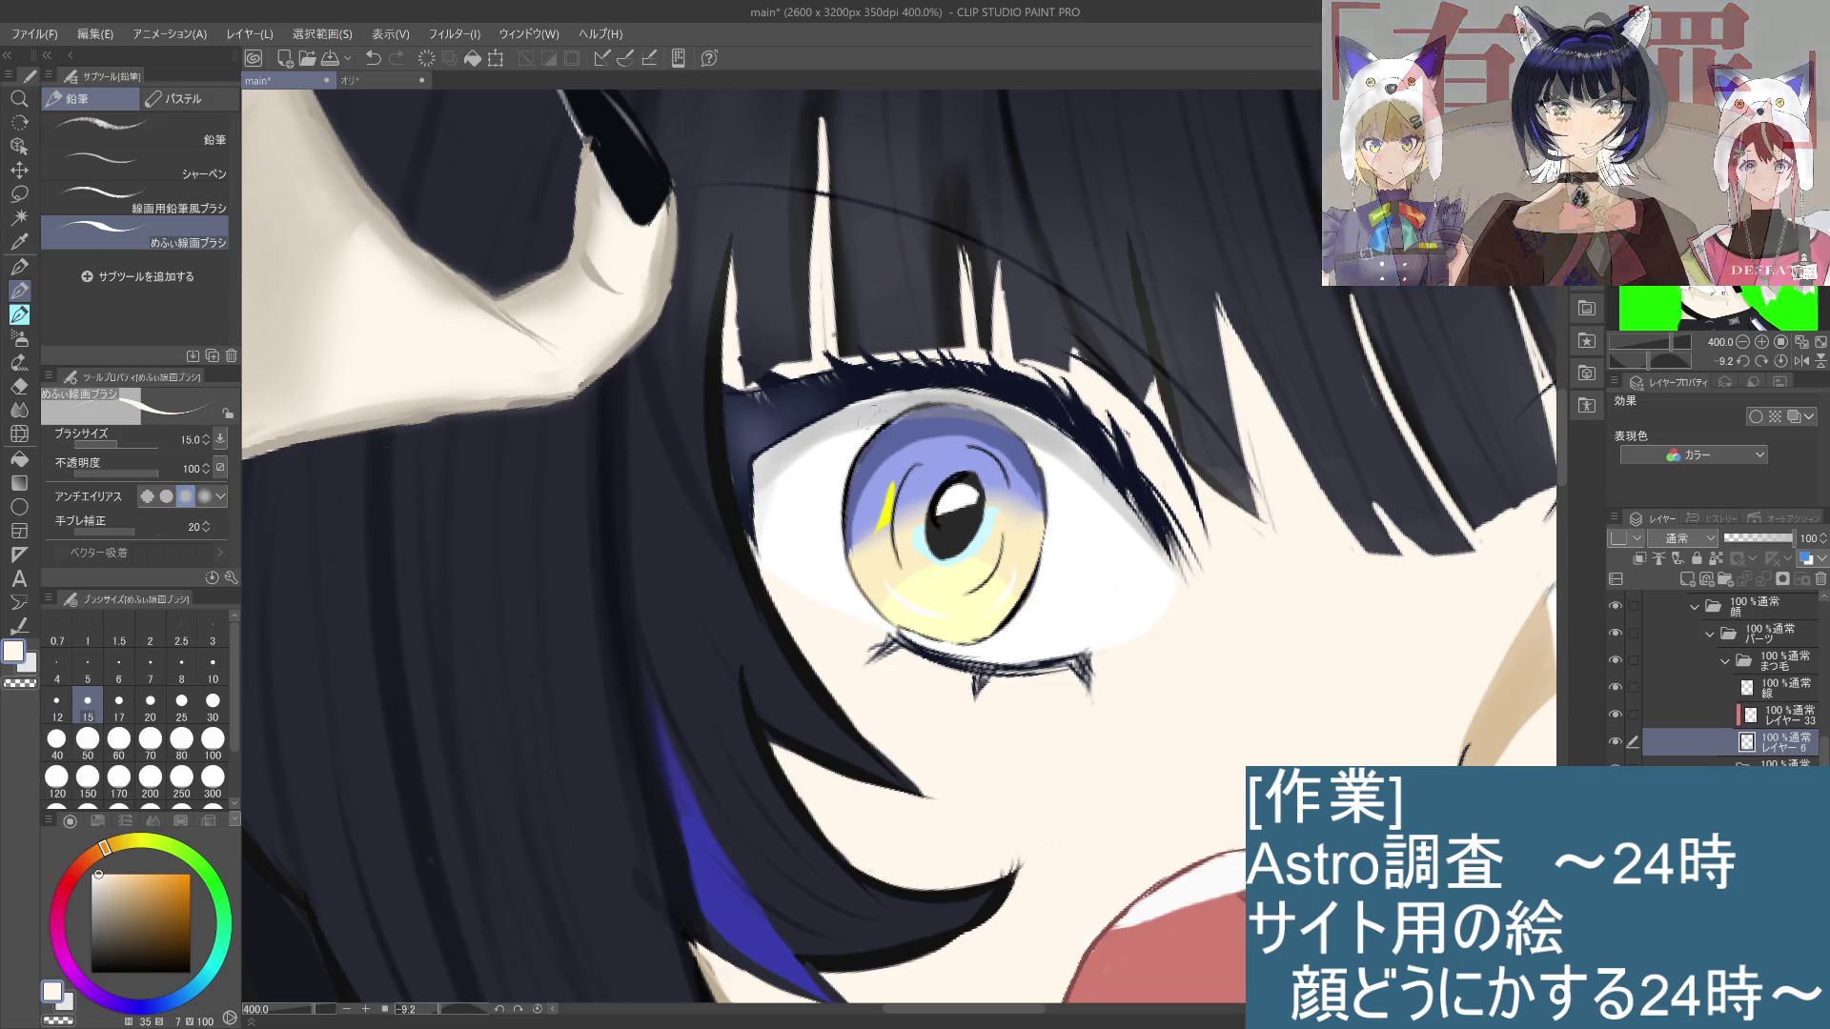
{"action": "scroll", "coordinate": [798, 393], "scroll_direction": "down", "scroll_amount": 3}
{"action": "scroll", "coordinate": [996, 602], "scroll_direction": "up", "scroll_amount": 3}
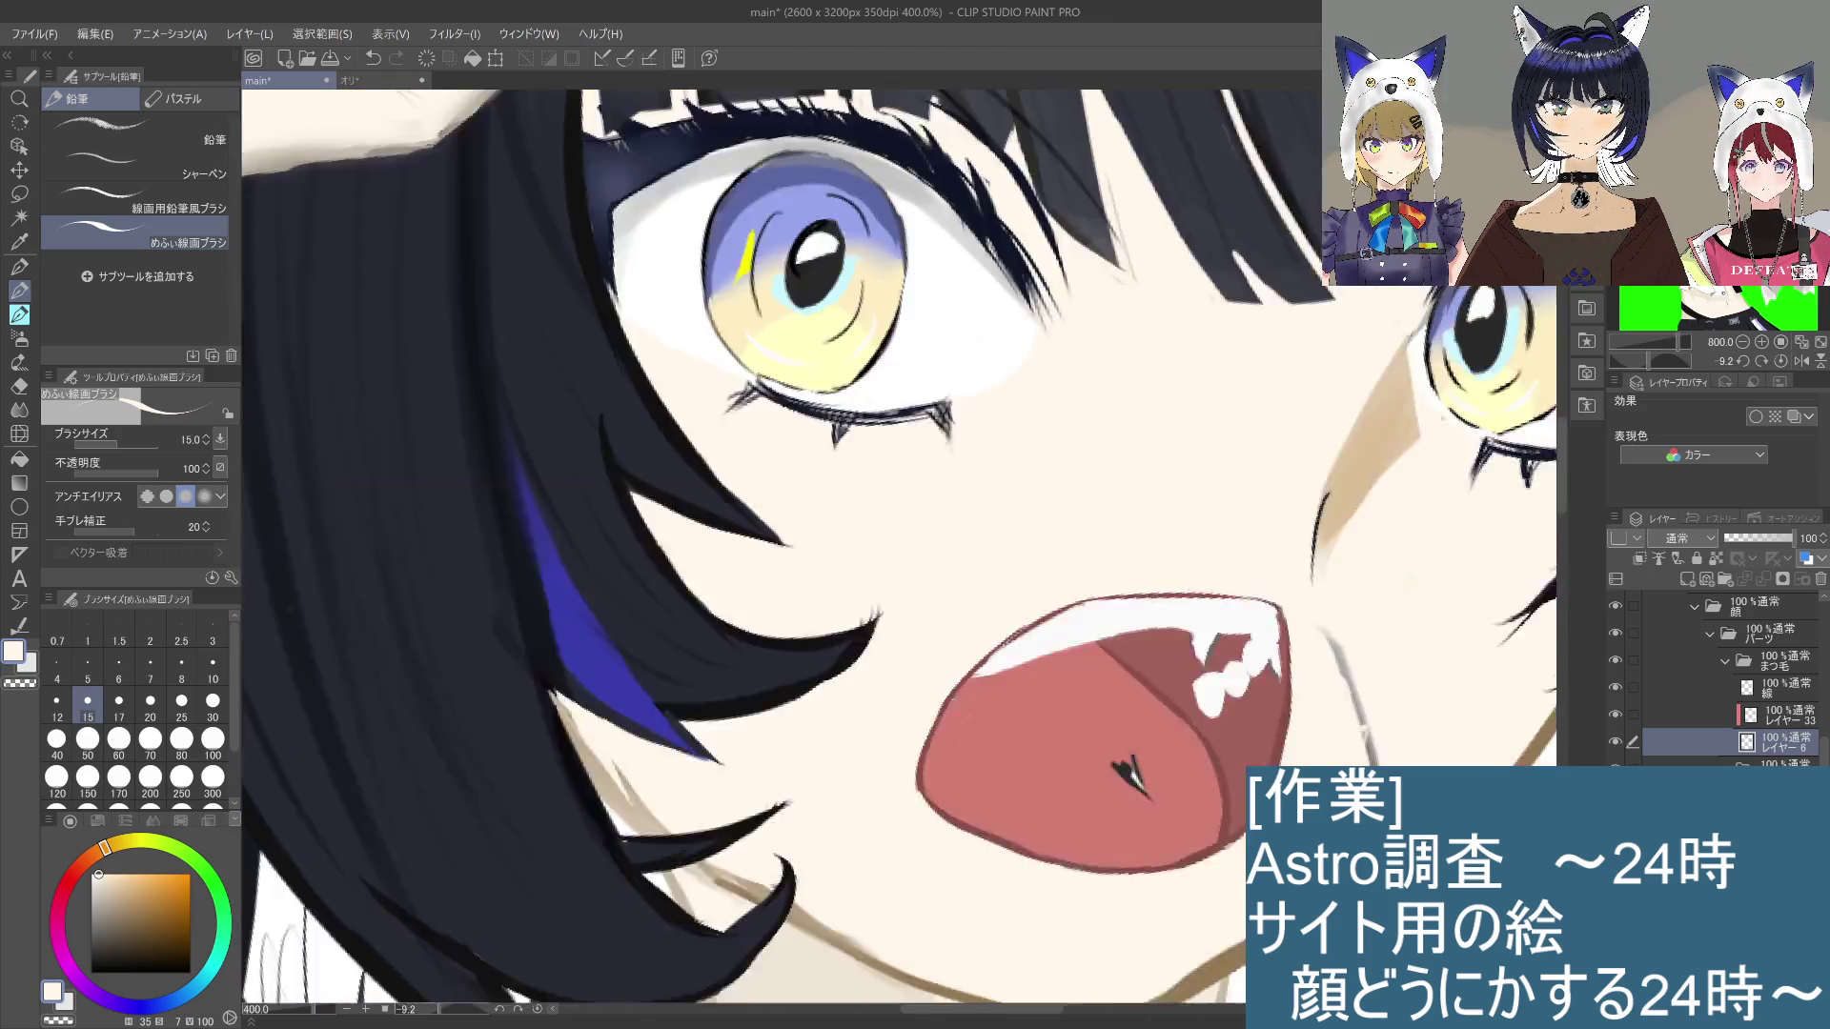
{"action": "scroll", "coordinate": [995, 601], "scroll_direction": "down", "scroll_amount": 3}
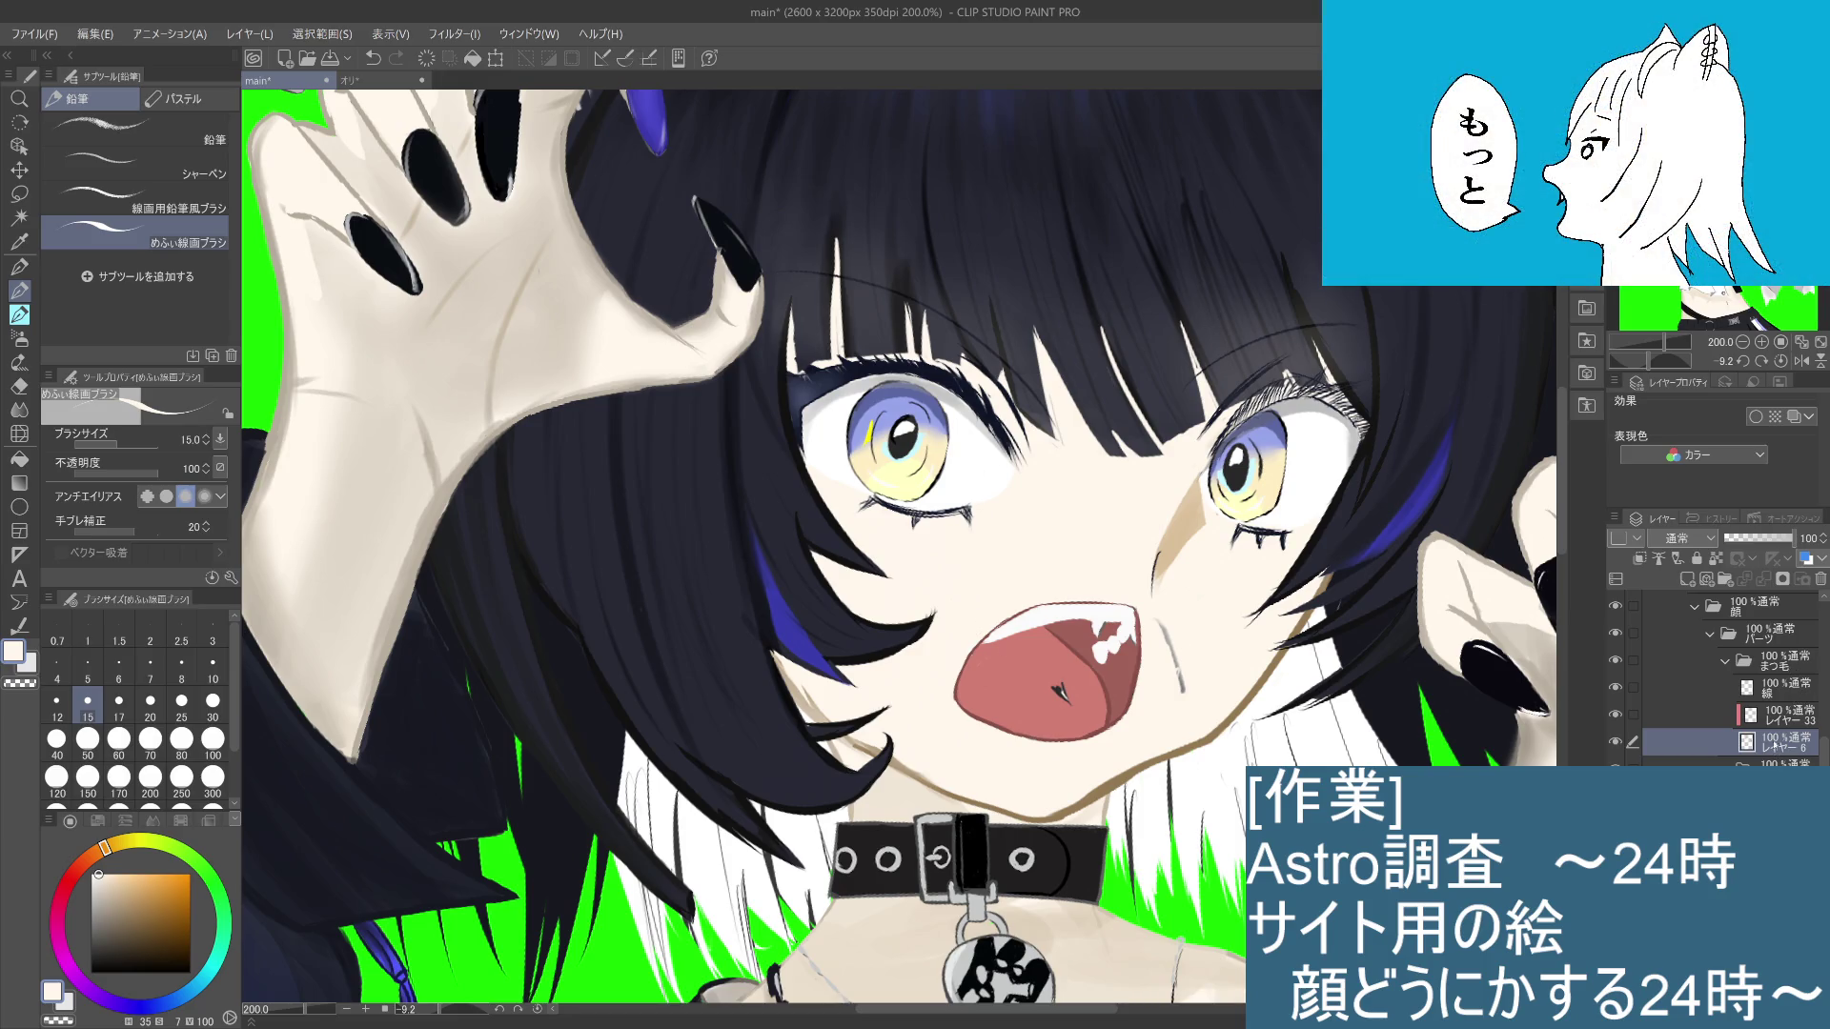
Step: Select the 線 line-art layer and toggle its visibility to compare the eyelashes
{"action": "left_click", "coordinate": [1770, 687]}
{"action": "left_click", "coordinate": [1616, 687]}
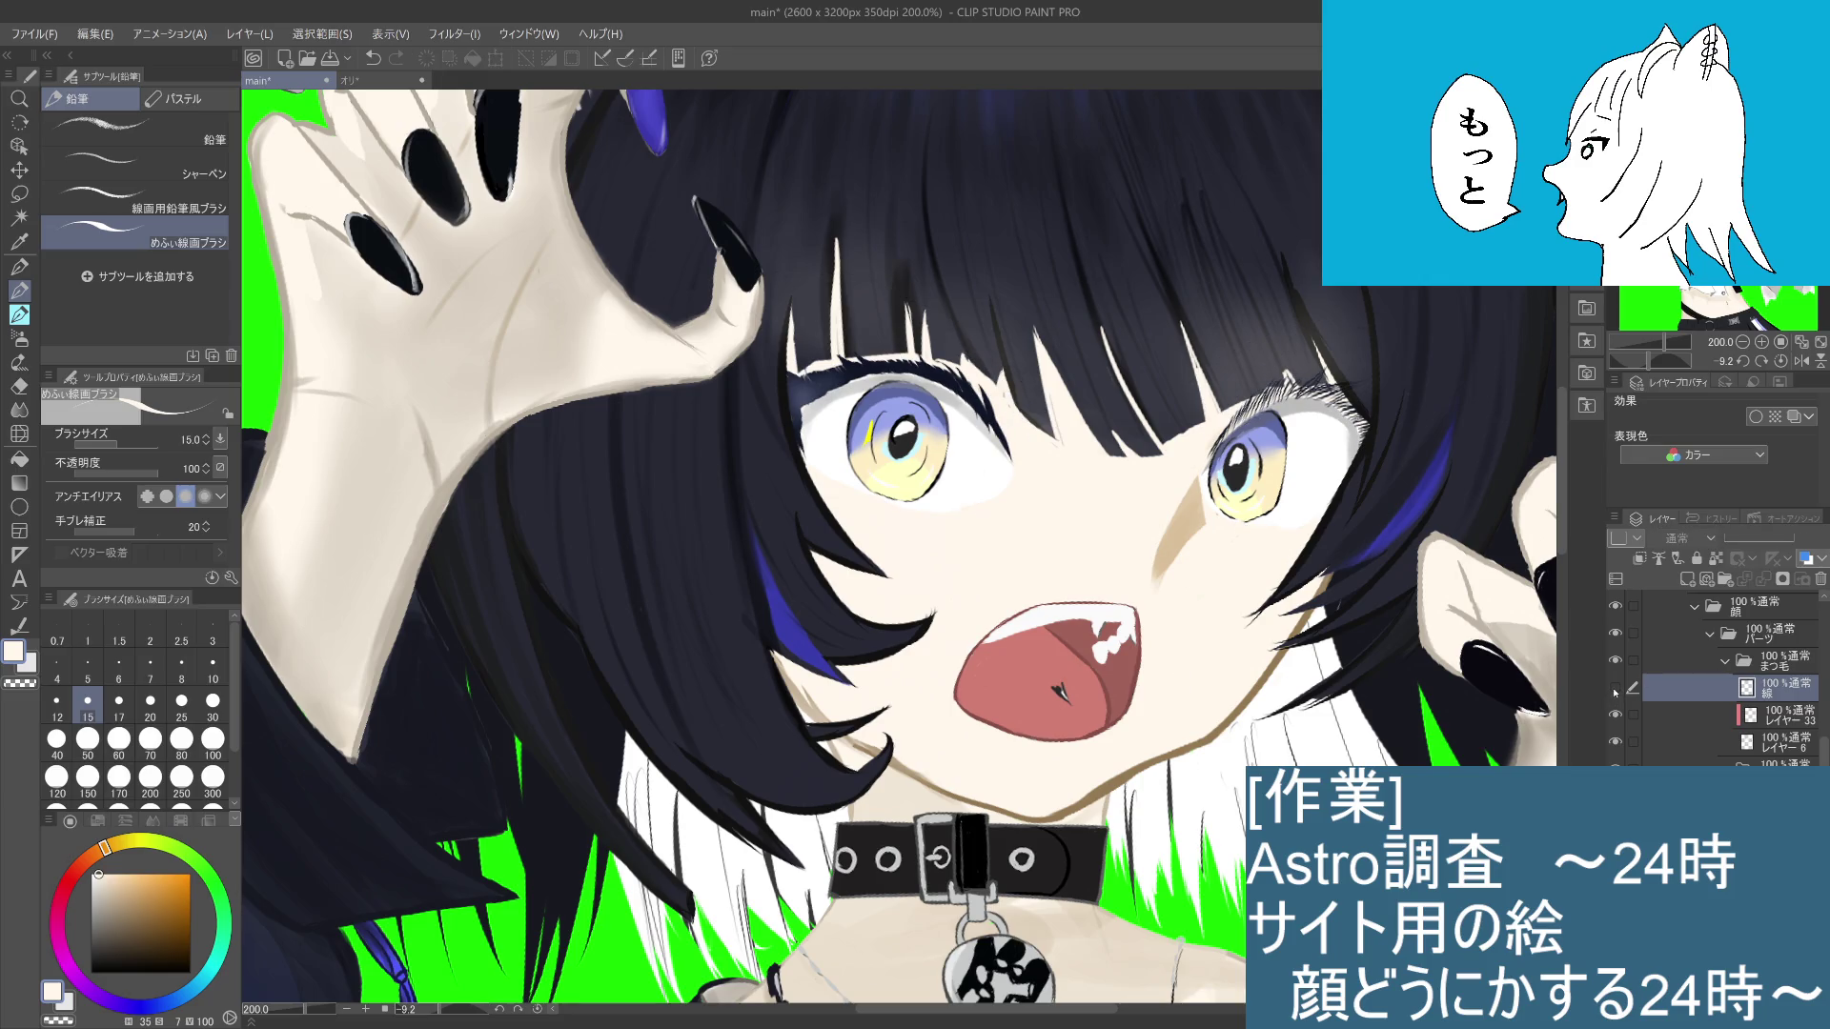
{"action": "left_click", "coordinate": [1616, 688]}
{"action": "left_click", "coordinate": [1616, 687]}
{"action": "left_click", "coordinate": [1615, 687]}
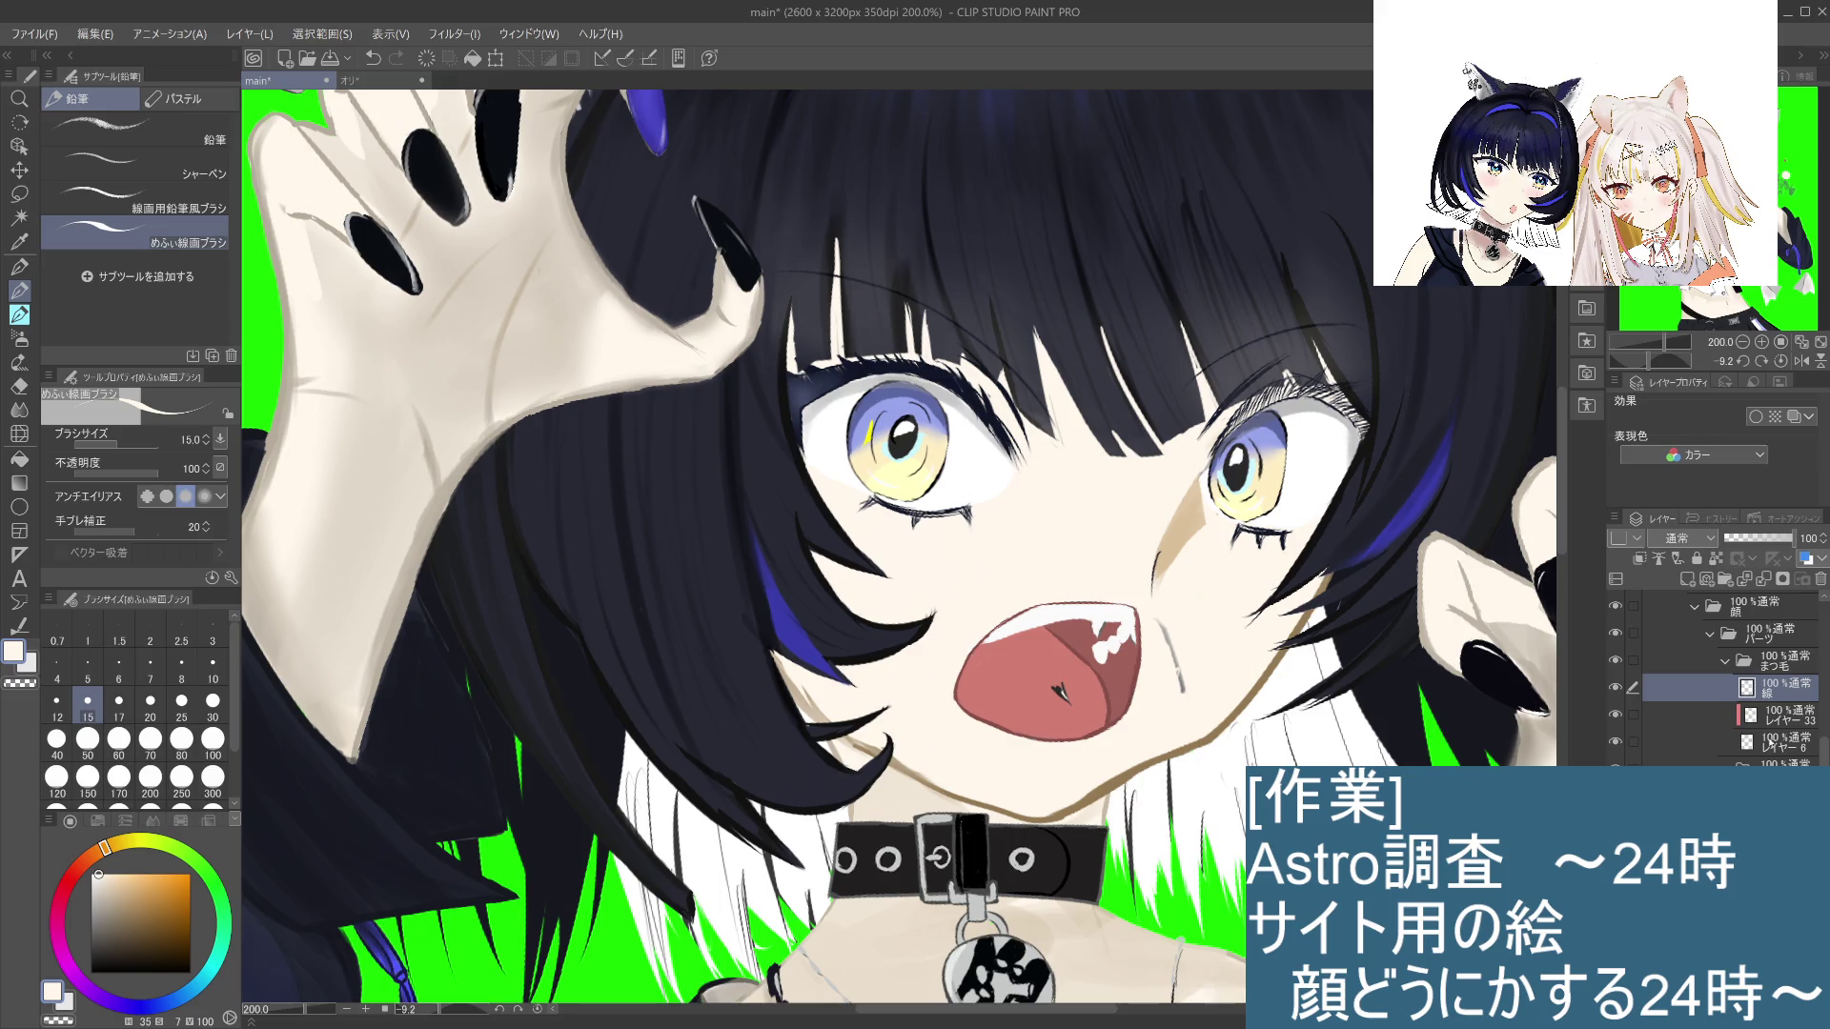
{"action": "left_click", "coordinate": [1773, 742]}
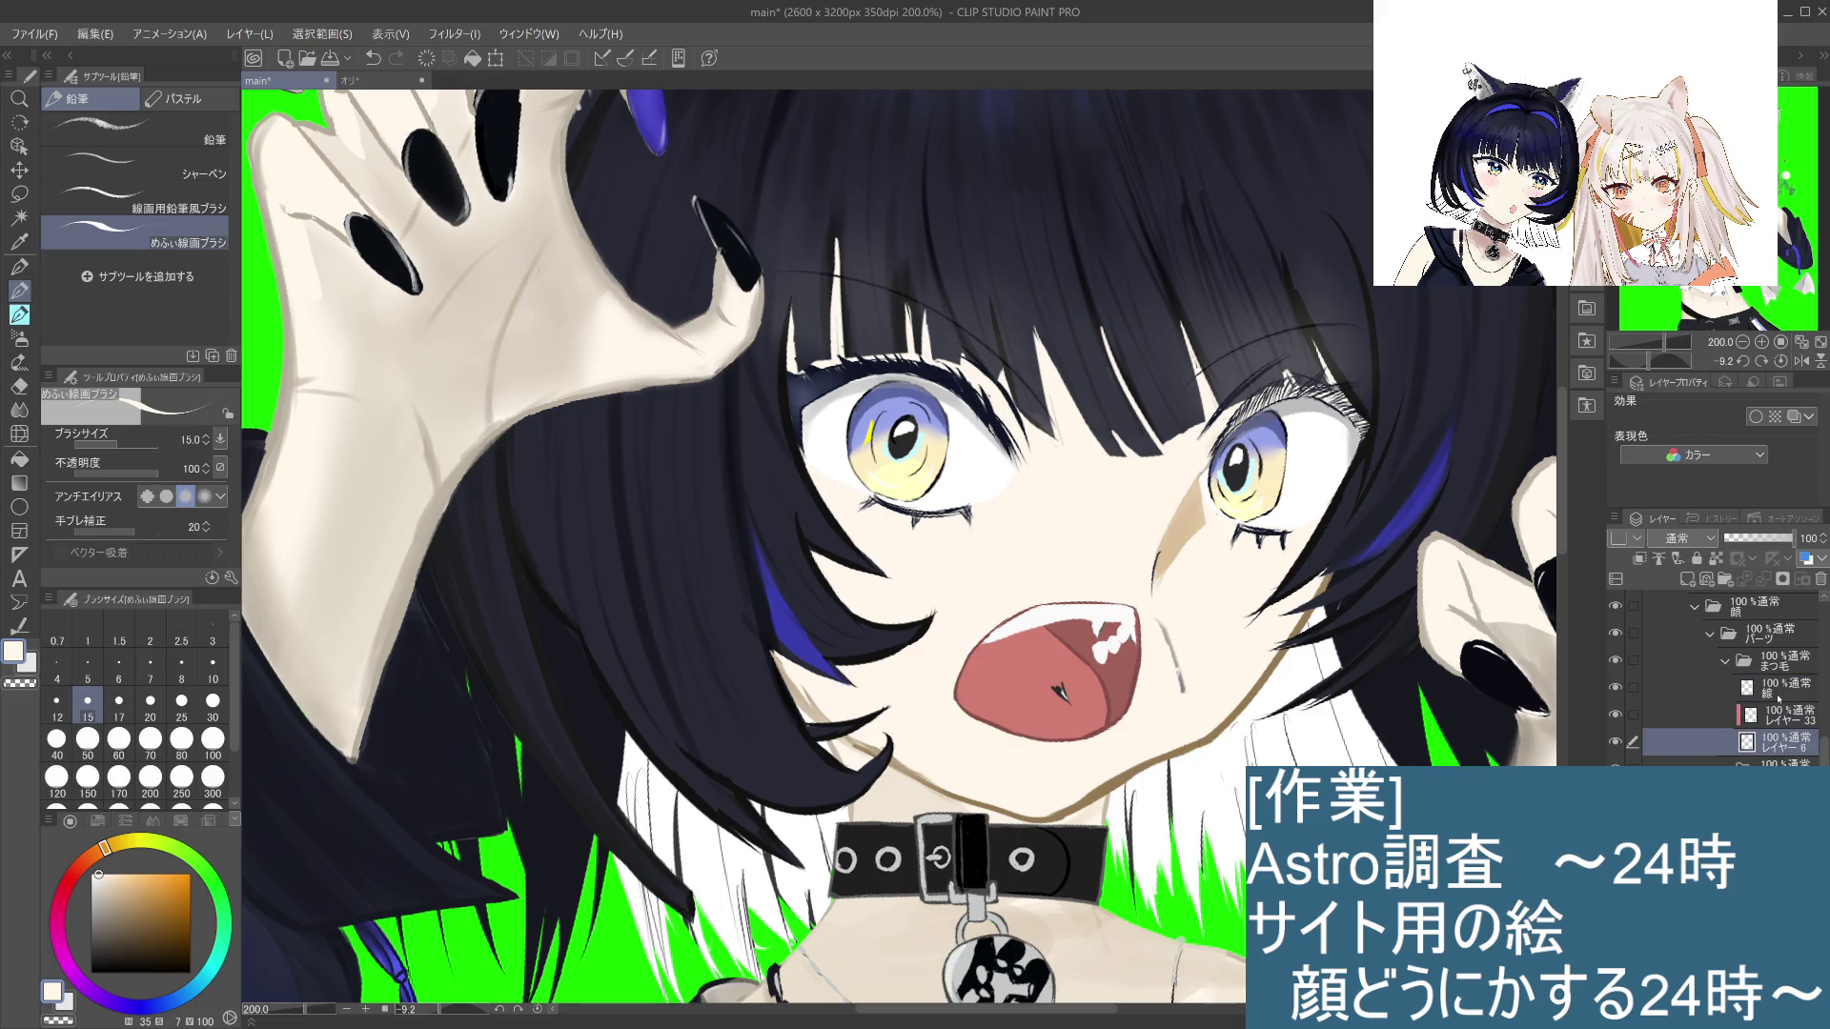
{"action": "left_click", "coordinate": [1779, 690]}
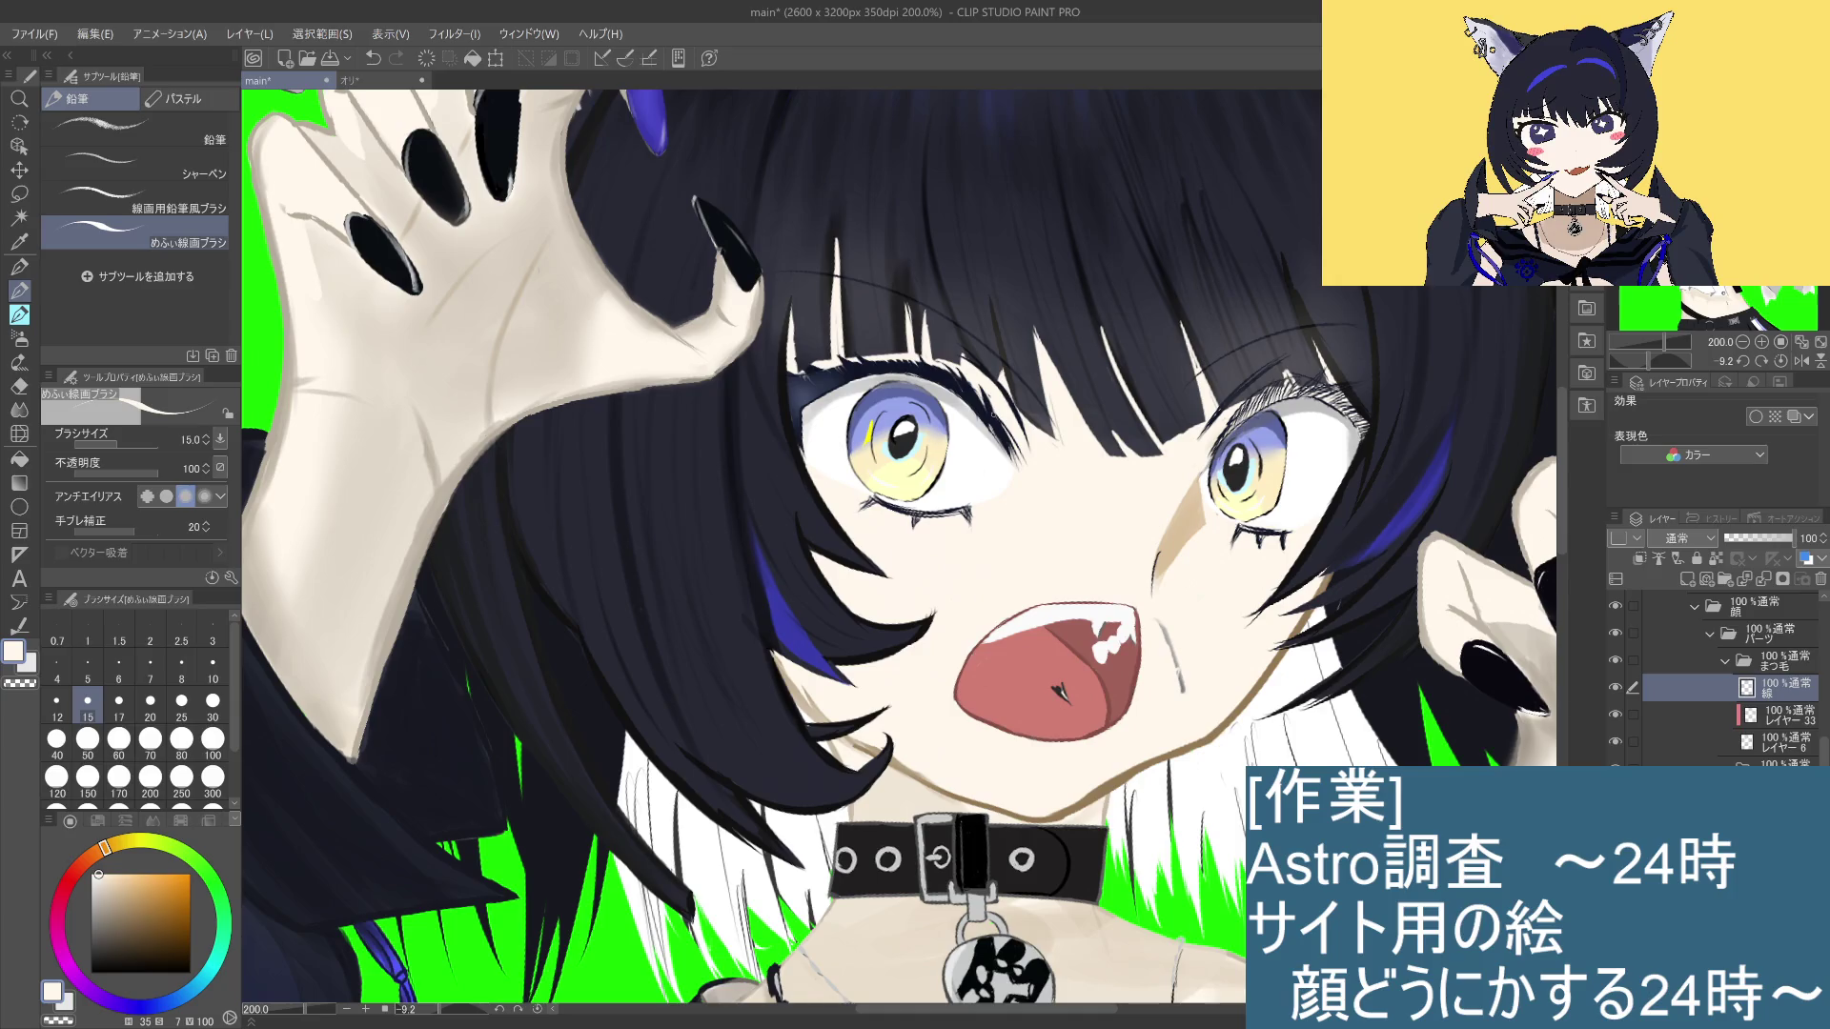
Step: Redraw eyelash strokes along the upper eyelid, then eyedrop the dark navy from the eye
{"action": "key", "text": "ctrl+z"}
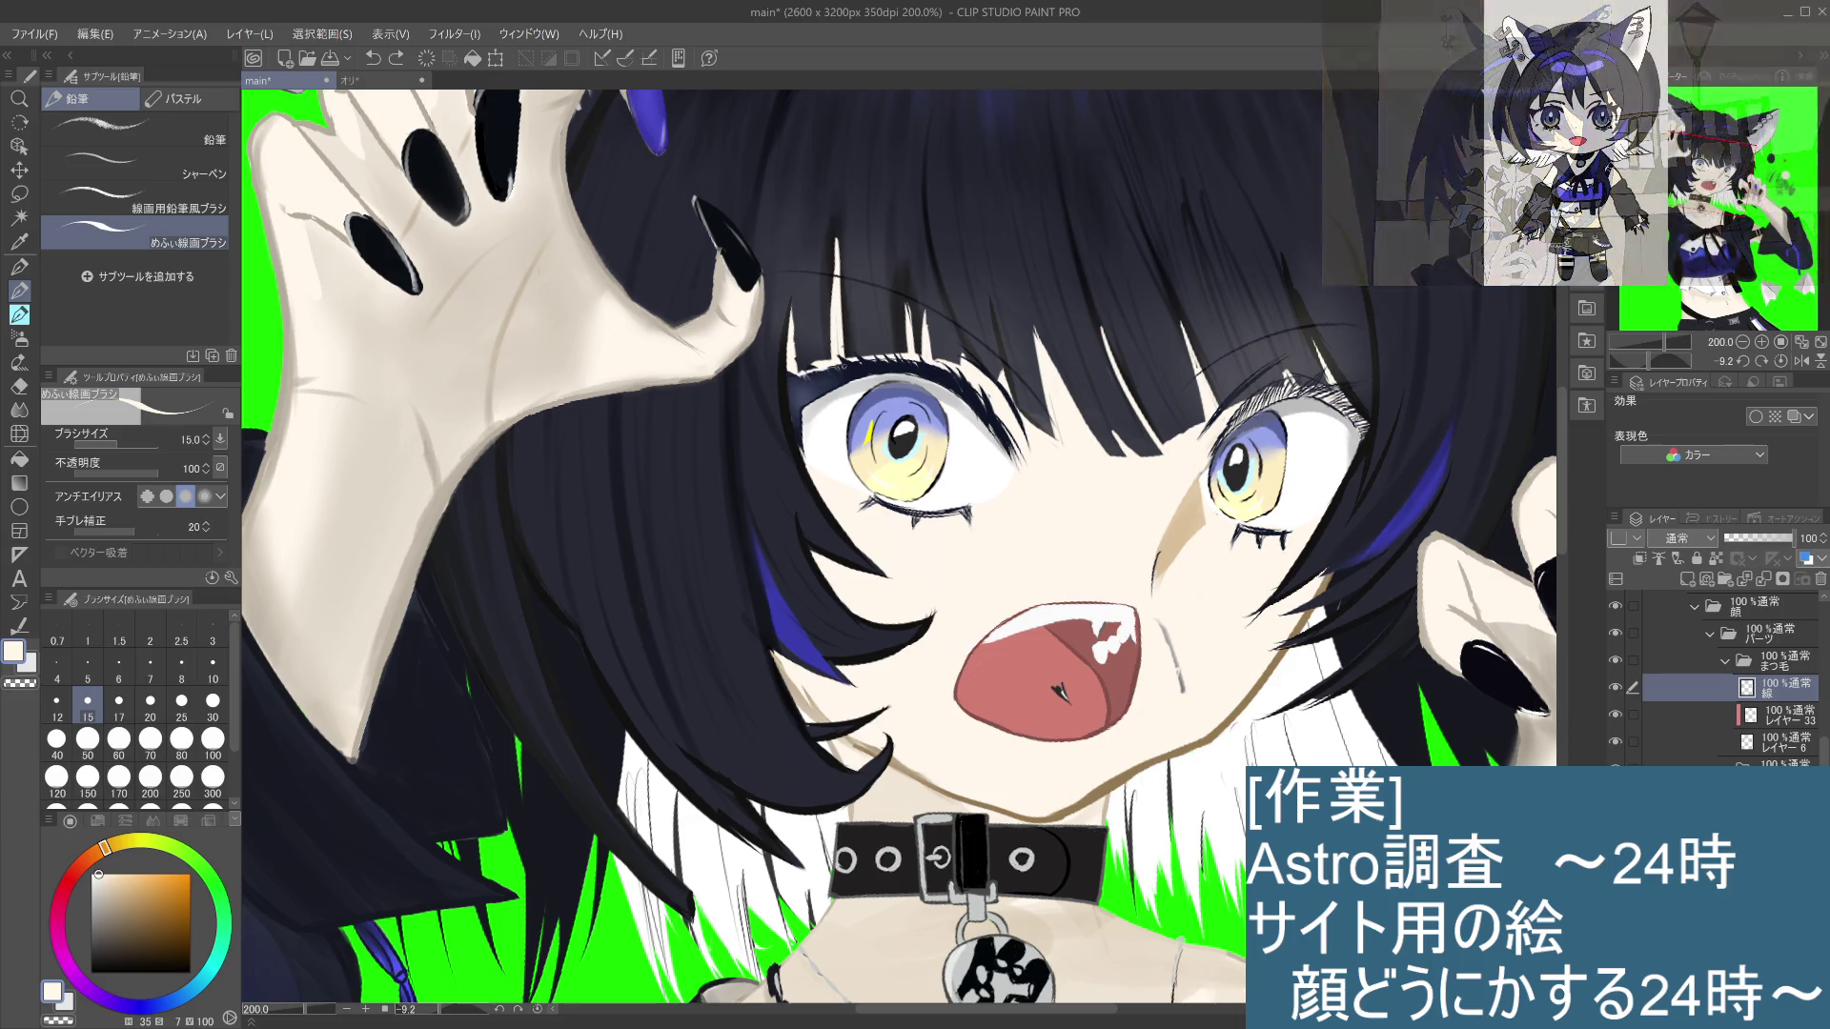
{"action": "key", "text": "ctrl+y"}
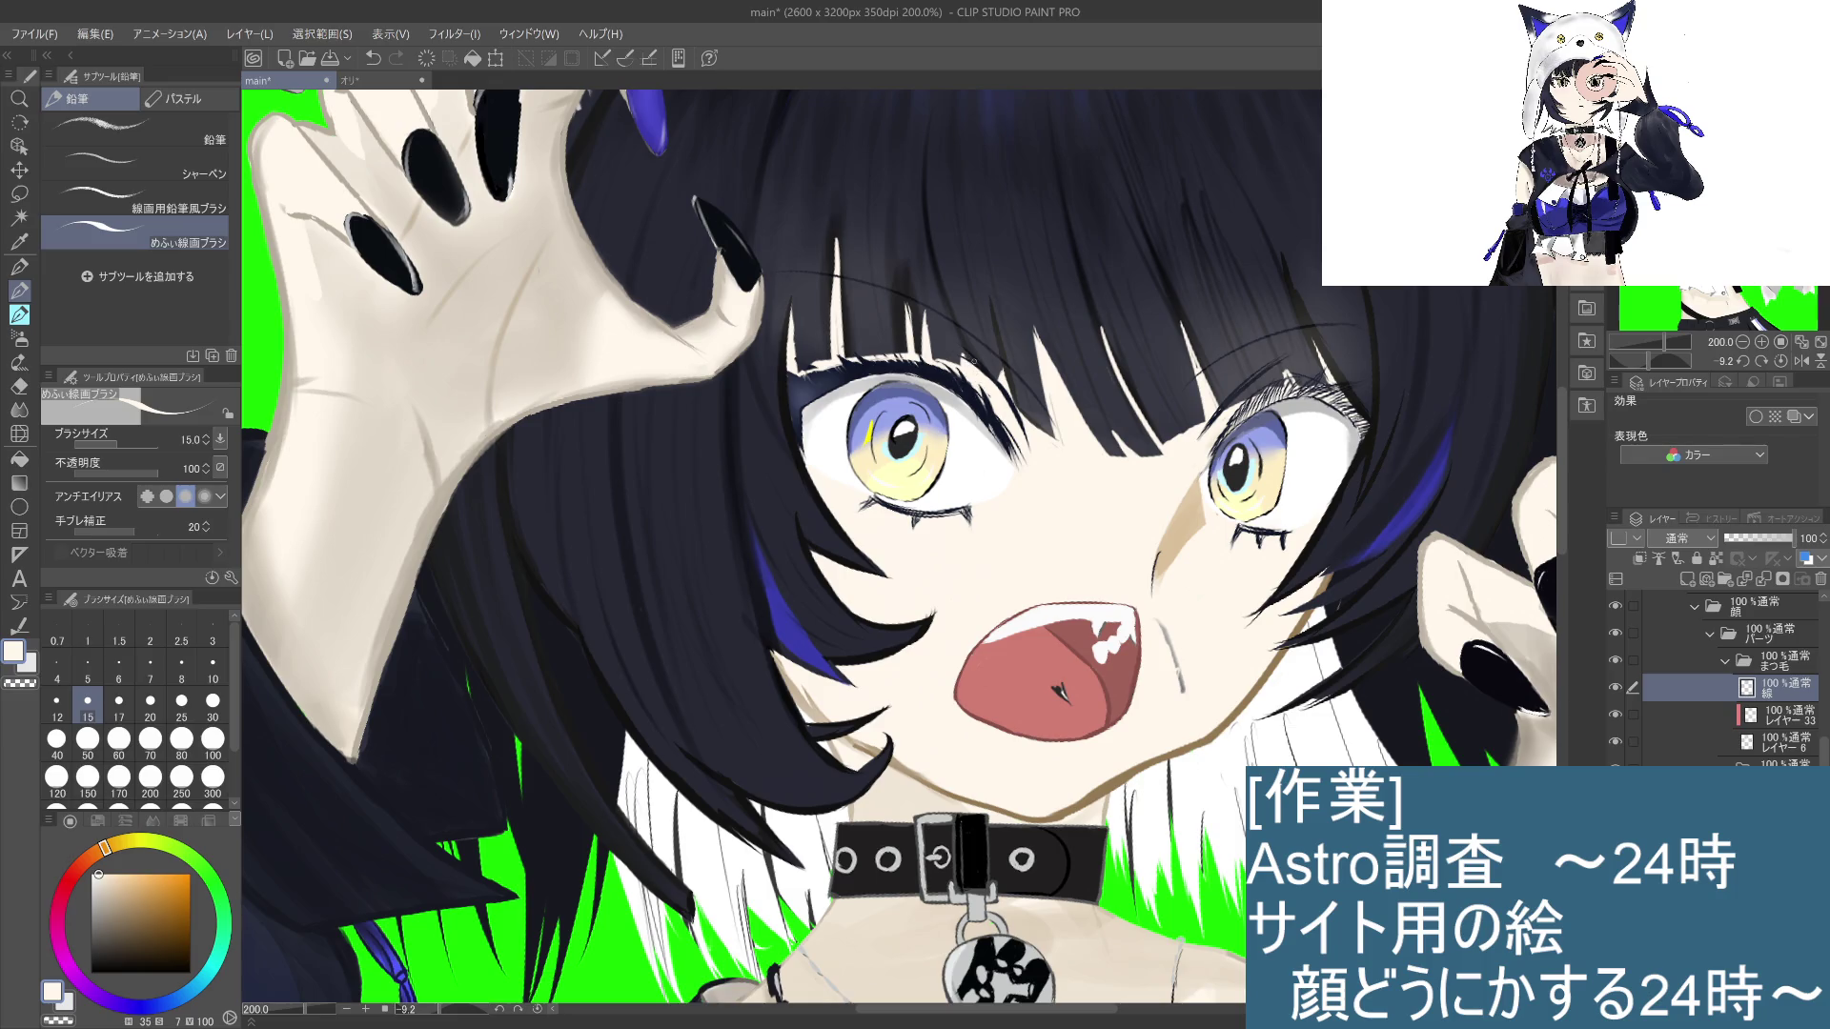
{"action": "key", "text": "ctrl+z"}
{"action": "key", "text": "ctrl+z"}
{"action": "key", "text": "ctrl+z"}
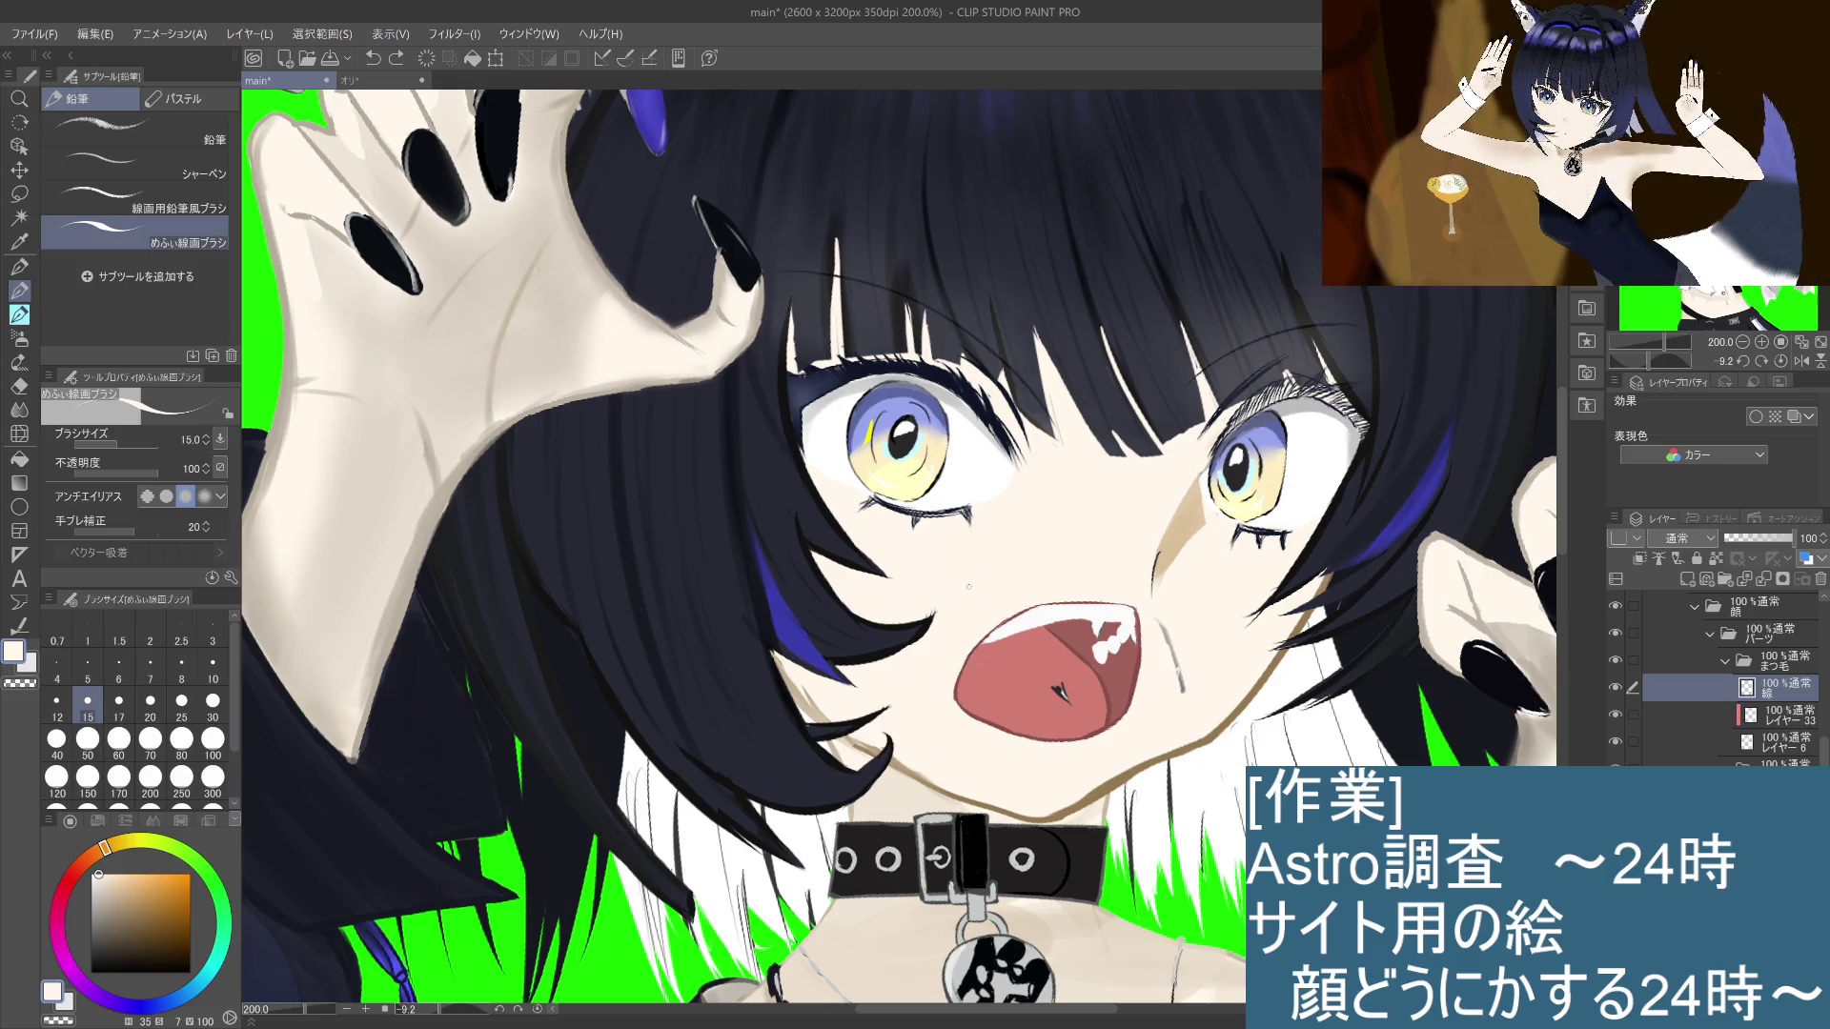
{"action": "left_click_drag", "start_coordinate": [840, 372], "coordinate": [819, 389]}
{"action": "left_click_drag", "start_coordinate": [807, 373], "coordinate": [791, 418]}
{"action": "key", "text": "ctrl+z"}
{"action": "key", "text": "ctrl+z"}
{"action": "key", "text": "ctrl+z"}
{"action": "key", "text": "ctrl+z"}
{"action": "key", "text": "ctrl+z"}
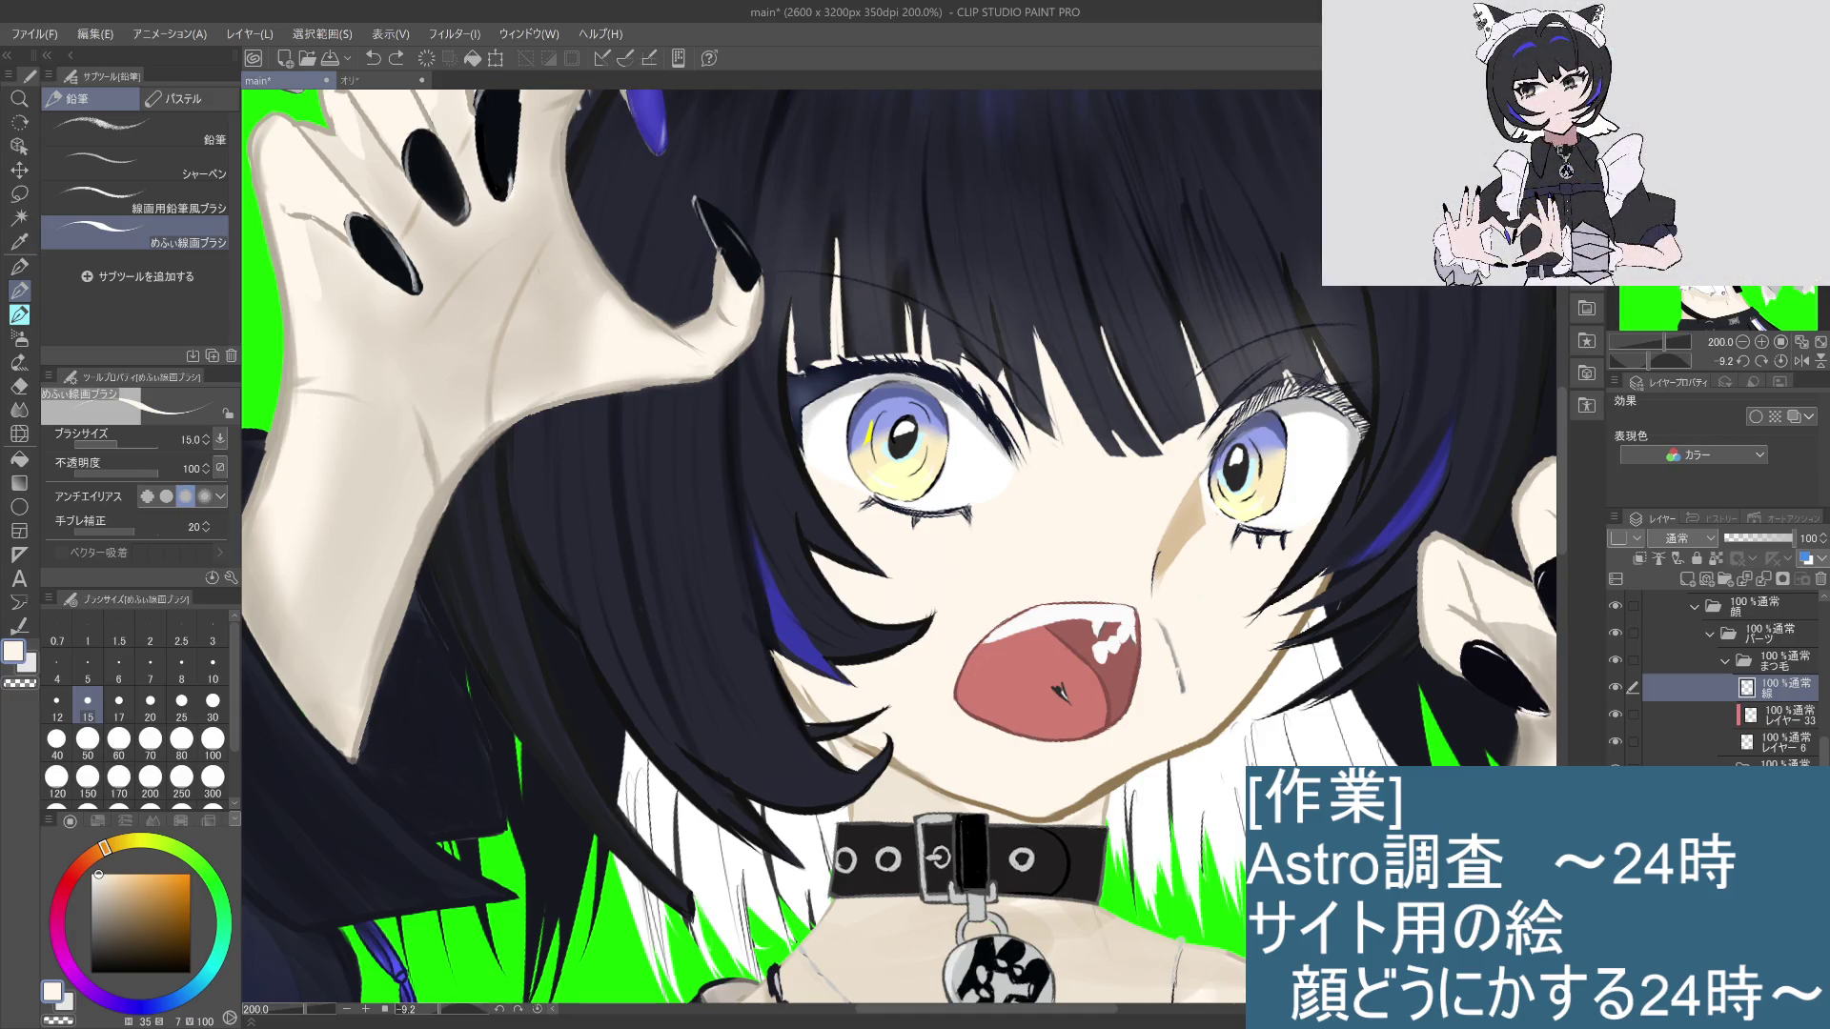
{"action": "left_click", "coordinate": [1790, 750]}
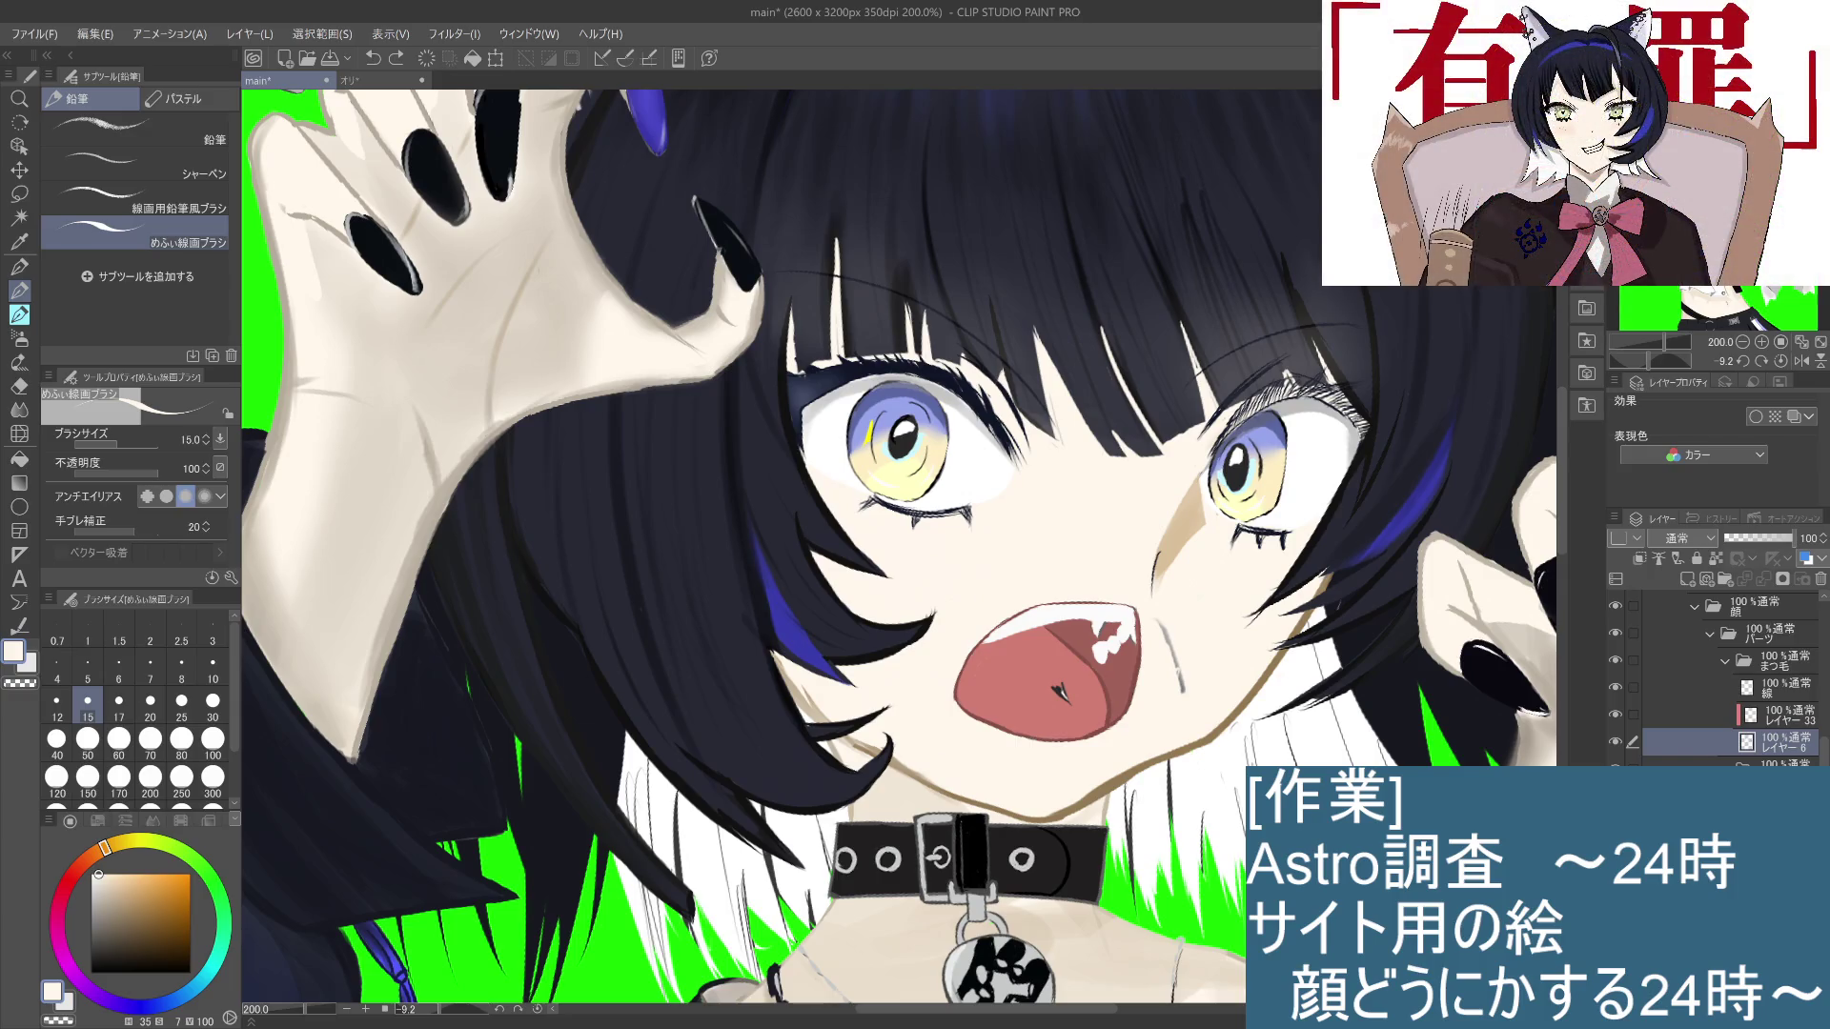
{"action": "key", "text": "ctrl+minus"}
{"action": "key", "text": "ctrl+minus"}
{"action": "key", "text": "ctrl+minus"}
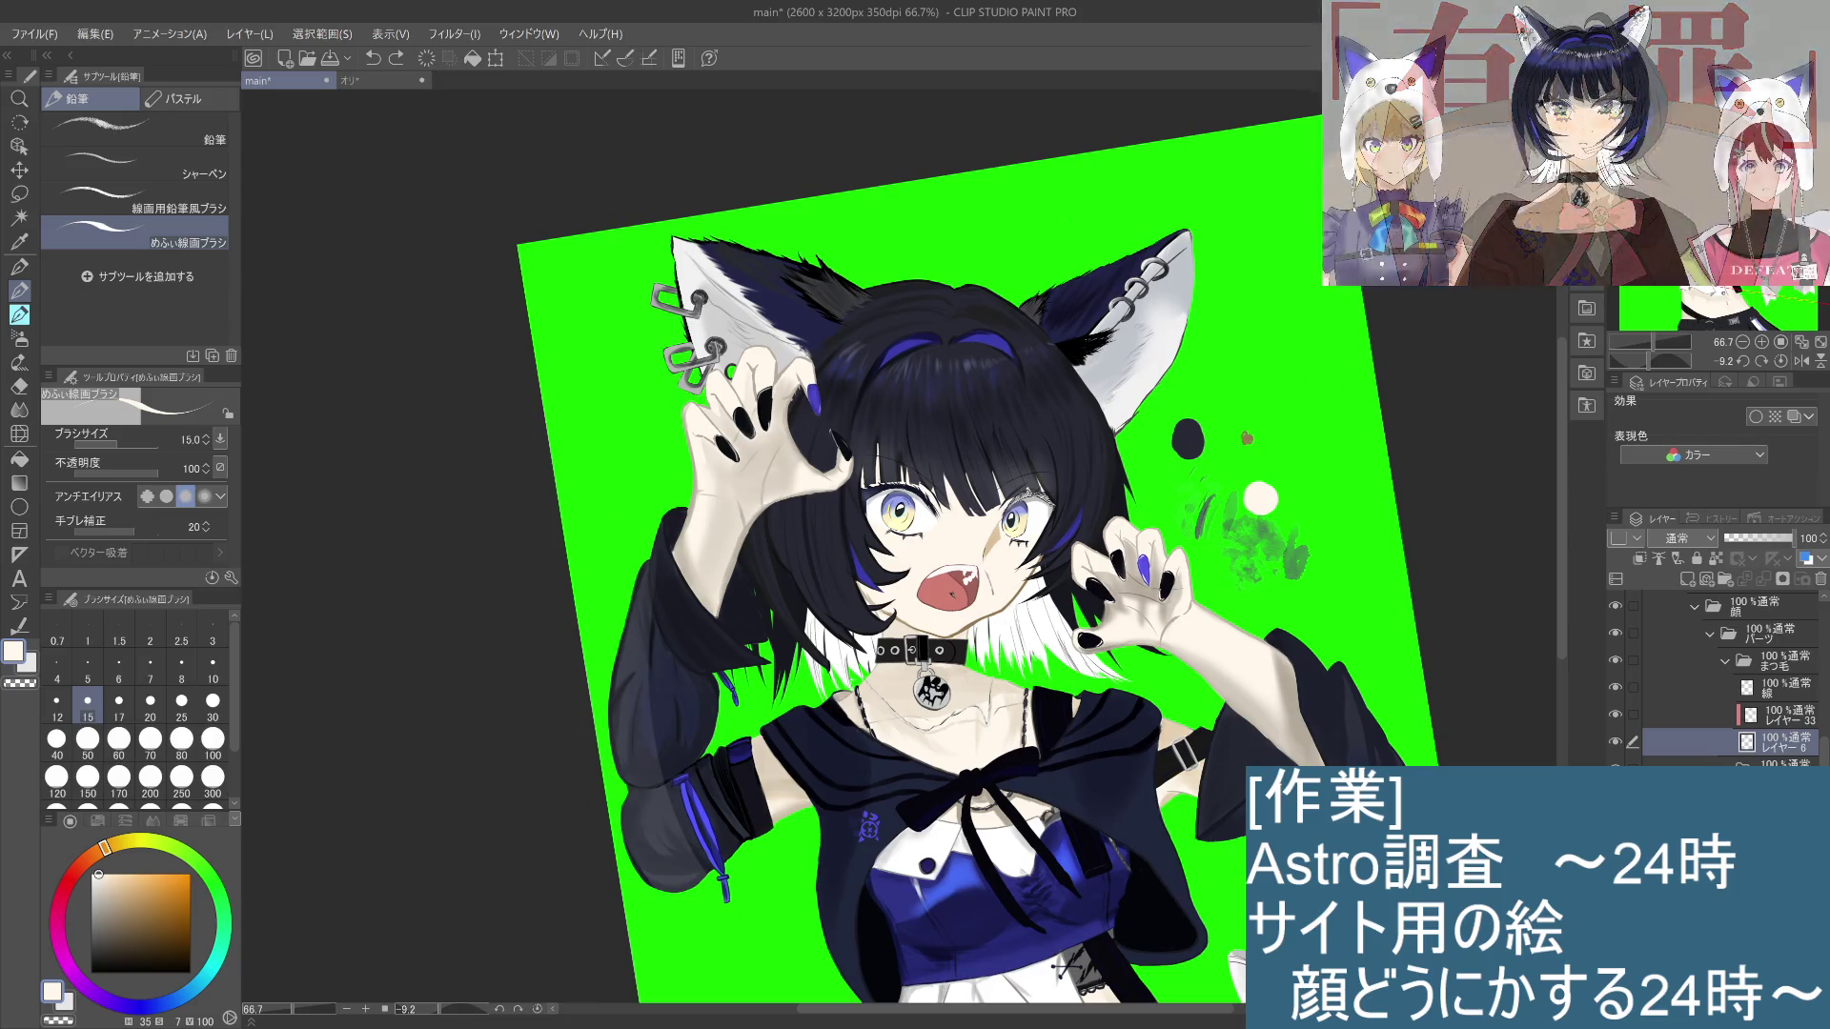
{"action": "key", "text": "ctrl+plus"}
{"action": "key", "text": "ctrl+plus"}
{"action": "key", "text": "ctrl+plus"}
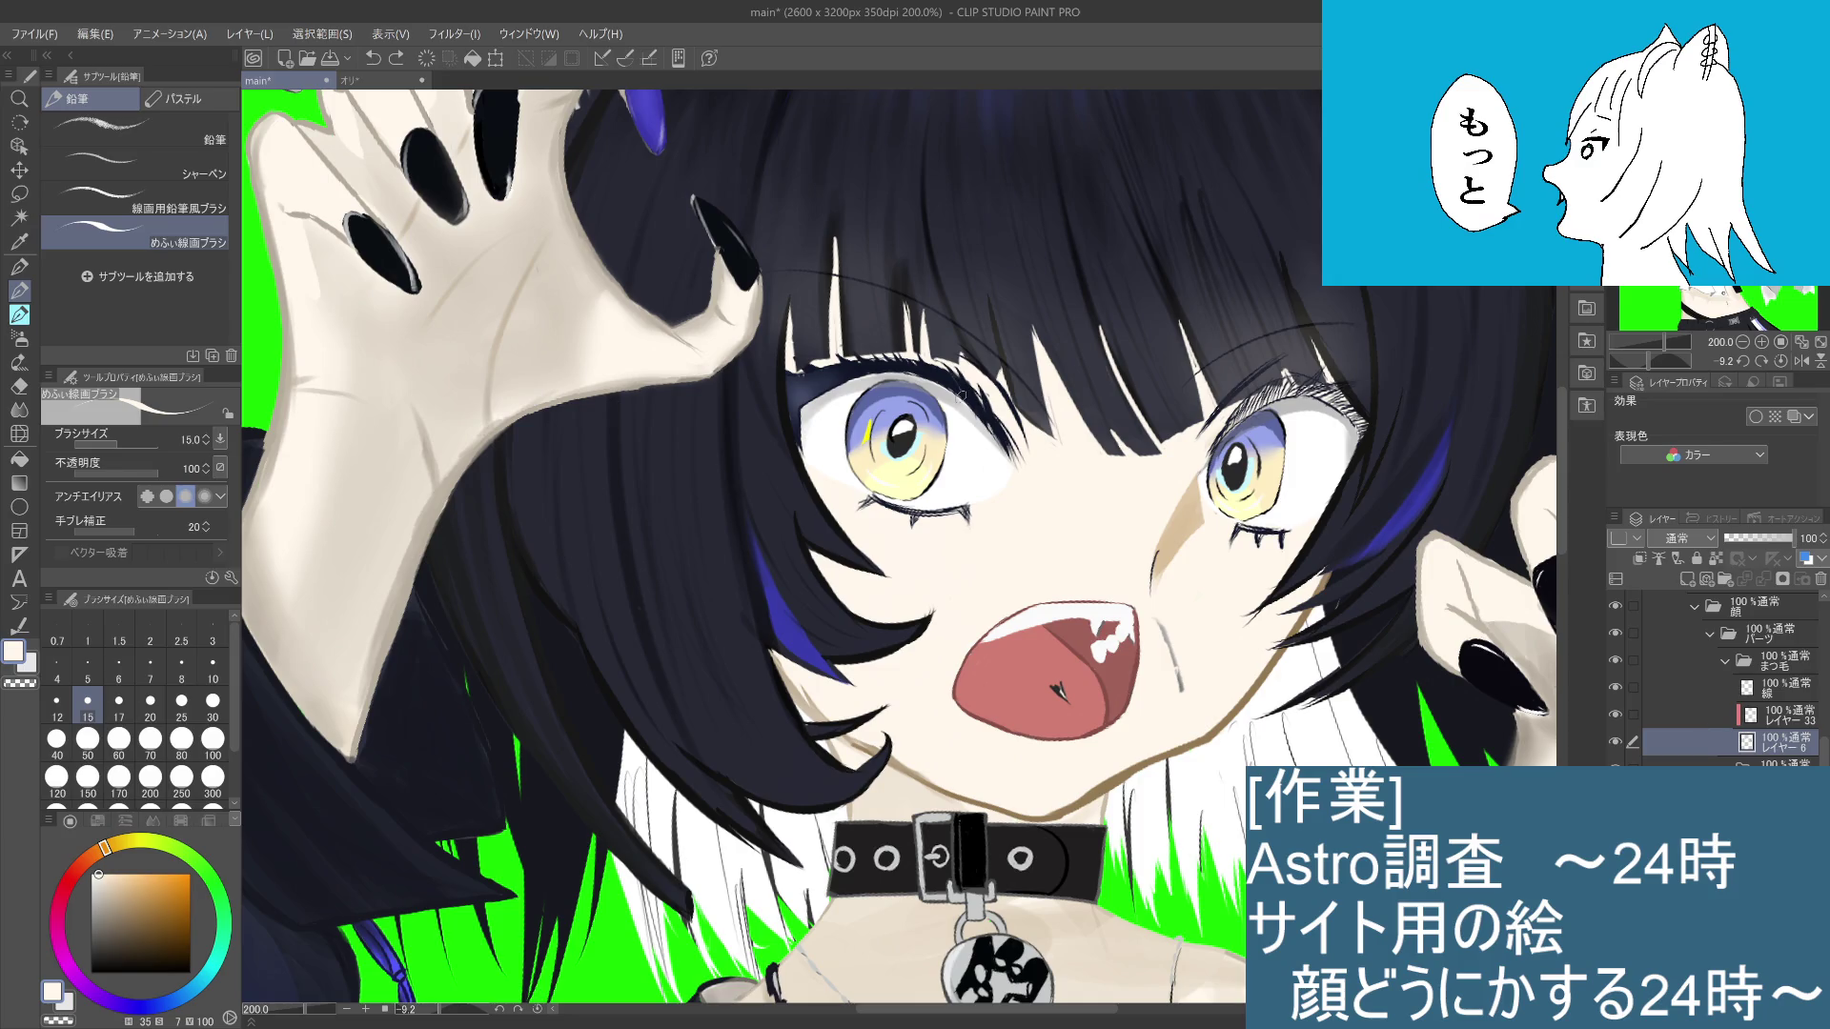
{"action": "left_click", "coordinate": [855, 369], "text": "alt"}
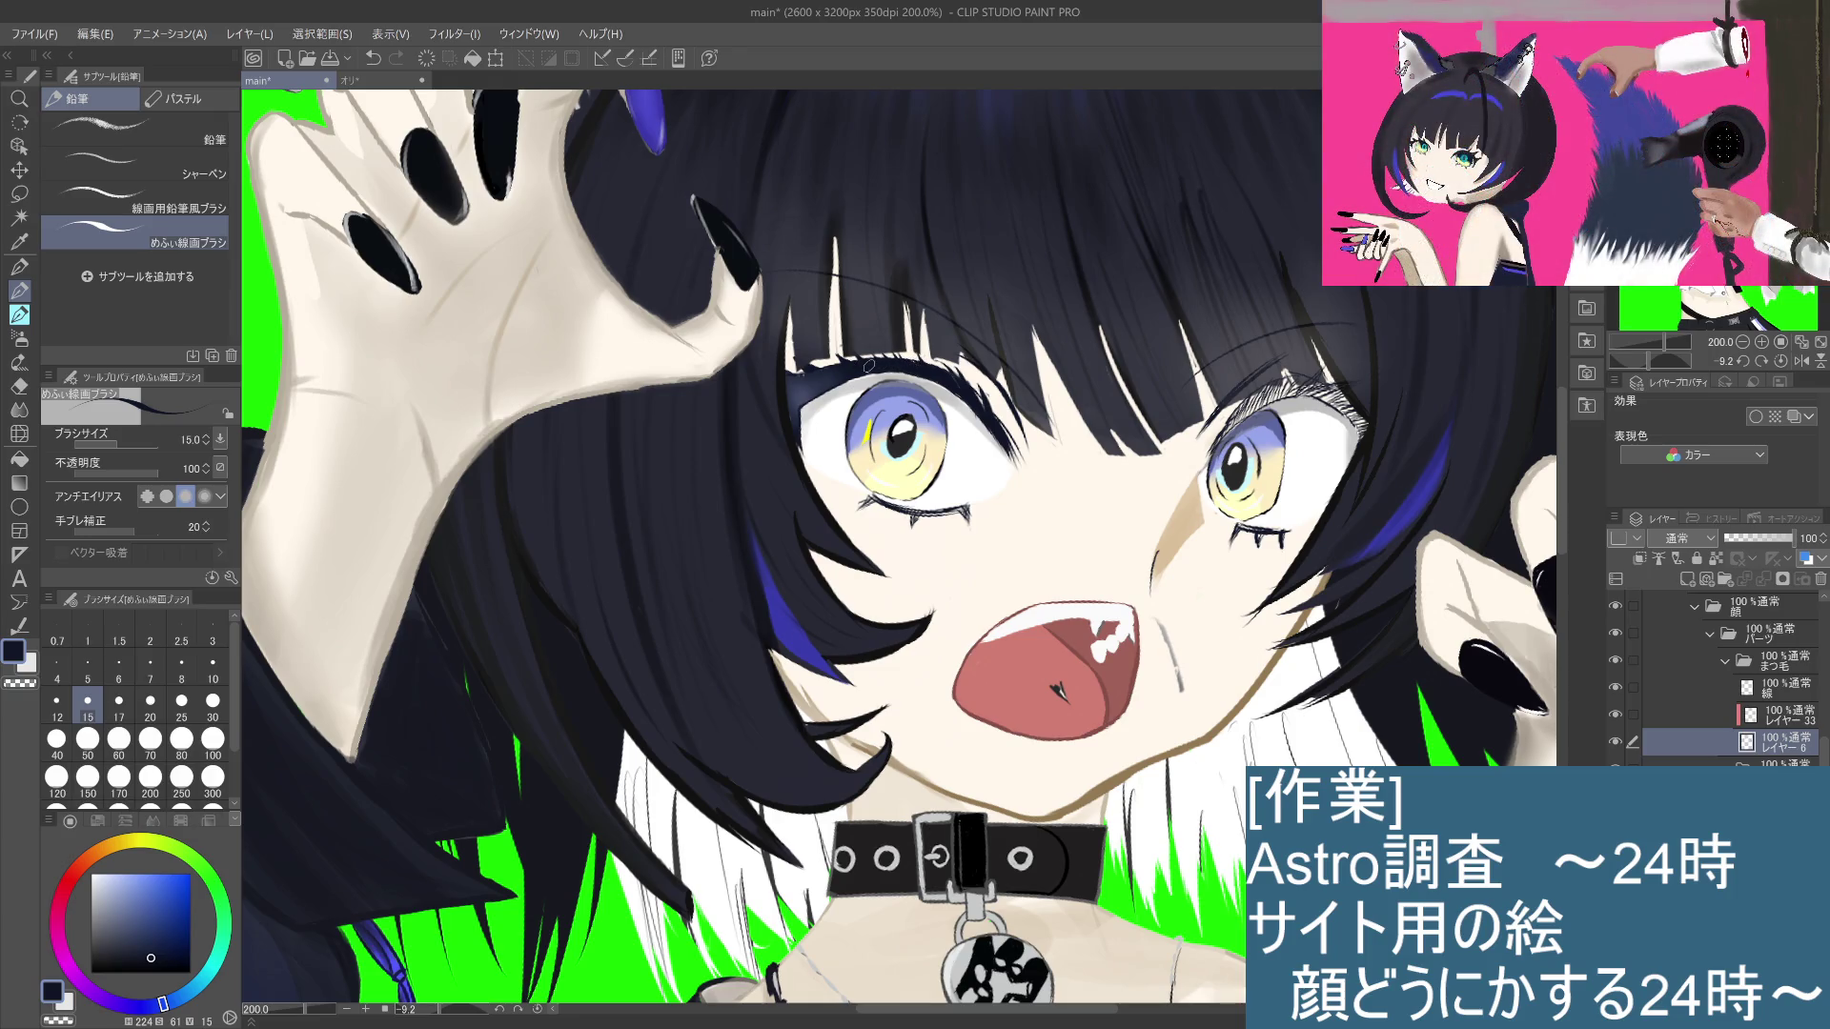
{"action": "scroll", "coordinate": [818, 383], "scroll_direction": "down", "scroll_amount": 4}
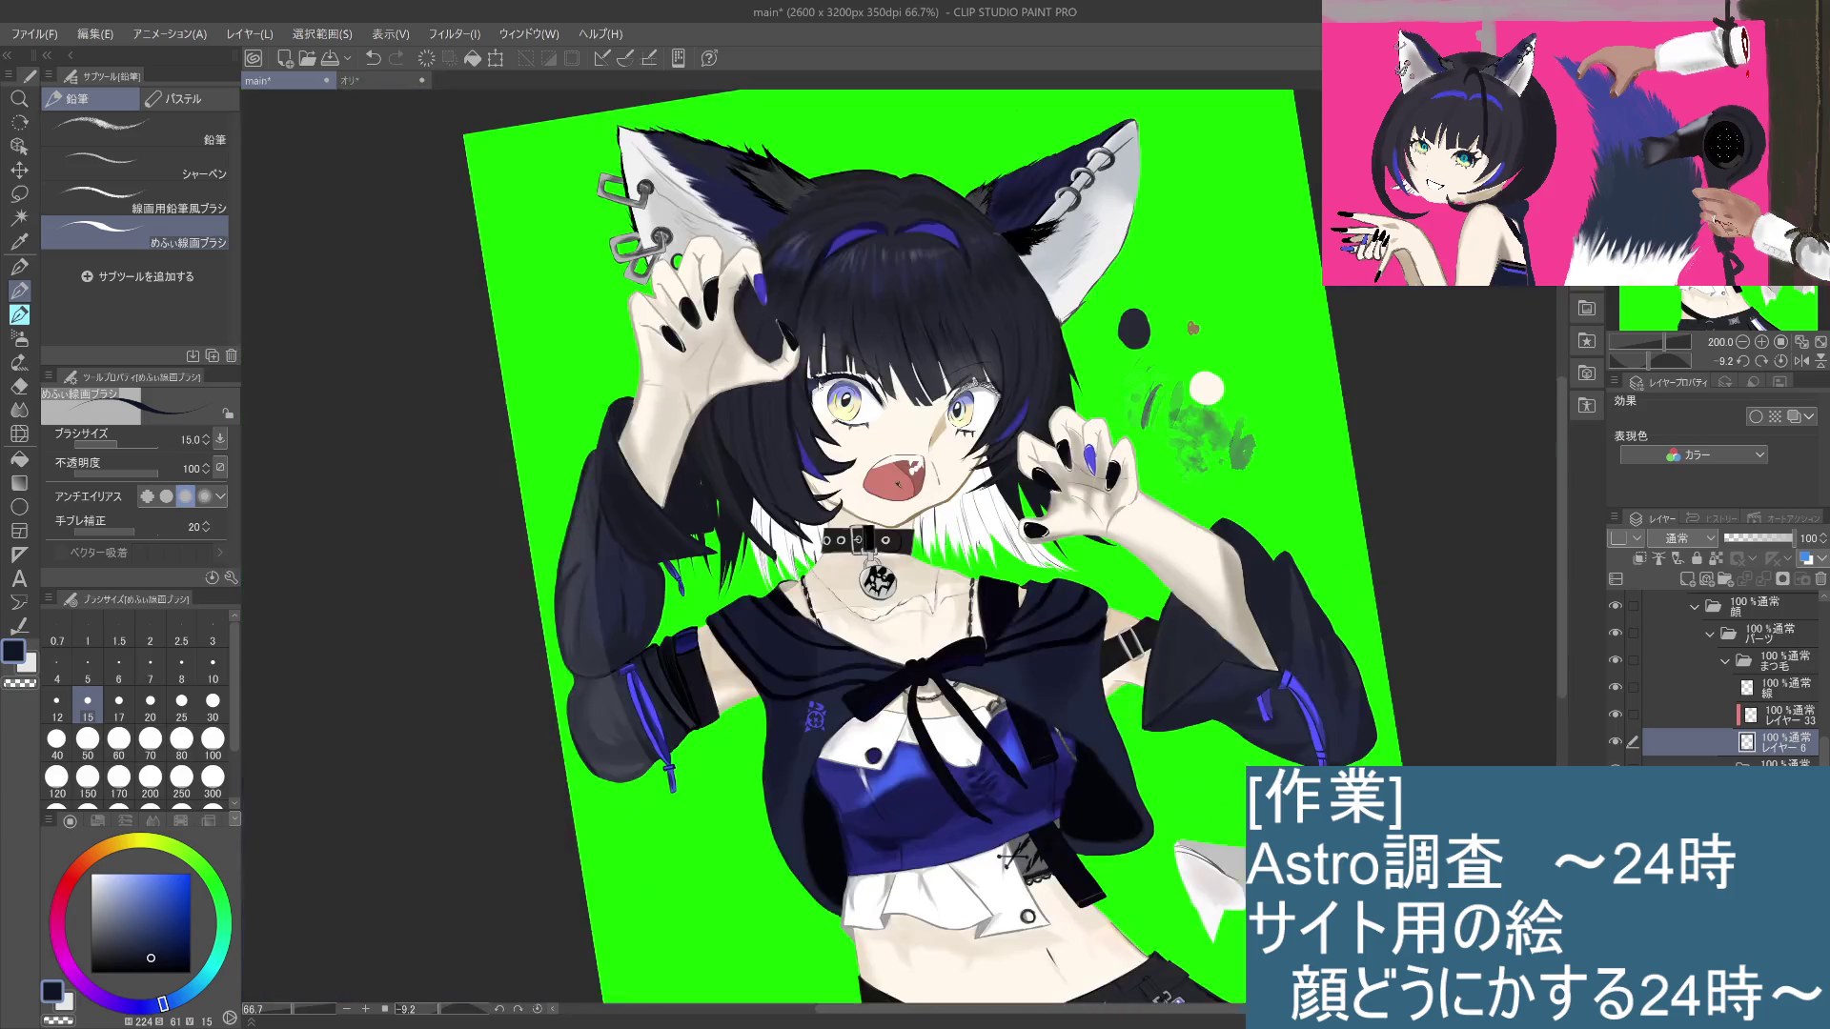
Step: Make レイヤー 33 active and fine-tune the navy drawing colour in the colour square
{"action": "scroll", "coordinate": [818, 383], "scroll_direction": "up", "scroll_amount": 5}
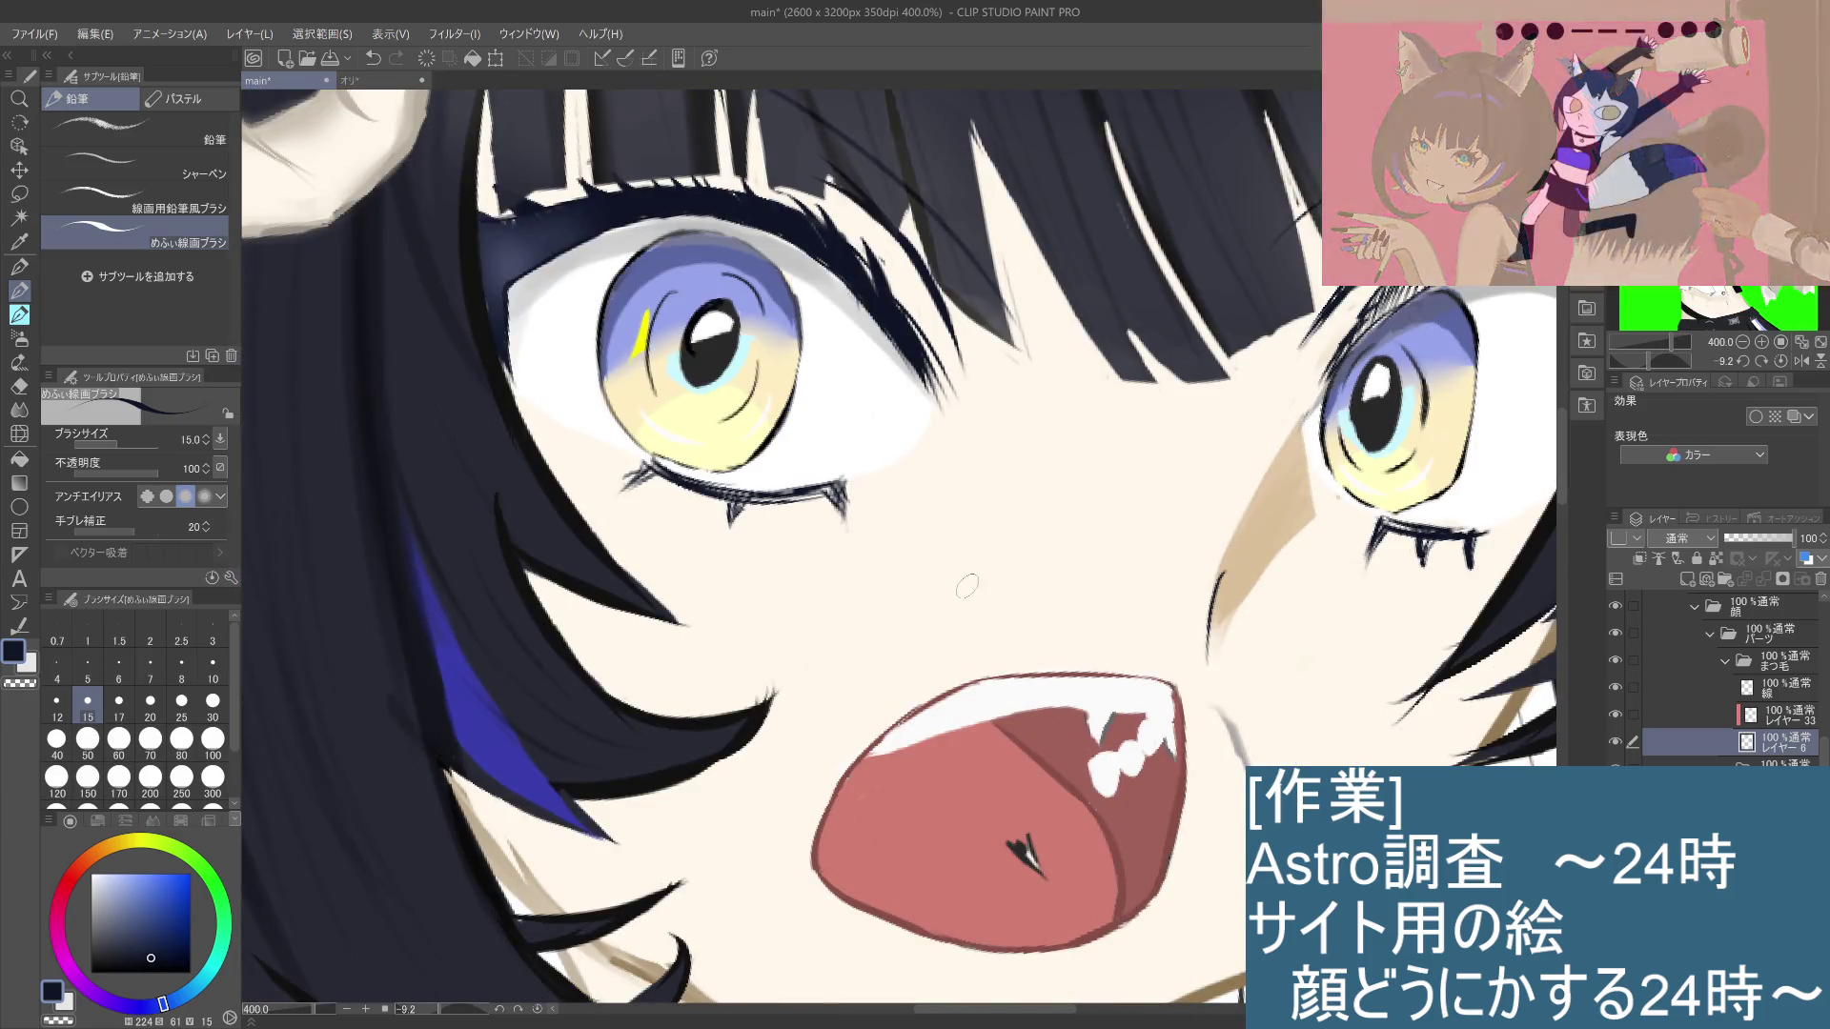
{"action": "scroll", "coordinate": [968, 568], "scroll_direction": "down", "scroll_amount": 5}
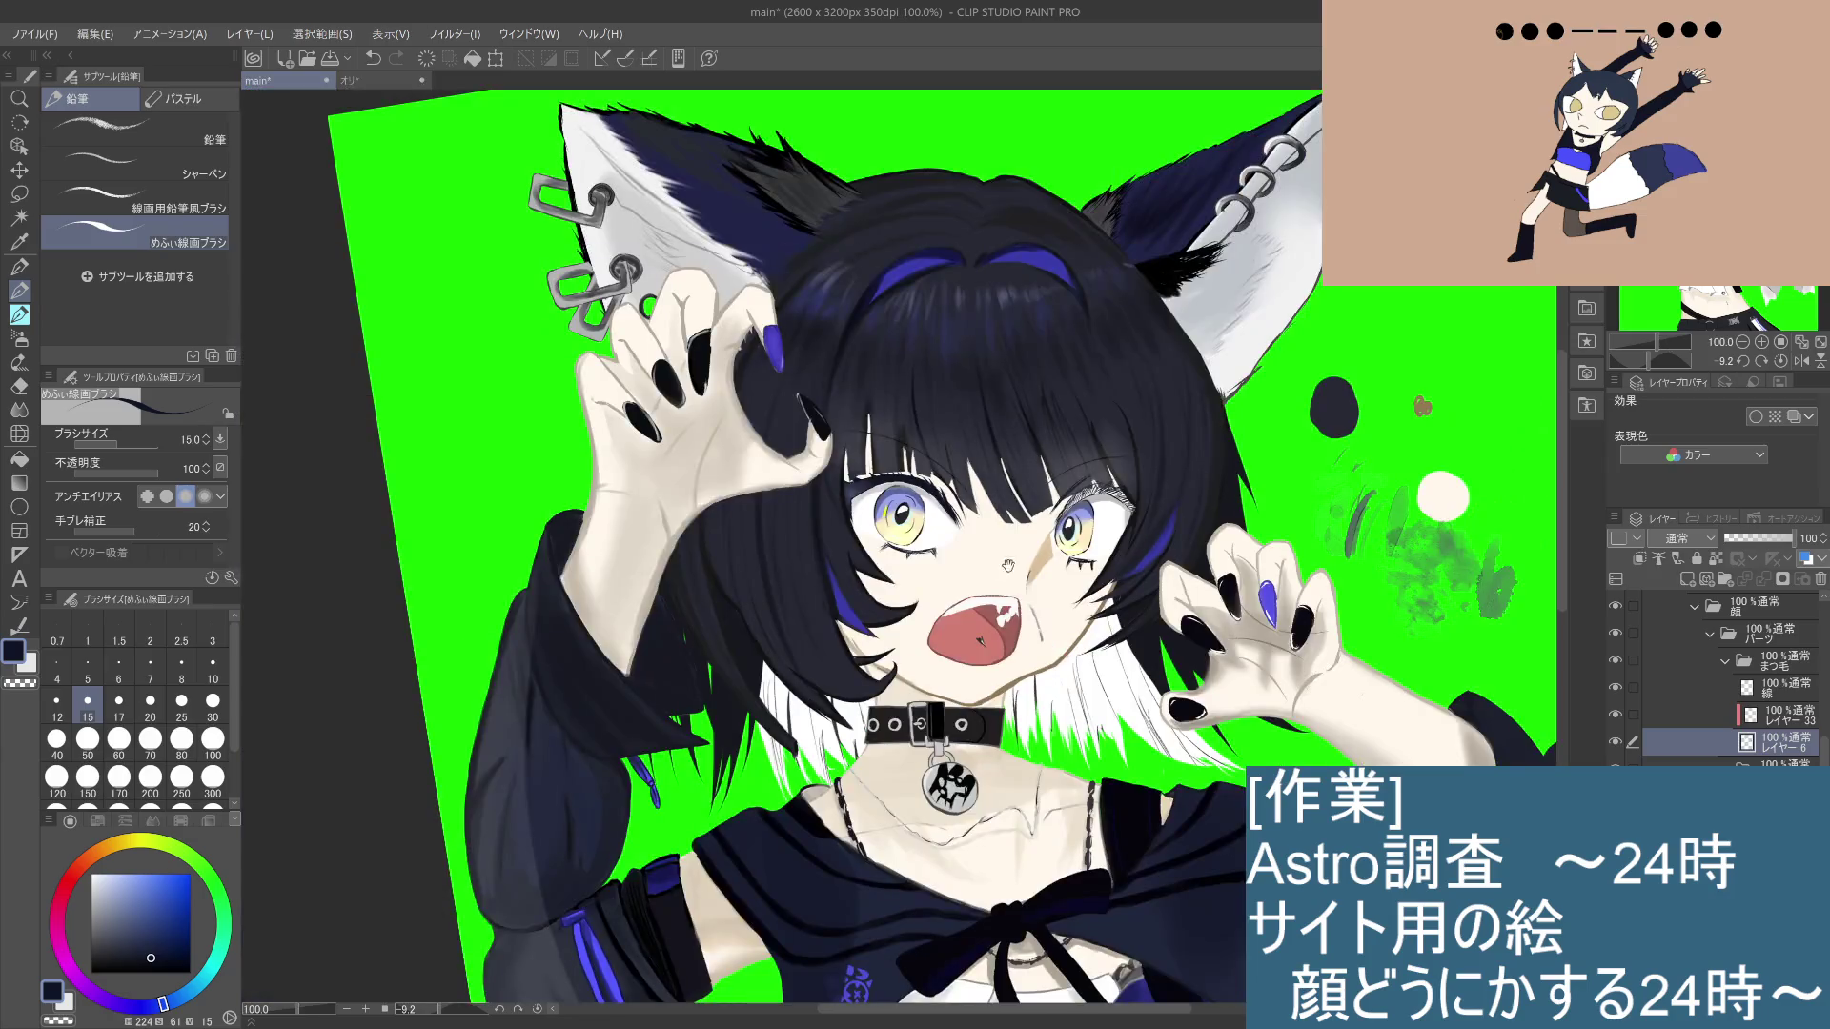
{"action": "scroll", "coordinate": [862, 625], "scroll_direction": "up", "scroll_amount": 1}
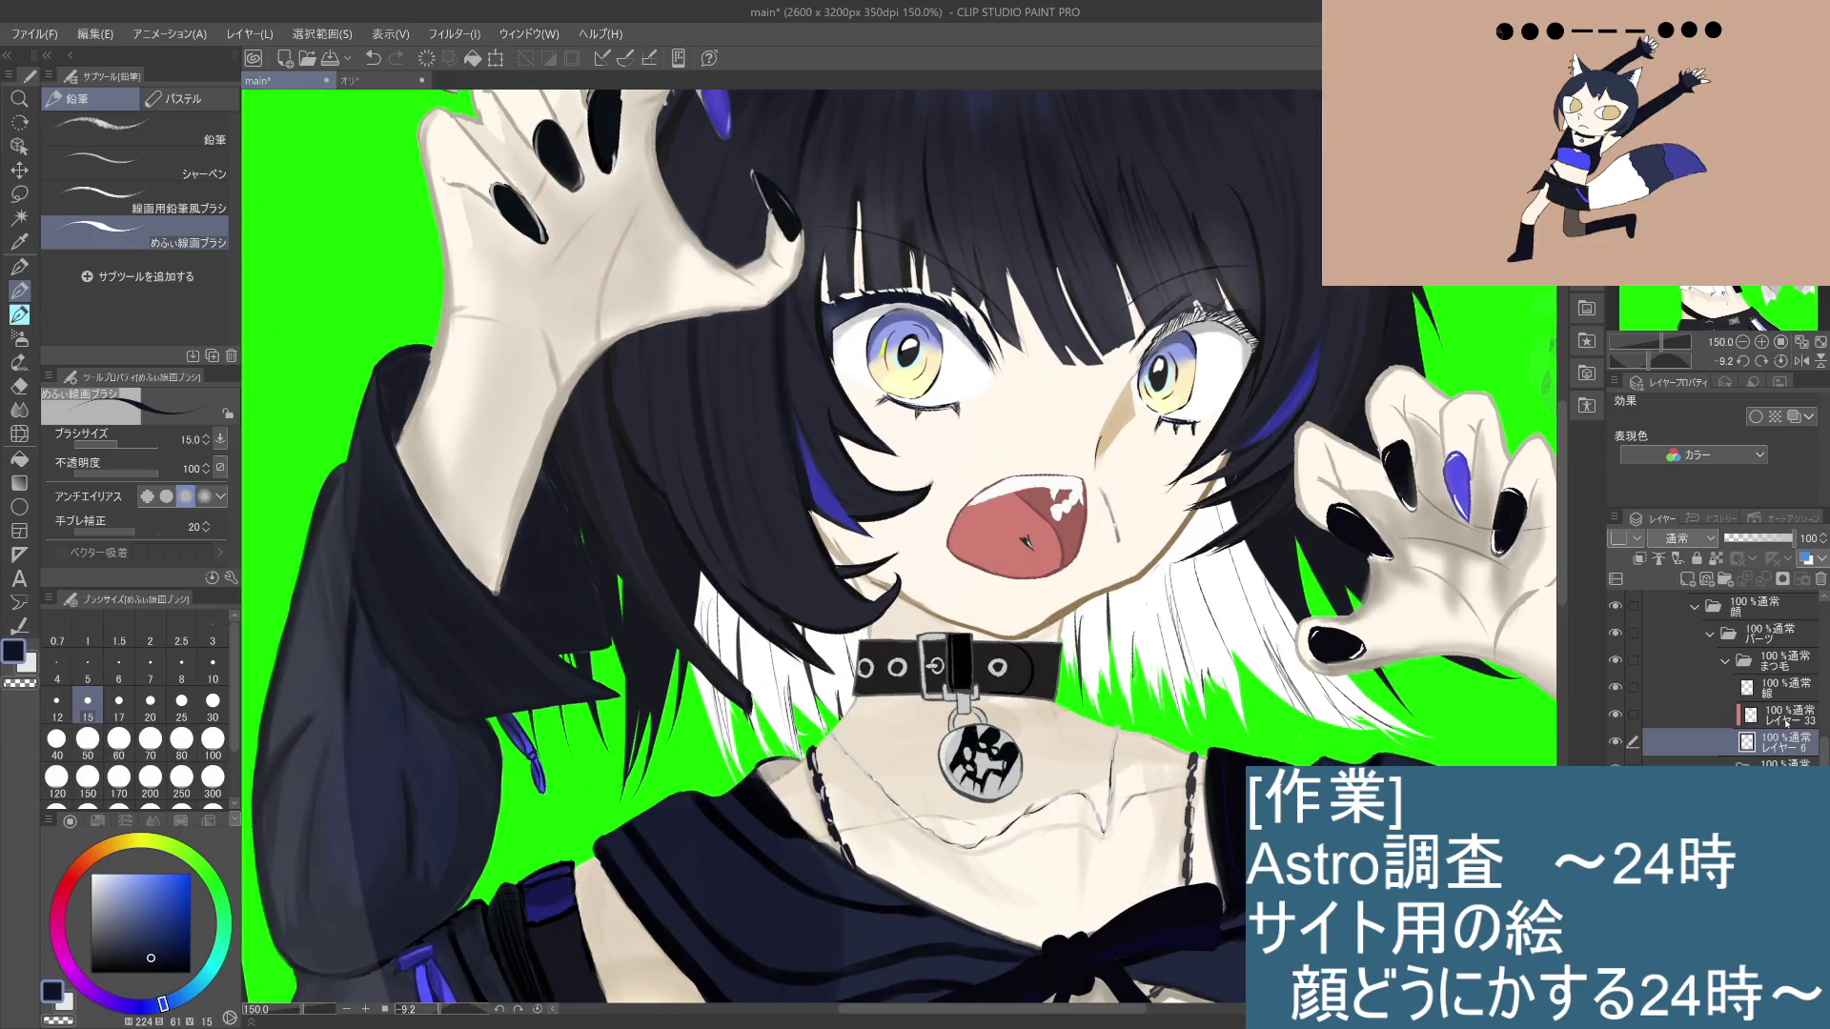
{"action": "left_click", "coordinate": [1763, 717]}
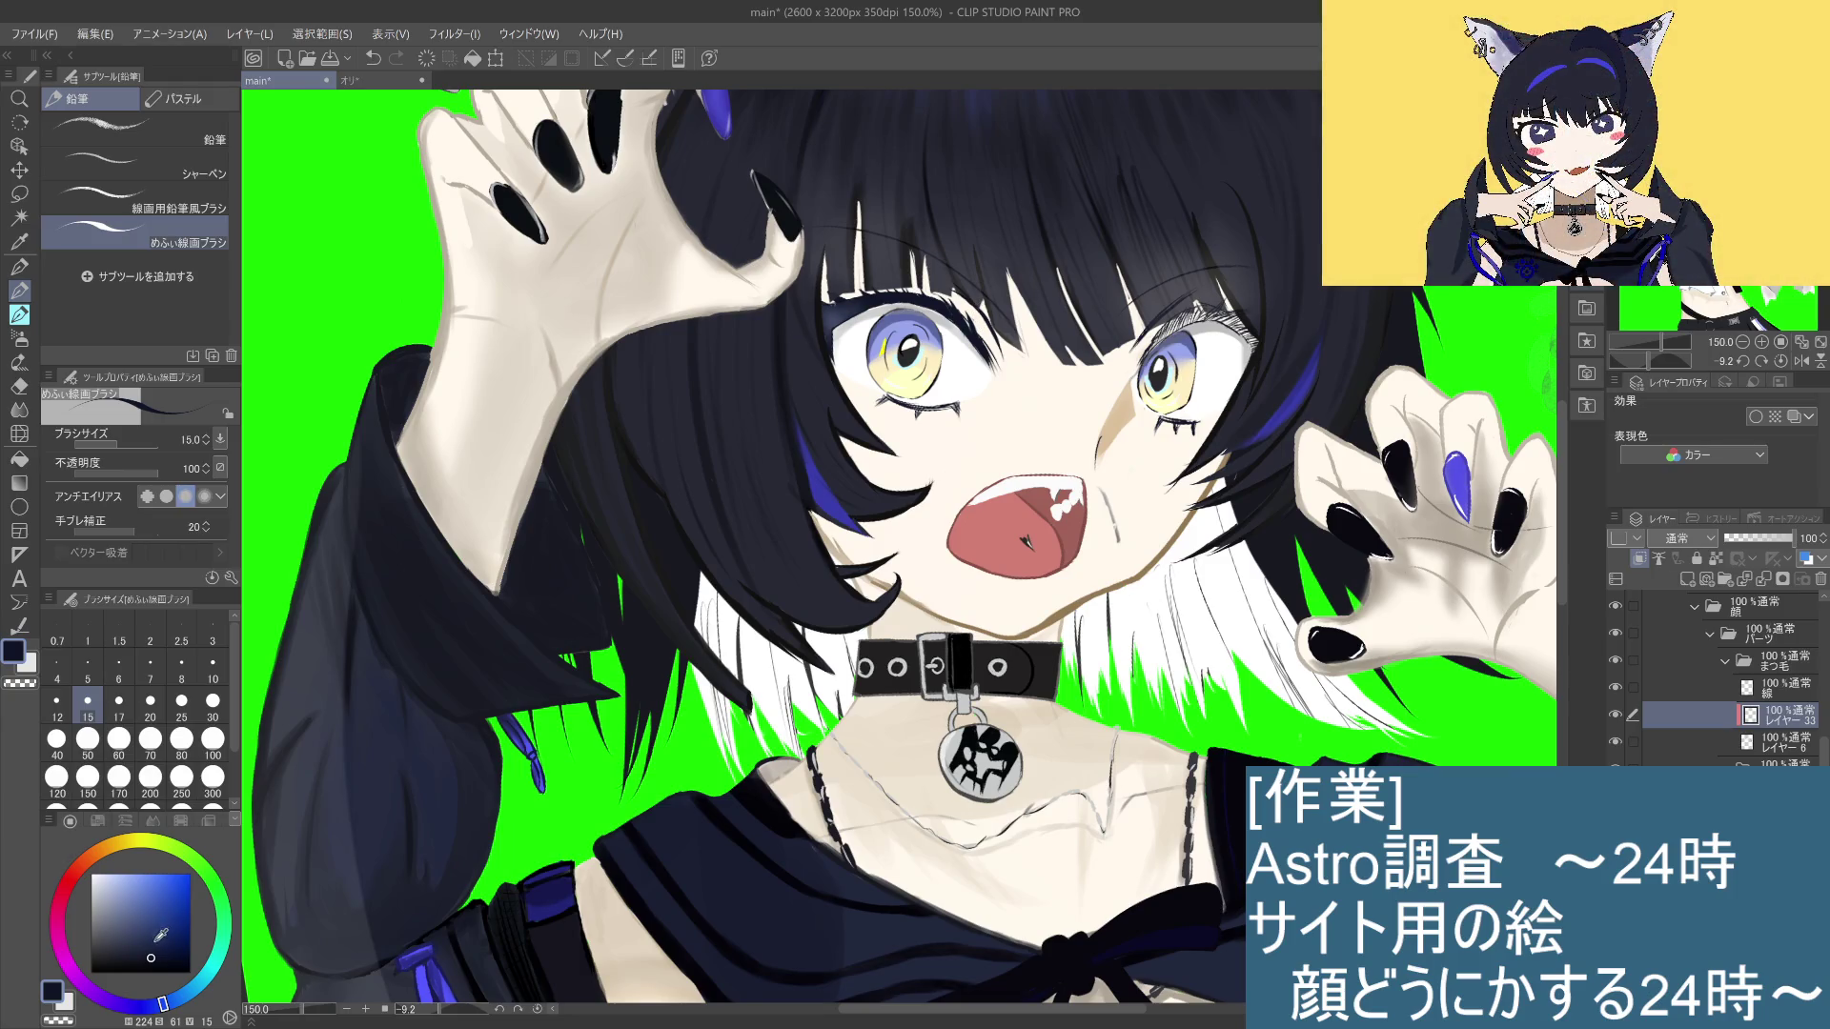
{"action": "left_click", "coordinate": [146, 942]}
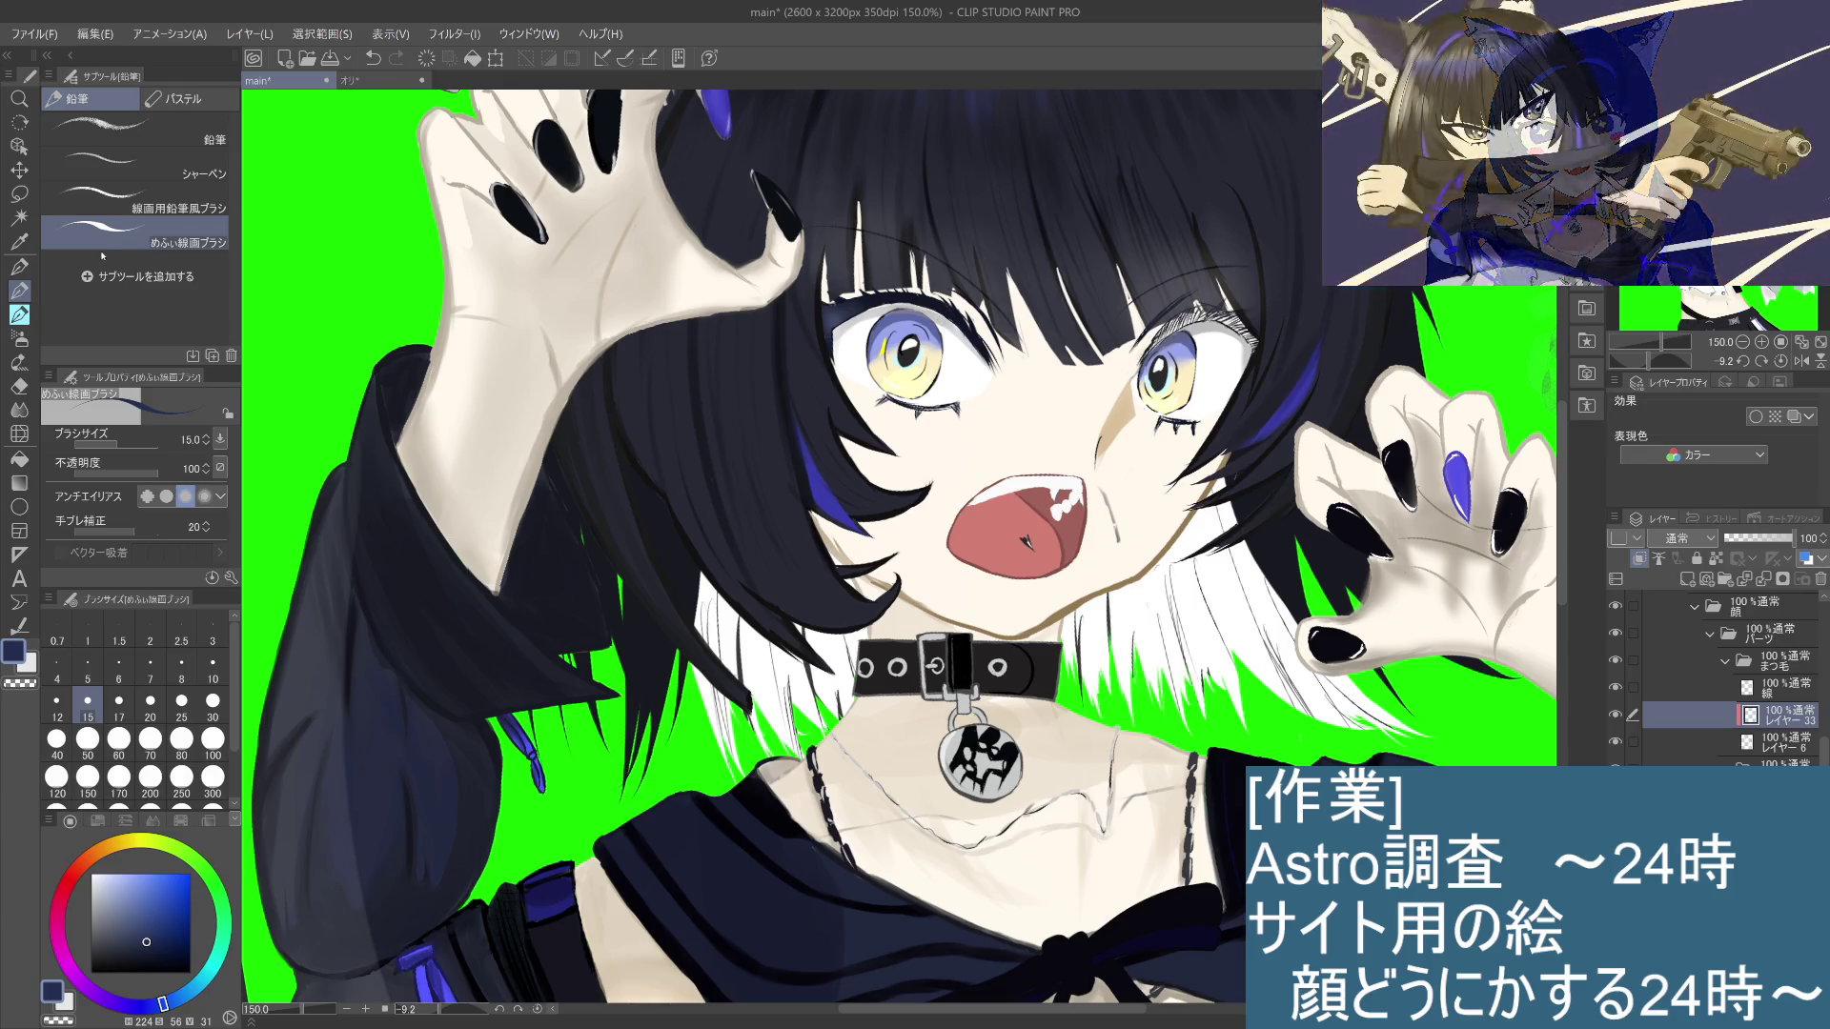
{"action": "scroll", "coordinate": [923, 324], "scroll_direction": "up", "scroll_amount": 1}
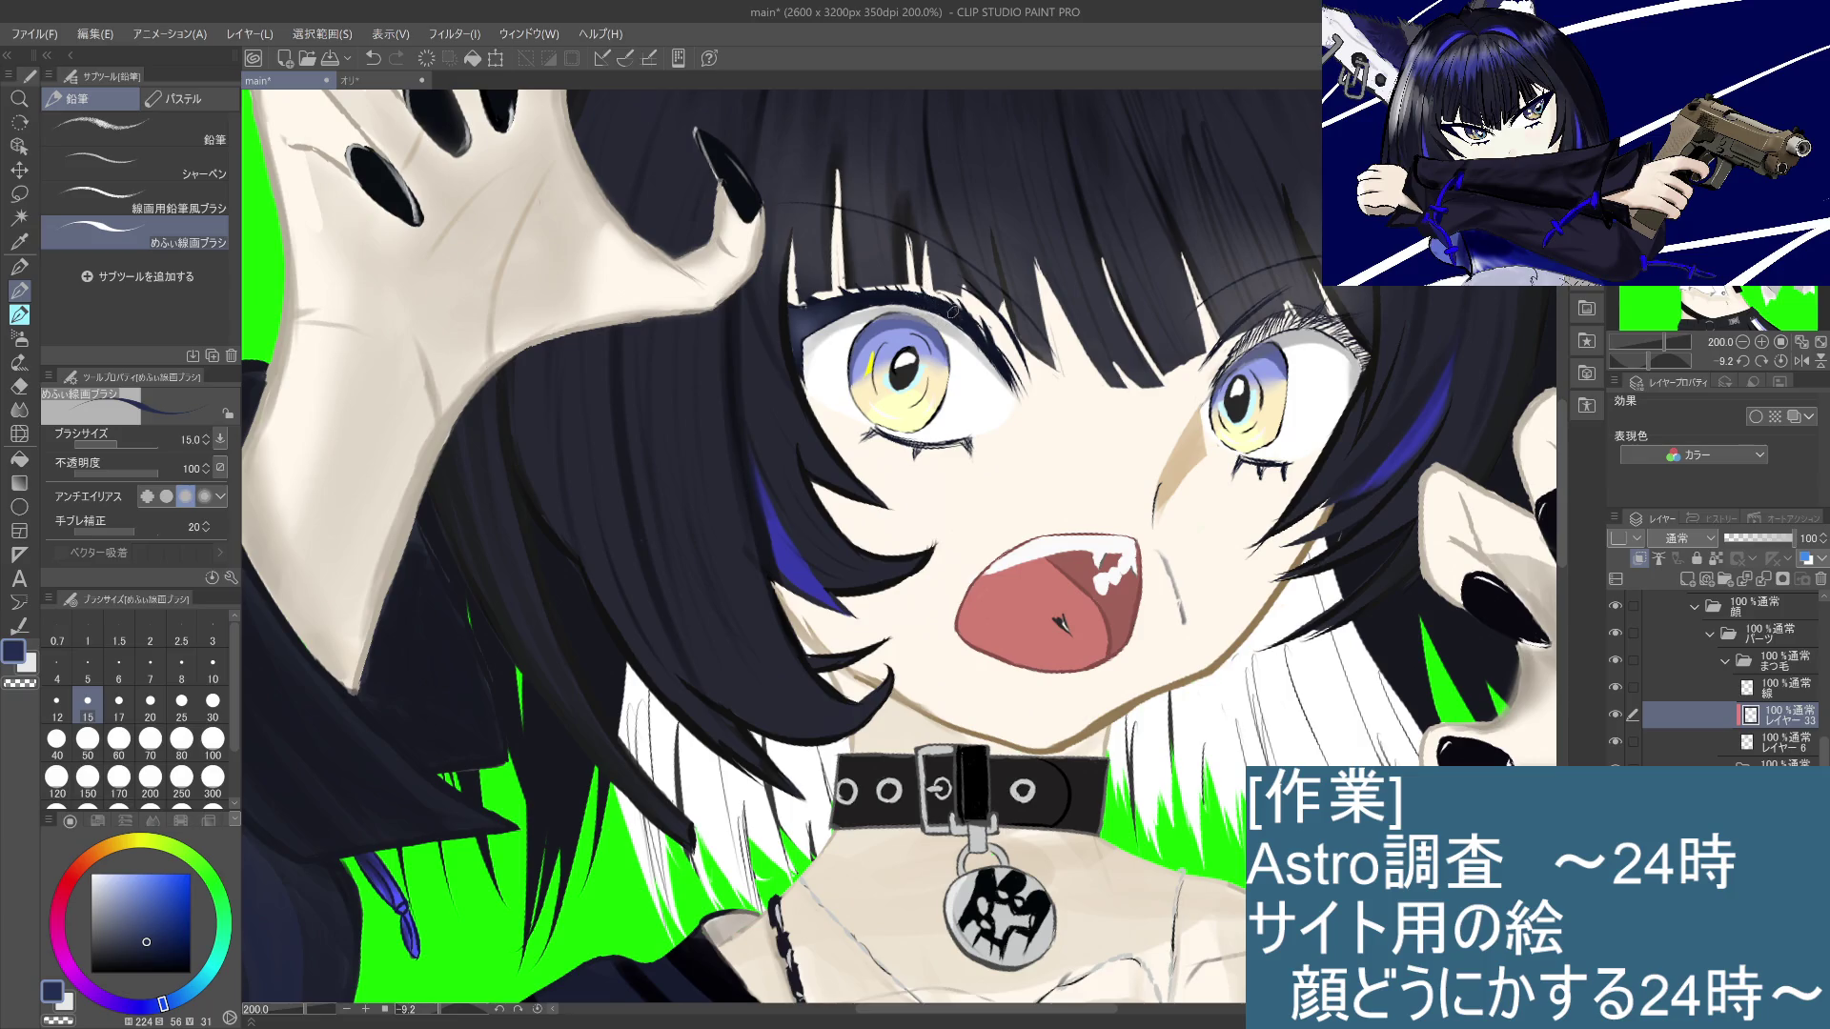
{"action": "left_click", "coordinate": [152, 953]}
{"action": "left_click", "coordinate": [155, 945]}
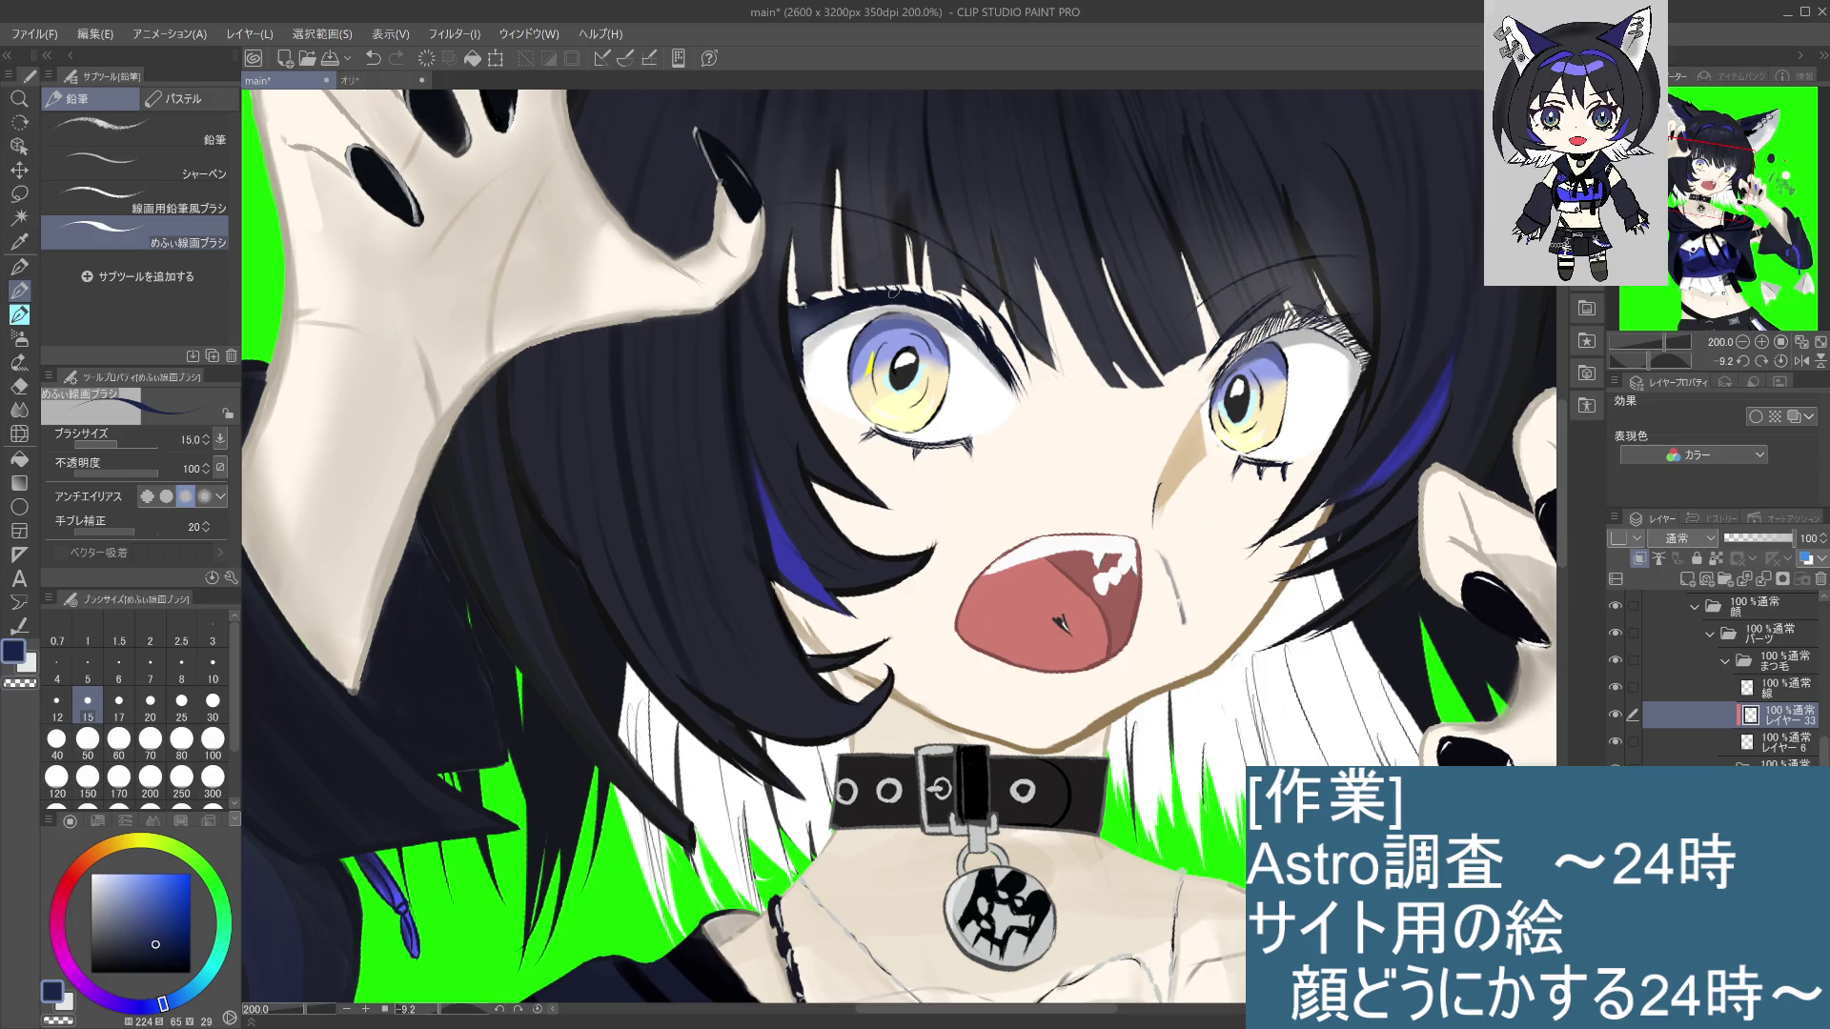
Step: Zoom in and out to review the face and the whole figure
{"action": "scroll", "coordinate": [1223, 483], "scroll_direction": "down", "scroll_amount": 5}
{"action": "scroll", "coordinate": [1223, 482], "scroll_direction": "up", "scroll_amount": 5}
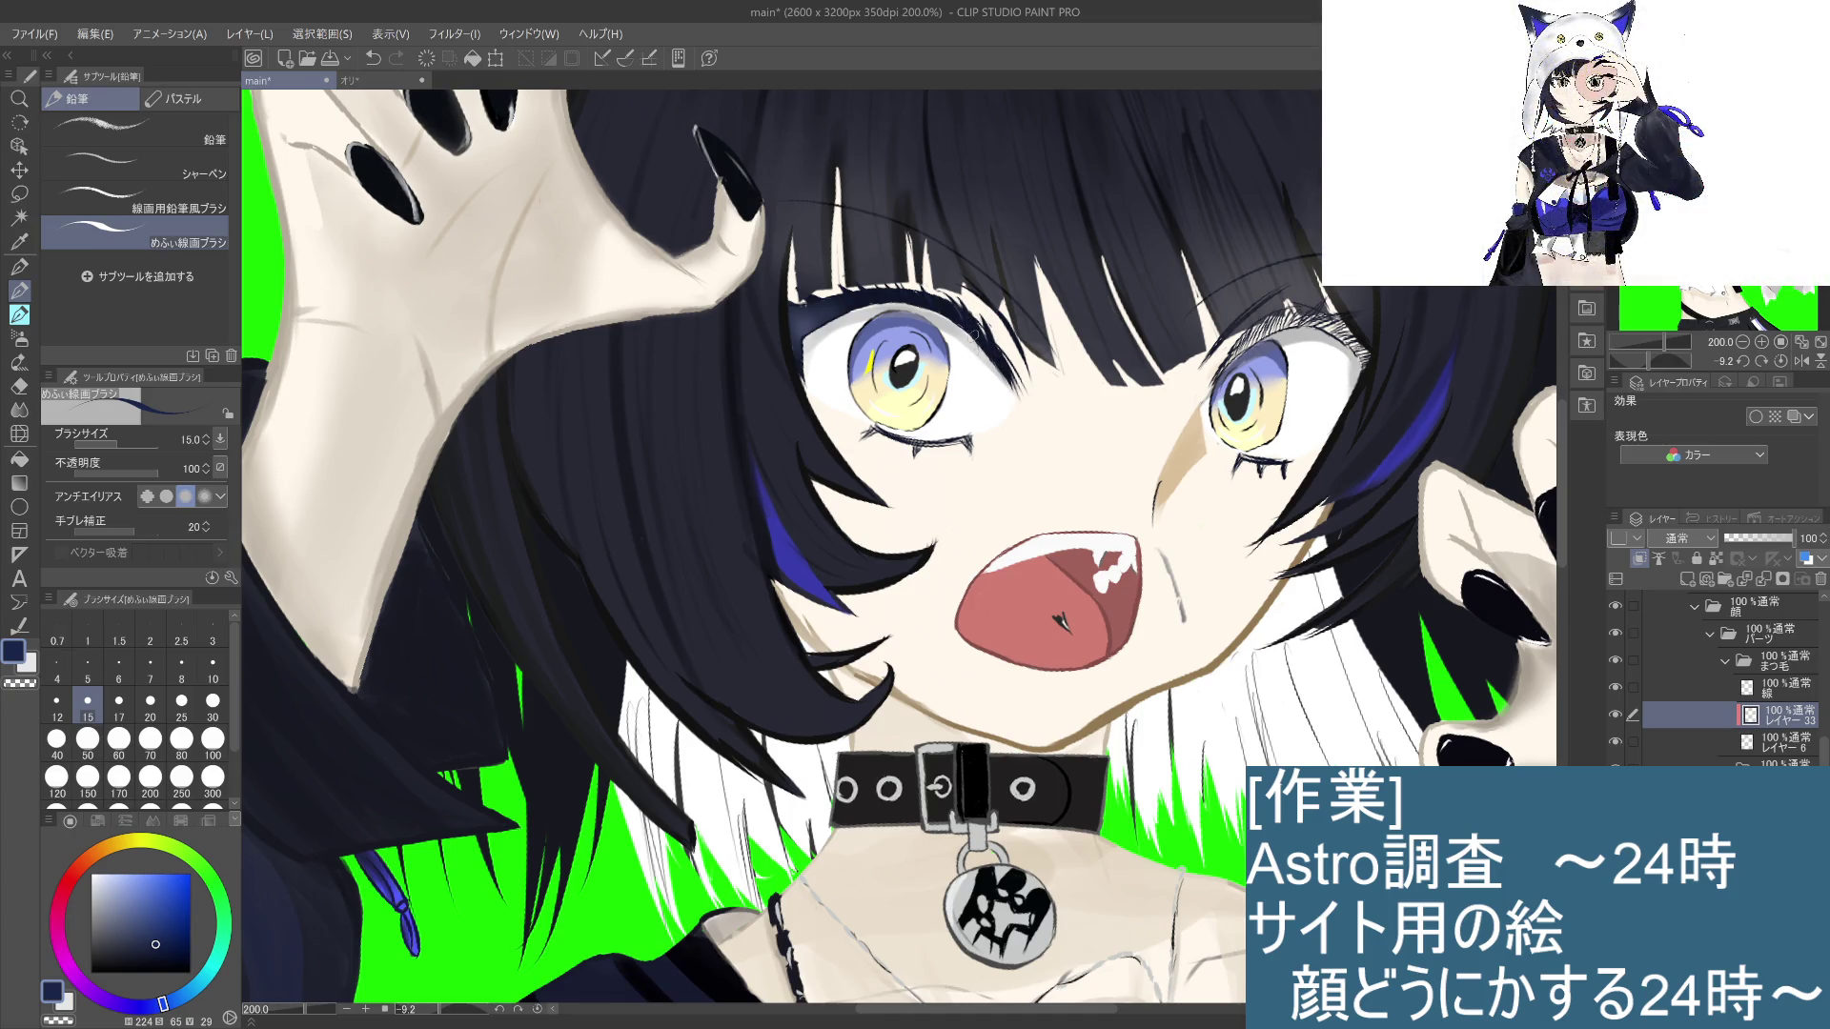
{"action": "scroll", "coordinate": [974, 320], "scroll_direction": "down", "scroll_amount": 5}
{"action": "scroll", "coordinate": [974, 320], "scroll_direction": "up", "scroll_amount": 5}
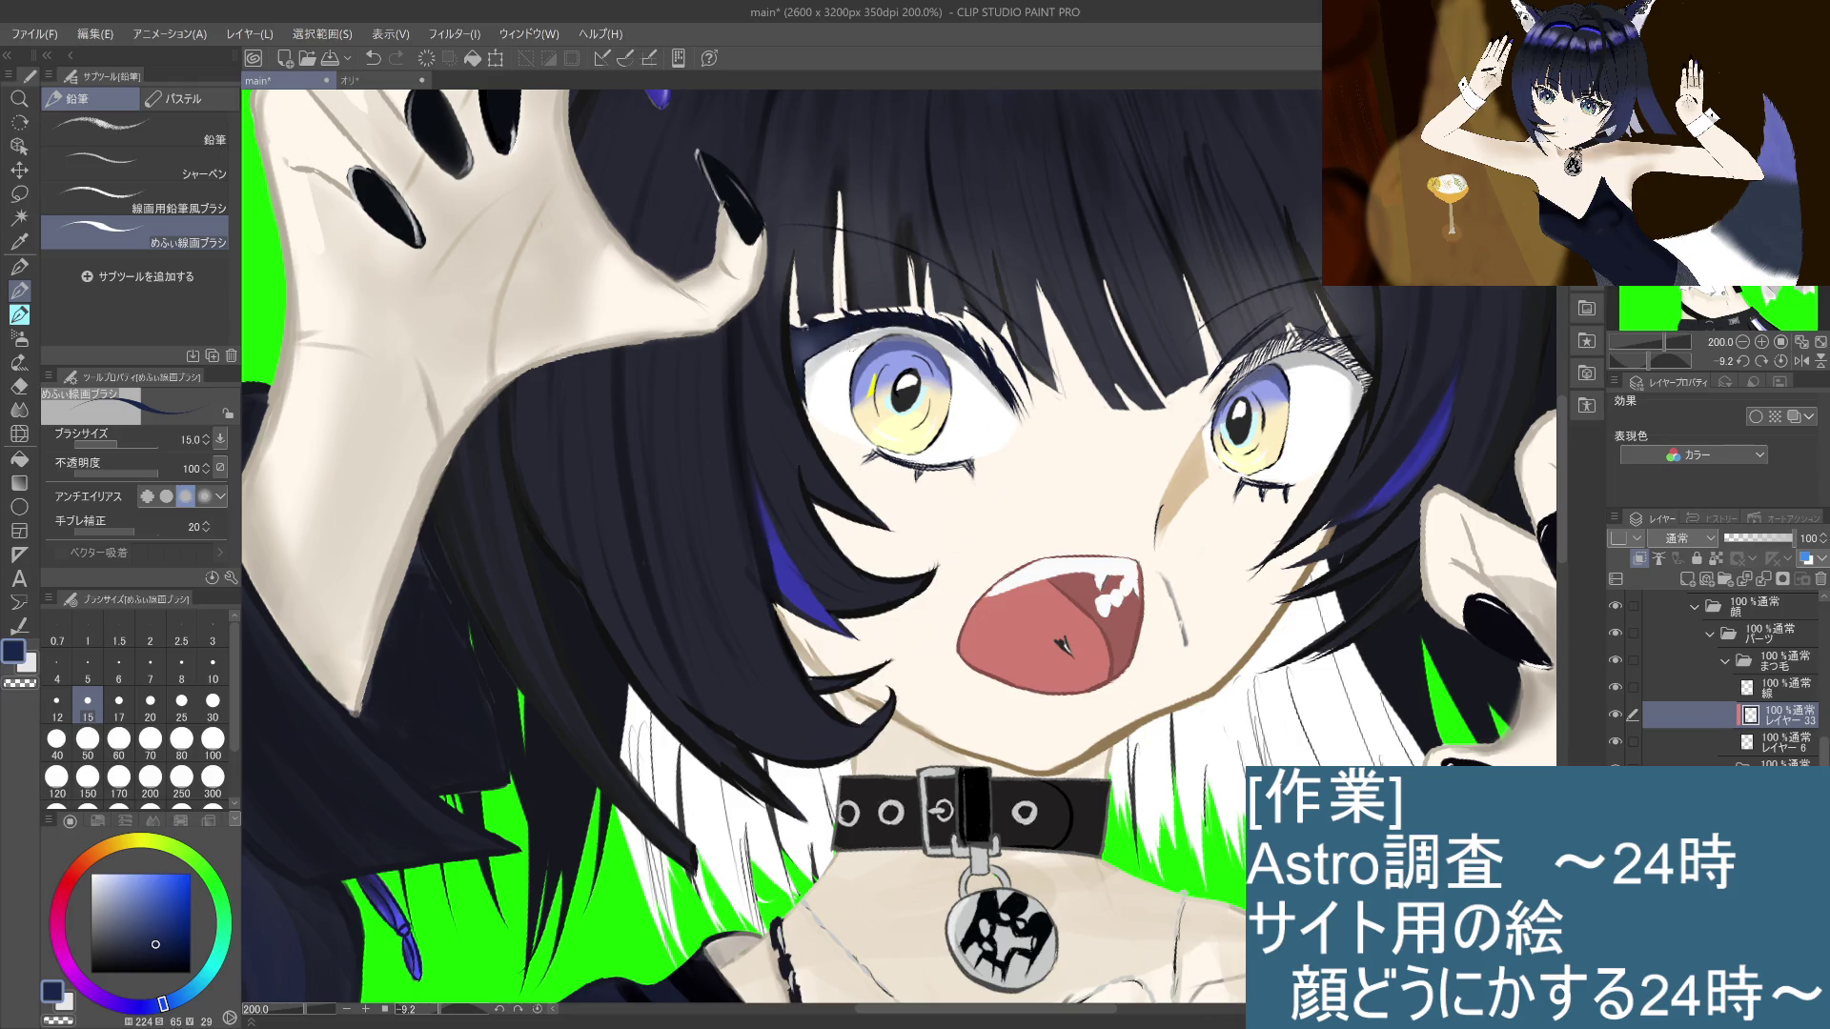
{"action": "scroll", "coordinate": [858, 355], "scroll_direction": "down", "scroll_amount": 3}
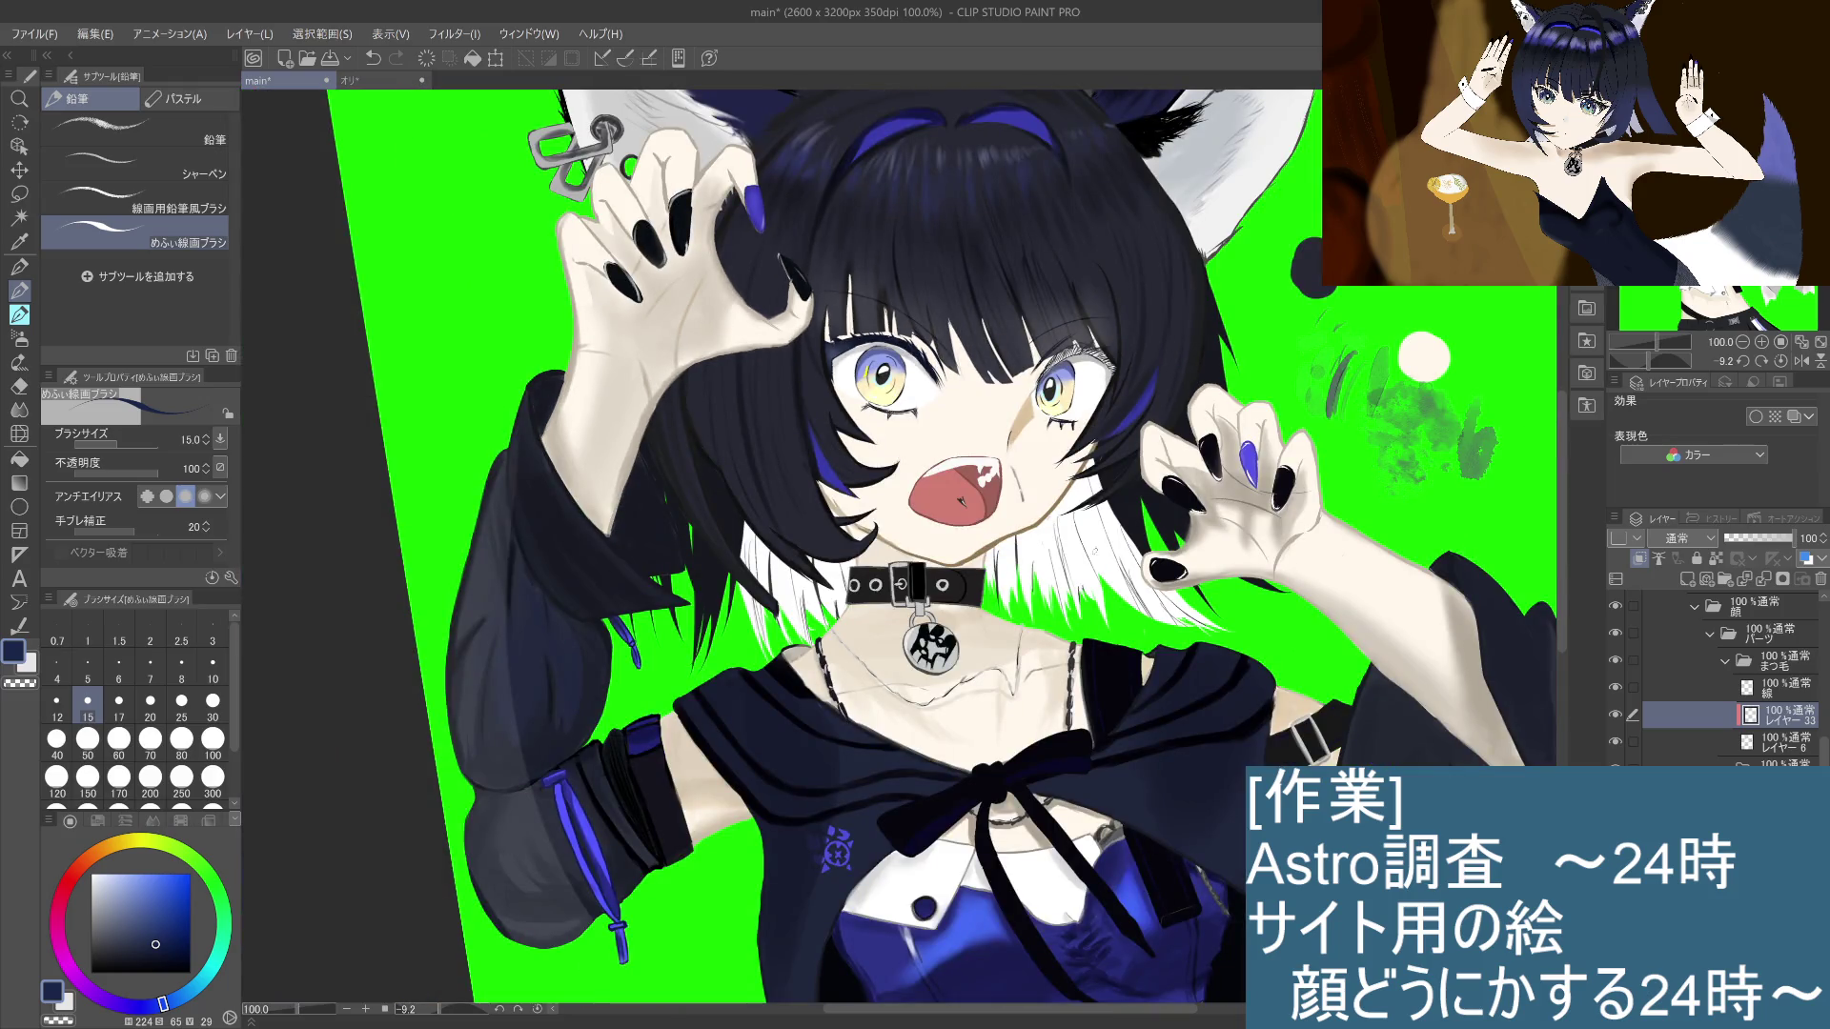
{"action": "scroll", "coordinate": [963, 502], "scroll_direction": "down", "scroll_amount": 2}
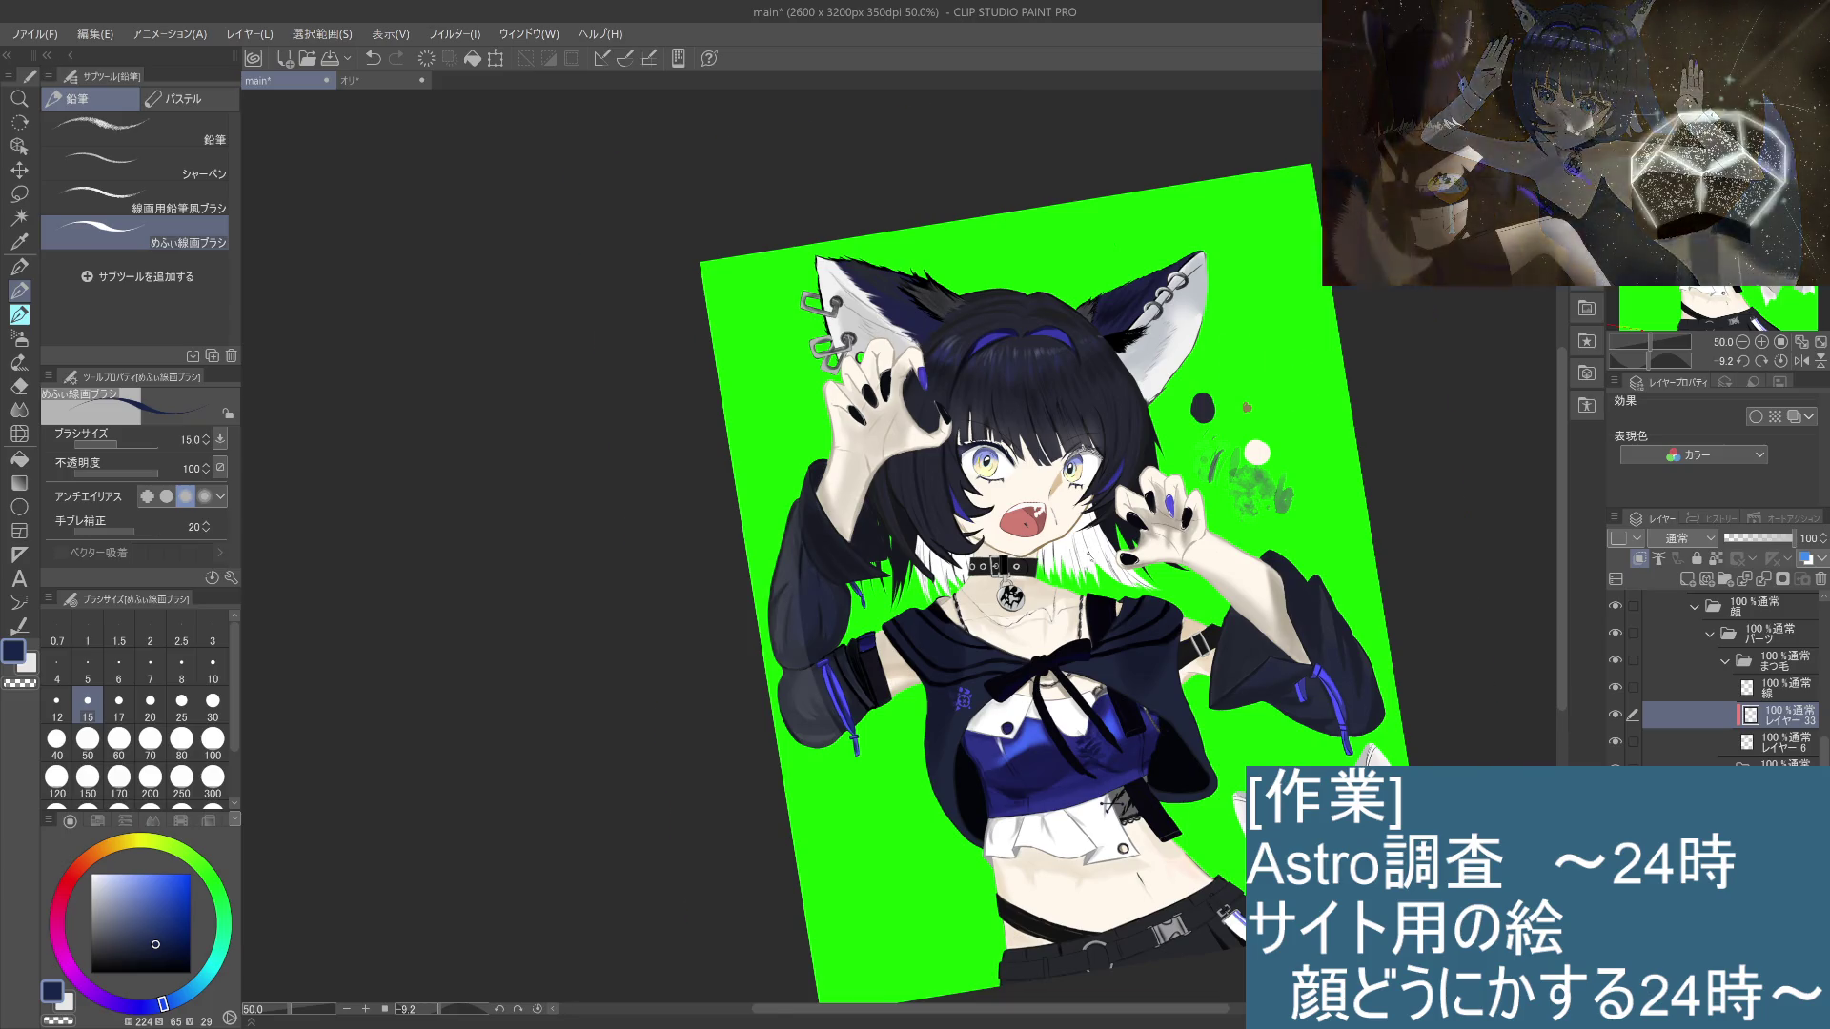
{"action": "scroll", "coordinate": [1005, 515], "scroll_direction": "up", "scroll_amount": 1}
{"action": "scroll", "coordinate": [1005, 515], "scroll_direction": "up", "scroll_amount": 3}
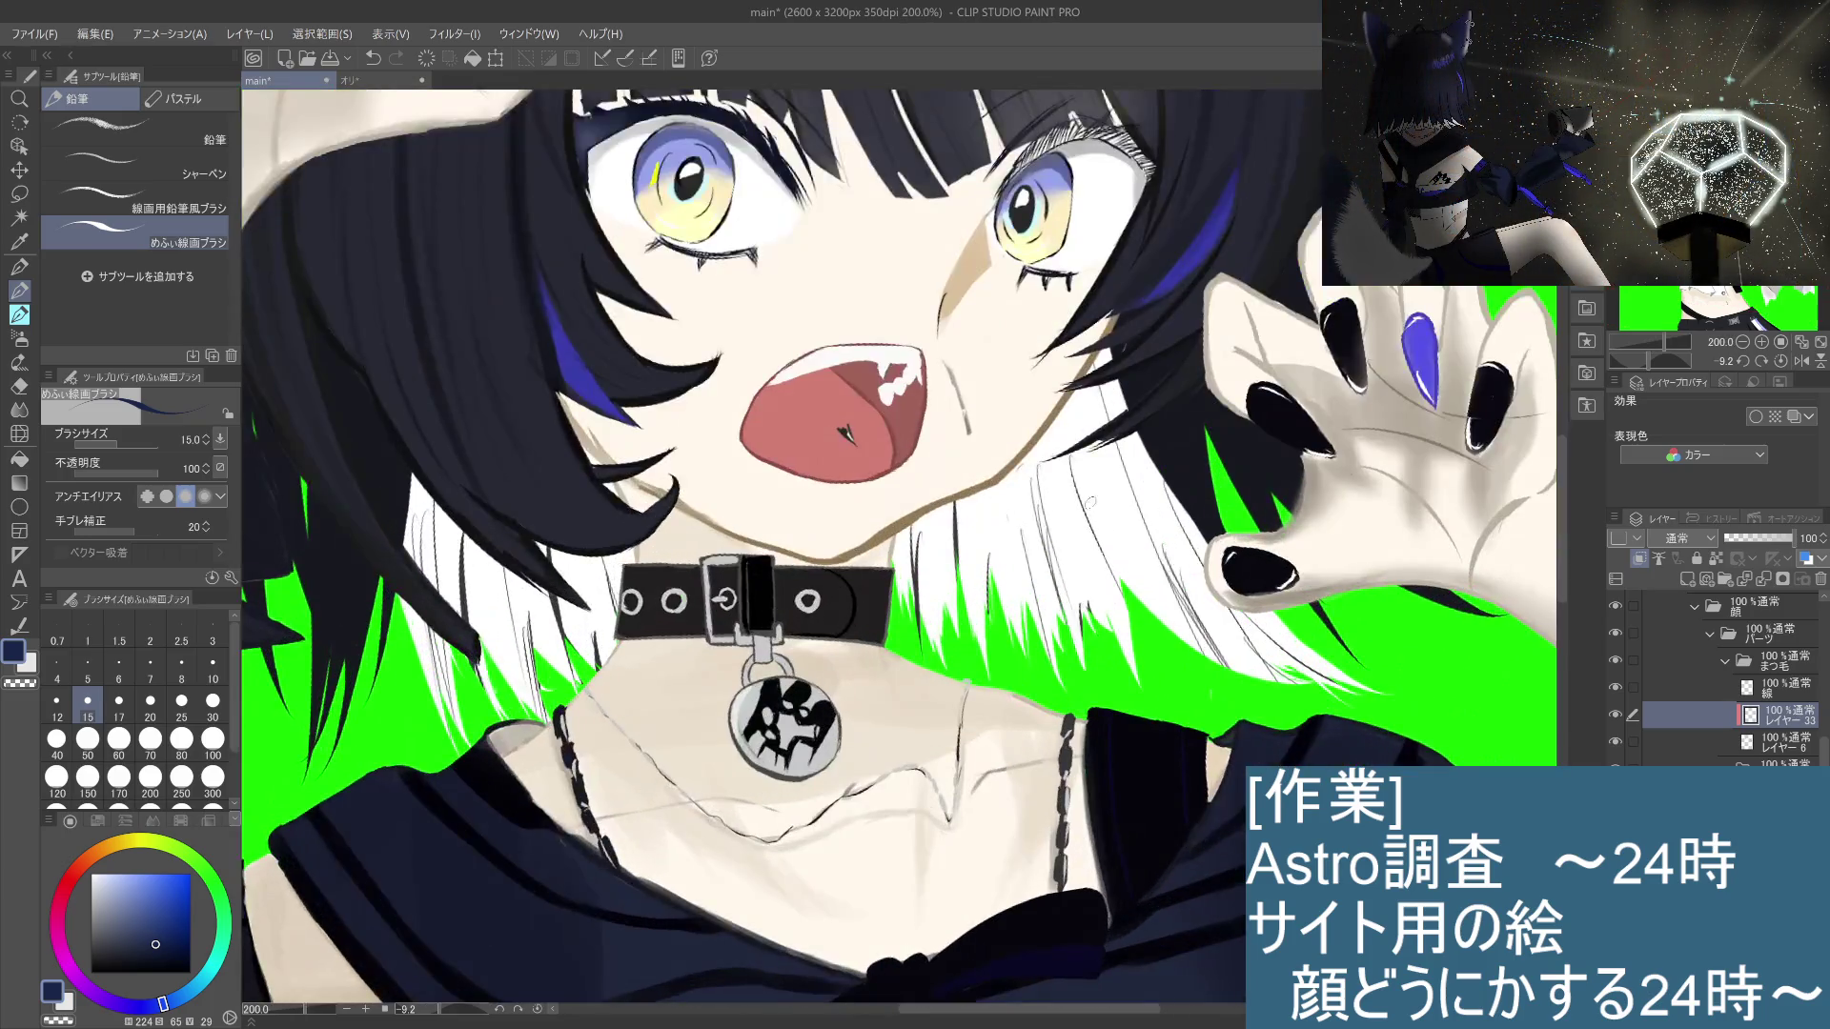
Step: Toggle レイヤー6 and 線 visibility to compare the eyes, then select 線 for painting
{"action": "scroll", "coordinate": [972, 377], "scroll_direction": "up", "scroll_amount": 1}
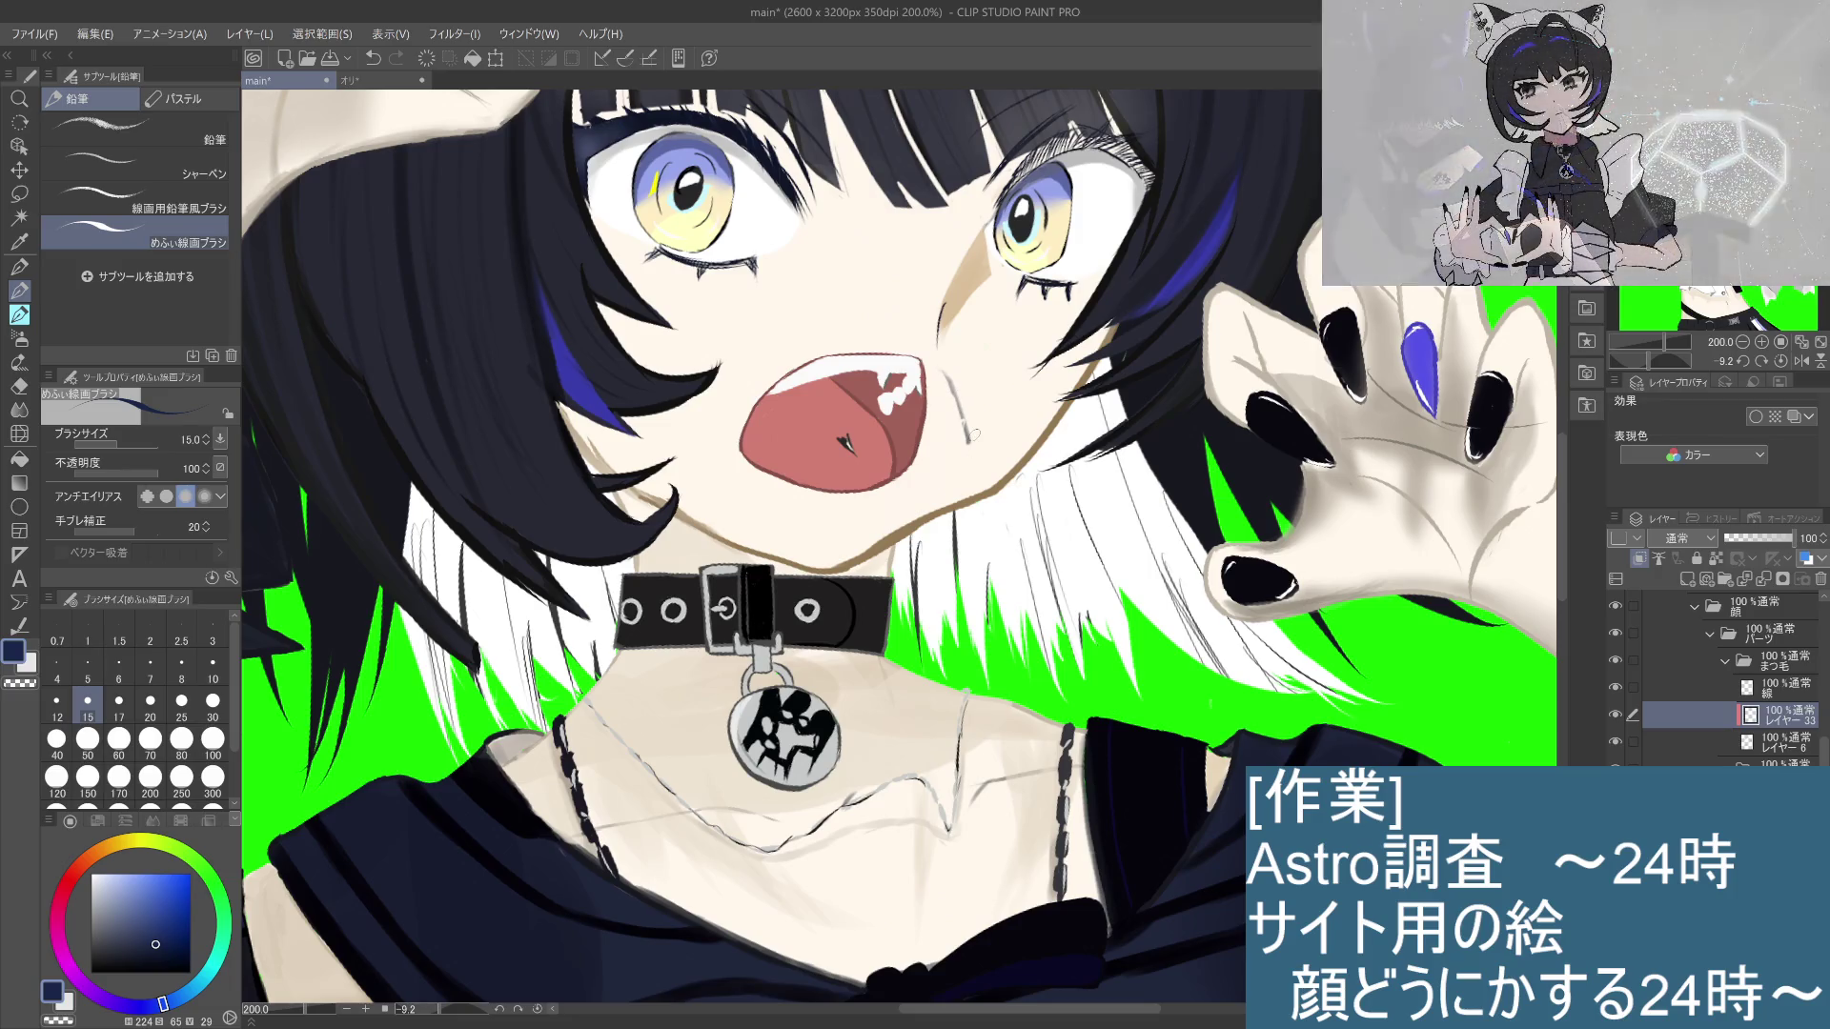
{"action": "key", "text": "alt+bracketleft"}
{"action": "left_click", "coordinate": [1615, 742]}
{"action": "left_click", "coordinate": [1614, 741]}
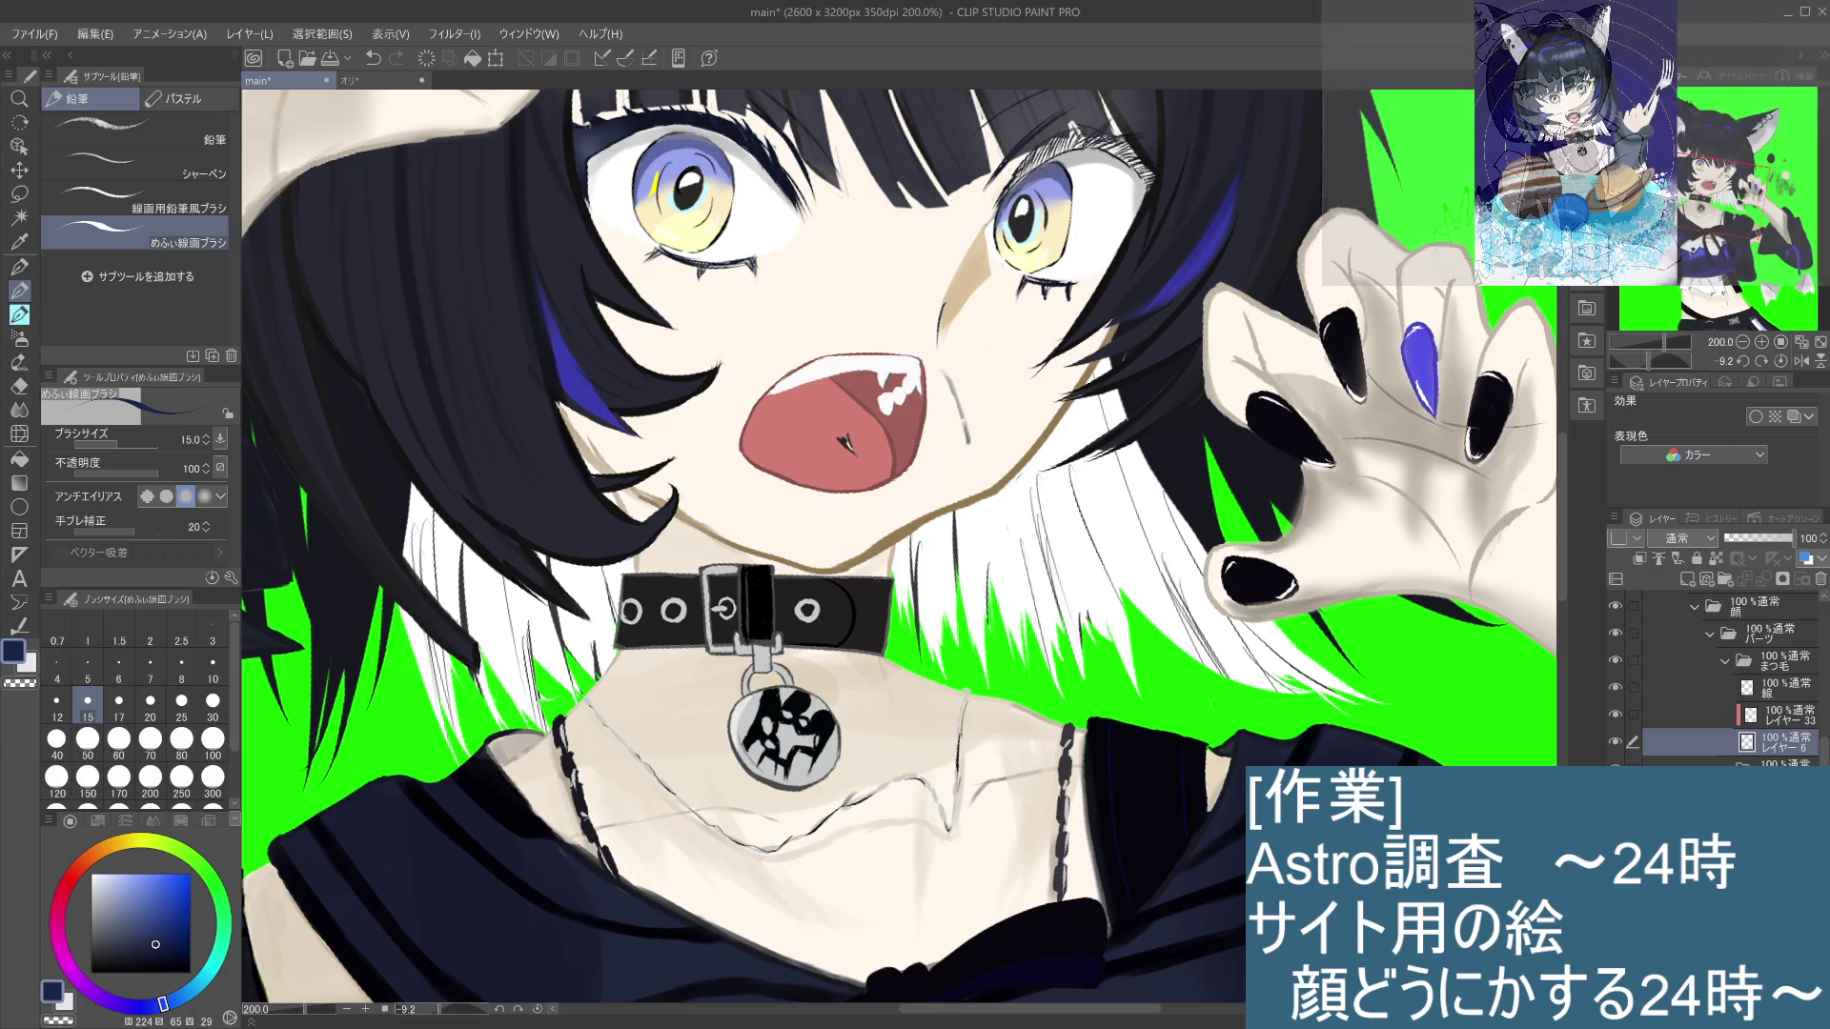
{"action": "left_click", "coordinate": [1615, 689]}
{"action": "left_click", "coordinate": [1615, 688]}
{"action": "left_click", "coordinate": [1780, 694]}
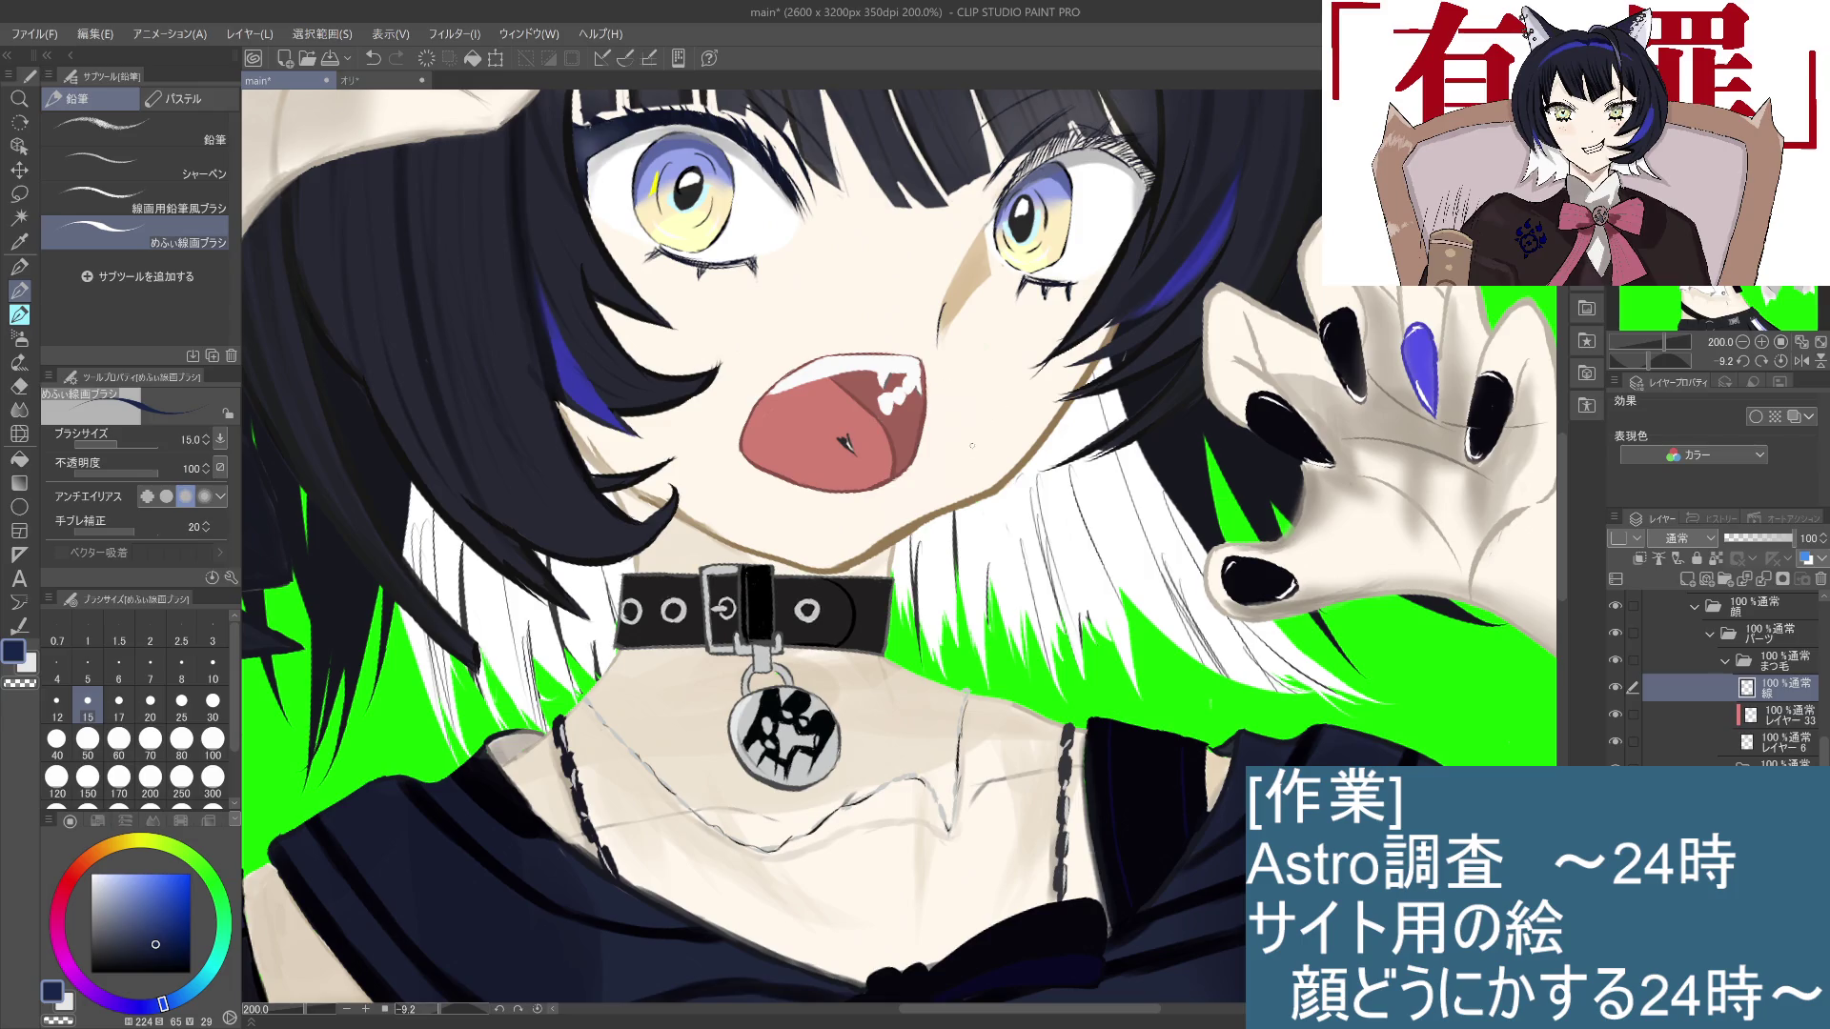
{"action": "scroll", "coordinate": [977, 448], "scroll_direction": "down", "scroll_amount": 4}
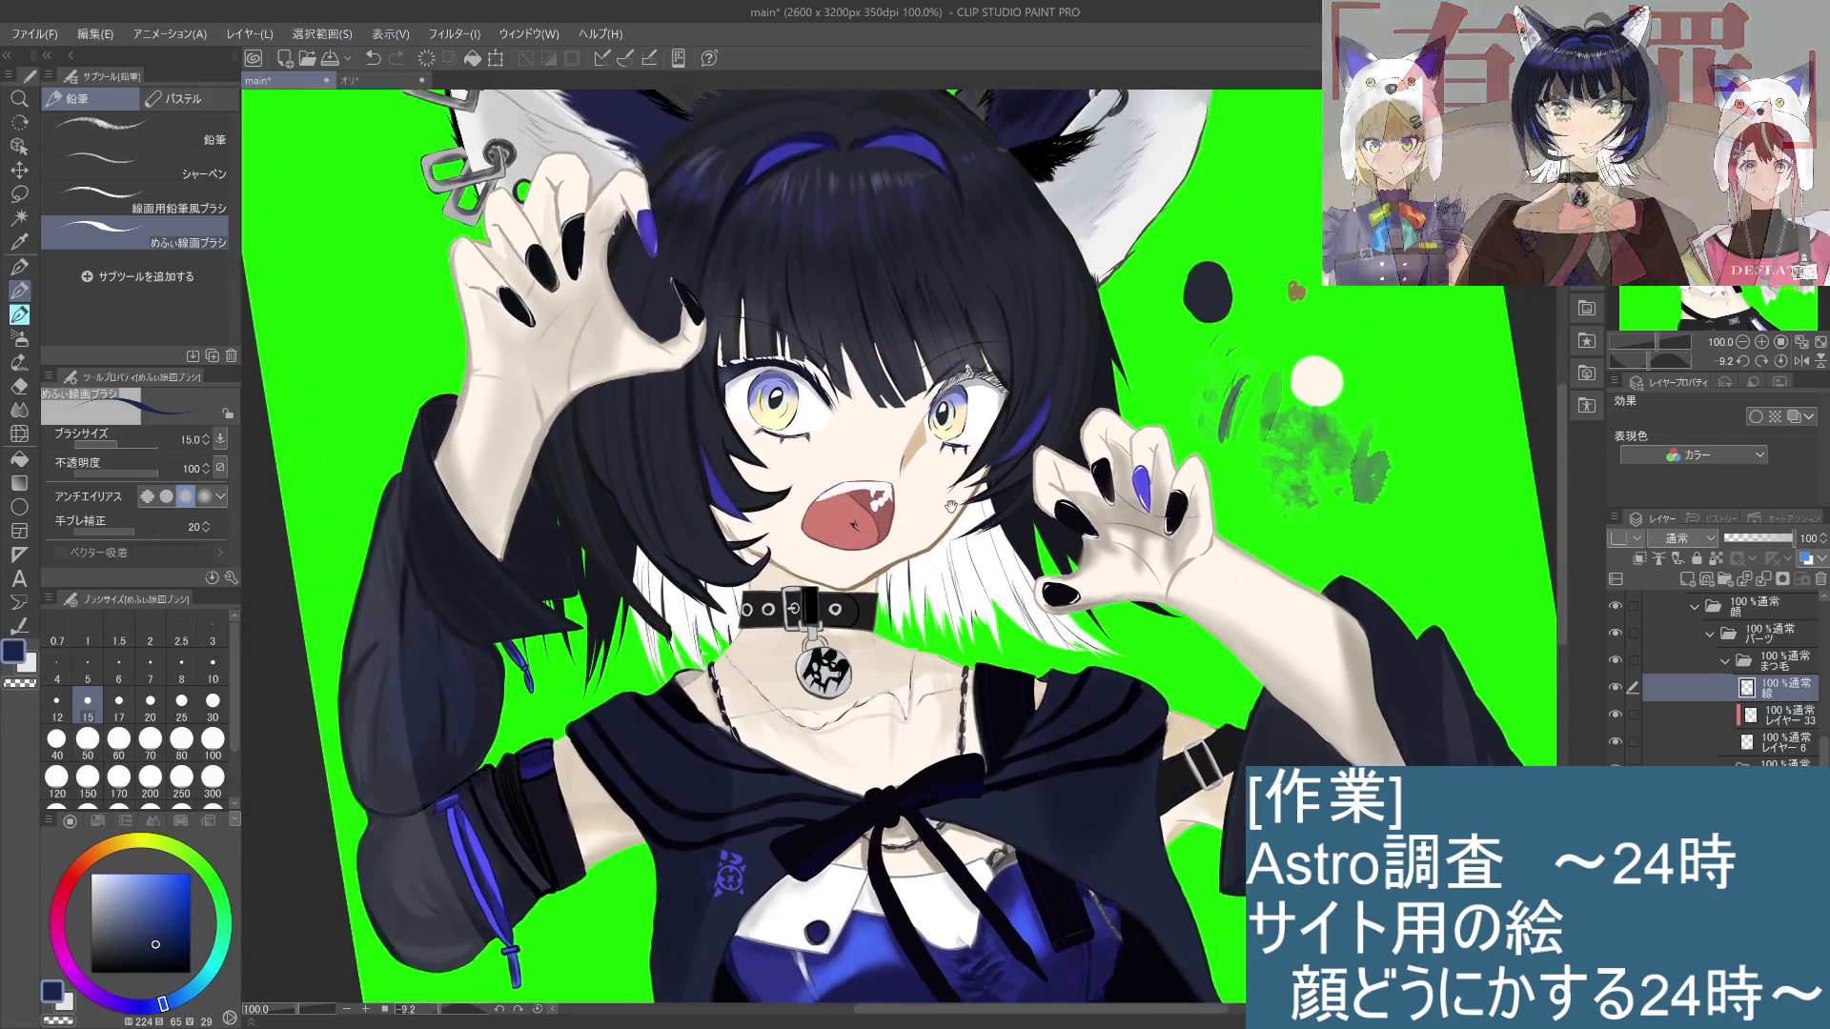
Step: Hide the dark eyelash strokes on レイヤー 6 and go back to the 線 layer
{"action": "scroll", "coordinate": [923, 550], "scroll_direction": "up", "scroll_amount": 5}
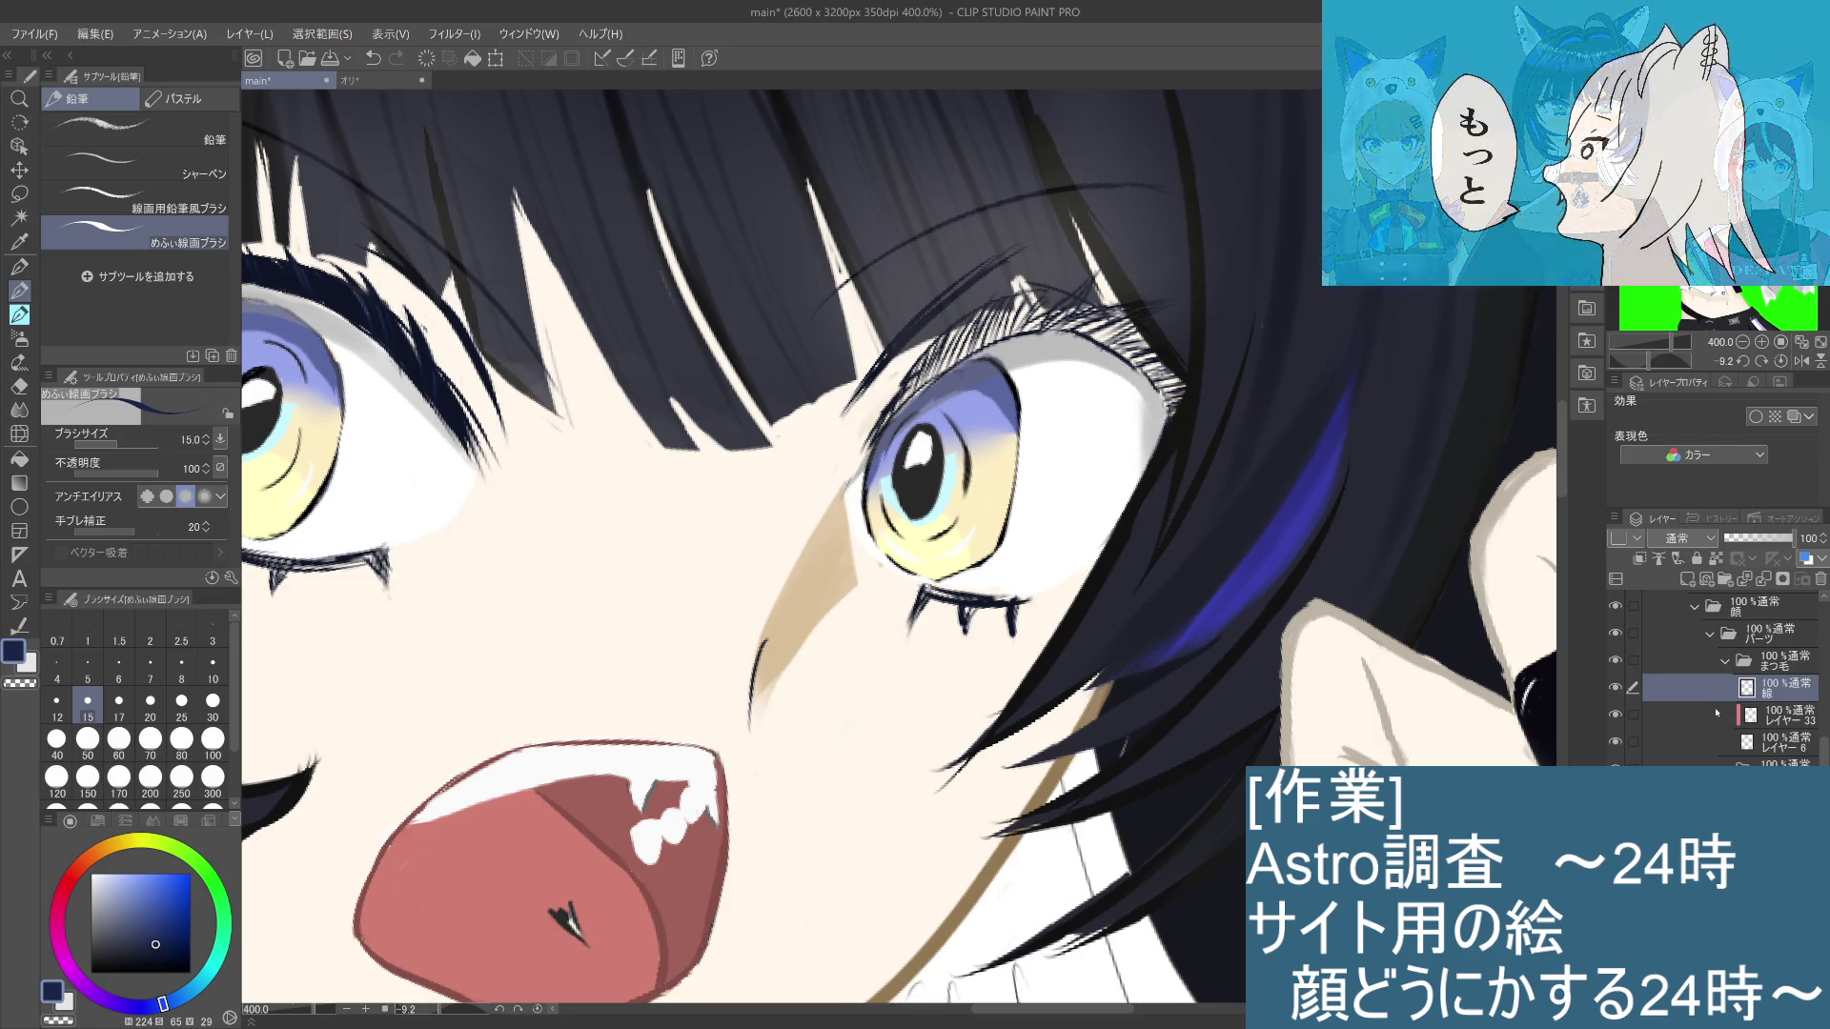
{"action": "left_click_drag", "start_coordinate": [658, 586], "coordinate": [847, 606]}
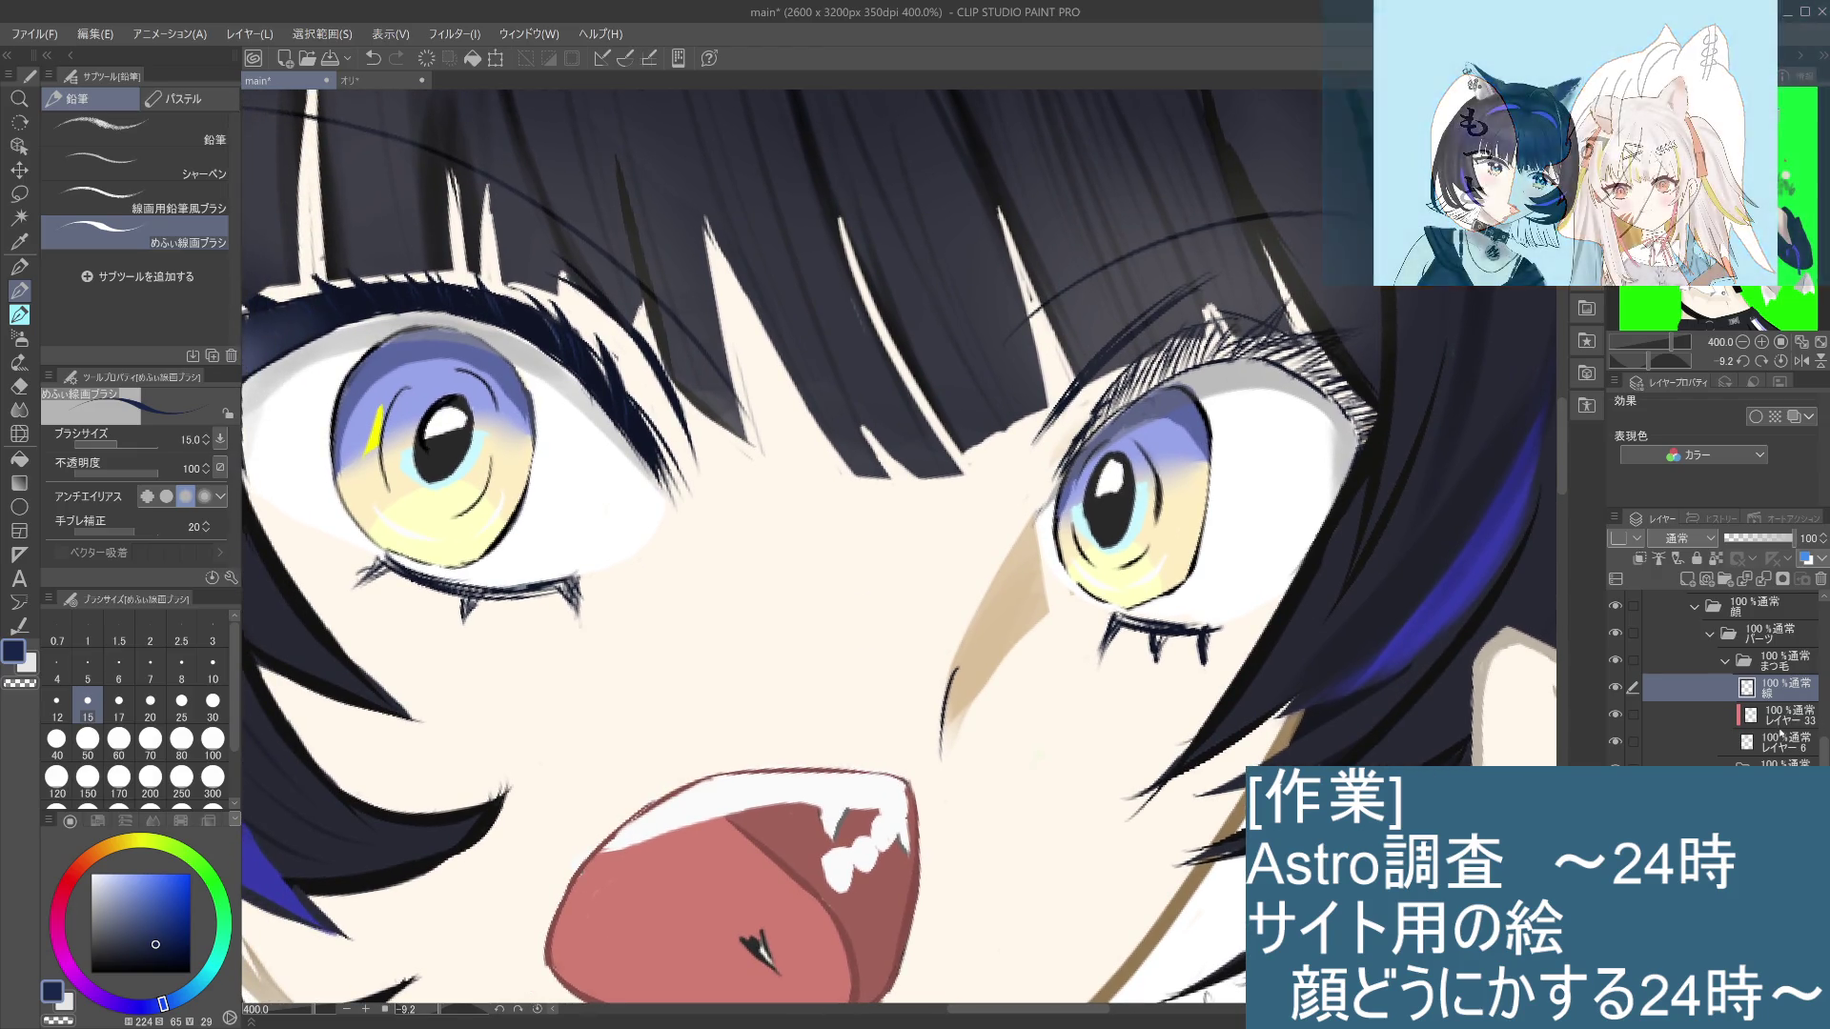
{"action": "left_click", "coordinate": [1747, 748]}
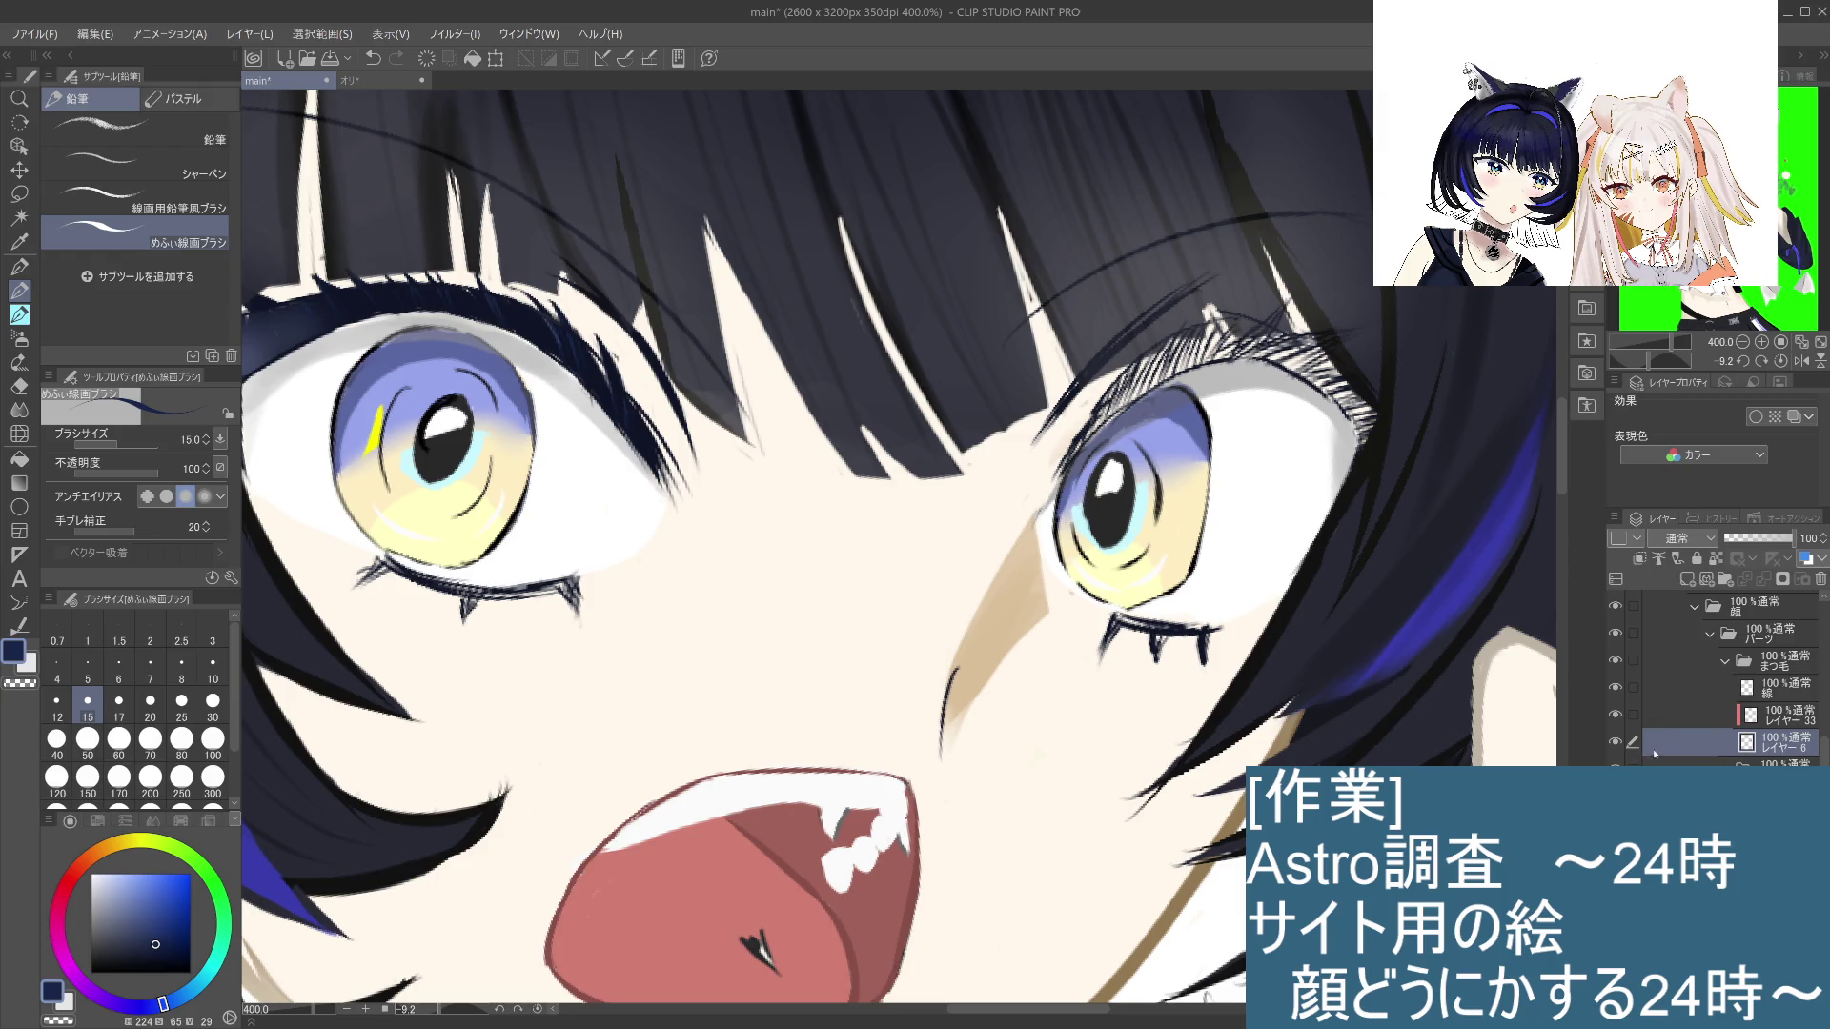
{"action": "left_click", "coordinate": [1616, 742]}
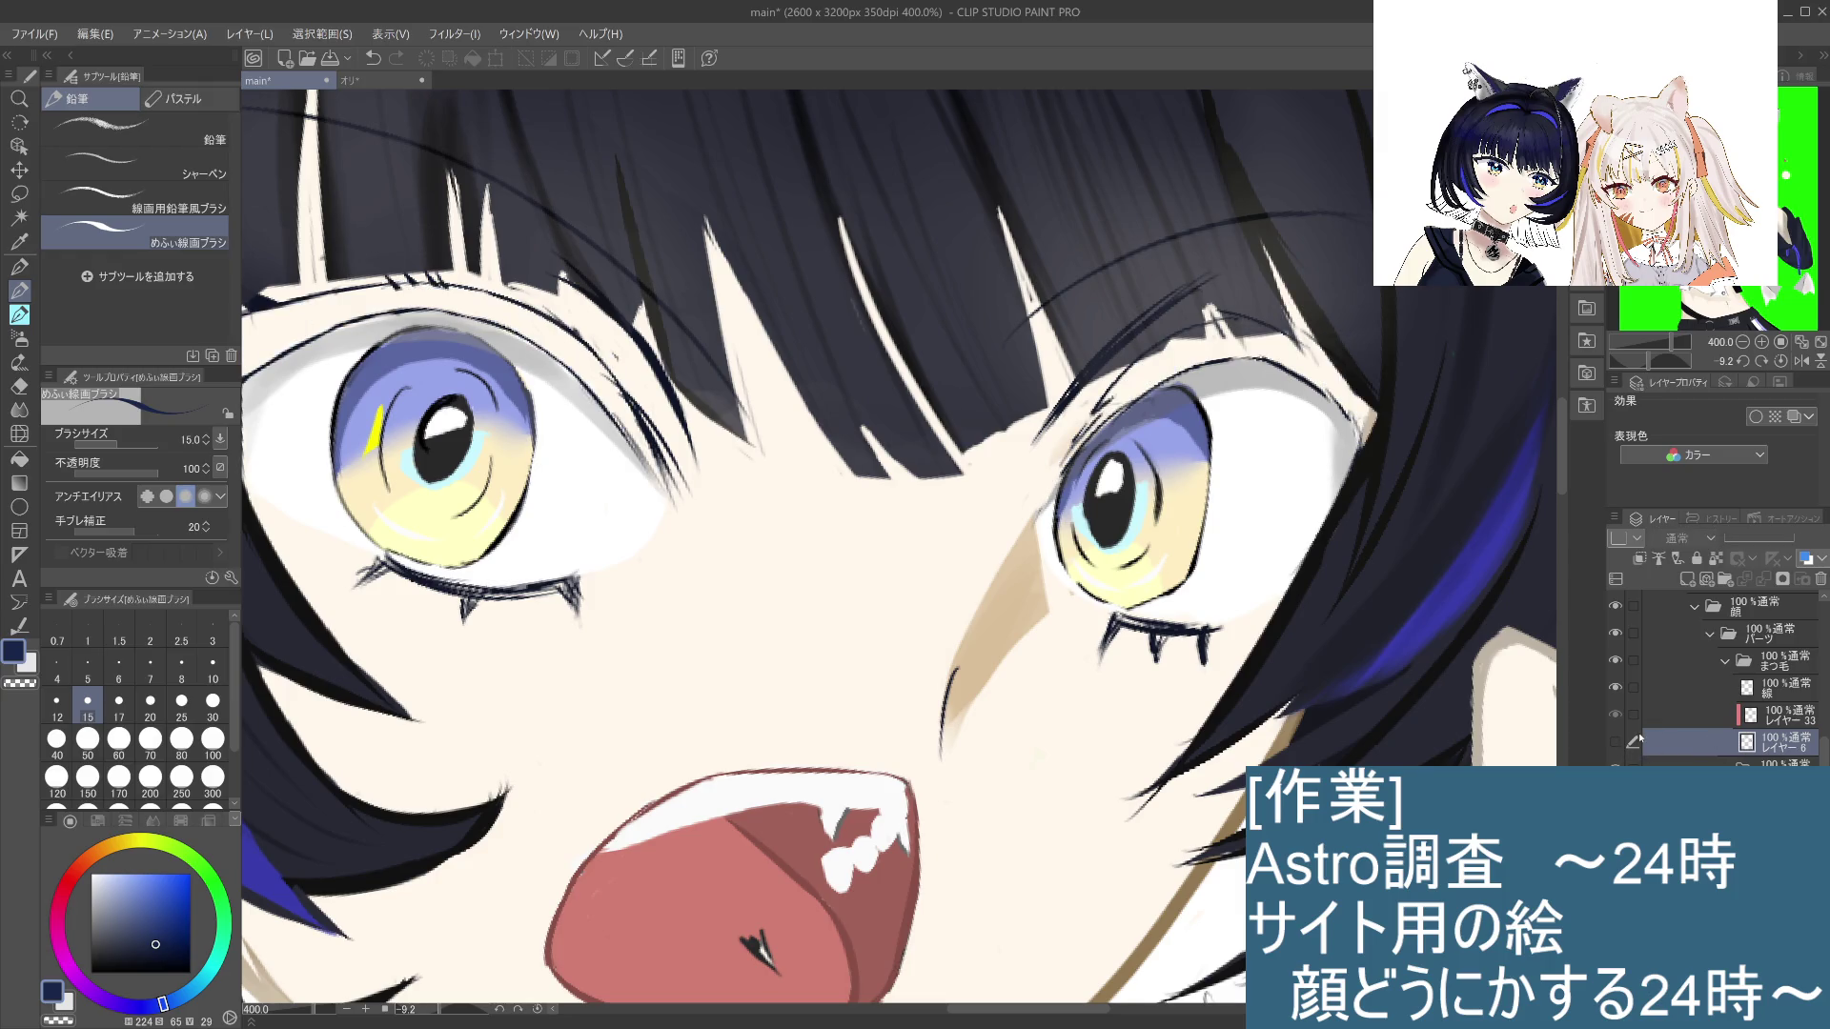
{"action": "left_click", "coordinate": [1678, 689]}
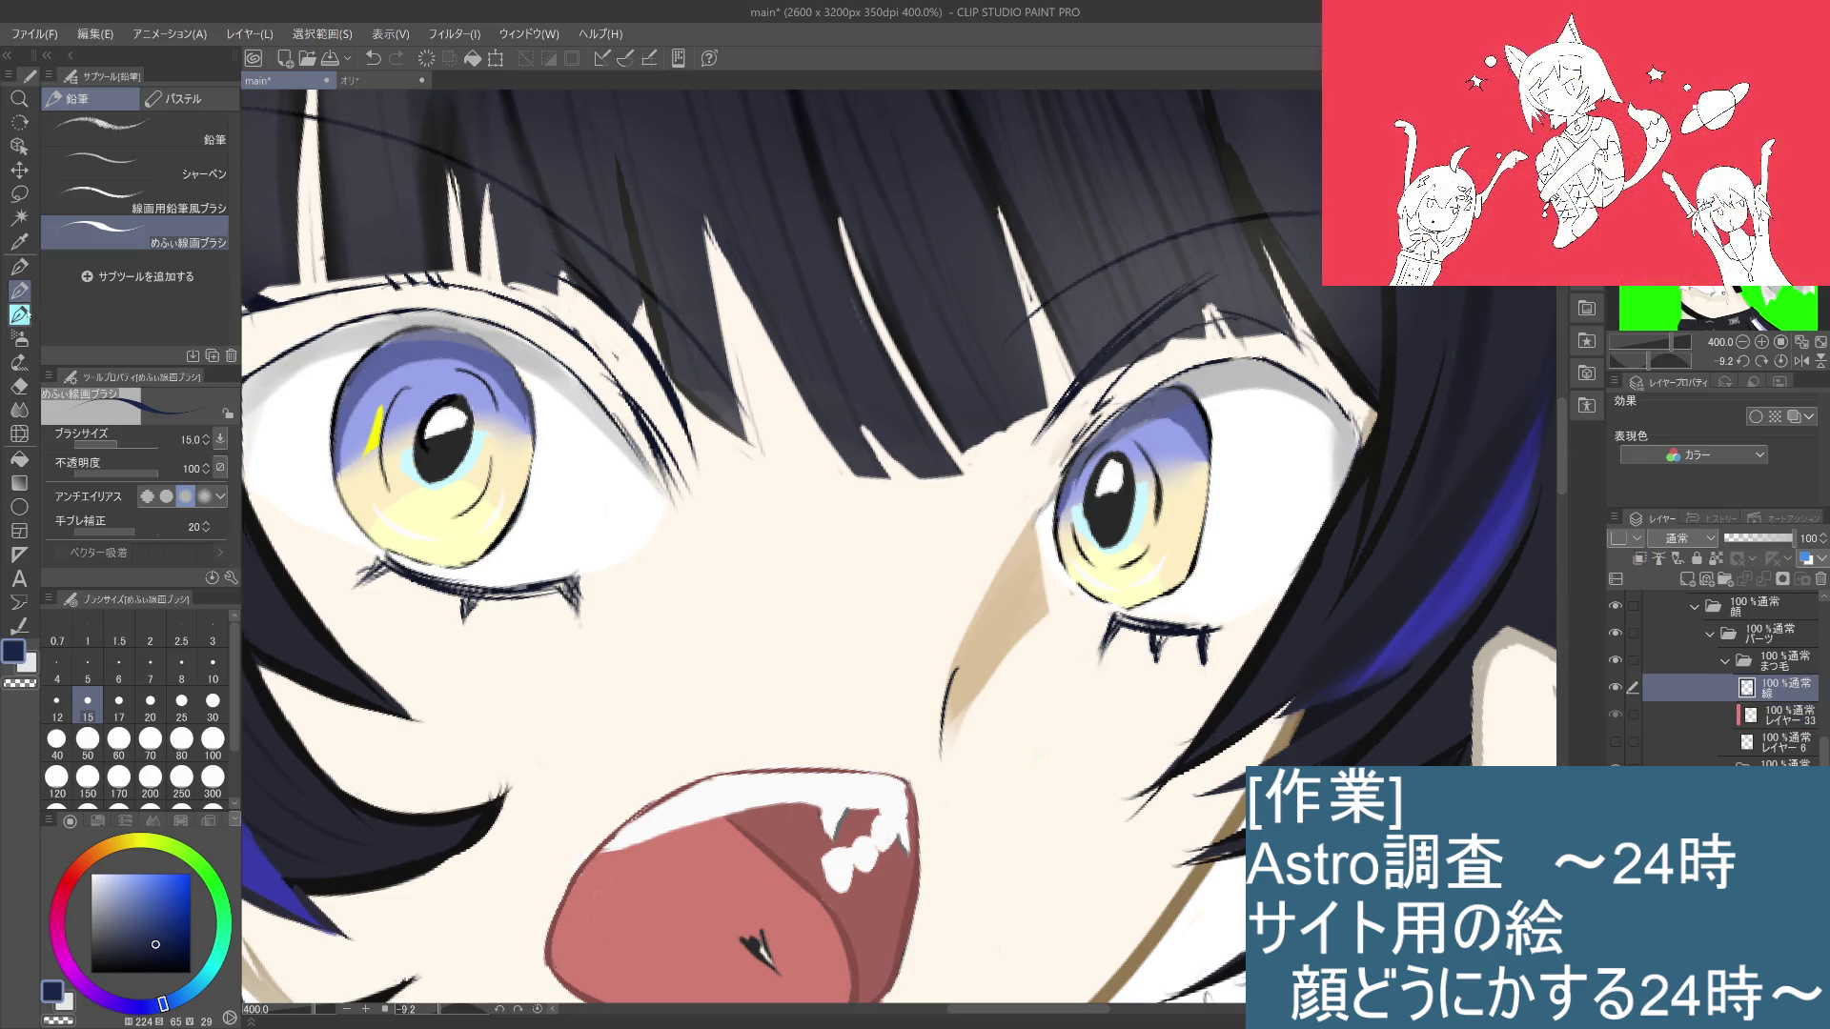
Step: Eyedrop the dark line colour, set brush size 5, and try then undo a right upper-lid lash stroke
{"action": "mouse_move", "coordinate": [756, 642]}
{"action": "left_mouse_down"}
{"action": "mouse_move", "coordinate": [982, 648]}
{"action": "mouse_move", "coordinate": [1039, 696]}
{"action": "left_mouse_up"}
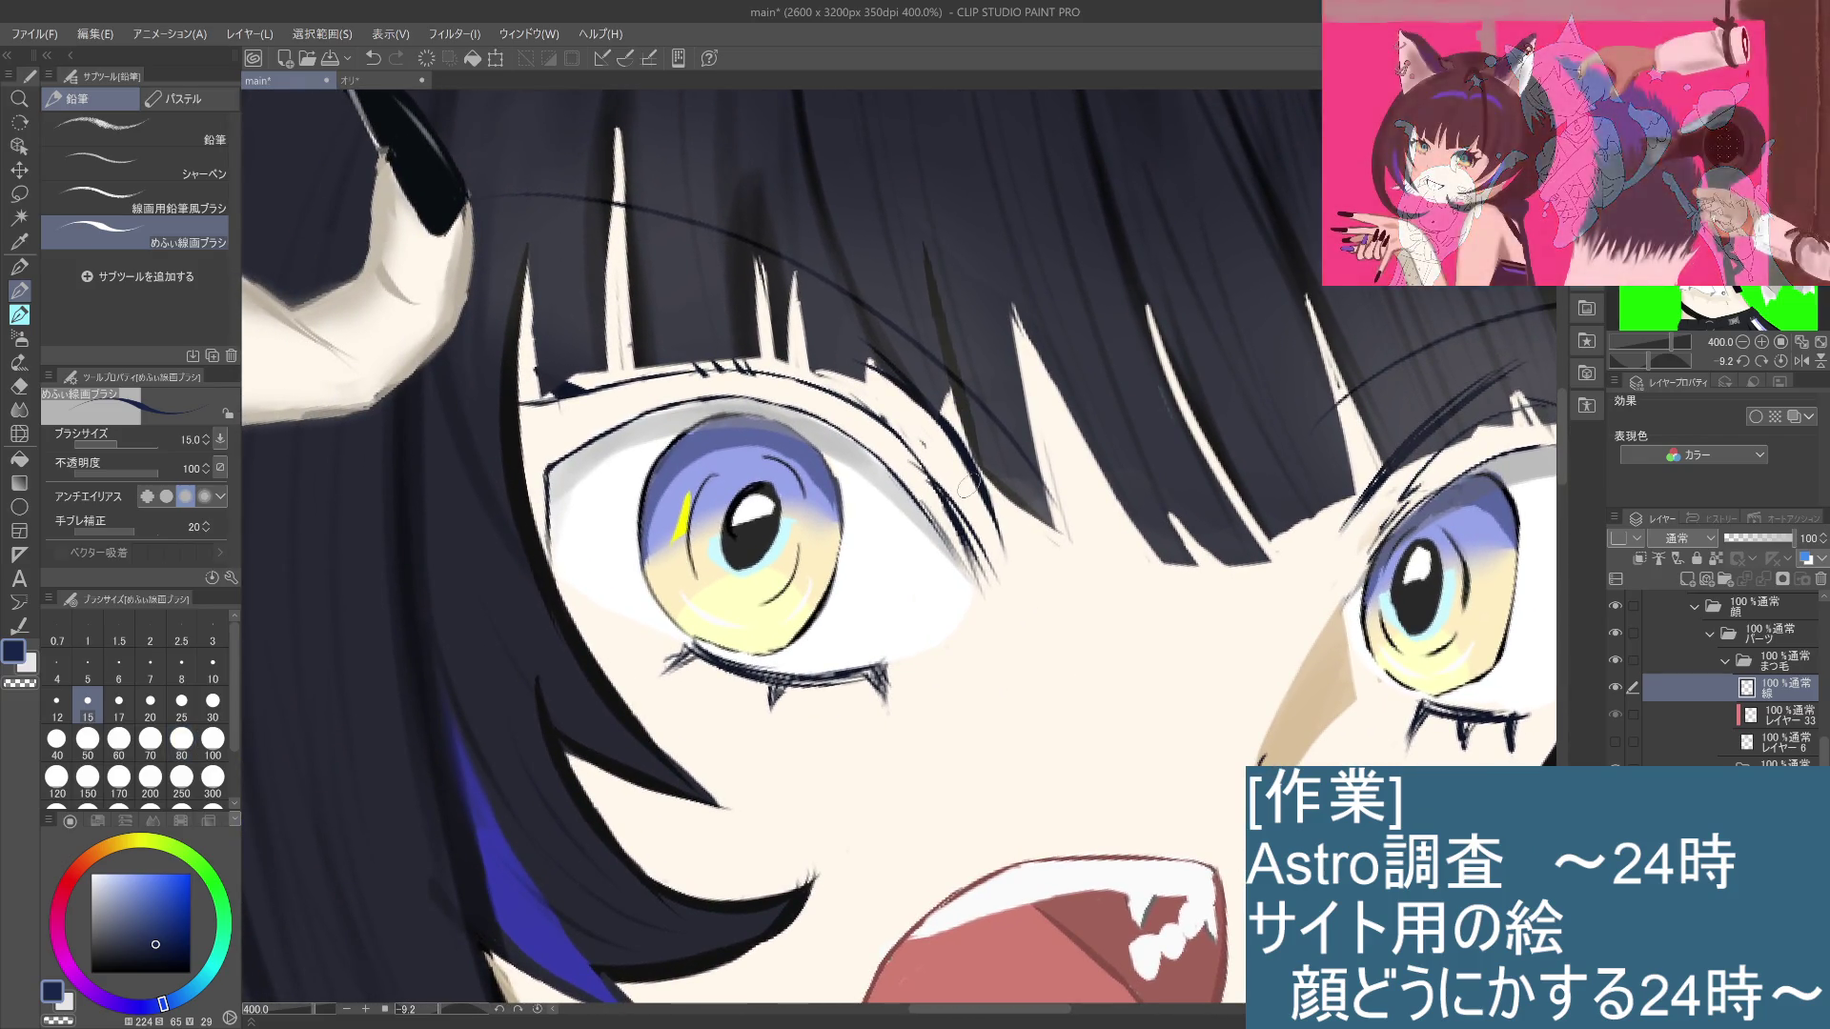
{"action": "left_click", "coordinate": [949, 499], "text": "alt"}
{"action": "left_click_drag", "start_coordinate": [949, 499], "coordinate": [643, 548]}
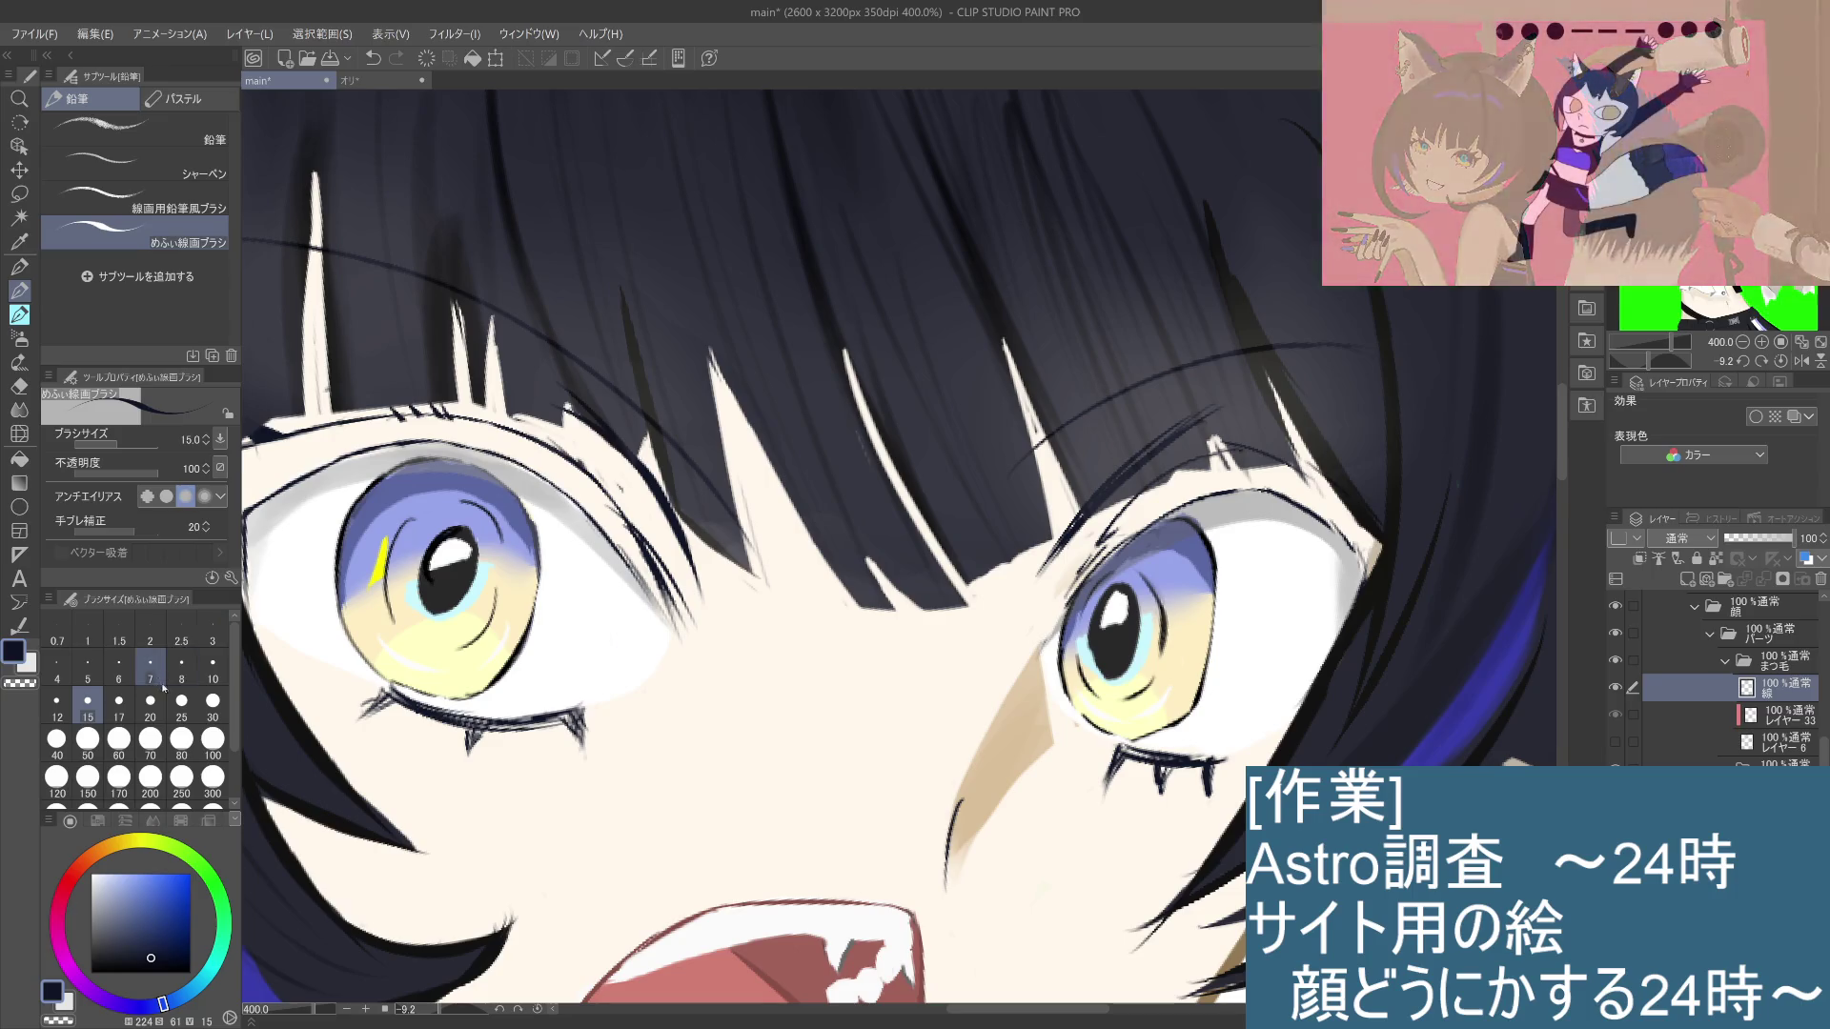
{"action": "left_click", "coordinate": [88, 667]}
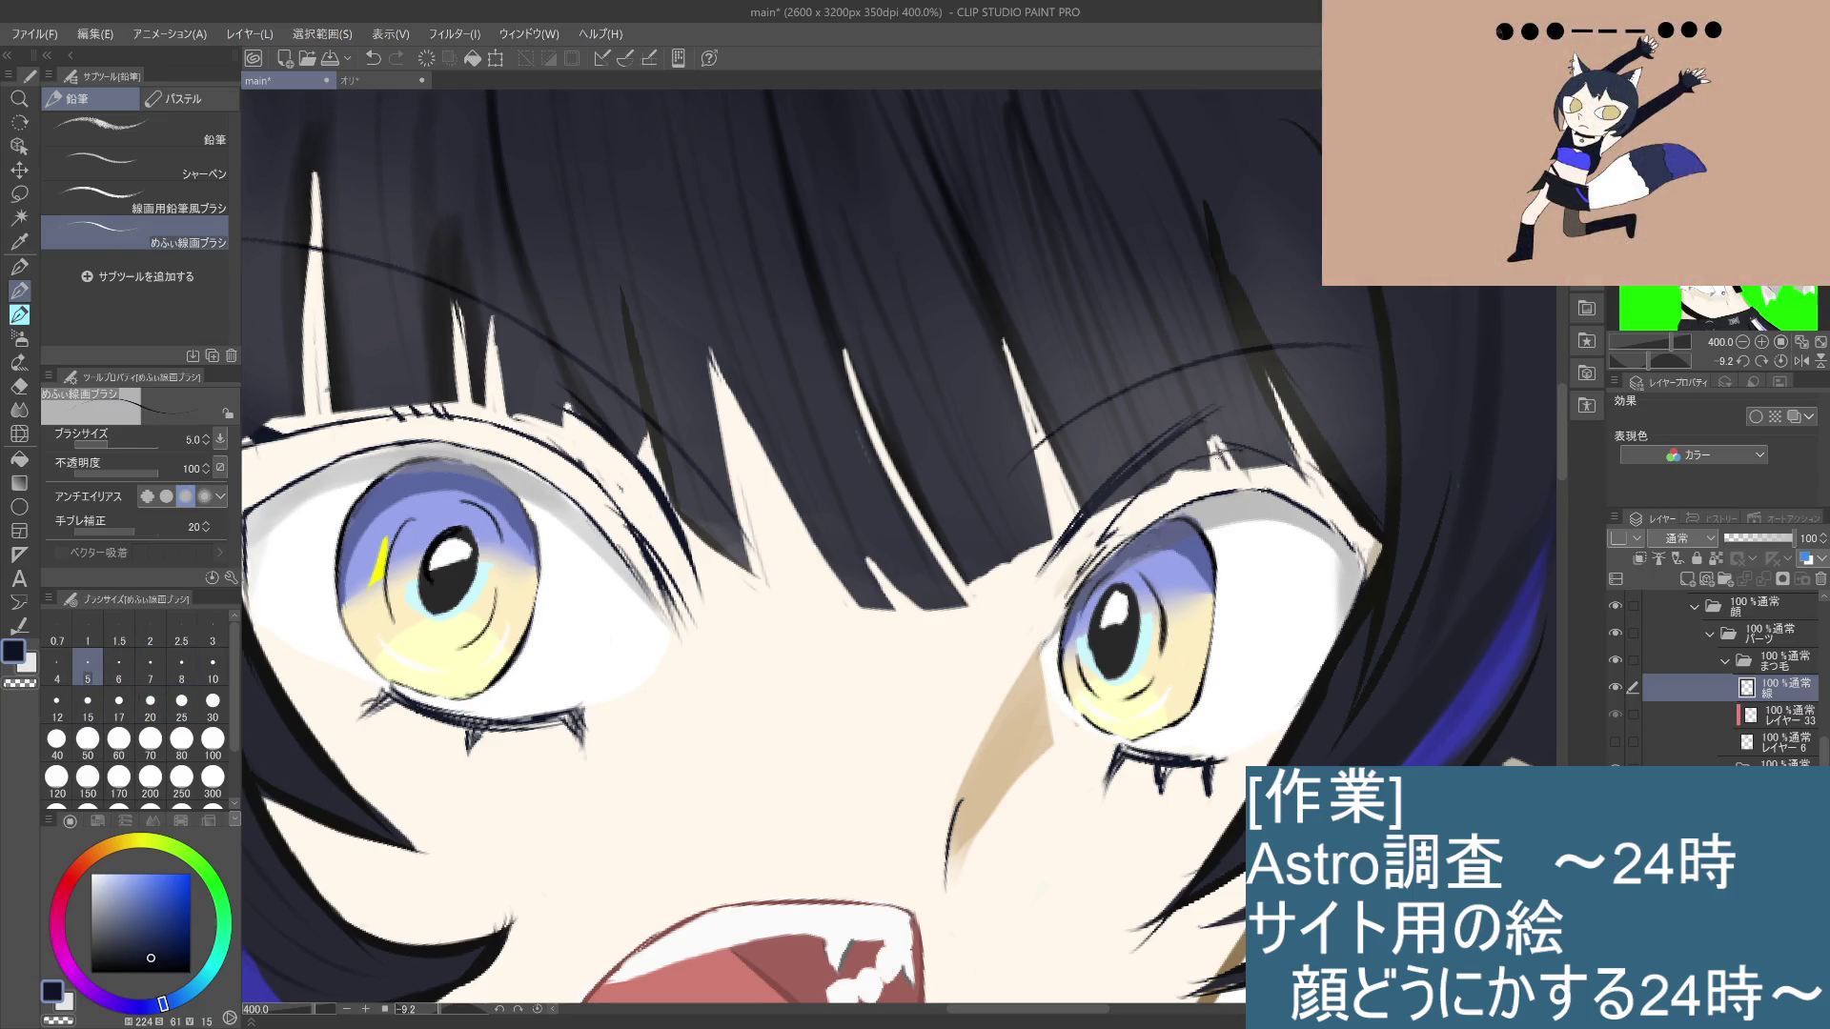
{"action": "key", "text": "ctrl+z"}
{"action": "left_click_drag", "start_coordinate": [1189, 468], "coordinate": [1072, 586]}
{"action": "key", "text": "ctrl+z"}
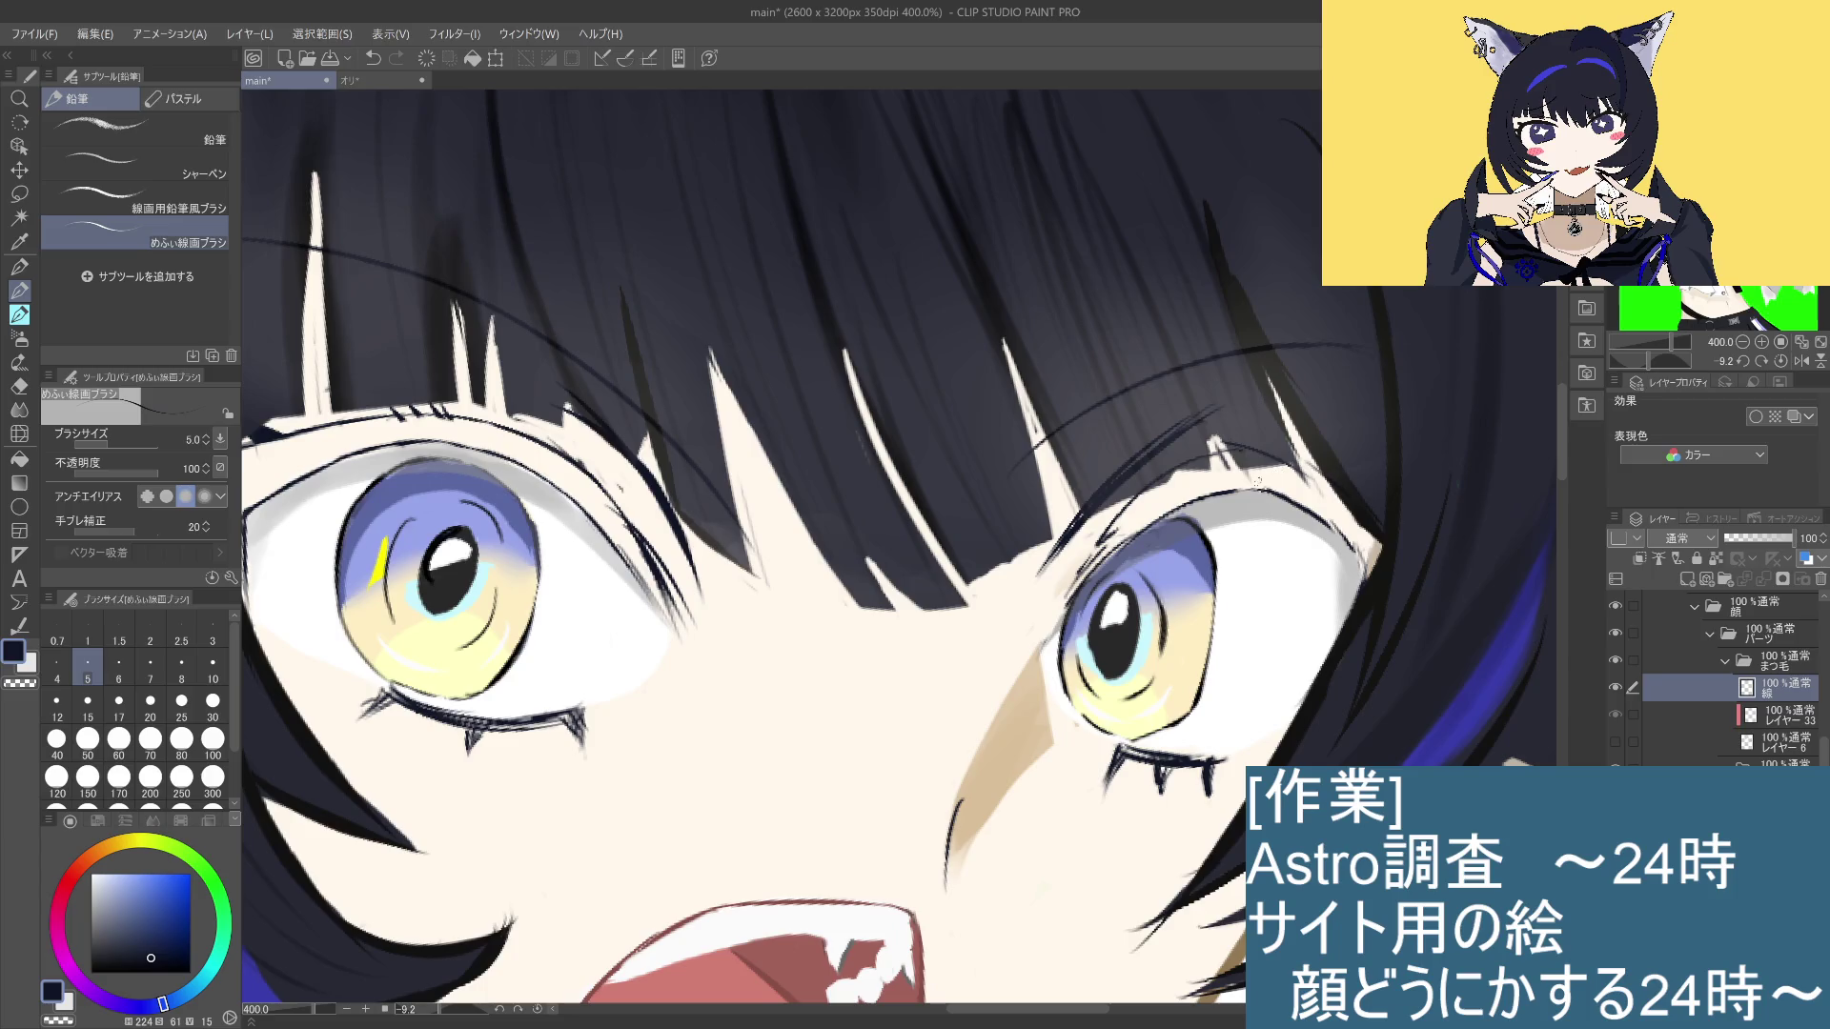
{"action": "scroll", "coordinate": [1254, 487], "scroll_direction": "down", "scroll_amount": 3}
{"action": "scroll", "coordinate": [1253, 484], "scroll_direction": "up", "scroll_amount": 3}
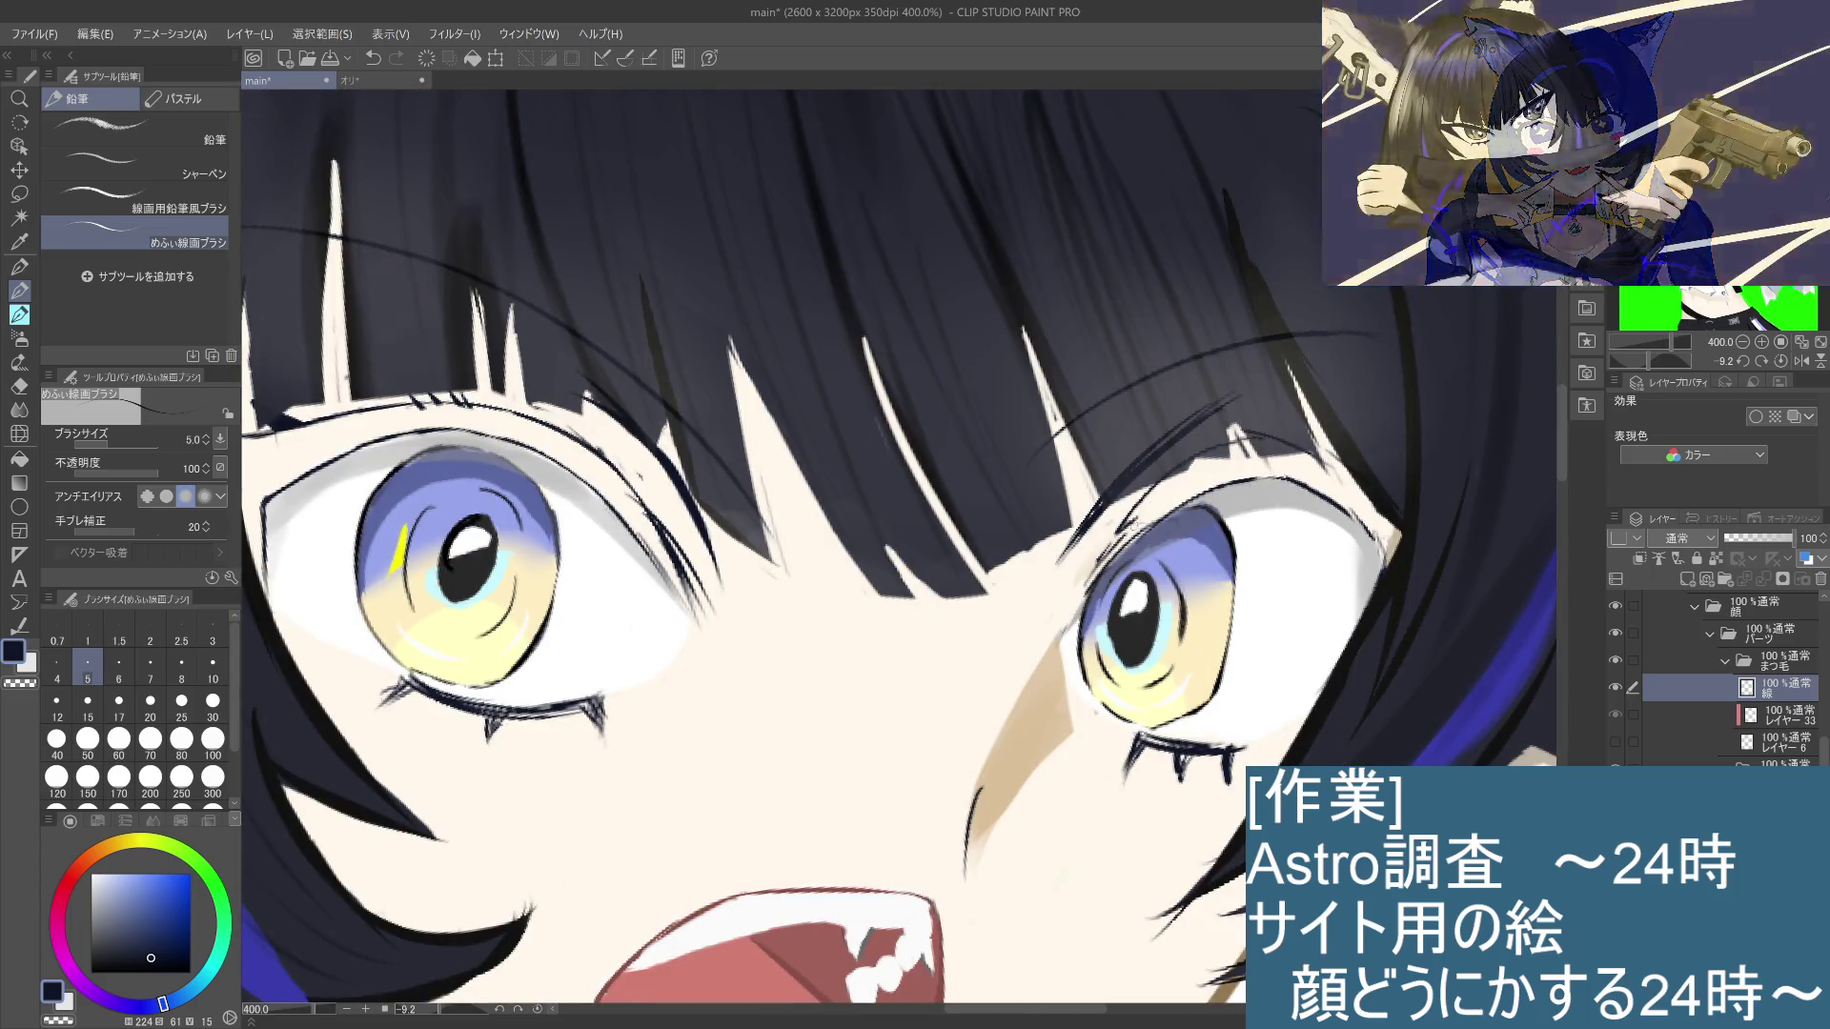
Step: Compare the right eye outline stroke with undo/redo, then remove the recent small strokes near it
{"action": "key", "text": "ctrl+z"}
{"action": "key", "text": "ctrl+y"}
{"action": "key", "text": "ctrl+z"}
{"action": "key", "text": "ctrl+y"}
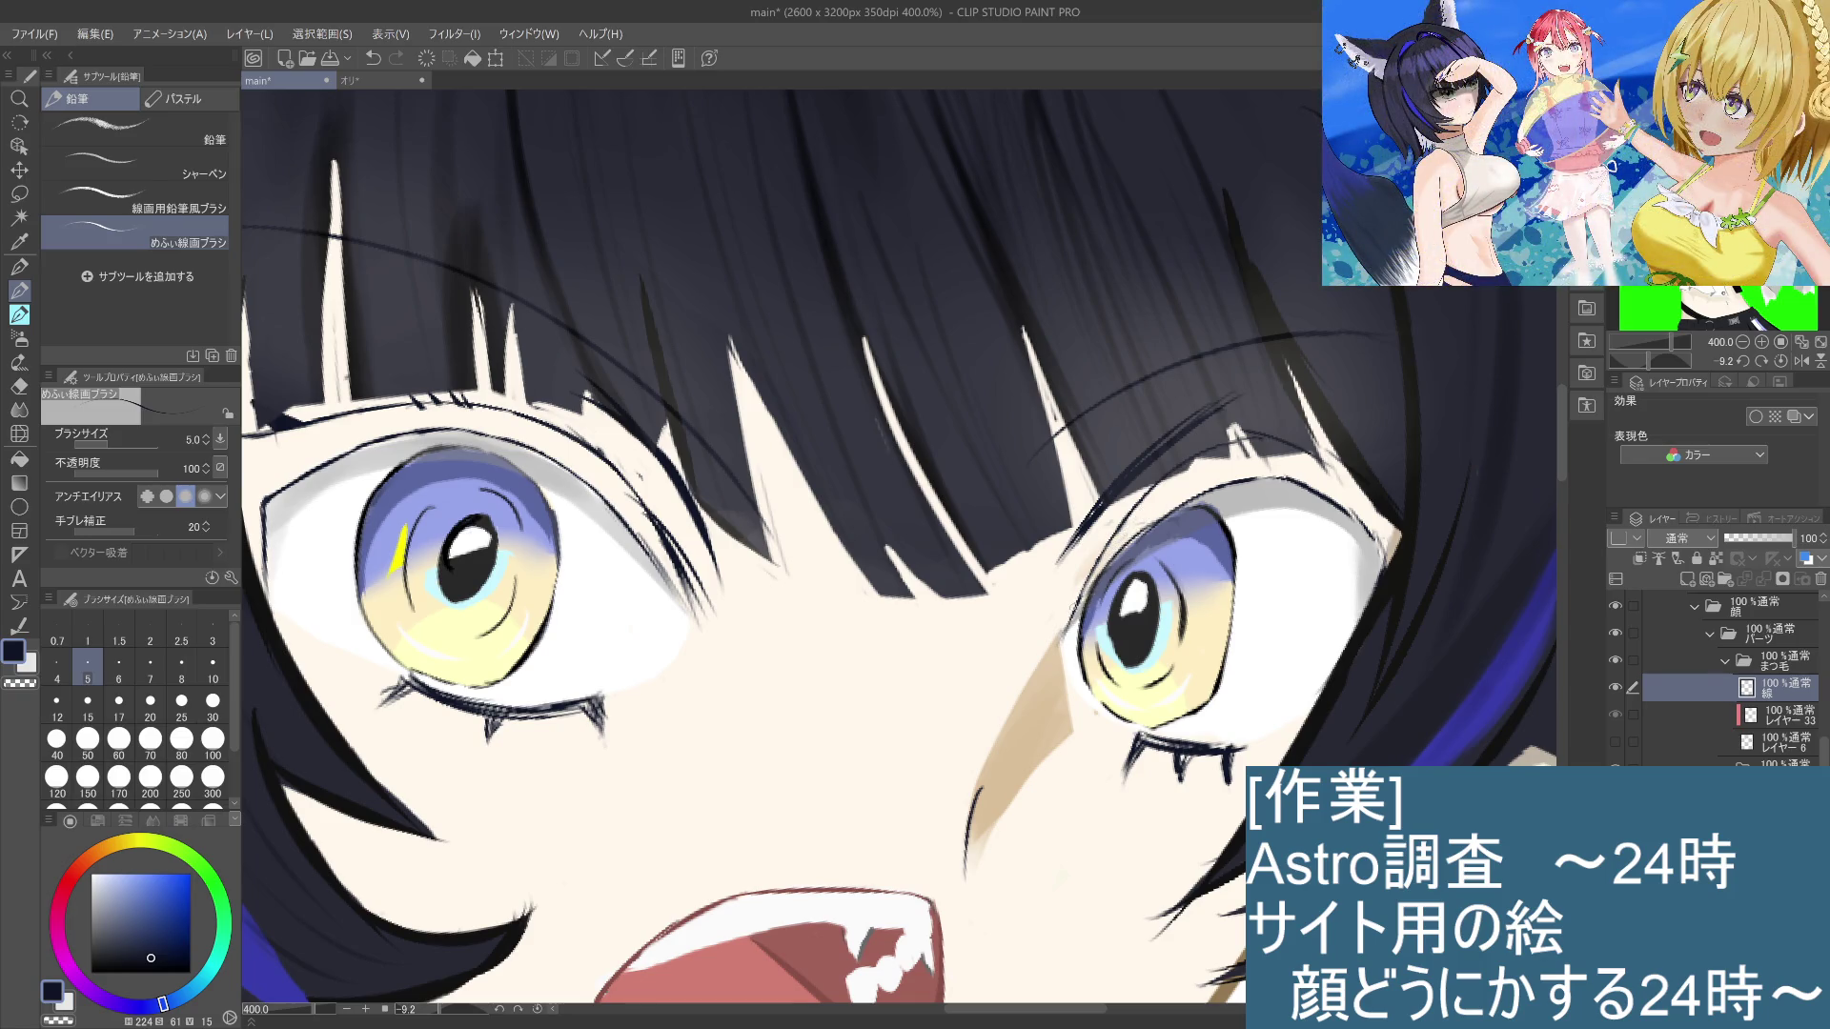
{"action": "key", "text": "ctrl+z"}
{"action": "left_click_drag", "start_coordinate": [1105, 571], "coordinate": [1091, 593]}
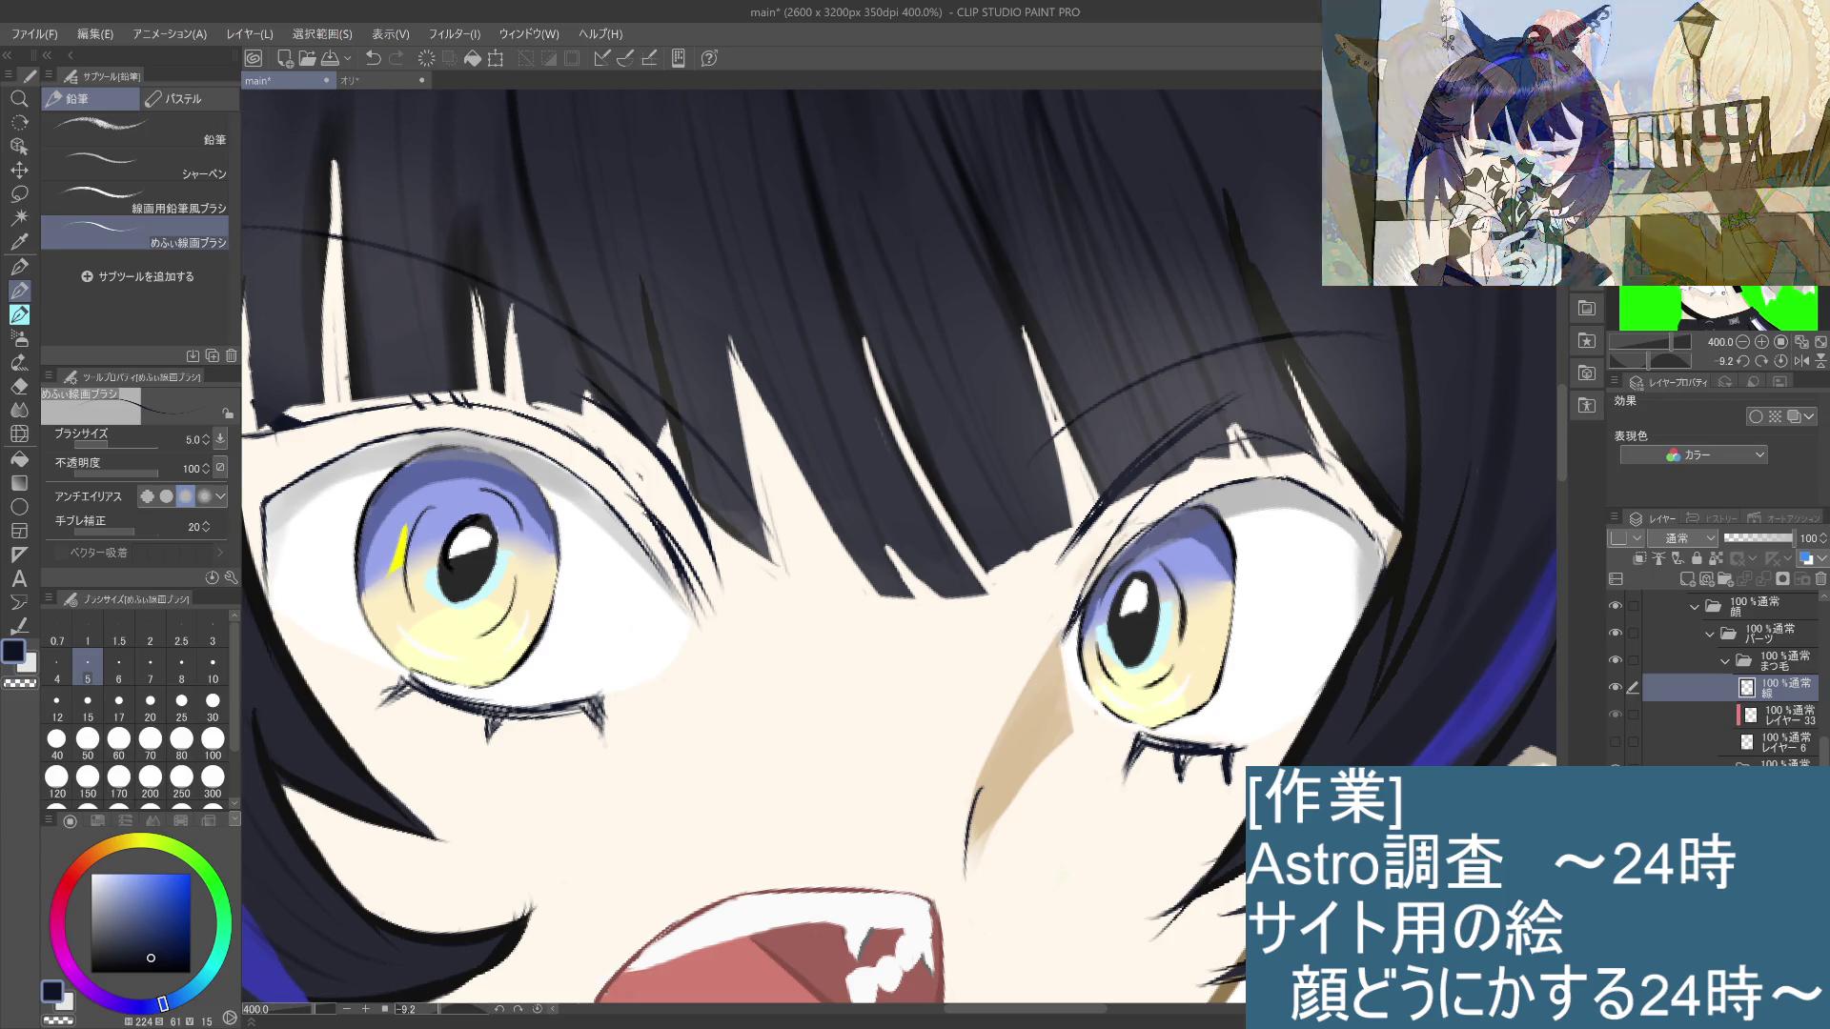
{"action": "key", "text": "ctrl+z"}
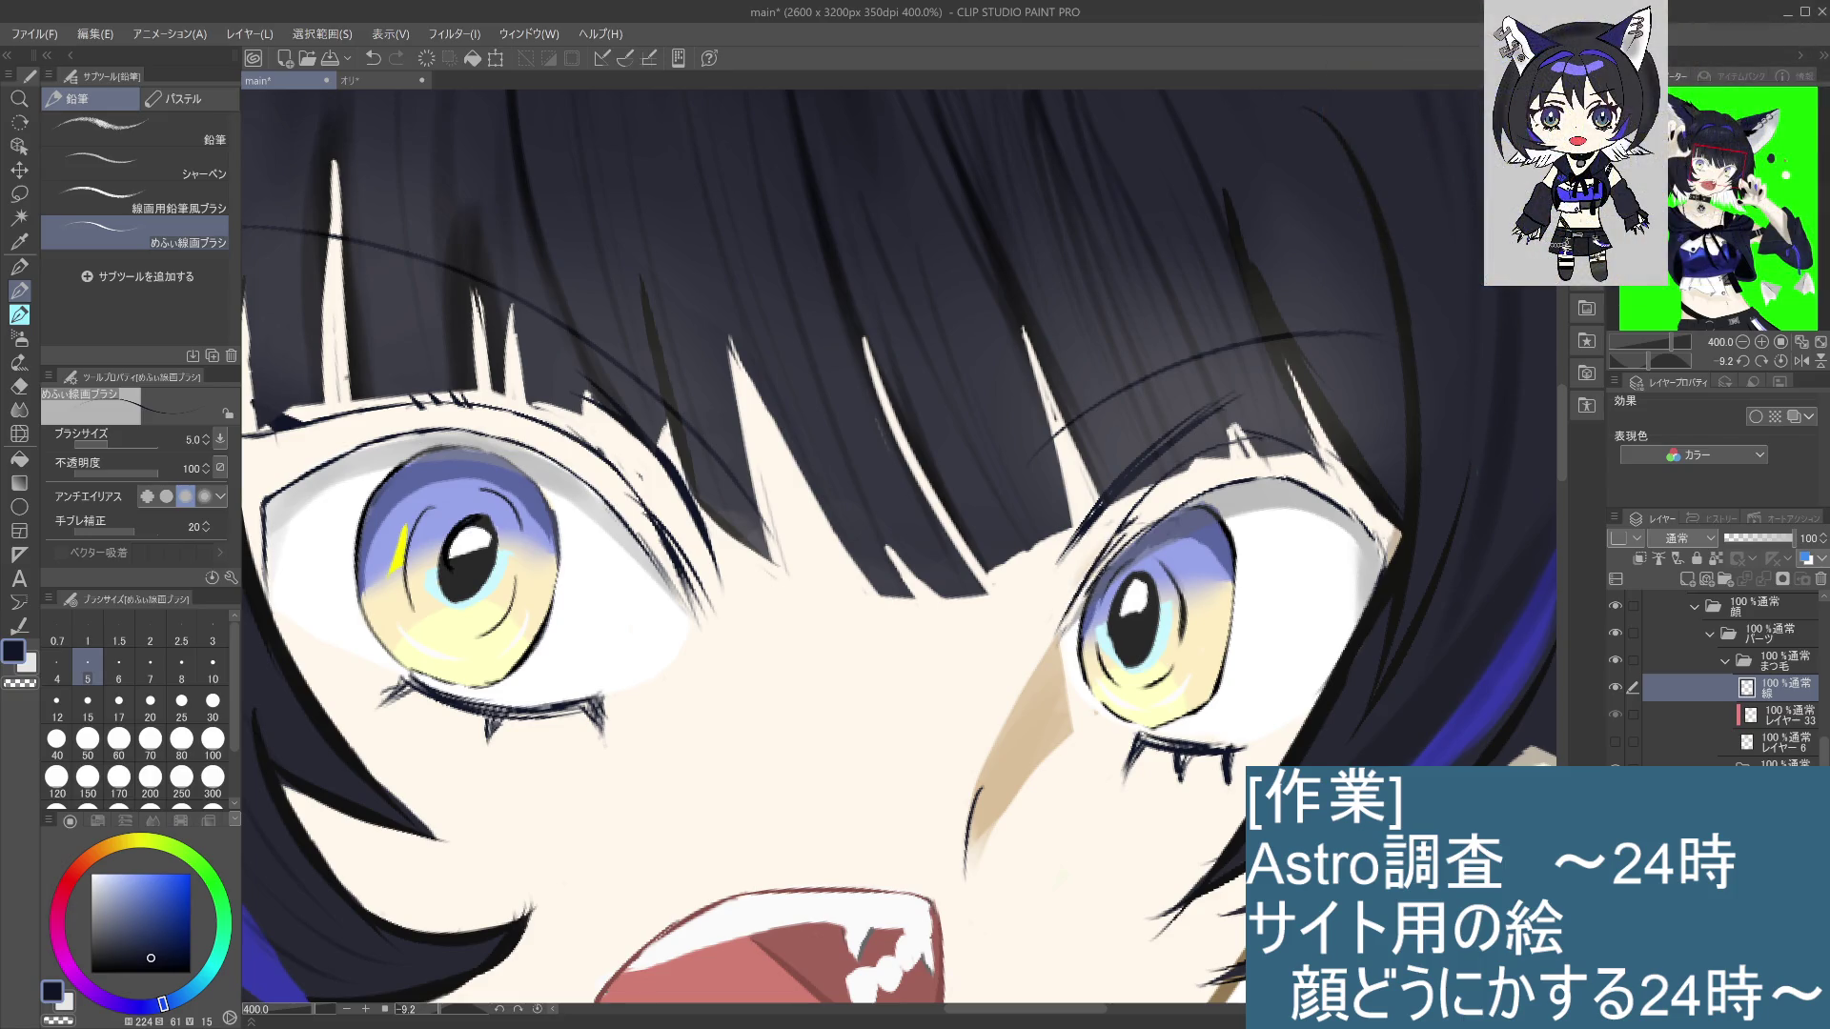
{"action": "key", "text": "ctrl+z"}
{"action": "key", "text": "ctrl+z"}
Step: Draw short dark strokes along the right eye's left contour and the iris's upper-left edge
{"action": "left_click_drag", "start_coordinate": [1116, 556], "coordinate": [1094, 581]}
{"action": "left_click_drag", "start_coordinate": [1102, 576], "coordinate": [1057, 636]}
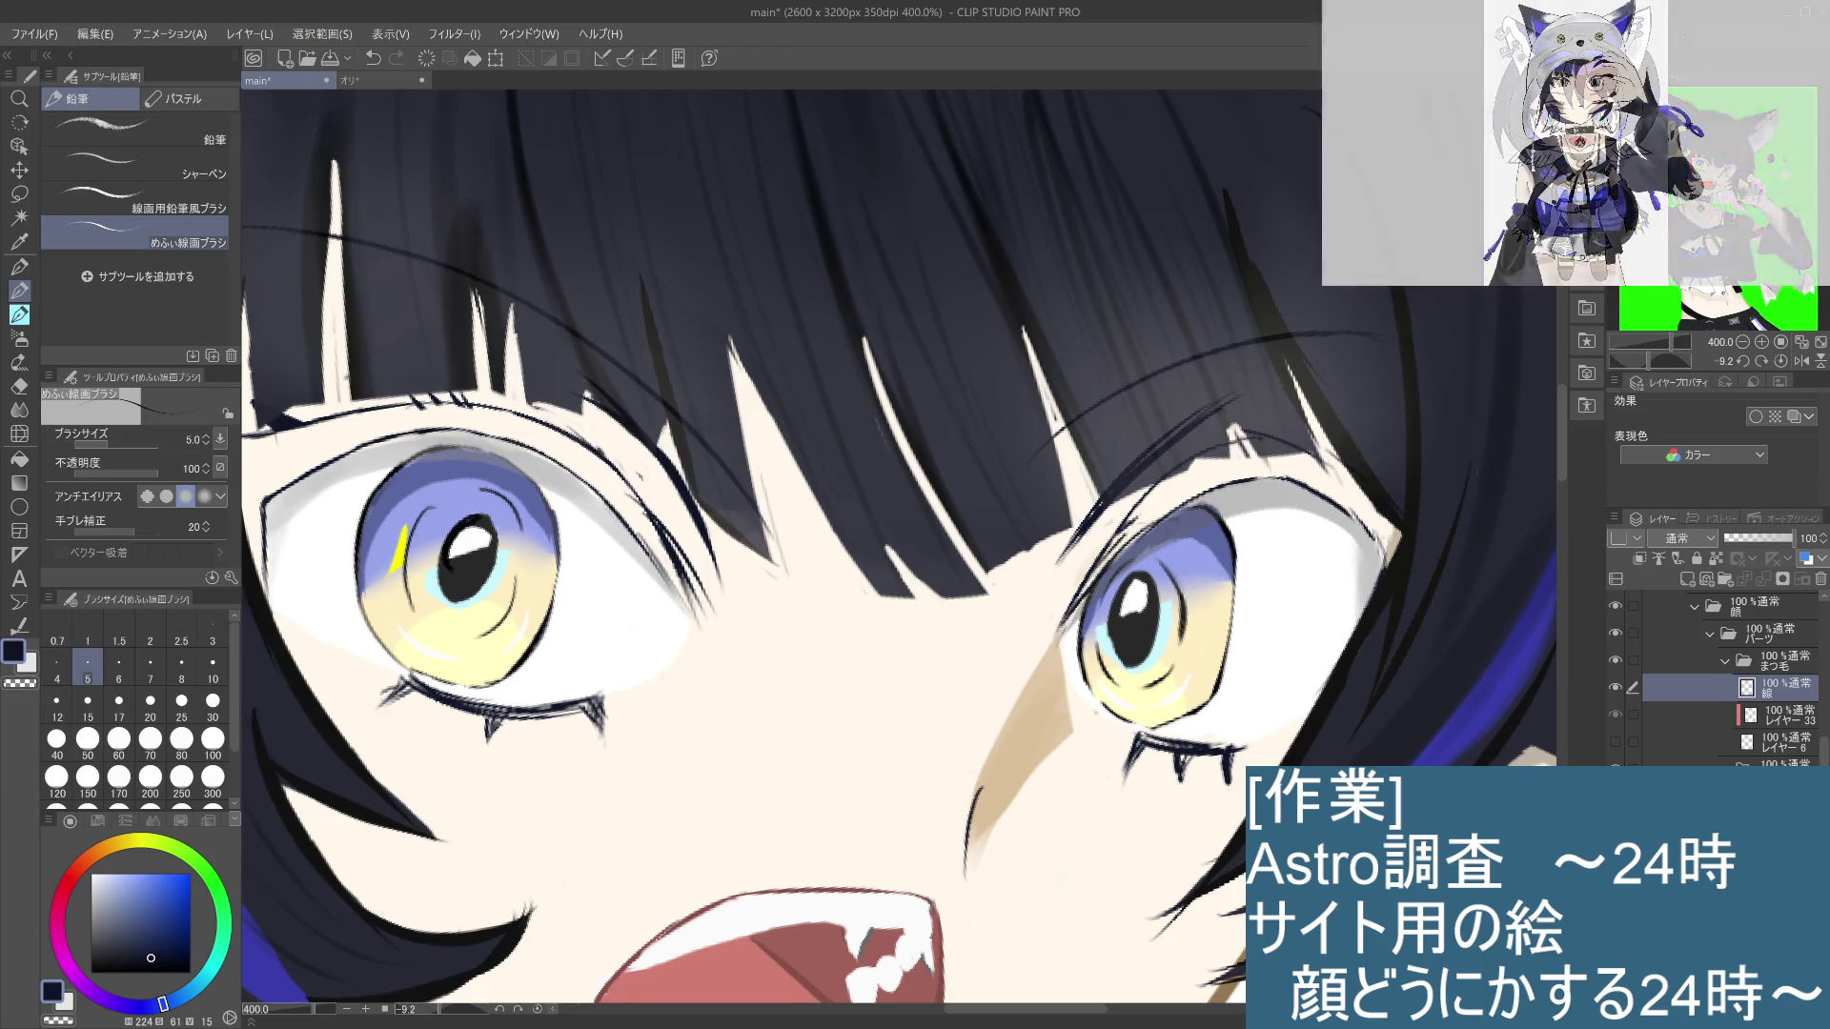
{"action": "left_click_drag", "start_coordinate": [1156, 524], "coordinate": [1113, 564]}
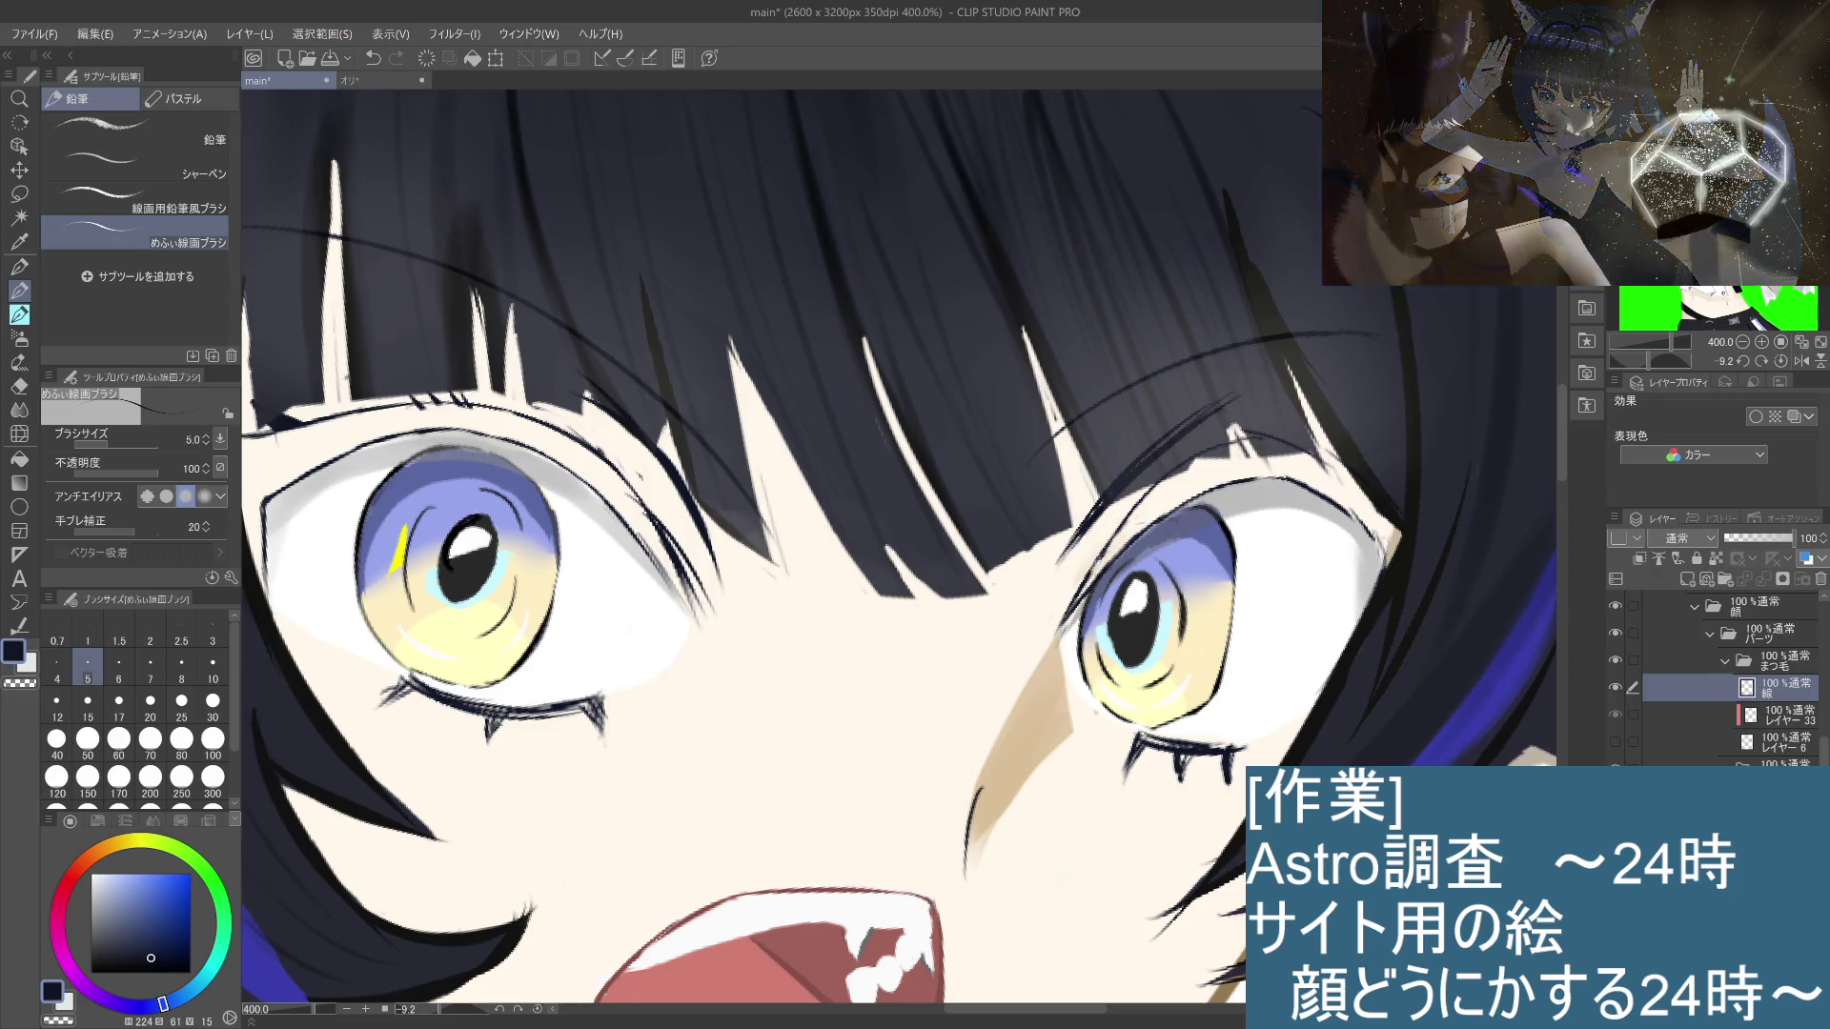
{"action": "key", "text": "ctrl+z"}
{"action": "key", "text": "ctrl+y"}
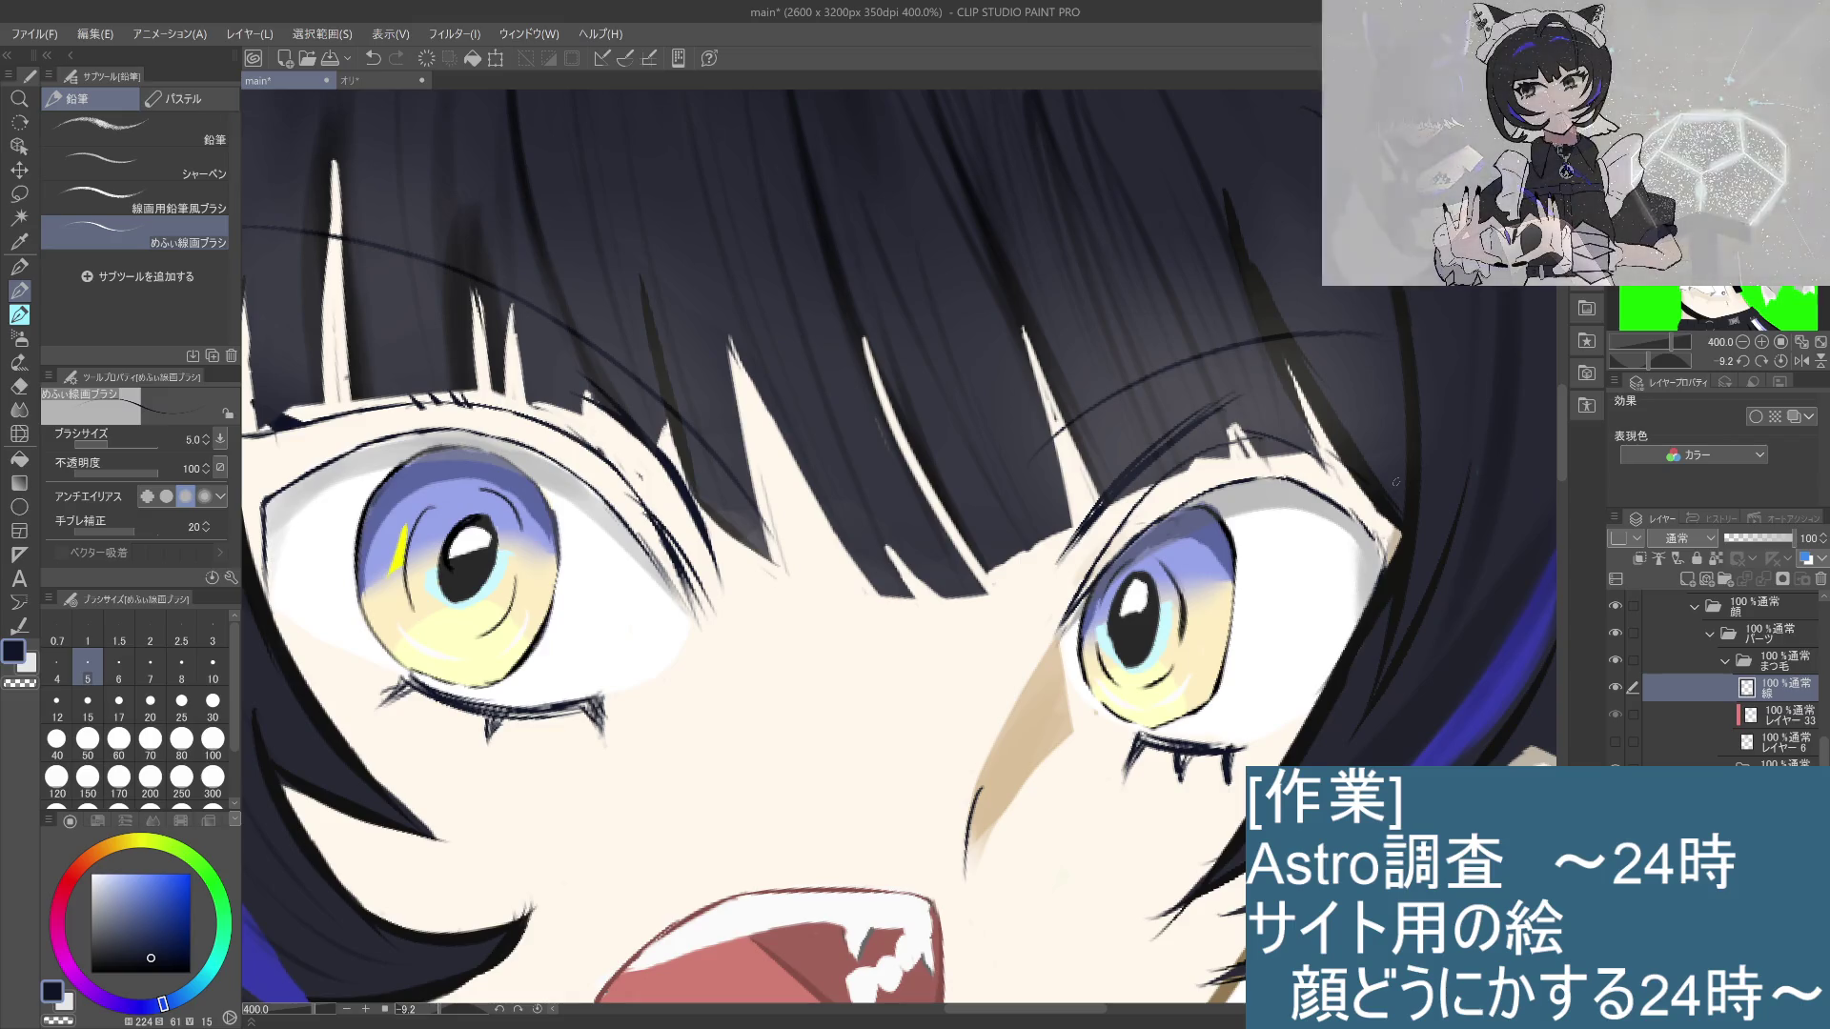
{"action": "left_click_drag", "start_coordinate": [1074, 876], "coordinate": [1046, 827]}
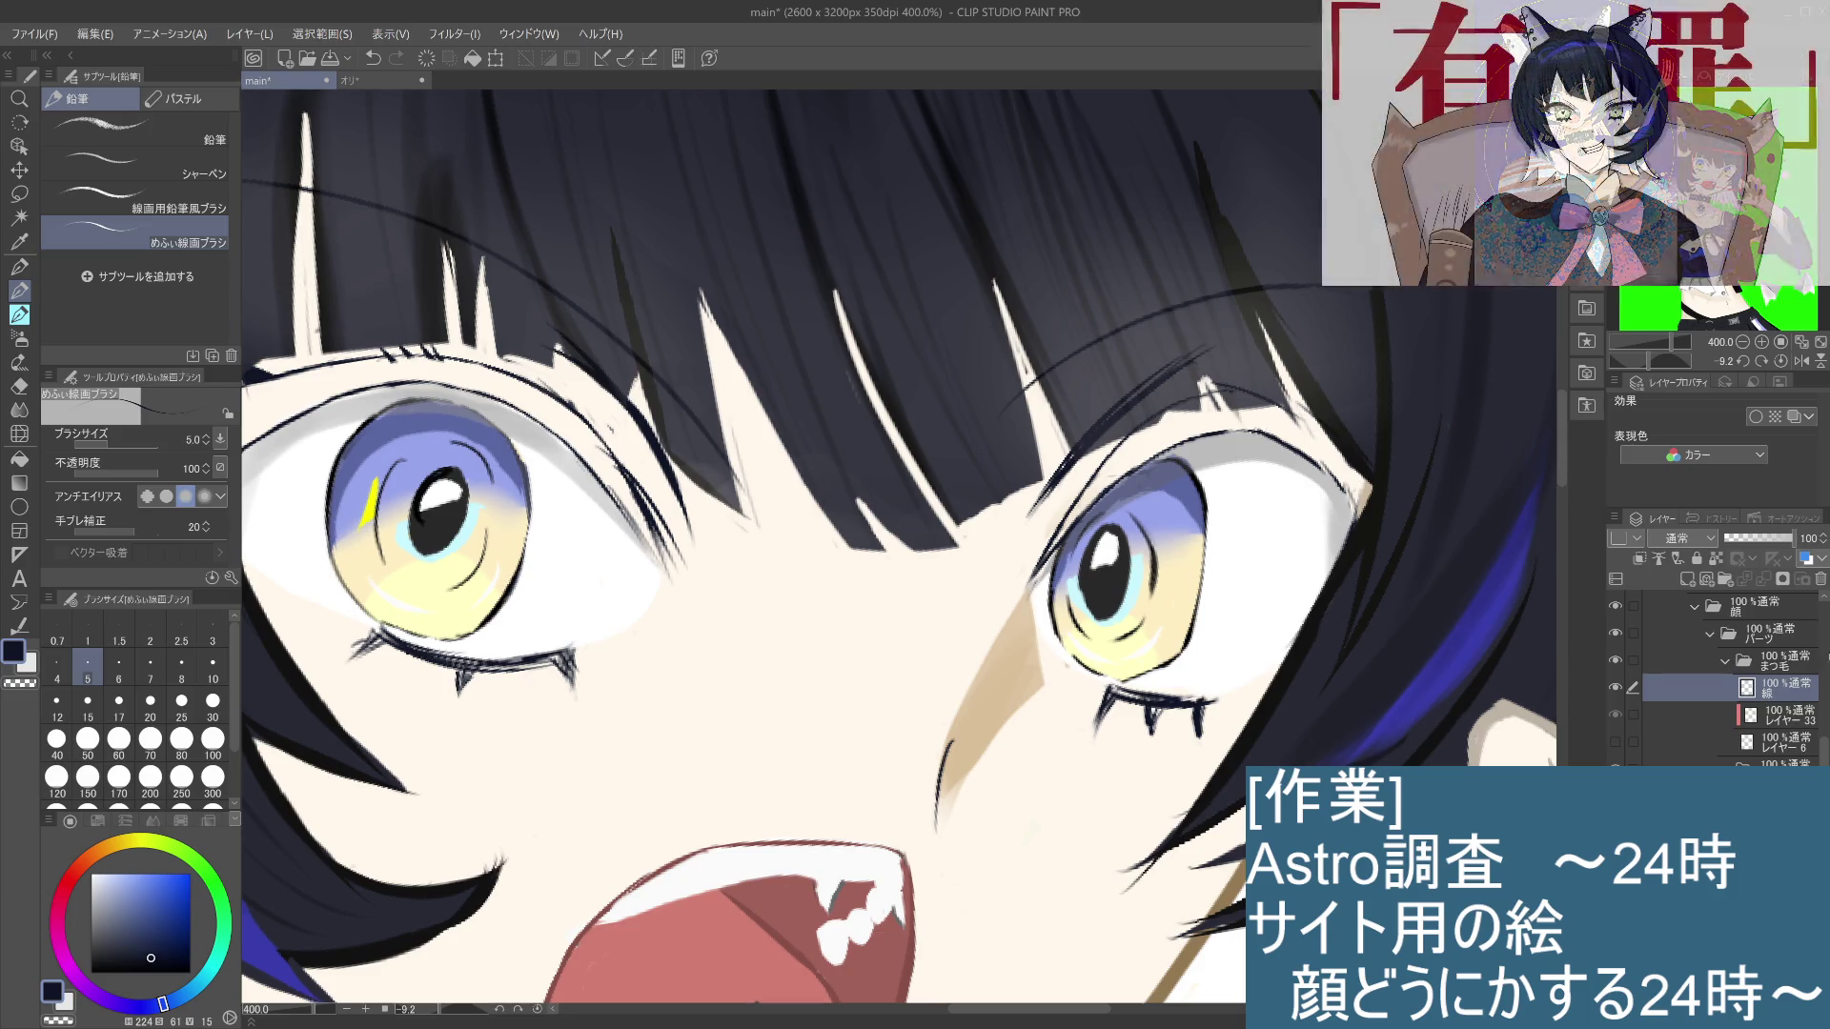
{"action": "scroll", "coordinate": [1733, 664], "scroll_direction": "down", "scroll_amount": 3}
{"action": "scroll", "coordinate": [1763, 676], "scroll_direction": "up", "scroll_amount": 1}
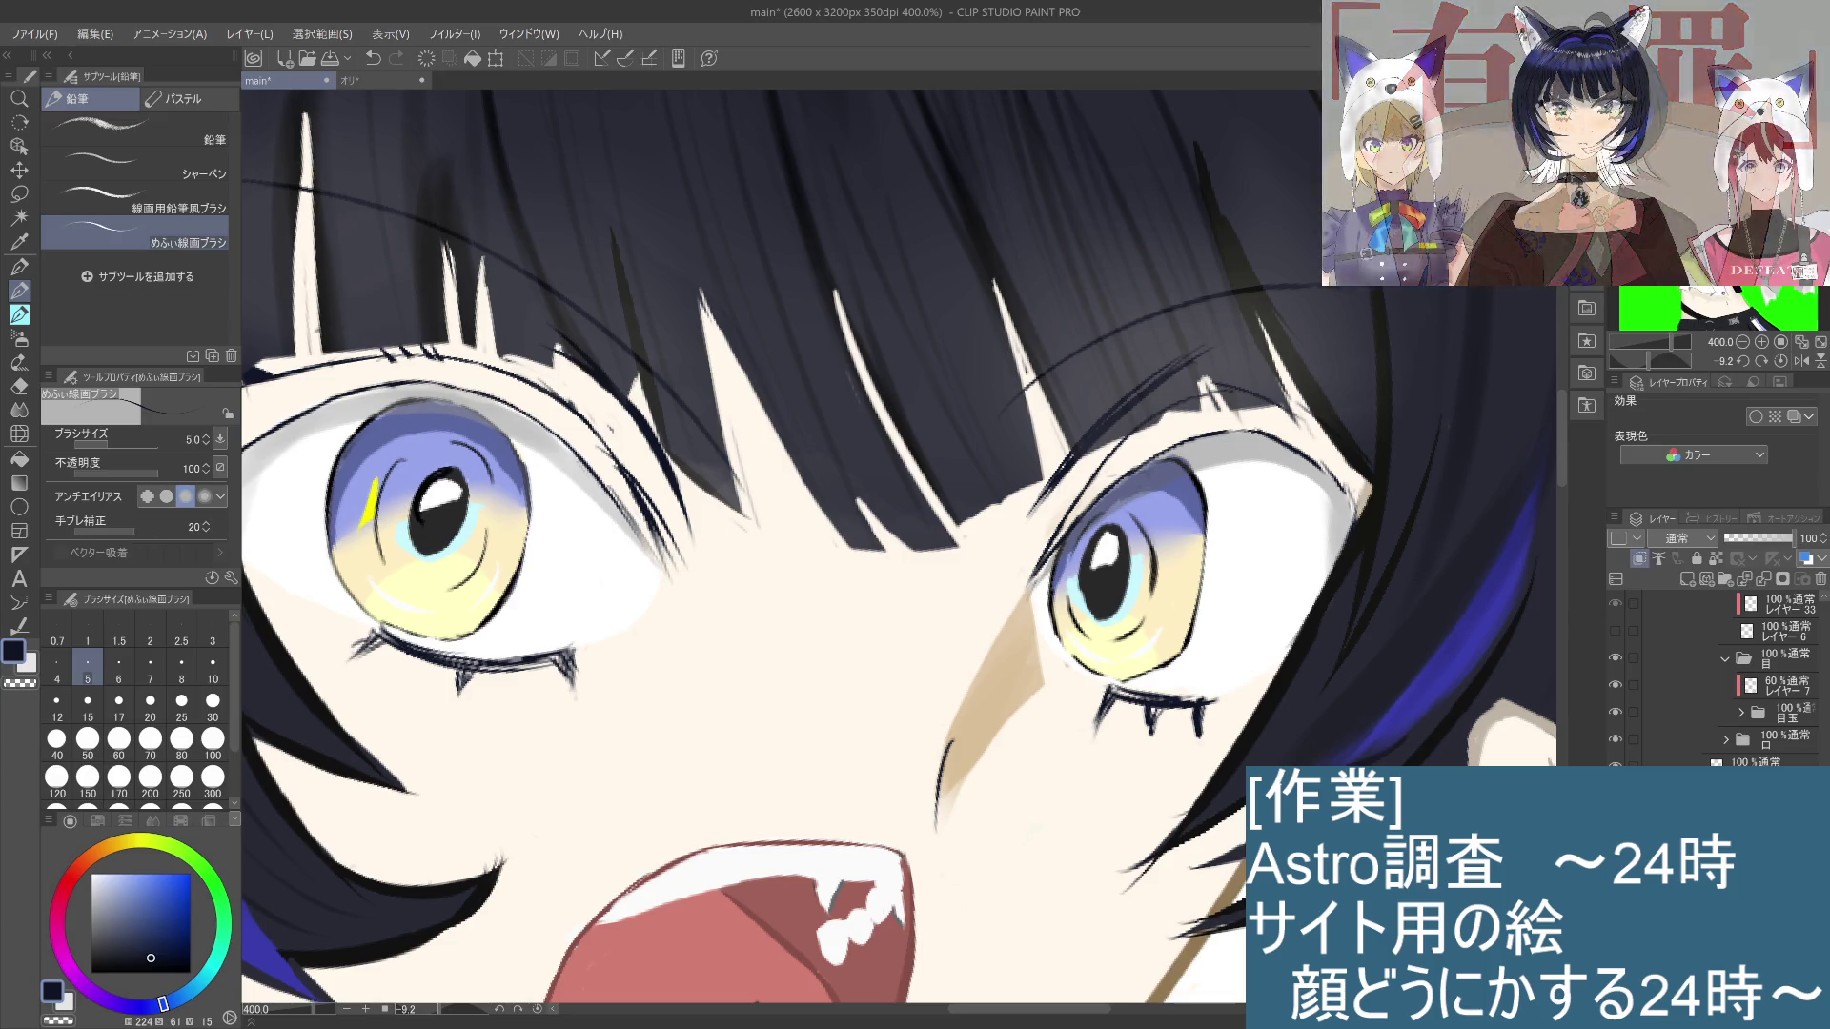
{"action": "scroll", "coordinate": [1823, 742], "scroll_direction": "up", "scroll_amount": 5}
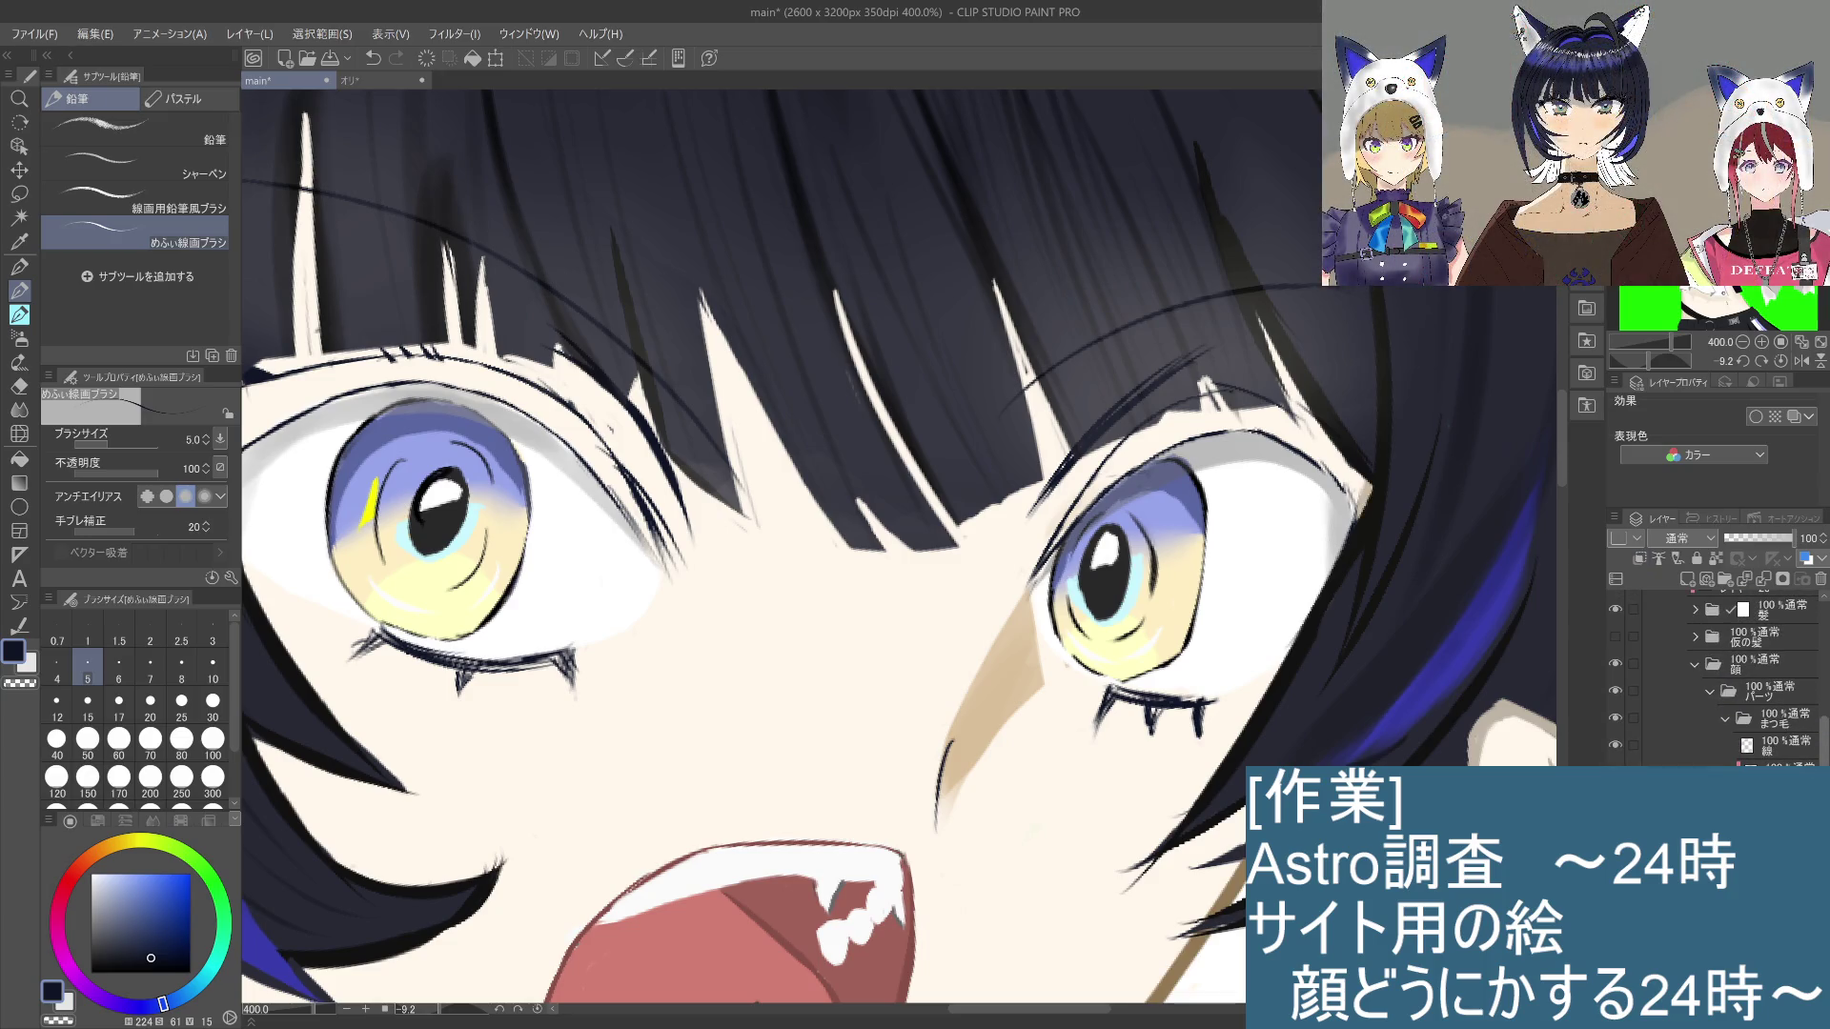
{"action": "scroll", "coordinate": [1662, 747], "scroll_direction": "up", "scroll_amount": 3}
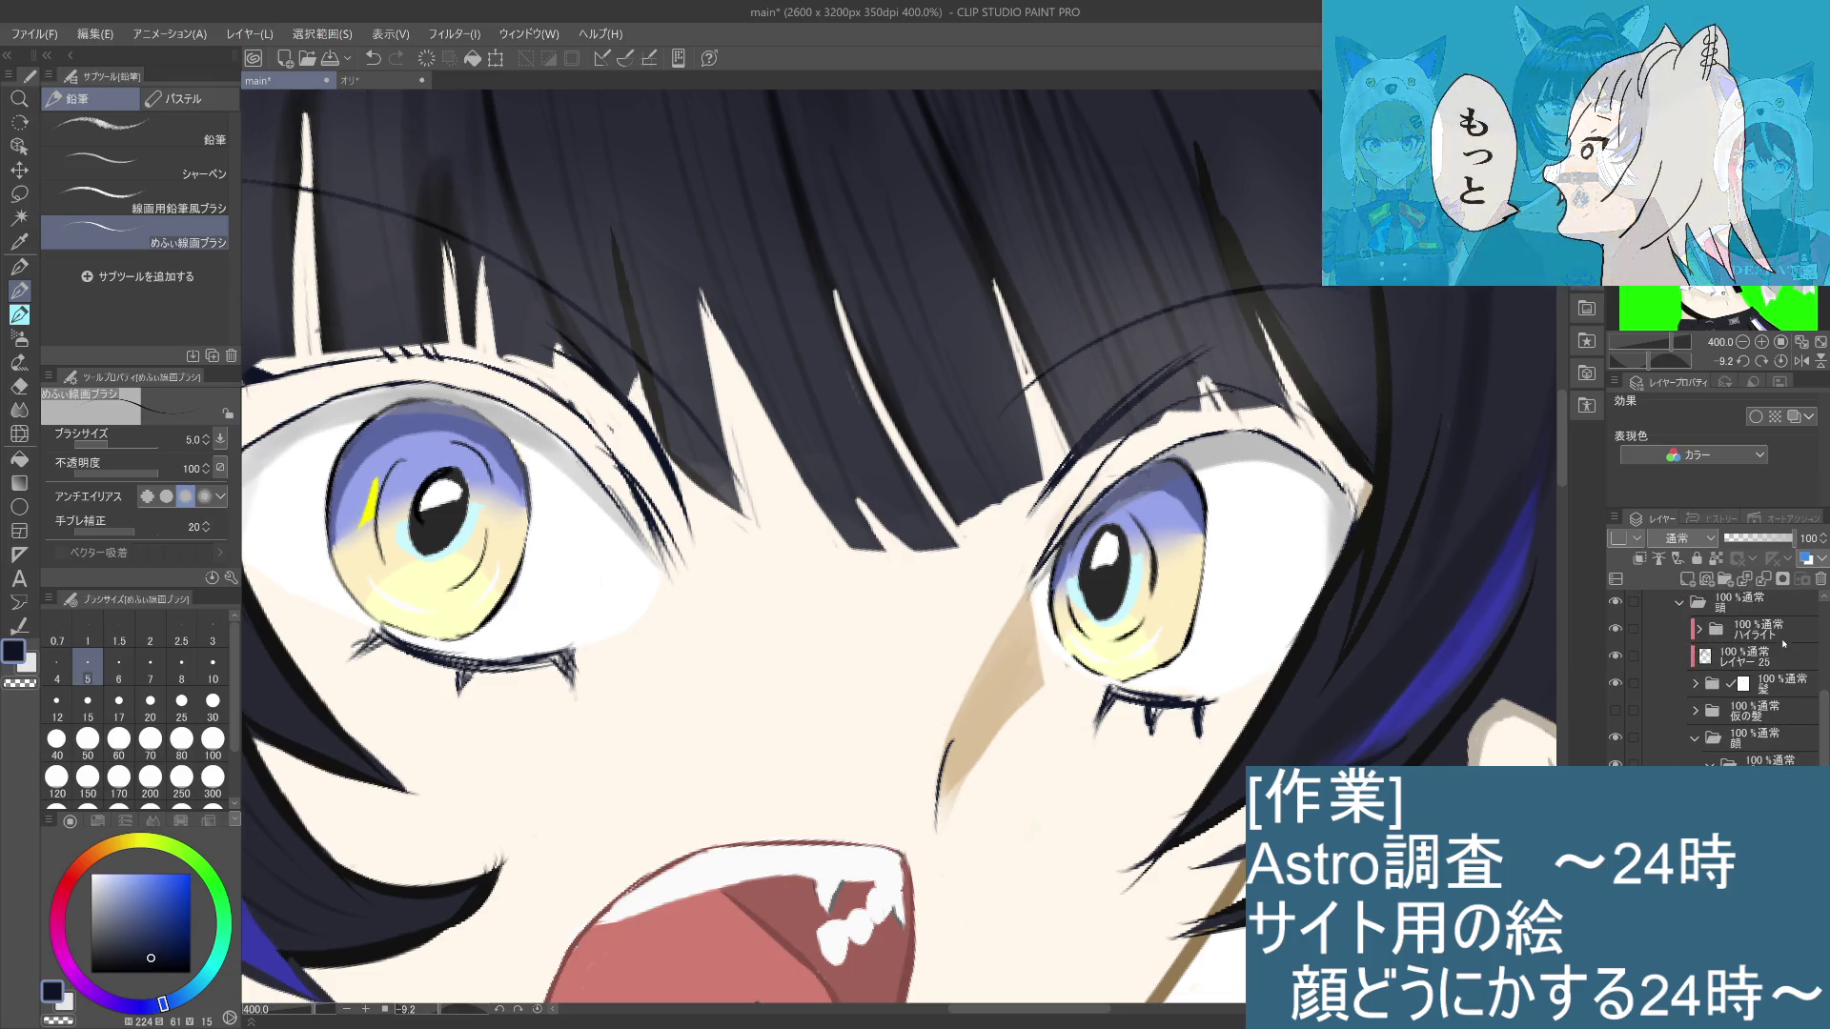
{"action": "scroll", "coordinate": [1744, 677], "scroll_direction": "up", "scroll_amount": 3}
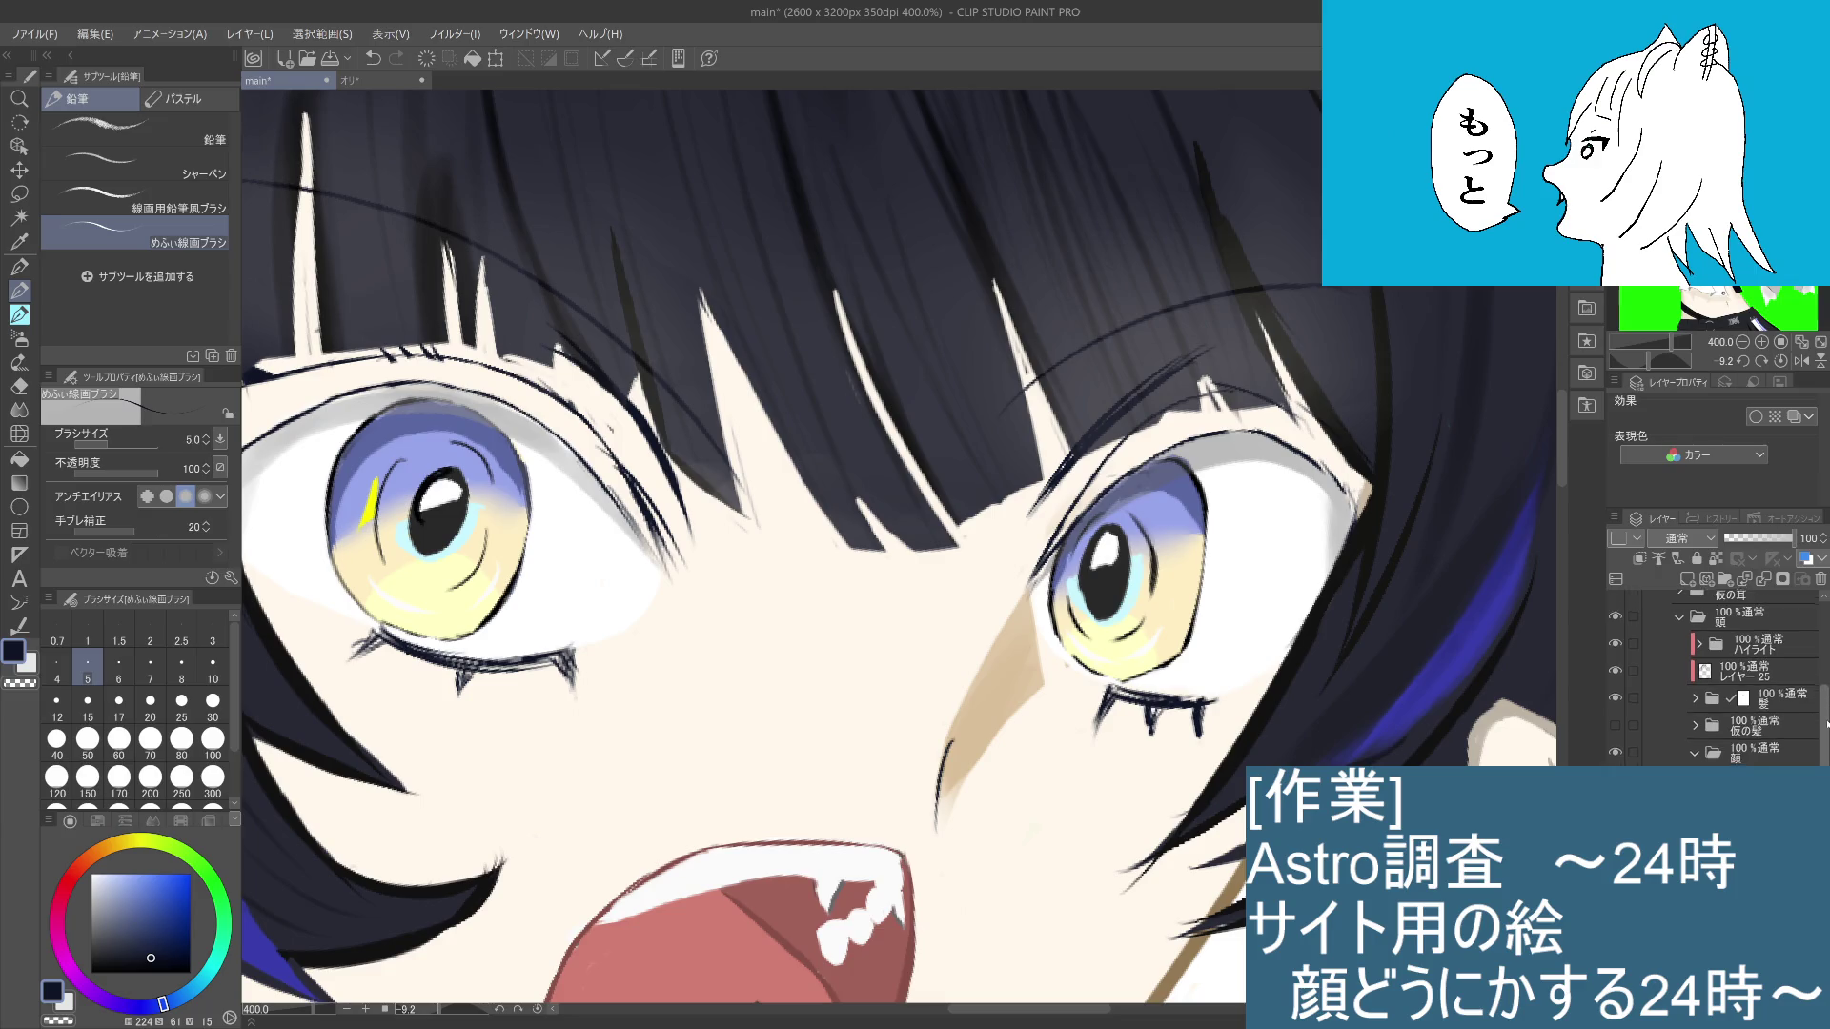
{"action": "scroll", "coordinate": [1745, 676], "scroll_direction": "up", "scroll_amount": 3}
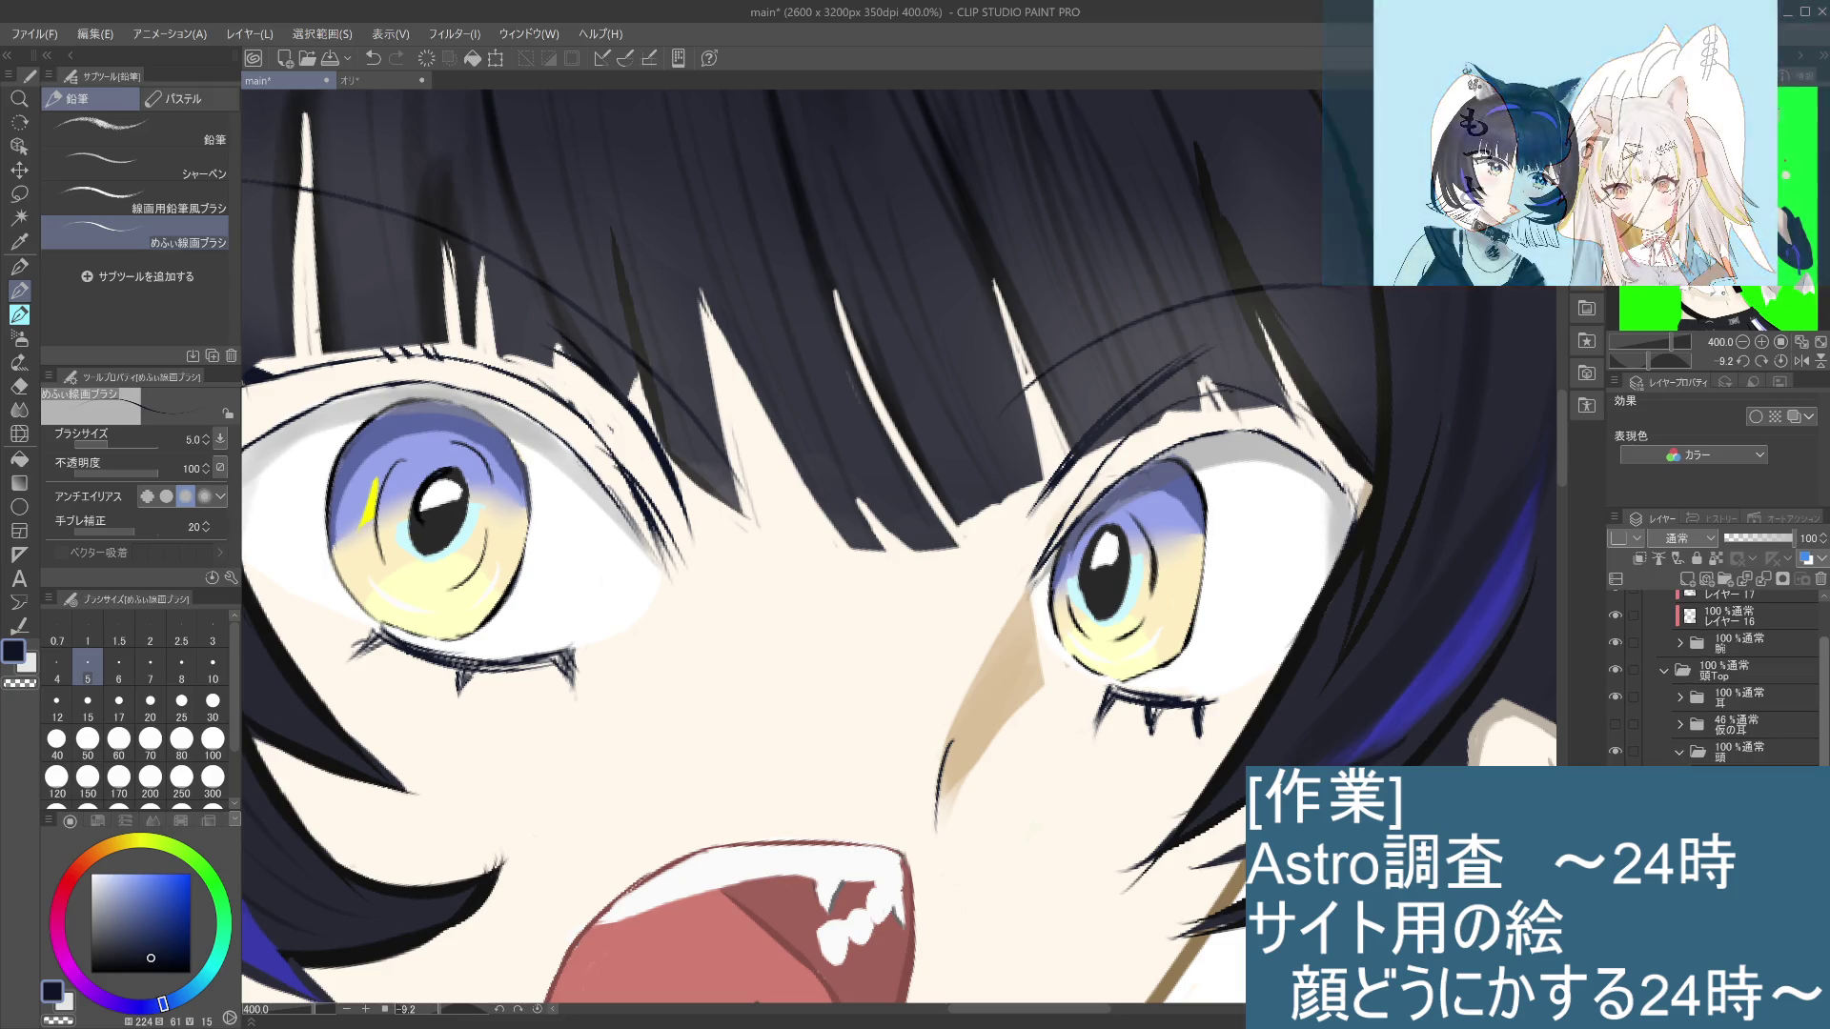
{"action": "scroll", "coordinate": [1694, 730], "scroll_direction": "down", "scroll_amount": 3}
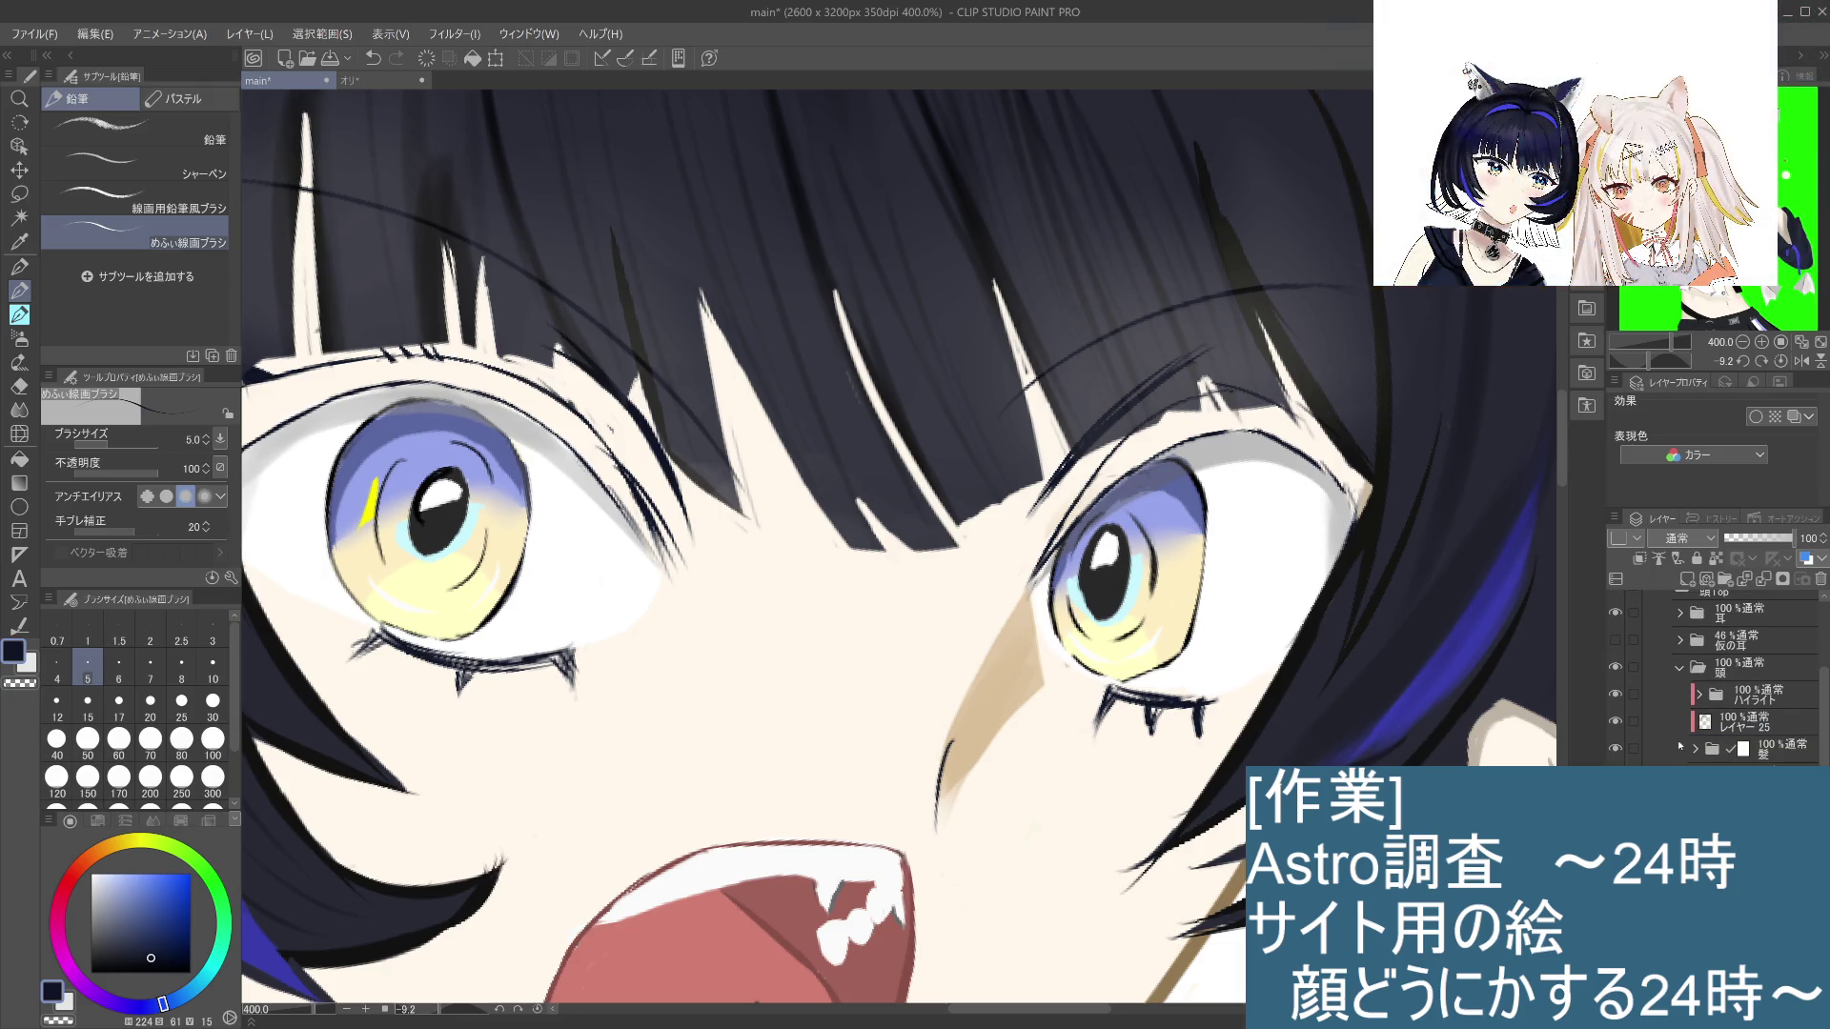
{"action": "left_click", "coordinate": [1615, 749]}
{"action": "left_click", "coordinate": [1615, 751]}
{"action": "left_click", "coordinate": [1615, 751]}
{"action": "left_click", "coordinate": [1615, 751]}
{"action": "left_click", "coordinate": [1614, 751]}
{"action": "left_click", "coordinate": [1614, 751]}
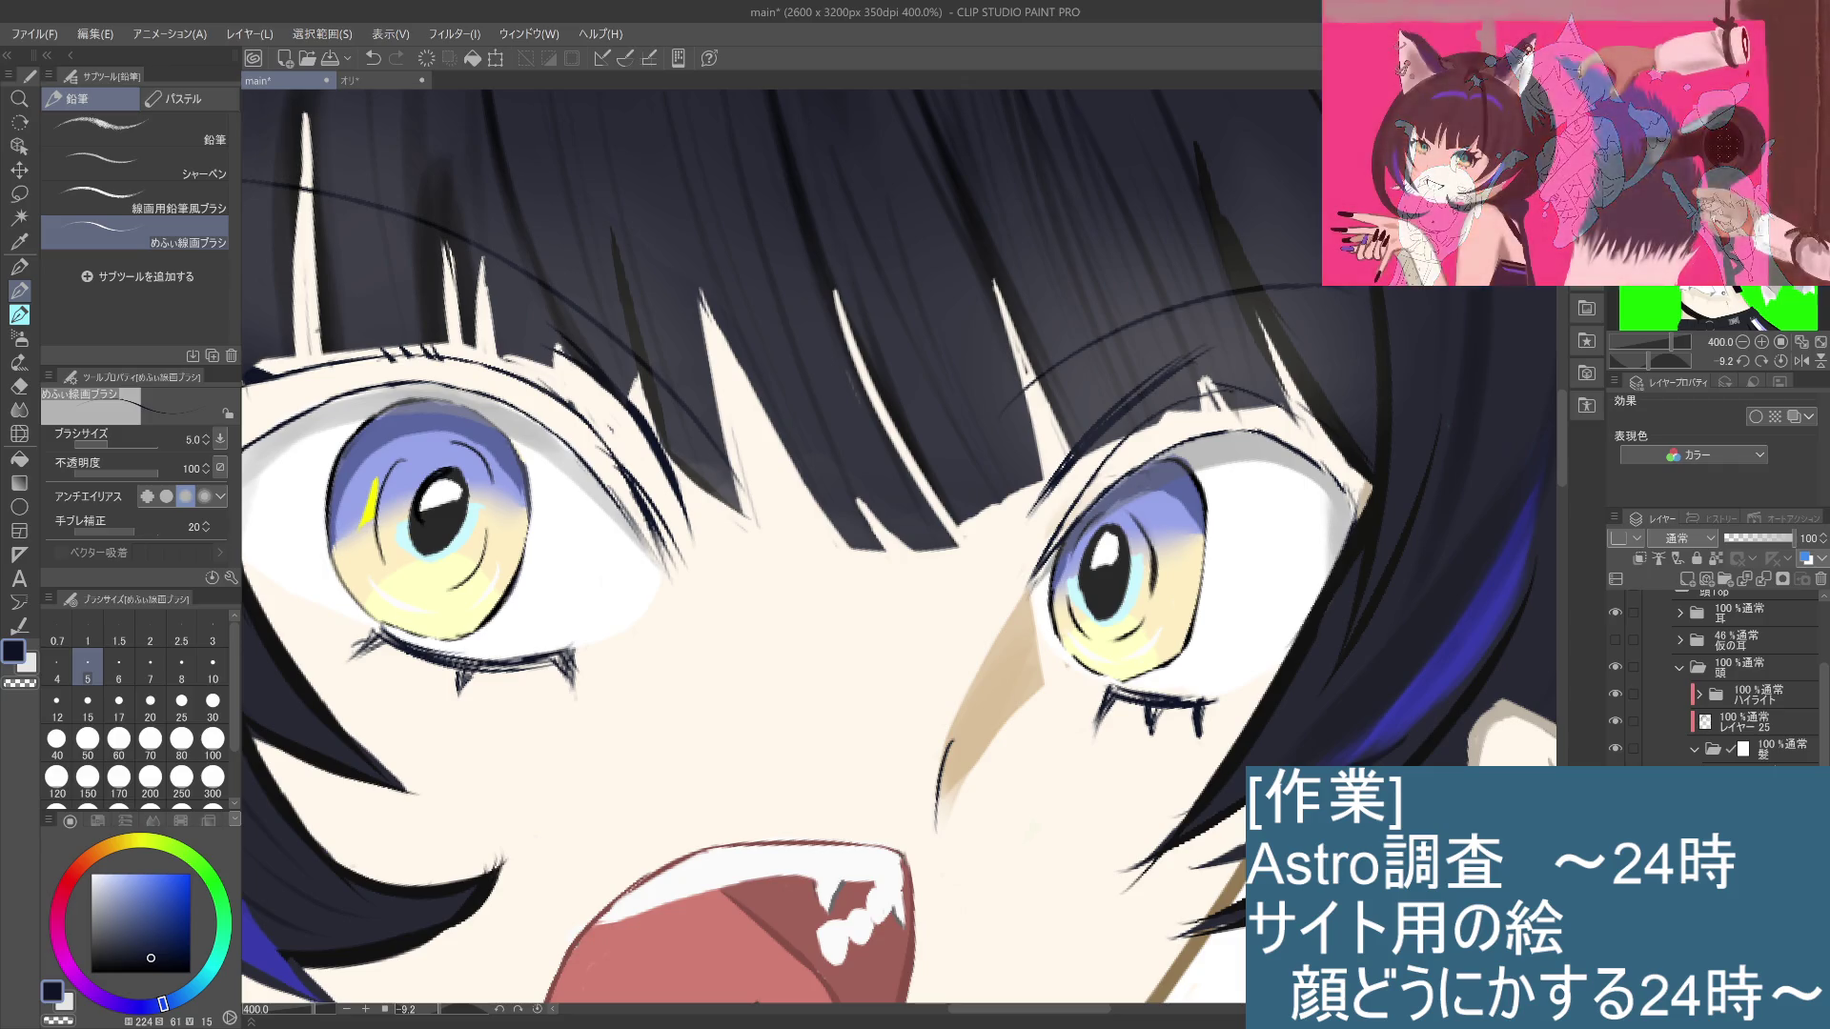
{"action": "scroll", "coordinate": [1744, 677], "scroll_direction": "down", "scroll_amount": 3}
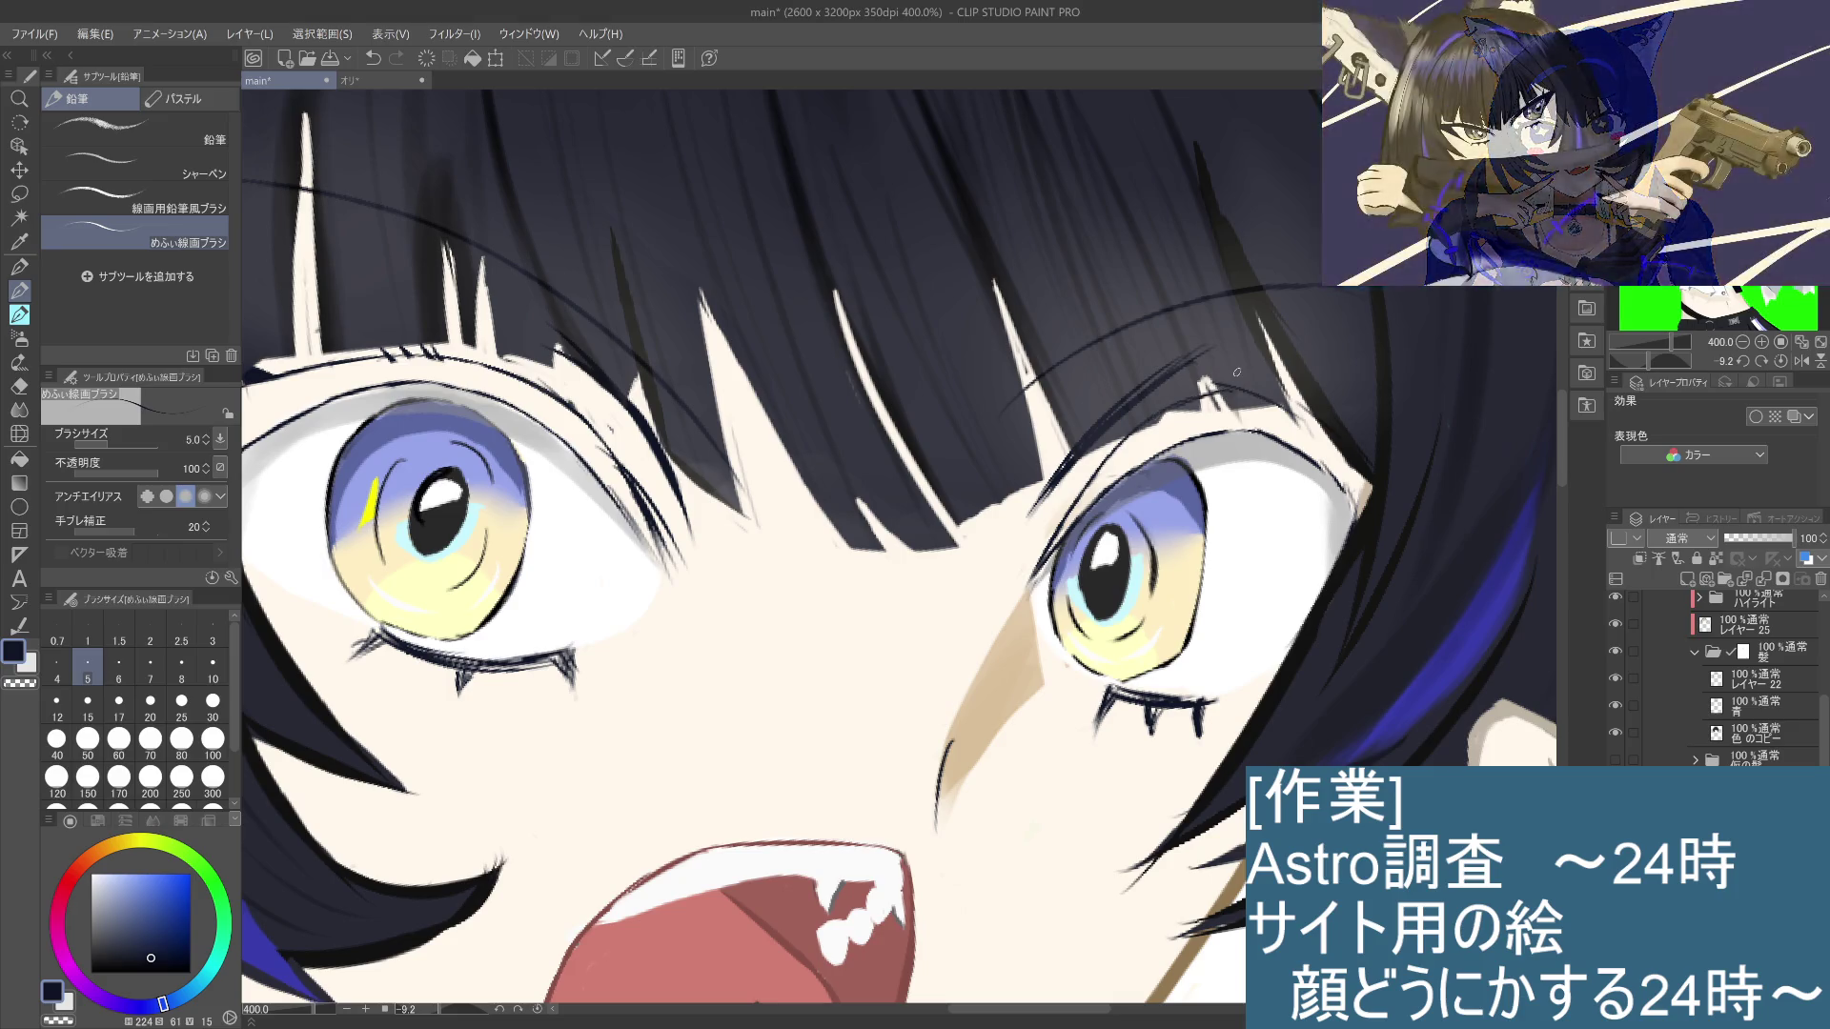
{"action": "key", "text": "ctrl+z"}
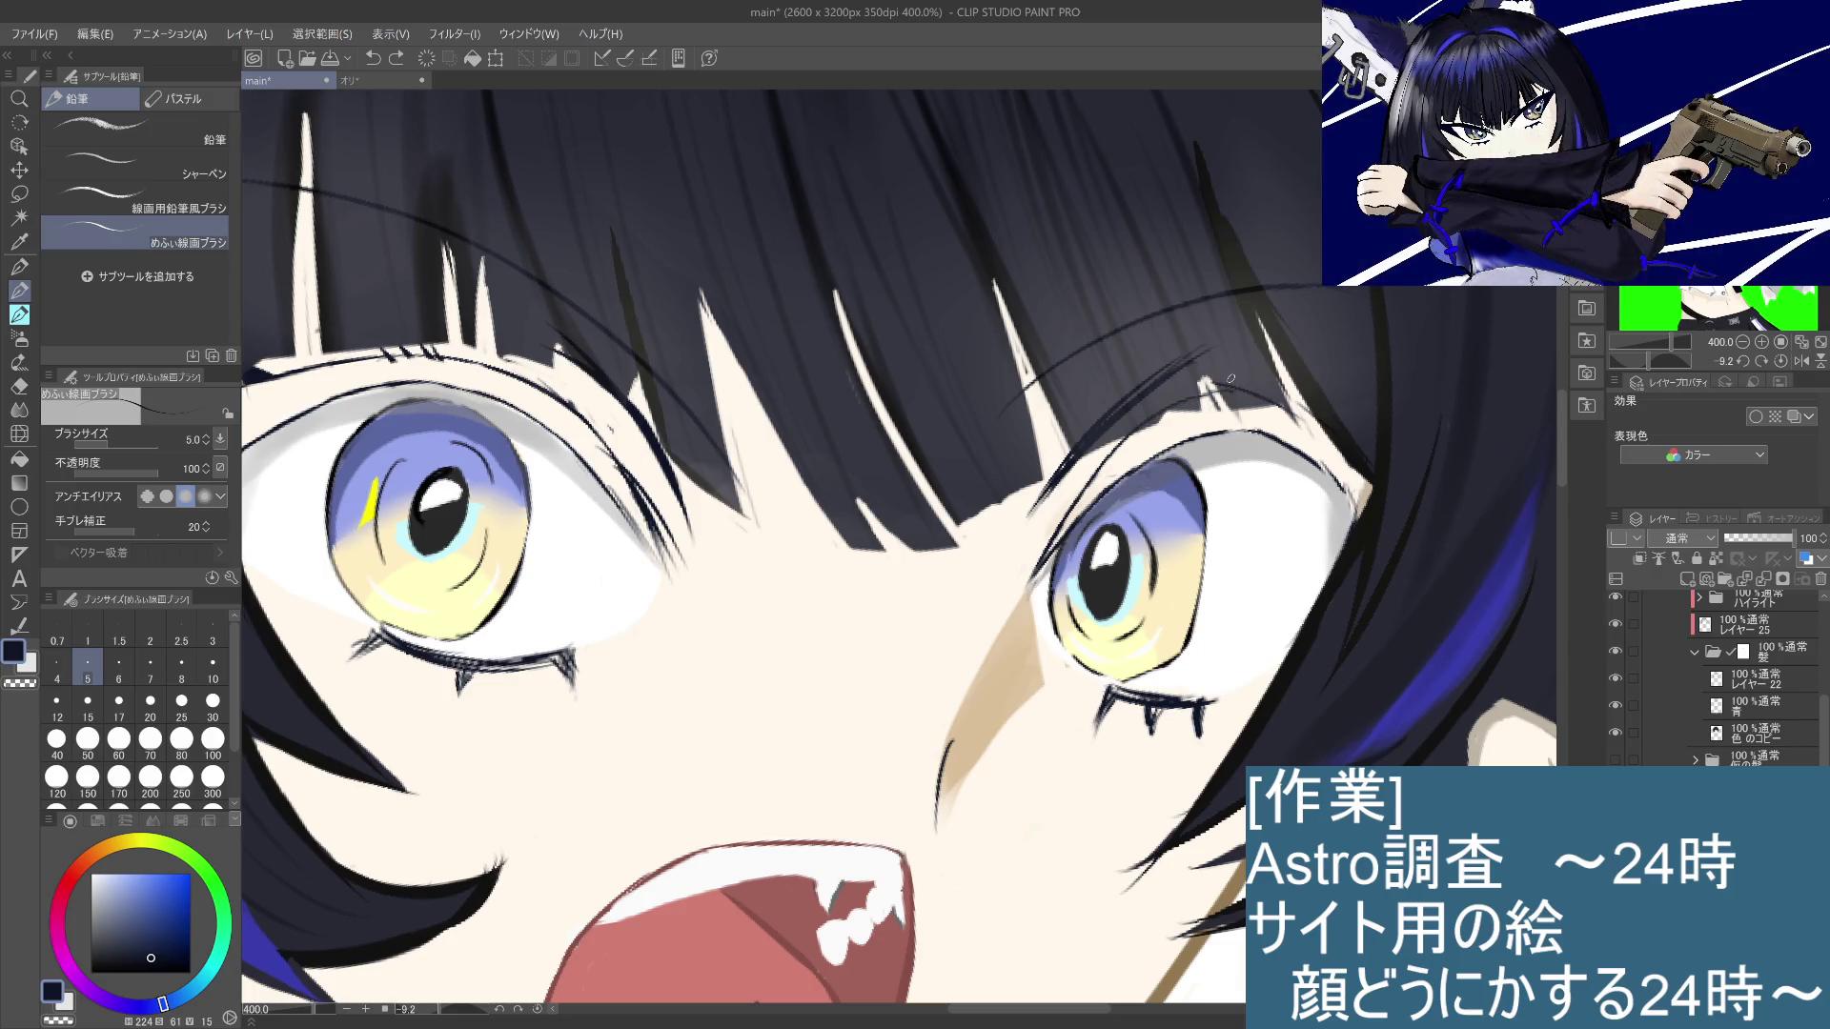
Step: Pan and rotate the canvas about 74° clockwise to inspect the hair
{"action": "left_click_drag", "start_coordinate": [1135, 824], "coordinate": [1041, 720]}
{"action": "mouse_move", "coordinate": [1005, 792]}
{"action": "left_mouse_down"}
{"action": "mouse_move", "coordinate": [832, 595]}
{"action": "mouse_move", "coordinate": [826, 401]}
{"action": "left_mouse_up"}
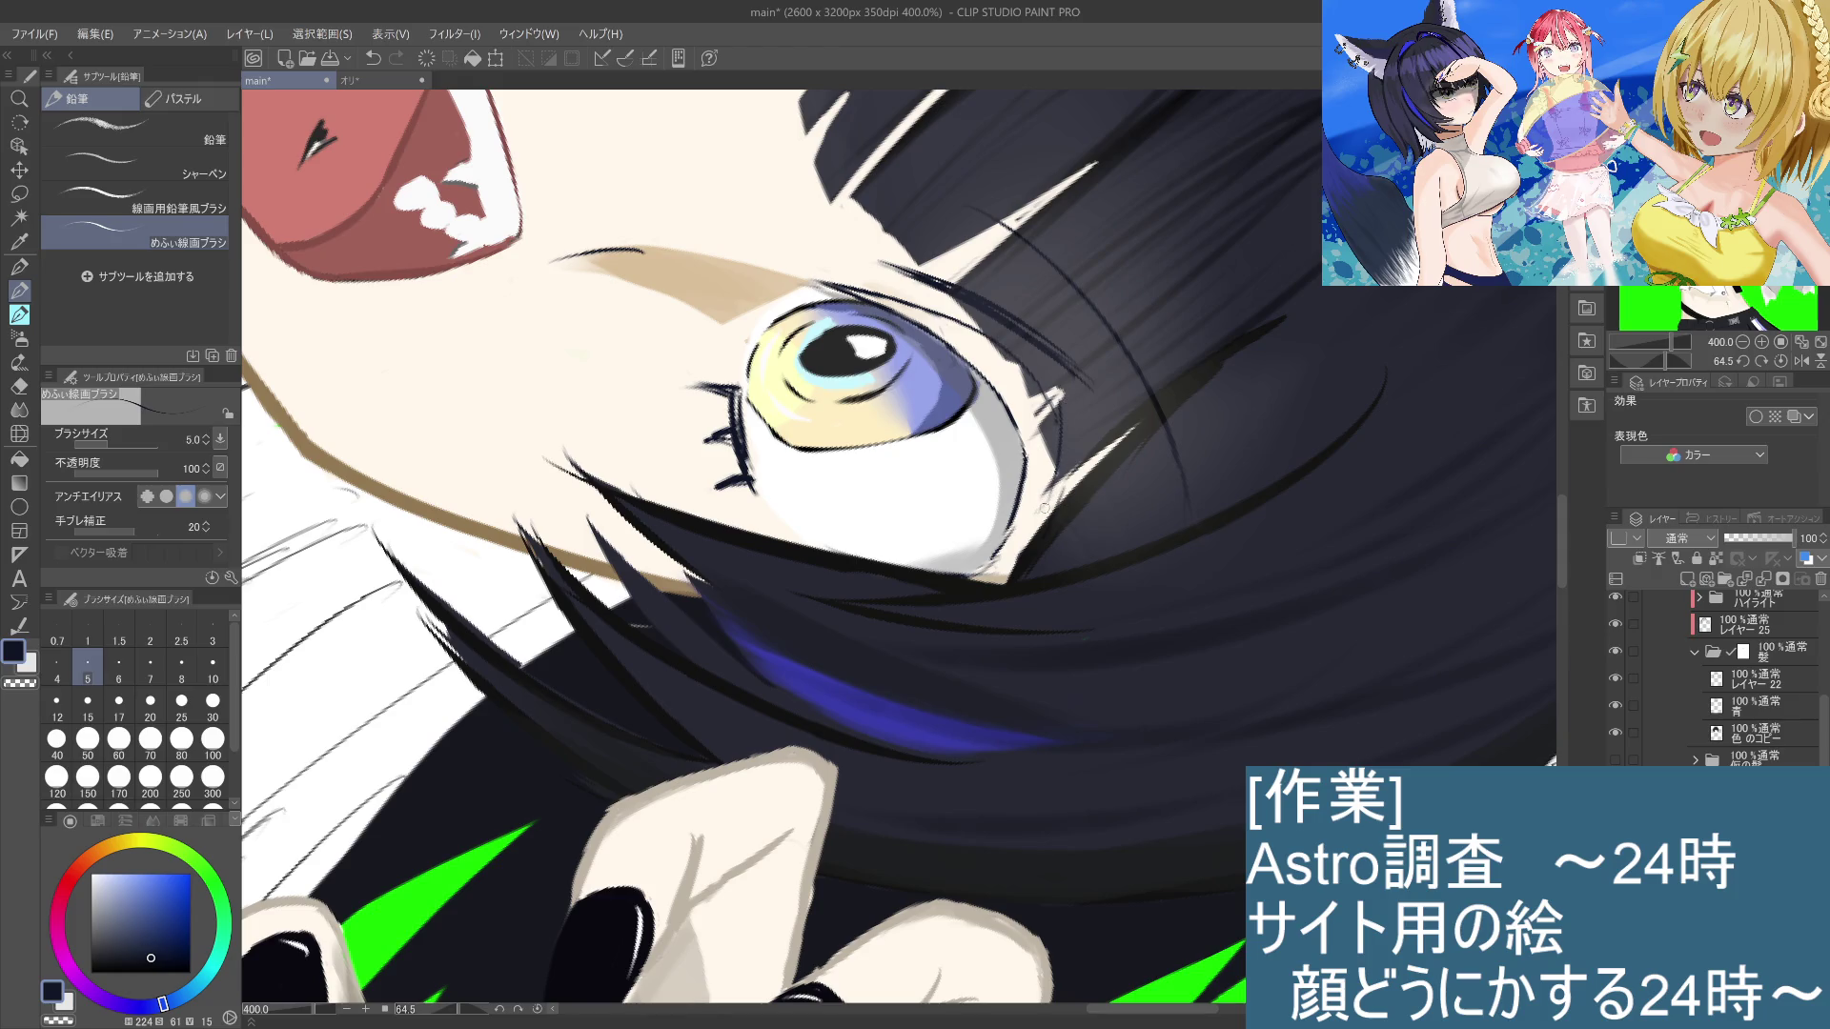
{"action": "scroll", "coordinate": [1716, 677], "scroll_direction": "down", "scroll_amount": 1}
{"action": "scroll", "coordinate": [1716, 677], "scroll_direction": "down", "scroll_amount": 1}
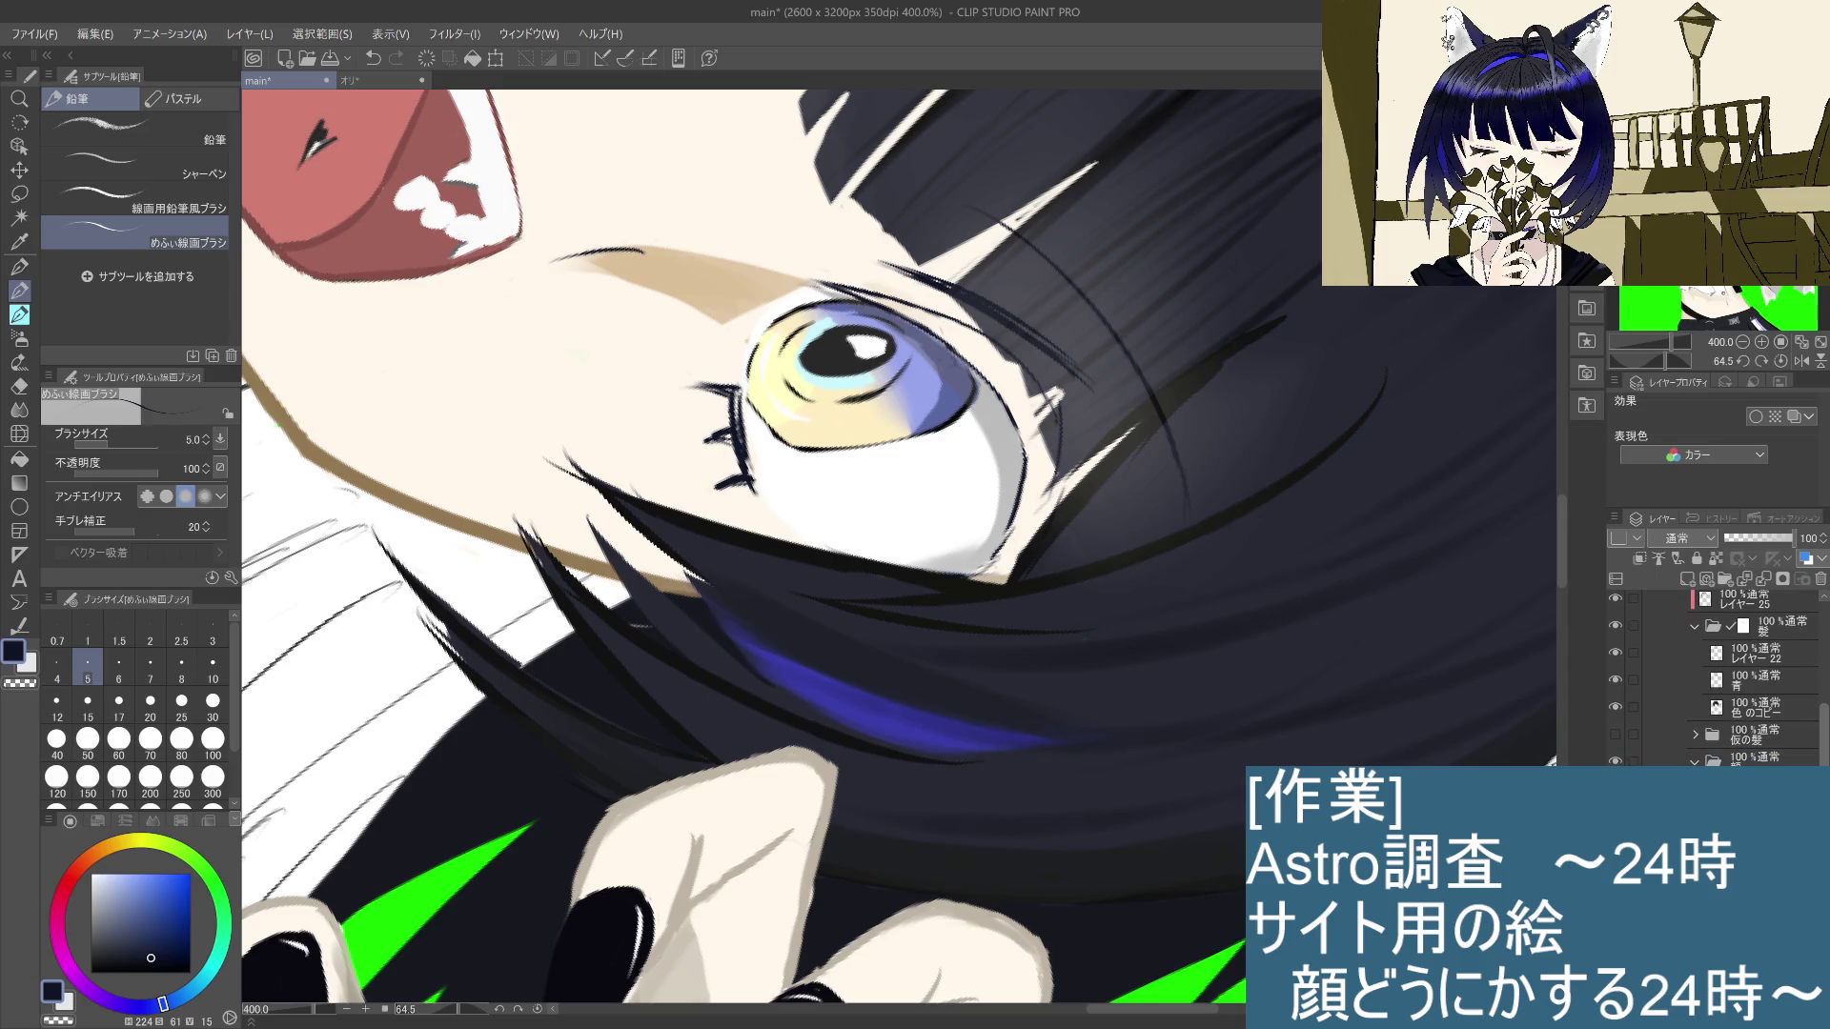
{"action": "scroll", "coordinate": [1716, 677], "scroll_direction": "down", "scroll_amount": 1}
{"action": "scroll", "coordinate": [1716, 677], "scroll_direction": "up", "scroll_amount": 1}
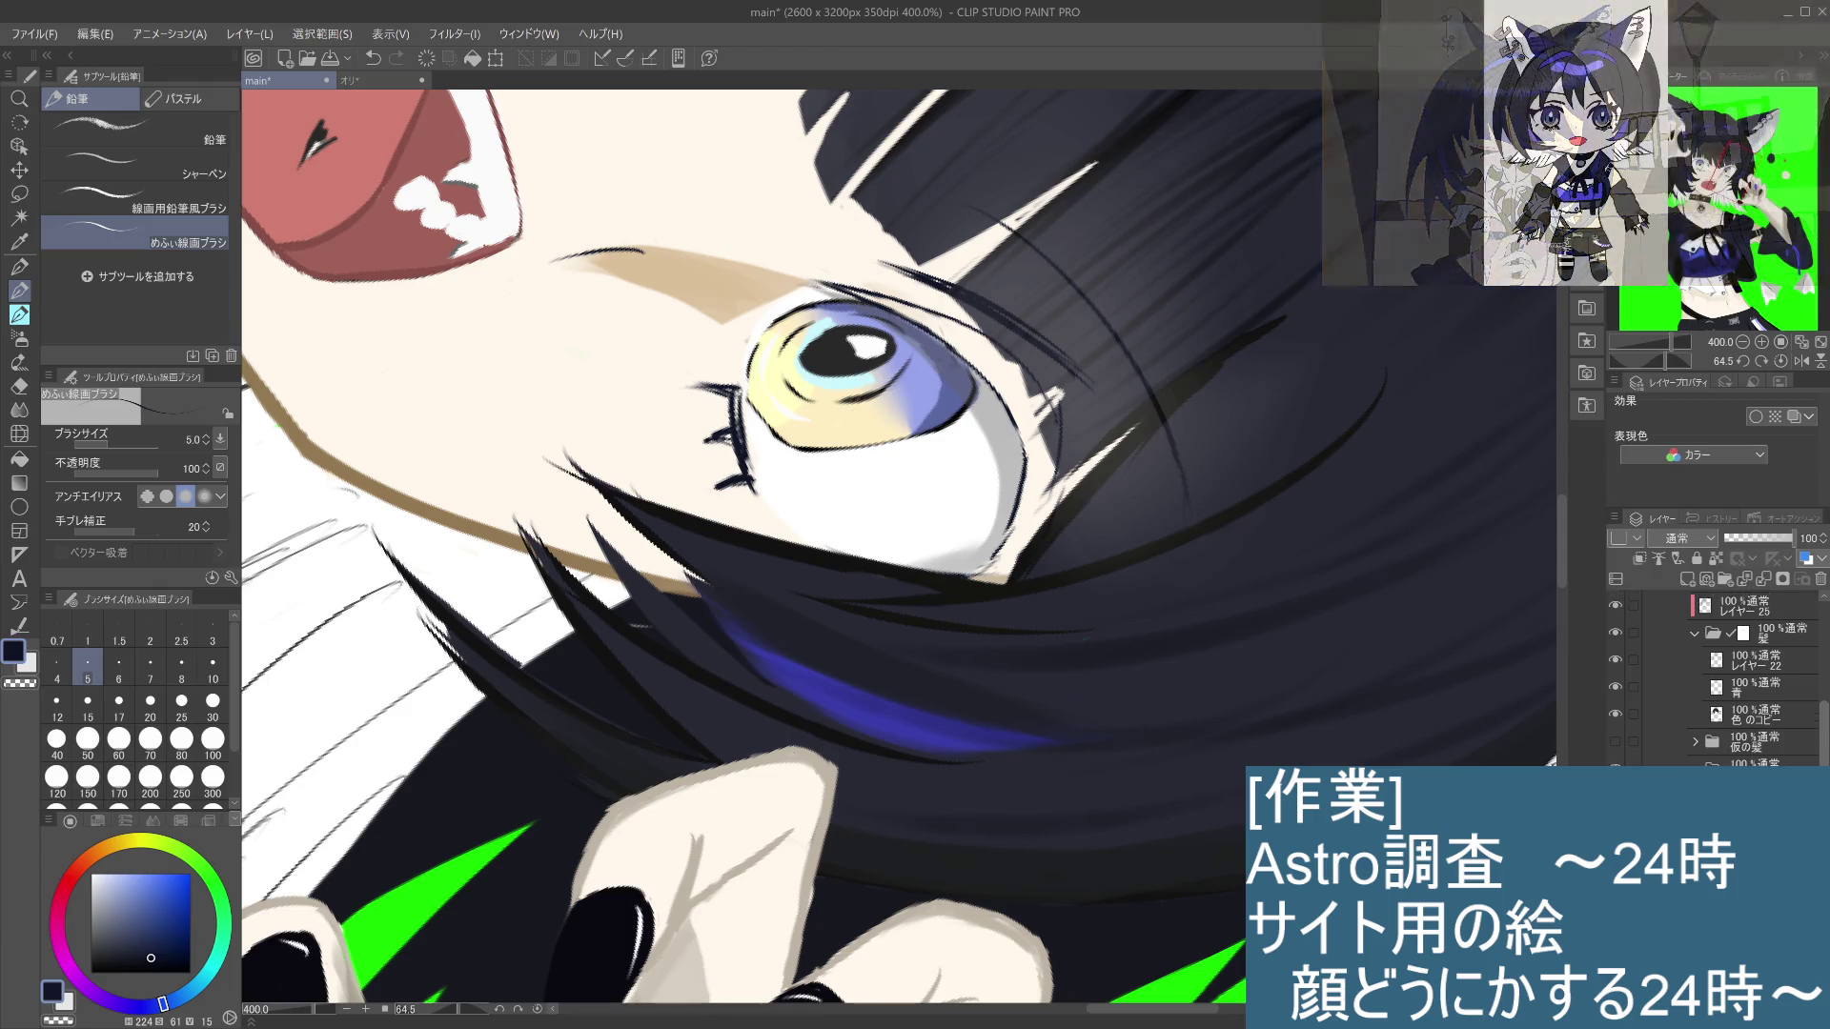
{"action": "scroll", "coordinate": [1716, 677], "scroll_direction": "down", "scroll_amount": 5}
{"action": "scroll", "coordinate": [1716, 677], "scroll_direction": "up", "scroll_amount": 4}
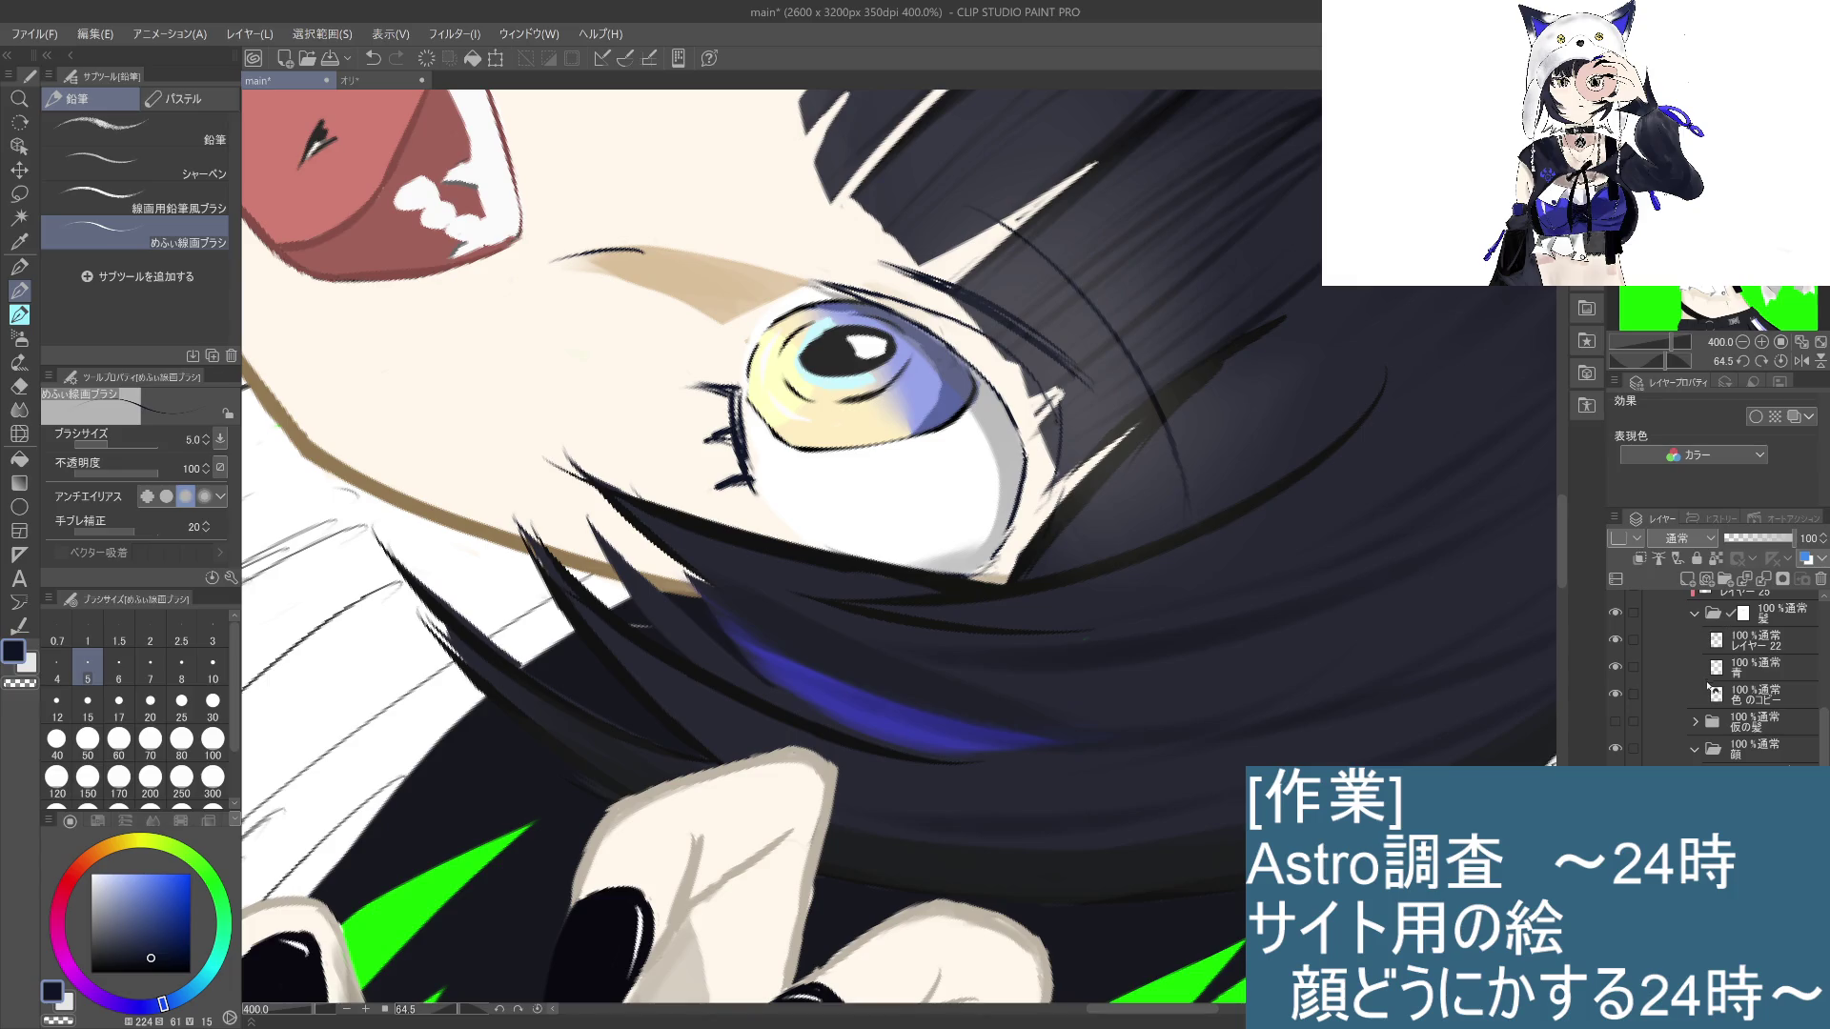
Step: Hide レイヤー22, toggle 青 off and on, then show and select the 色のコピー layer
{"action": "left_click", "coordinate": [1616, 642]}
{"action": "left_click", "coordinate": [1615, 642]}
{"action": "left_click", "coordinate": [1616, 641]}
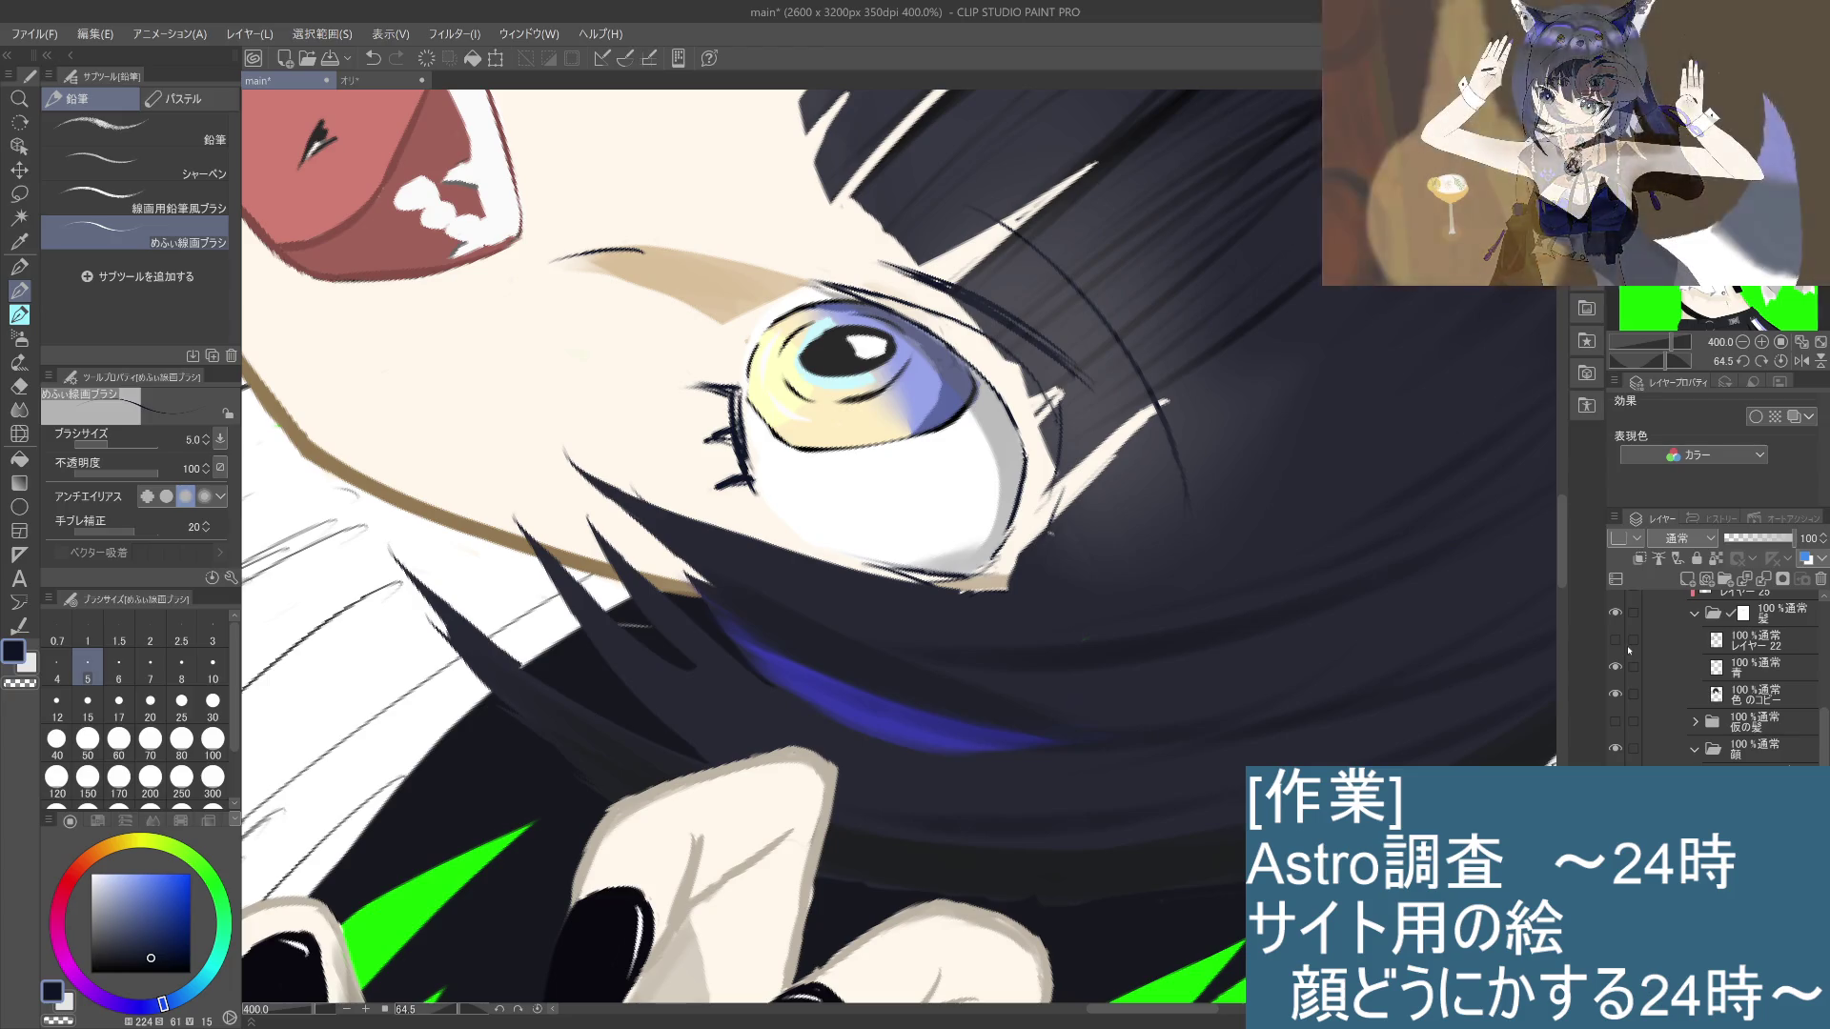
{"action": "left_click", "coordinate": [1616, 667]}
{"action": "left_click", "coordinate": [1615, 670]}
{"action": "left_click", "coordinate": [1616, 697]}
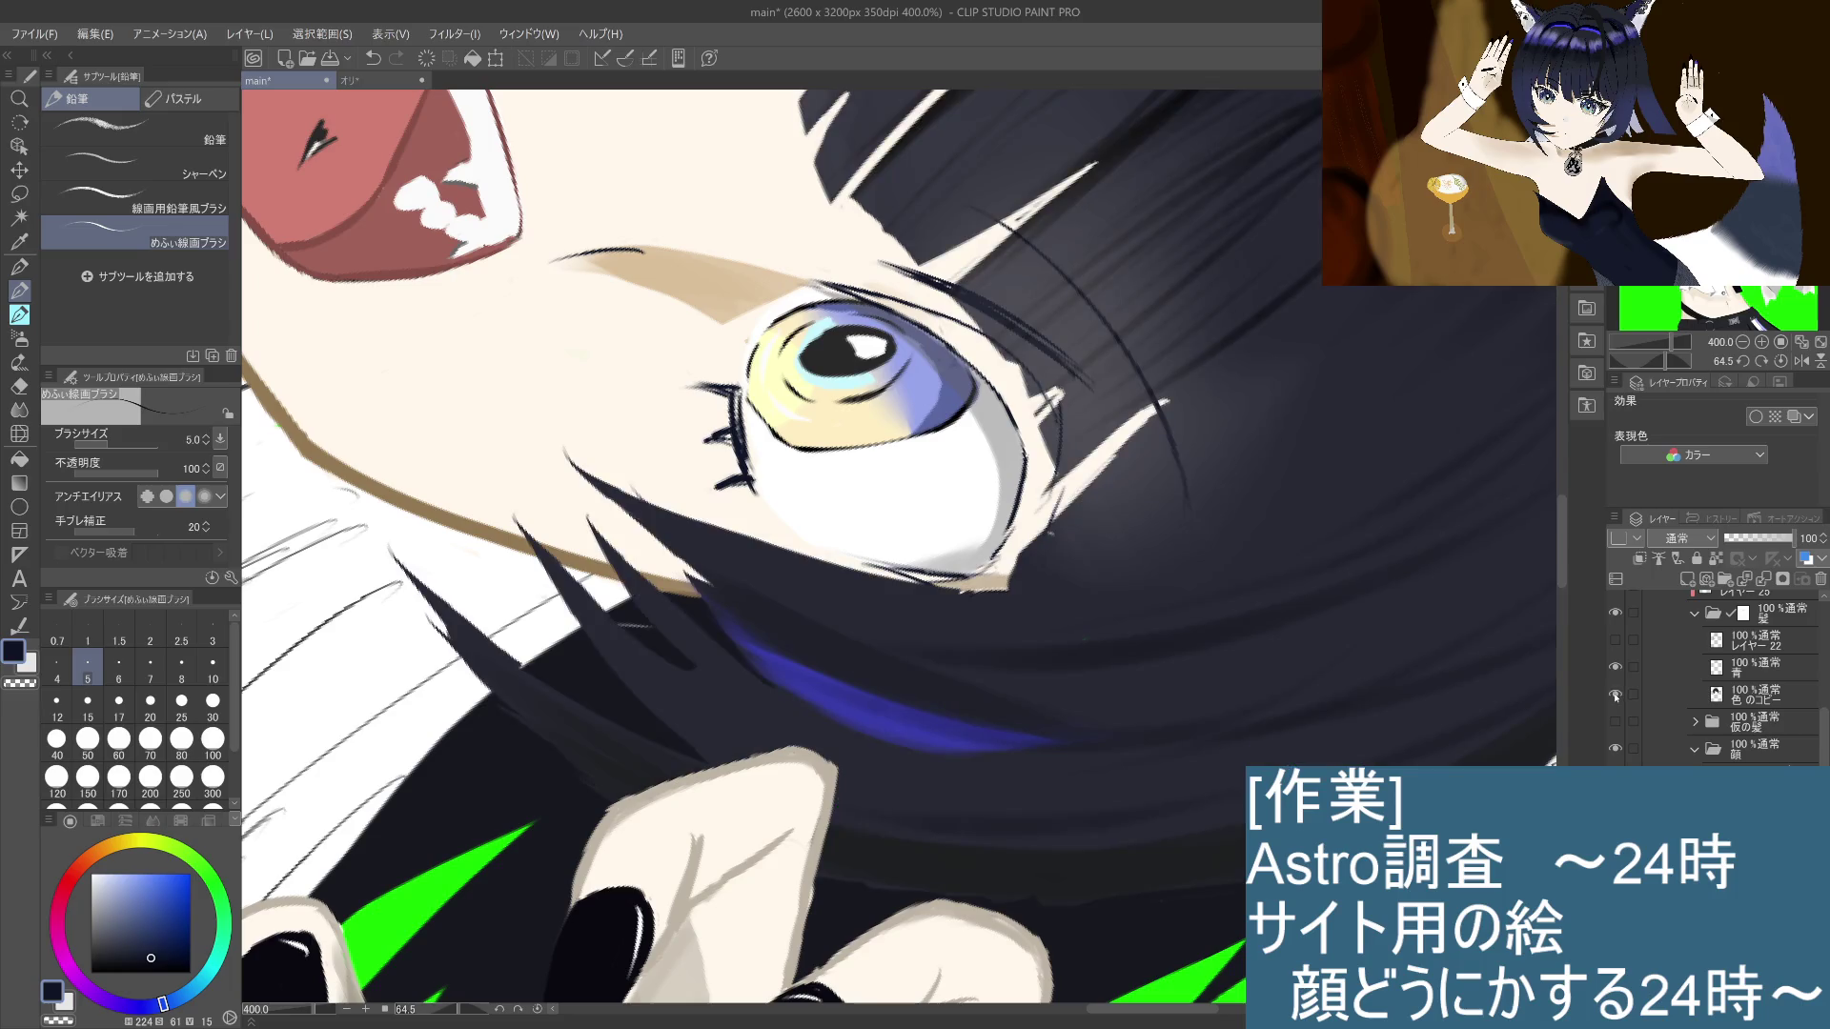
{"action": "left_click", "coordinate": [1727, 699]}
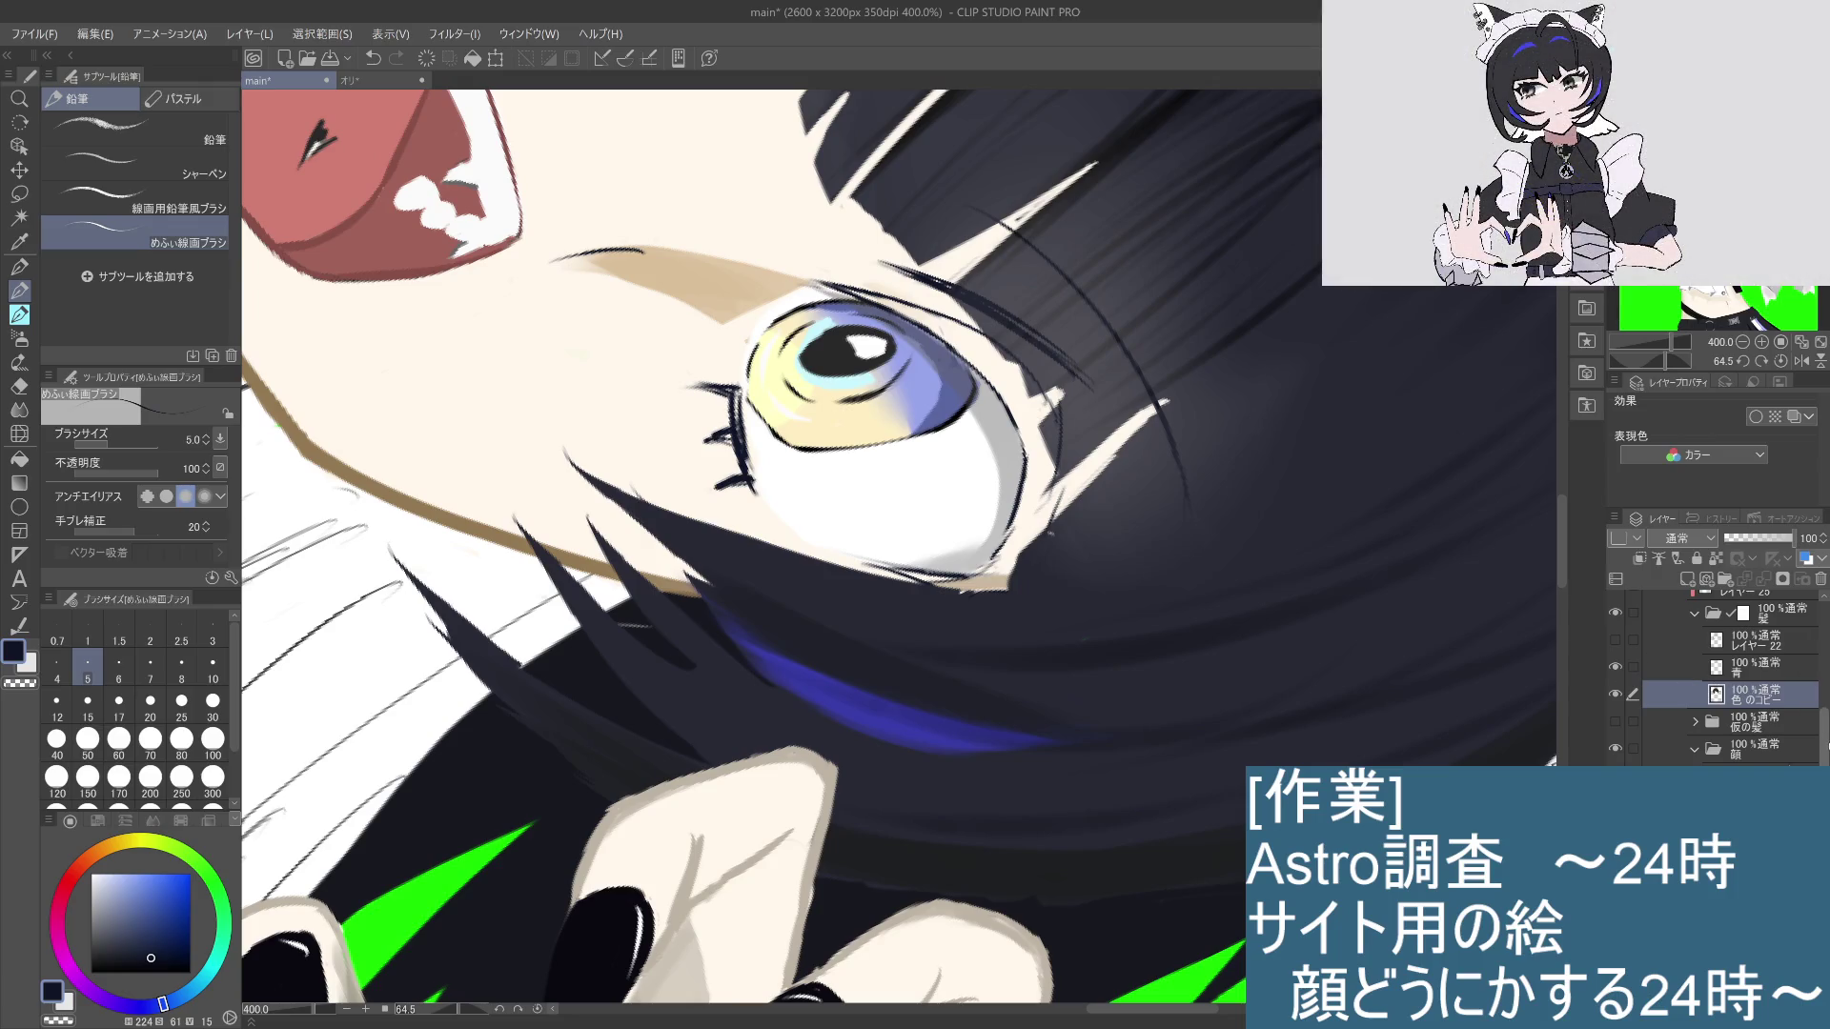
{"action": "scroll", "coordinate": [1824, 732], "scroll_direction": "up", "scroll_amount": 3}
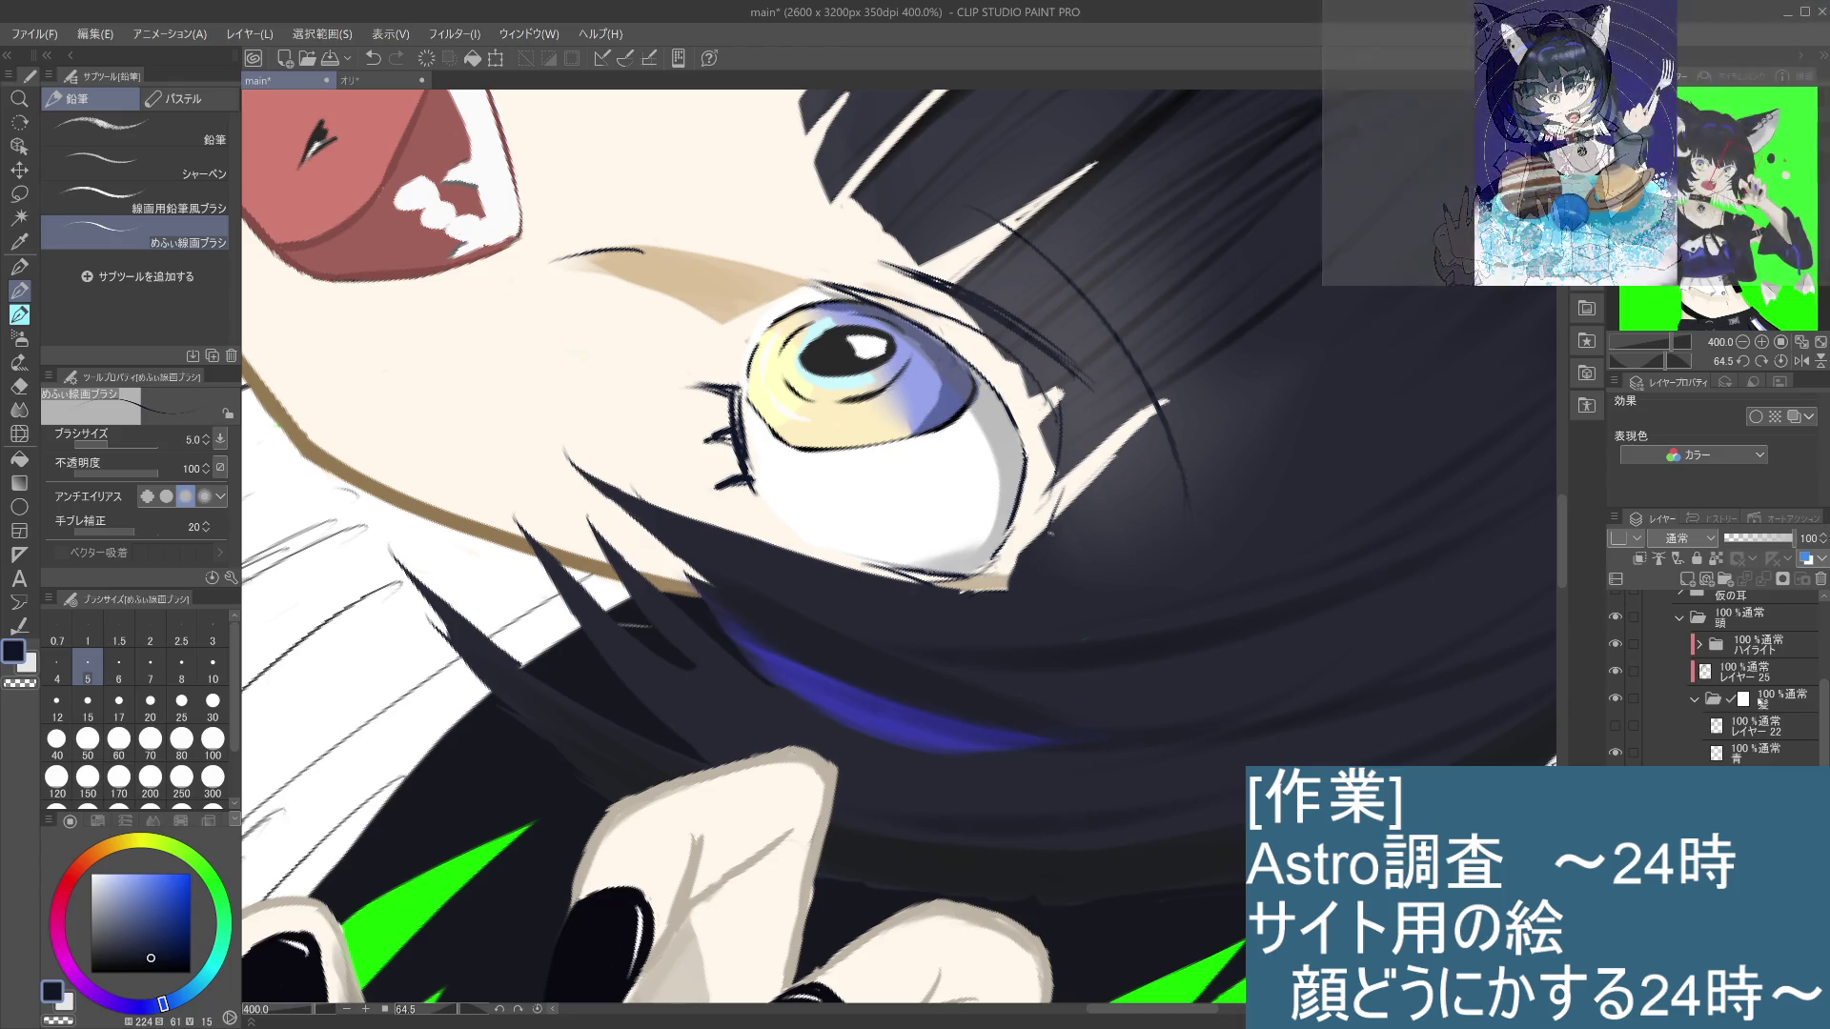
{"action": "scroll", "coordinate": [1824, 715], "scroll_direction": "down", "scroll_amount": 5}
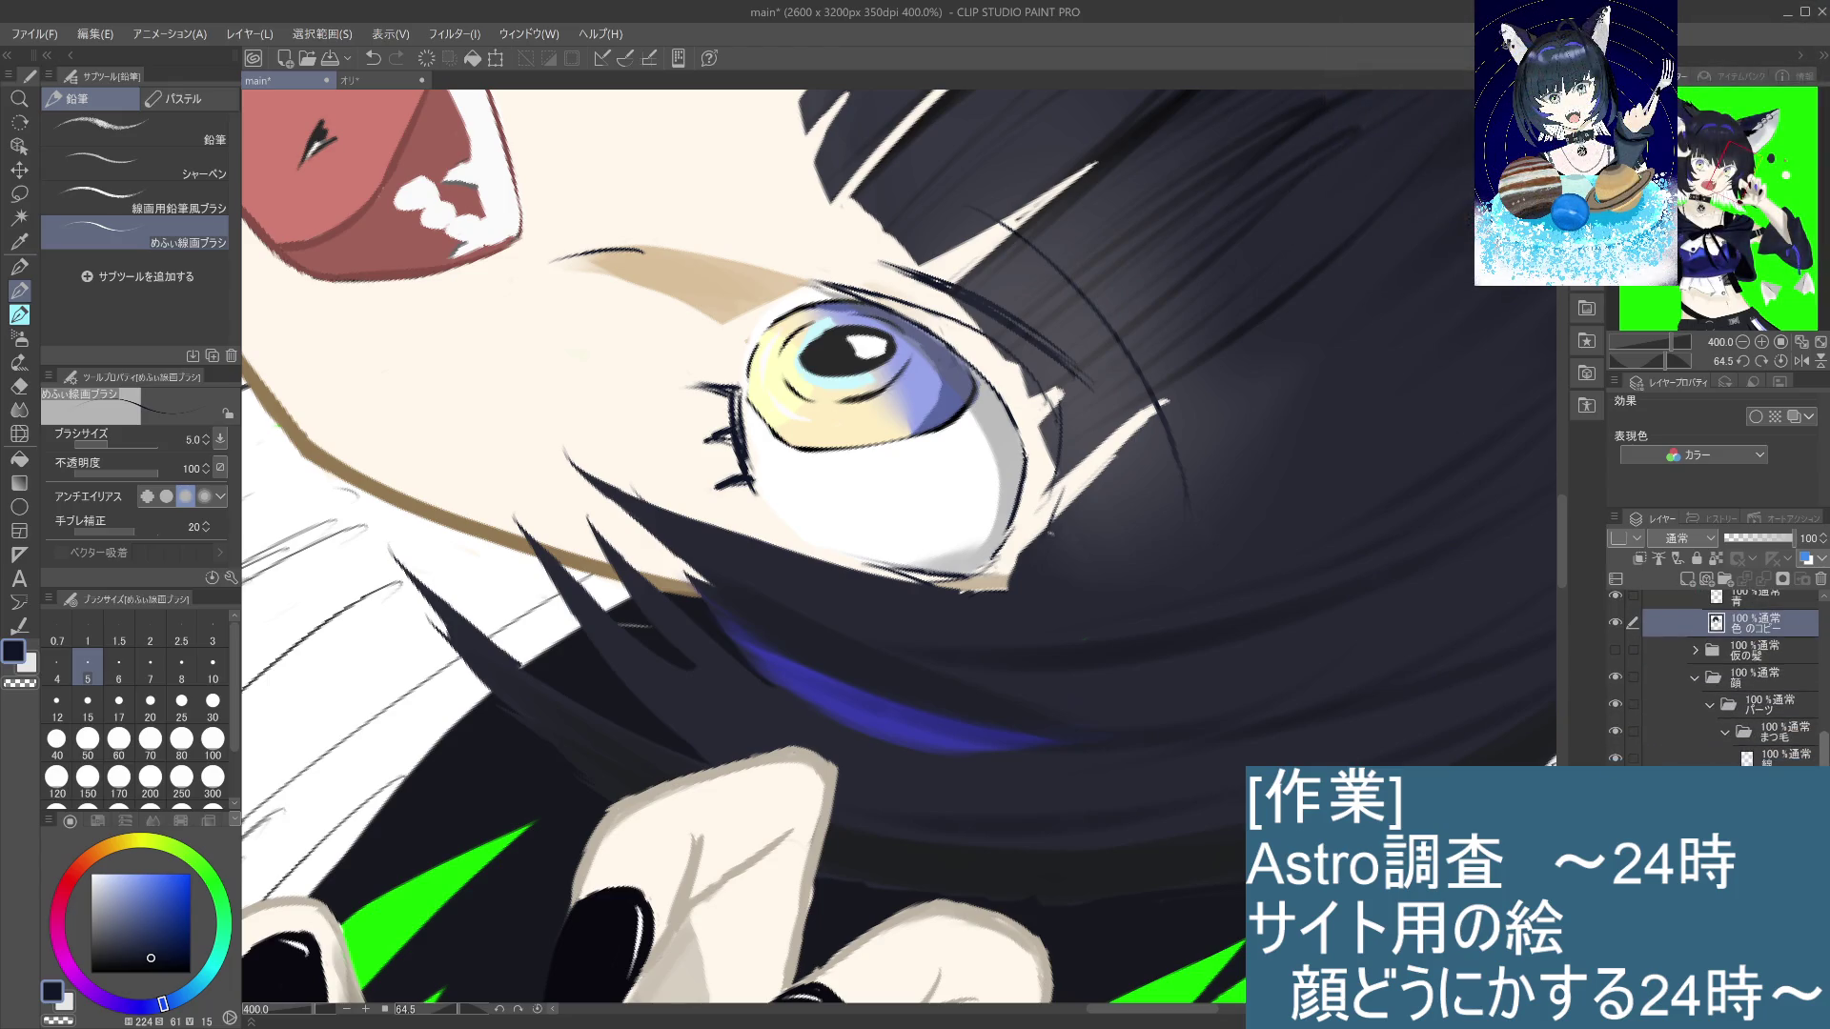
{"action": "scroll", "coordinate": [1823, 715], "scroll_direction": "up", "scroll_amount": 1}
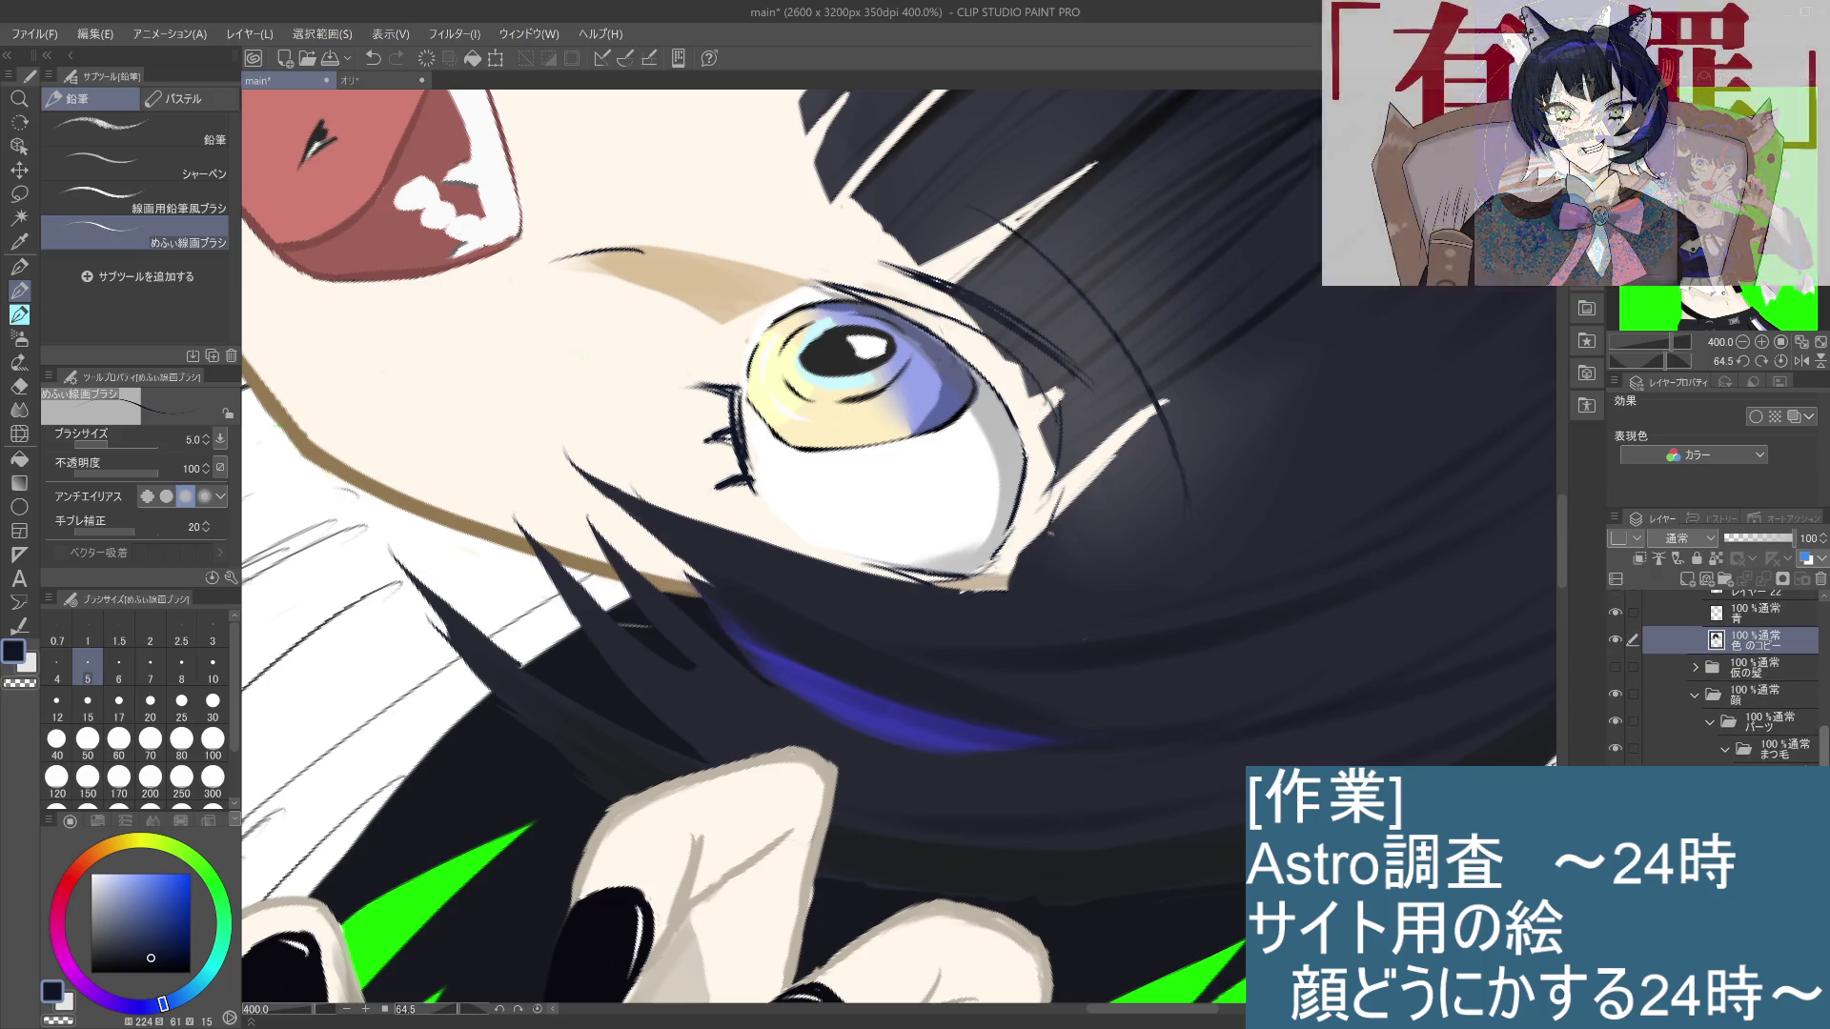
{"action": "scroll", "coordinate": [1715, 677], "scroll_direction": "down", "scroll_amount": 1}
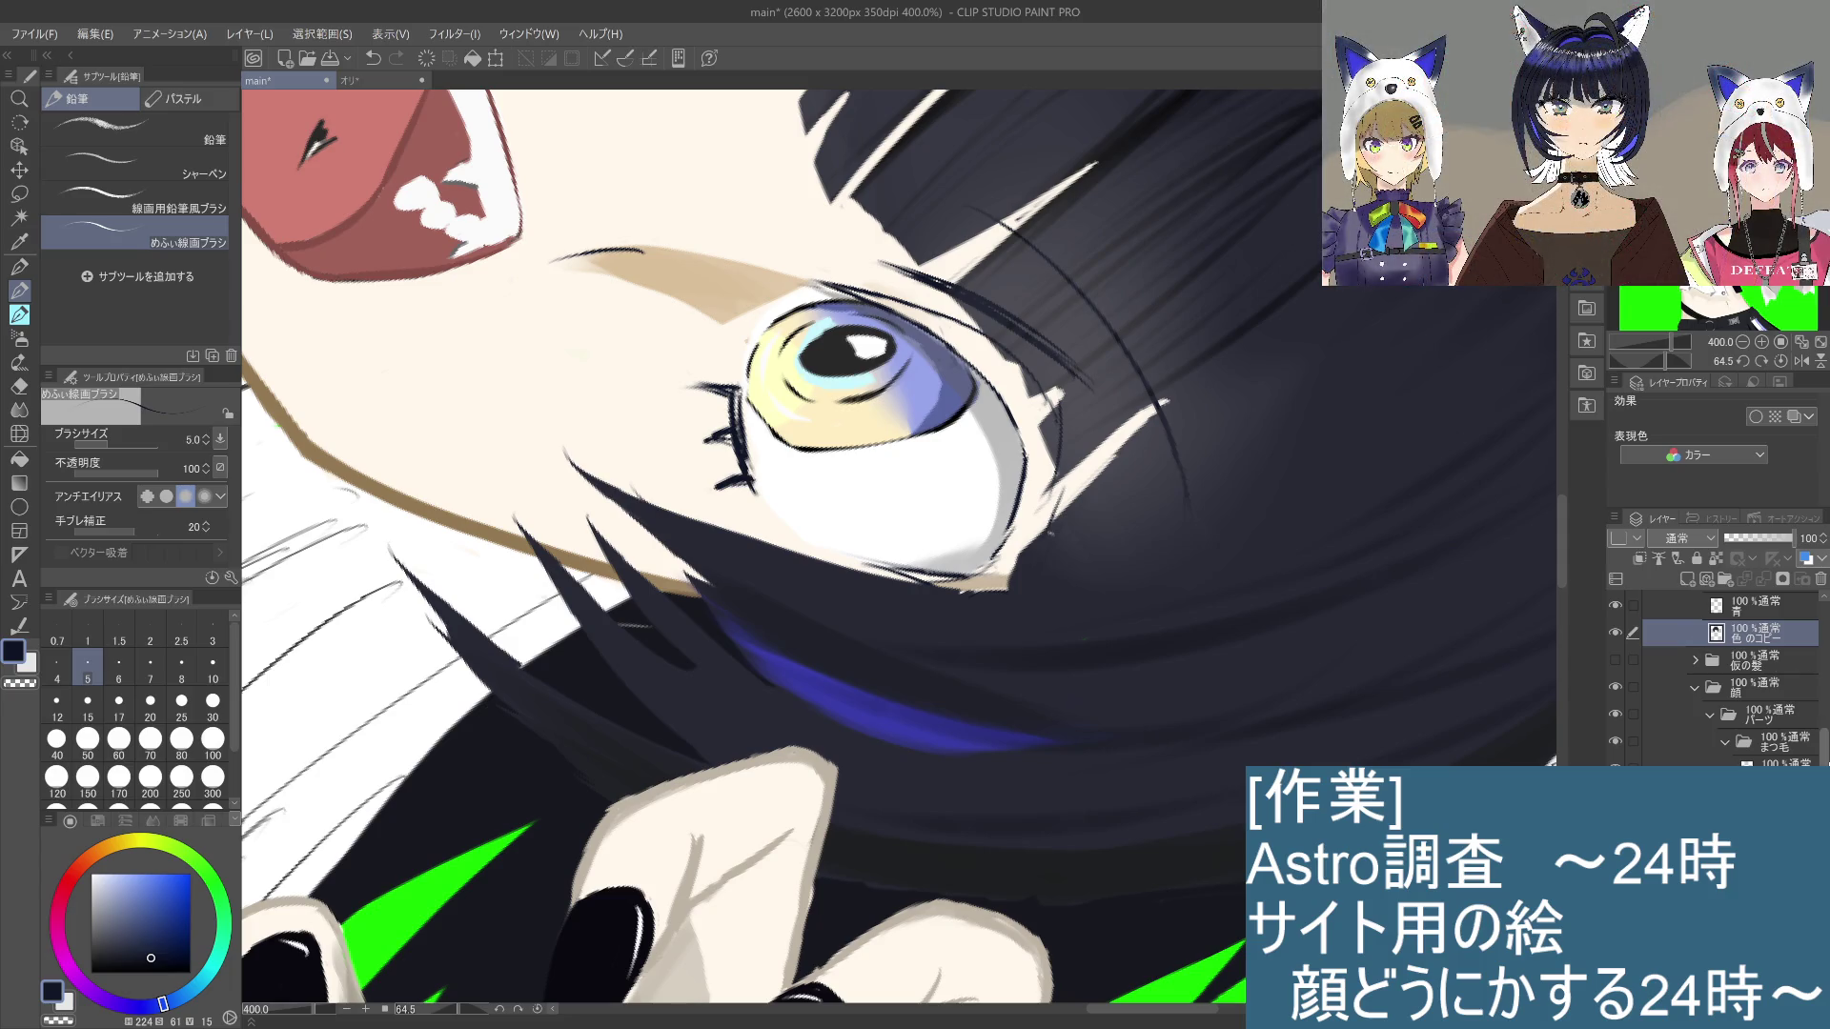
{"action": "scroll", "coordinate": [1800, 677], "scroll_direction": "down", "scroll_amount": 5}
{"action": "scroll", "coordinate": [1826, 727], "scroll_direction": "up", "scroll_amount": 5}
{"action": "scroll", "coordinate": [1820, 724], "scroll_direction": "up", "scroll_amount": 2}
{"action": "scroll", "coordinate": [1816, 724], "scroll_direction": "up", "scroll_amount": 5}
{"action": "scroll", "coordinate": [1816, 673], "scroll_direction": "down", "scroll_amount": 1}
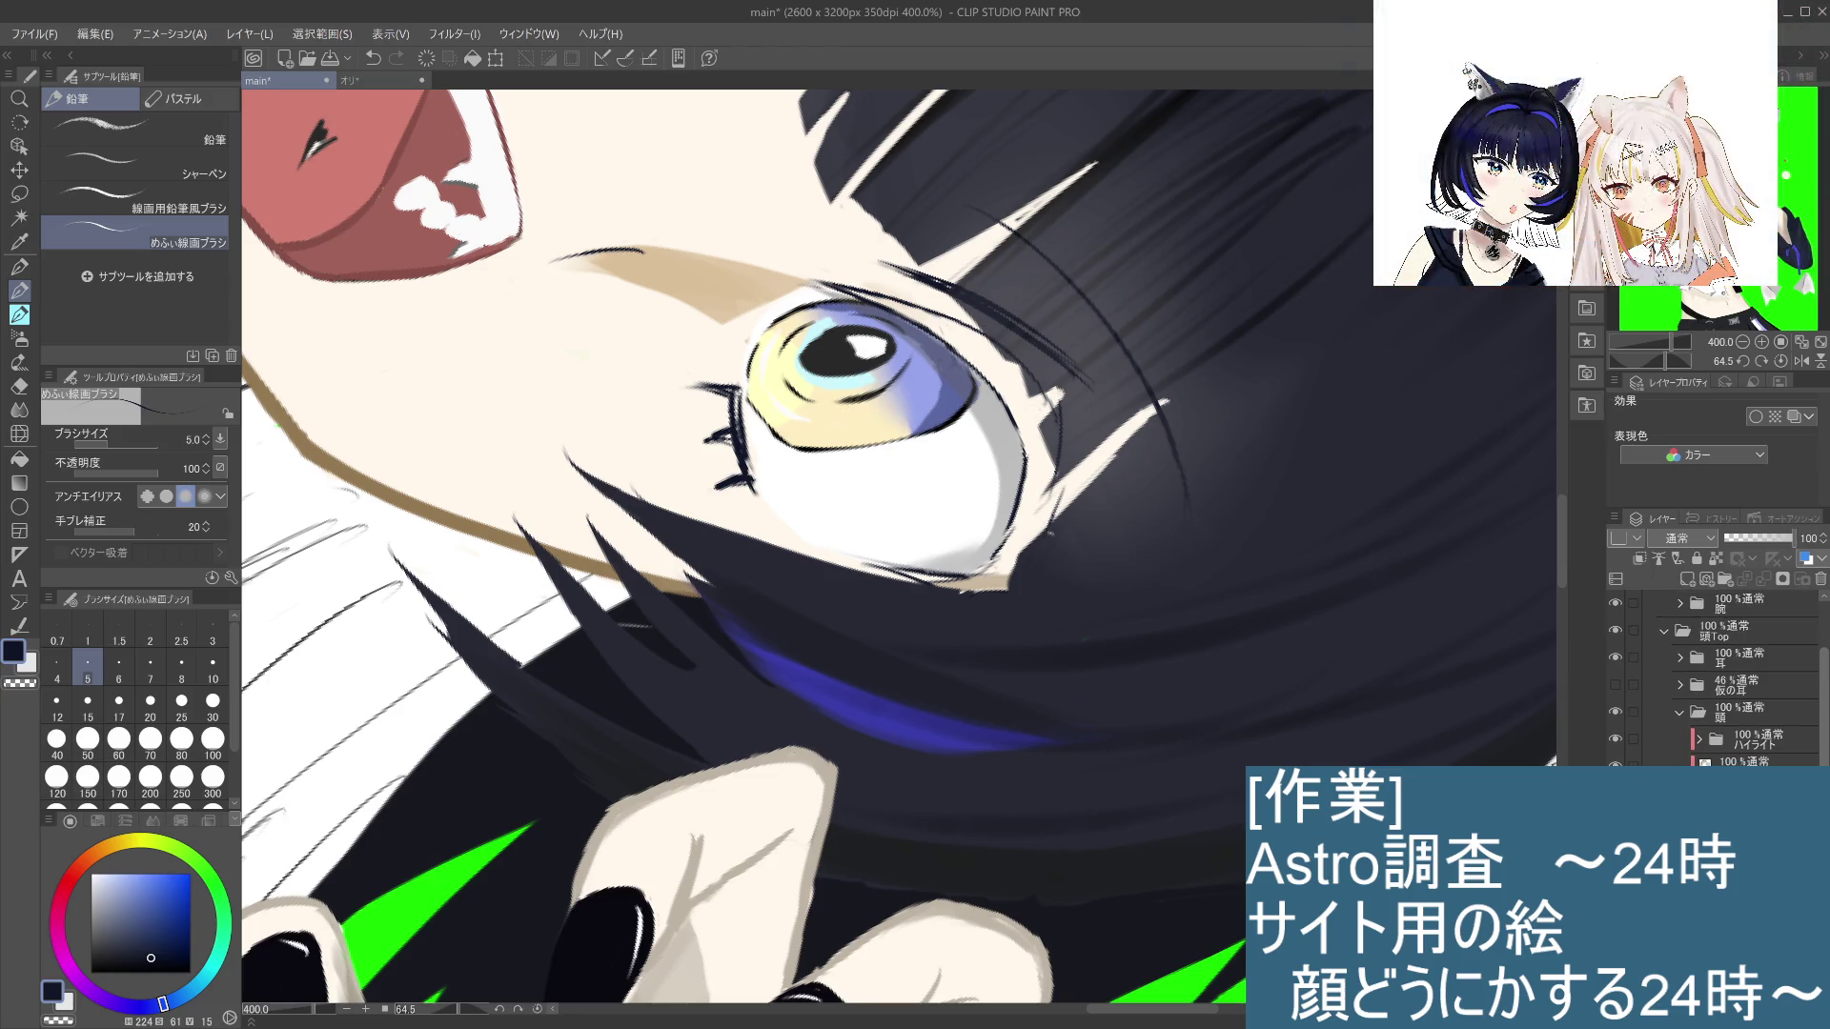
{"action": "key", "text": "alt+bracketleft"}
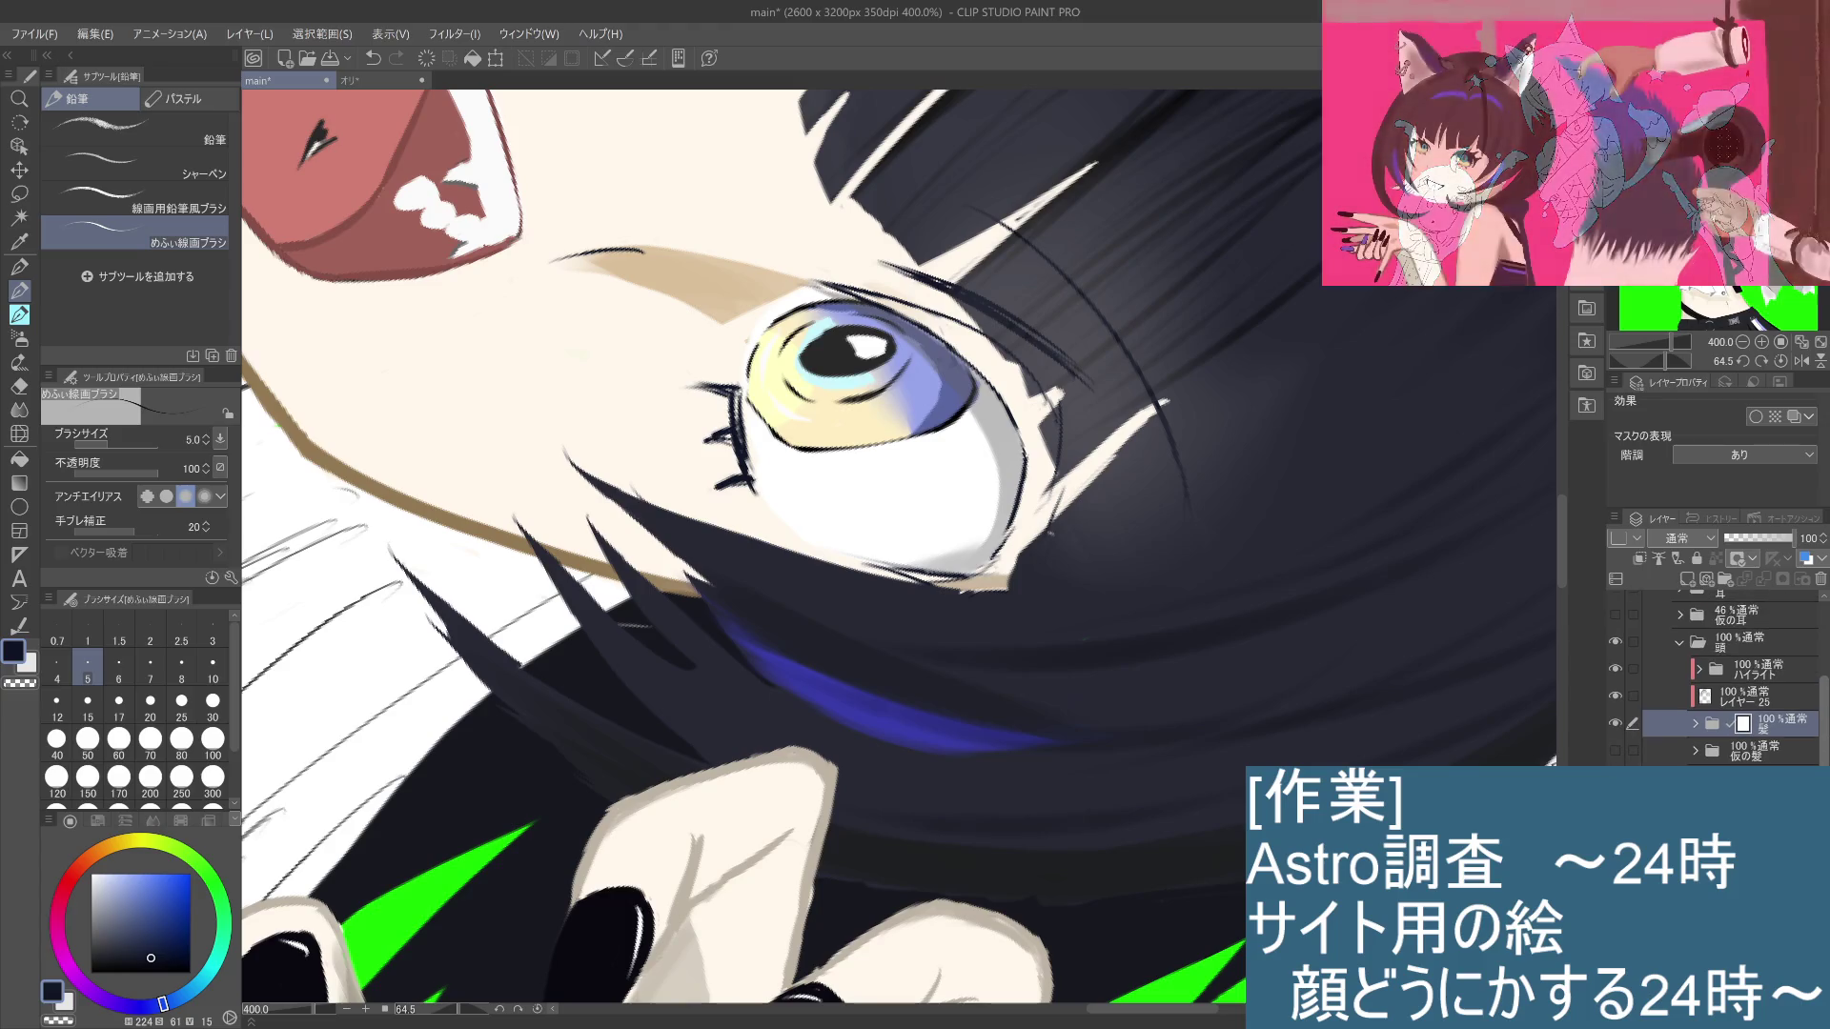
Step: On the 線 layer, darken the light spike beside the eye and try a hard-edged eraser
{"action": "scroll", "coordinate": [1716, 677], "scroll_direction": "up", "scroll_amount": 2}
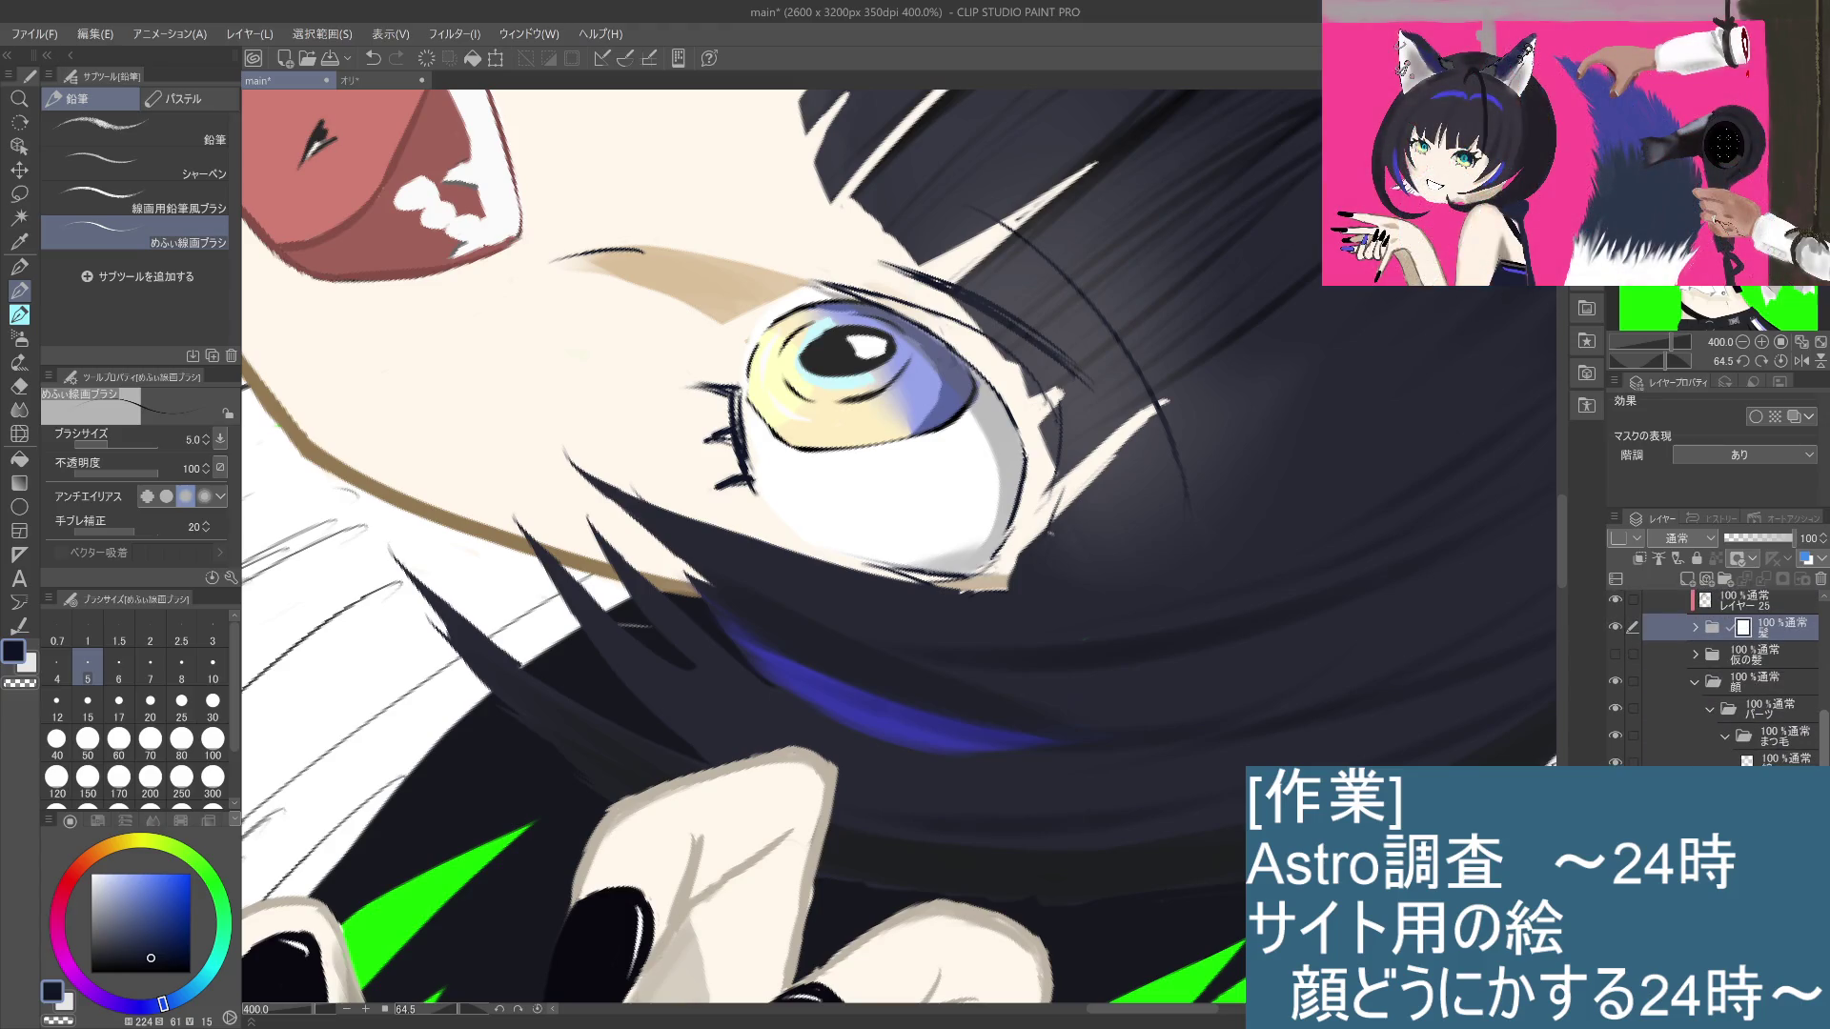
{"action": "left_click", "coordinate": [1778, 760]}
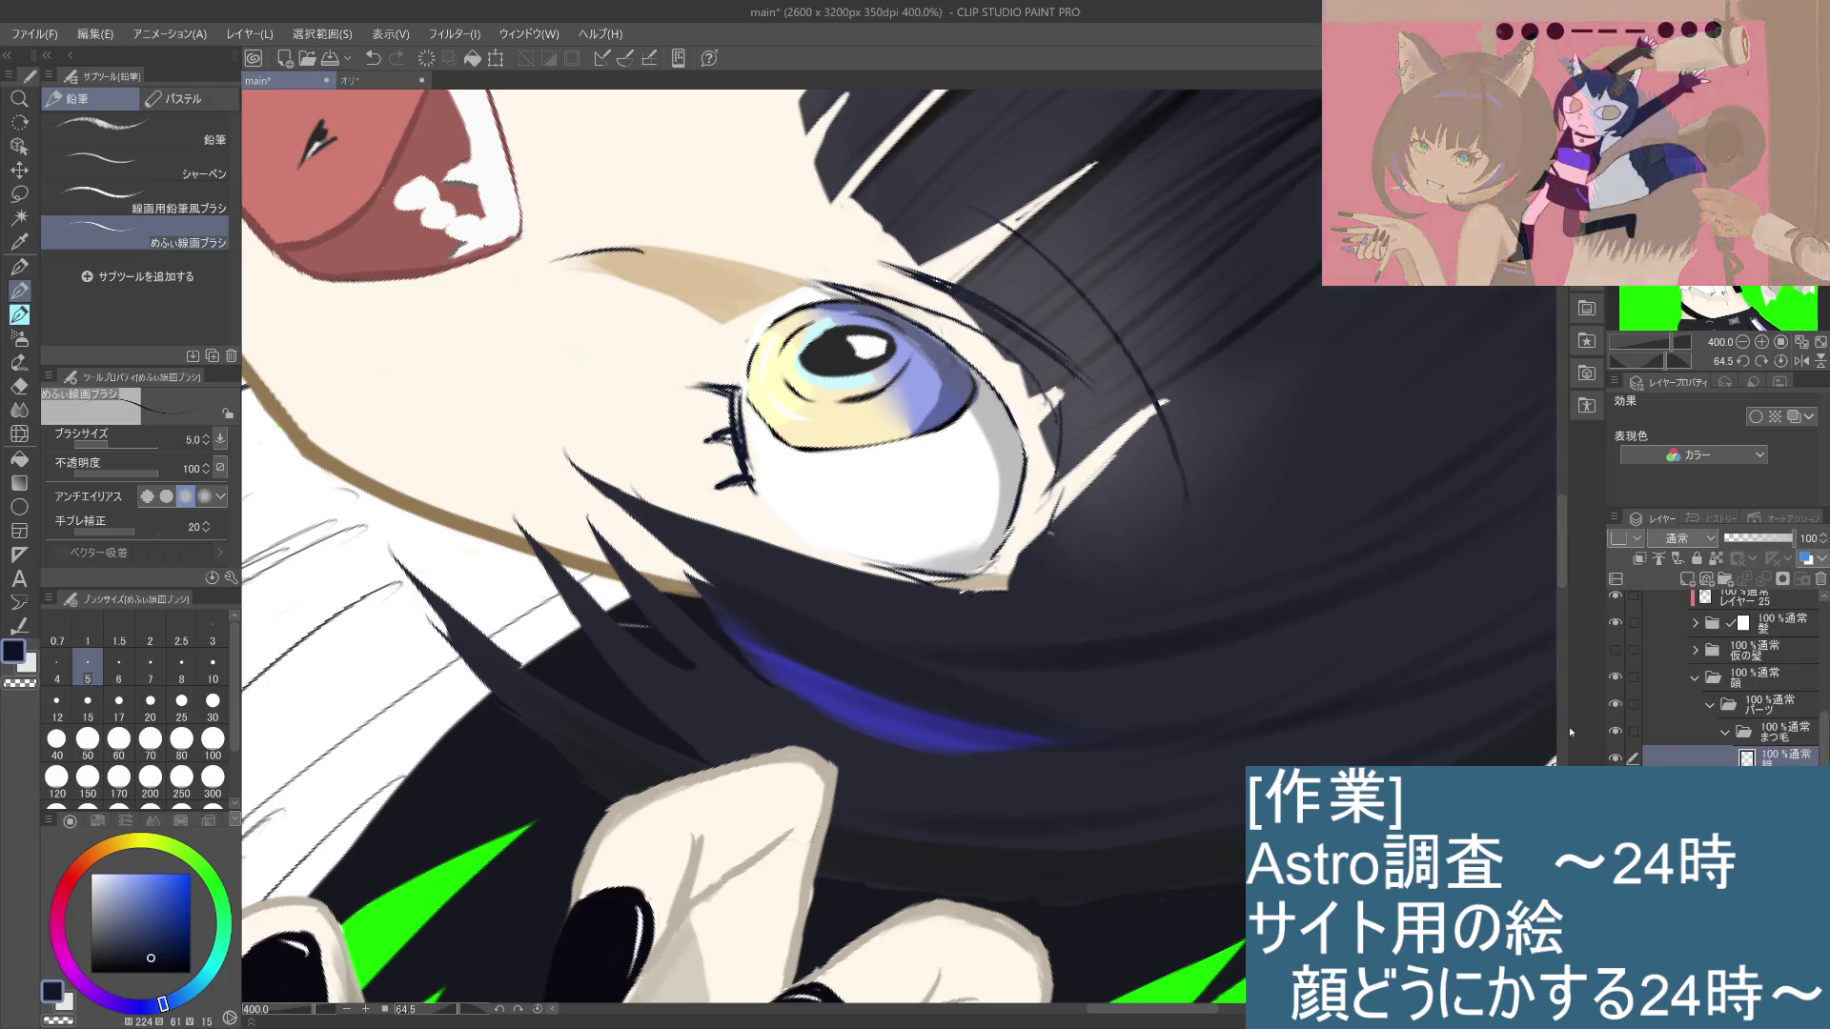
{"action": "left_click_drag", "start_coordinate": [1061, 417], "coordinate": [1048, 508]}
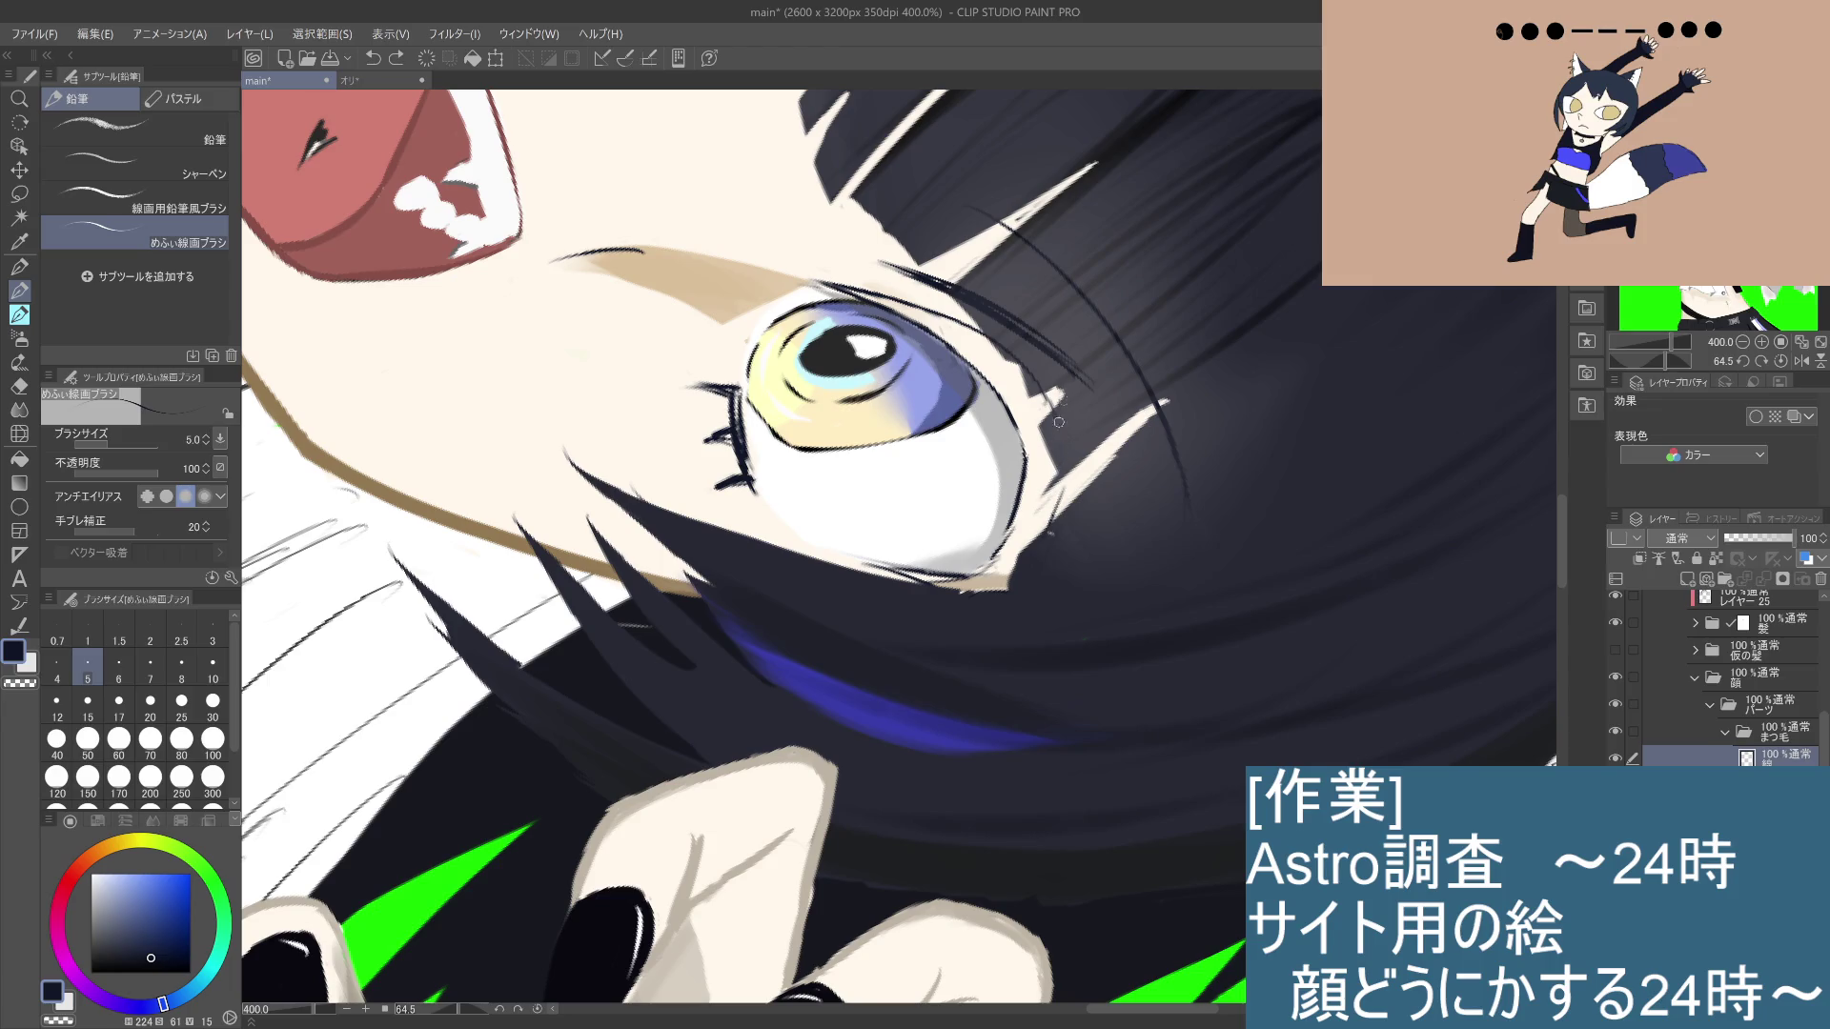
{"action": "left_click", "coordinate": [19, 386]}
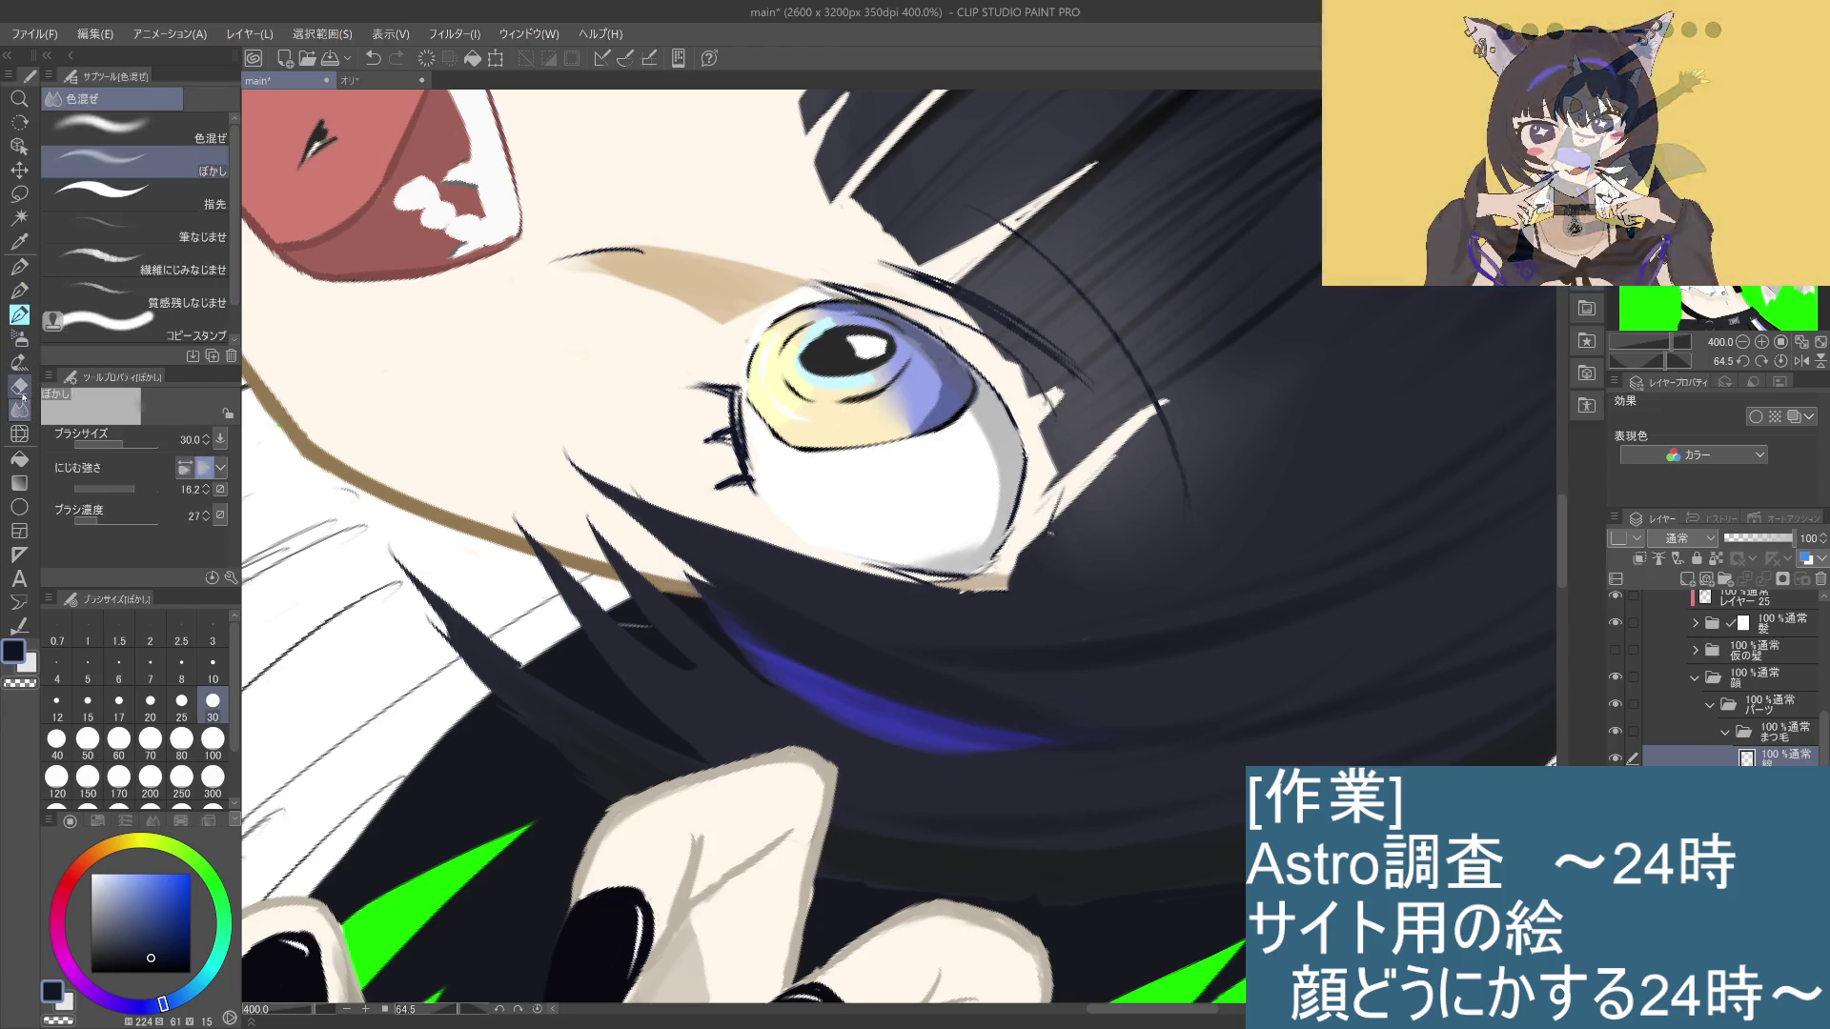
{"action": "left_click", "coordinate": [134, 129]}
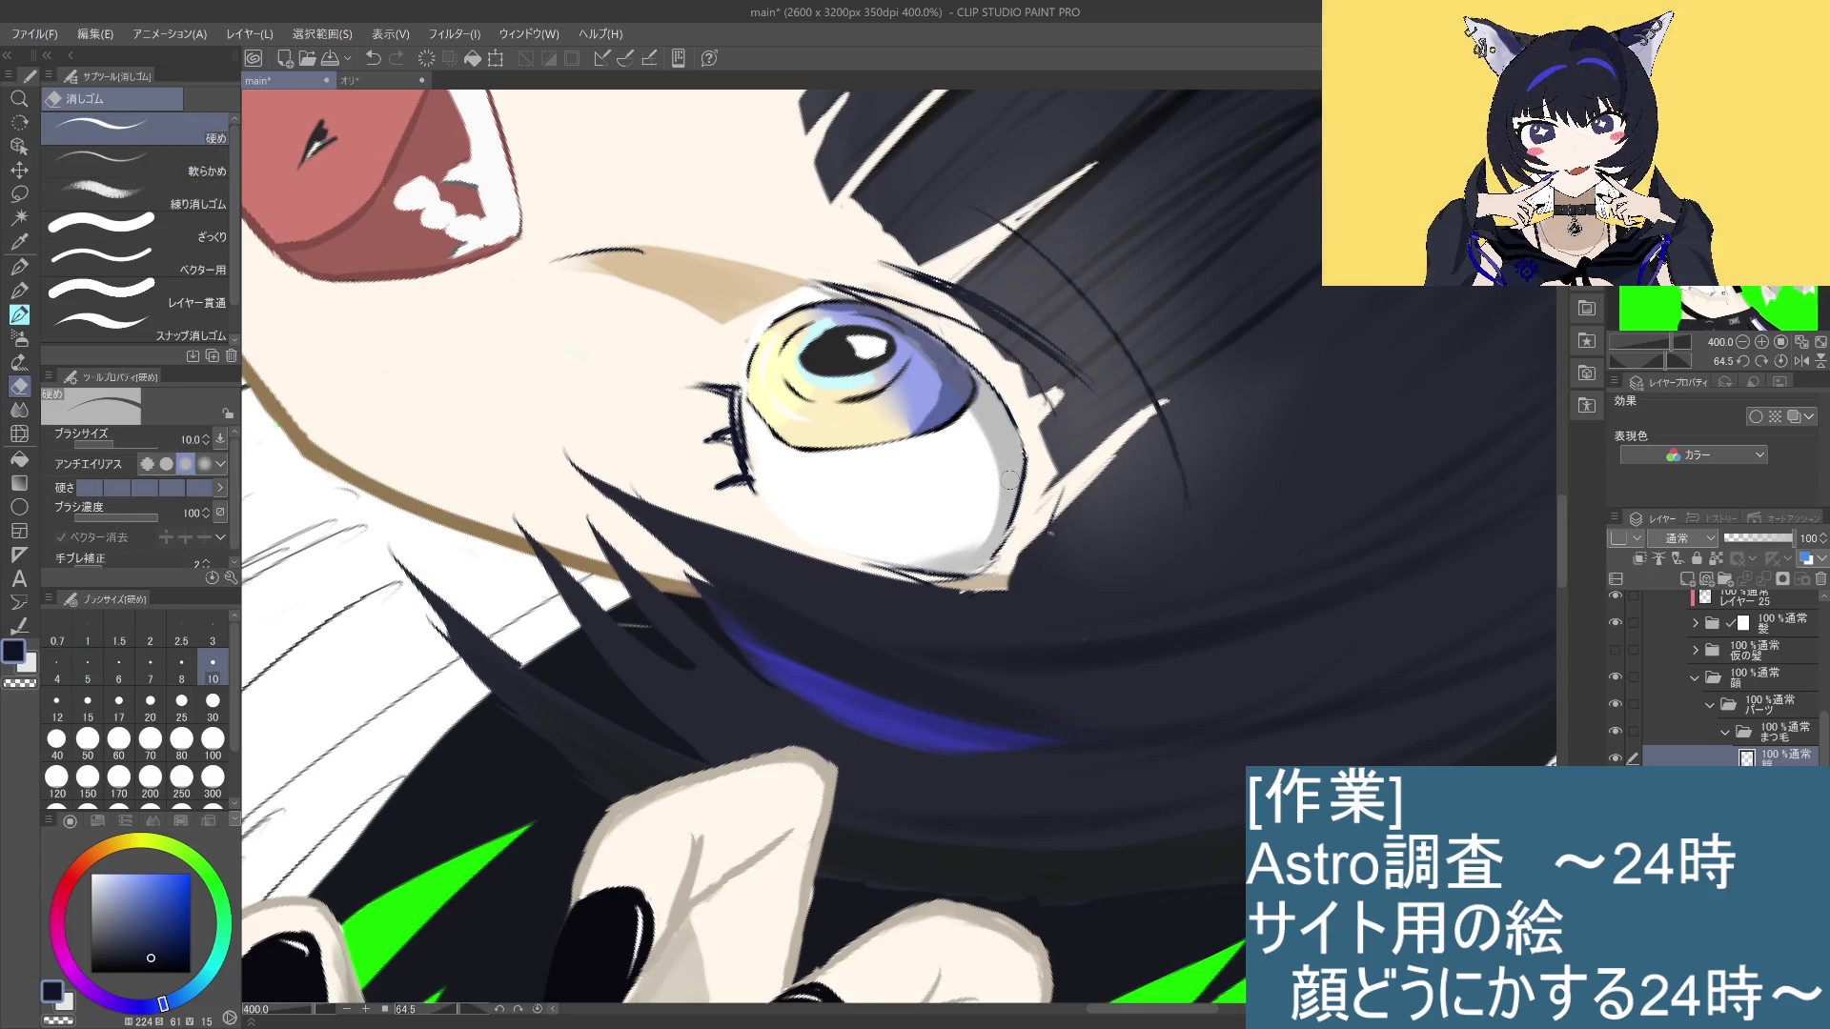
{"action": "left_click", "coordinate": [29, 296]}
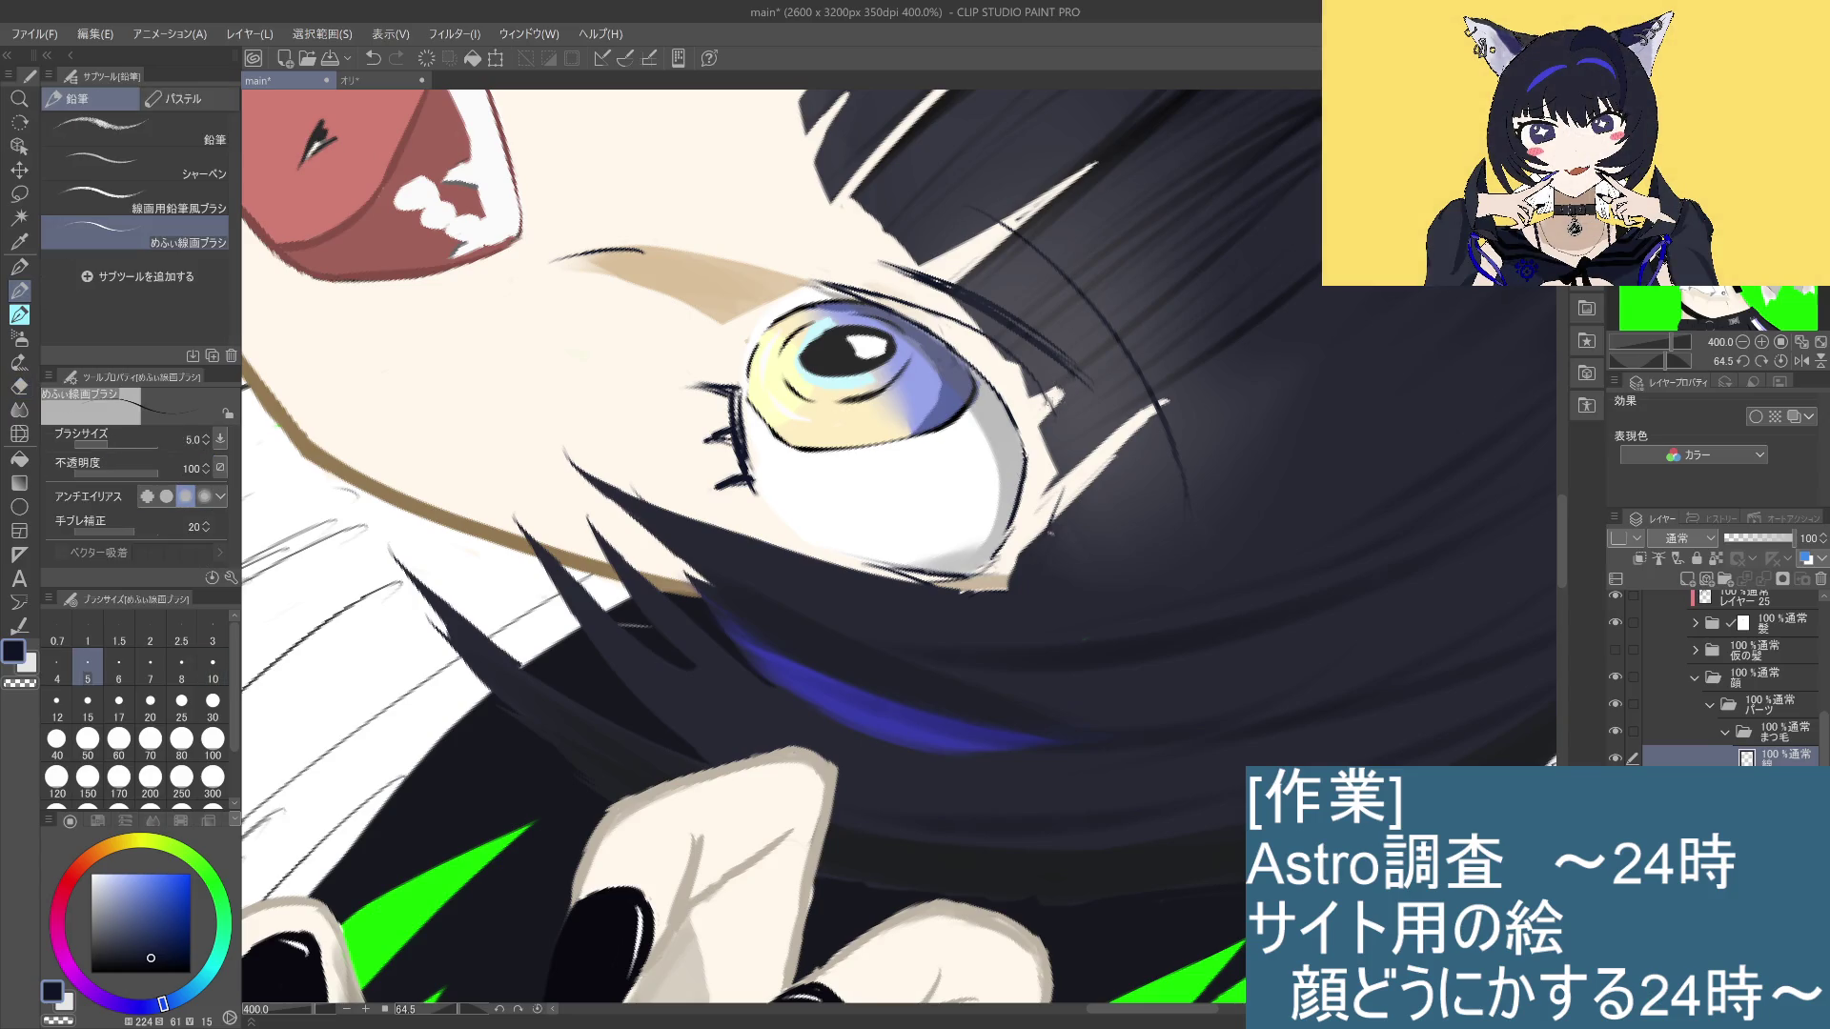
Step: Redraw the pencil line along the skin edge by the eye until it fits, then rotate back upright
{"action": "left_click_drag", "start_coordinate": [1056, 400], "coordinate": [1041, 515]}
{"action": "key", "text": "ctrl+z"}
{"action": "left_click_drag", "start_coordinate": [1060, 416], "coordinate": [1052, 522]}
{"action": "key", "text": "ctrl+z"}
{"action": "left_click_drag", "start_coordinate": [1068, 405], "coordinate": [1057, 520]}
{"action": "key", "text": "ctrl+z"}
{"action": "left_click_drag", "start_coordinate": [1065, 421], "coordinate": [1055, 512]}
{"action": "key", "text": "ctrl+z"}
{"action": "left_click_drag", "start_coordinate": [1067, 406], "coordinate": [1049, 526]}
{"action": "key", "text": "ctrl+z"}
{"action": "left_click_drag", "start_coordinate": [1066, 410], "coordinate": [1048, 526]}
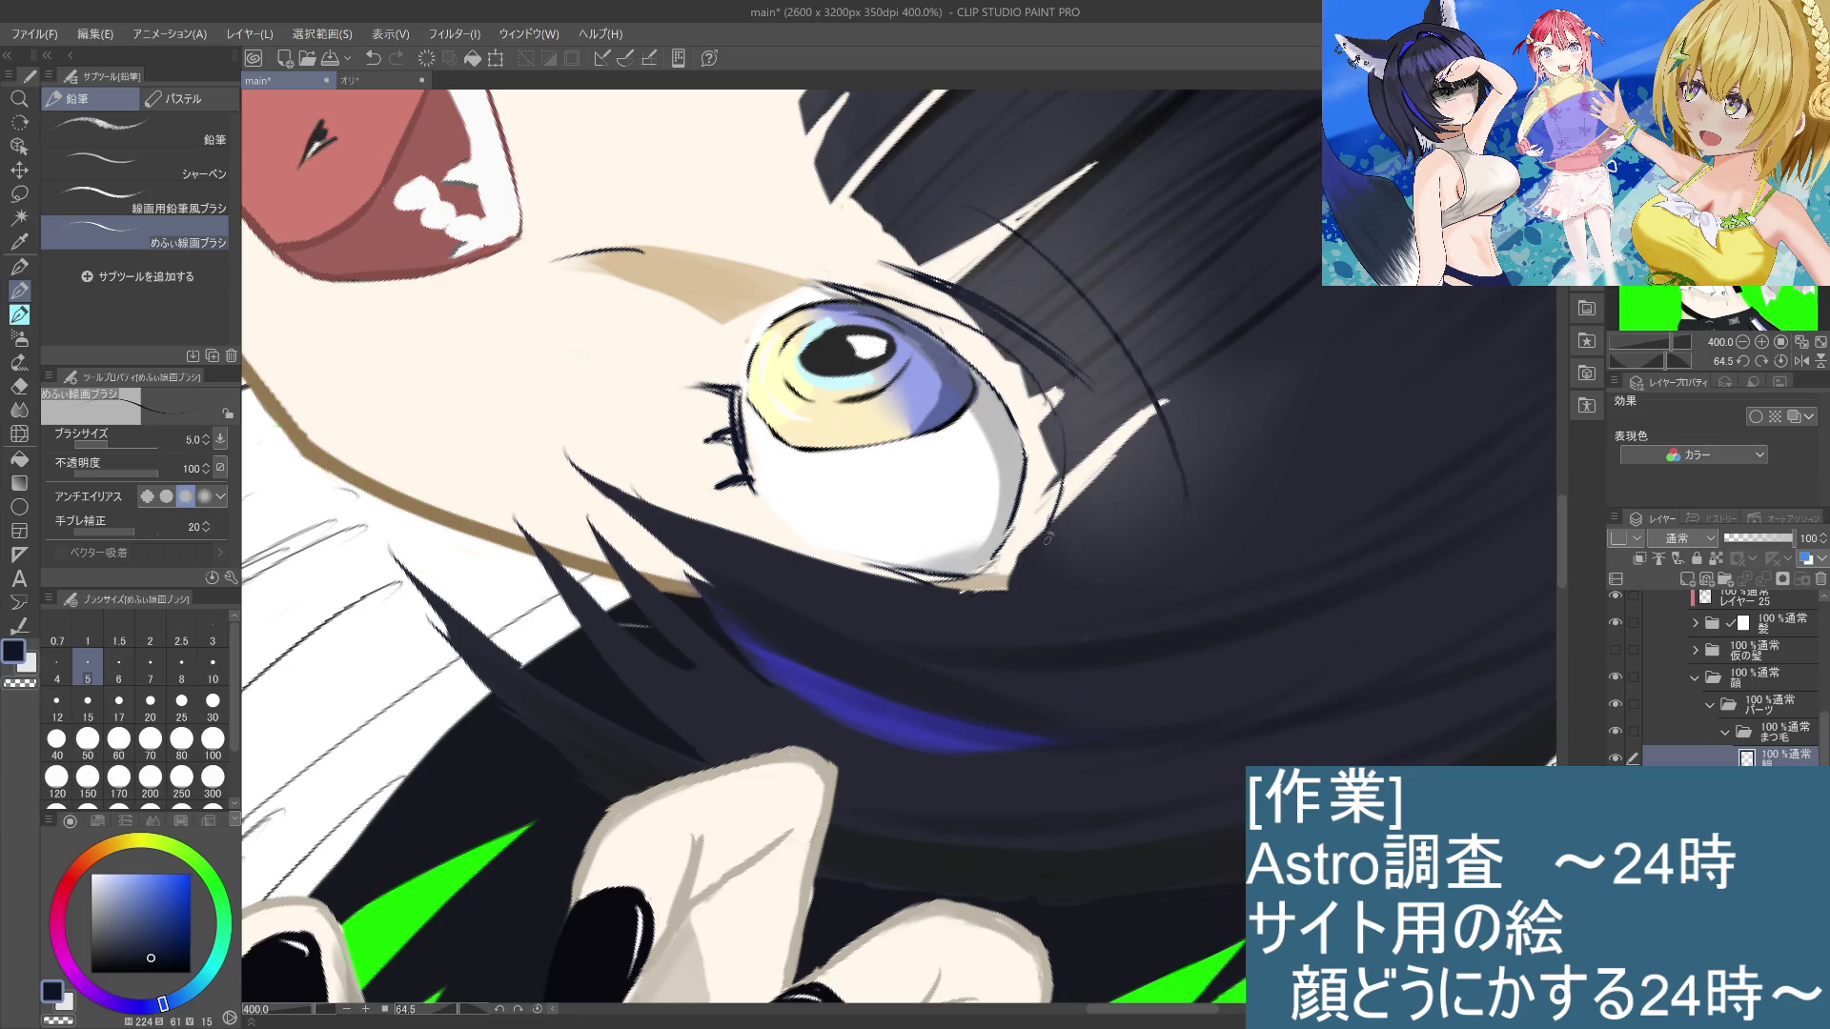
{"action": "mouse_move", "coordinate": [1278, 368]}
{"action": "left_mouse_down"}
{"action": "mouse_move", "coordinate": [1069, 199]}
{"action": "mouse_move", "coordinate": [999, 441]}
{"action": "left_mouse_up"}
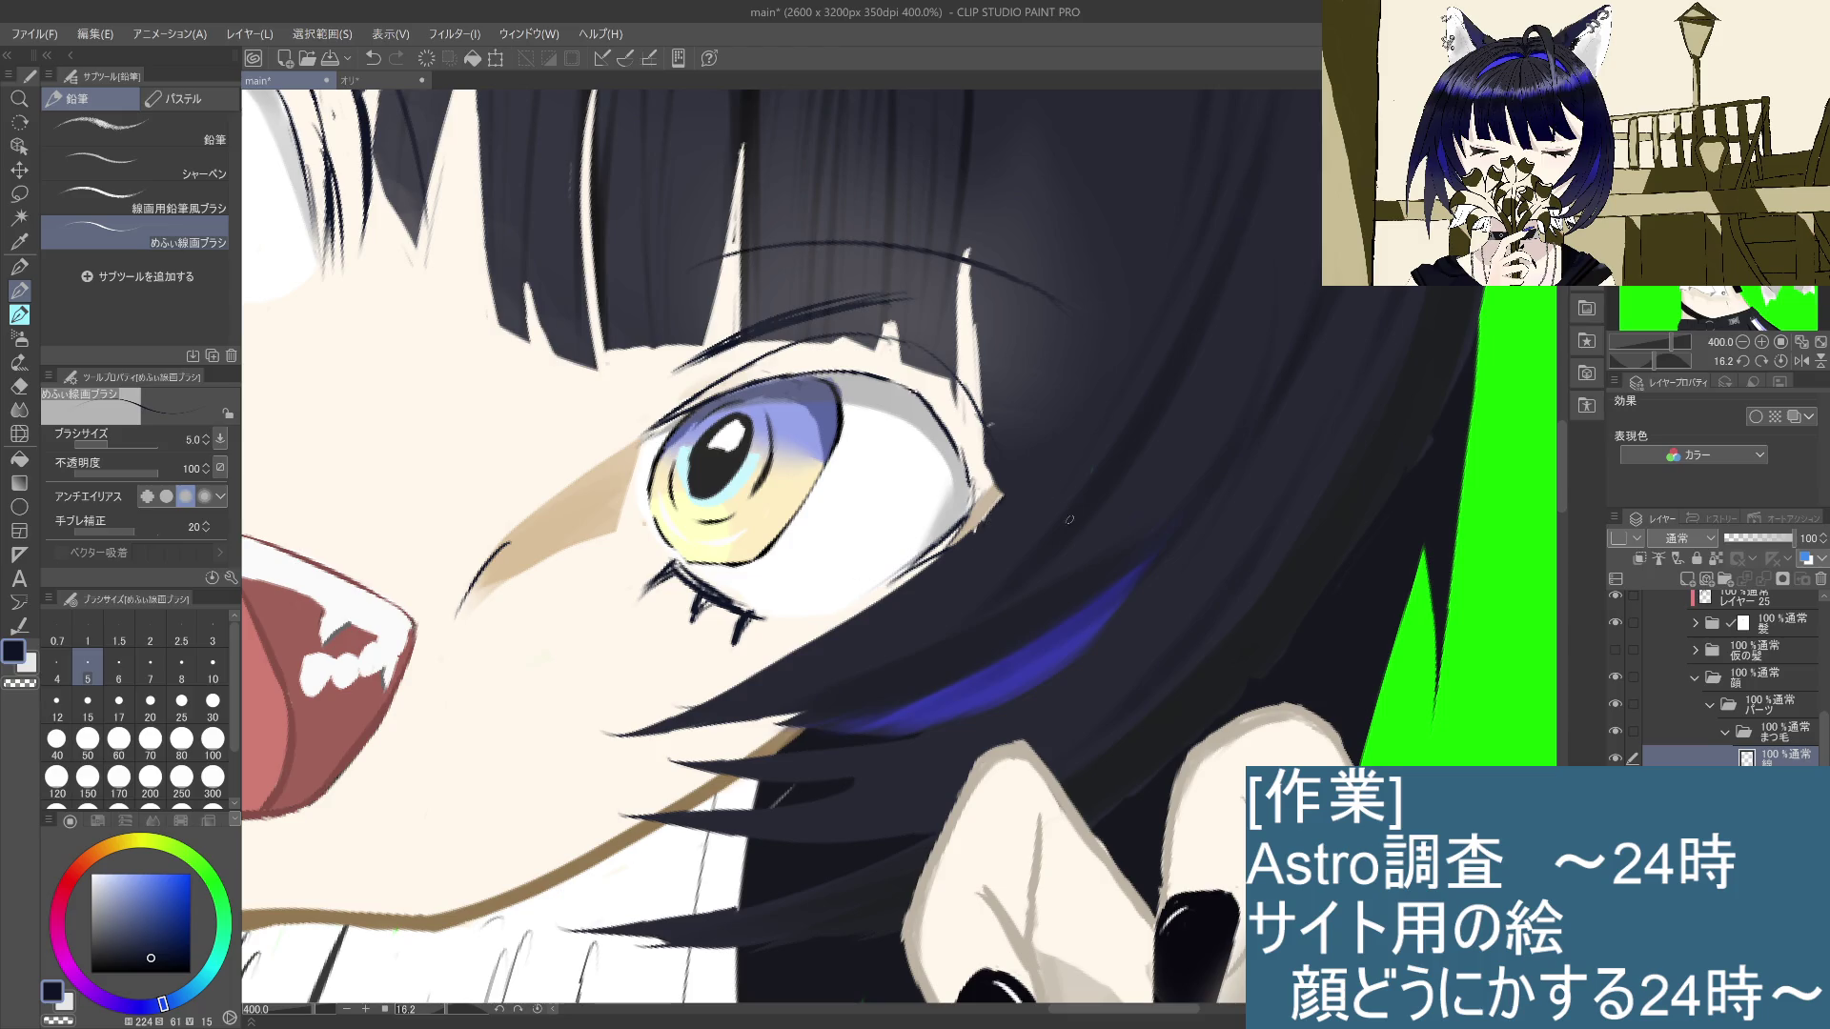
Step: Replace the eye's outer-corner stroke with a fresh short dark line, then zoom out to review
{"action": "scroll", "coordinate": [1148, 477], "scroll_direction": "down", "scroll_amount": 5}
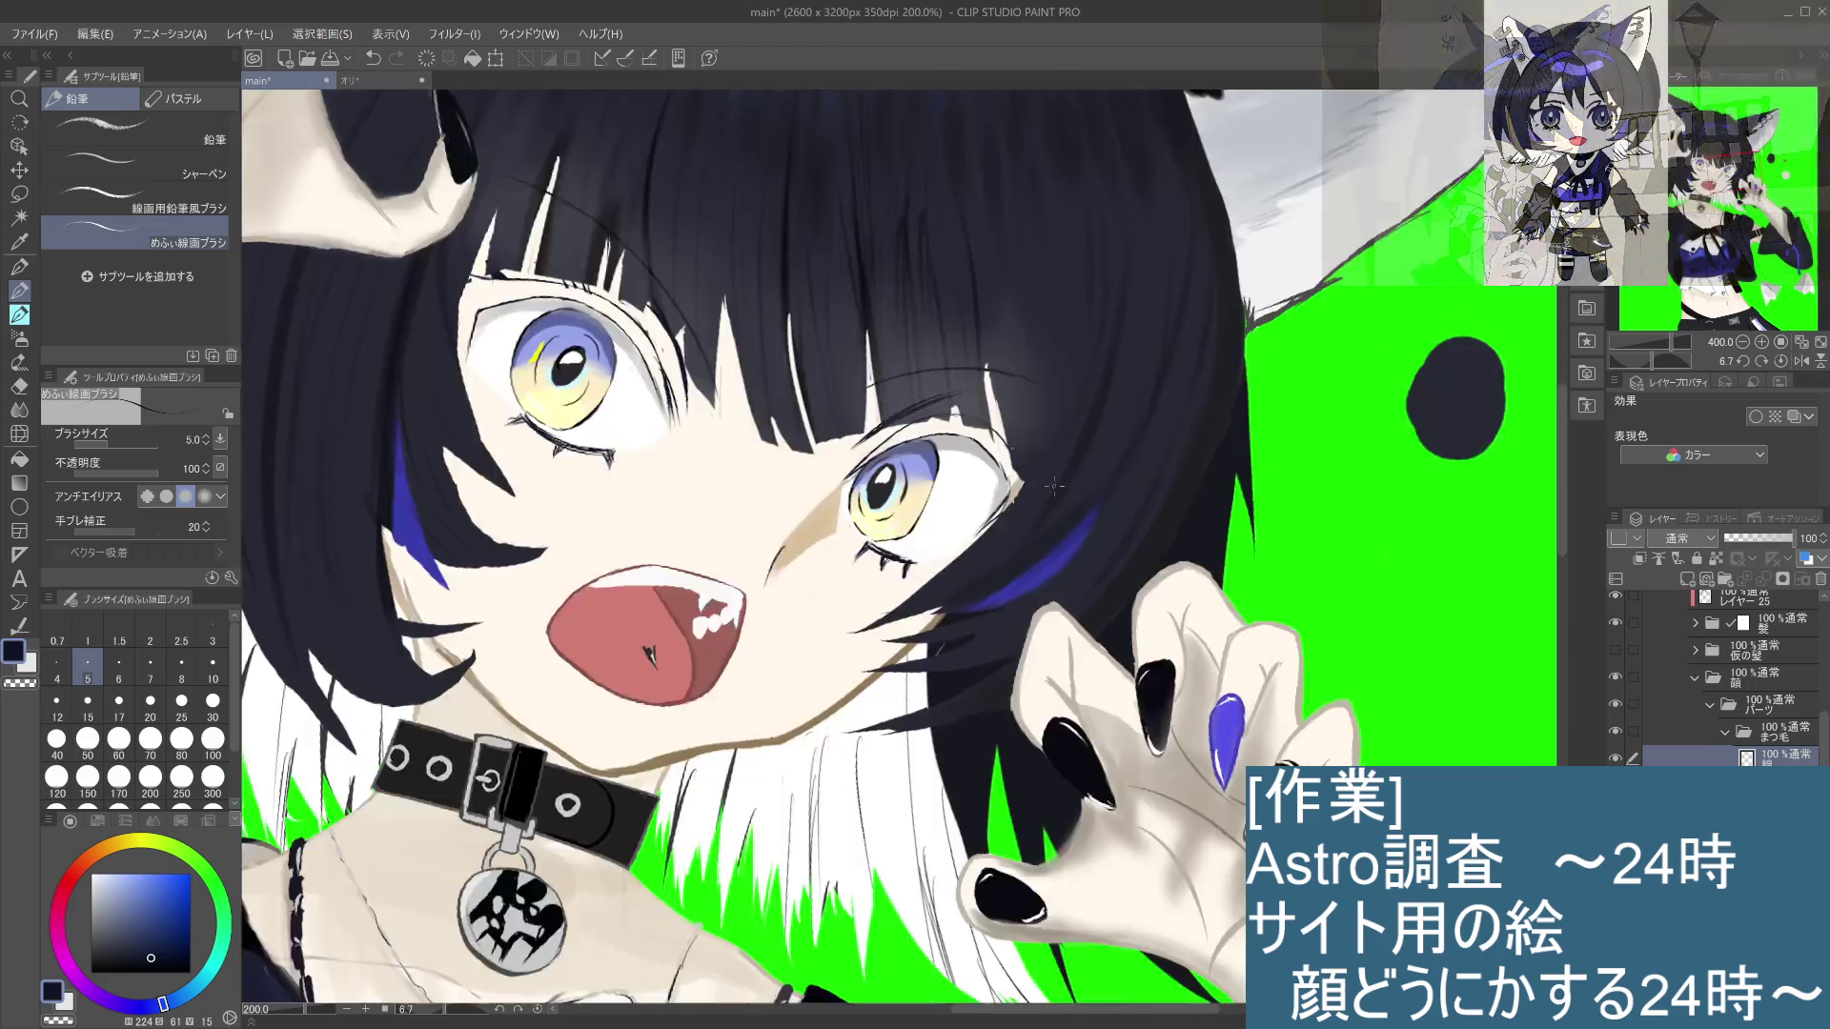
{"action": "scroll", "coordinate": [1072, 477], "scroll_direction": "up", "scroll_amount": 3}
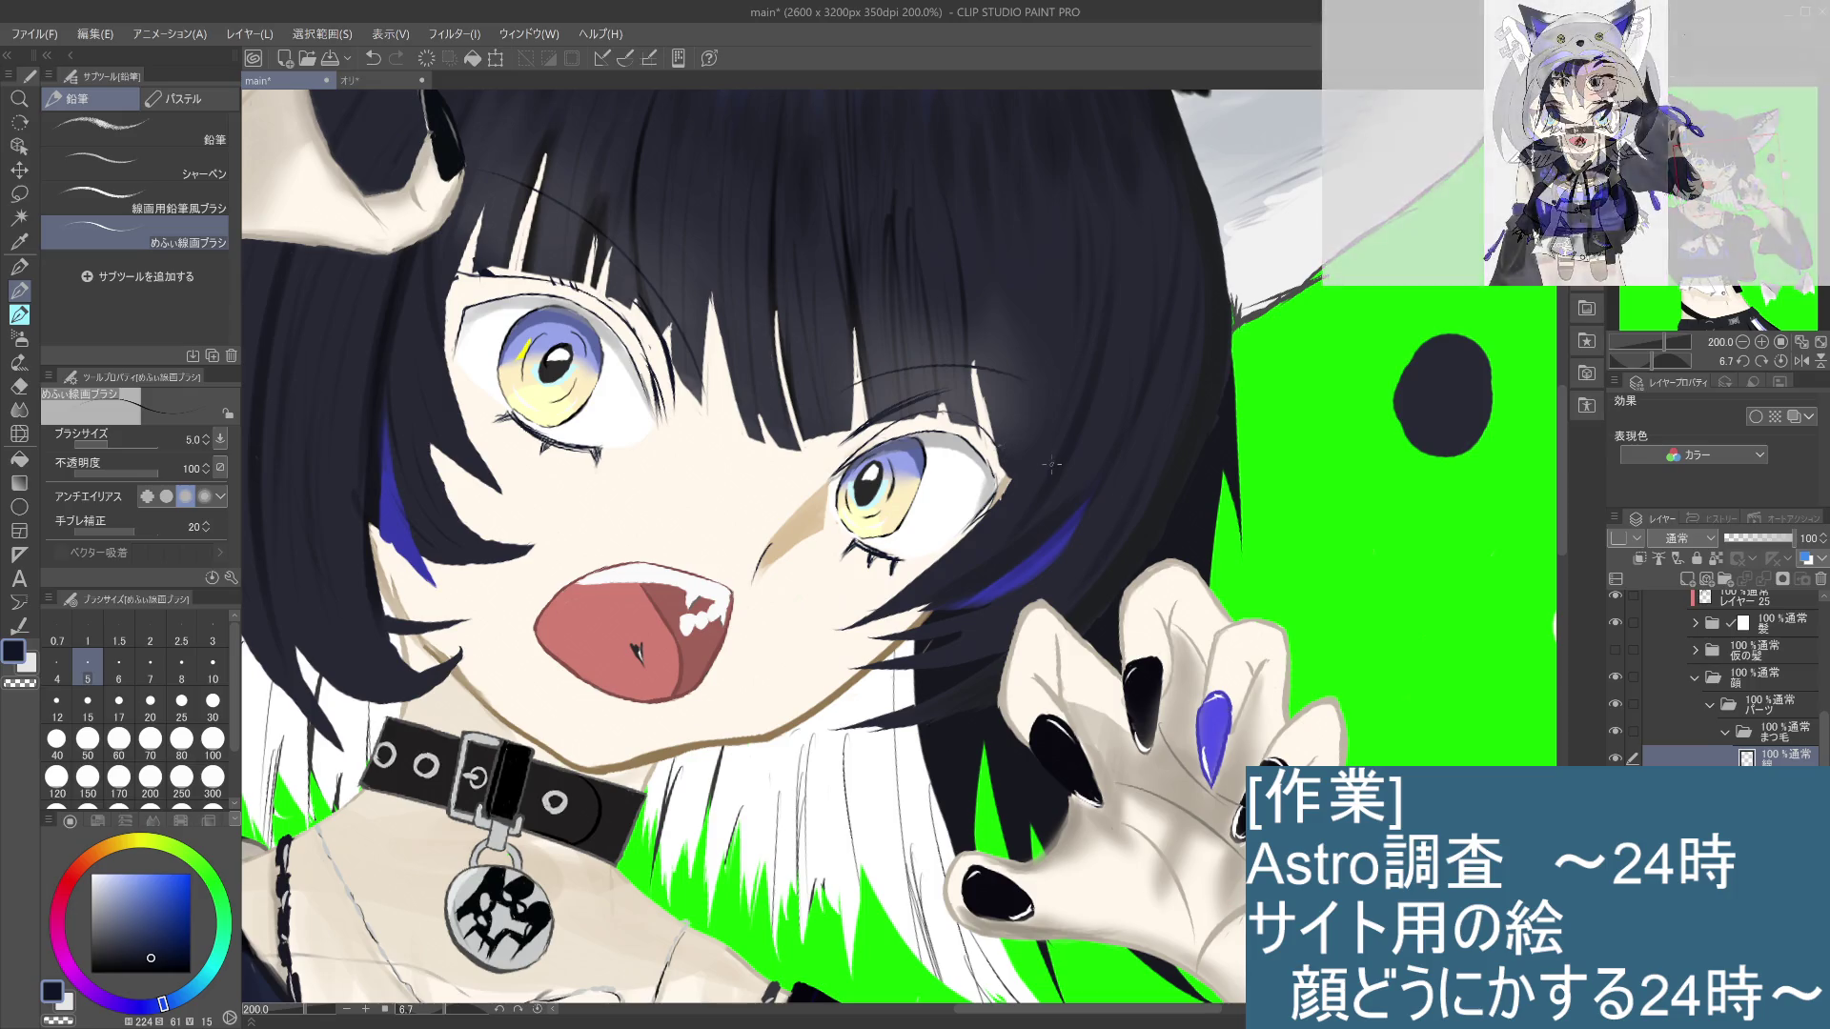
{"action": "scroll", "coordinate": [1048, 464], "scroll_direction": "up", "scroll_amount": 5}
{"action": "scroll", "coordinate": [1052, 464], "scroll_direction": "down", "scroll_amount": 2}
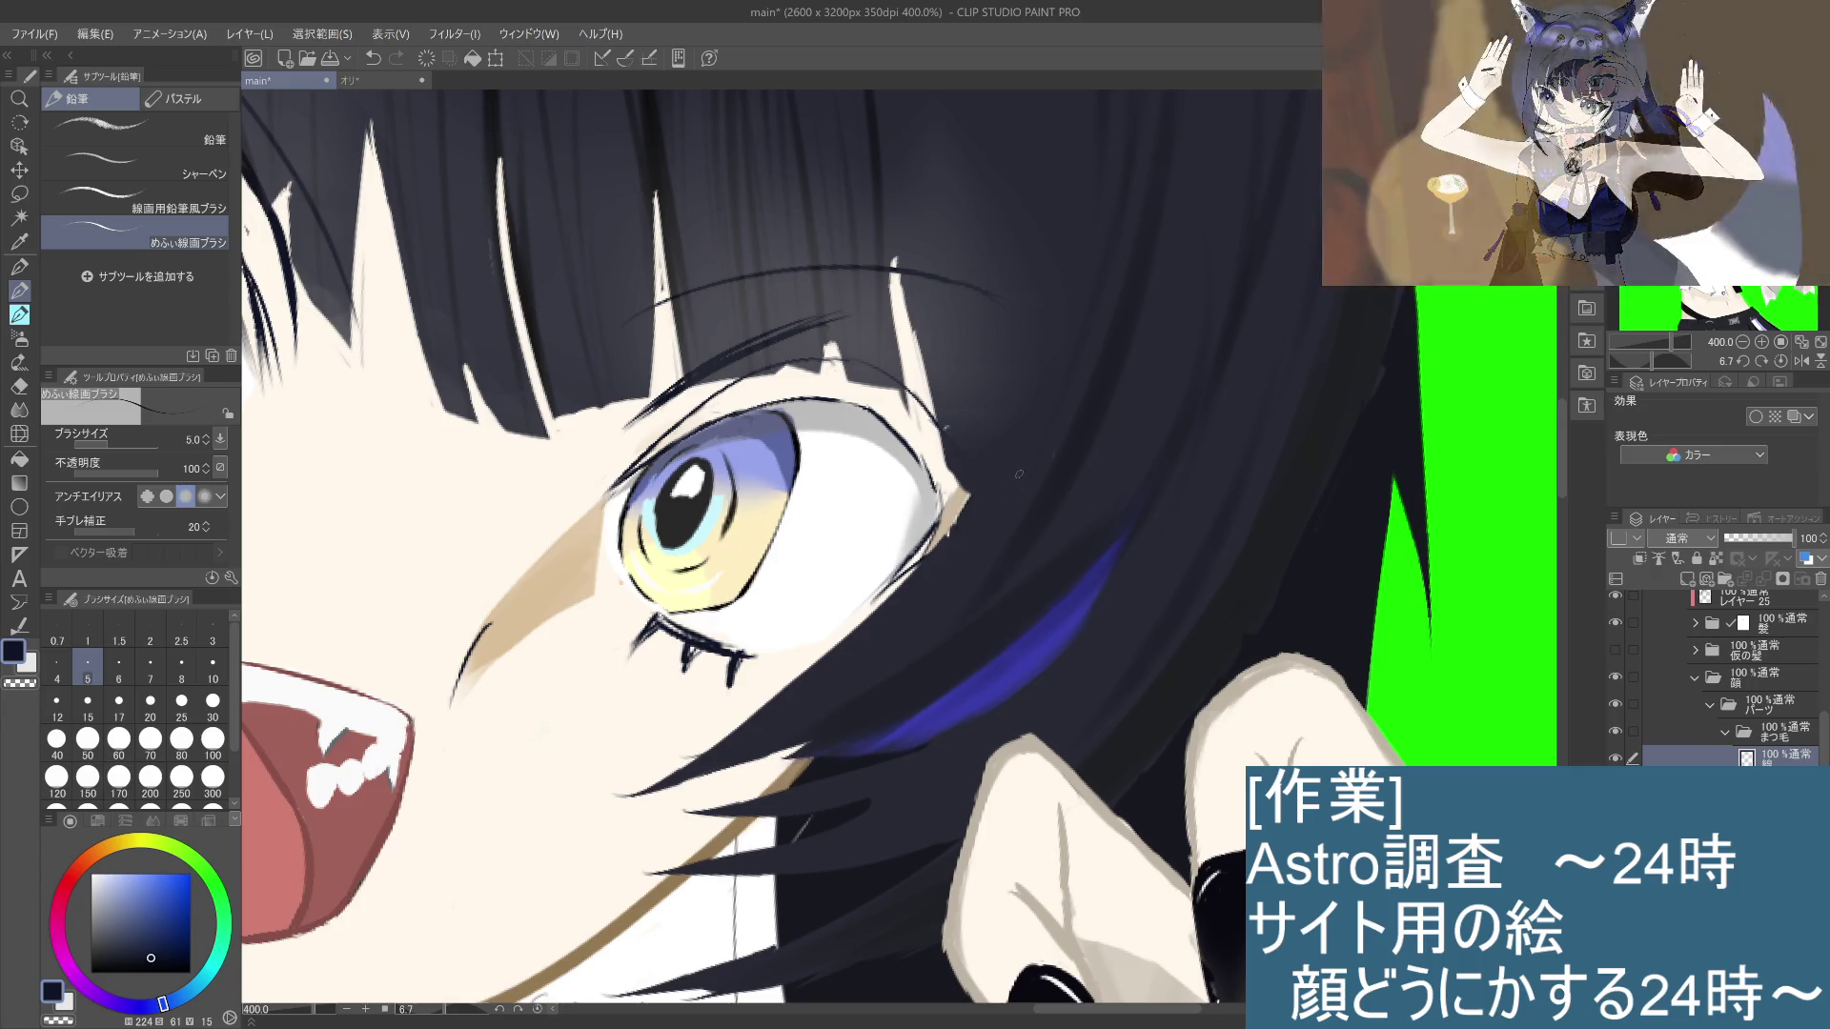
{"action": "key", "text": "ctrl+z"}
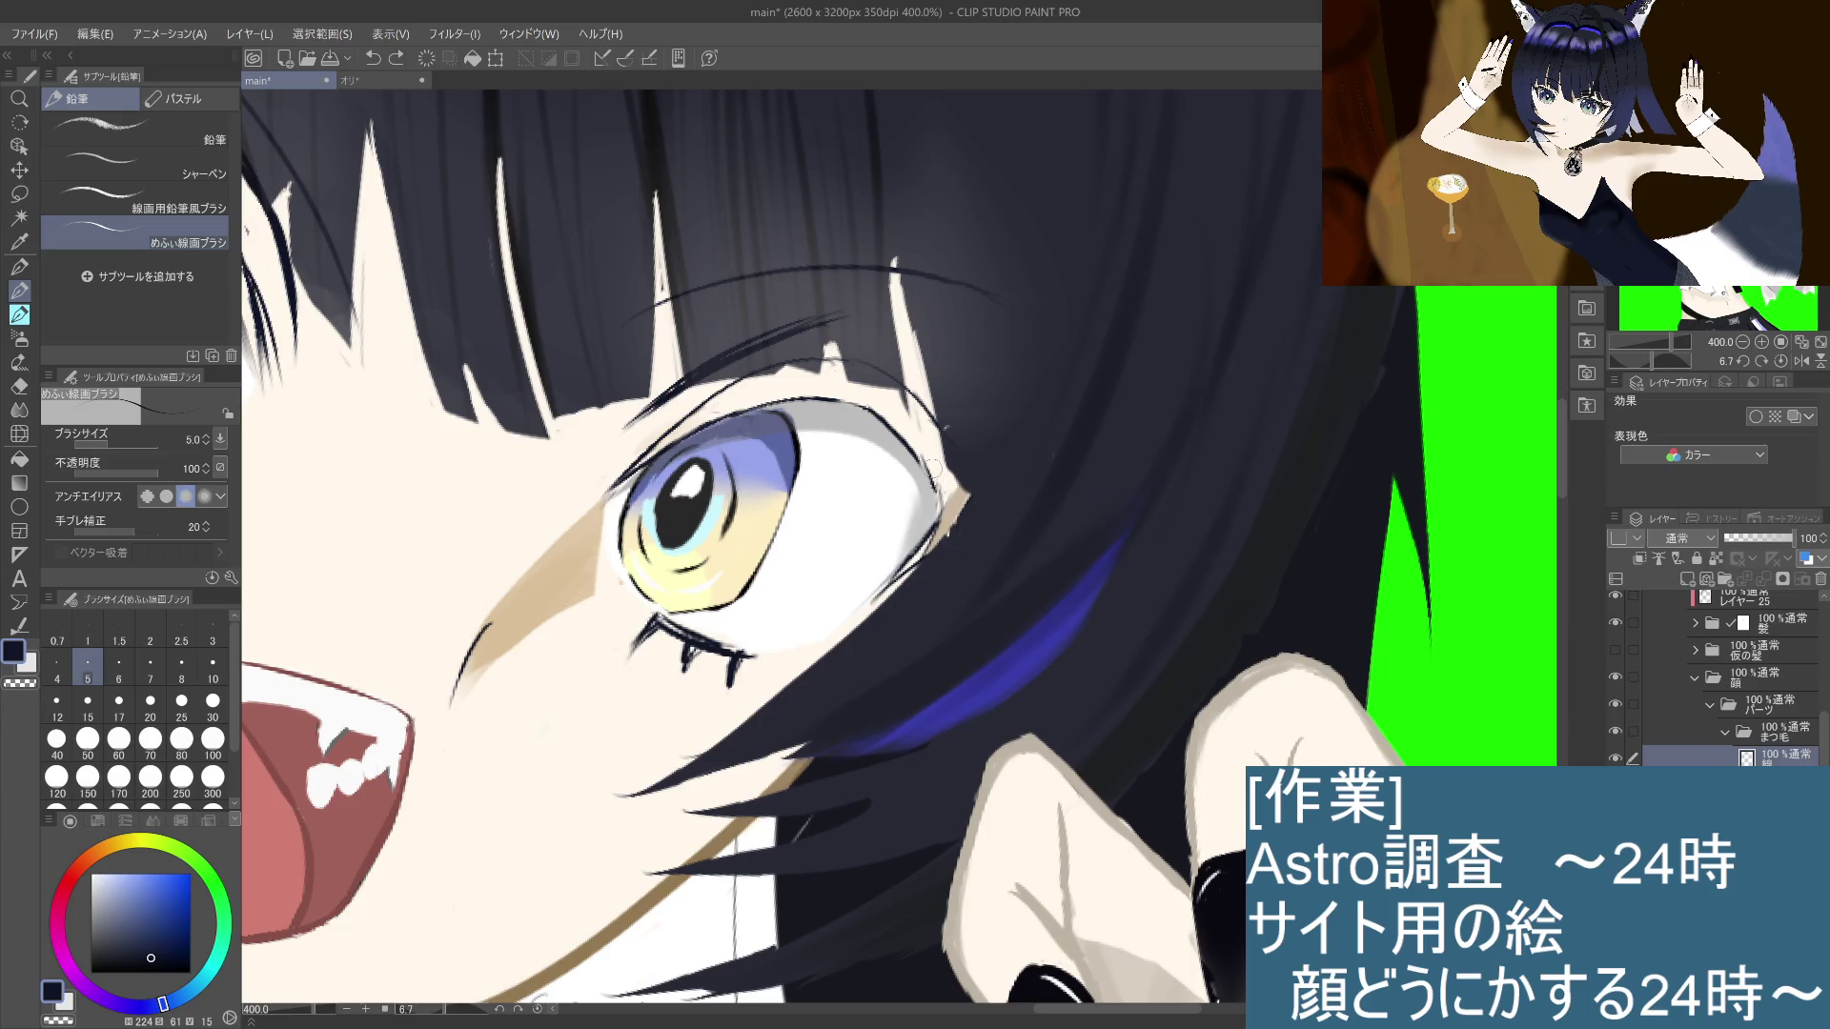
{"action": "left_click_drag", "start_coordinate": [933, 459], "coordinate": [920, 522]}
{"action": "key", "text": "ctrl+z"}
{"action": "left_click_drag", "start_coordinate": [933, 456], "coordinate": [920, 524]}
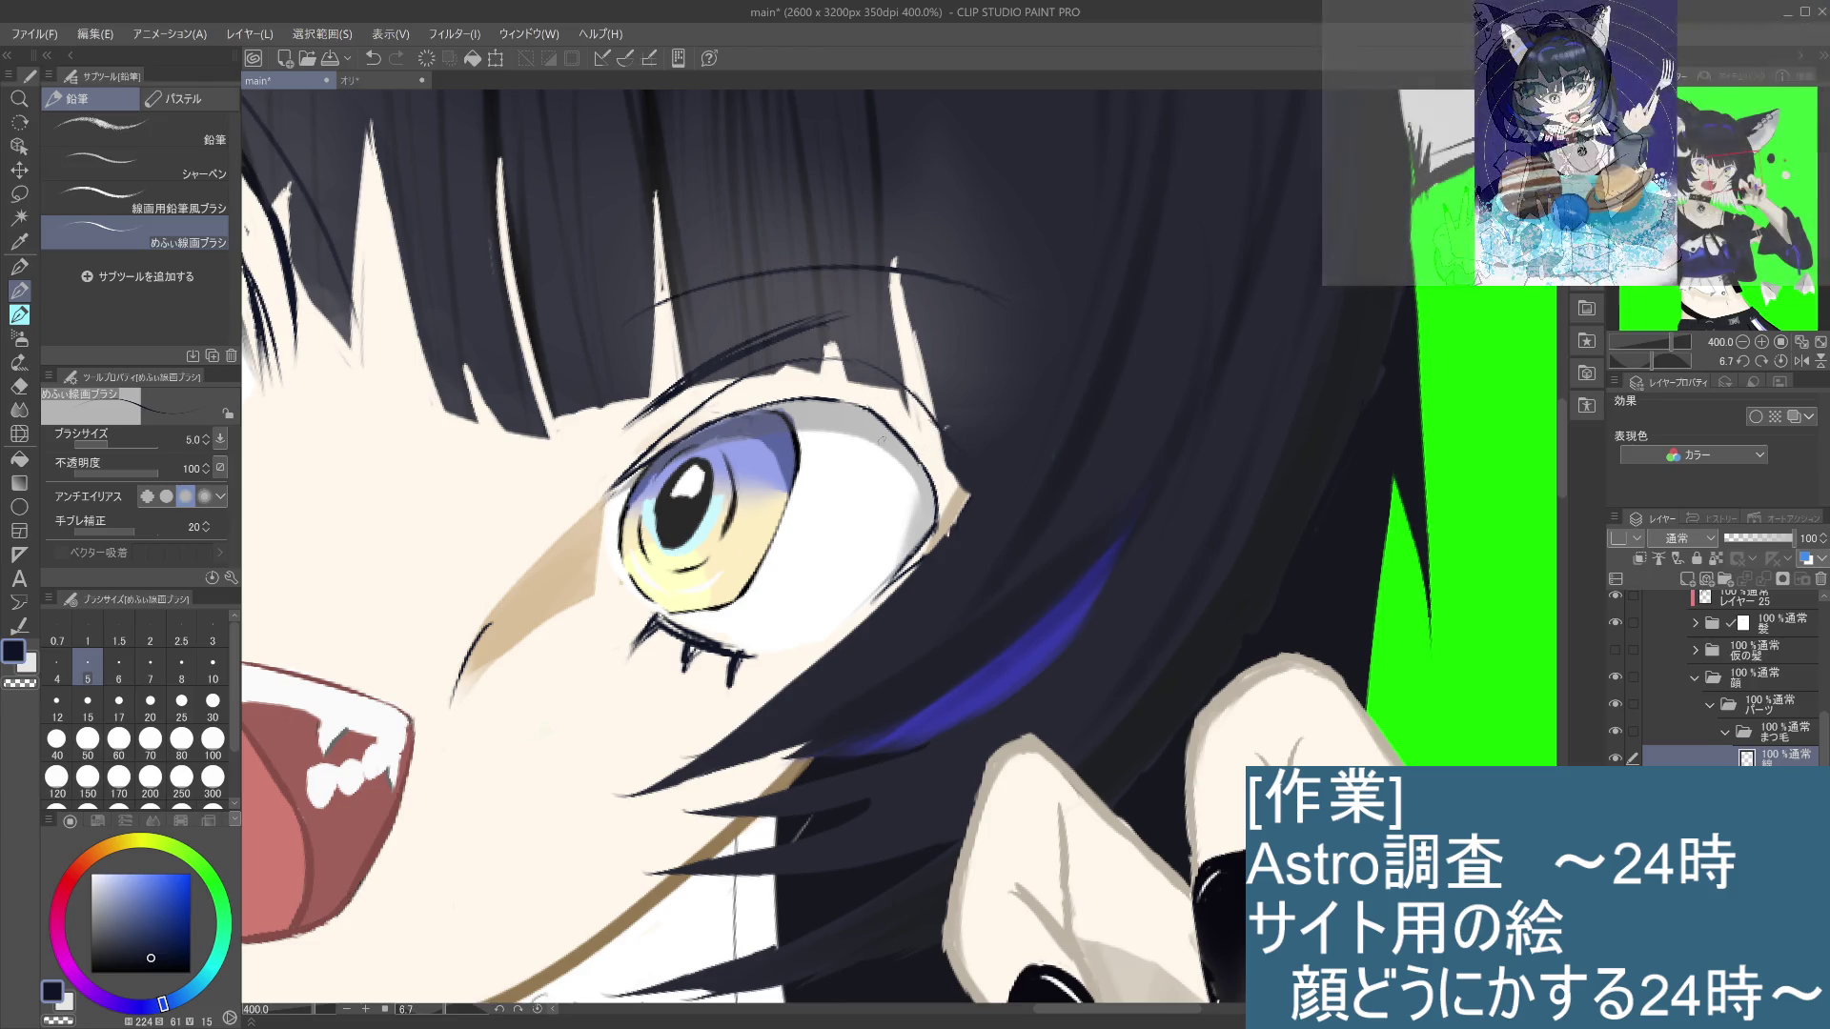
{"action": "mouse_move", "coordinate": [850, 510]}
{"action": "left_mouse_down"}
{"action": "mouse_move", "coordinate": [890, 520]}
{"action": "mouse_move", "coordinate": [940, 470]}
{"action": "mouse_move", "coordinate": [972, 480]}
{"action": "mouse_move", "coordinate": [958, 468]}
{"action": "left_mouse_up"}
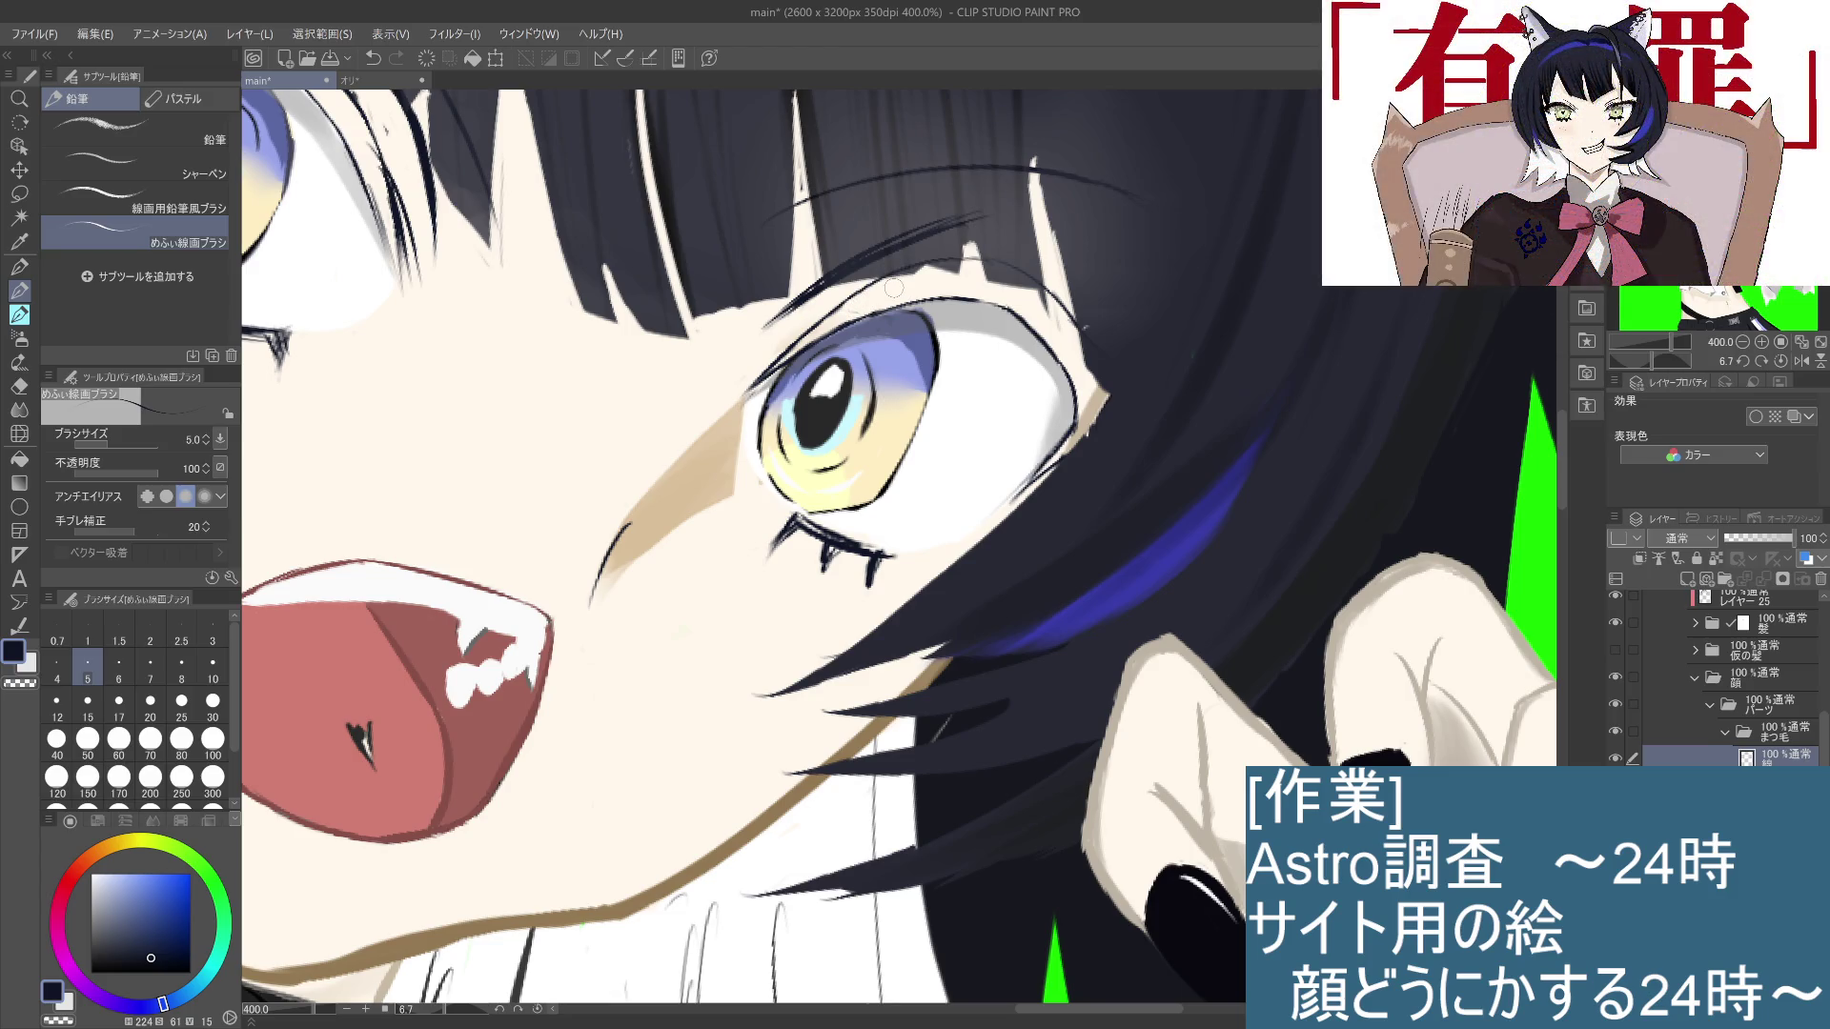
{"action": "key", "text": "ctrl+0"}
{"action": "scroll", "coordinate": [763, 381], "scroll_direction": "up", "scroll_amount": 5}
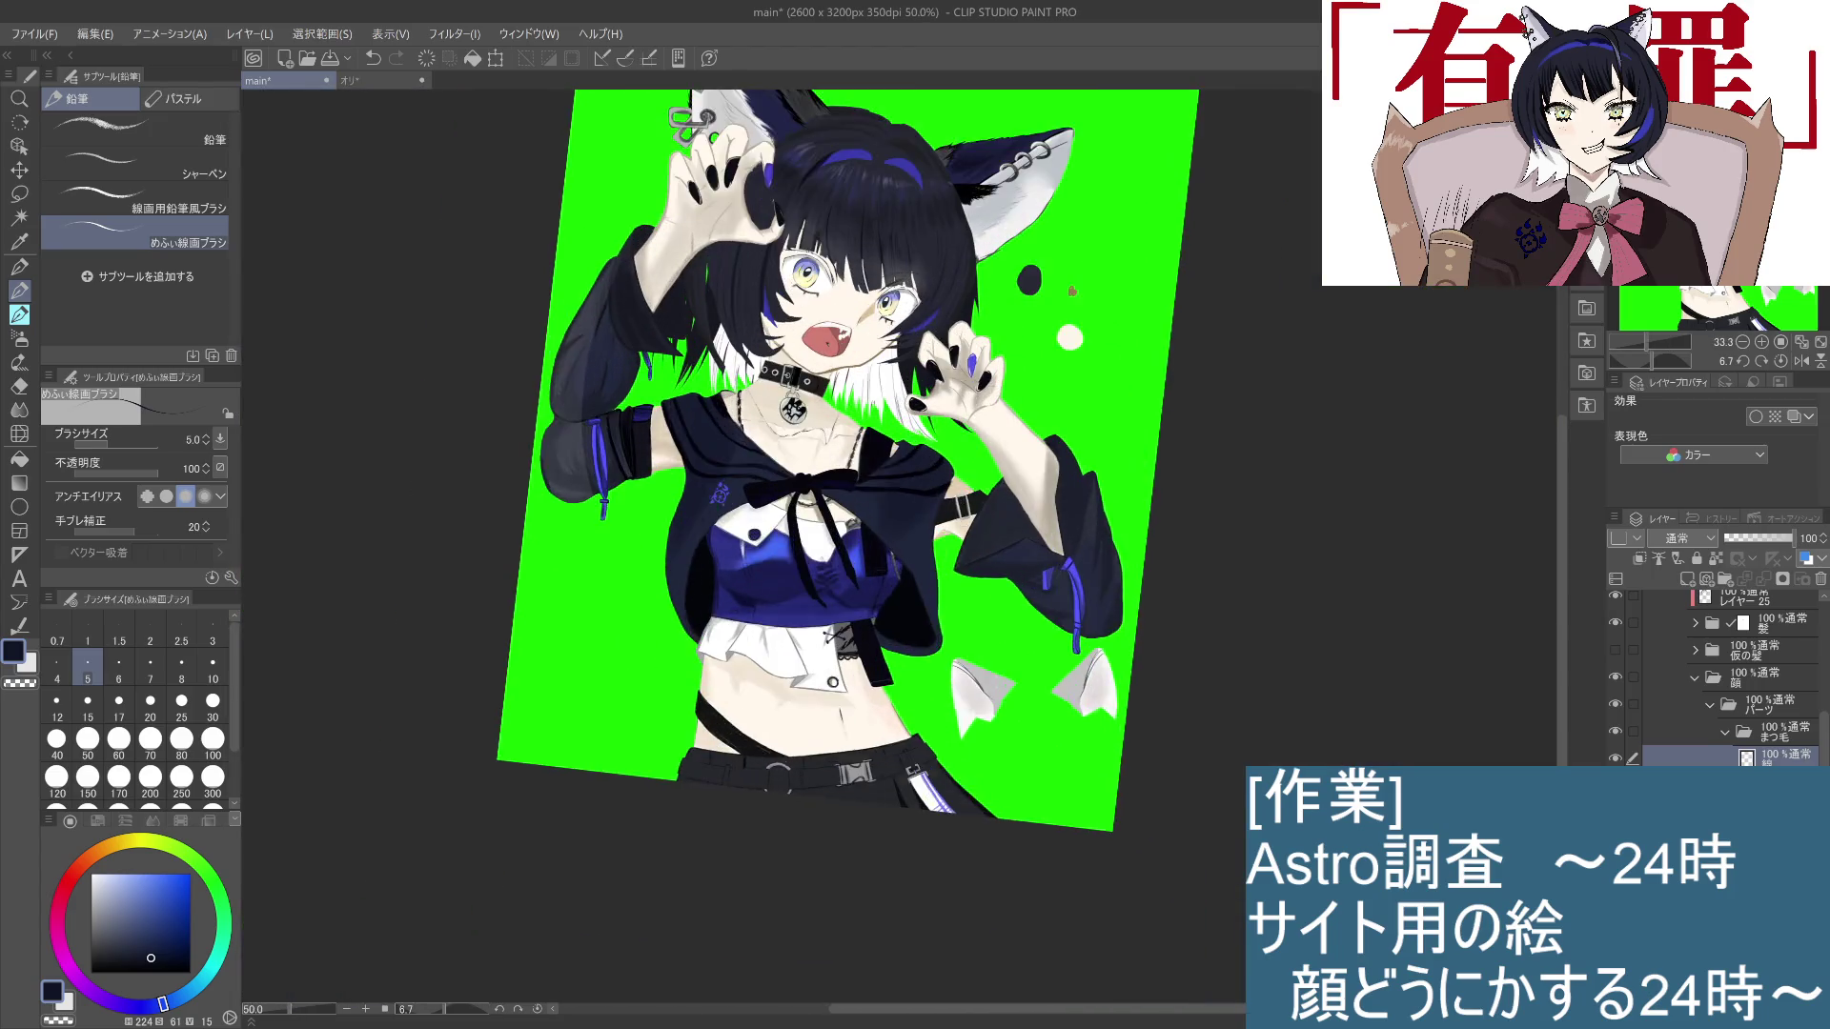
{"action": "scroll", "coordinate": [998, 485], "scroll_direction": "up", "scroll_amount": 4}
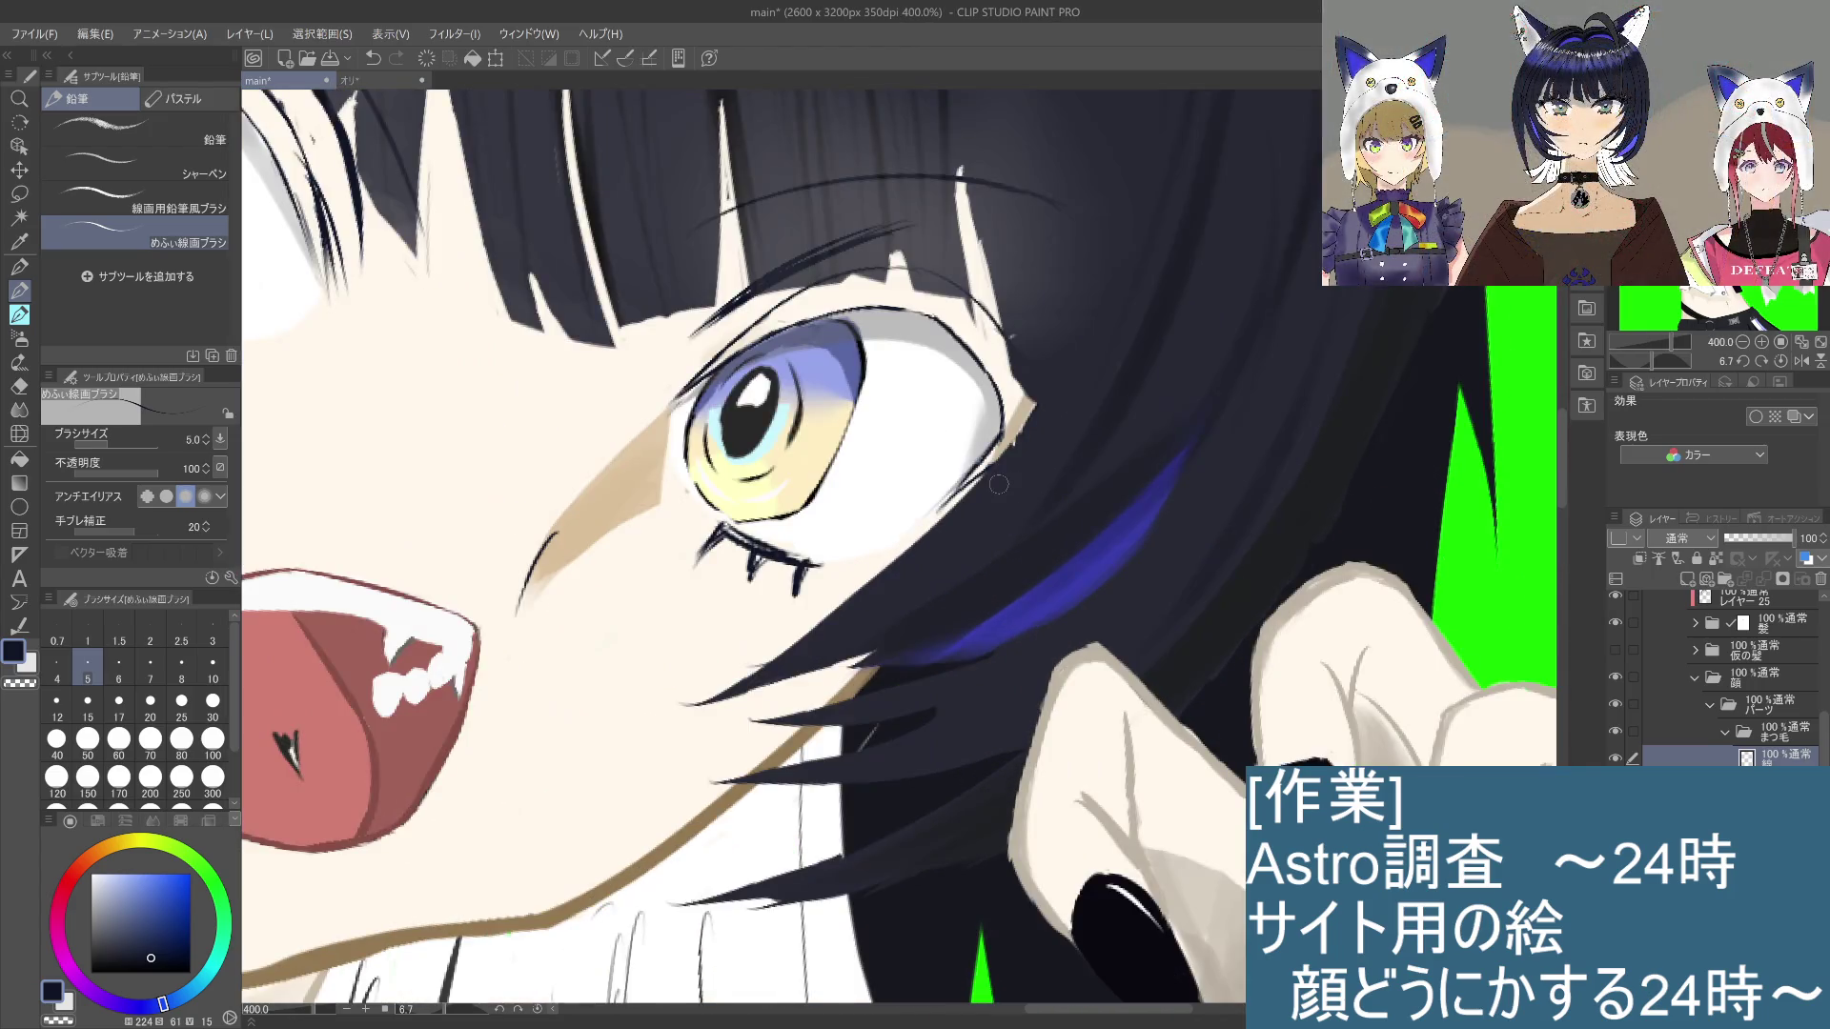
Step: Restore the dense eyelash hatching and darken the right eye's upper lash line at brush size 10
{"action": "left_click_drag", "start_coordinate": [841, 445], "coordinate": [974, 603]}
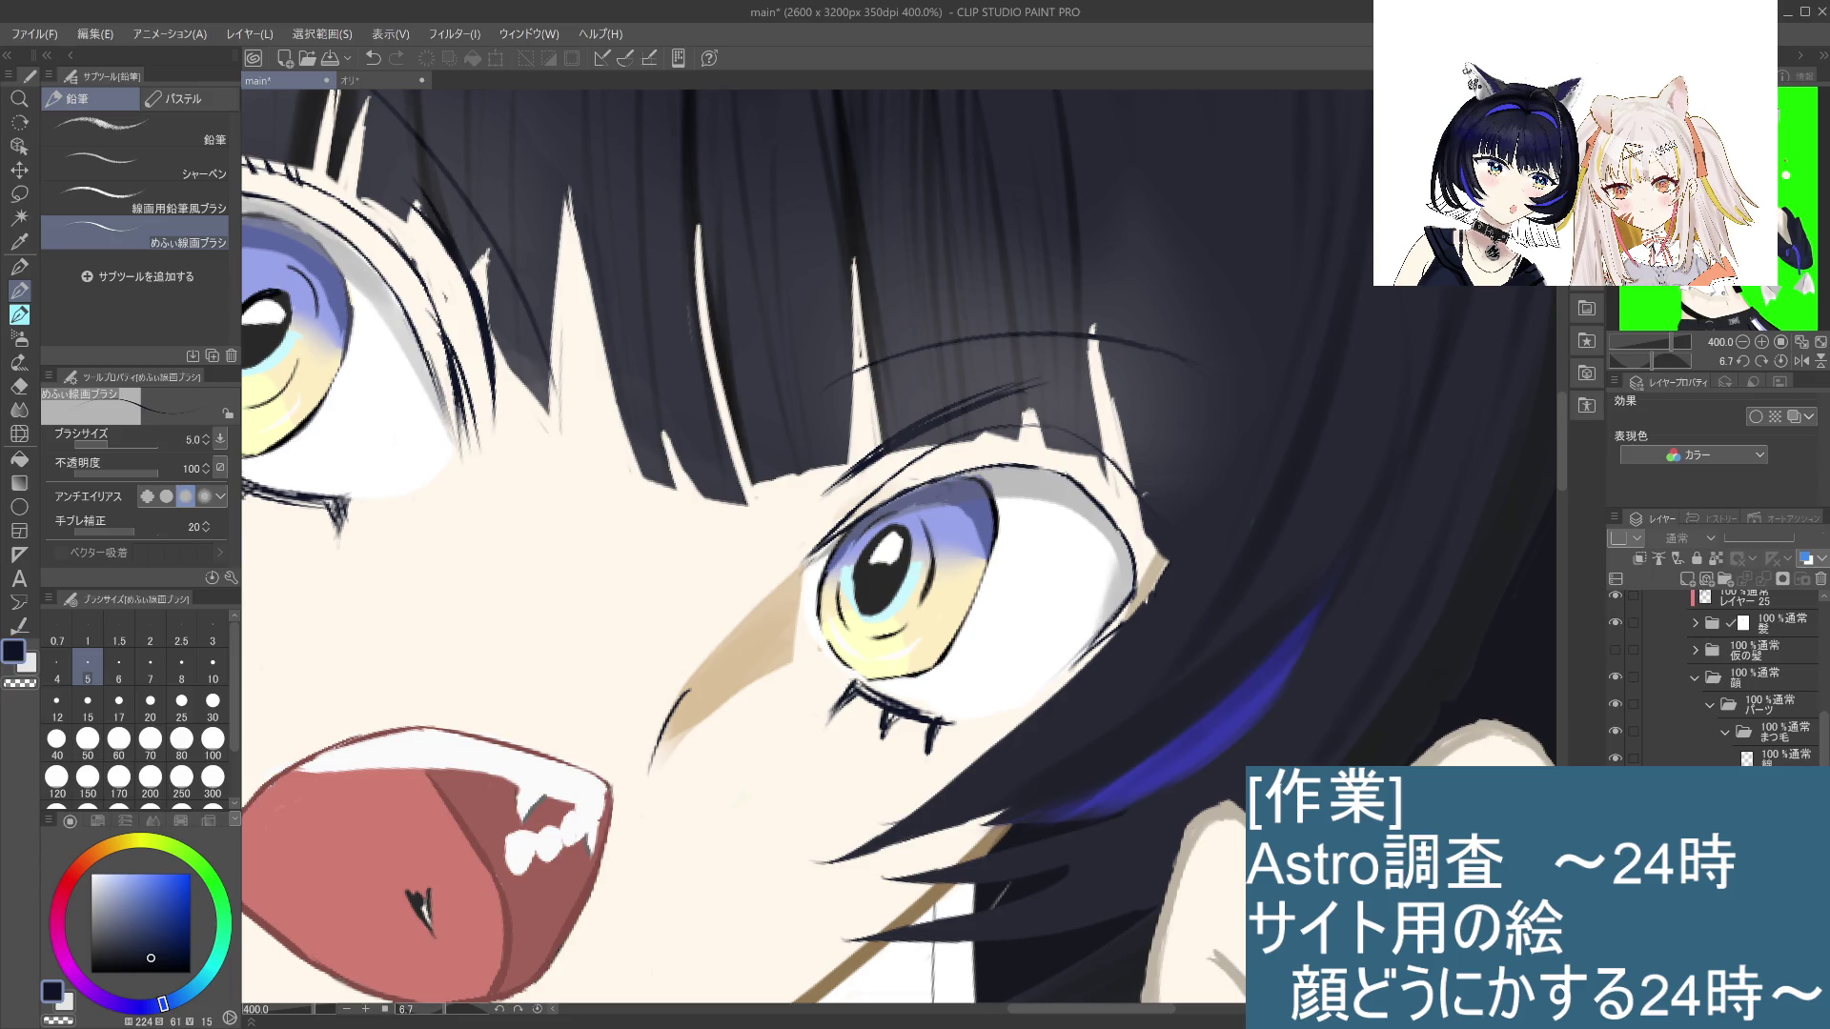
{"action": "key", "text": "ctrl+z"}
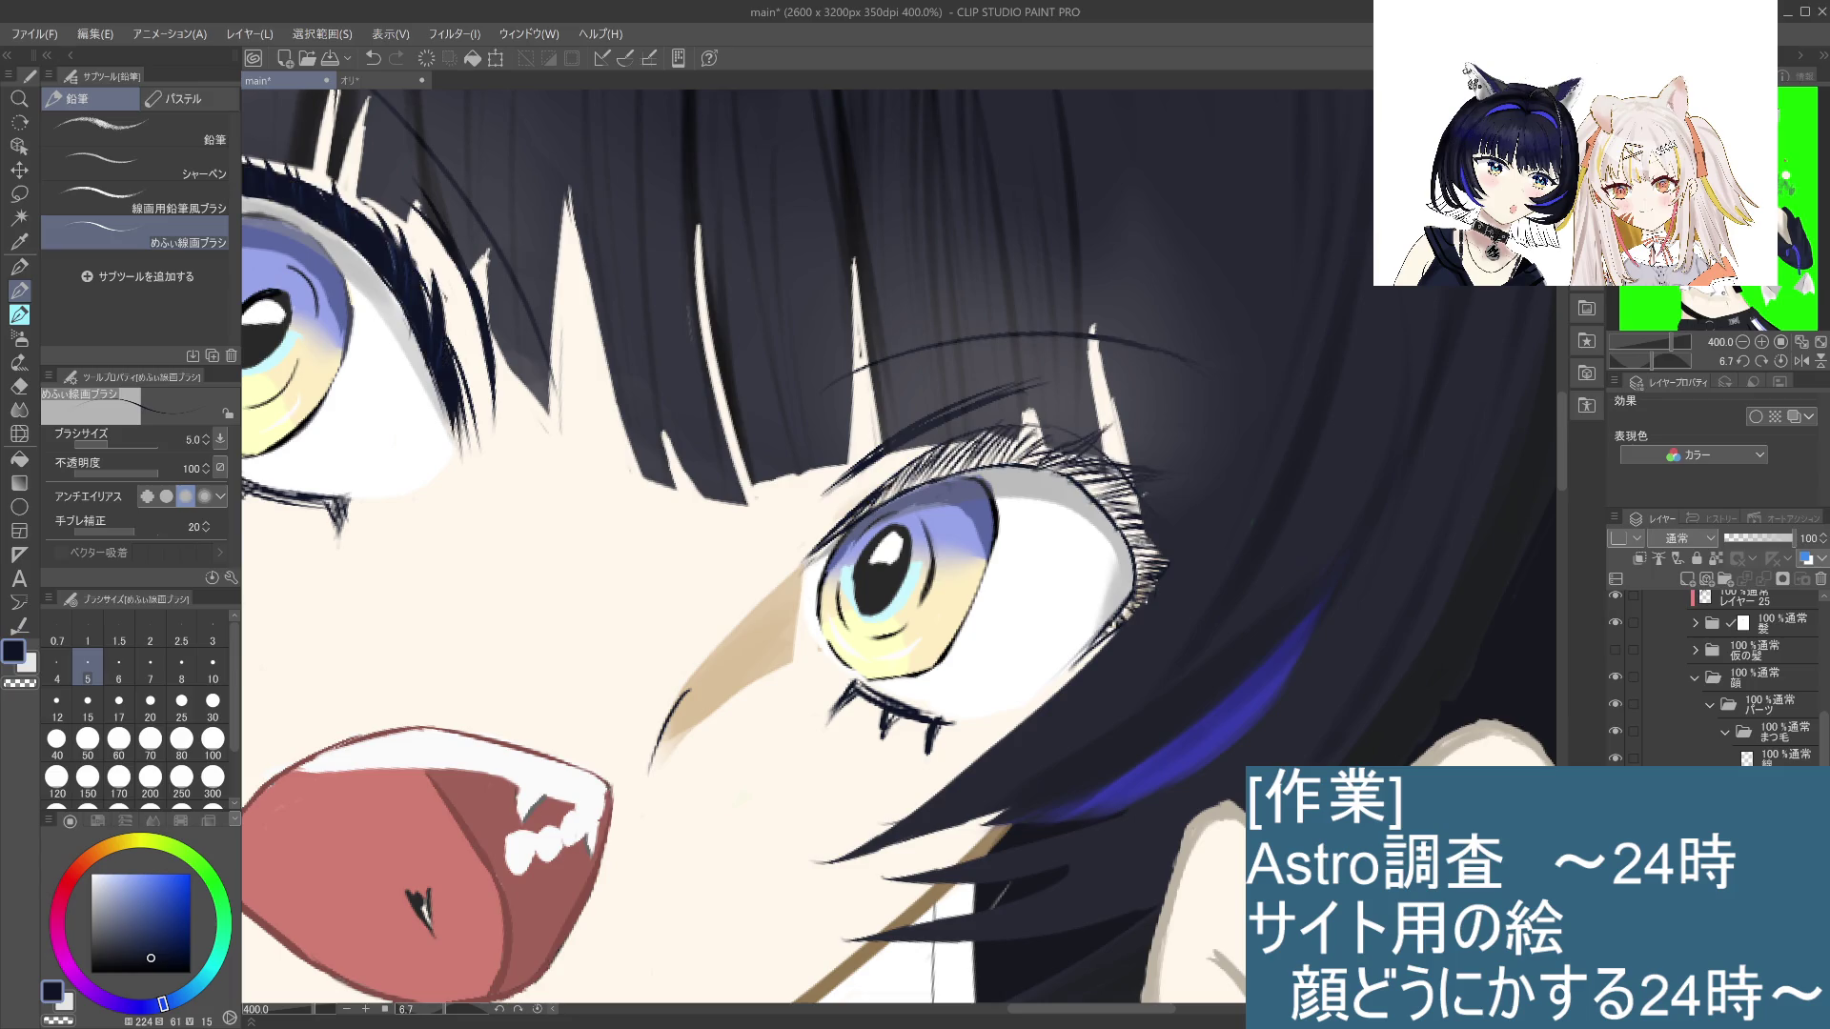
{"action": "mouse_move", "coordinate": [668, 724]}
{"action": "left_mouse_down"}
{"action": "mouse_move", "coordinate": [905, 619]}
{"action": "mouse_move", "coordinate": [1164, 654]}
{"action": "mouse_move", "coordinate": [1113, 695]}
{"action": "mouse_move", "coordinate": [1058, 695]}
{"action": "mouse_move", "coordinate": [1064, 716]}
{"action": "left_mouse_up"}
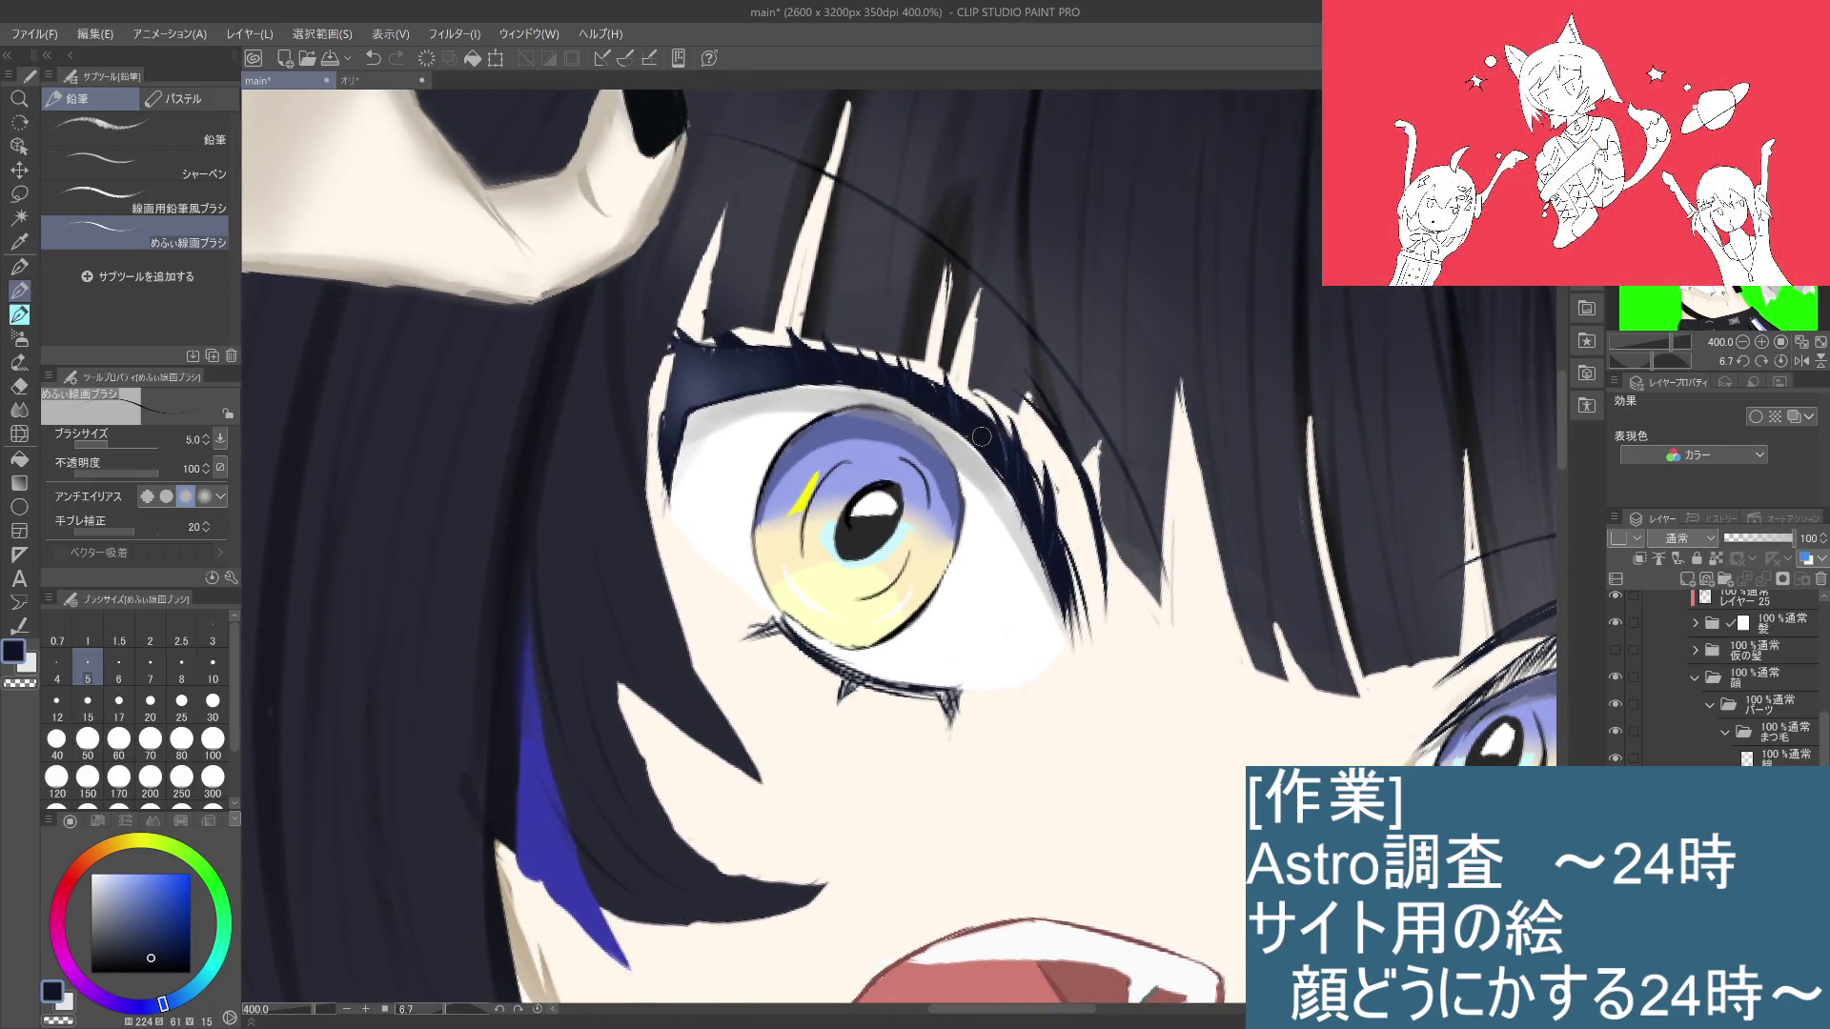
{"action": "mouse_move", "coordinate": [982, 432]}
{"action": "left_mouse_down"}
{"action": "mouse_move", "coordinate": [656, 378]}
{"action": "mouse_move", "coordinate": [611, 232]}
{"action": "left_mouse_up"}
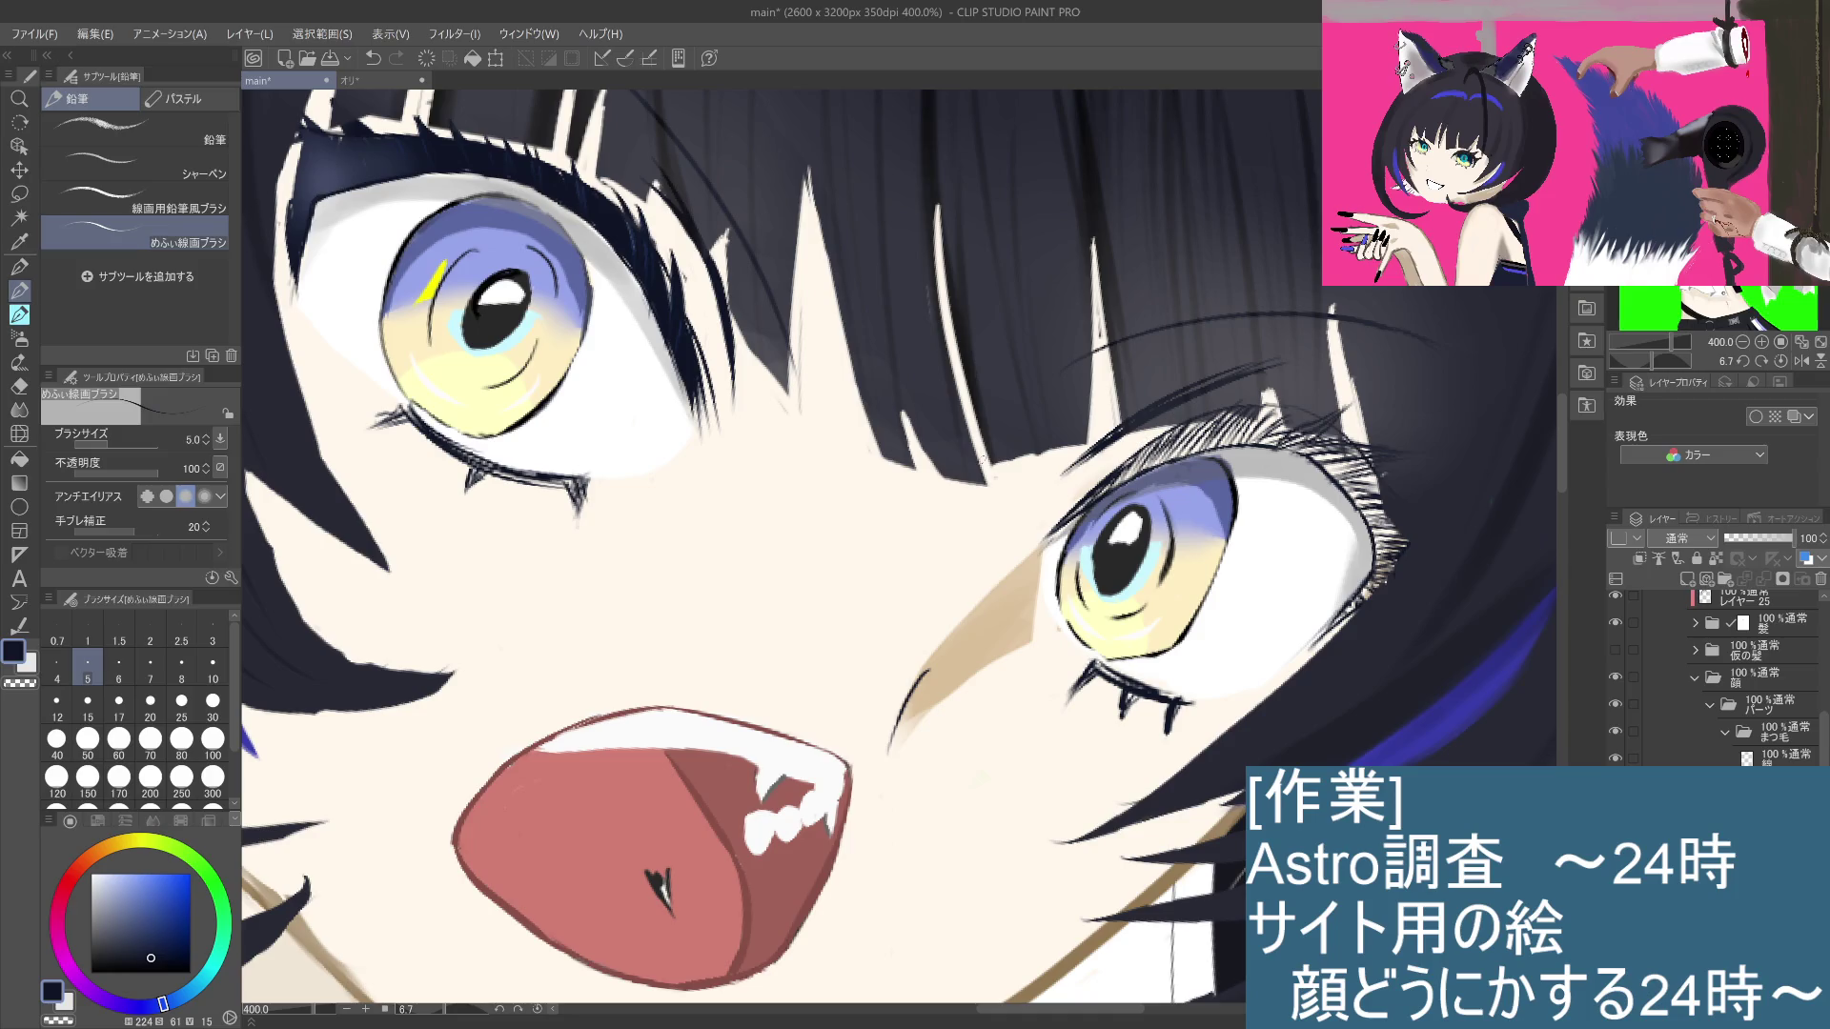
{"action": "left_click", "coordinate": [213, 667]}
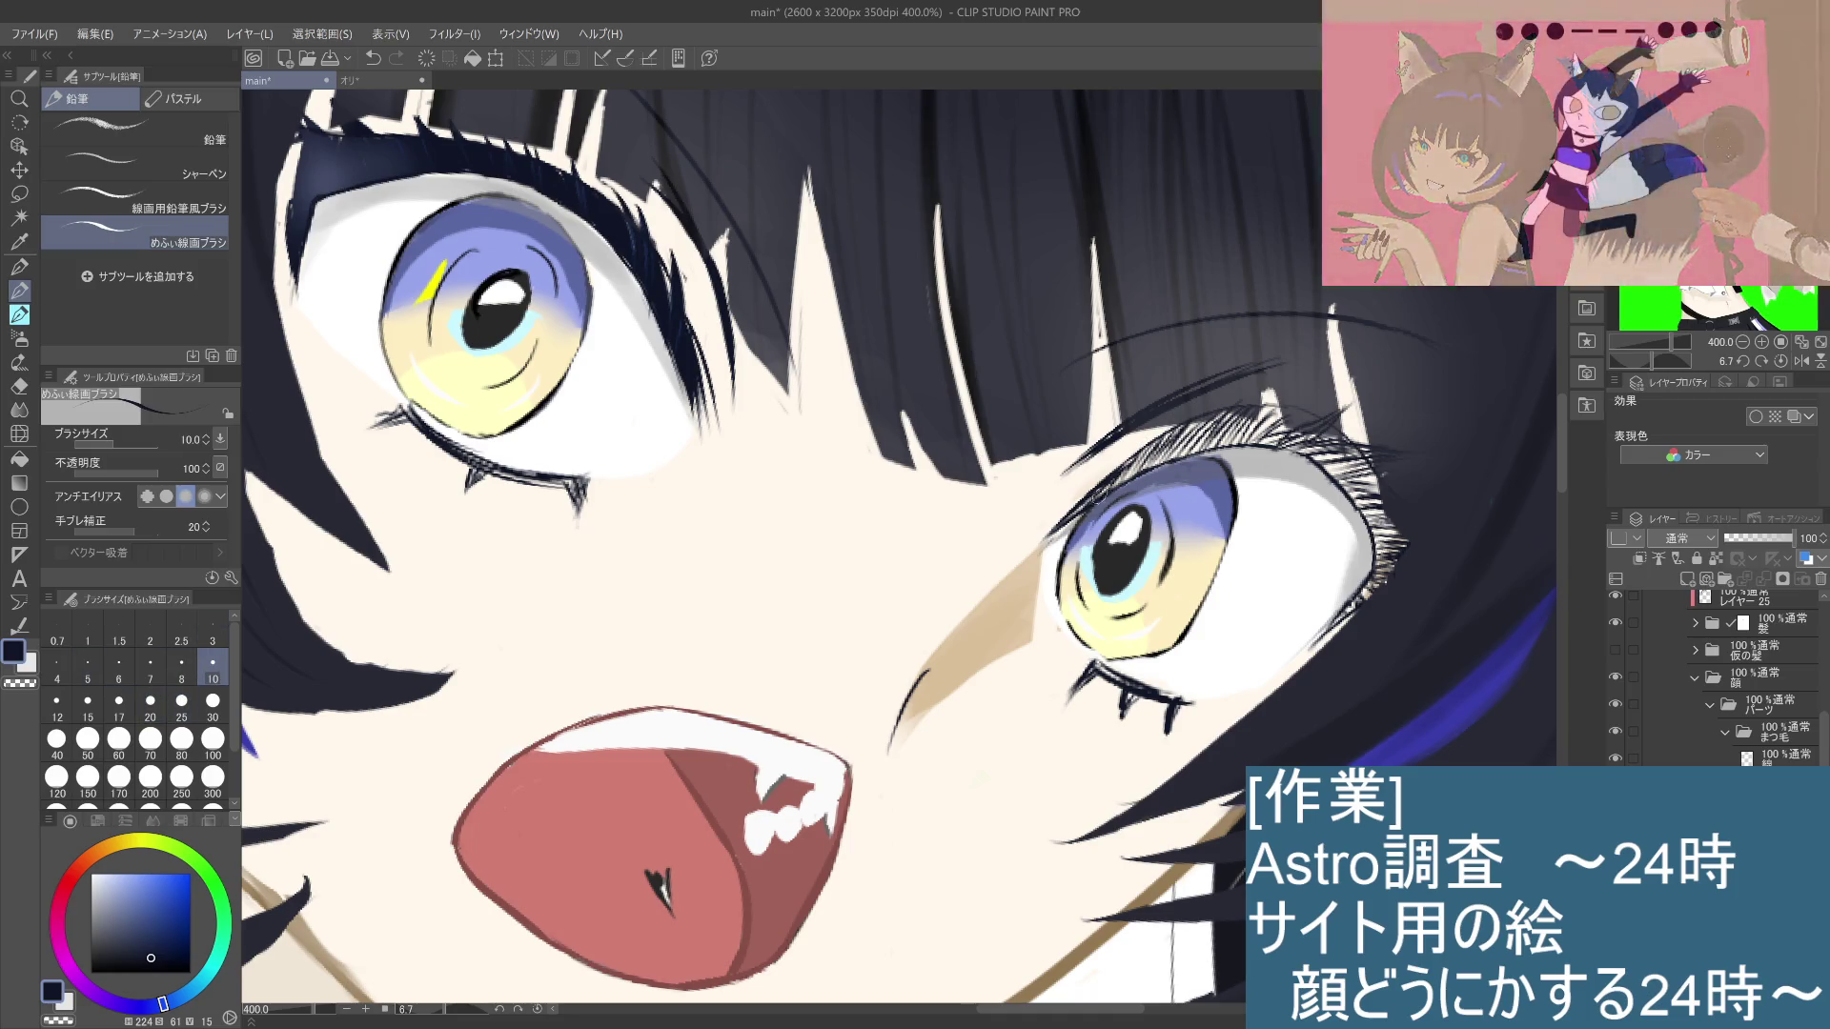
{"action": "mouse_move", "coordinate": [1125, 477]}
{"action": "left_mouse_down"}
{"action": "mouse_move", "coordinate": [1067, 520]}
{"action": "mouse_move", "coordinate": [1191, 433]}
{"action": "mouse_move", "coordinate": [1083, 501]}
{"action": "mouse_move", "coordinate": [1155, 455]}
{"action": "mouse_move", "coordinate": [1277, 440]}
{"action": "mouse_move", "coordinate": [1230, 436]}
{"action": "mouse_move", "coordinate": [1330, 450]}
{"action": "mouse_move", "coordinate": [1291, 444]}
{"action": "mouse_move", "coordinate": [1358, 486]}
{"action": "left_mouse_up"}
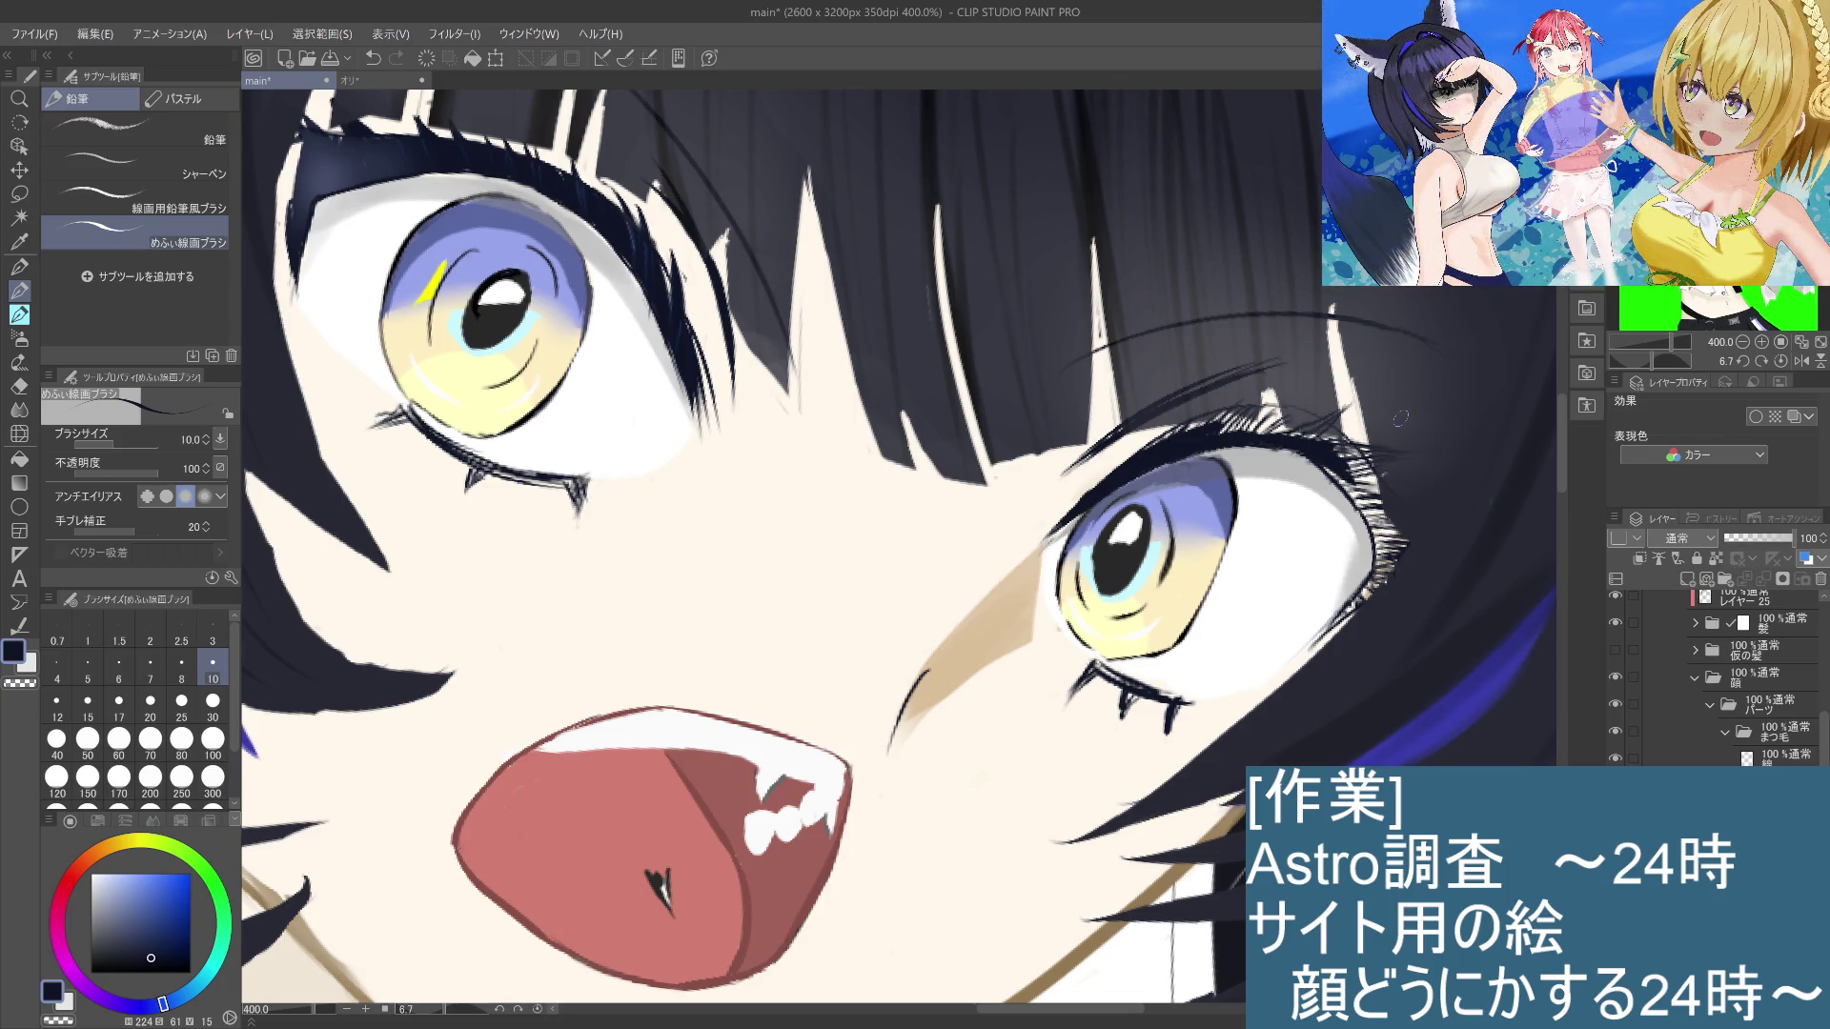
Step: Rotate the canvas and add small dark lashes at the eye's outer corner, undoing misfires
{"action": "left_click_drag", "start_coordinate": [1124, 400], "coordinate": [1084, 450]}
{"action": "left_click_drag", "start_coordinate": [1184, 617], "coordinate": [1067, 696]}
{"action": "mouse_move", "coordinate": [1218, 460]}
{"action": "left_mouse_down"}
{"action": "mouse_move", "coordinate": [1188, 524]}
{"action": "mouse_move", "coordinate": [1203, 558]}
{"action": "left_mouse_up"}
{"action": "mouse_move", "coordinate": [1214, 492]}
{"action": "left_mouse_down"}
{"action": "mouse_move", "coordinate": [1201, 565]}
{"action": "mouse_move", "coordinate": [1152, 599]}
{"action": "left_mouse_up"}
{"action": "key", "text": "ctrl+z"}
{"action": "mouse_move", "coordinate": [1216, 520]}
{"action": "left_mouse_down"}
{"action": "mouse_move", "coordinate": [1170, 589]}
{"action": "mouse_move", "coordinate": [1101, 610]}
{"action": "mouse_move", "coordinate": [1115, 606]}
{"action": "left_mouse_up"}
{"action": "key", "text": "ctrl+z"}
{"action": "key", "text": "ctrl+z"}
{"action": "key", "text": "ctrl+z"}
{"action": "key", "text": "ctrl+z"}
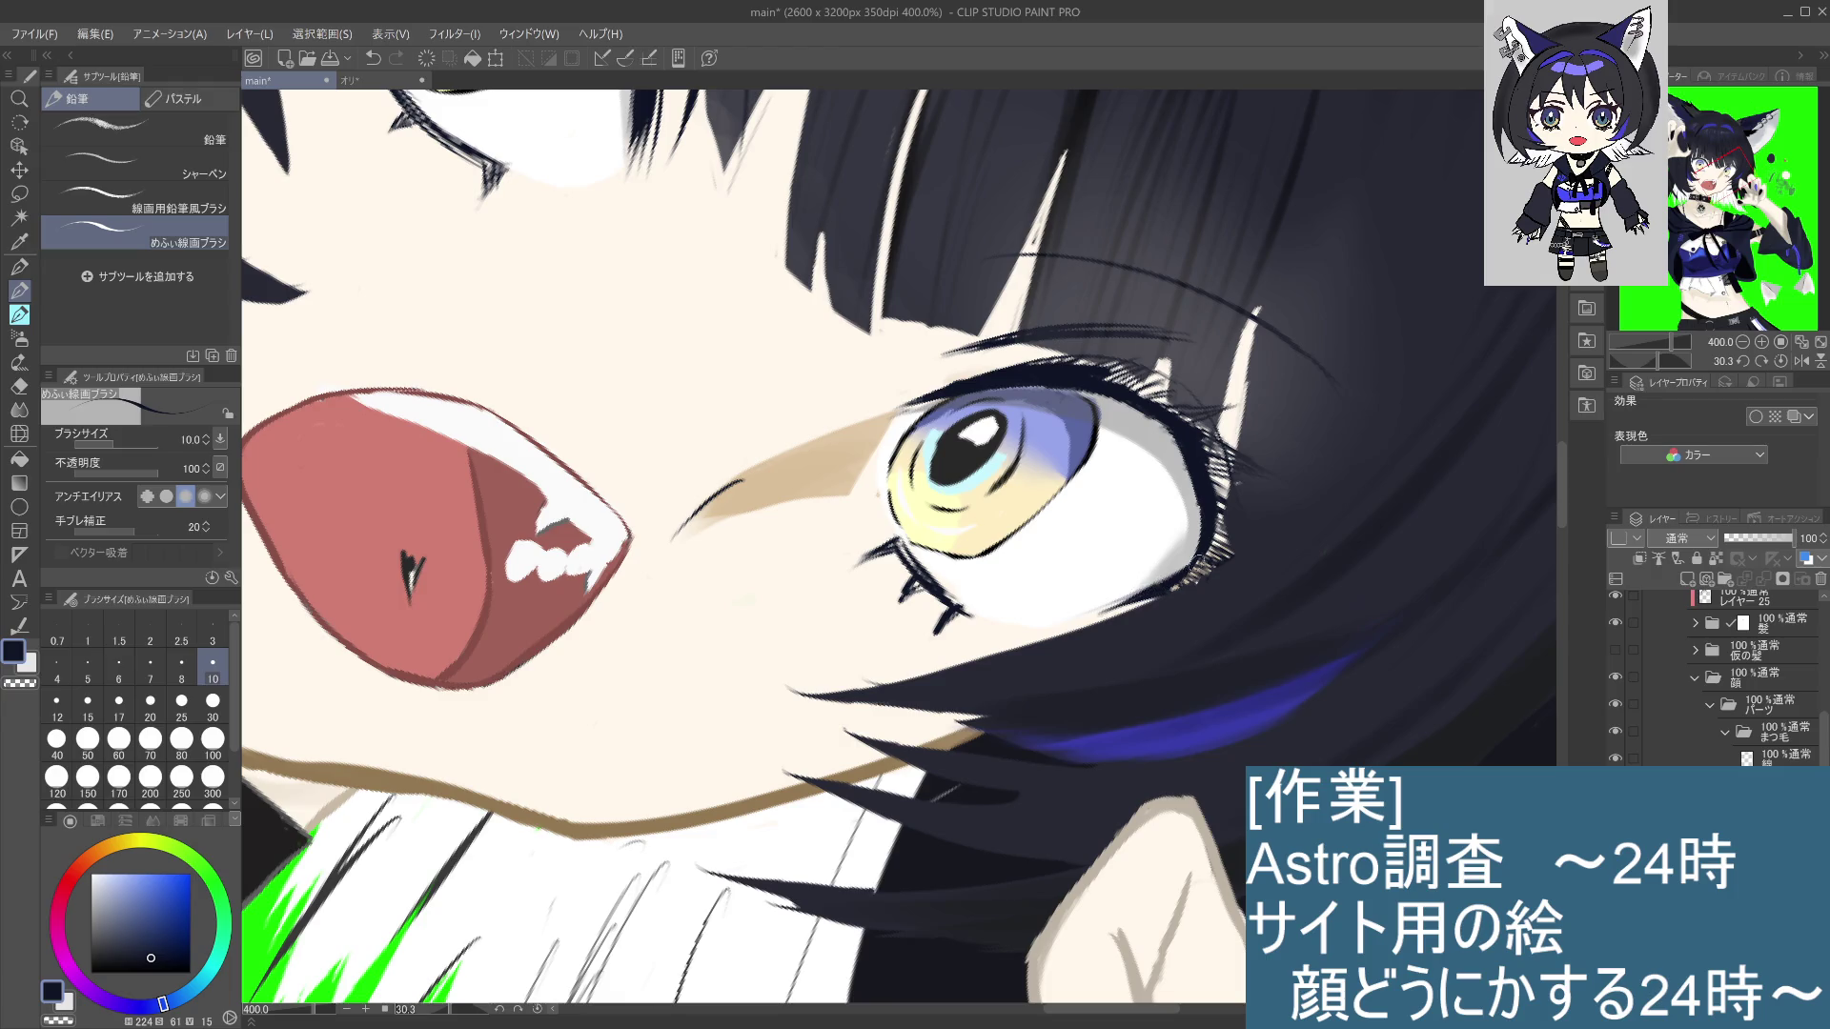
{"action": "mouse_move", "coordinate": [1218, 519]}
{"action": "left_mouse_down"}
{"action": "mouse_move", "coordinate": [1179, 590]}
{"action": "mouse_move", "coordinate": [1220, 557]}
{"action": "mouse_move", "coordinate": [1212, 576]}
{"action": "left_mouse_up"}
{"action": "left_click_drag", "start_coordinate": [1237, 476], "coordinate": [1217, 551]}
{"action": "mouse_move", "coordinate": [1216, 440]}
{"action": "left_mouse_down"}
{"action": "mouse_move", "coordinate": [1207, 503]}
{"action": "mouse_move", "coordinate": [1197, 412]}
{"action": "left_mouse_up"}
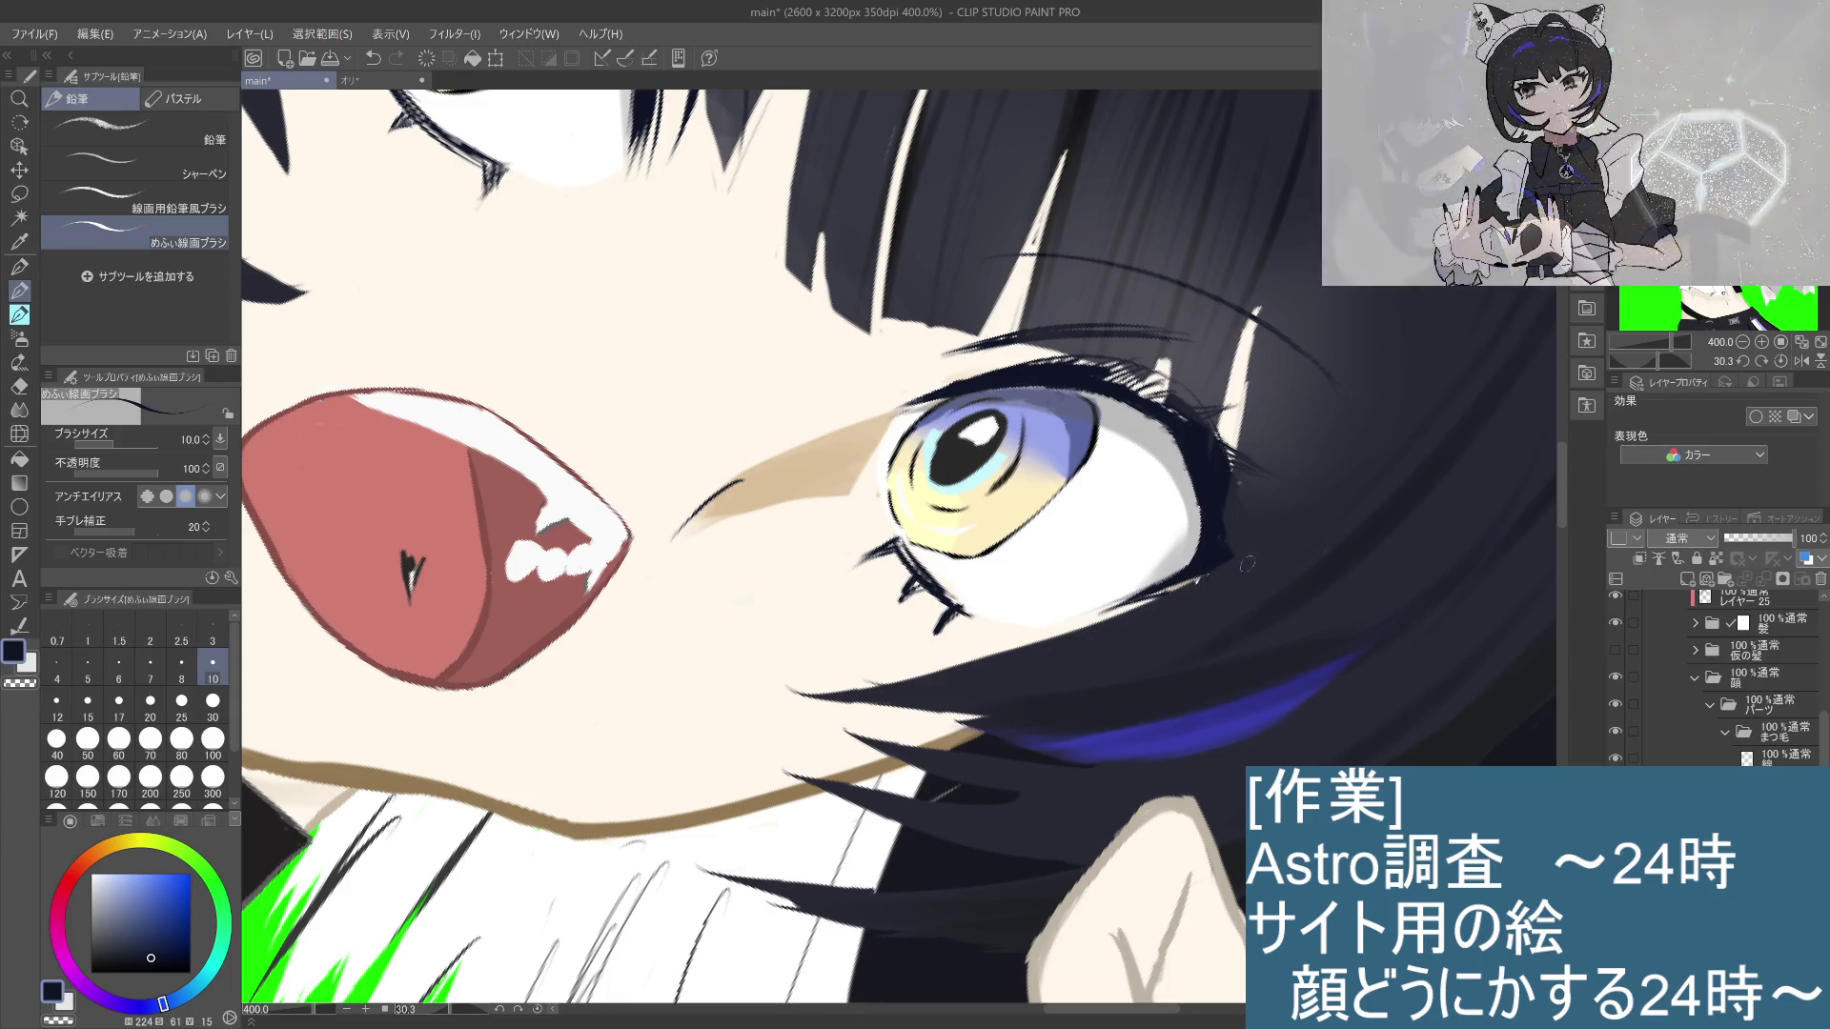
{"action": "mouse_move", "coordinate": [1330, 627]}
{"action": "left_mouse_down"}
{"action": "mouse_move", "coordinate": [1337, 525]}
{"action": "mouse_move", "coordinate": [1064, 553]}
{"action": "left_mouse_up"}
{"action": "scroll", "coordinate": [1063, 554], "scroll_direction": "down", "scroll_amount": 4}
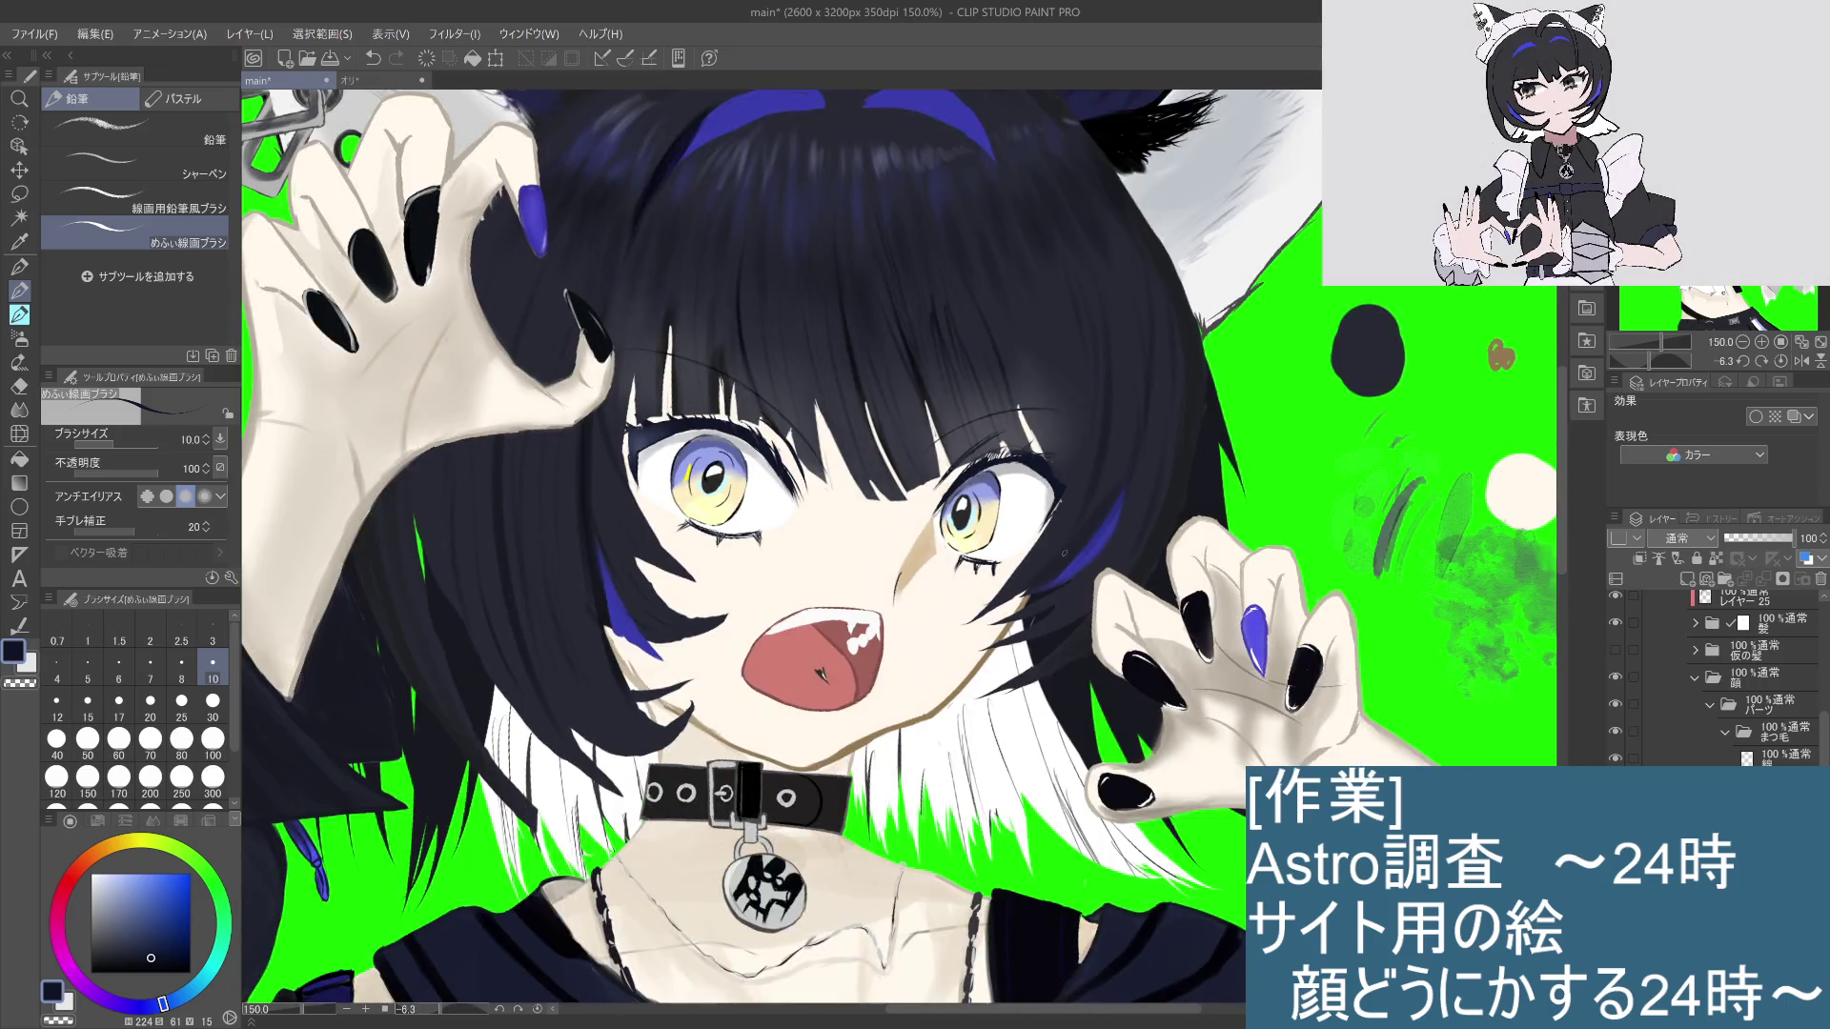
Step: At 400% zoom, add short dark strokes extending the upper eyelash tip and a small mark nearby
{"action": "scroll", "coordinate": [1064, 554], "scroll_direction": "up", "scroll_amount": 2}
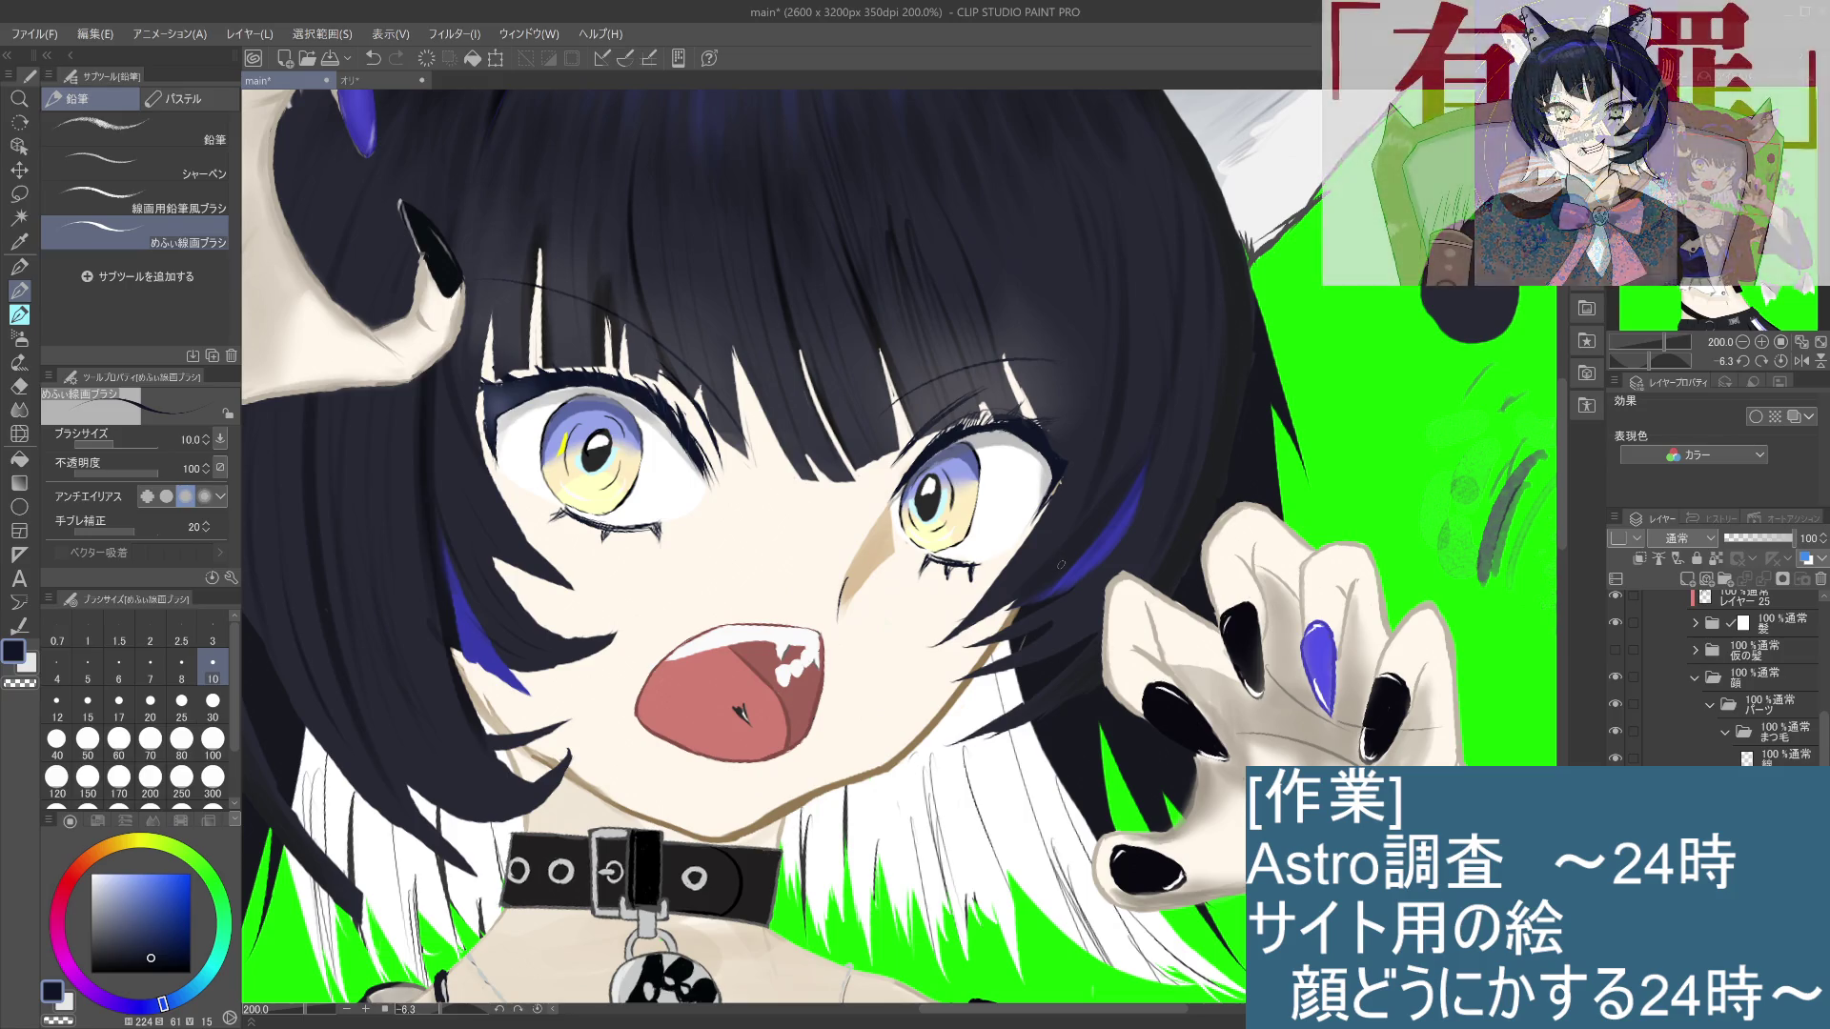
{"action": "scroll", "coordinate": [1057, 565], "scroll_direction": "down", "scroll_amount": 2}
{"action": "scroll", "coordinate": [1058, 568], "scroll_direction": "up", "scroll_amount": 4}
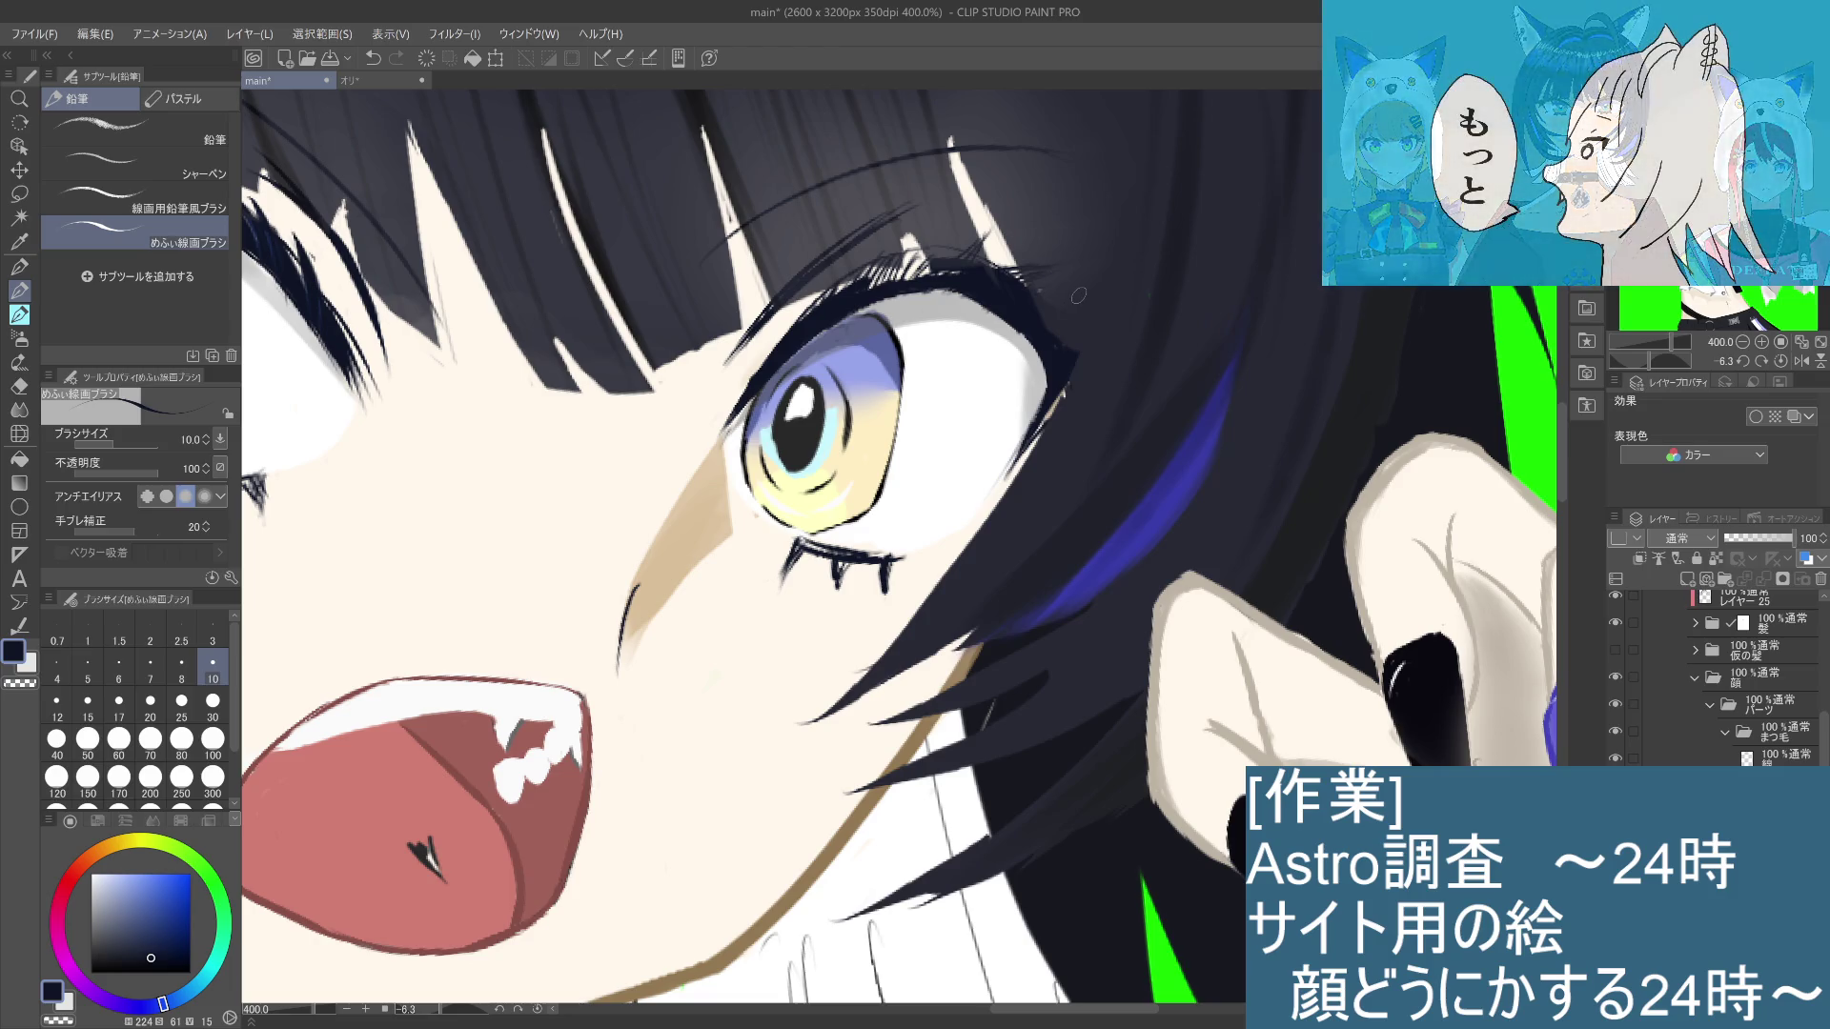
{"action": "left_click_drag", "start_coordinate": [888, 280], "coordinate": [942, 265]}
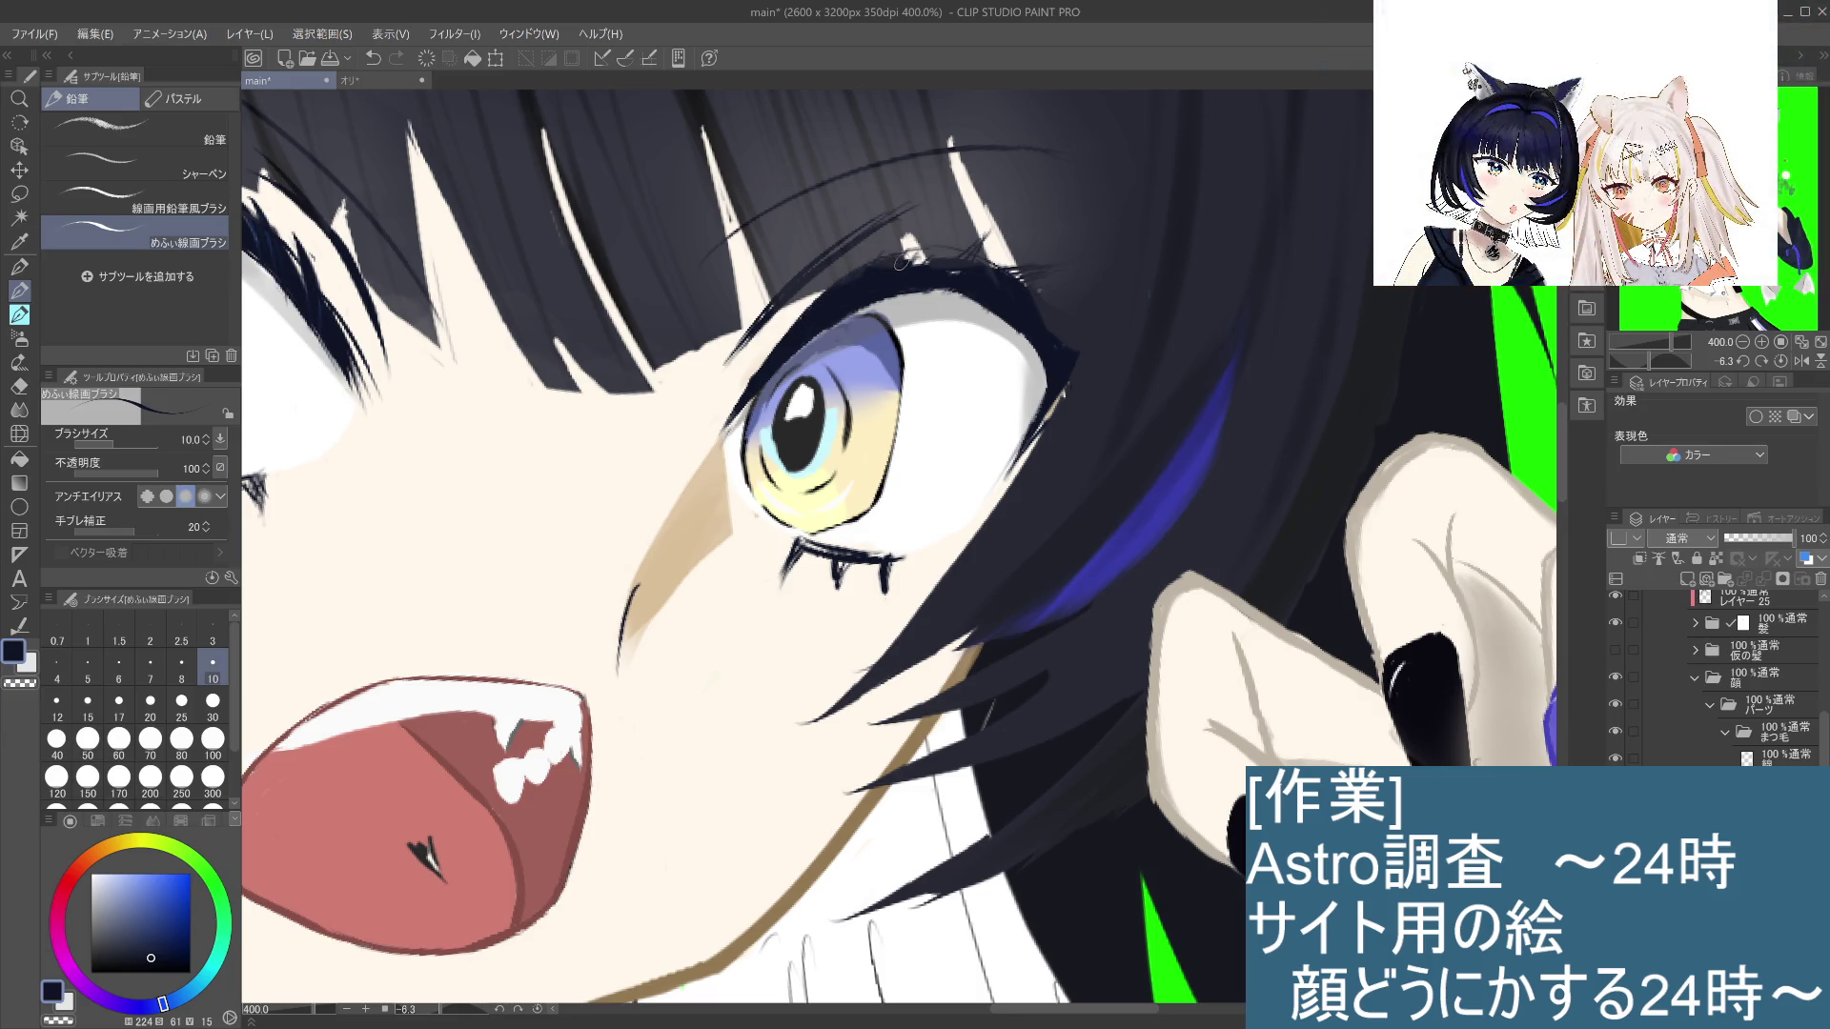
{"action": "left_click_drag", "start_coordinate": [905, 260], "coordinate": [1001, 274]}
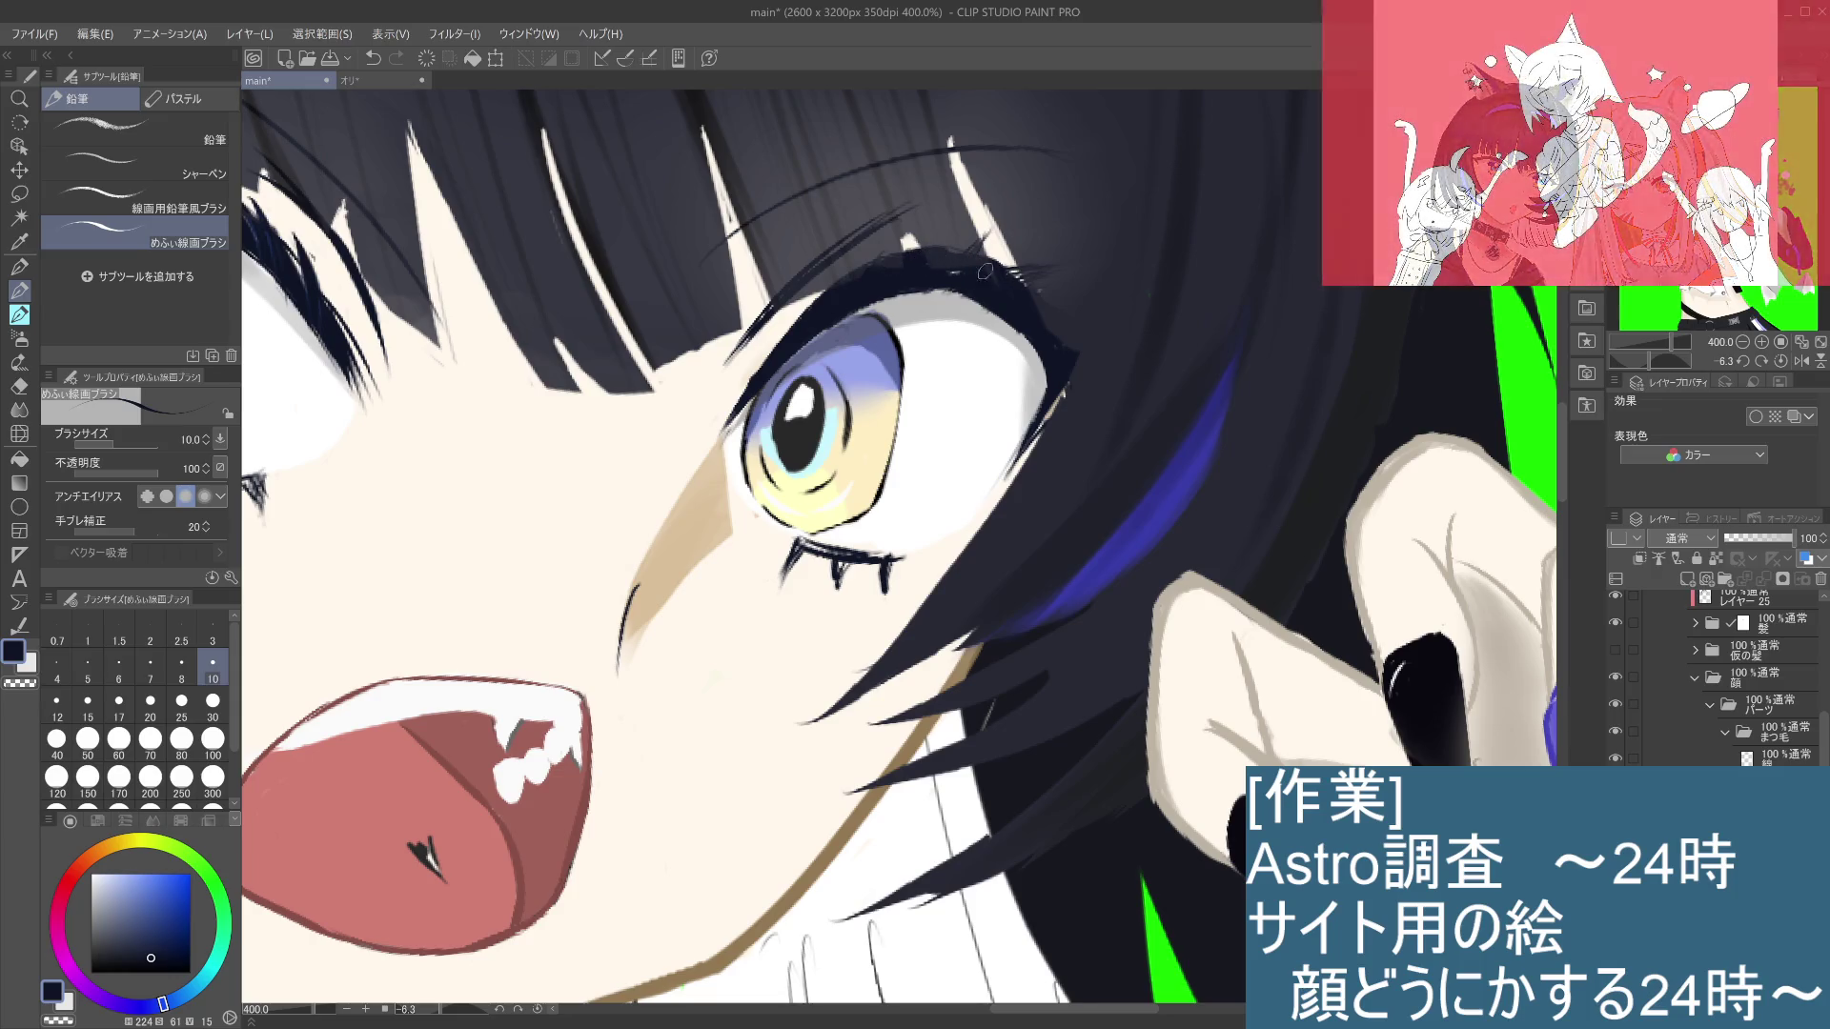
{"action": "left_click_drag", "start_coordinate": [969, 262], "coordinate": [1020, 286]}
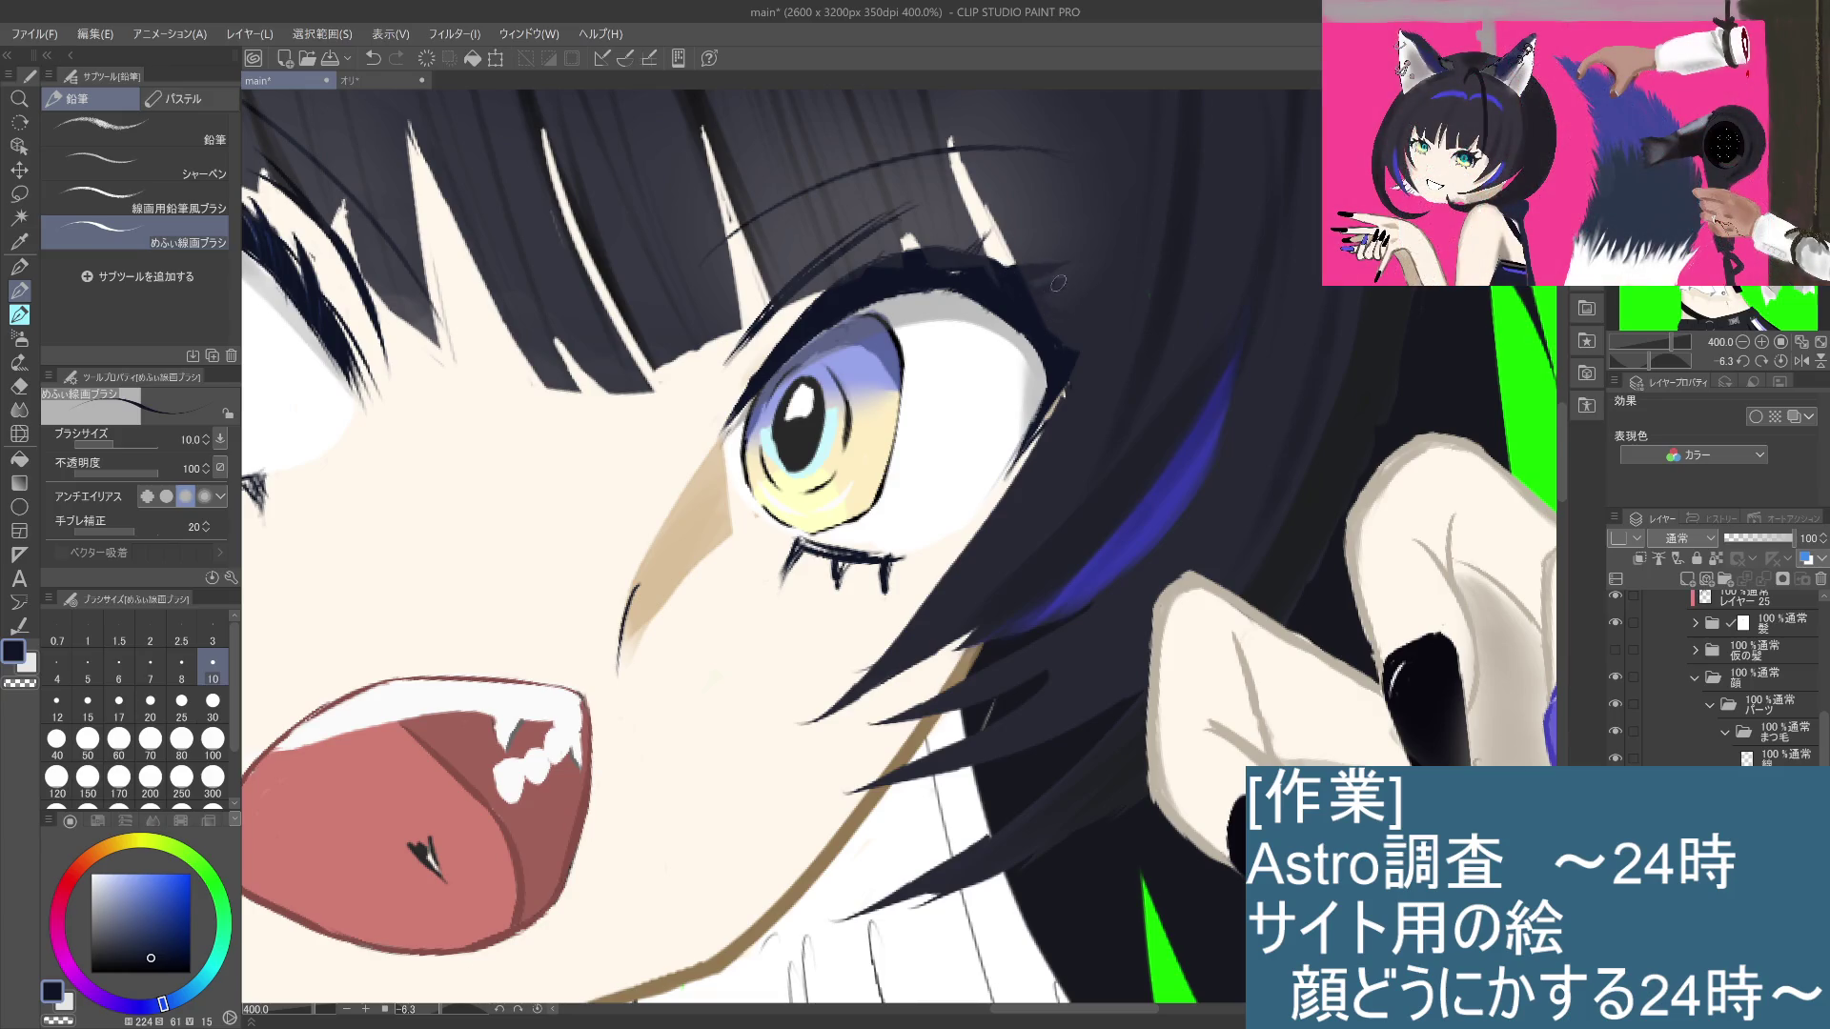
{"action": "left_click_drag", "start_coordinate": [1067, 286], "coordinate": [1048, 296]}
{"action": "key", "text": "ctrl+z"}
{"action": "left_click", "coordinate": [1093, 298]}
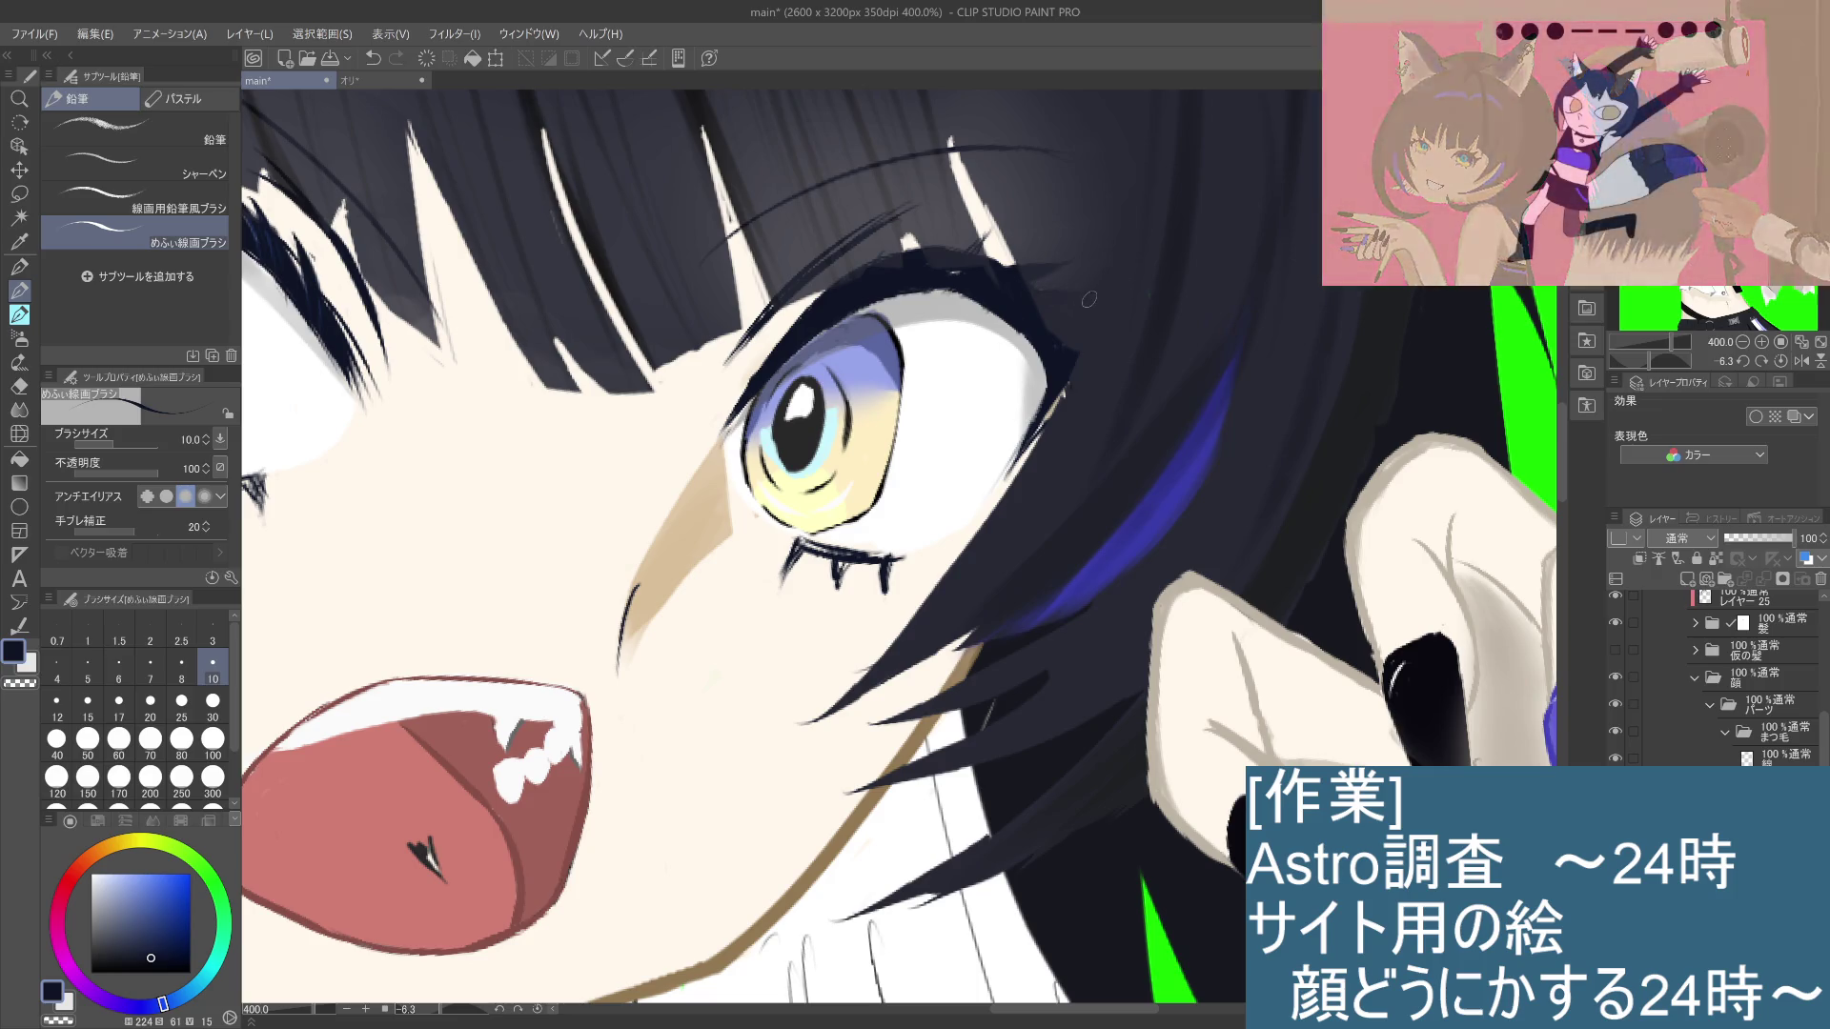
{"action": "key", "text": "ctrl+alt+0"}
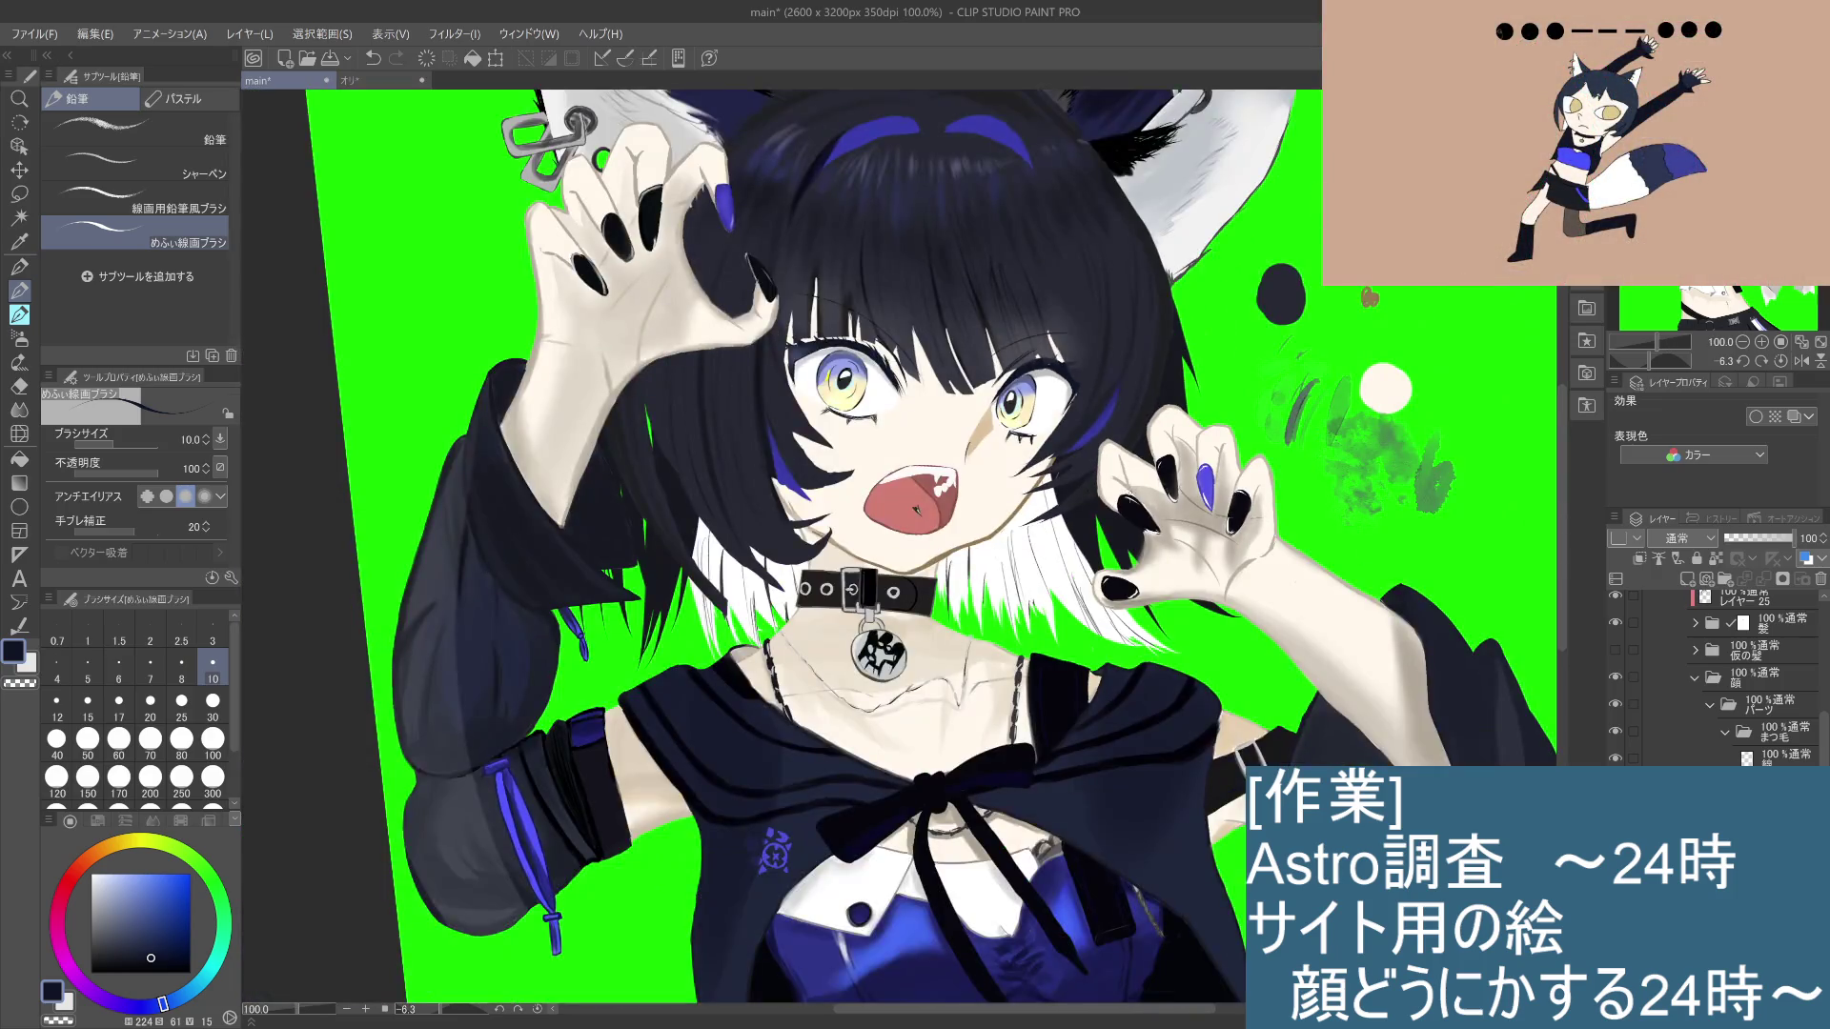
Step: Try a dark upper-lid eyelash spike, then undo it and the earlier small strokes, viewing the whole figure
{"action": "scroll", "coordinate": [1120, 486], "scroll_direction": "up", "scroll_amount": 3}
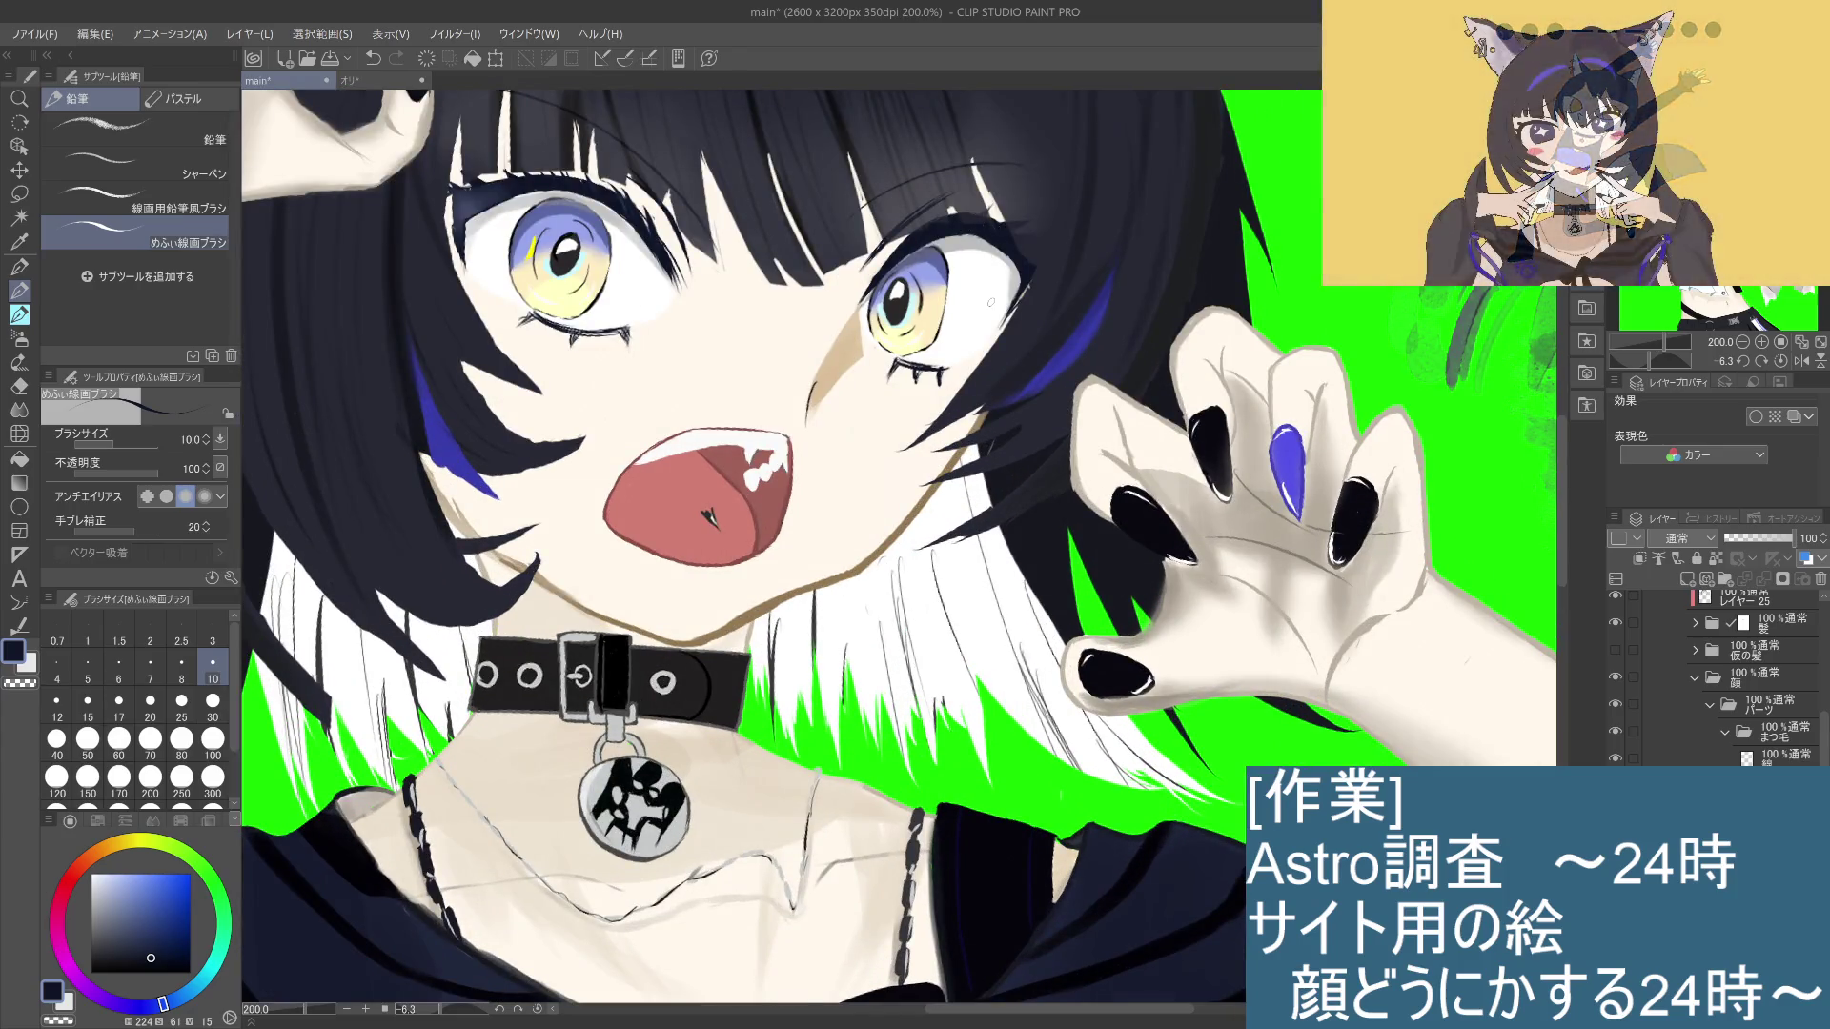
{"action": "key", "text": "ctrl+alt+0"}
{"action": "scroll", "coordinate": [995, 483], "scroll_direction": "up", "scroll_amount": 3}
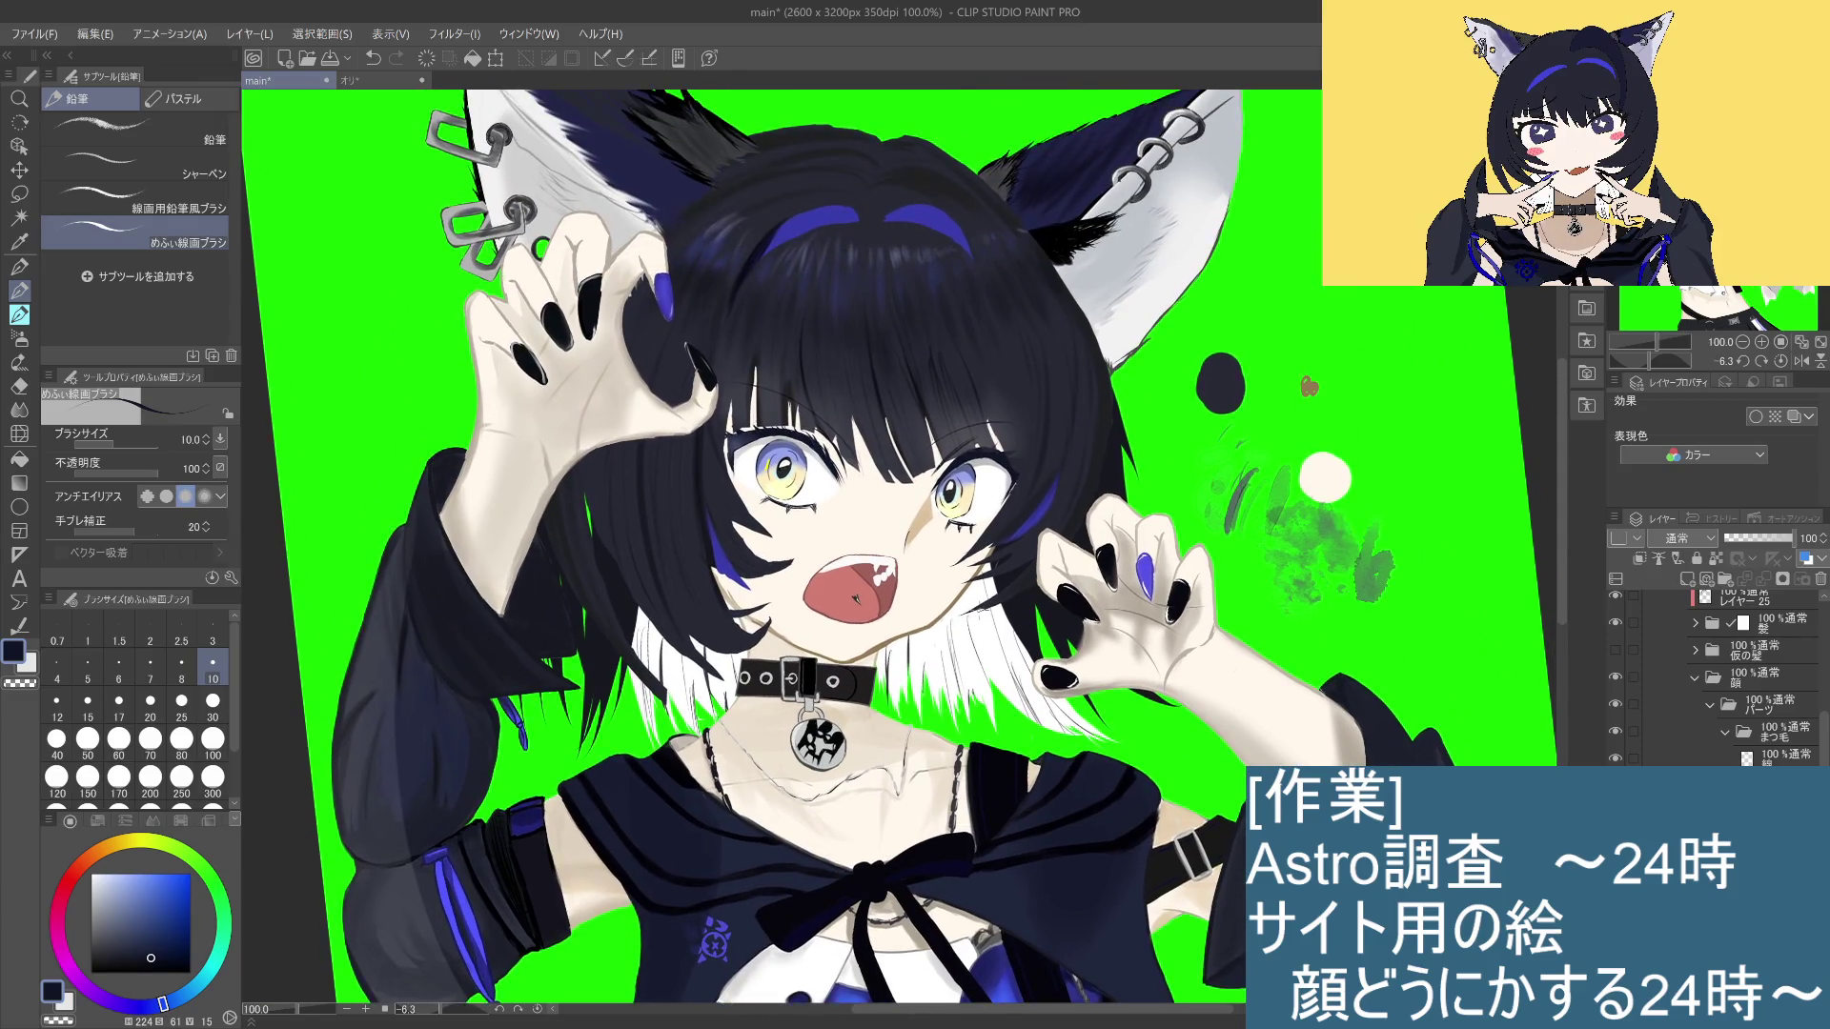
{"action": "scroll", "coordinate": [982, 520], "scroll_direction": "up", "scroll_amount": 3}
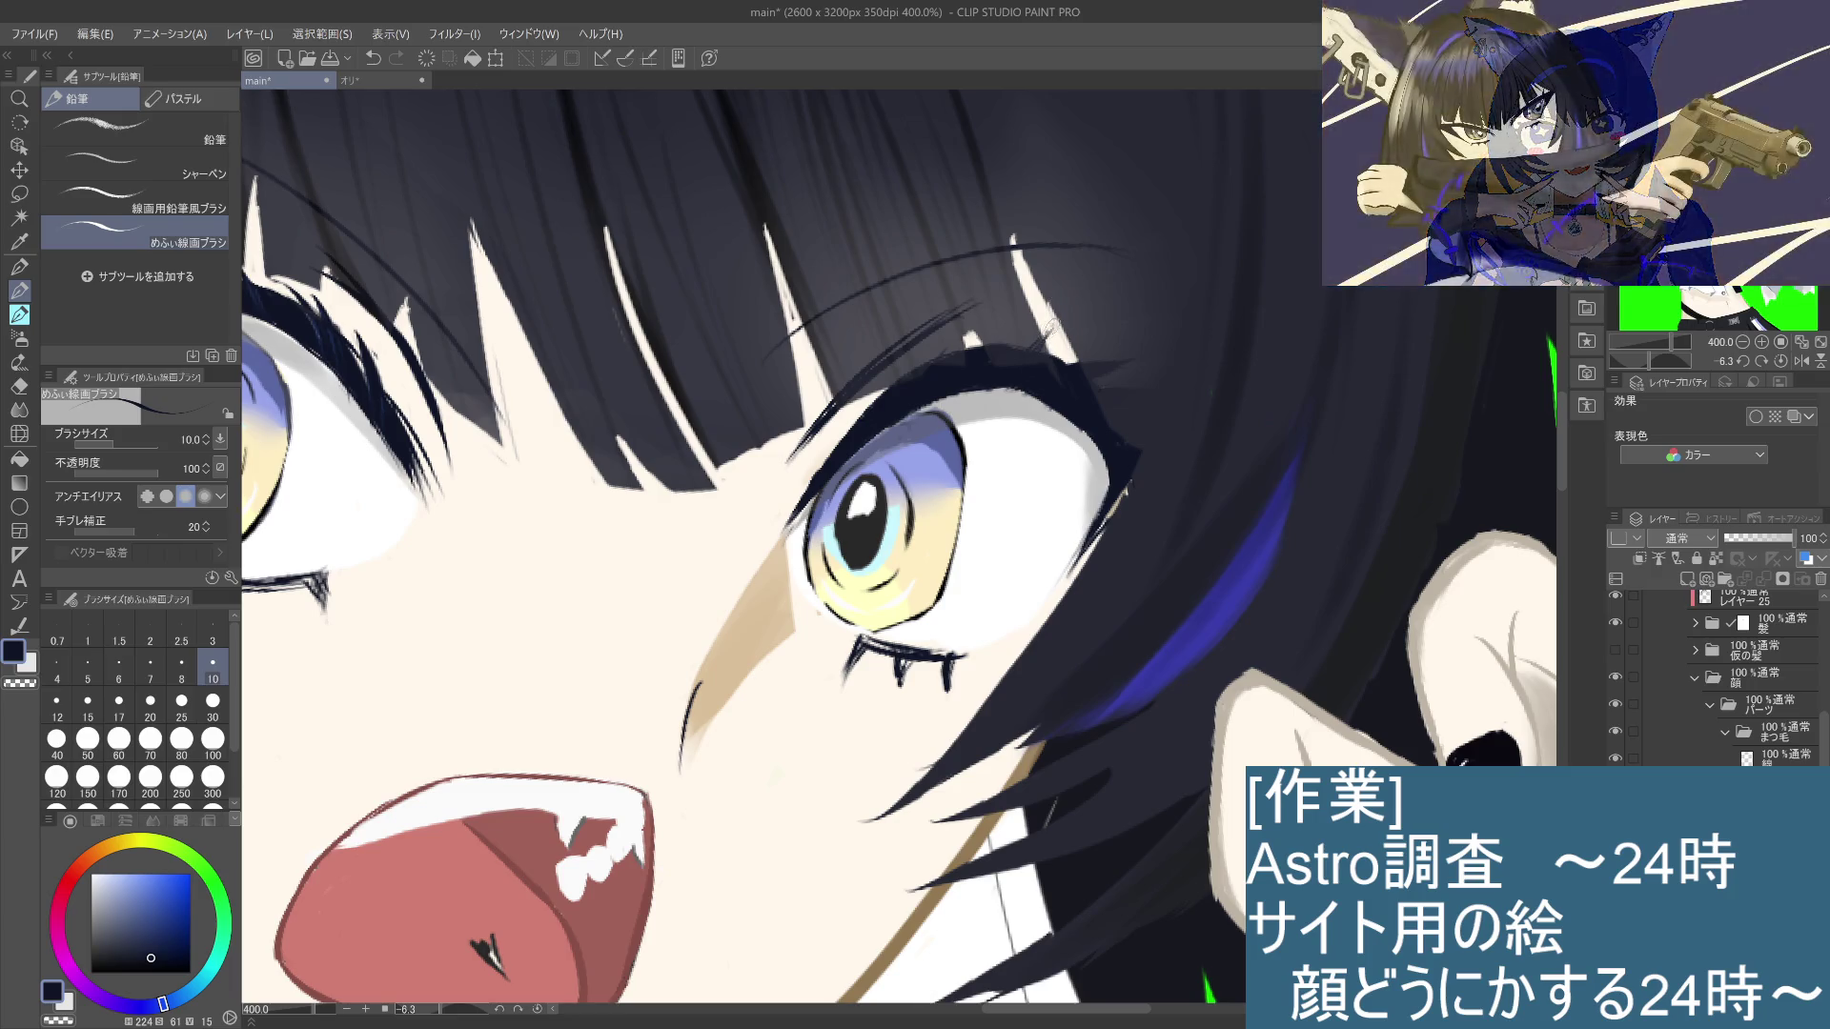
{"action": "key", "text": "ctrl+z"}
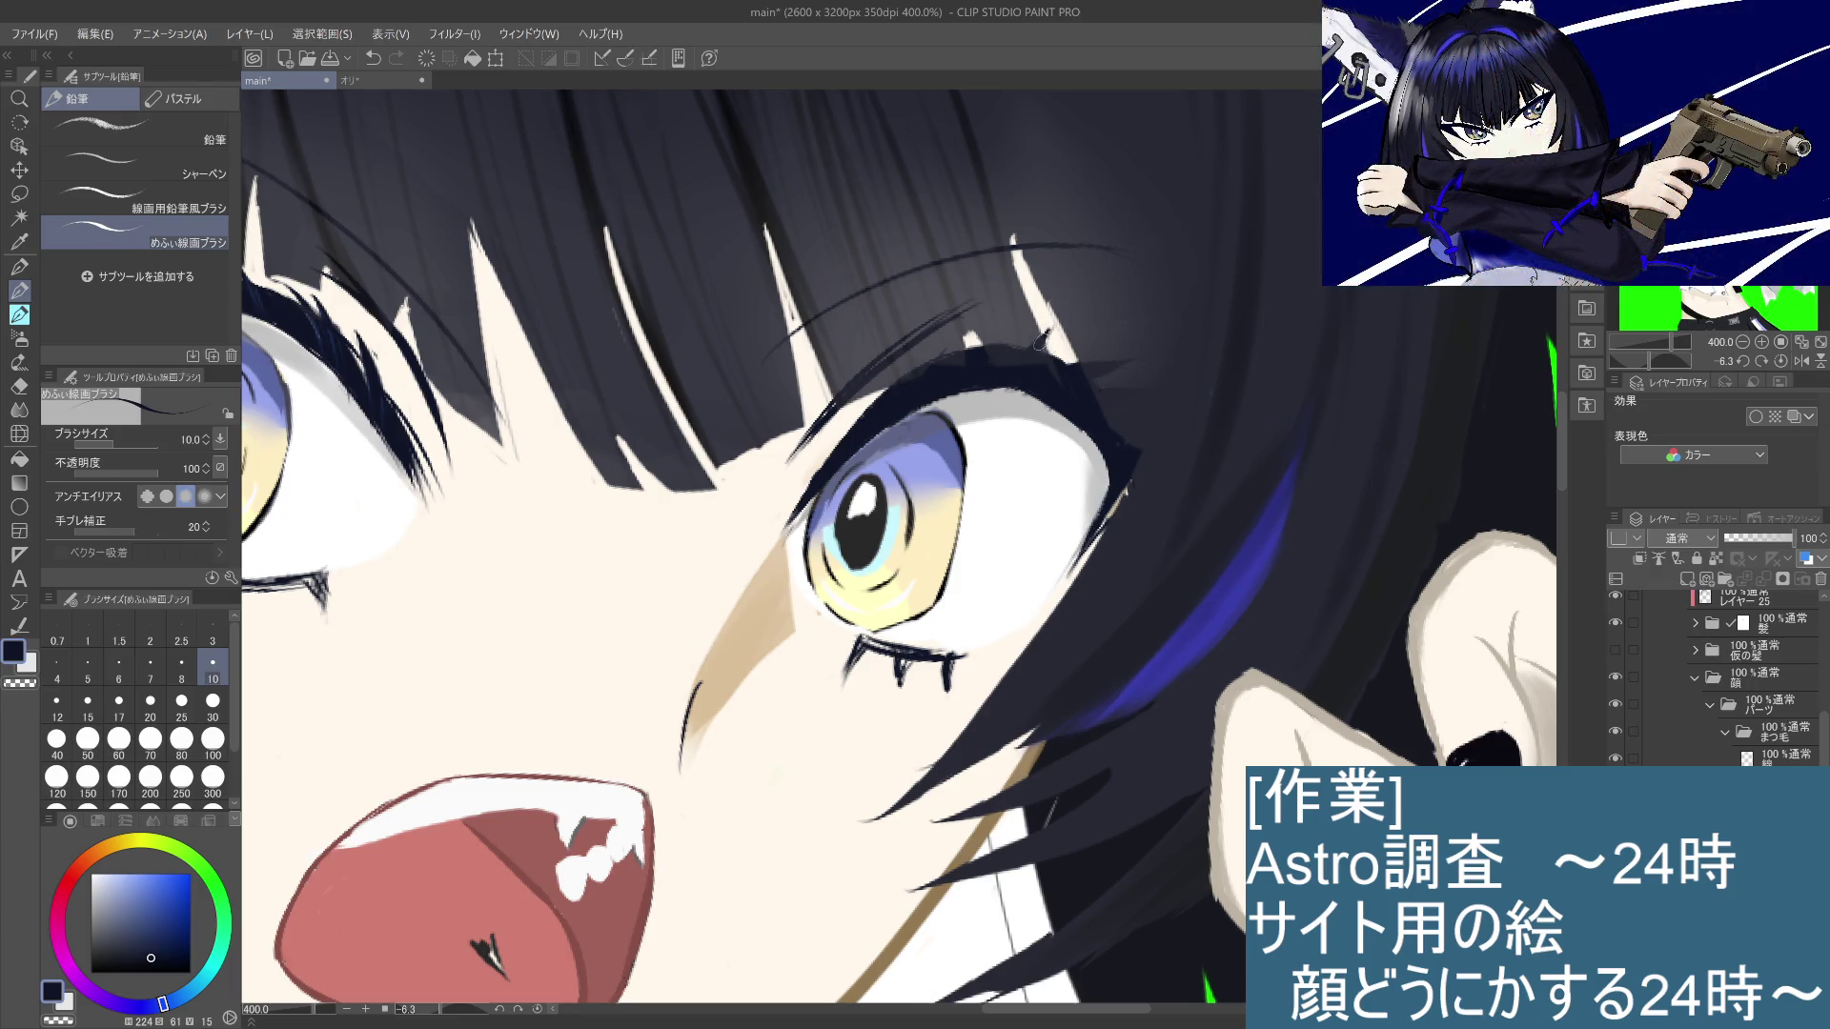
{"action": "mouse_move", "coordinate": [1049, 329]}
{"action": "left_mouse_down"}
{"action": "mouse_move", "coordinate": [1044, 361]}
{"action": "mouse_move", "coordinate": [1015, 349]}
{"action": "left_mouse_up"}
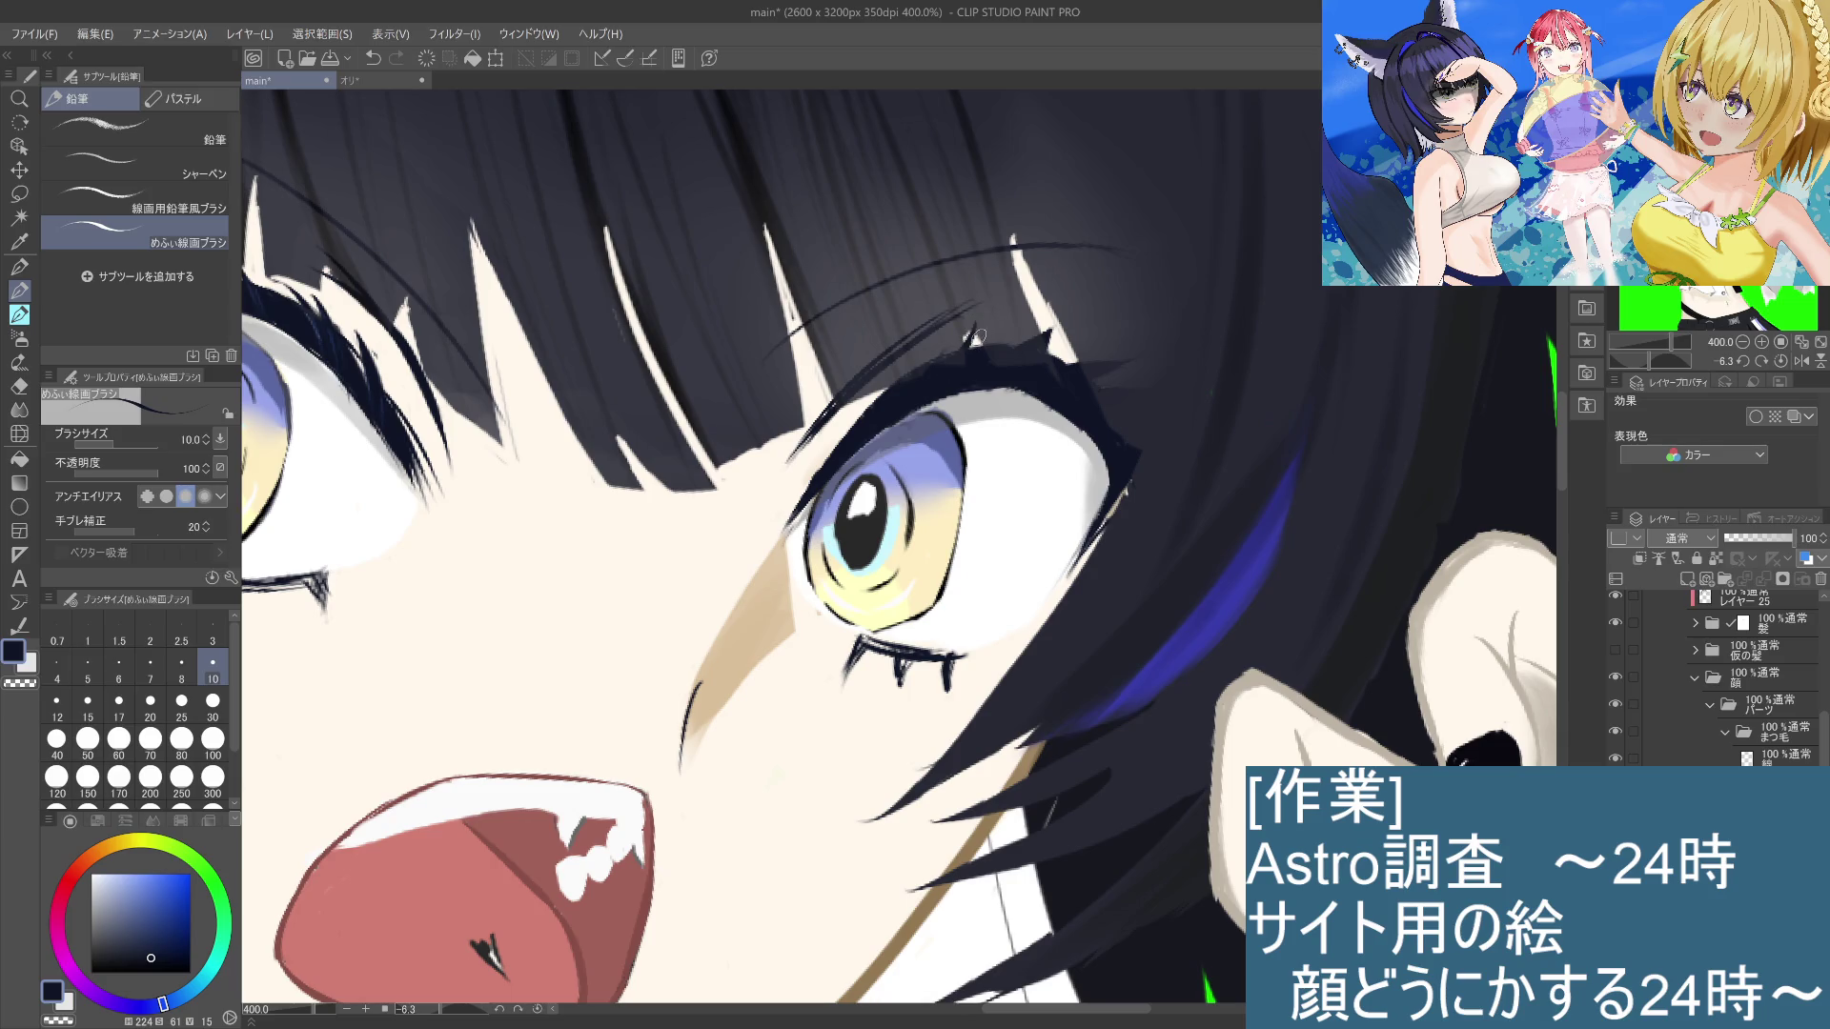
{"action": "key", "text": "ctrl+z"}
{"action": "scroll", "coordinate": [868, 410], "scroll_direction": "down", "scroll_amount": 4}
{"action": "left_click_drag", "start_coordinate": [868, 410], "coordinate": [957, 469]}
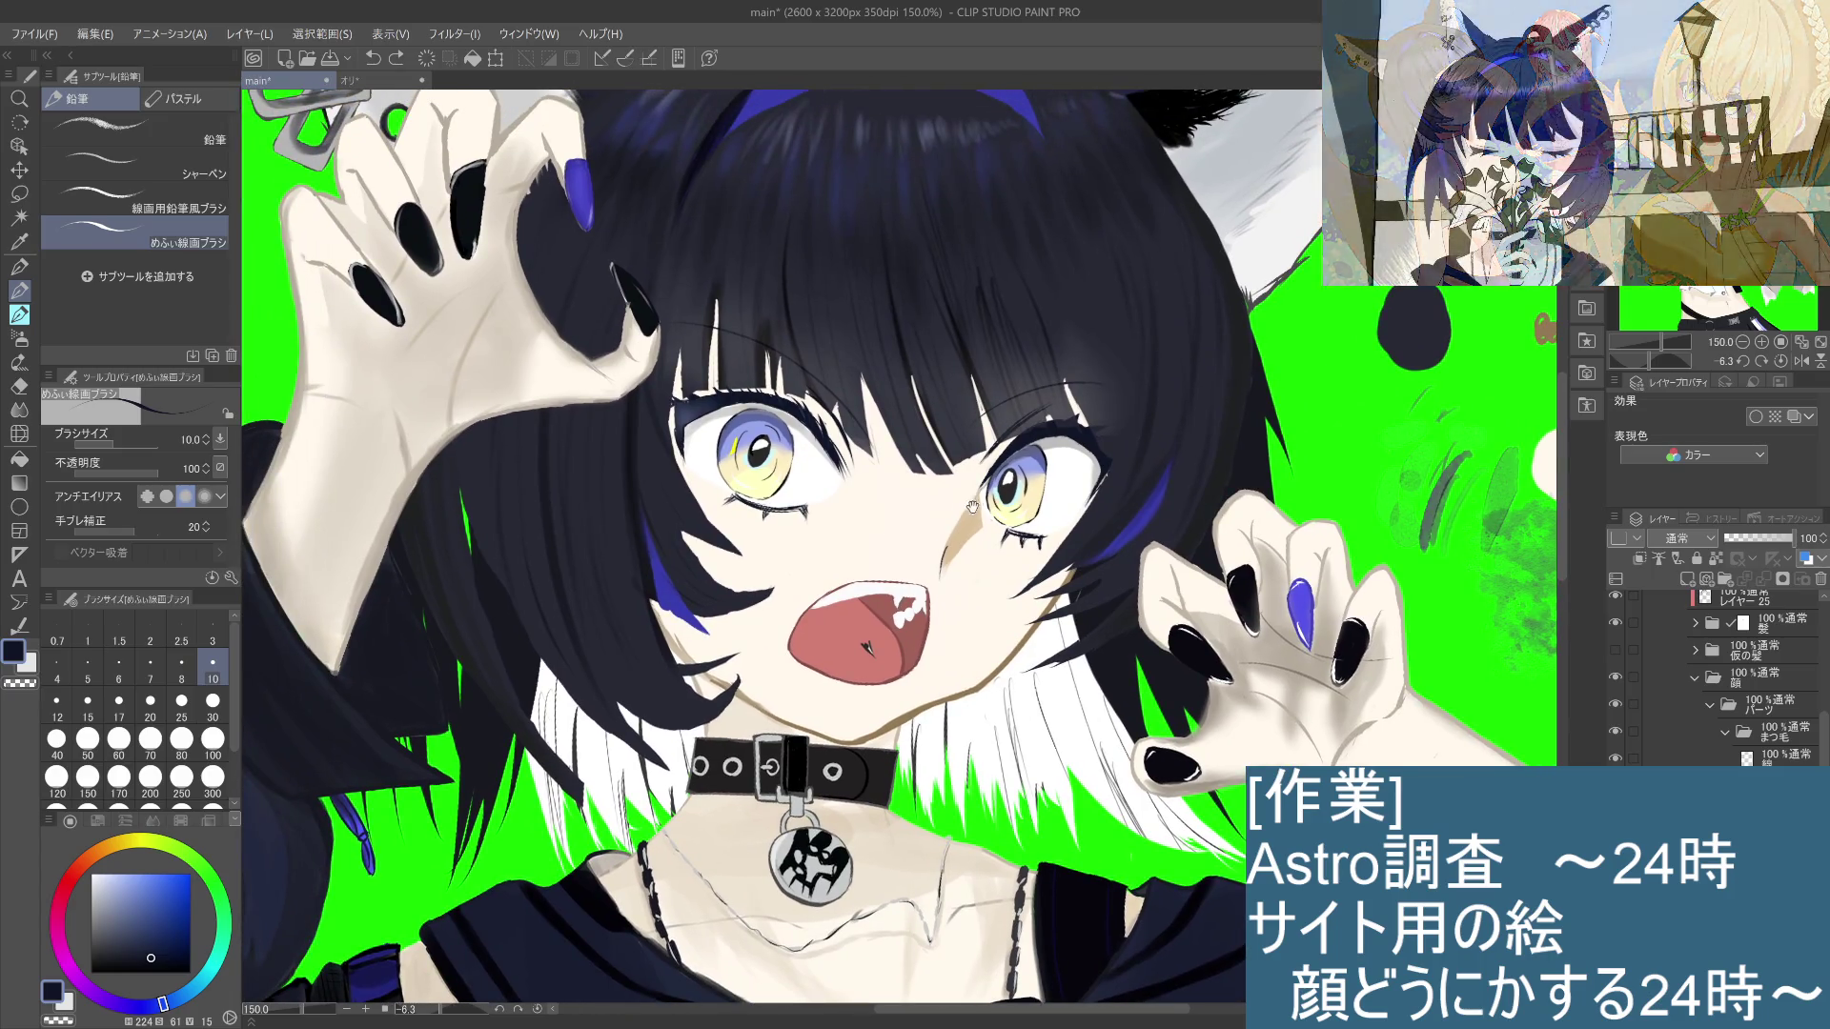
{"action": "scroll", "coordinate": [972, 503], "scroll_direction": "up", "scroll_amount": 4}
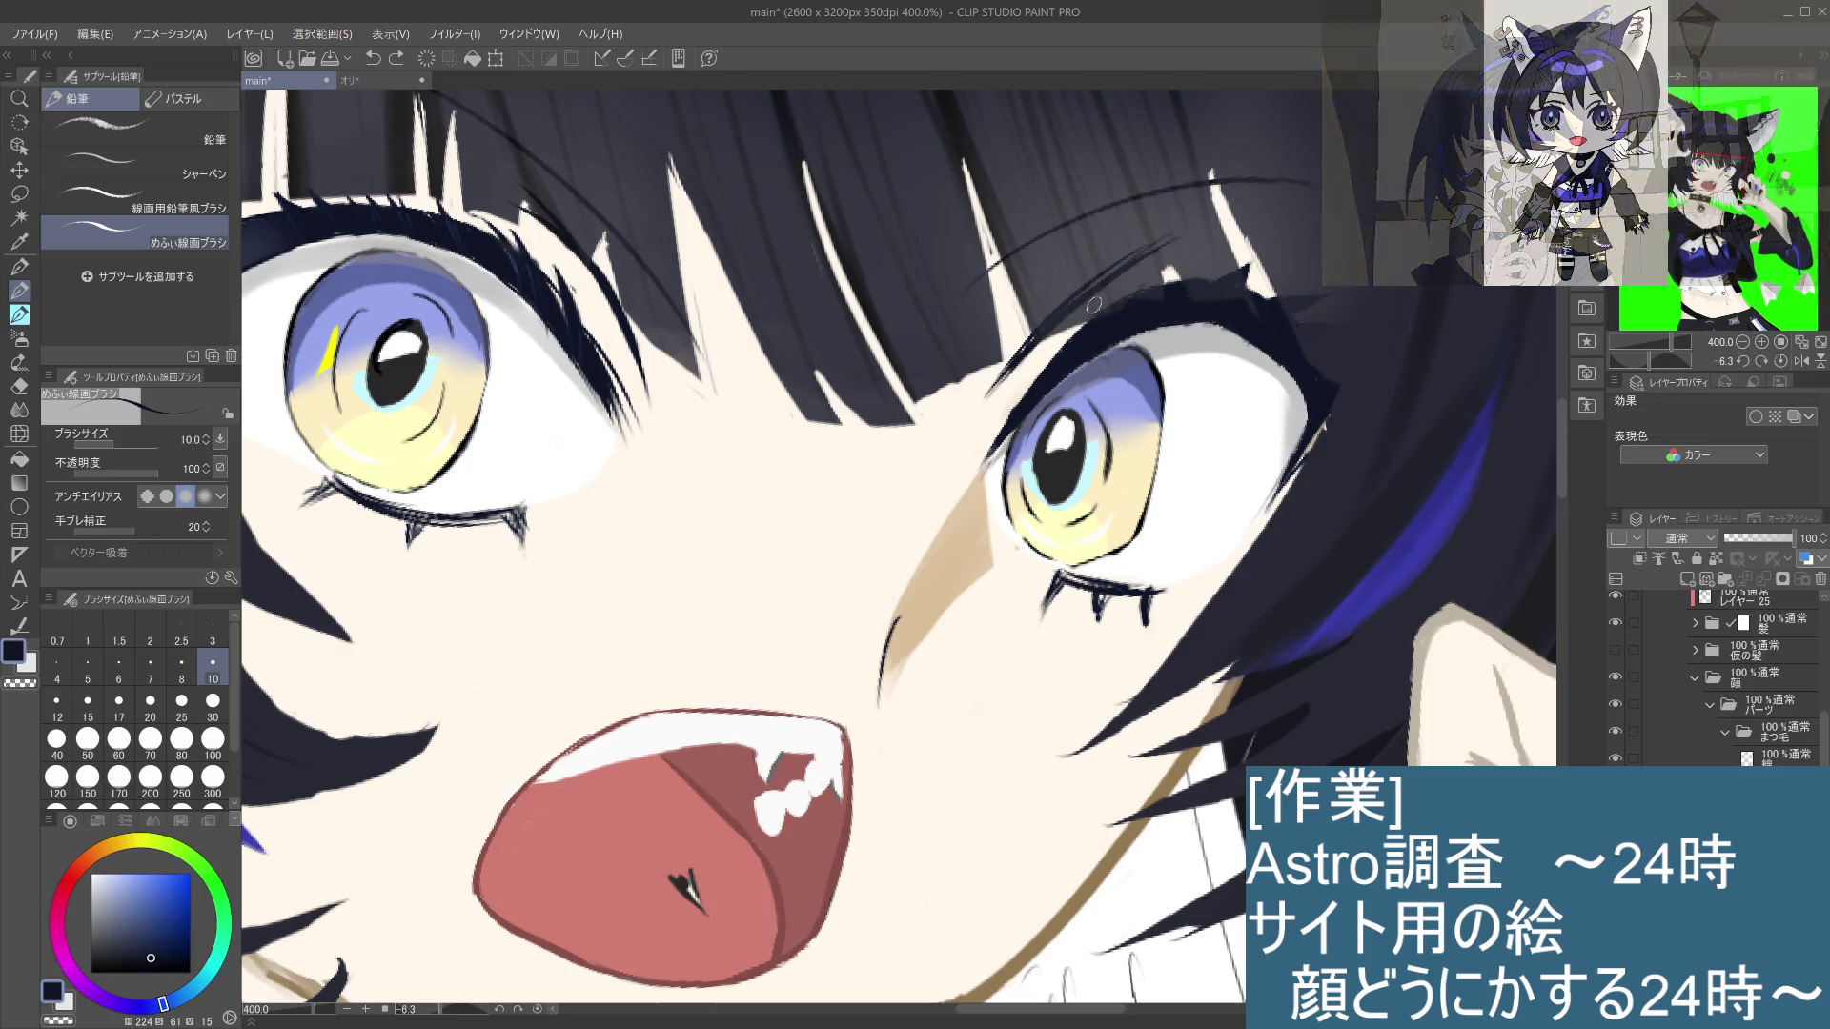
{"action": "key", "text": "ctrl+z"}
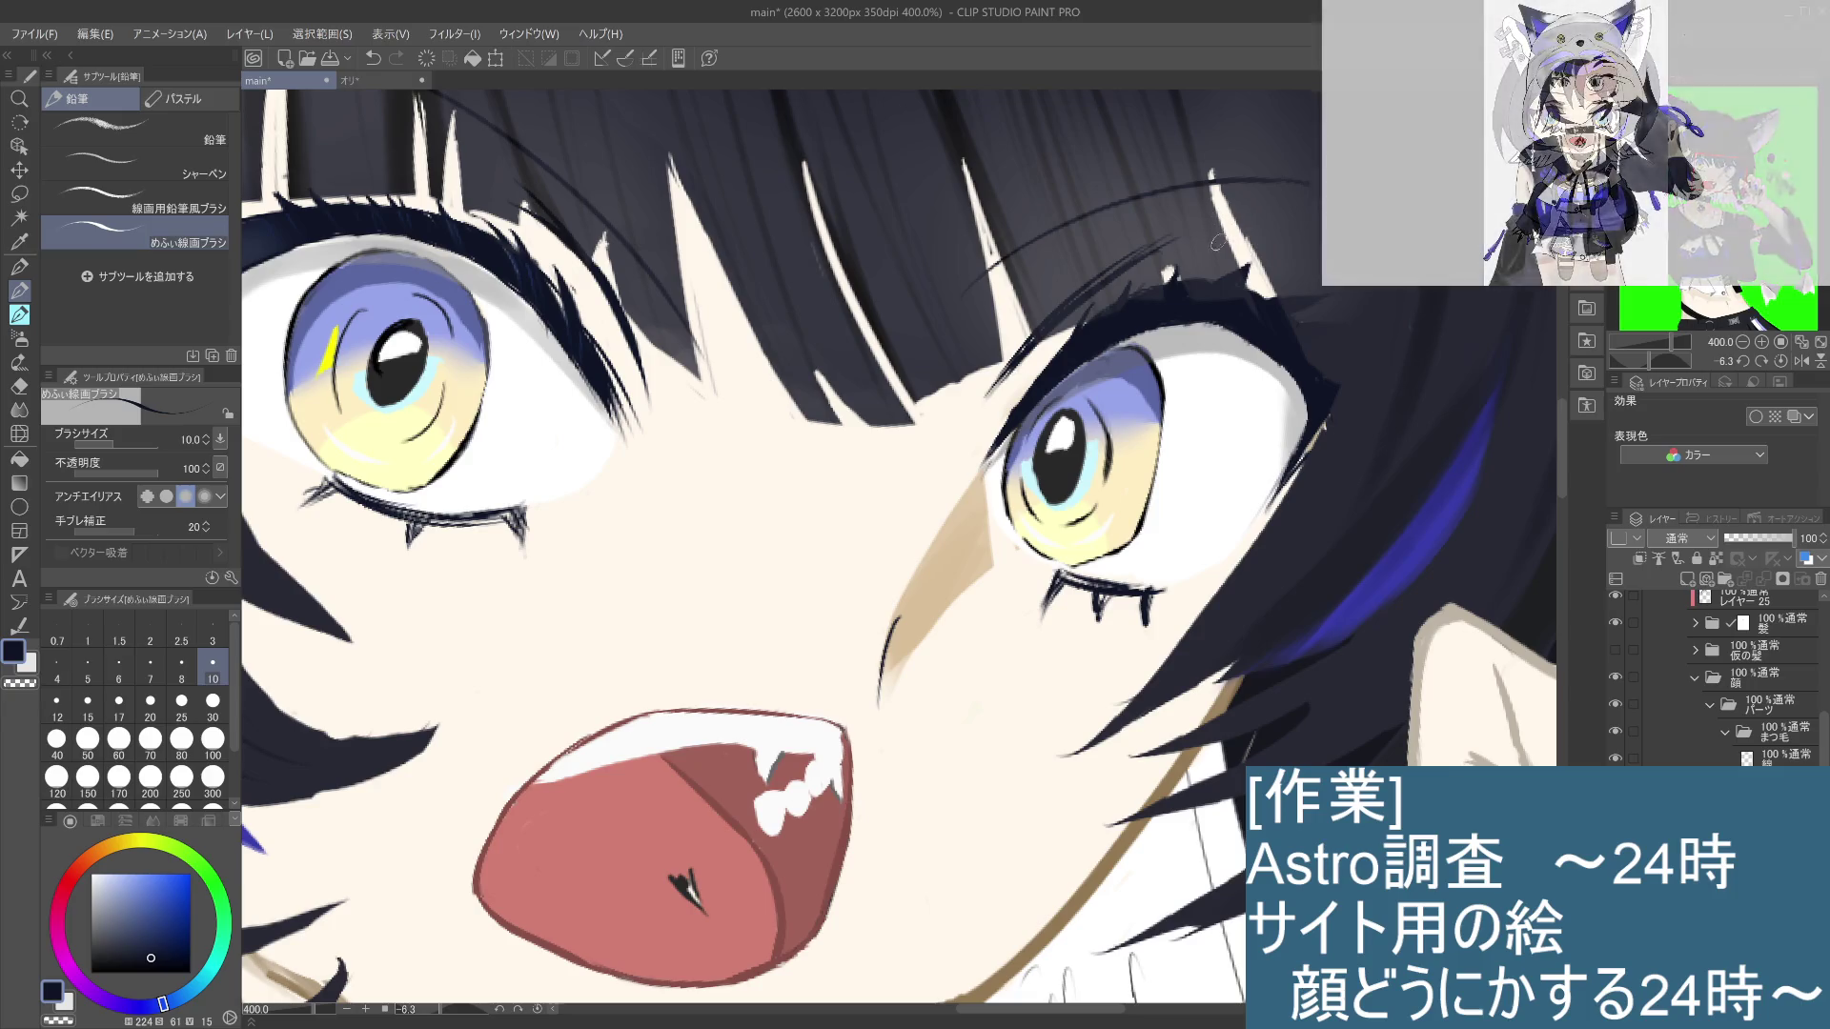
{"action": "key", "text": "ctrl+alt+0"}
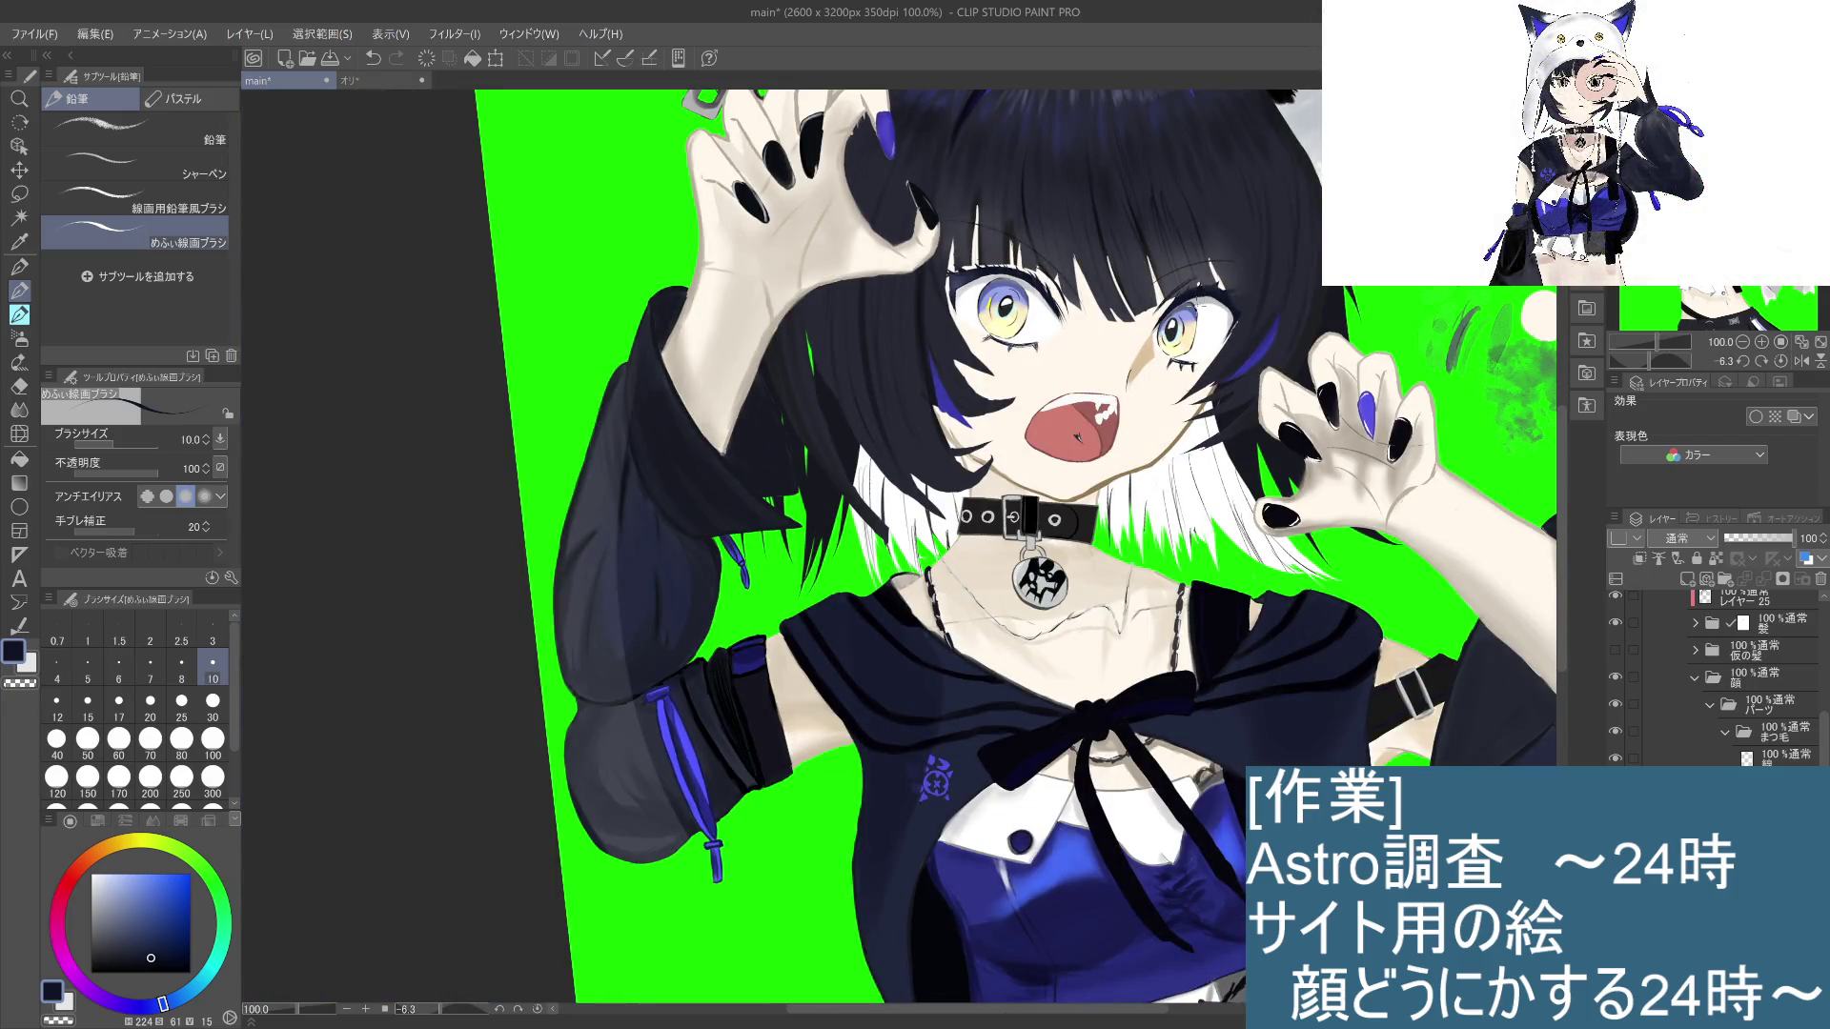
Step: Zoom and pan around the eyes to inspect the face close up
{"action": "scroll", "coordinate": [1197, 308], "scroll_direction": "up", "scroll_amount": 3}
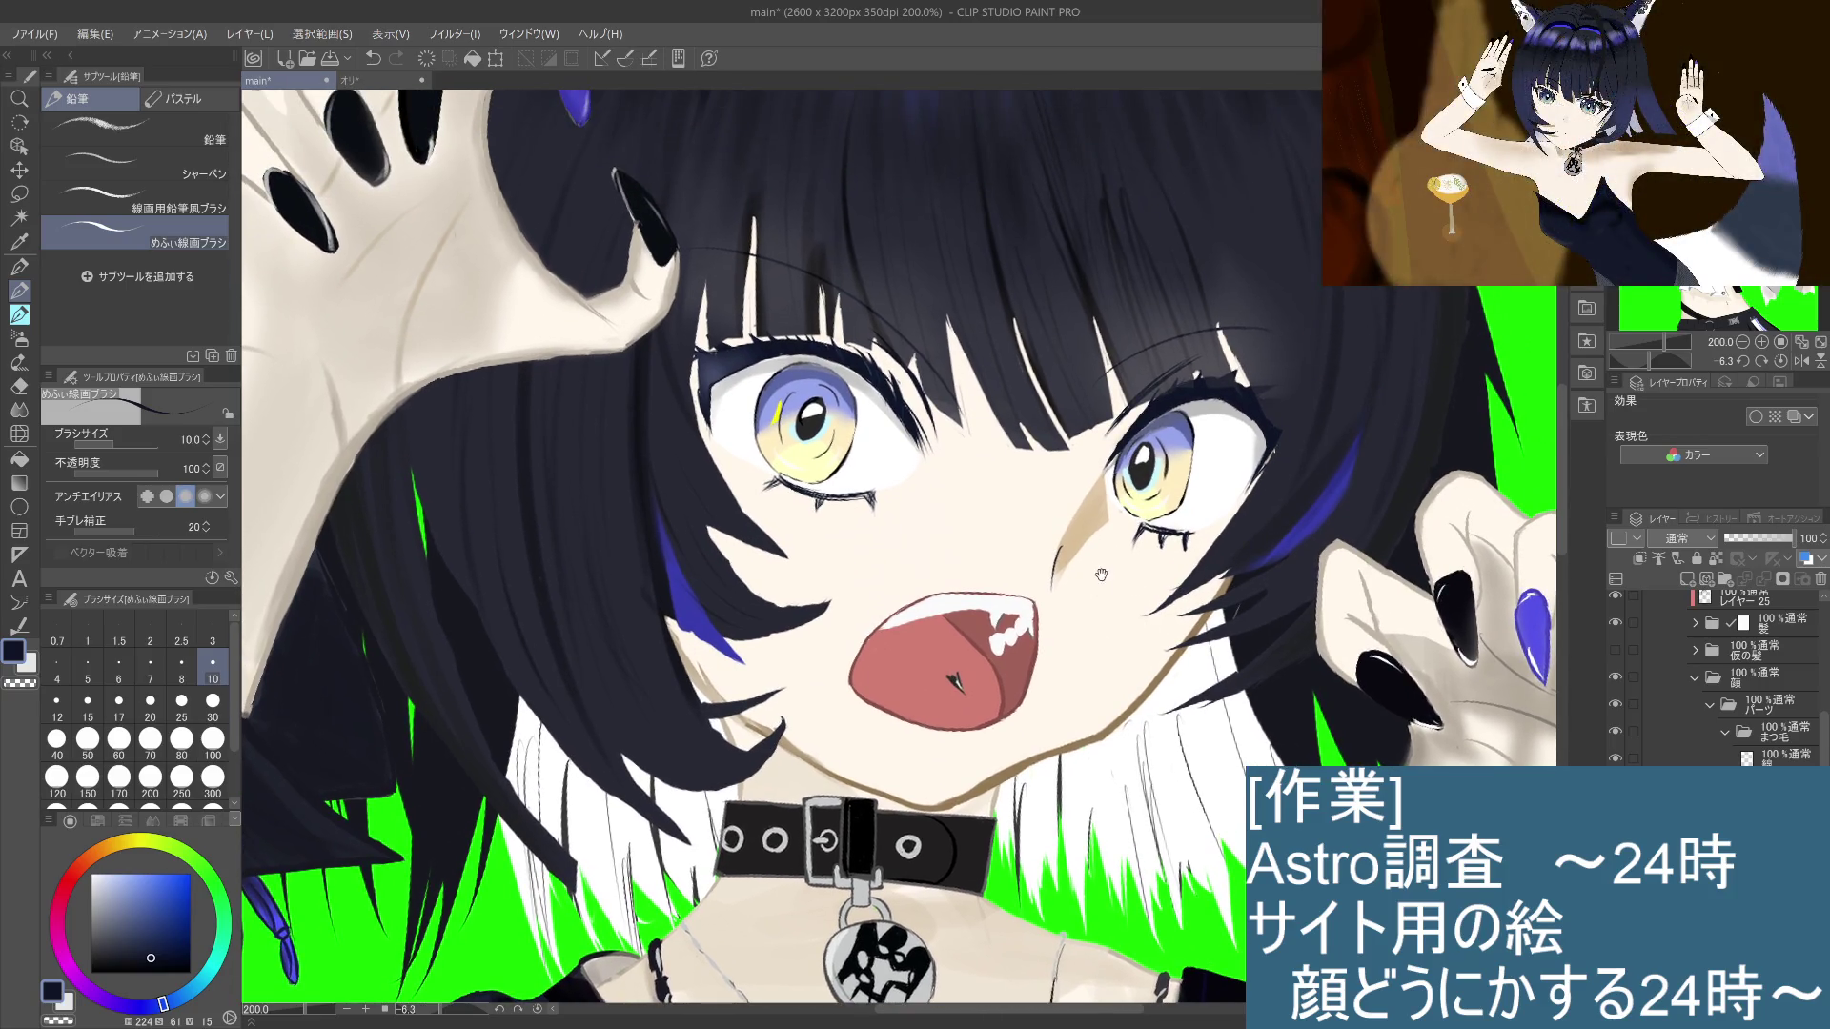
{"action": "left_click_drag", "start_coordinate": [1102, 575], "coordinate": [1145, 600]}
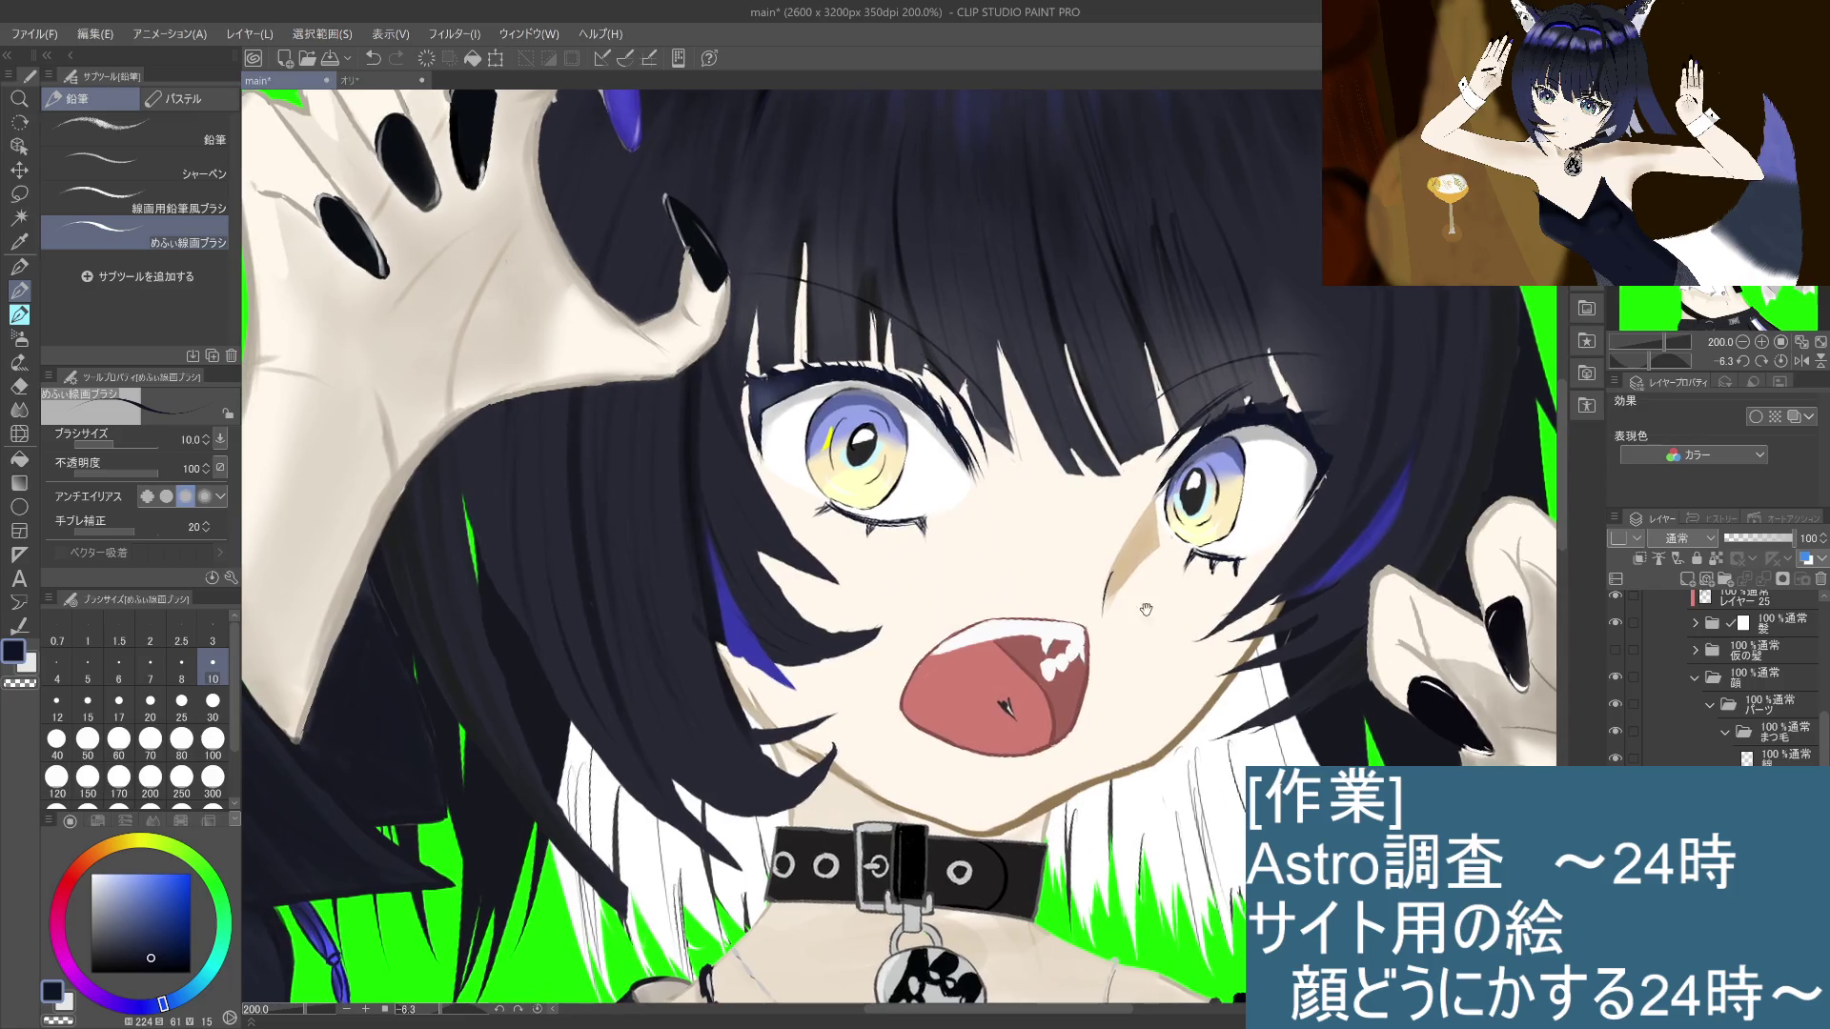
{"action": "scroll", "coordinate": [1074, 543], "scroll_direction": "down", "scroll_amount": 3}
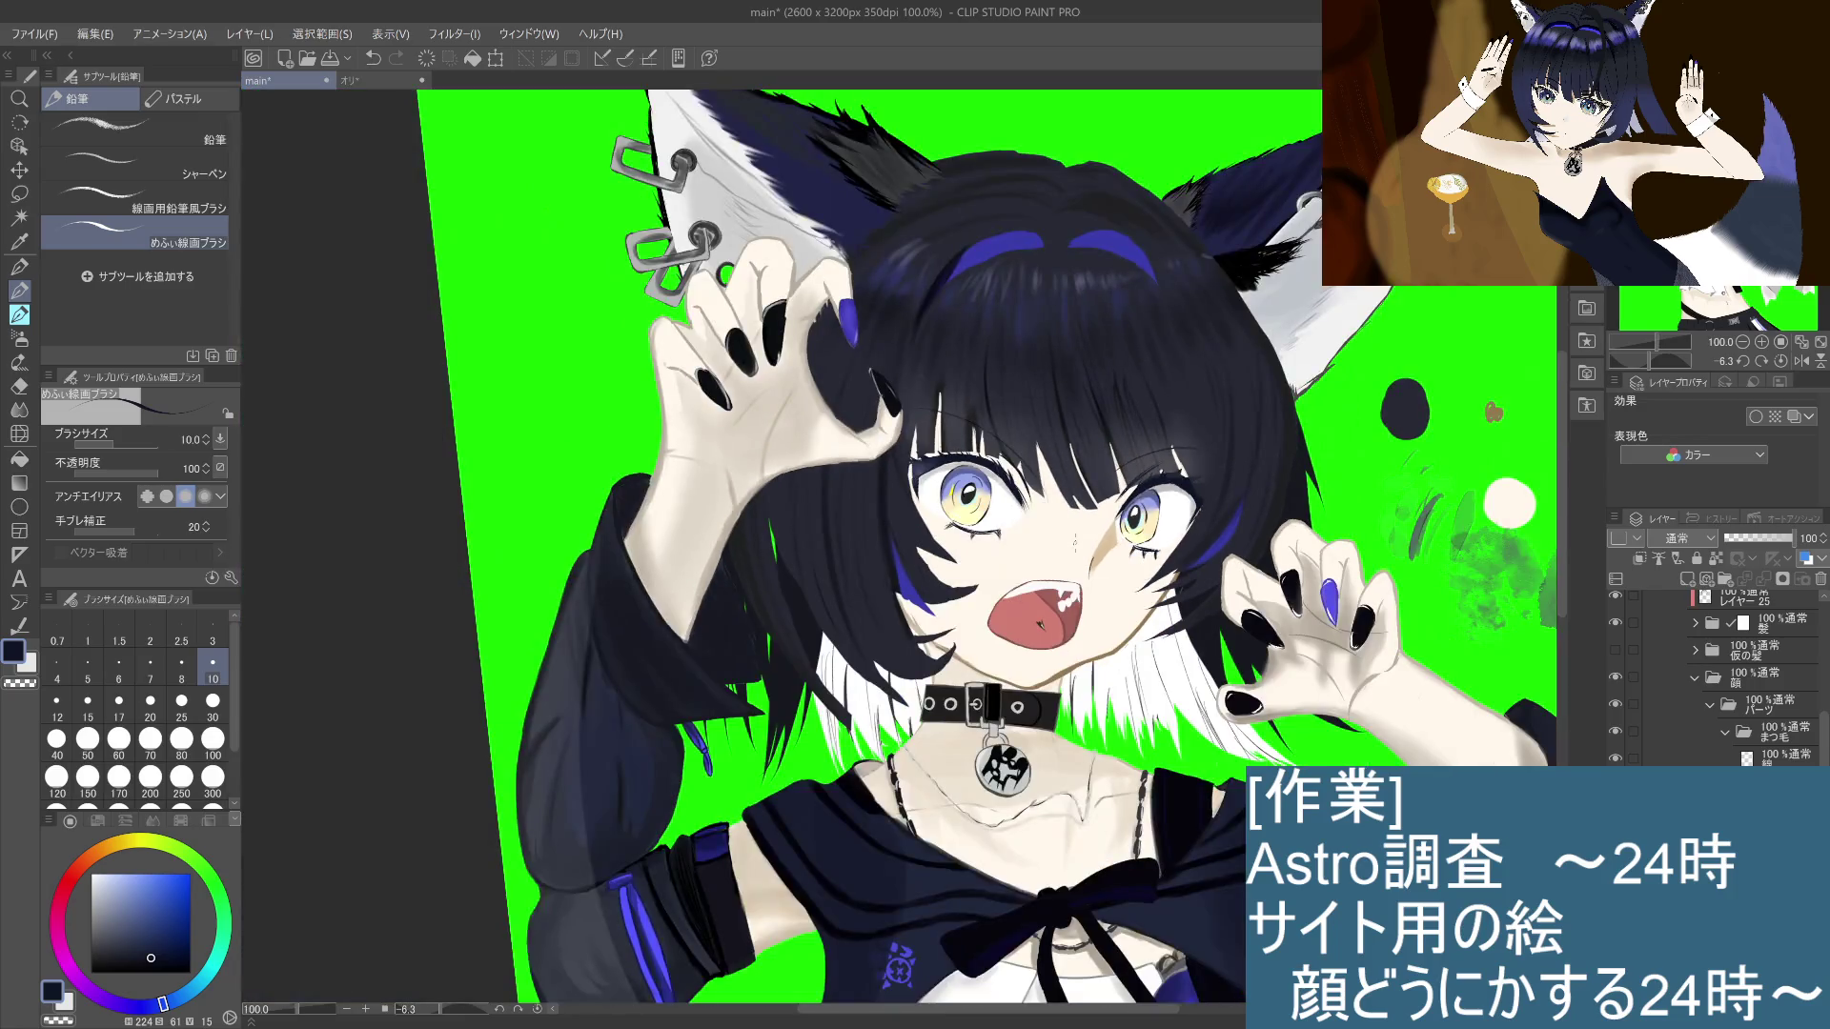
{"action": "scroll", "coordinate": [1075, 543], "scroll_direction": "up", "scroll_amount": 3}
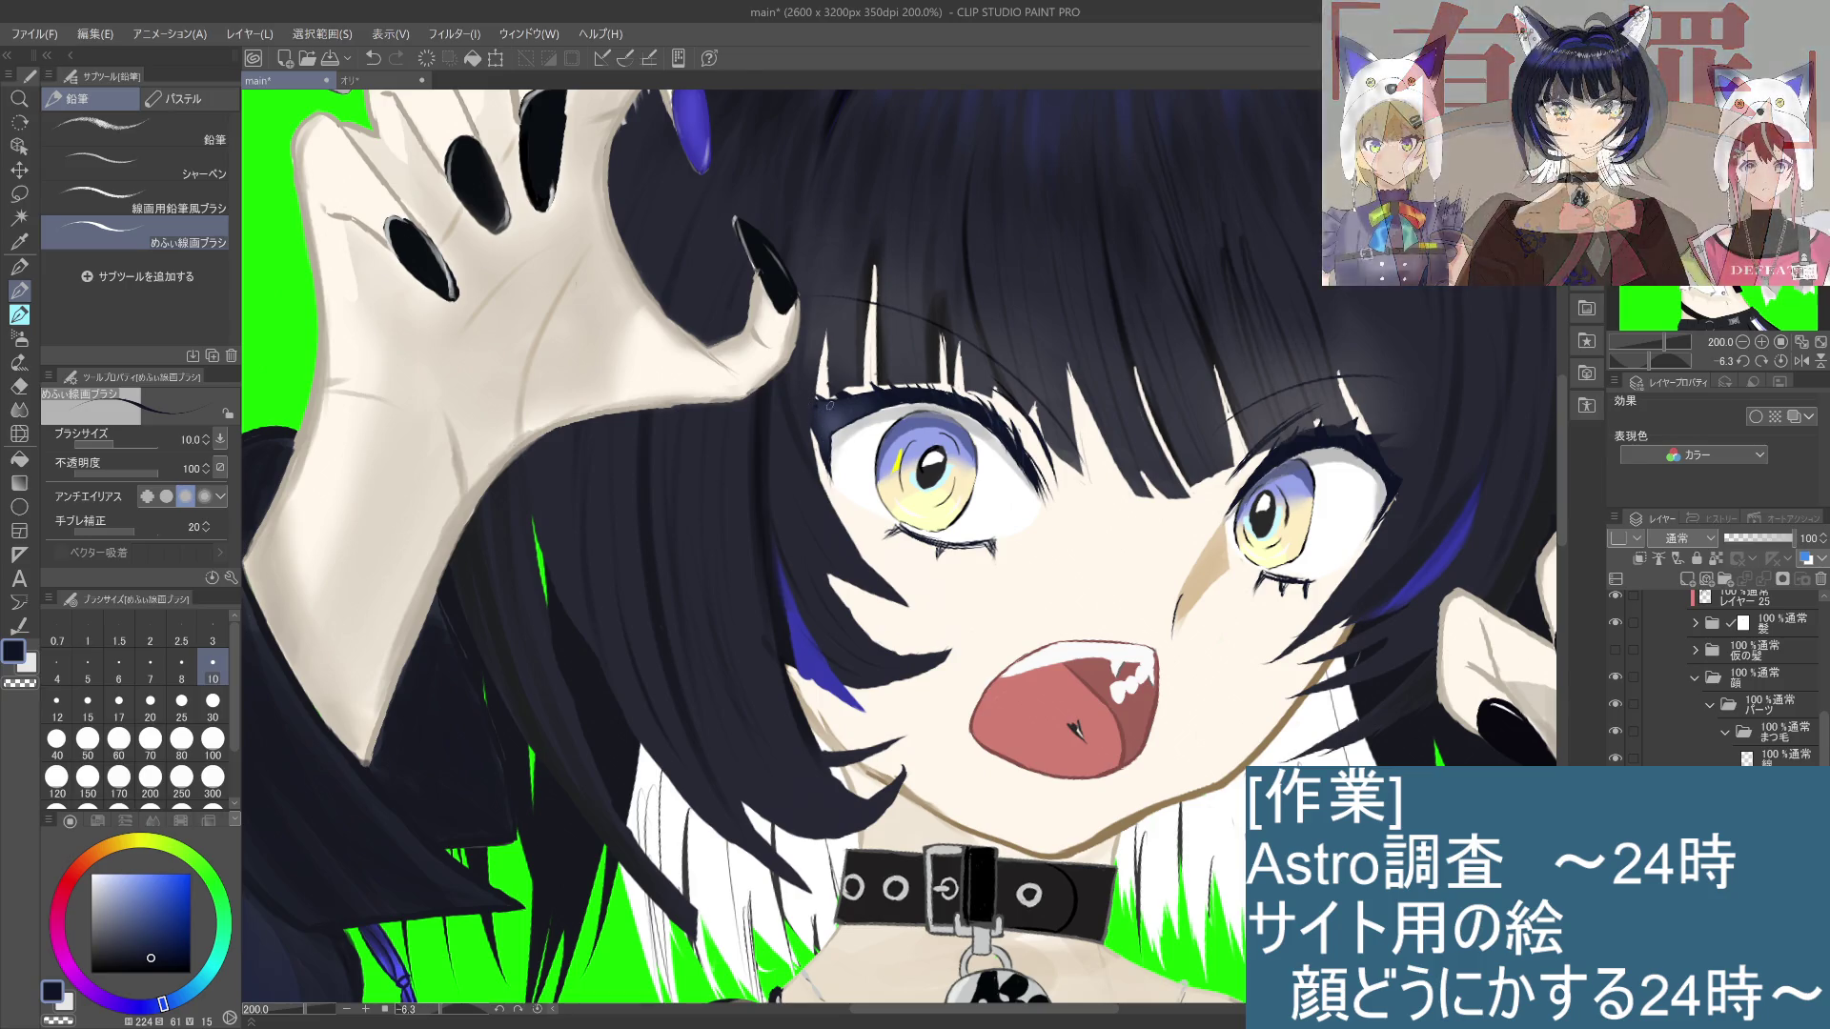
{"action": "scroll", "coordinate": [829, 405], "scroll_direction": "down", "scroll_amount": 4}
{"action": "scroll", "coordinate": [826, 418], "scroll_direction": "up", "scroll_amount": 2}
{"action": "scroll", "coordinate": [833, 470], "scroll_direction": "up", "scroll_amount": 5}
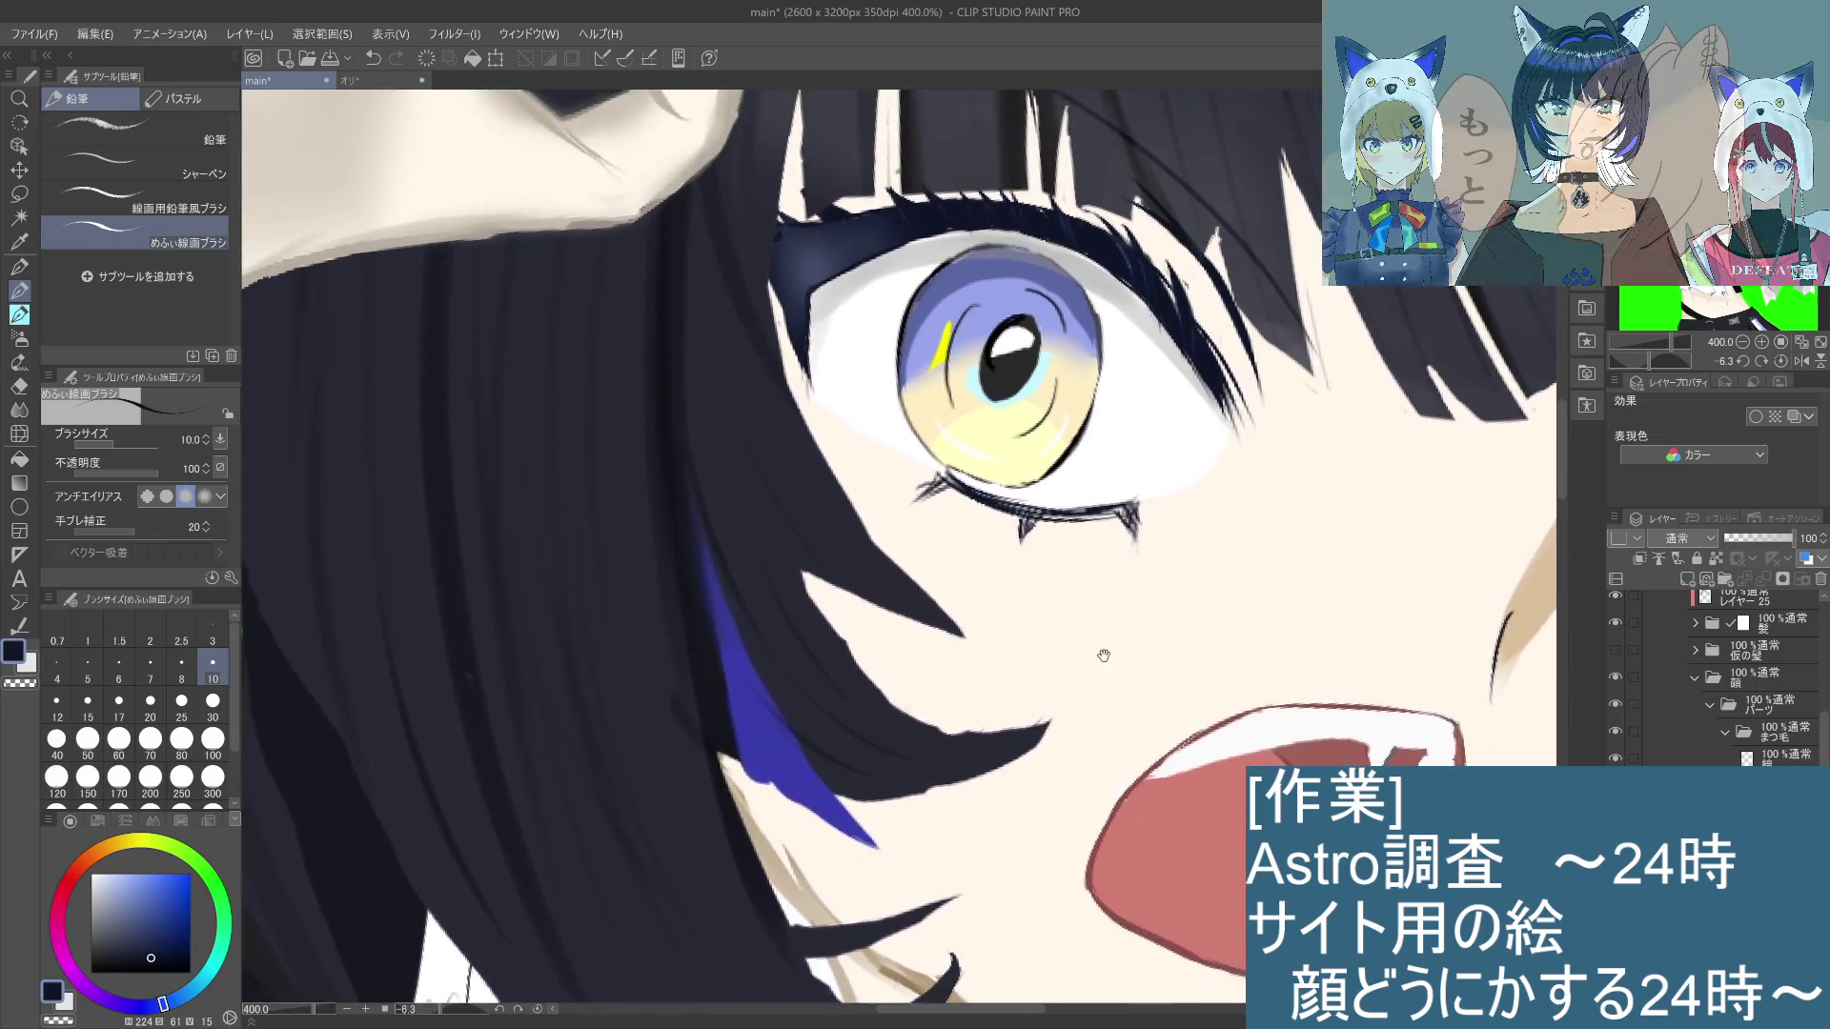
{"action": "left_click_drag", "start_coordinate": [1103, 656], "coordinate": [1165, 715]}
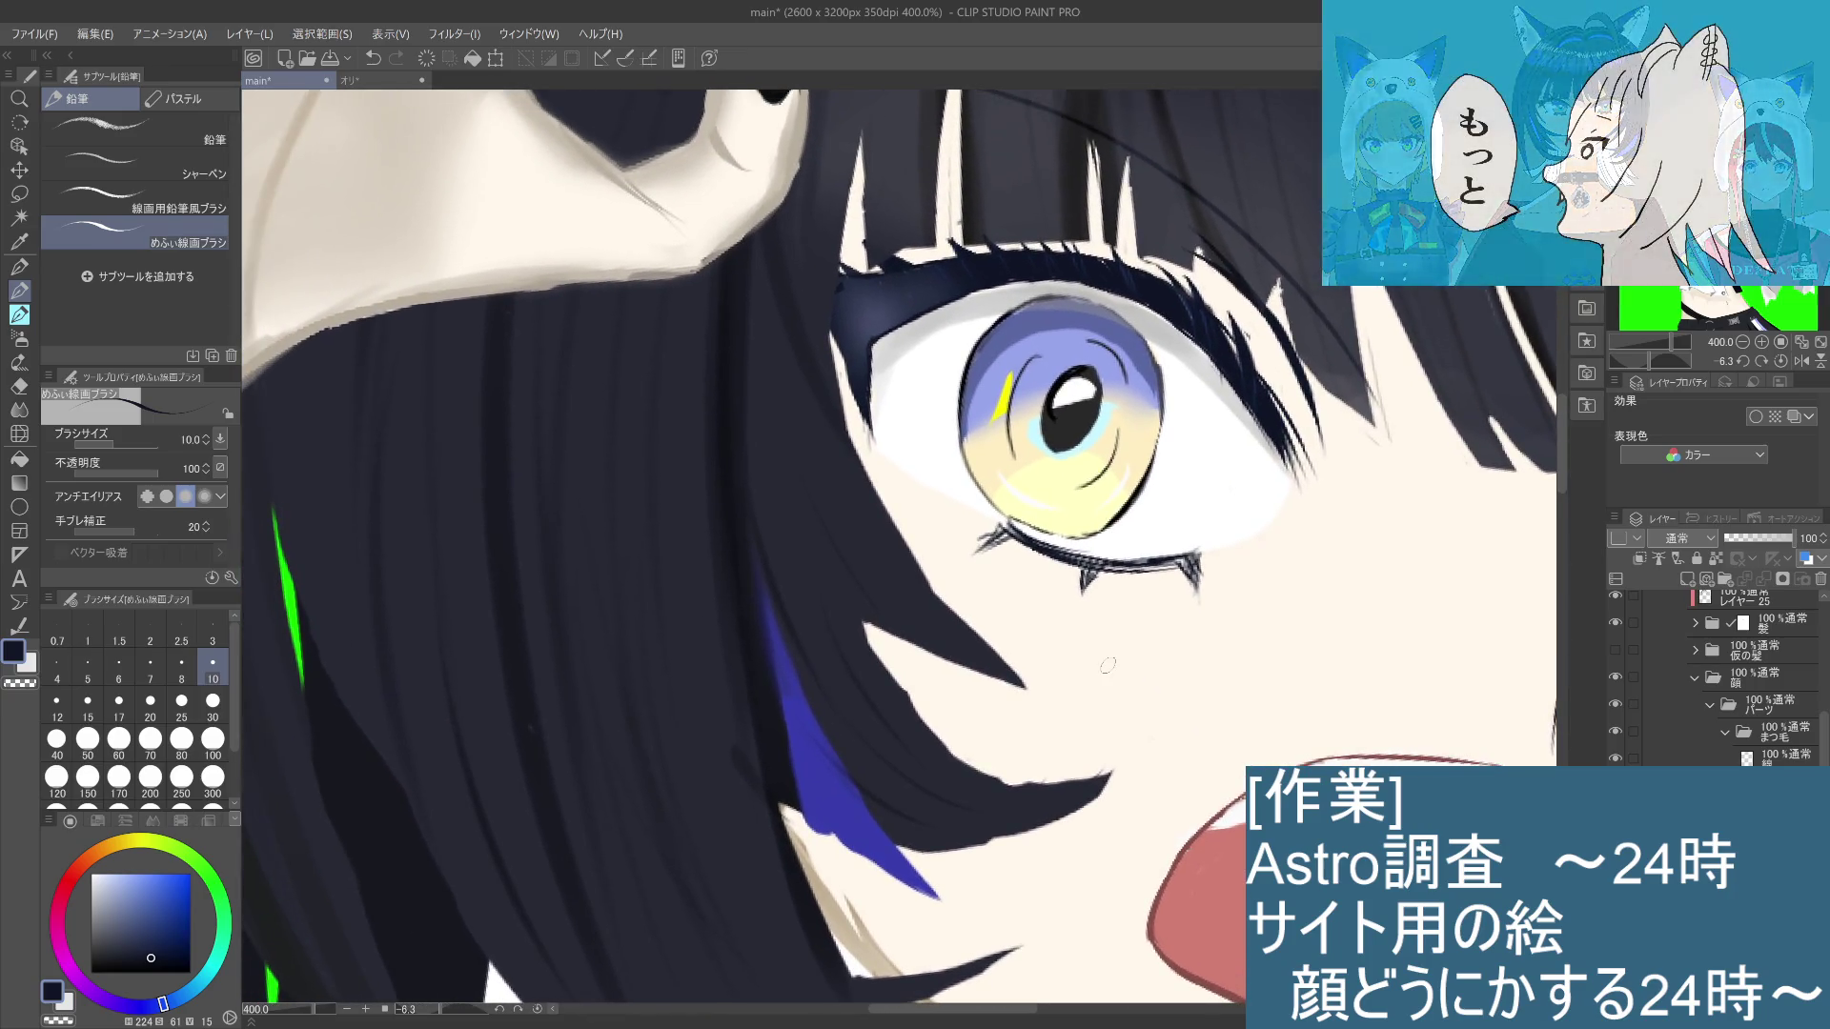
Step: Select the 線 line-art layer and switch from the pencil to the eraser
{"action": "left_click", "coordinate": [1770, 755]}
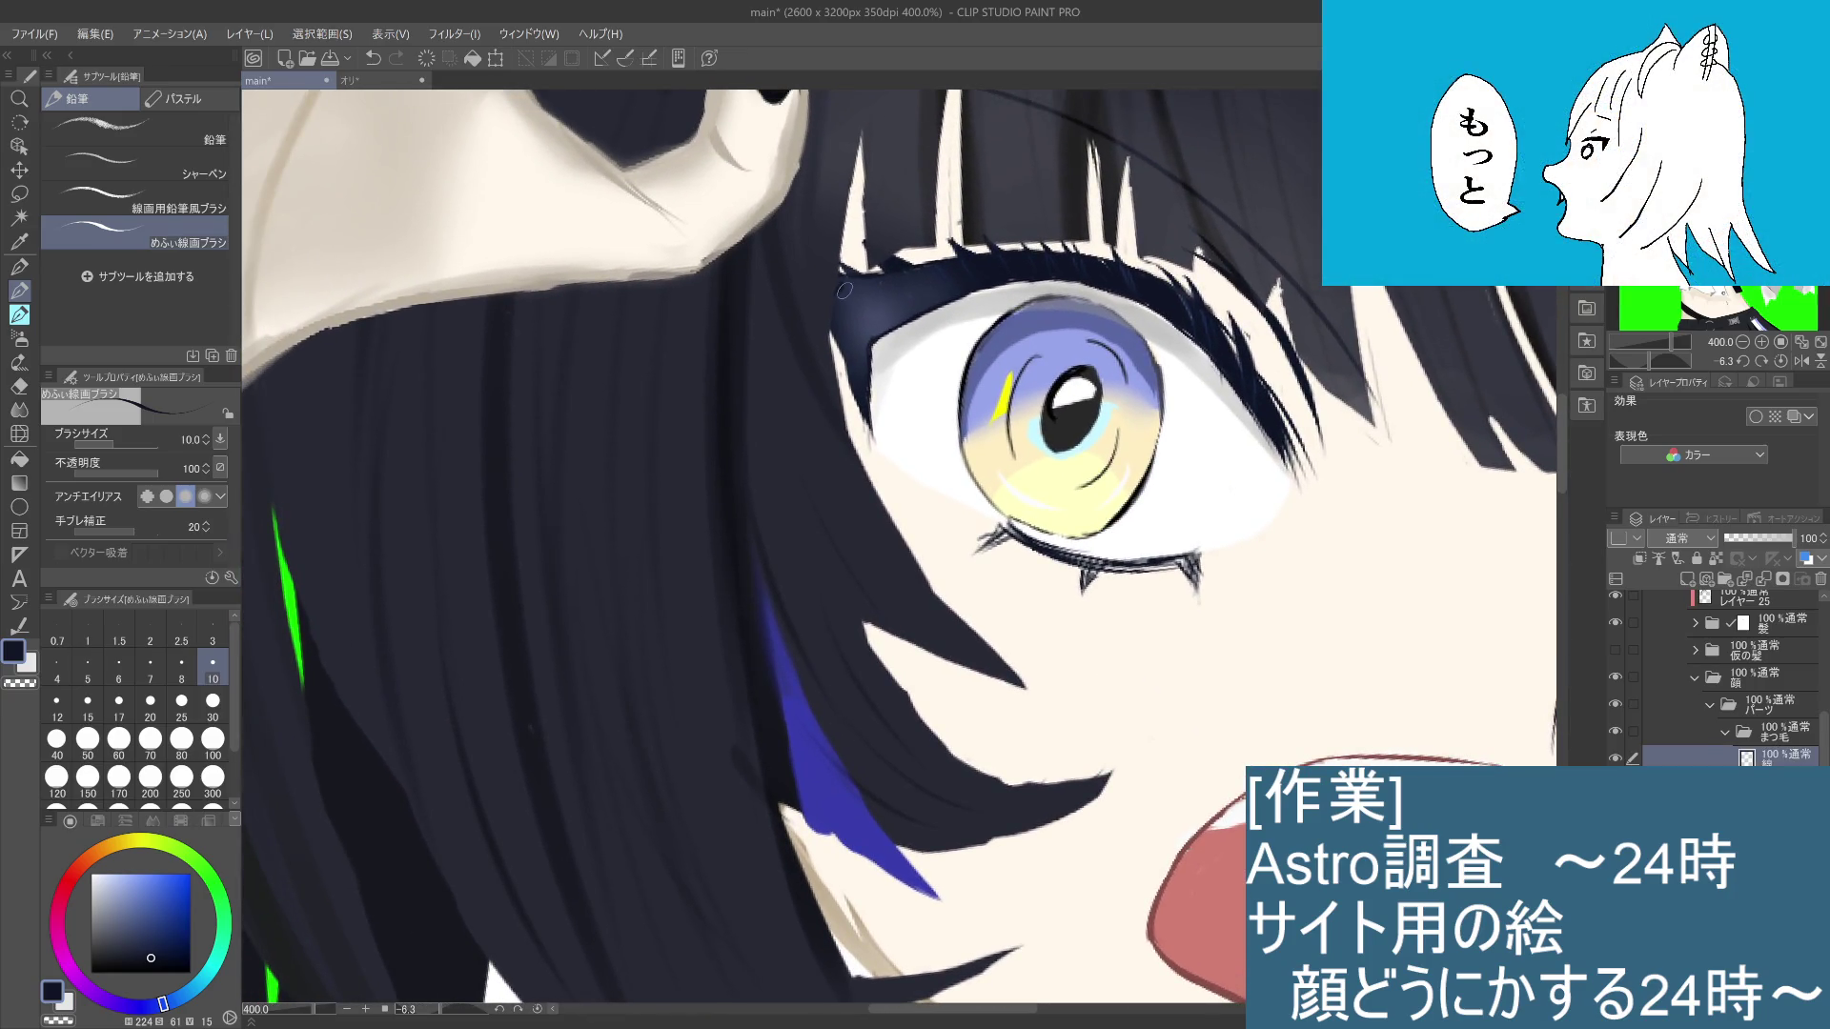
{"action": "scroll", "coordinate": [1125, 555], "scroll_direction": "down", "scroll_amount": 3}
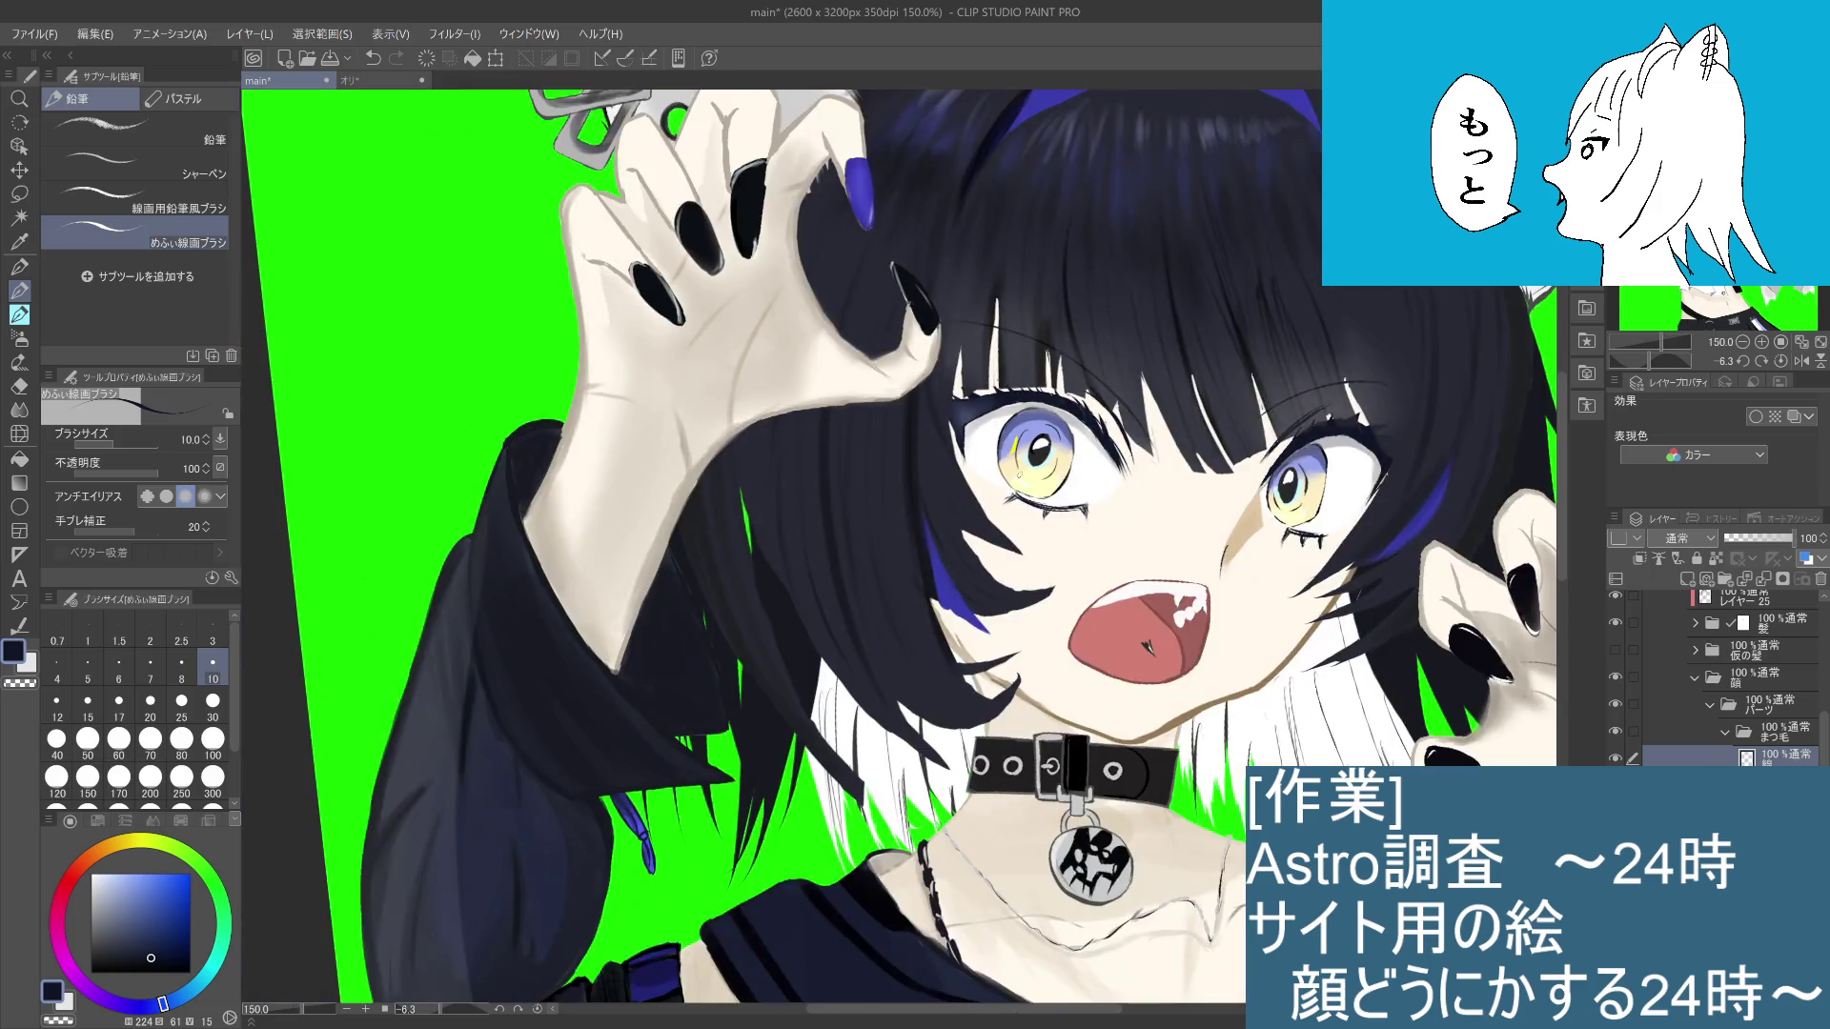
{"action": "scroll", "coordinate": [1126, 556], "scroll_direction": "up", "scroll_amount": 1}
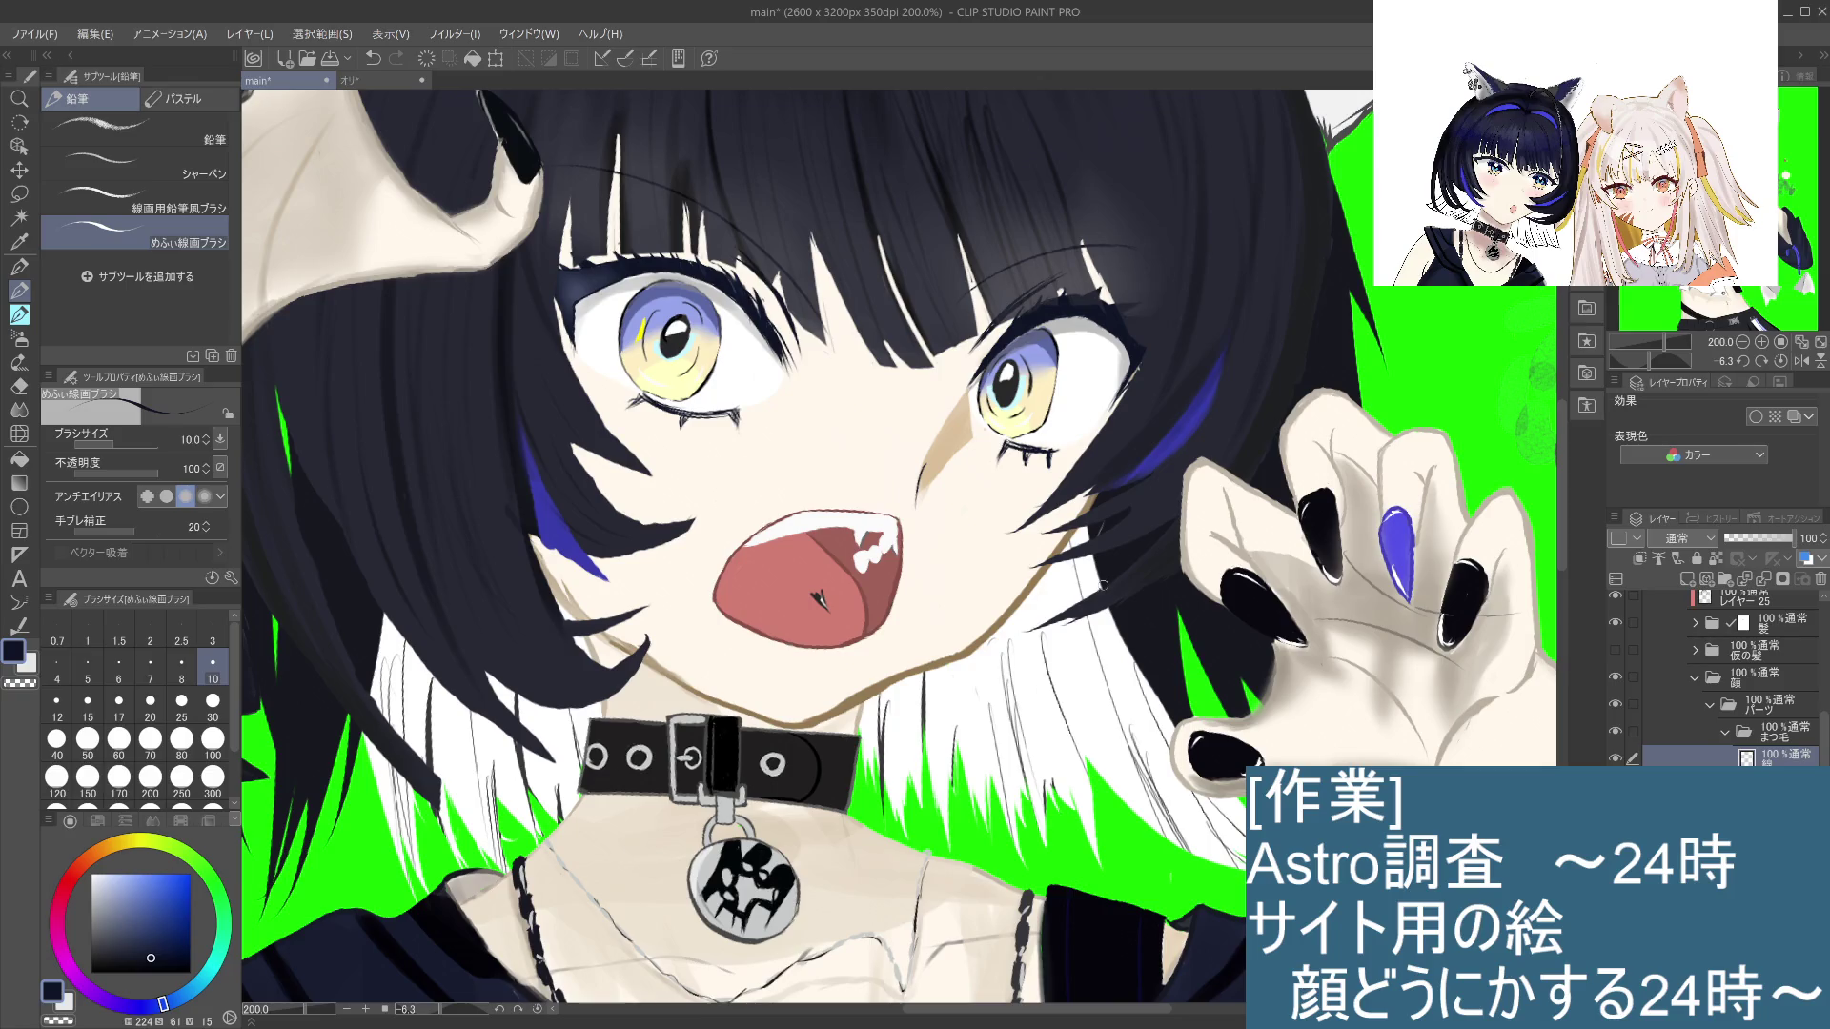
{"action": "left_click_drag", "start_coordinate": [1109, 575], "coordinate": [1065, 528]}
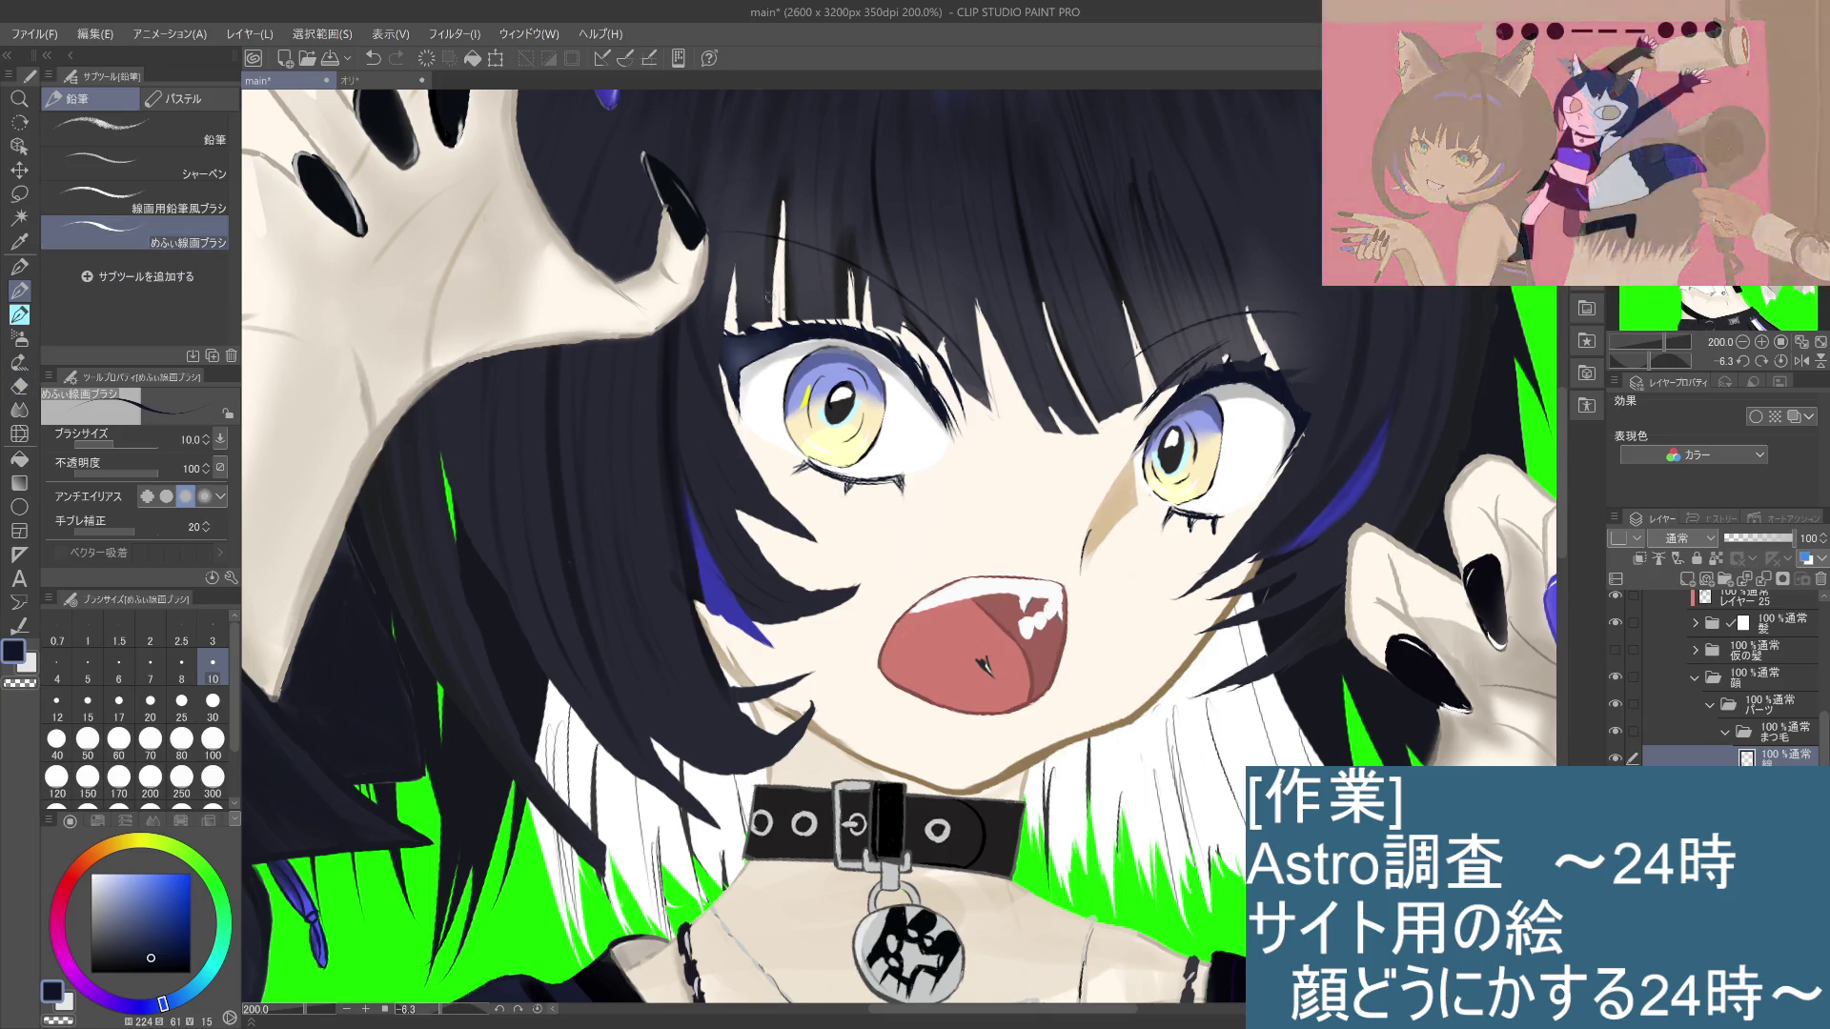
{"action": "left_click", "coordinate": [21, 410]}
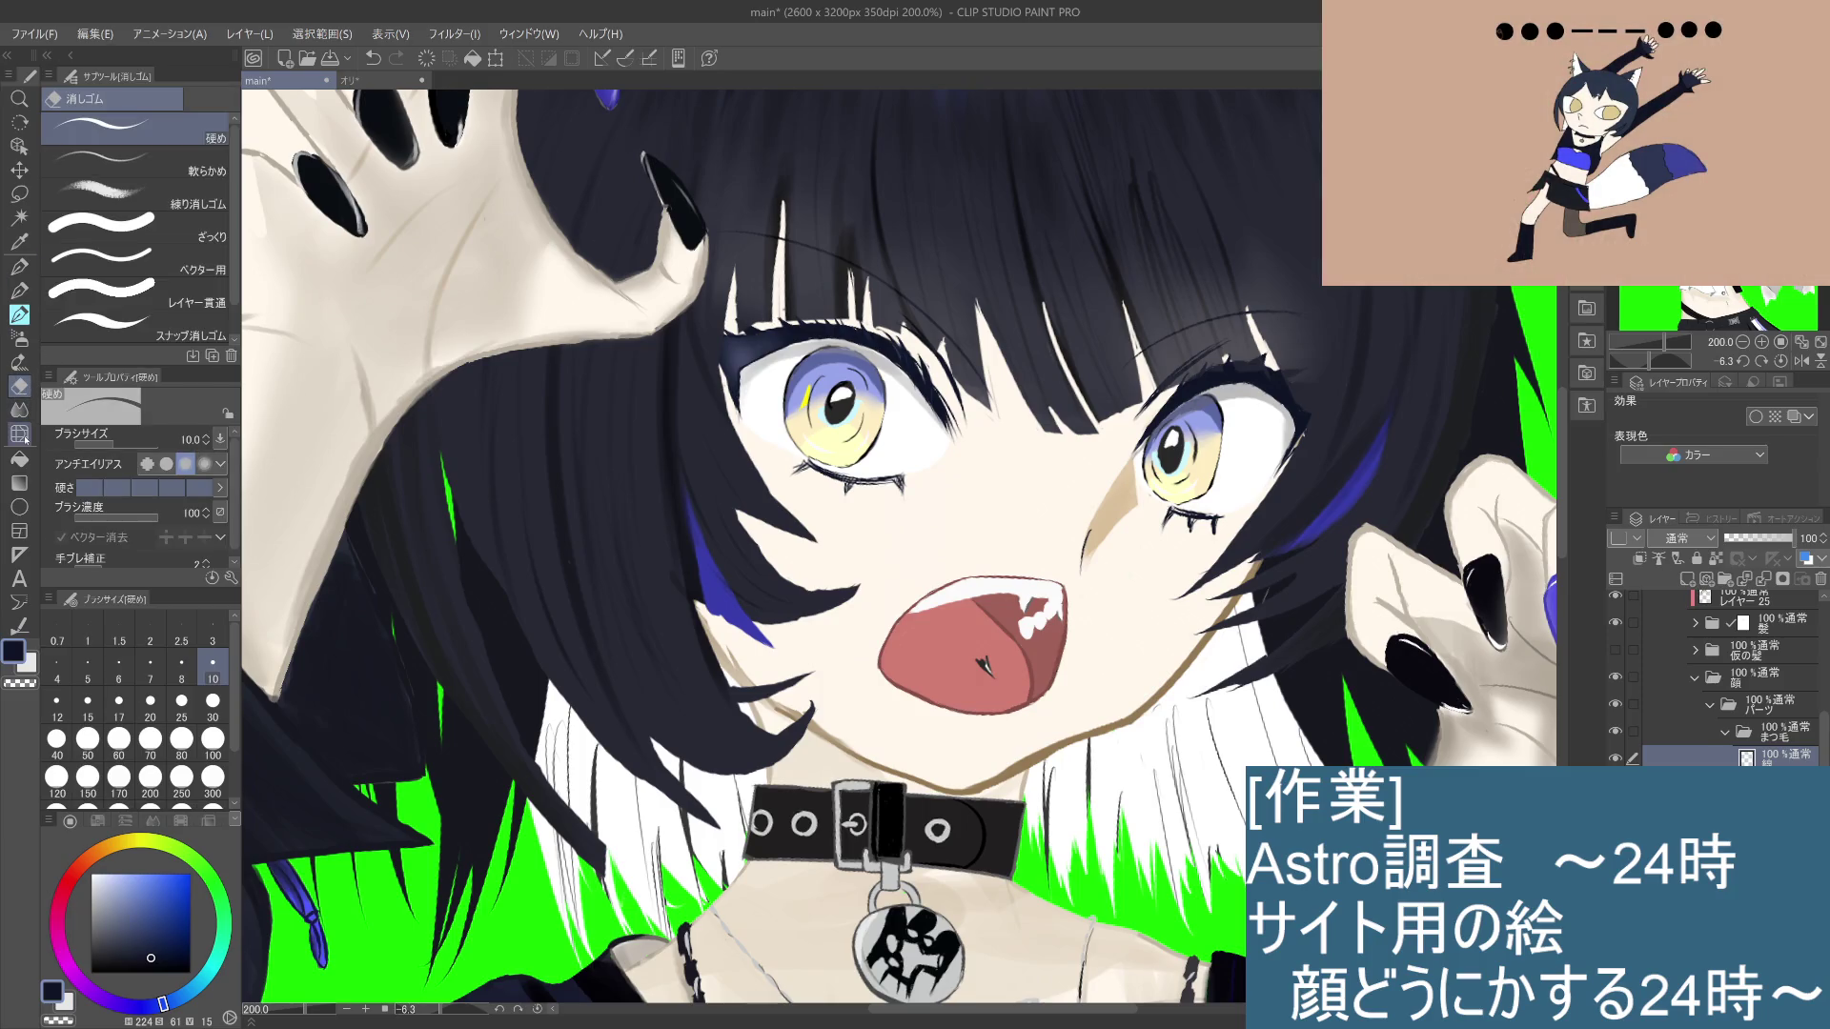
Step: Airbrush blue-grey sampled from the left eye softly into the right eye's iris, then set size 8
{"action": "left_click", "coordinate": [19, 386]}
{"action": "left_click", "coordinate": [19, 339]}
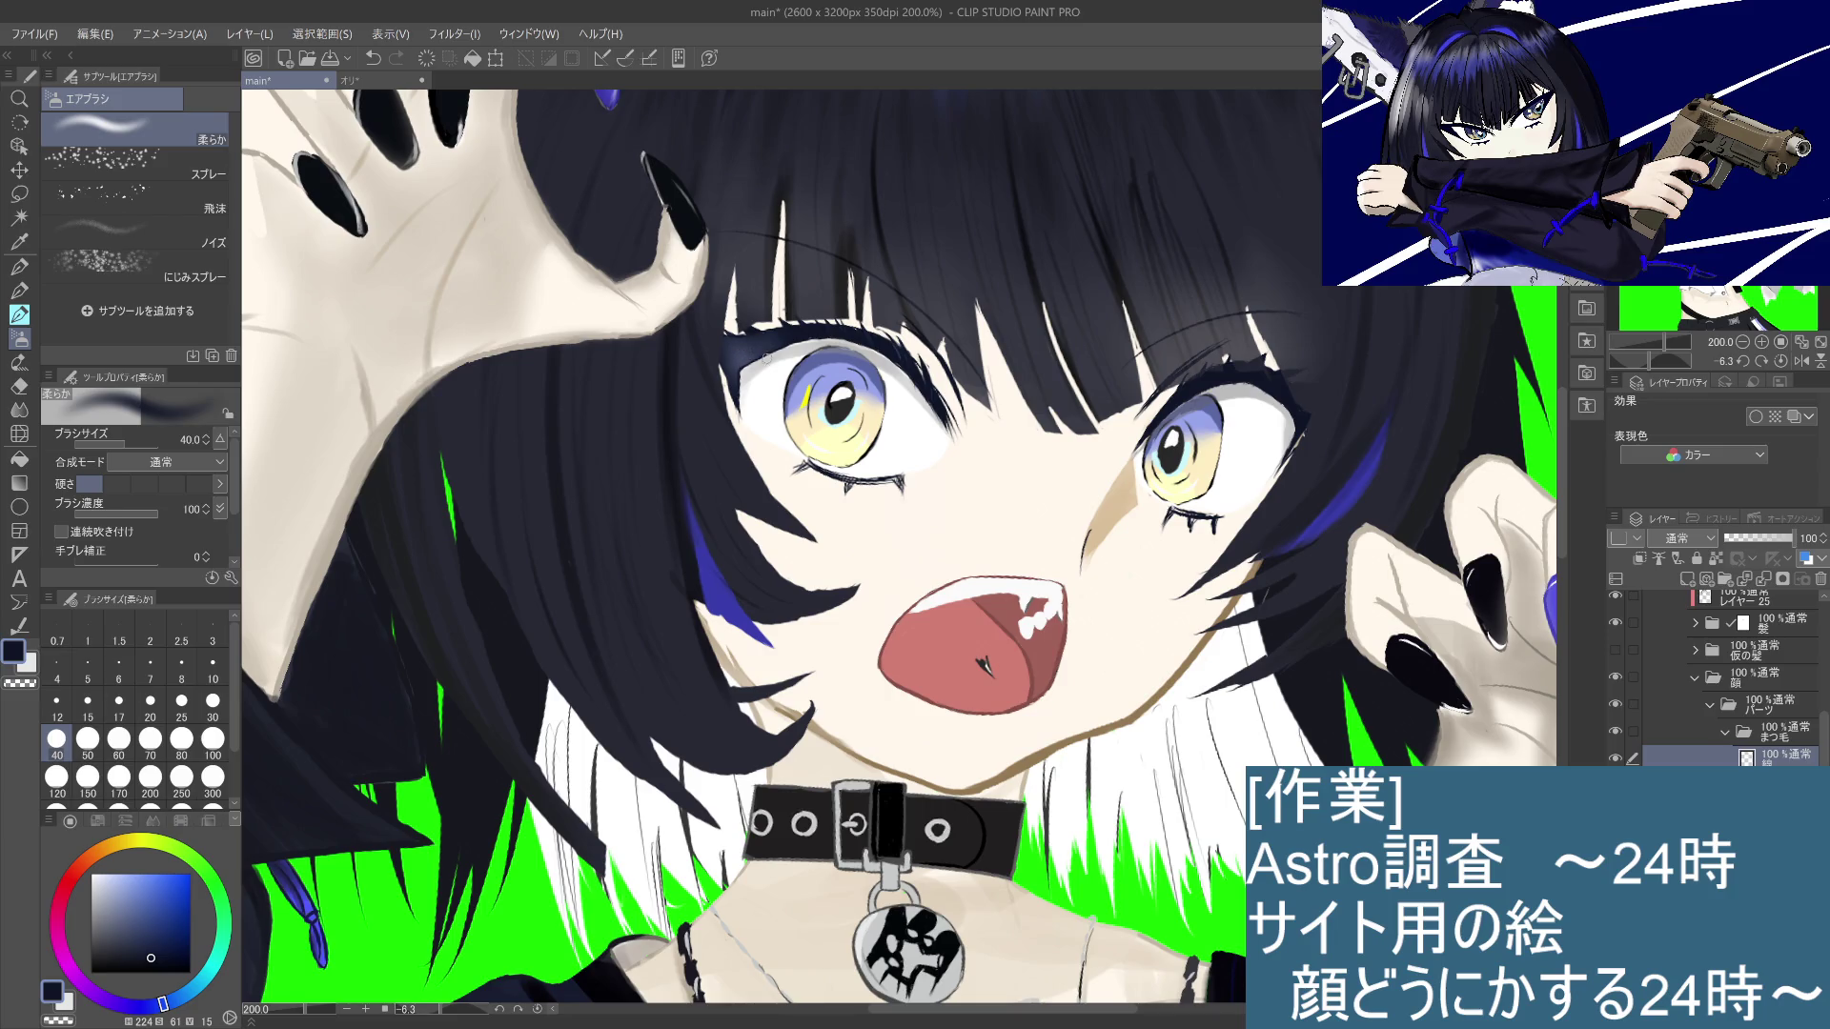
{"action": "left_click", "coordinate": [755, 354], "text": "alt"}
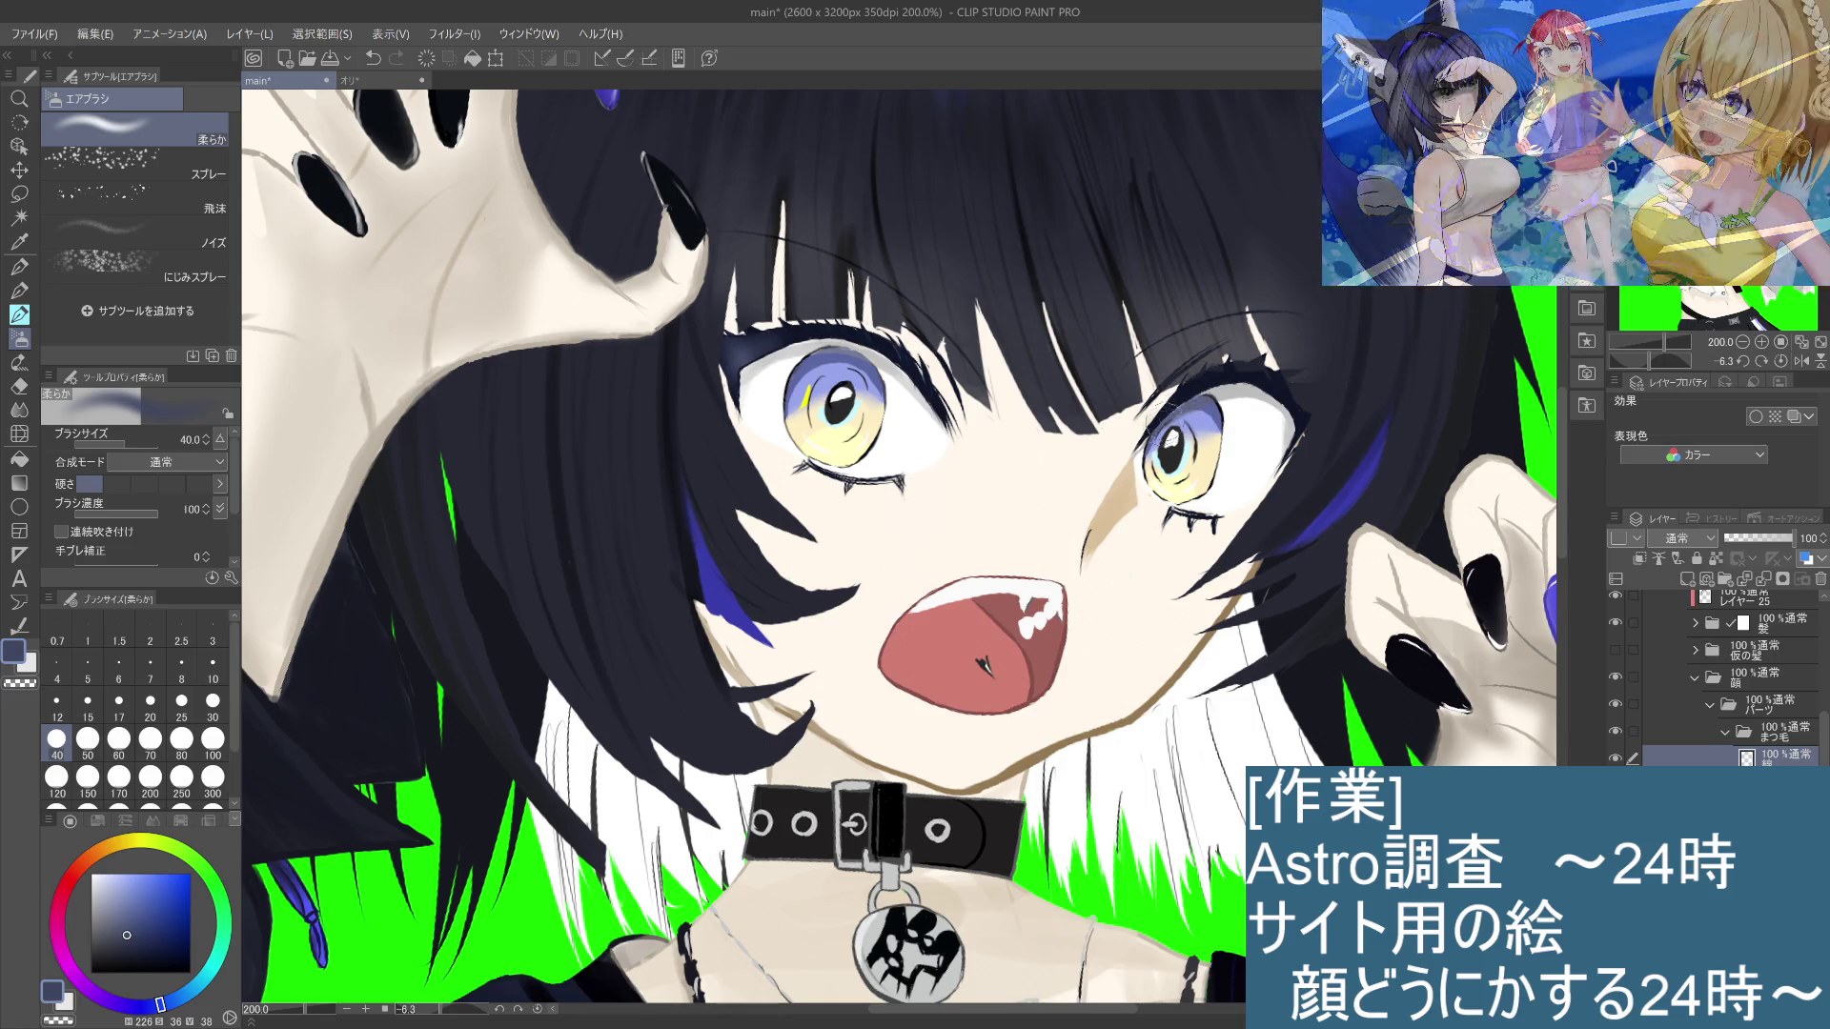
{"action": "left_click_drag", "start_coordinate": [1180, 402], "coordinate": [1165, 441]}
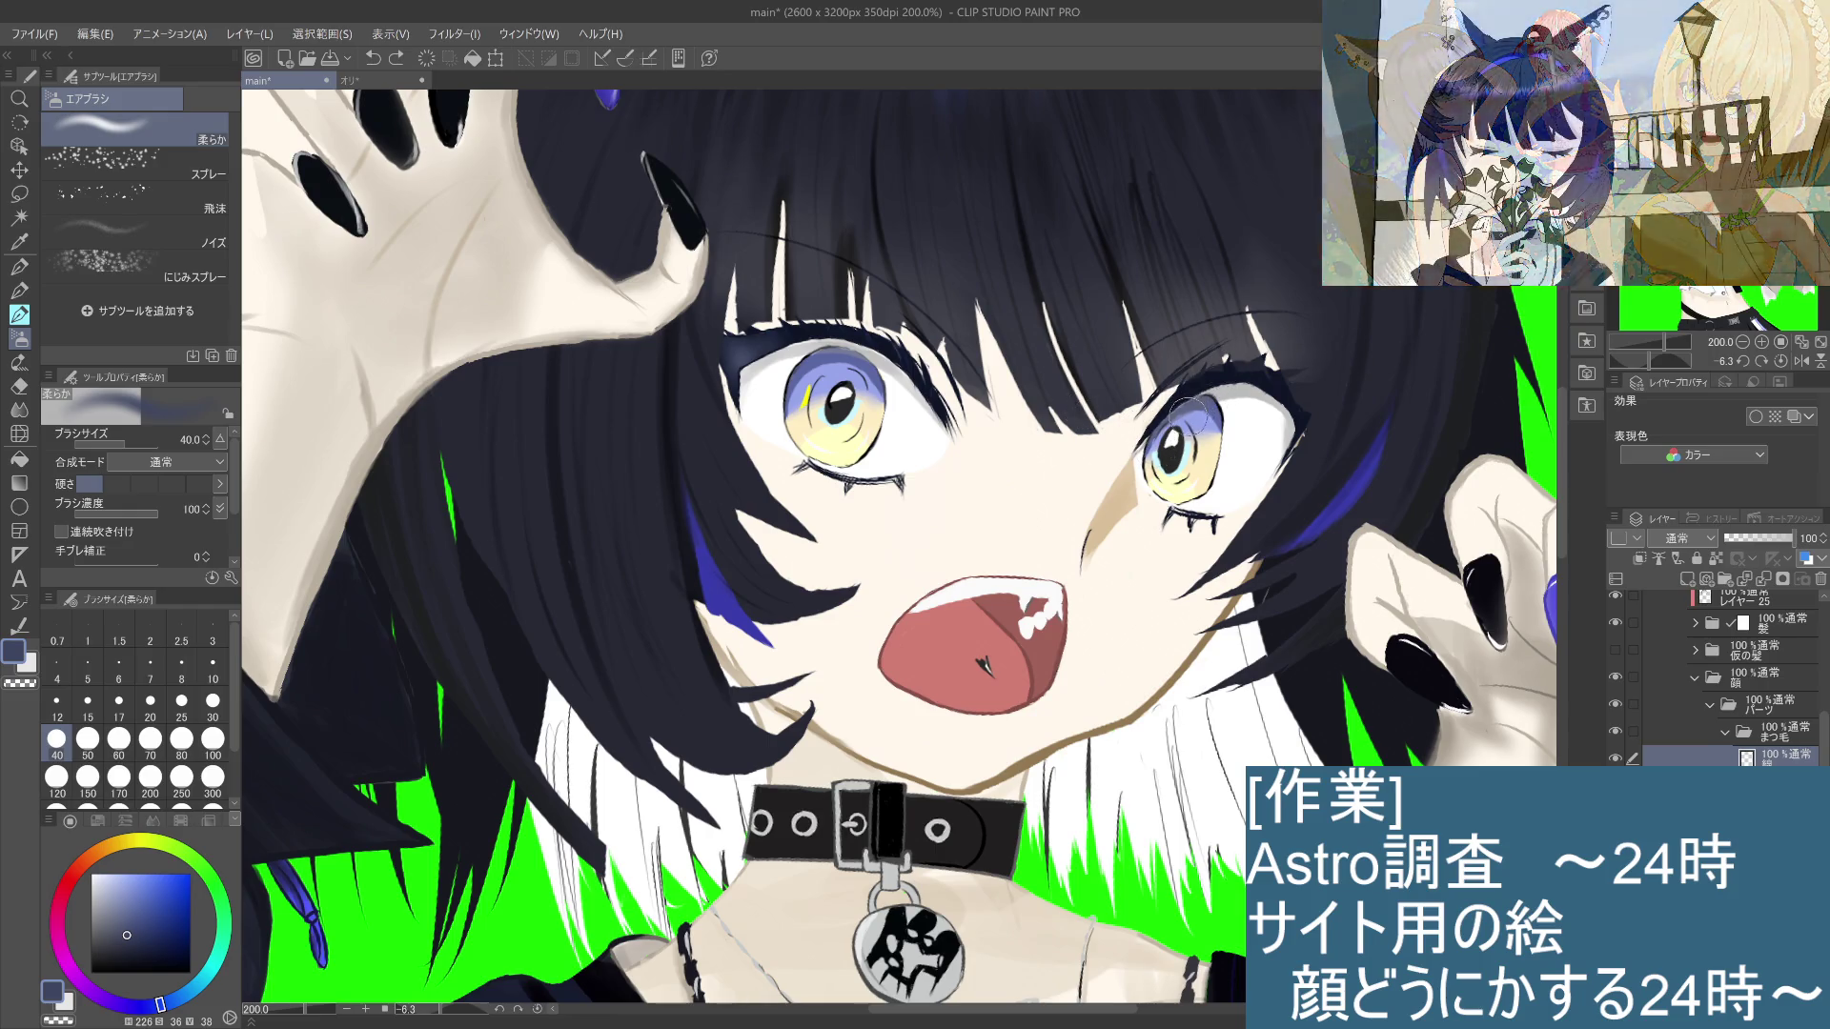
{"action": "left_click", "coordinate": [129, 920]}
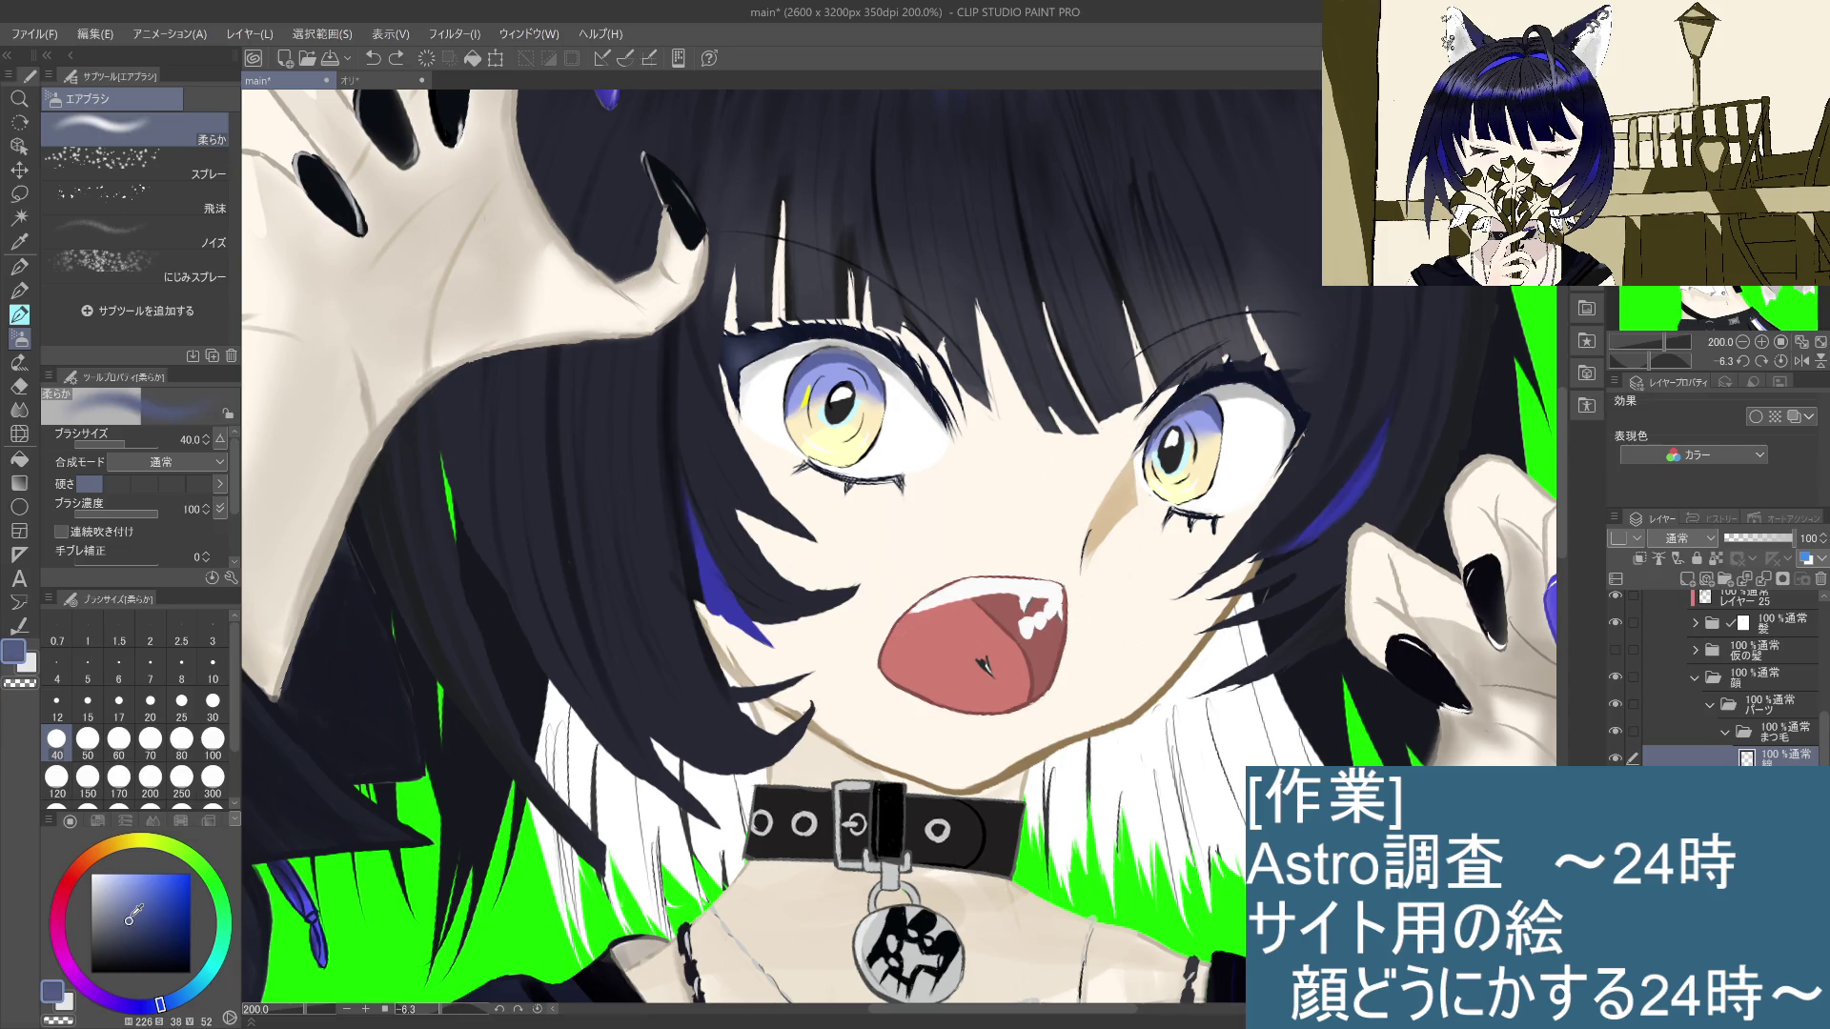
{"action": "left_click", "coordinate": [182, 665]}
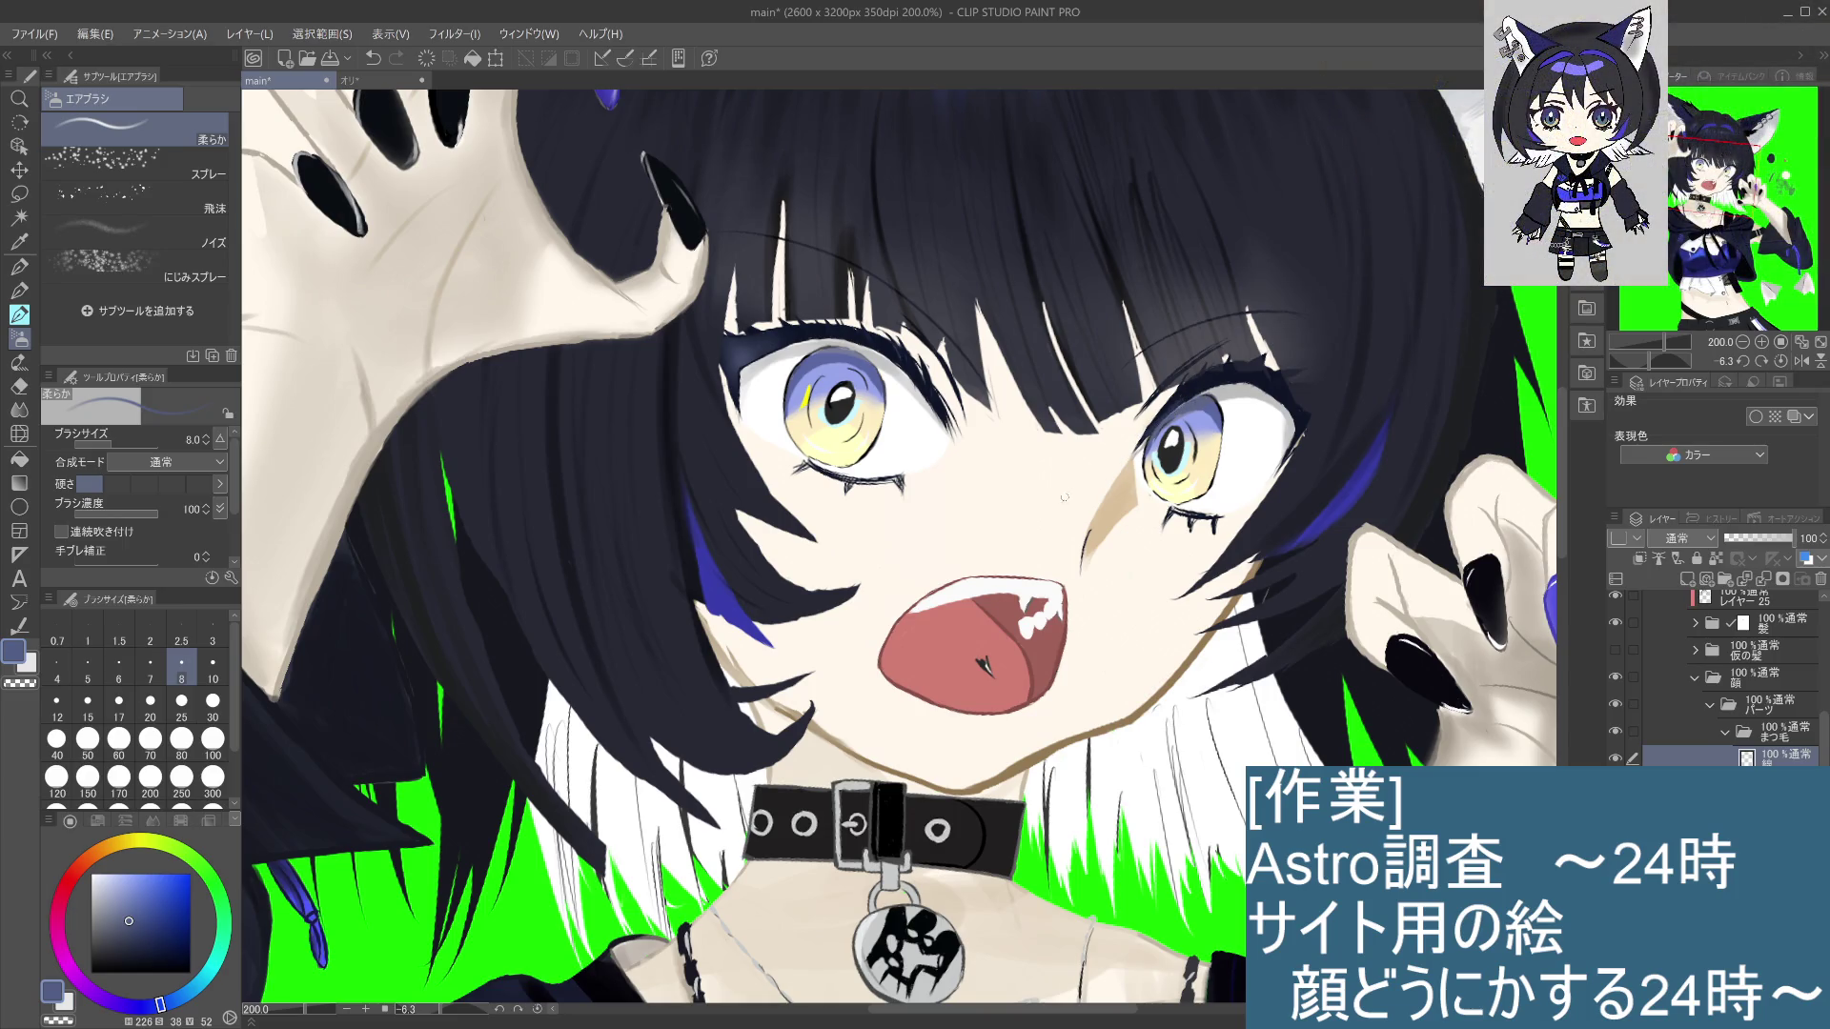
Step: Undo the trial eyelid strokes and brighten the right eye's outer-corner lashes with a size-25 airbrush
{"action": "key", "text": "ctrl+z"}
{"action": "key", "text": "alt+["}
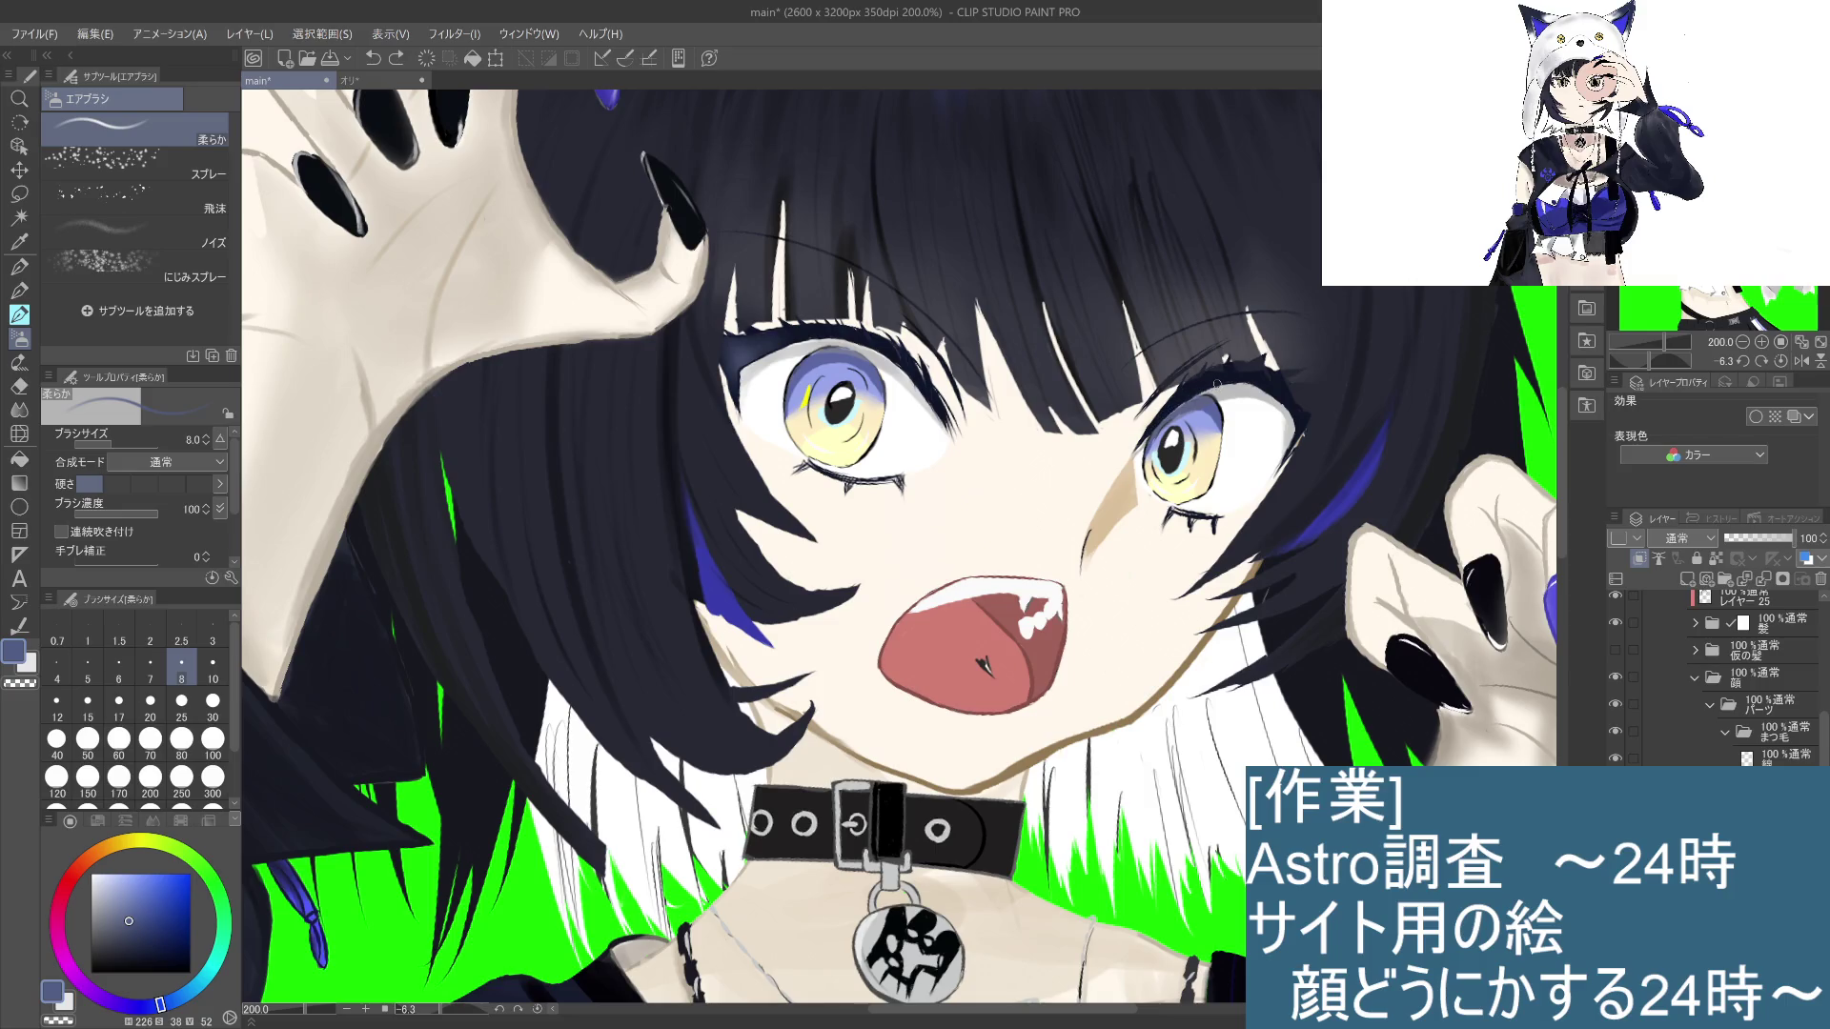
{"action": "left_click", "coordinate": [1180, 410], "text": "alt"}
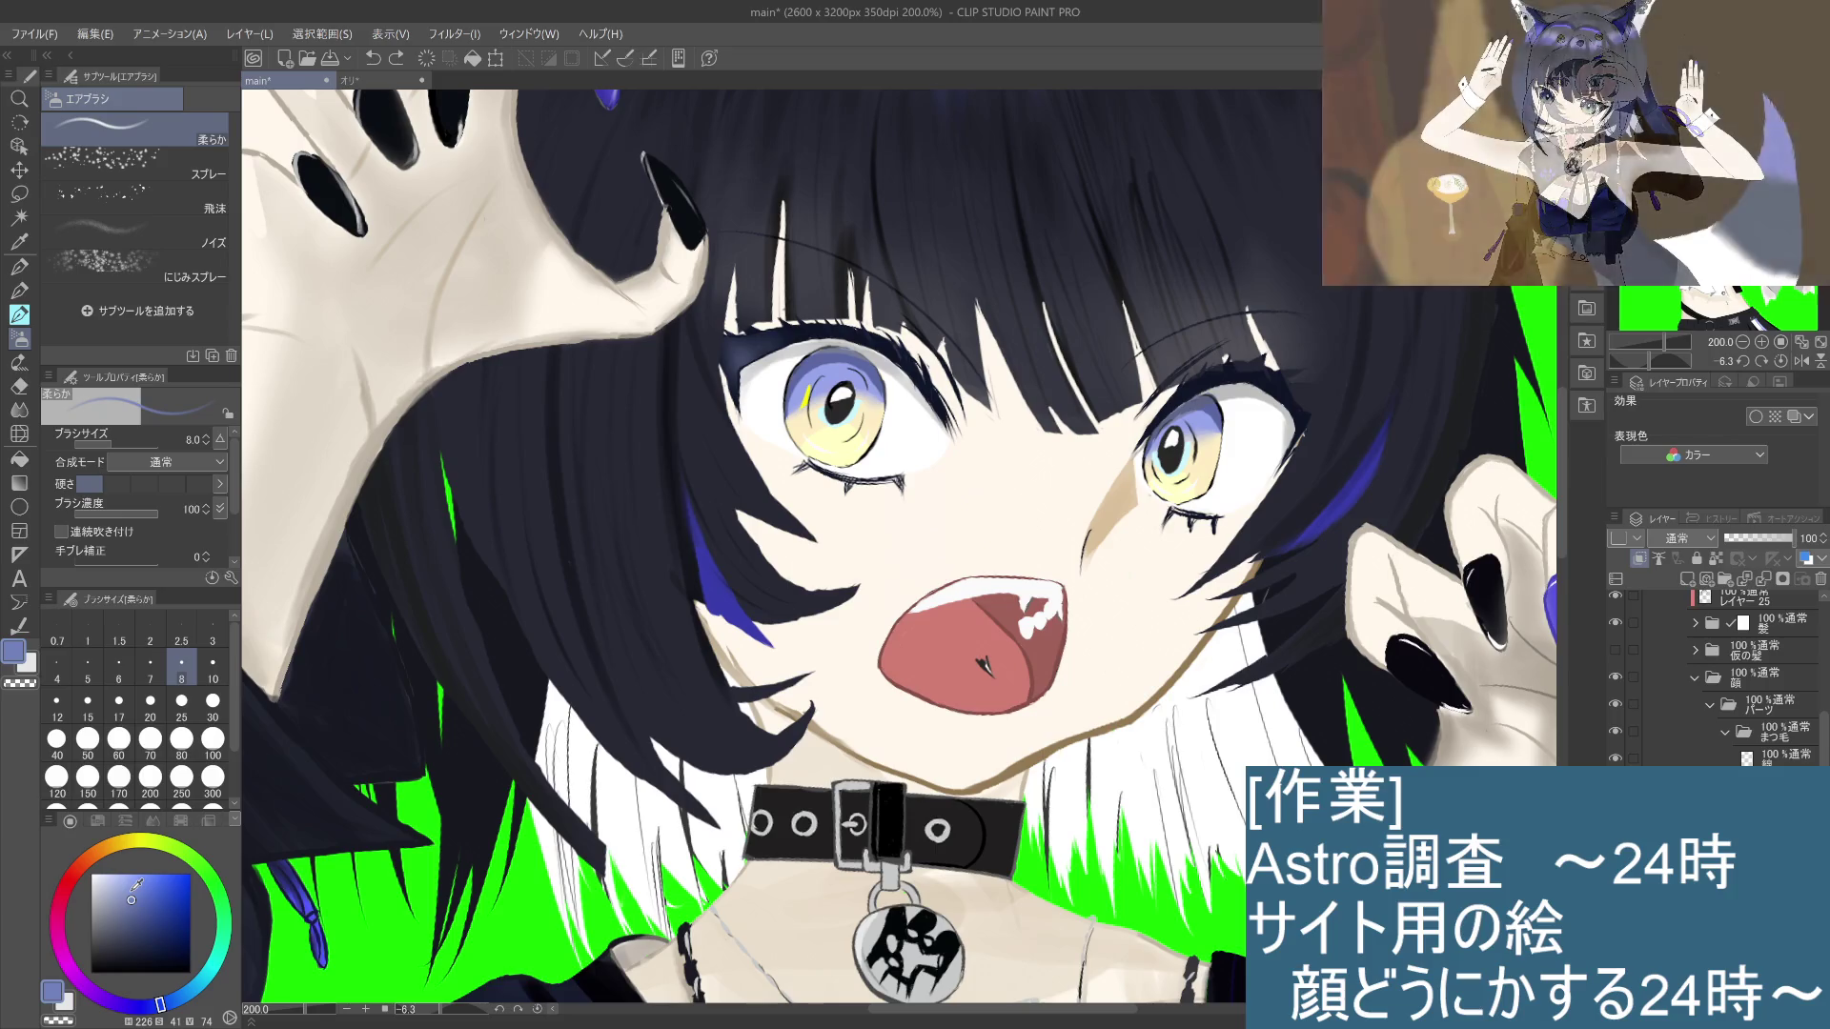
{"action": "mouse_move", "coordinate": [1189, 401]}
{"action": "left_mouse_down"}
{"action": "mouse_move", "coordinate": [1158, 424]}
{"action": "mouse_move", "coordinate": [1203, 389]}
{"action": "mouse_move", "coordinate": [1271, 391]}
{"action": "left_mouse_up"}
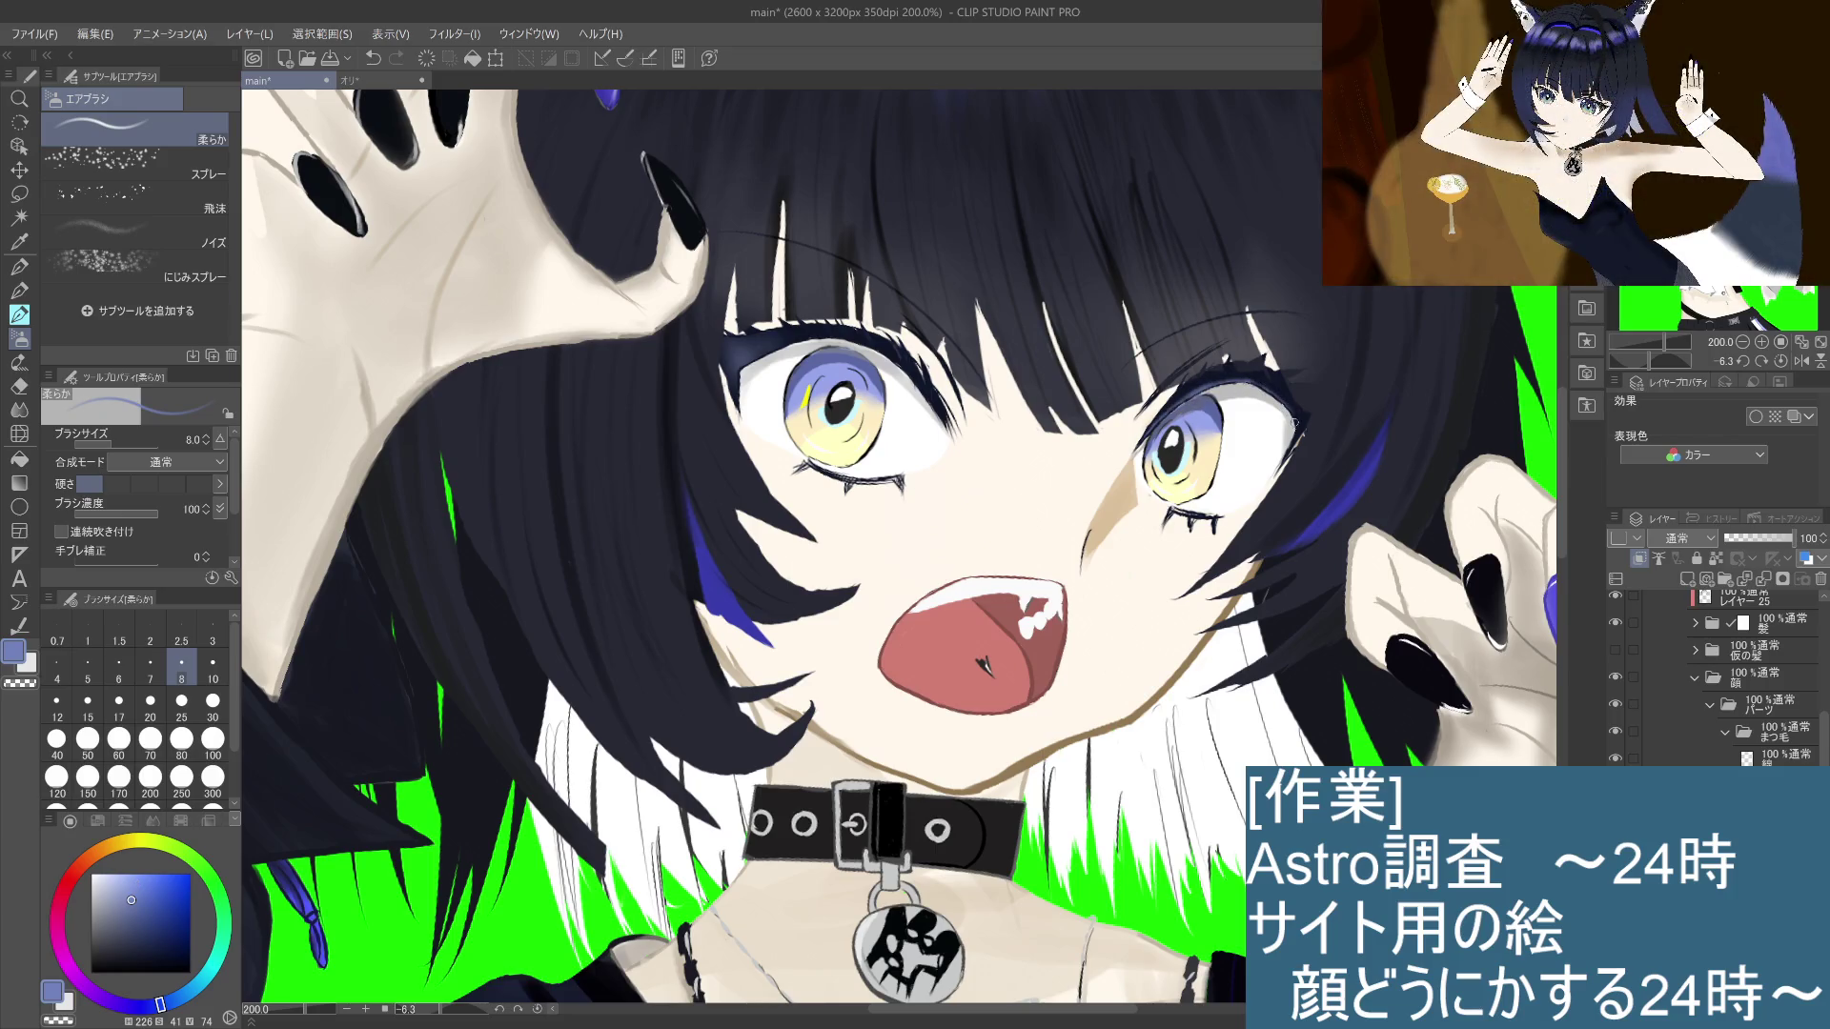
{"action": "key", "text": "ctrl+z"}
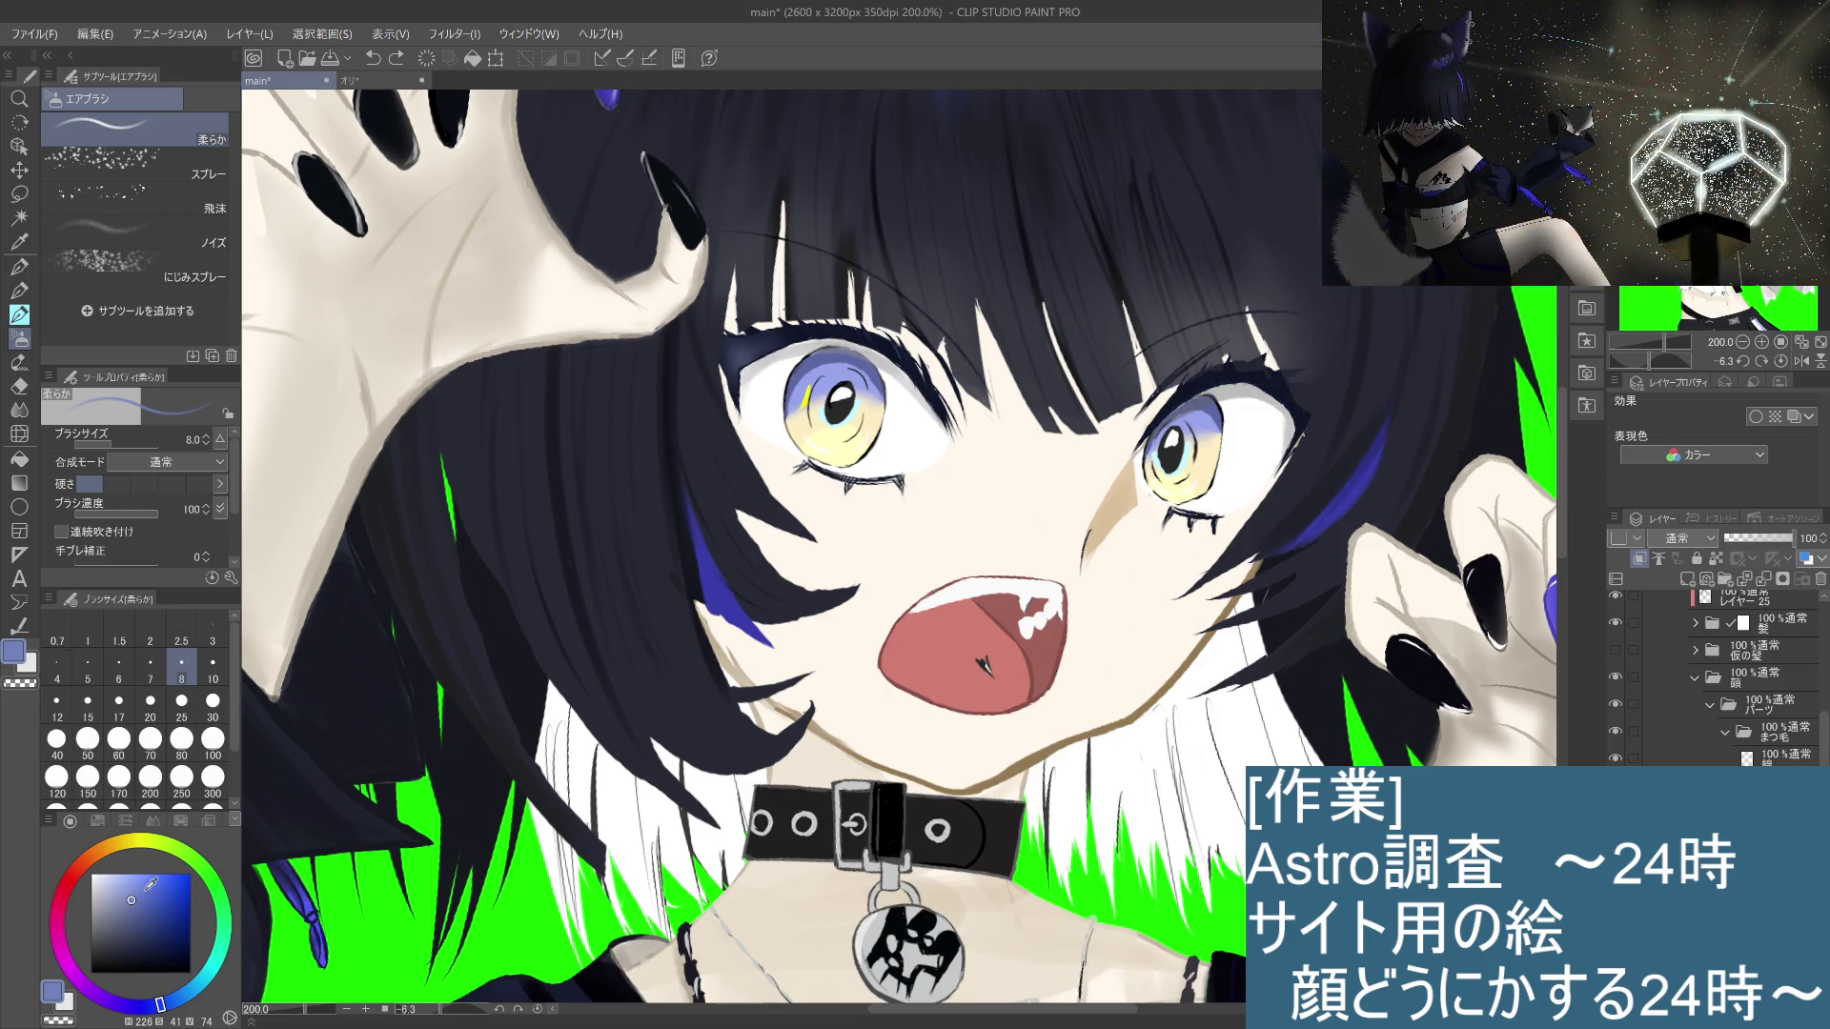
{"action": "left_click", "coordinate": [191, 717]}
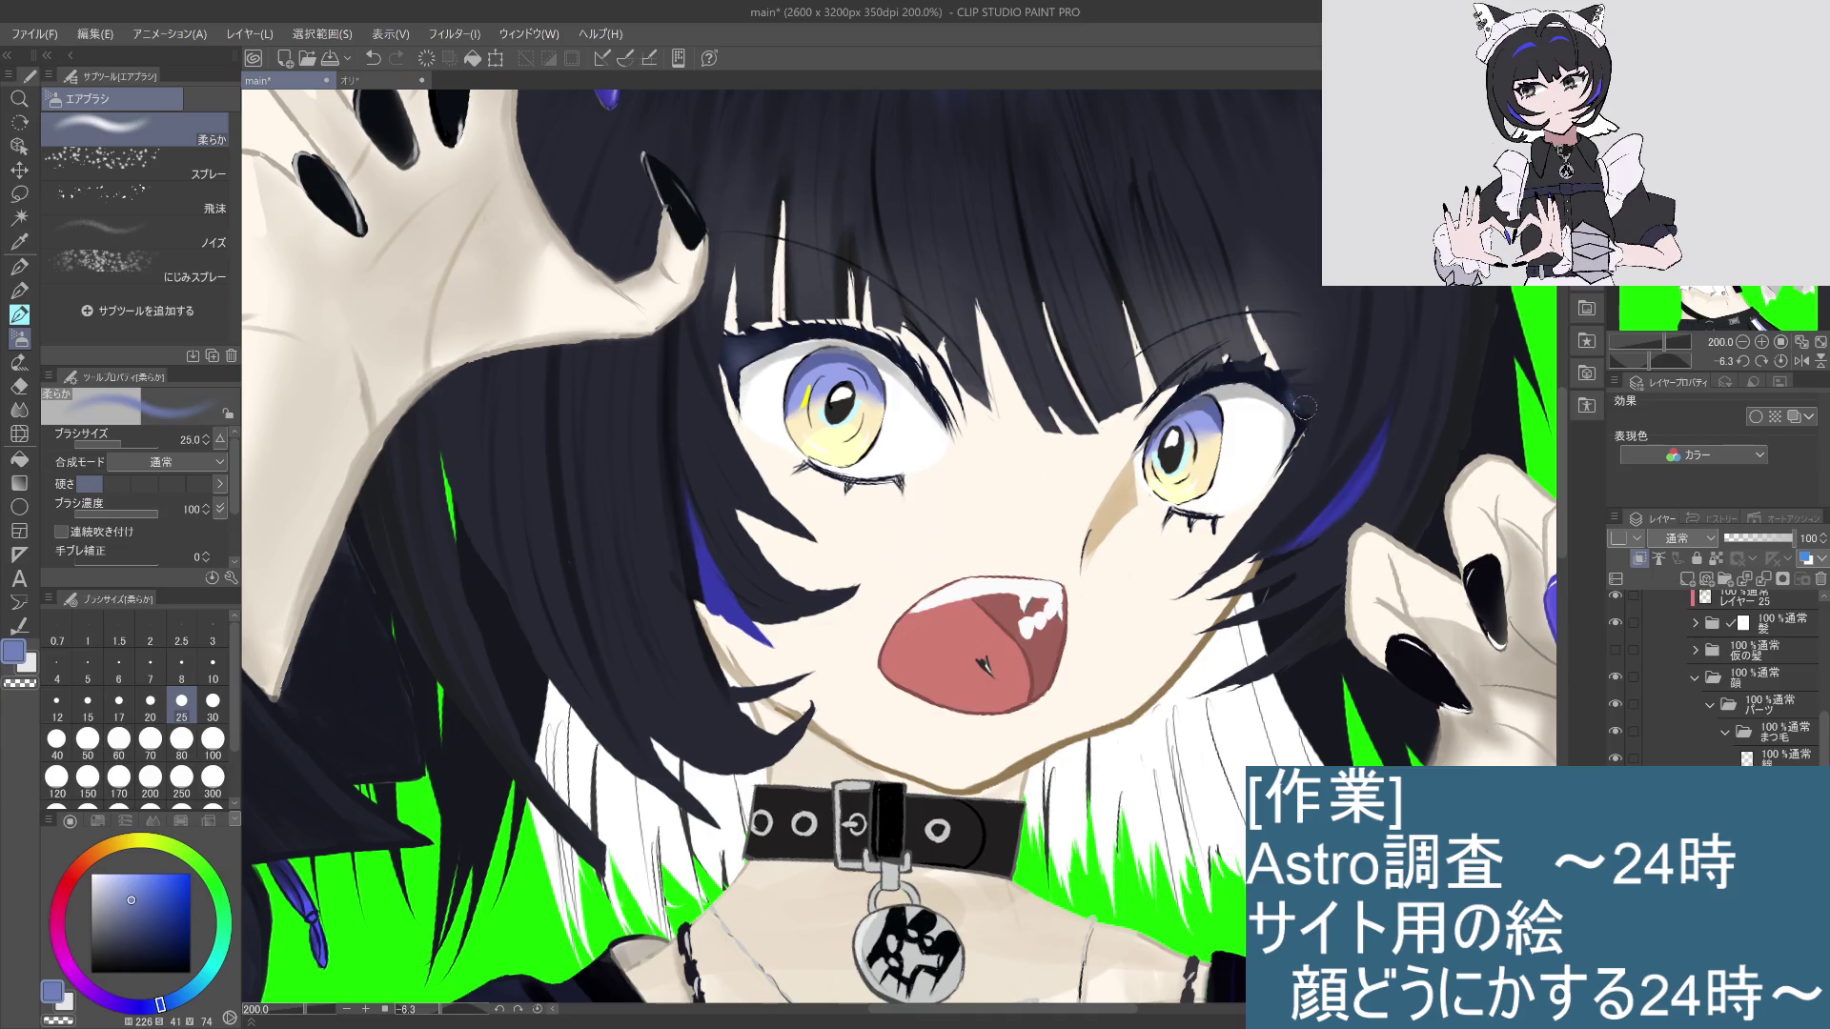
{"action": "left_click_drag", "start_coordinate": [1292, 396], "coordinate": [1270, 381]}
Step: Dab a faint soft-airbrush touch beside the right eye's outer corner
{"action": "scroll", "coordinate": [1258, 465], "scroll_direction": "down", "scroll_amount": 5}
{"action": "scroll", "coordinate": [1263, 467], "scroll_direction": "up", "scroll_amount": 5}
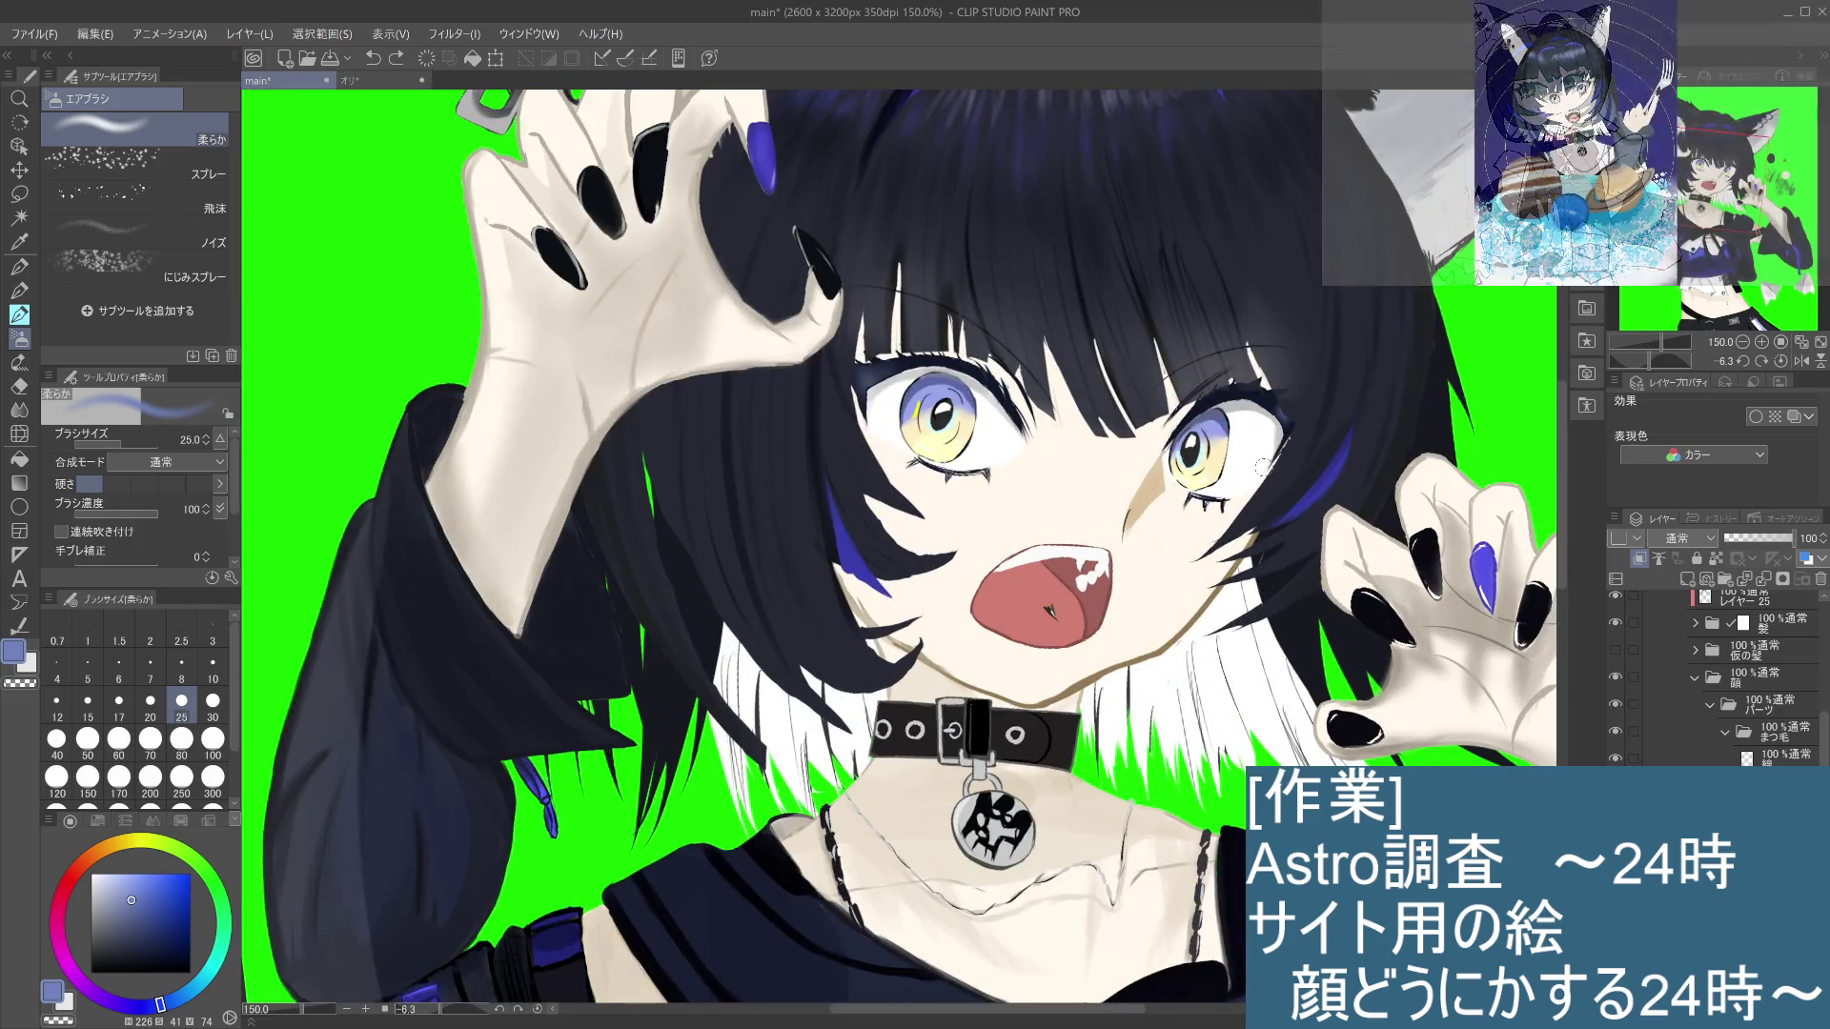
{"action": "left_click", "coordinate": [1275, 411]}
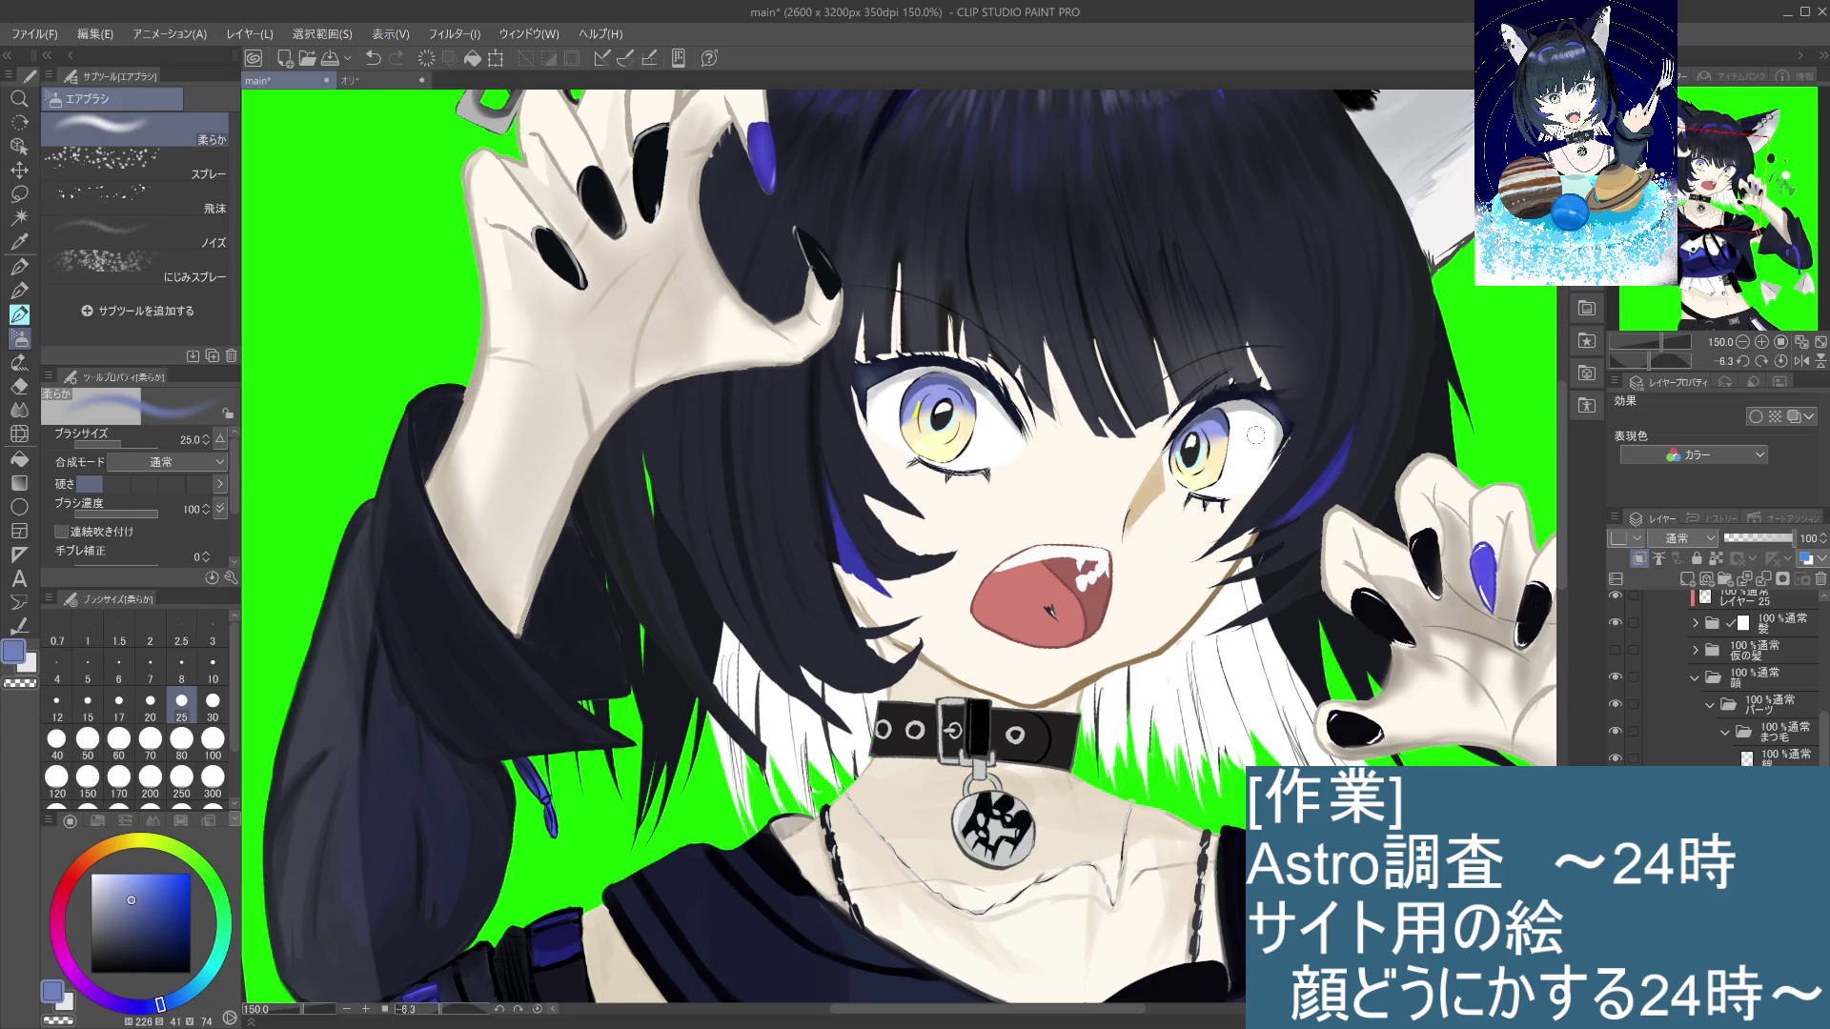
{"action": "scroll", "coordinate": [1247, 471], "scroll_direction": "down", "scroll_amount": 5}
{"action": "scroll", "coordinate": [1248, 471], "scroll_direction": "up", "scroll_amount": 5}
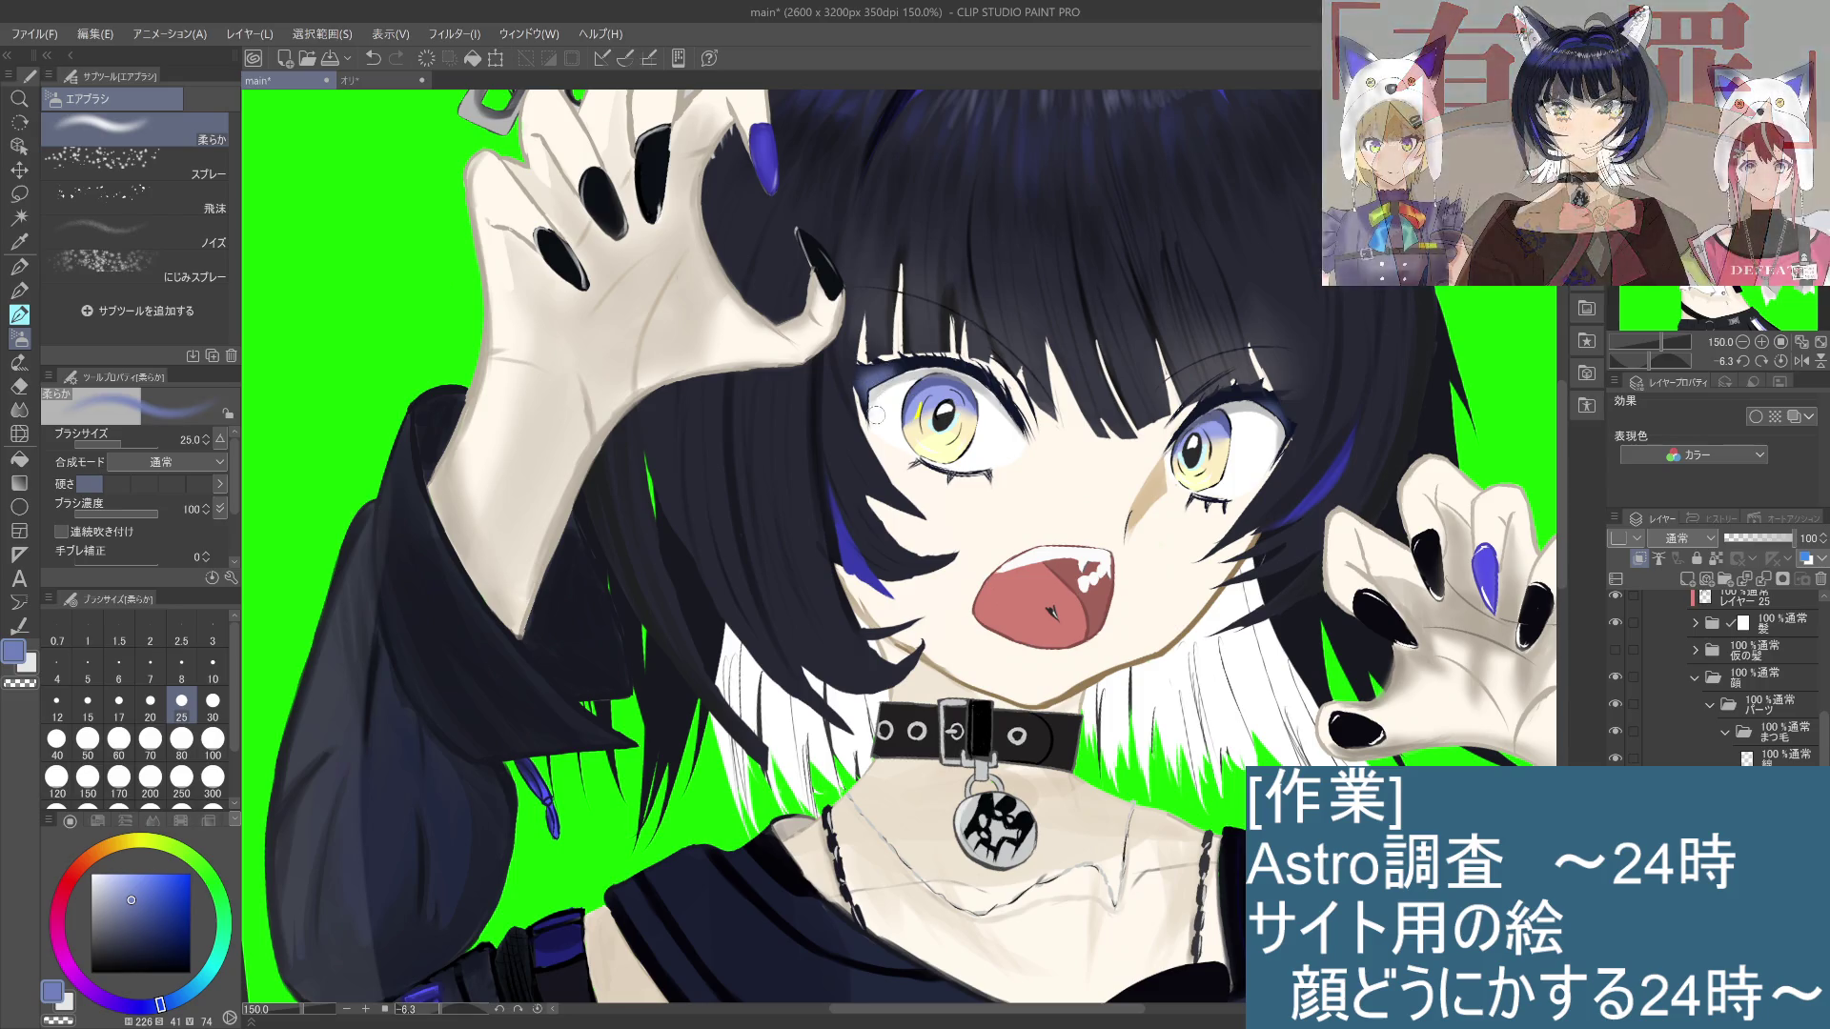
Step: Pan across the face, hands and ears, then zoom out to view the whole illustration
{"action": "scroll", "coordinate": [1144, 586], "scroll_direction": "down", "scroll_amount": 2}
{"action": "scroll", "coordinate": [1145, 585], "scroll_direction": "up", "scroll_amount": 2}
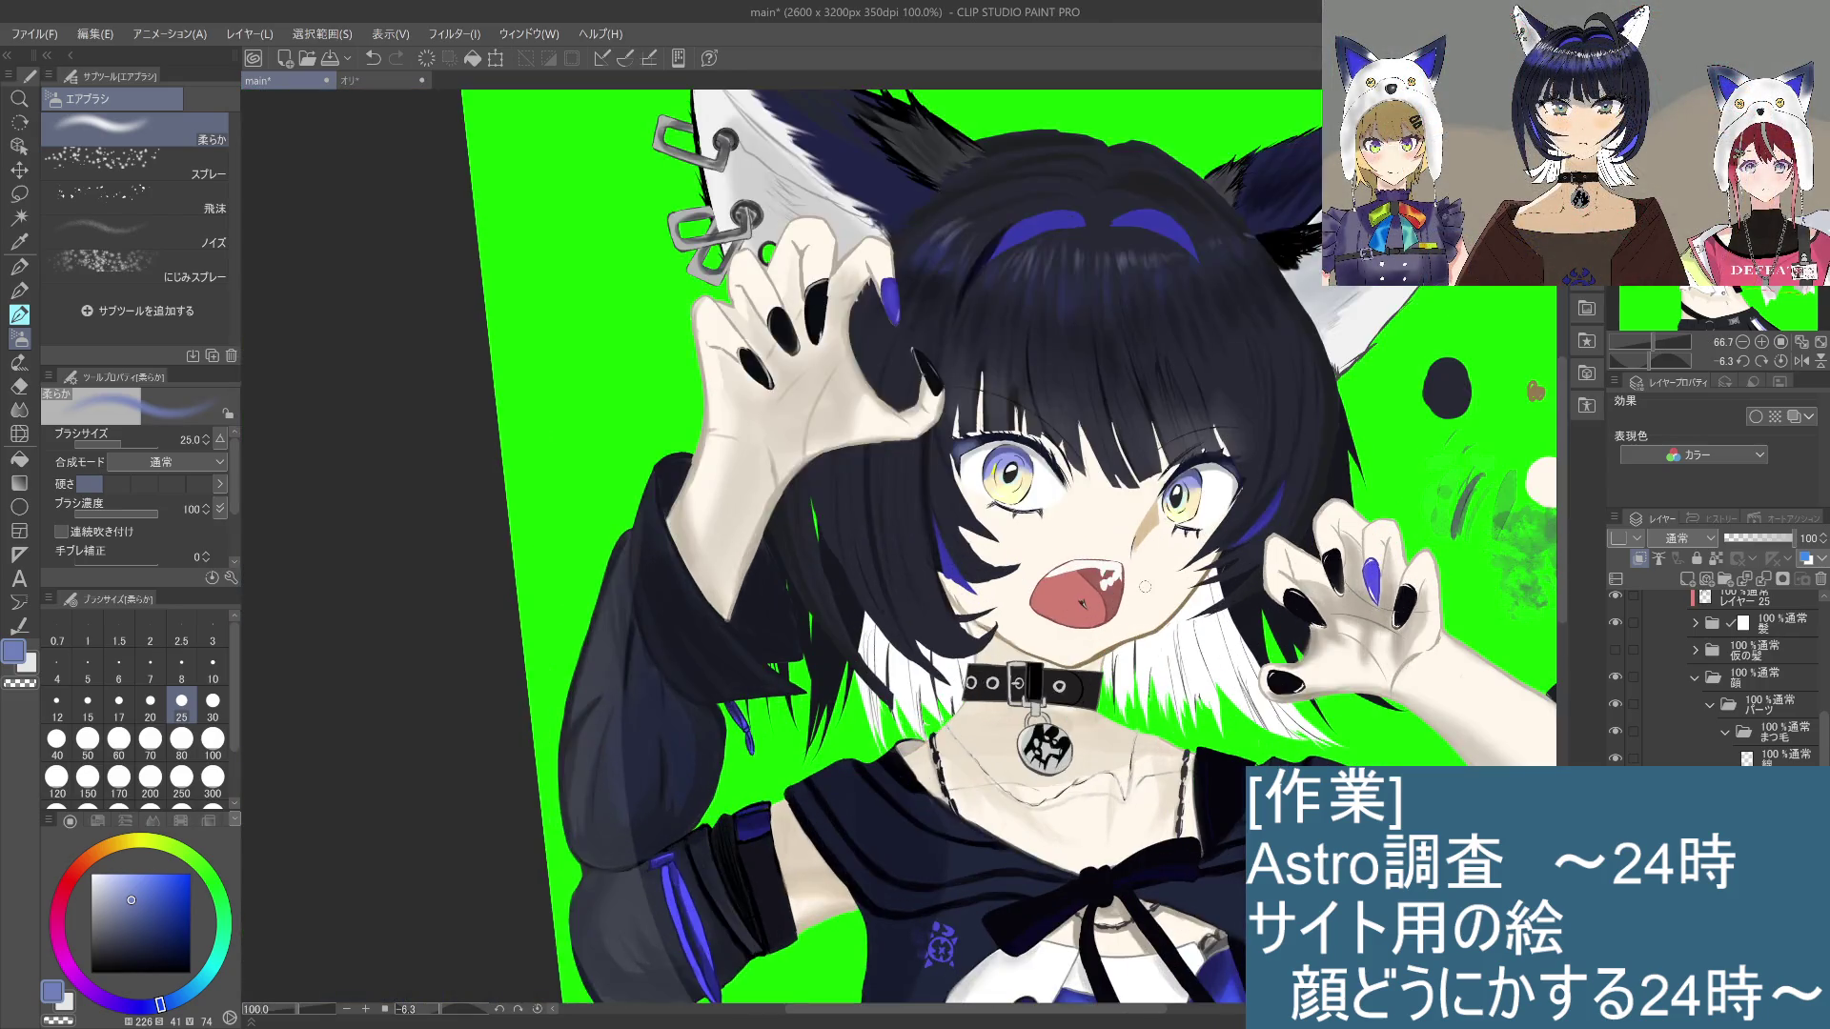
{"action": "left_click_drag", "start_coordinate": [1176, 606], "coordinate": [1125, 577]}
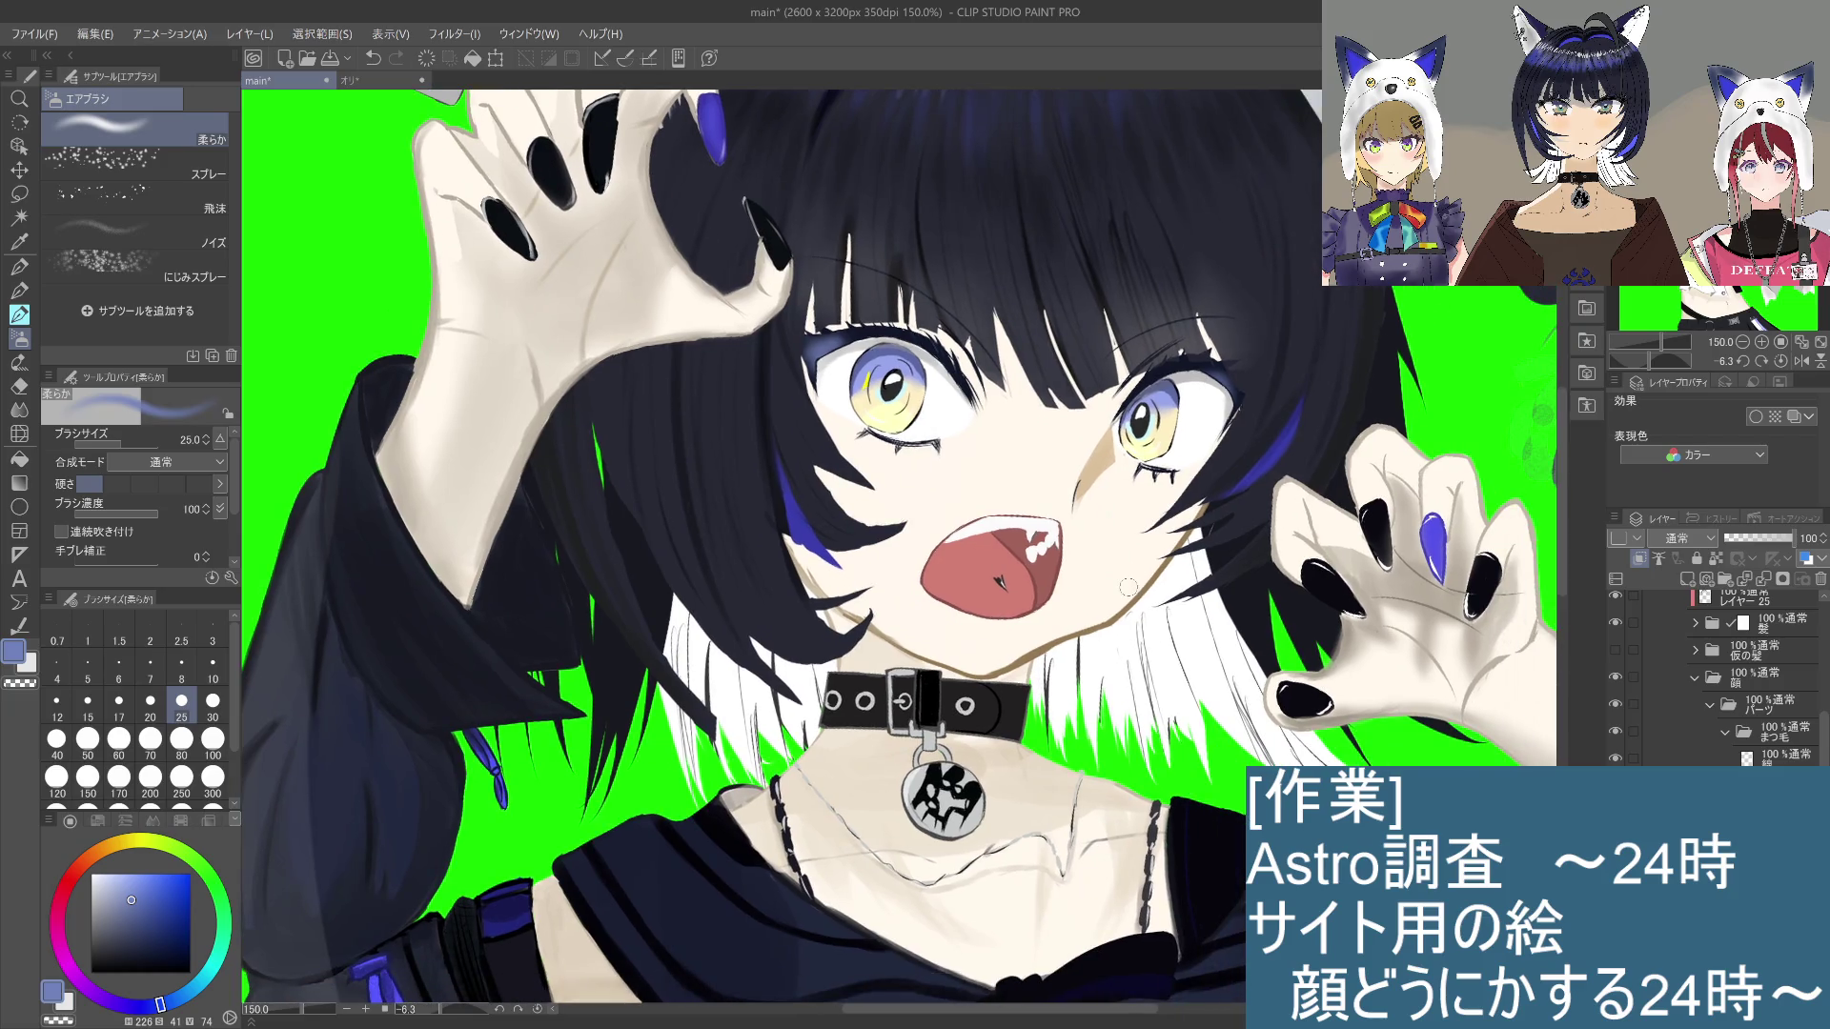
{"action": "scroll", "coordinate": [1124, 576], "scroll_direction": "down", "scroll_amount": 3}
{"action": "mouse_move", "coordinate": [1223, 653]}
{"action": "left_mouse_down"}
{"action": "mouse_move", "coordinate": [1227, 553]}
{"action": "mouse_move", "coordinate": [1172, 534]}
{"action": "mouse_move", "coordinate": [1201, 515]}
{"action": "left_mouse_up"}
{"action": "scroll", "coordinate": [953, 477], "scroll_direction": "up", "scroll_amount": 3}
{"action": "scroll", "coordinate": [1018, 561], "scroll_direction": "down", "scroll_amount": 1}
{"action": "mouse_move", "coordinate": [1018, 560]}
{"action": "left_mouse_down"}
{"action": "mouse_move", "coordinate": [1117, 667]}
{"action": "mouse_move", "coordinate": [1212, 687]}
{"action": "mouse_move", "coordinate": [1193, 605]}
{"action": "left_mouse_up"}
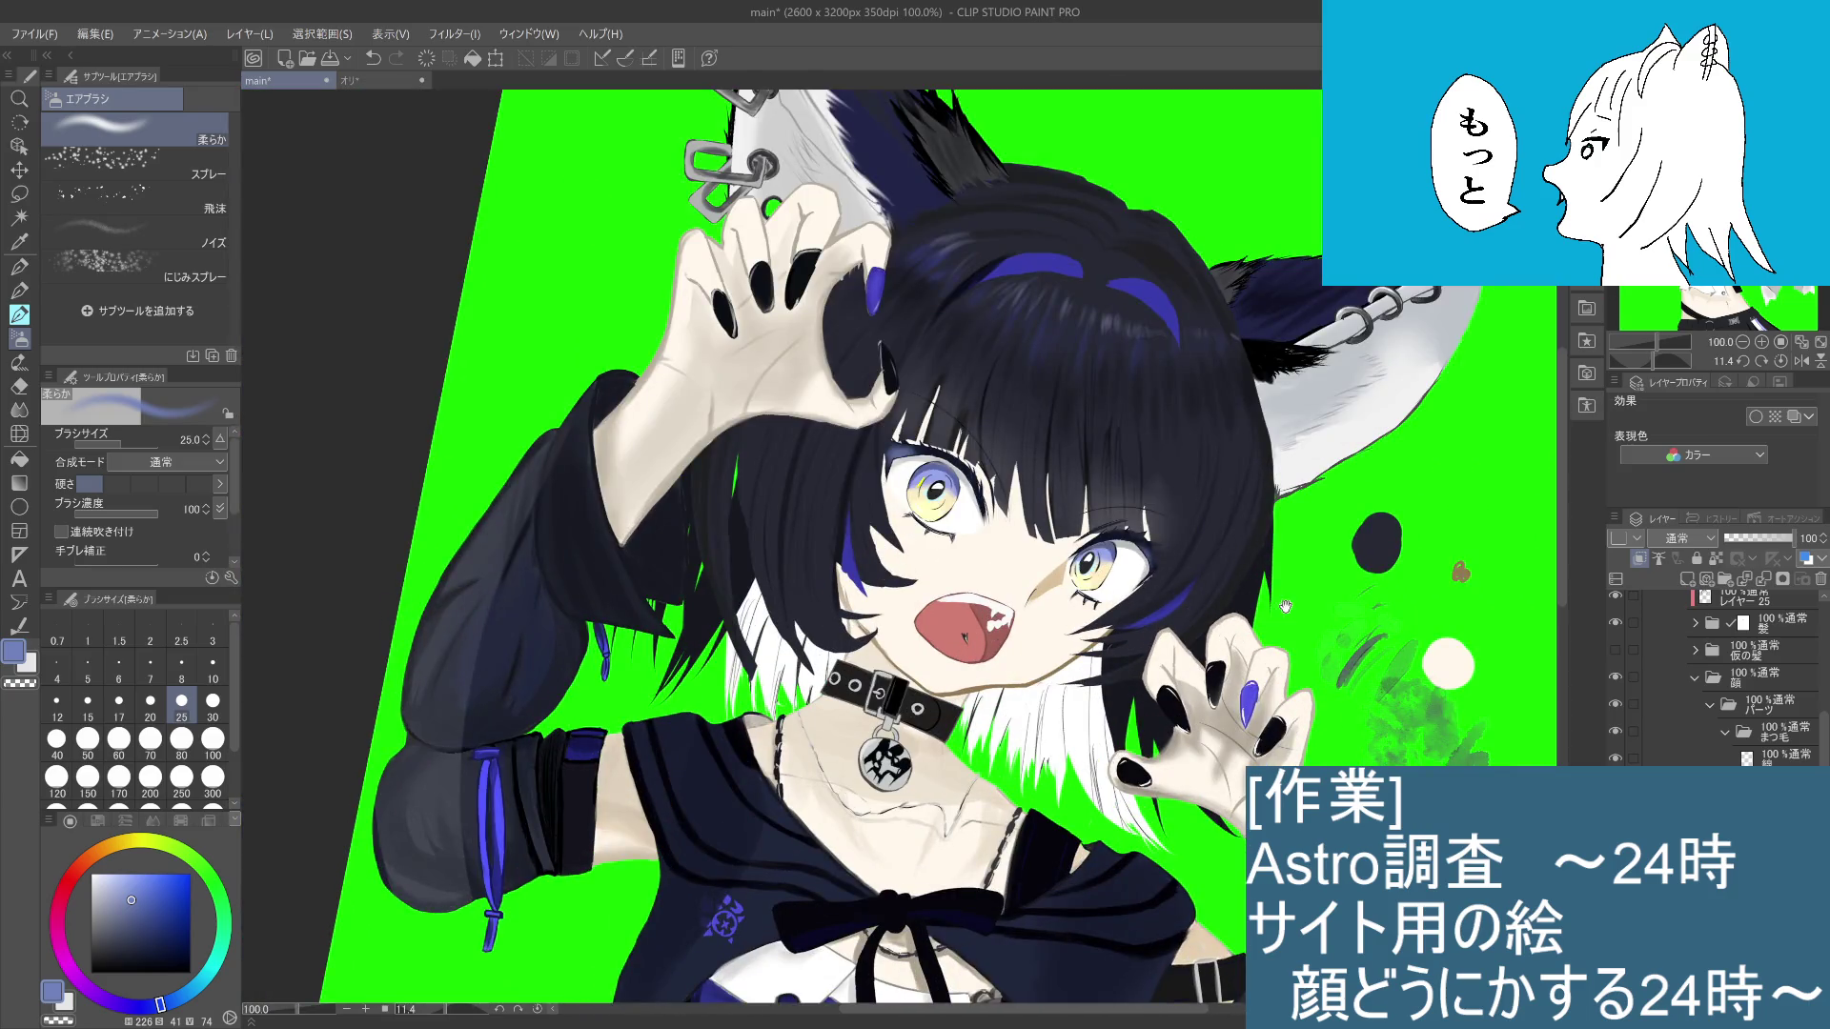
{"action": "scroll", "coordinate": [1285, 606], "scroll_direction": "up", "scroll_amount": 1}
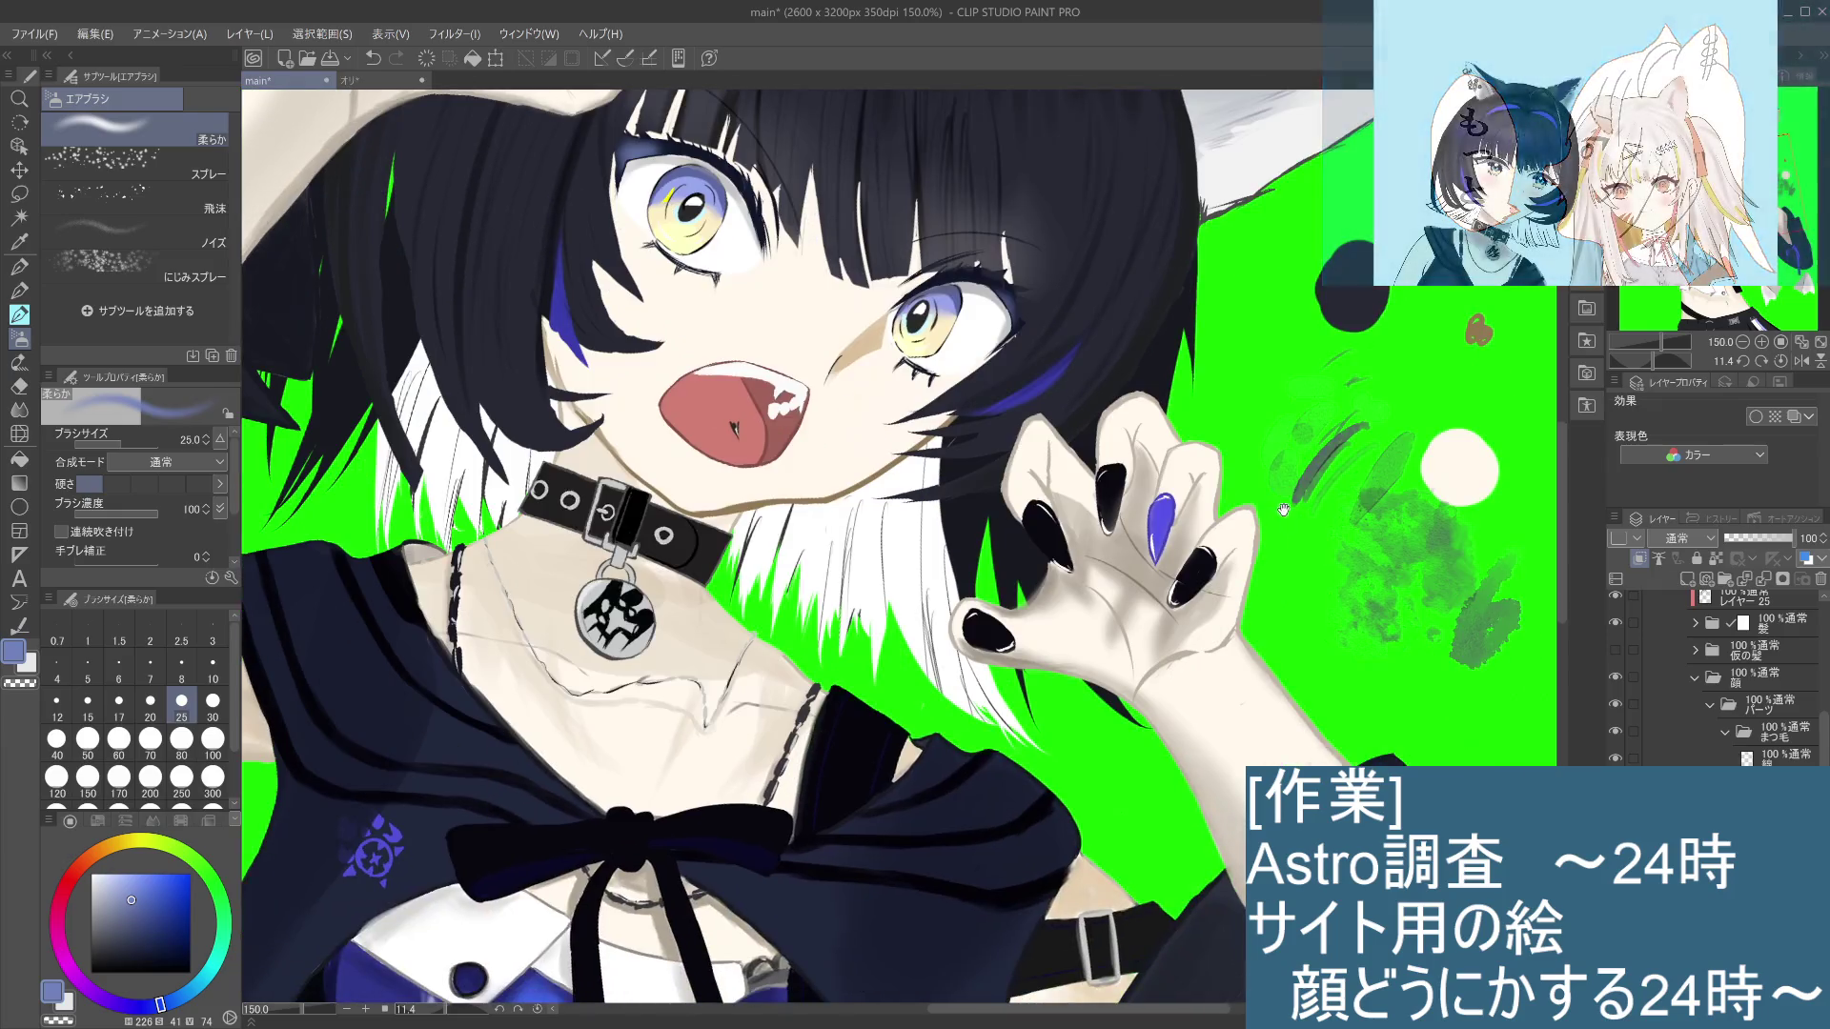
{"action": "scroll", "coordinate": [1279, 508], "scroll_direction": "down", "scroll_amount": 3}
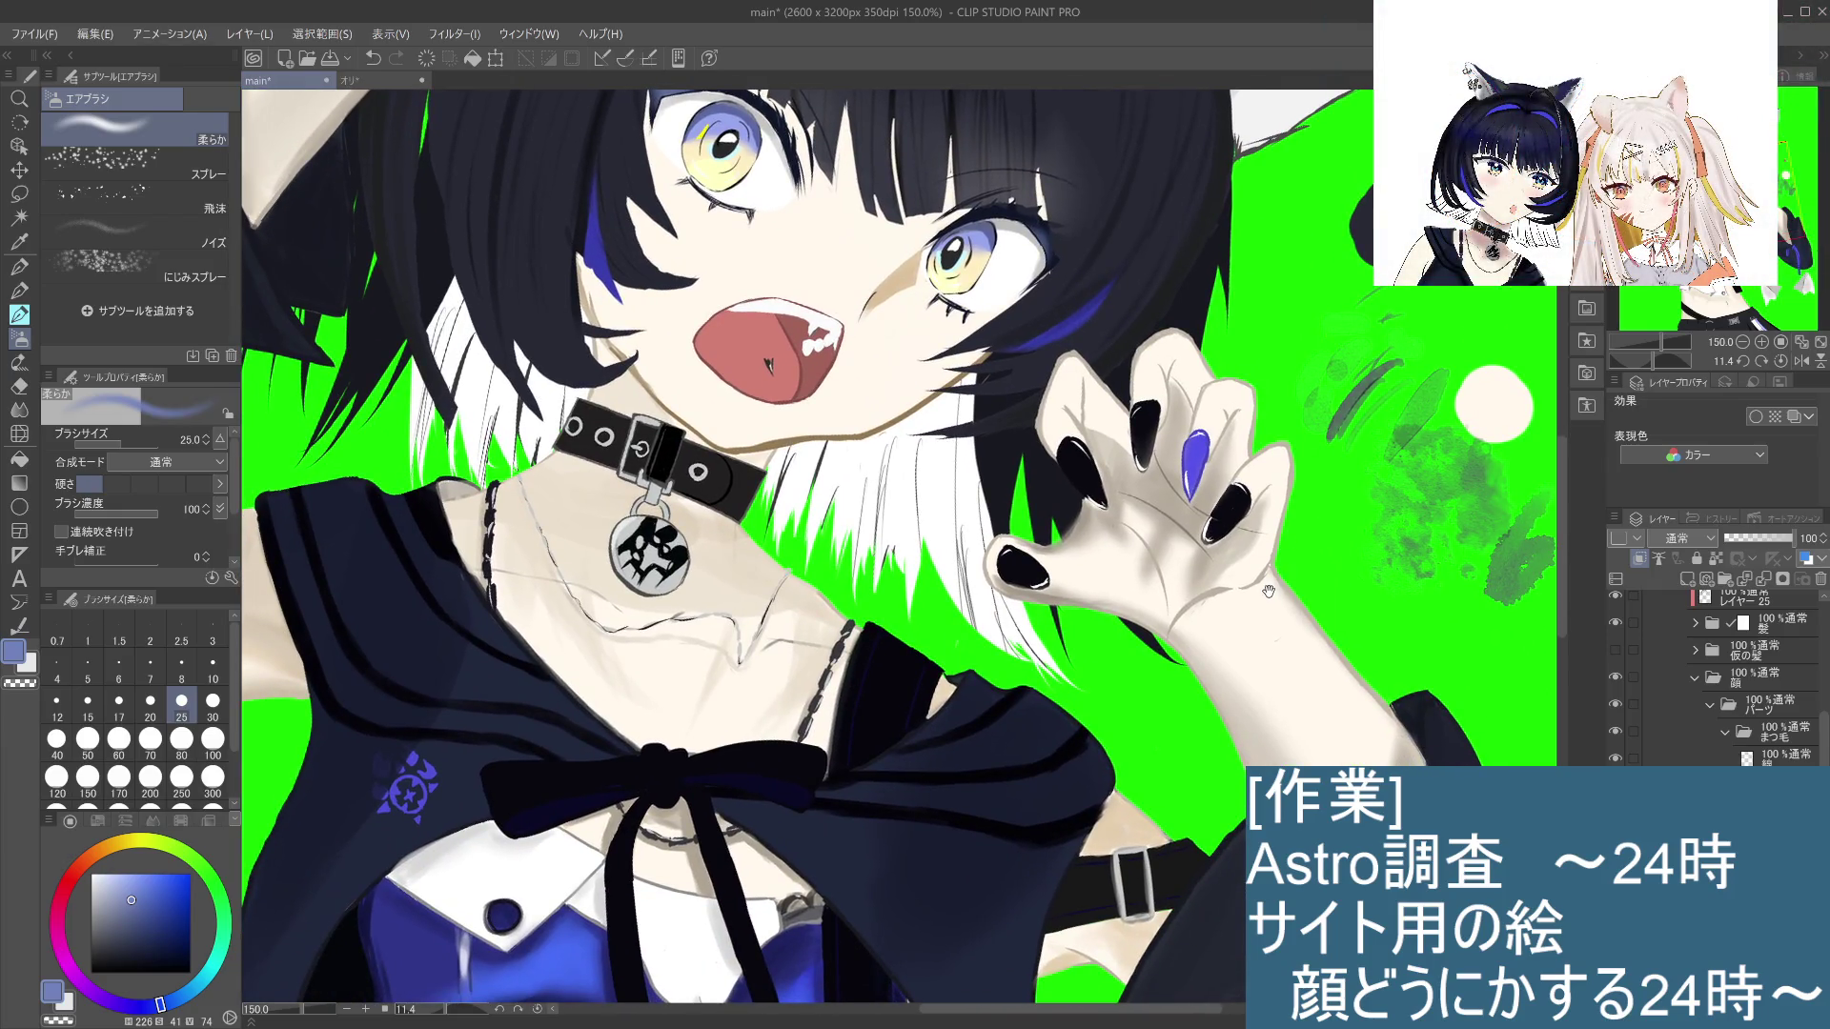
{"action": "scroll", "coordinate": [1290, 493], "scroll_direction": "up", "scroll_amount": 1}
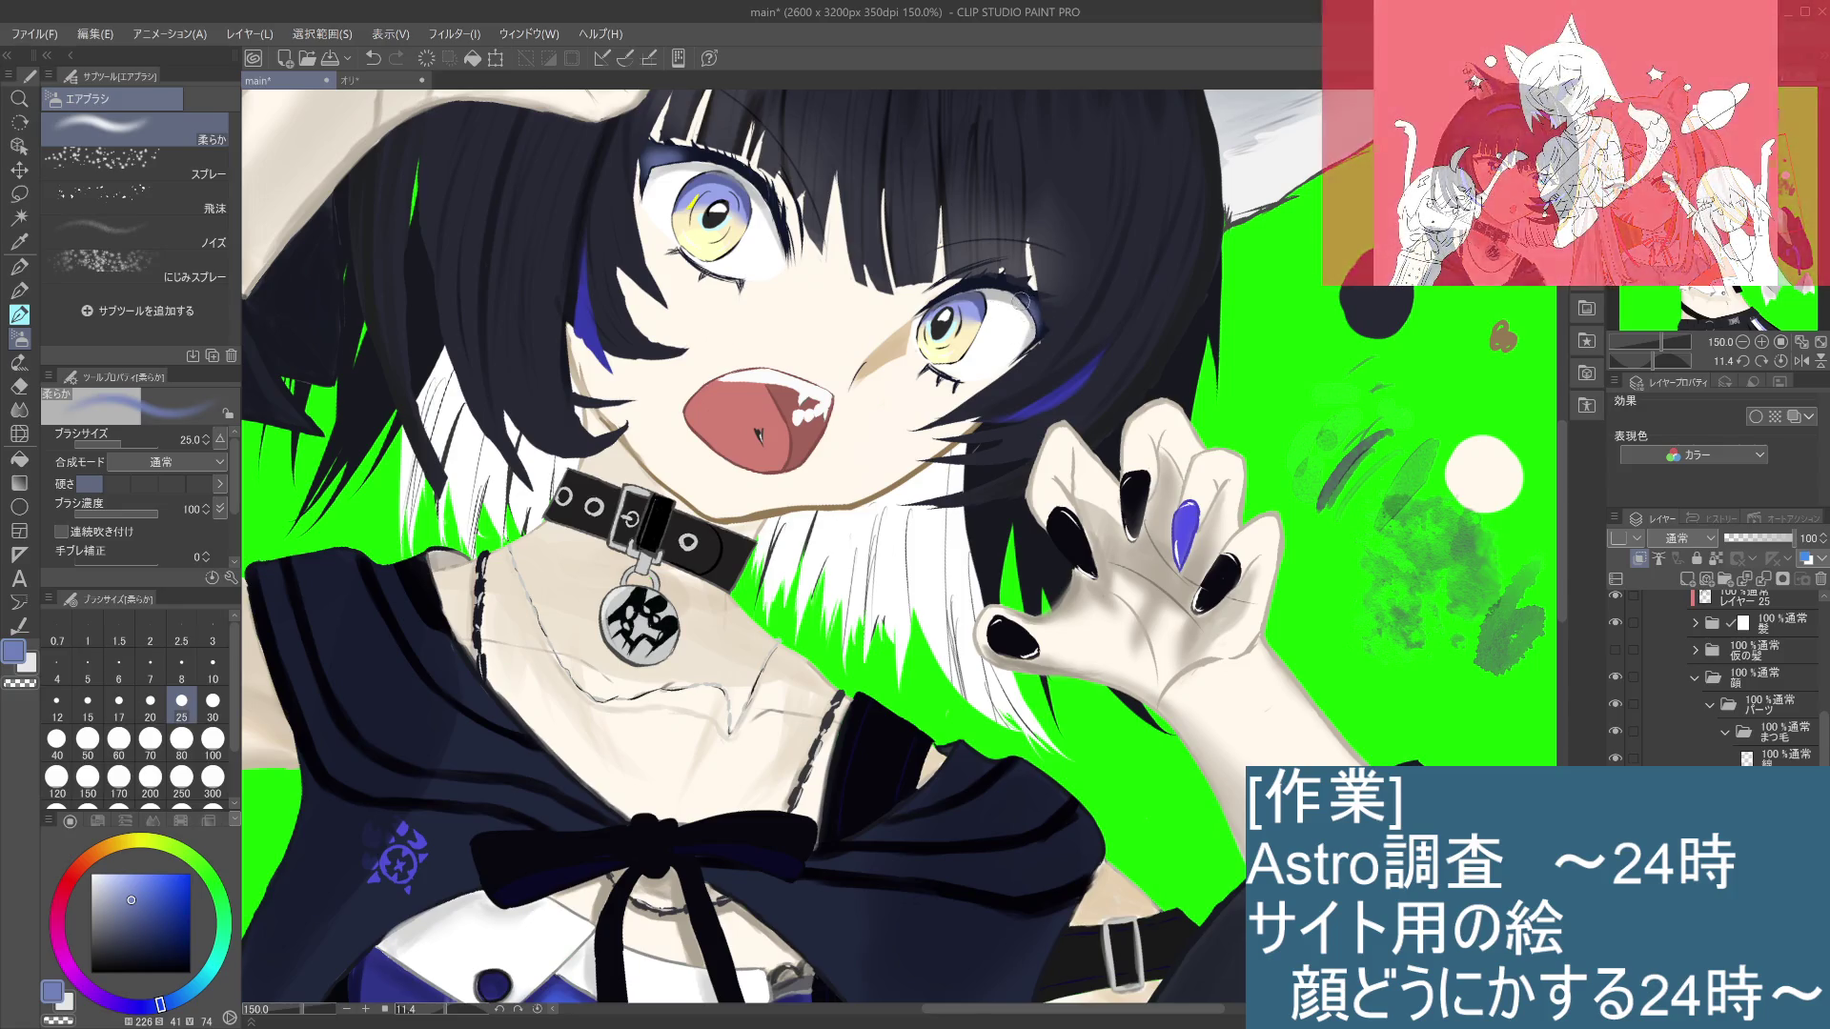
{"action": "key", "text": "ctrl+minus"}
{"action": "key", "text": "ctrl+minus"}
{"action": "key", "text": "ctrl+minus"}
{"action": "scroll", "coordinate": [961, 621], "scroll_direction": "up", "scroll_amount": 1}
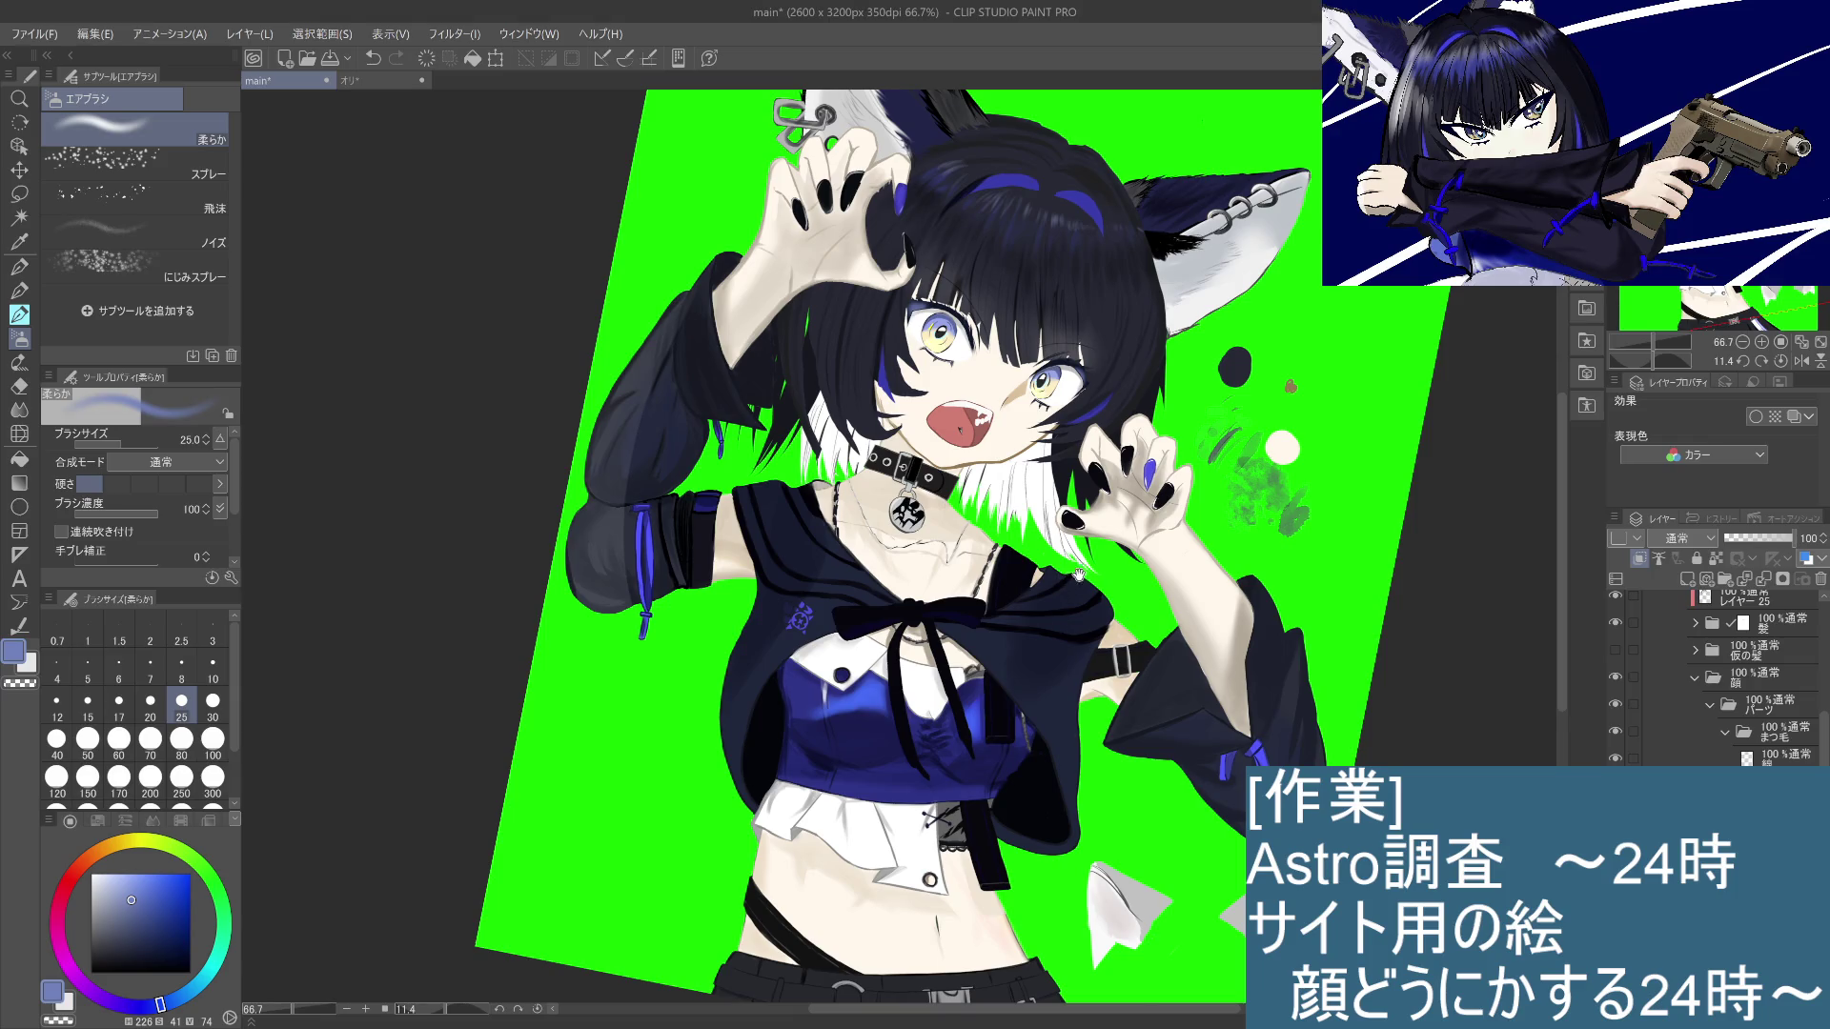
Step: Lightly erase patches of the upper eyelid line with the soft eraser at size 30
{"action": "scroll", "coordinate": [900, 550], "scroll_direction": "up", "scroll_amount": 1}
{"action": "scroll", "coordinate": [962, 615], "scroll_direction": "up", "scroll_amount": 4}
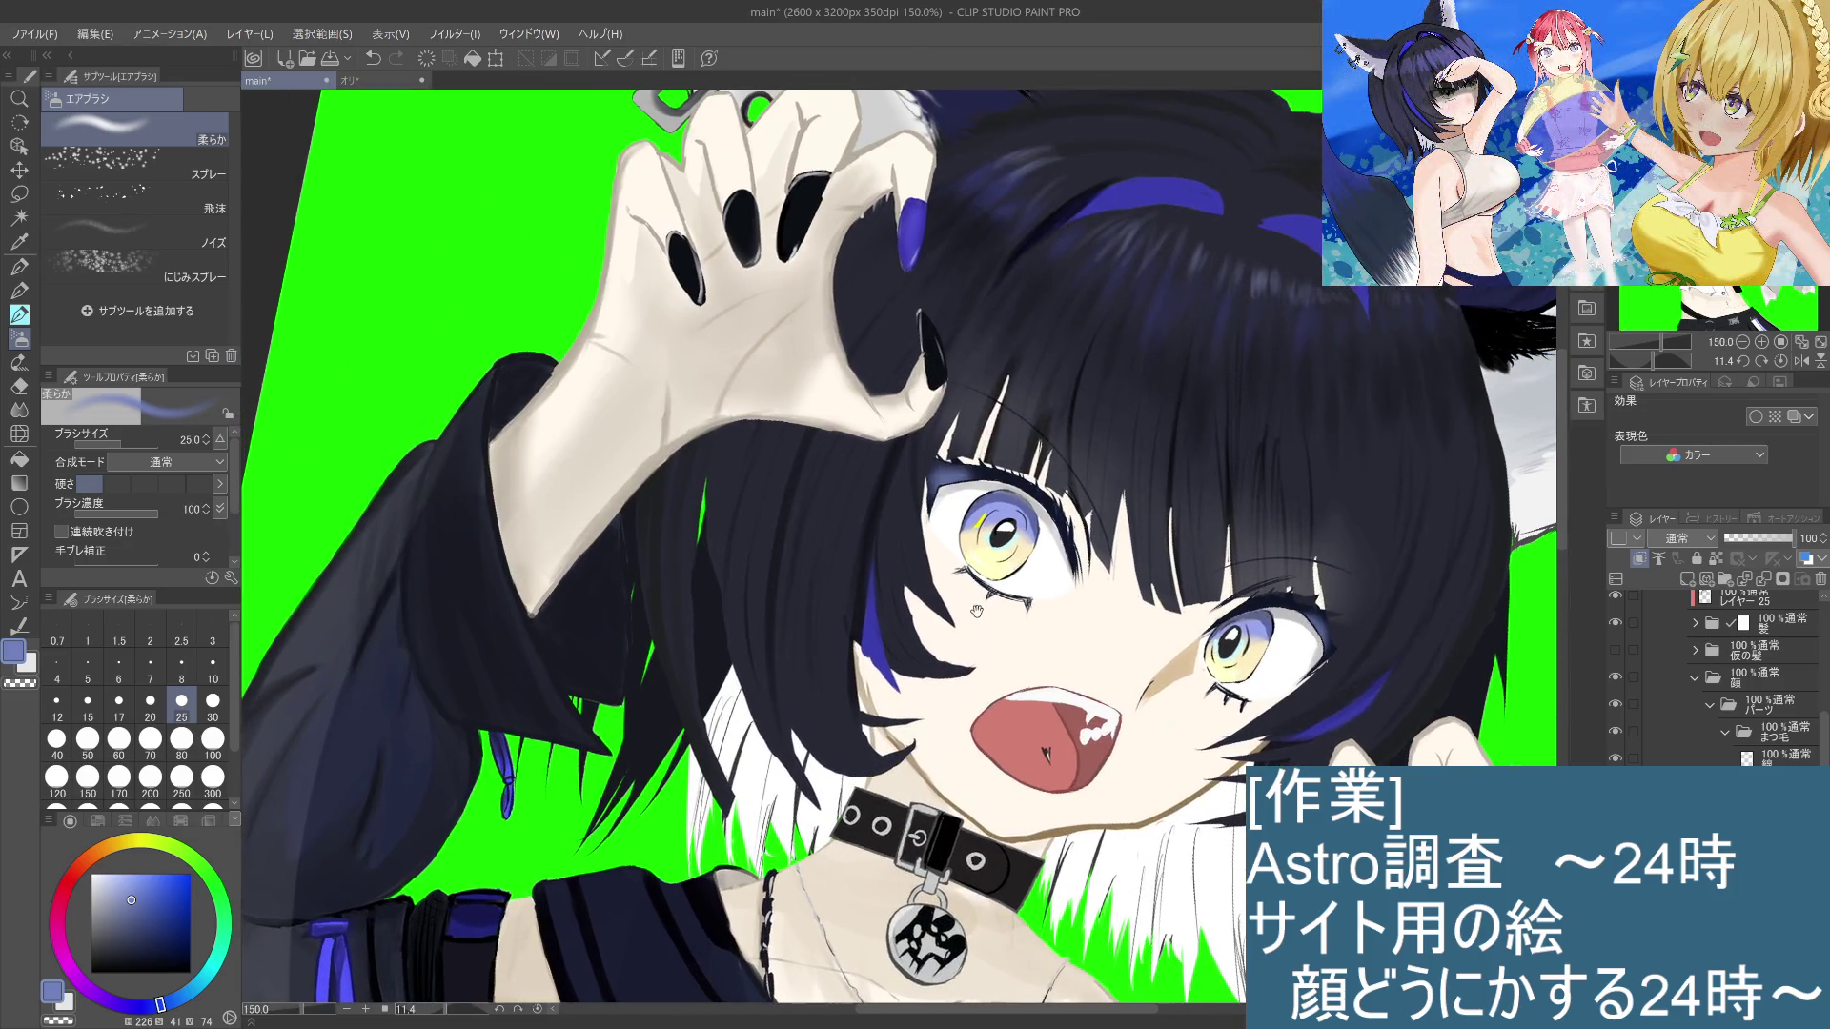
{"action": "left_click_drag", "start_coordinate": [956, 539], "coordinate": [976, 611]}
{"action": "left_click", "coordinate": [19, 386]}
{"action": "left_click", "coordinate": [194, 163]}
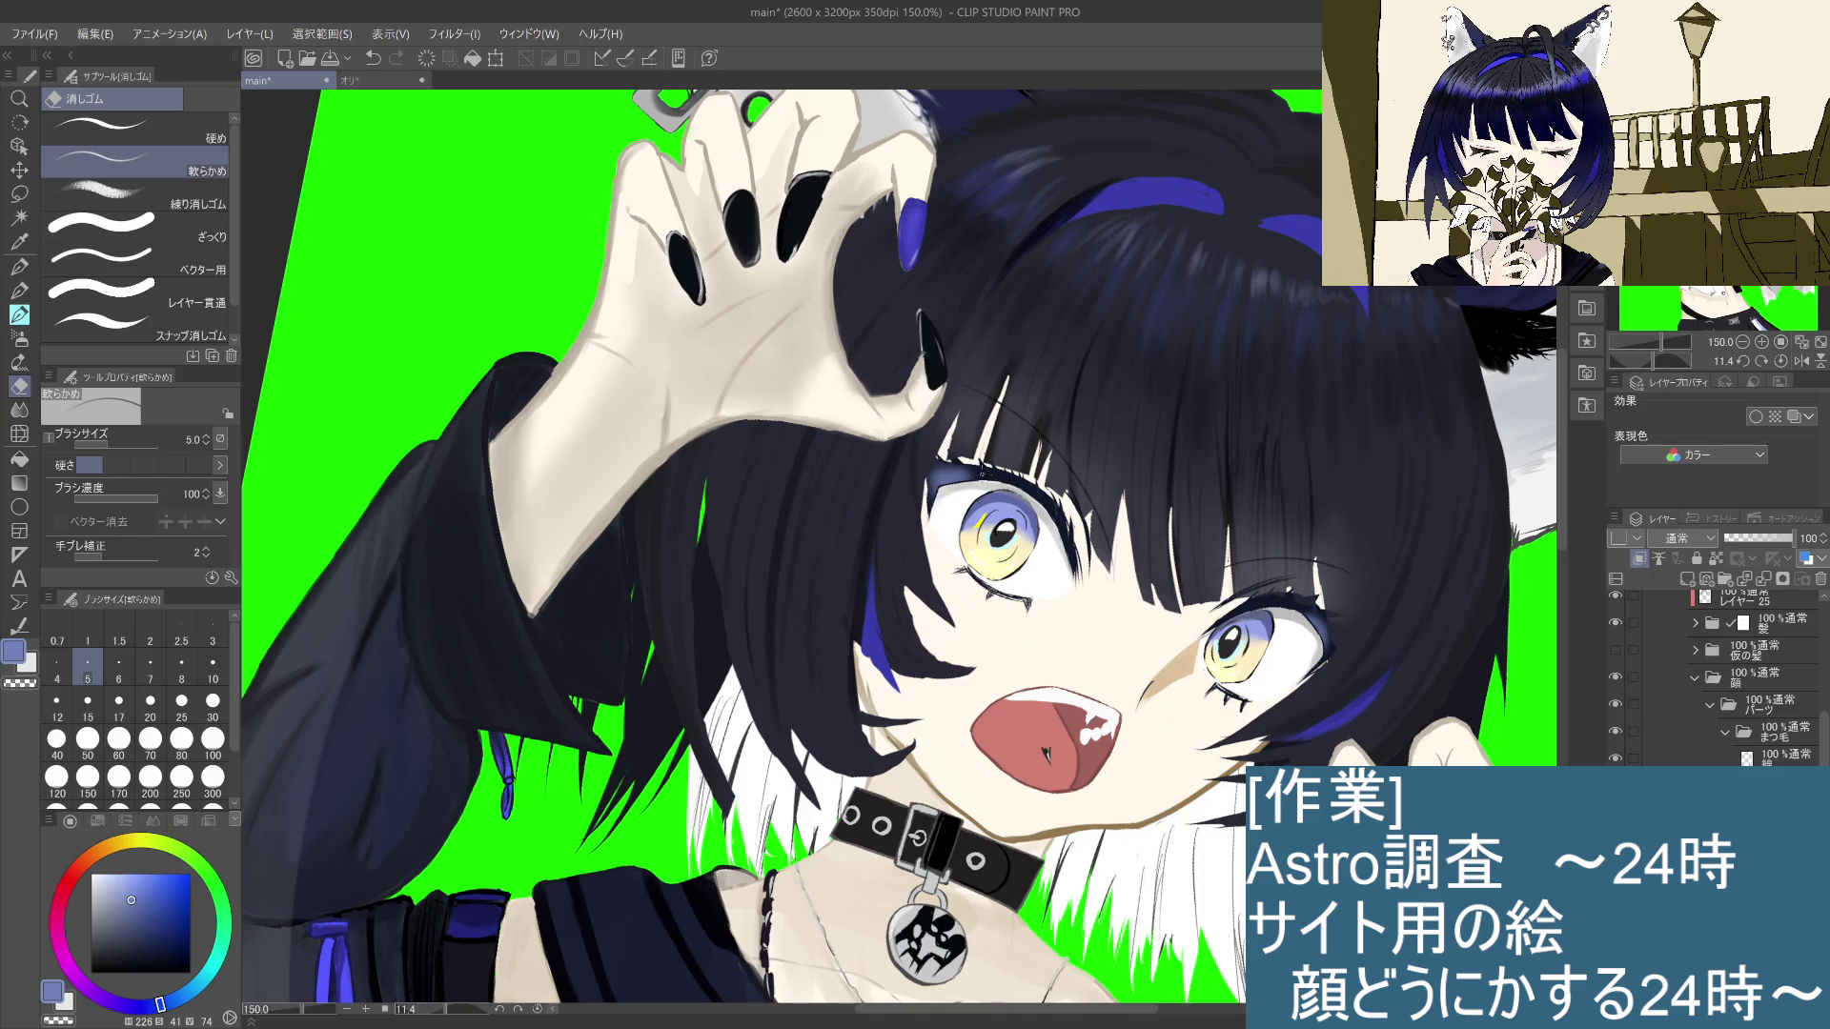
{"action": "left_click_drag", "start_coordinate": [985, 475], "coordinate": [972, 480]}
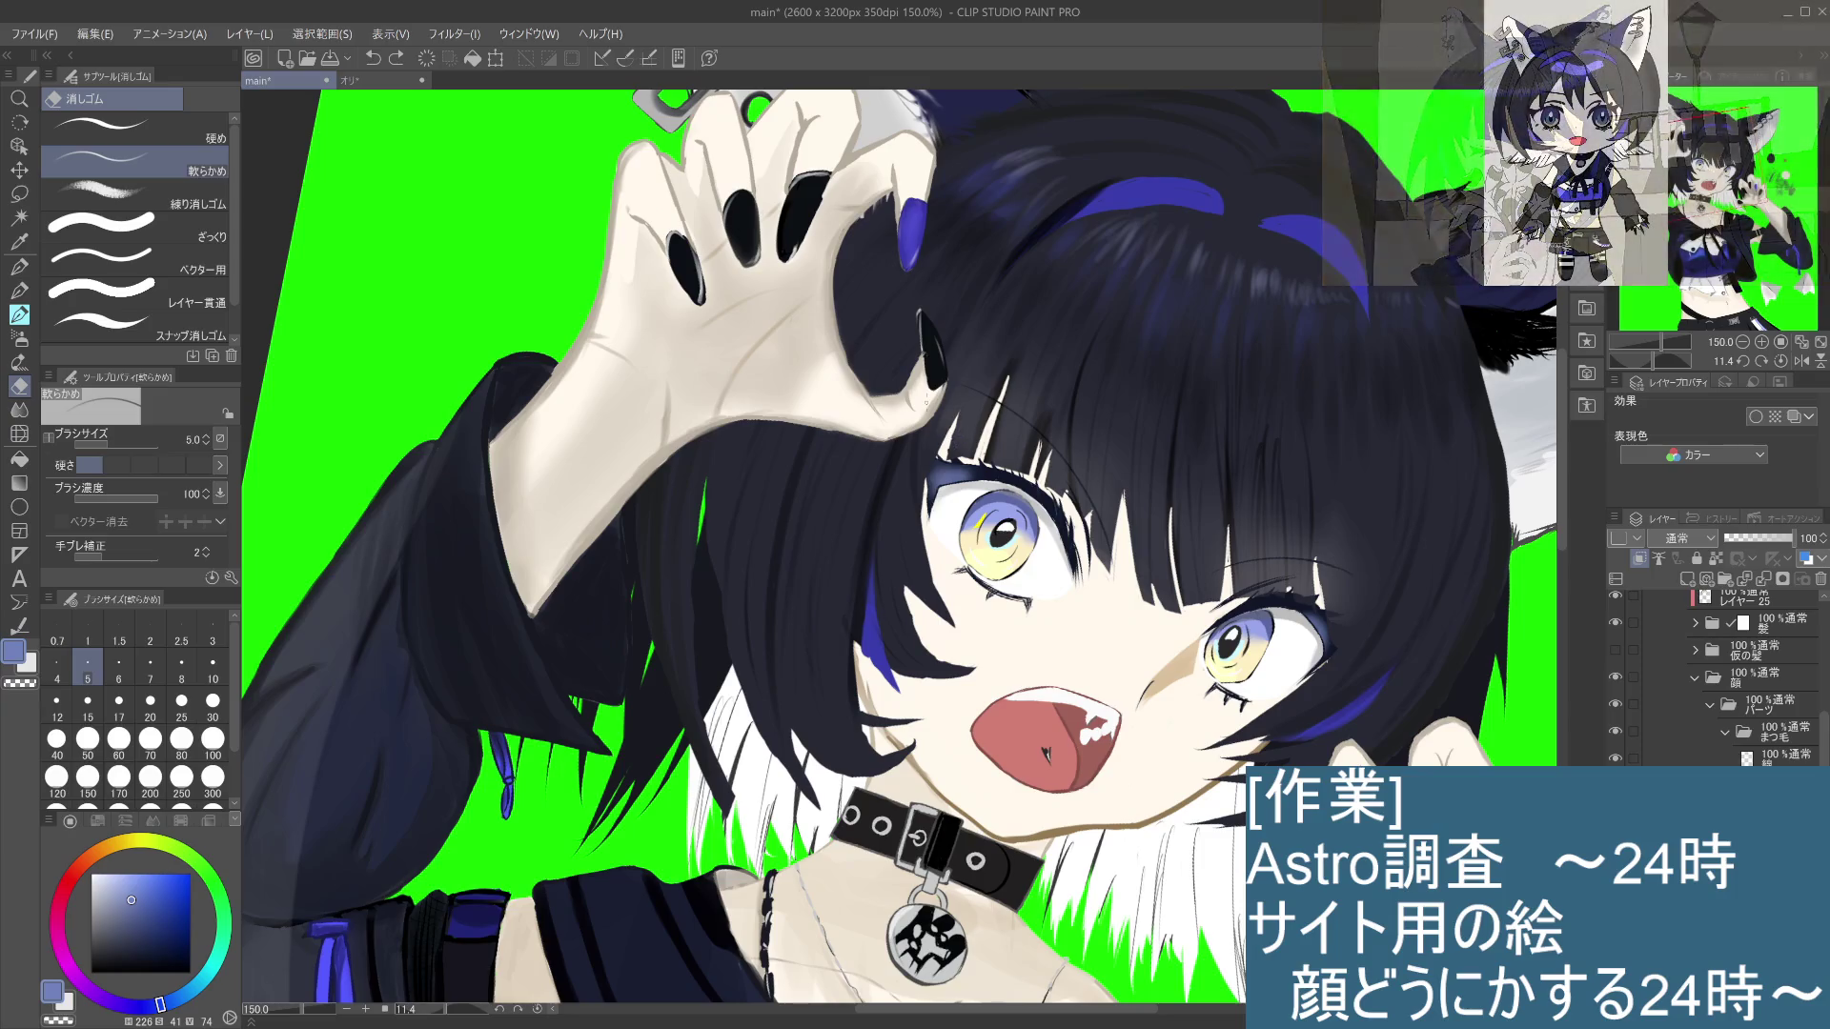
{"action": "left_click", "coordinate": [215, 705]}
{"action": "mouse_move", "coordinate": [944, 464]}
{"action": "left_mouse_down"}
{"action": "mouse_move", "coordinate": [980, 478]}
{"action": "mouse_move", "coordinate": [924, 486]}
{"action": "left_mouse_up"}
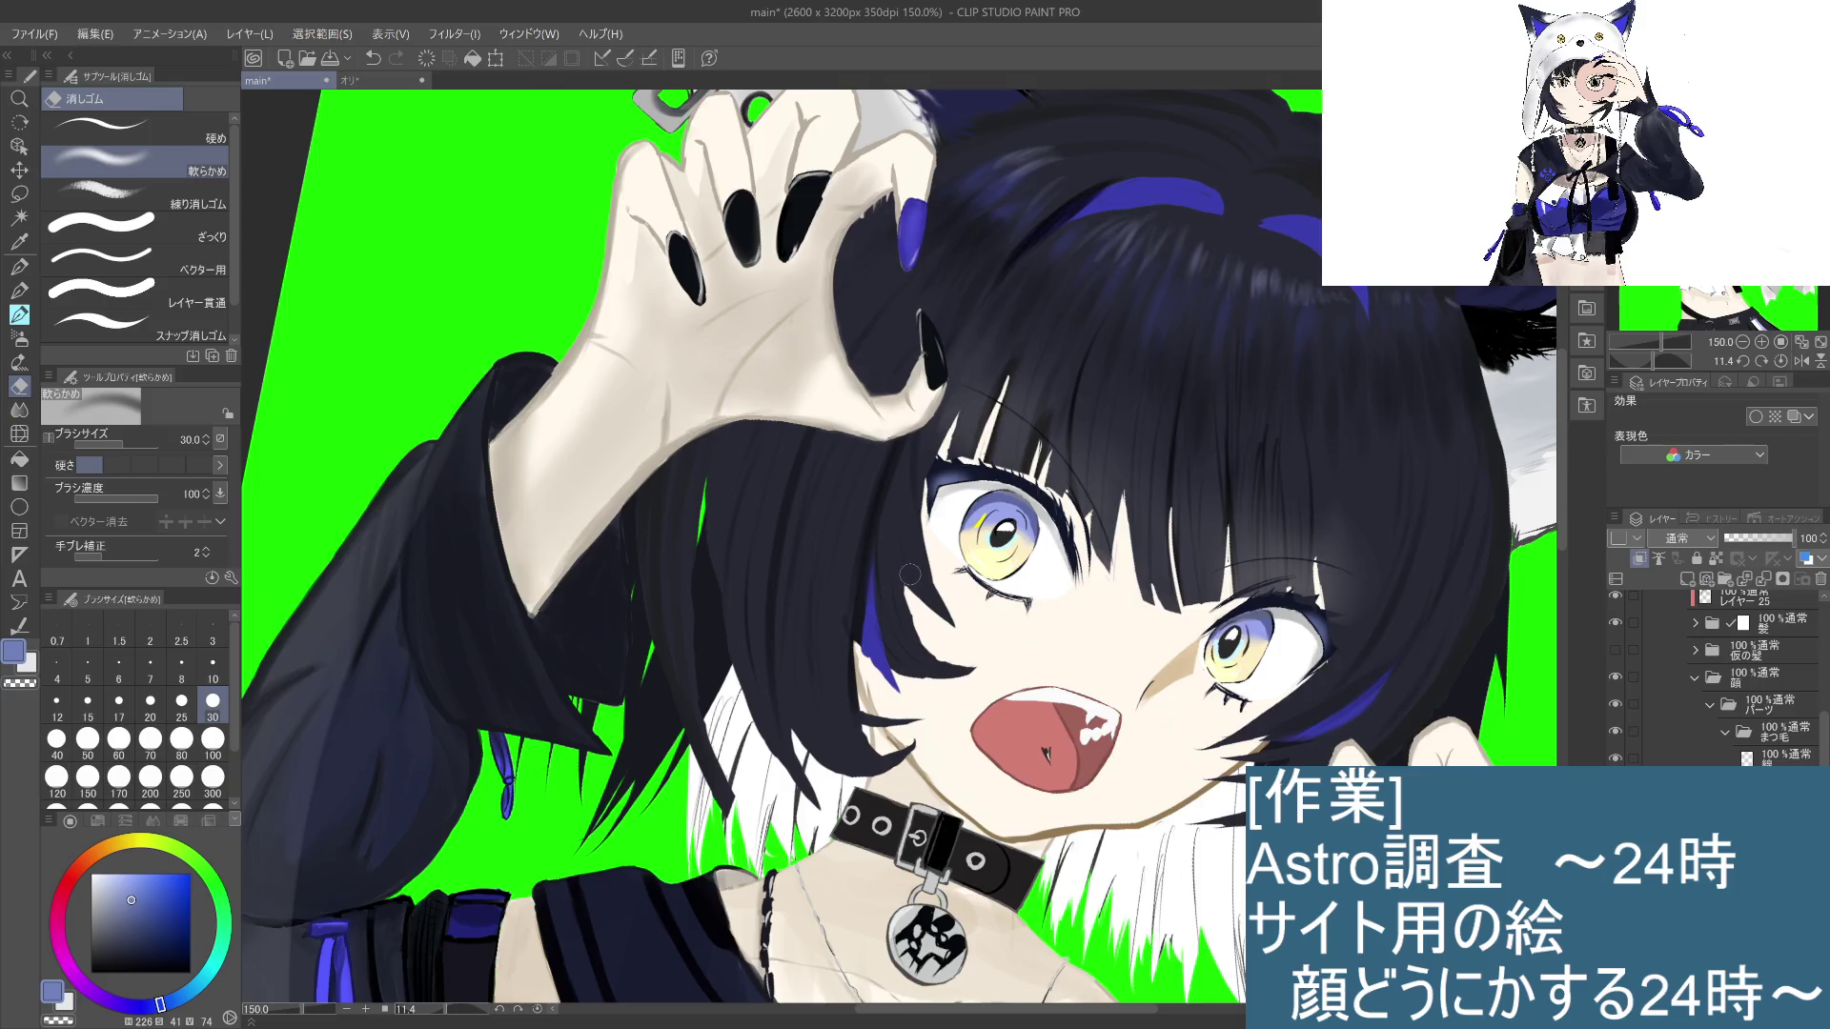
Step: Zoom back to 100% and recentre the view on the girl's face
{"action": "scroll", "coordinate": [910, 574], "scroll_direction": "down", "scroll_amount": 3}
{"action": "left_click_drag", "start_coordinate": [1256, 724], "coordinate": [1256, 633]}
{"action": "scroll", "coordinate": [1256, 633], "scroll_direction": "up", "scroll_amount": 2}
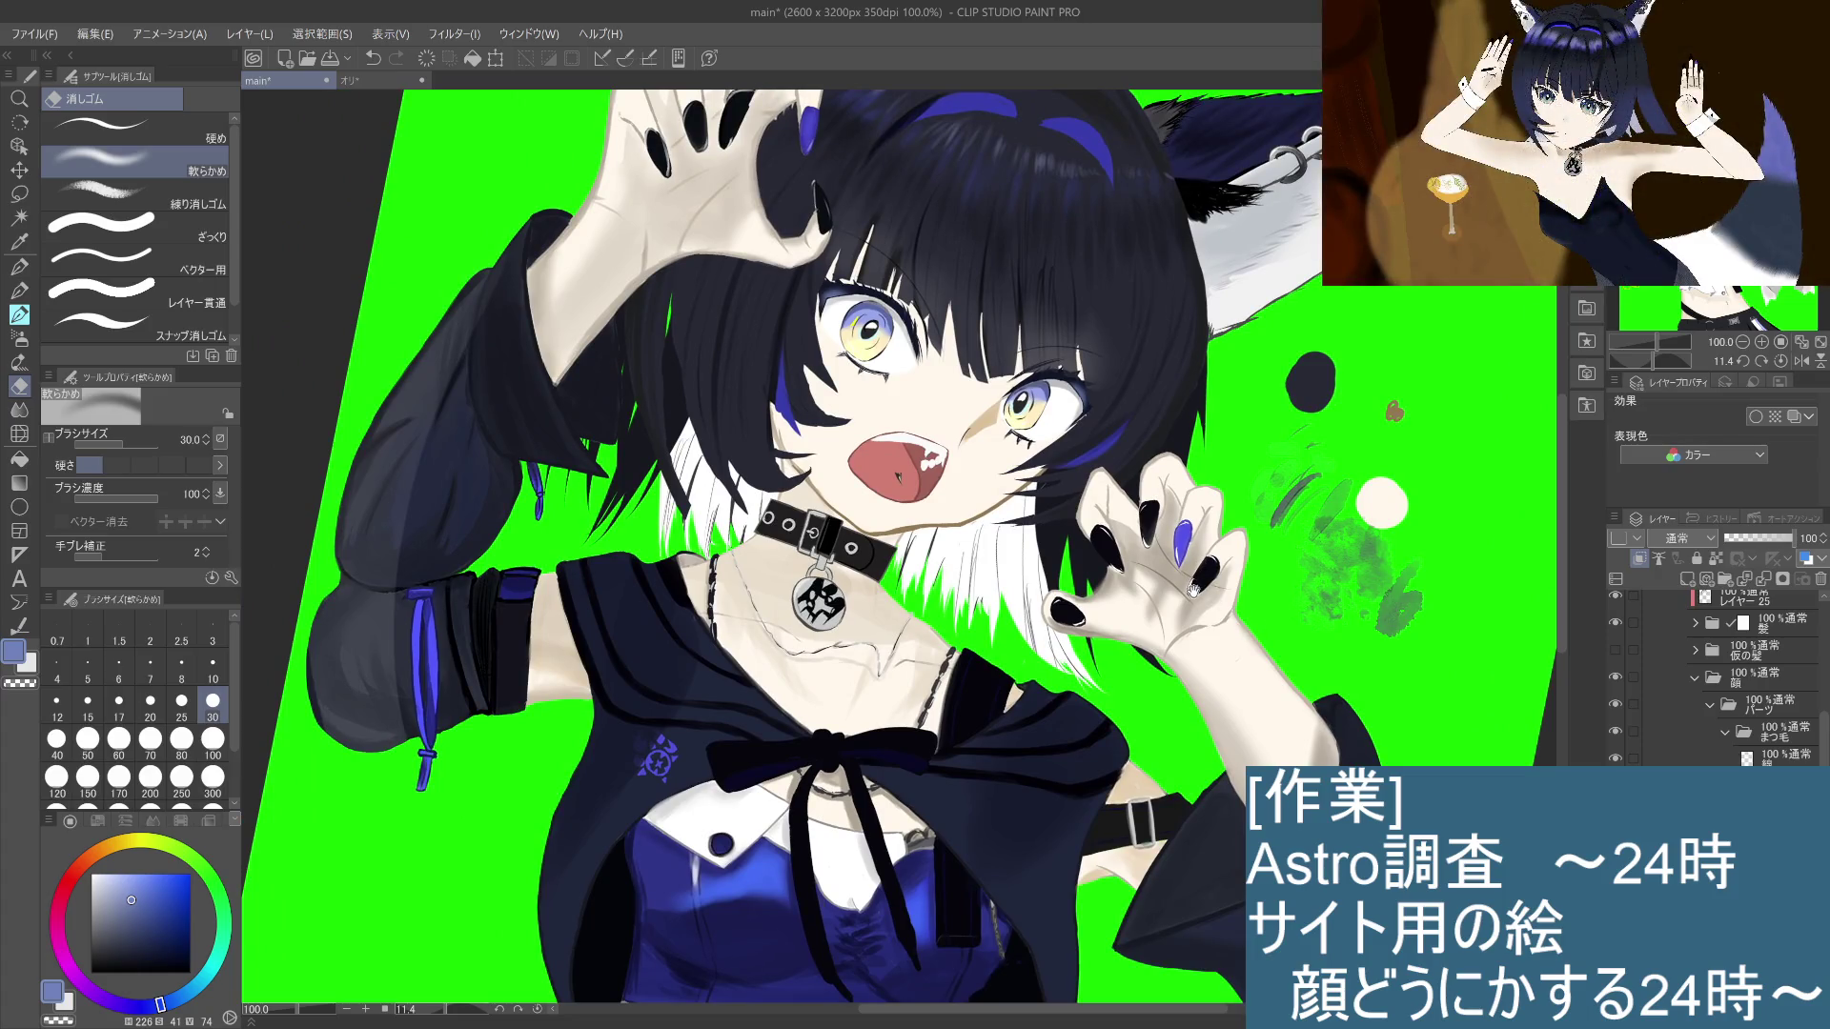
{"action": "scroll", "coordinate": [1189, 601], "scroll_direction": "down", "scroll_amount": 4}
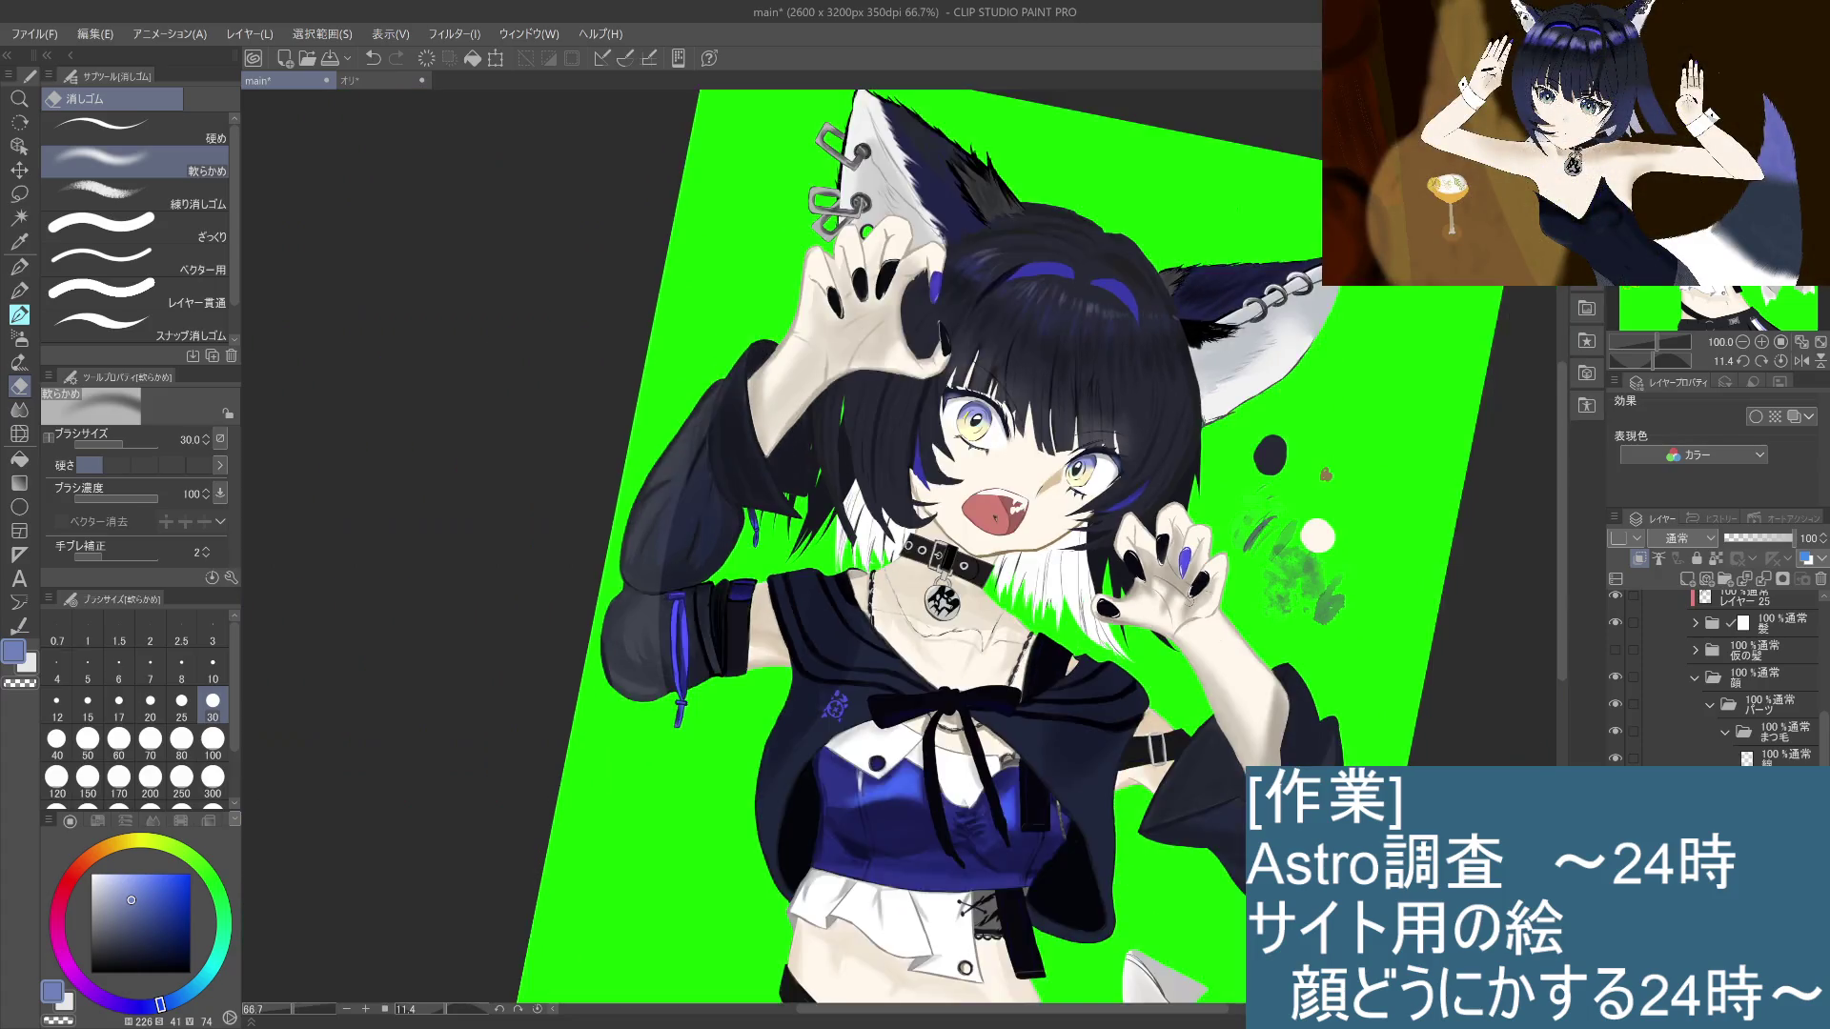
{"action": "scroll", "coordinate": [1229, 591], "scroll_direction": "up", "scroll_amount": 6}
{"action": "mouse_move", "coordinate": [1264, 590]}
{"action": "left_mouse_down"}
{"action": "mouse_move", "coordinate": [1287, 638]}
{"action": "mouse_move", "coordinate": [1325, 600]}
{"action": "mouse_move", "coordinate": [1334, 620]}
{"action": "mouse_move", "coordinate": [1310, 639]}
{"action": "left_mouse_up"}
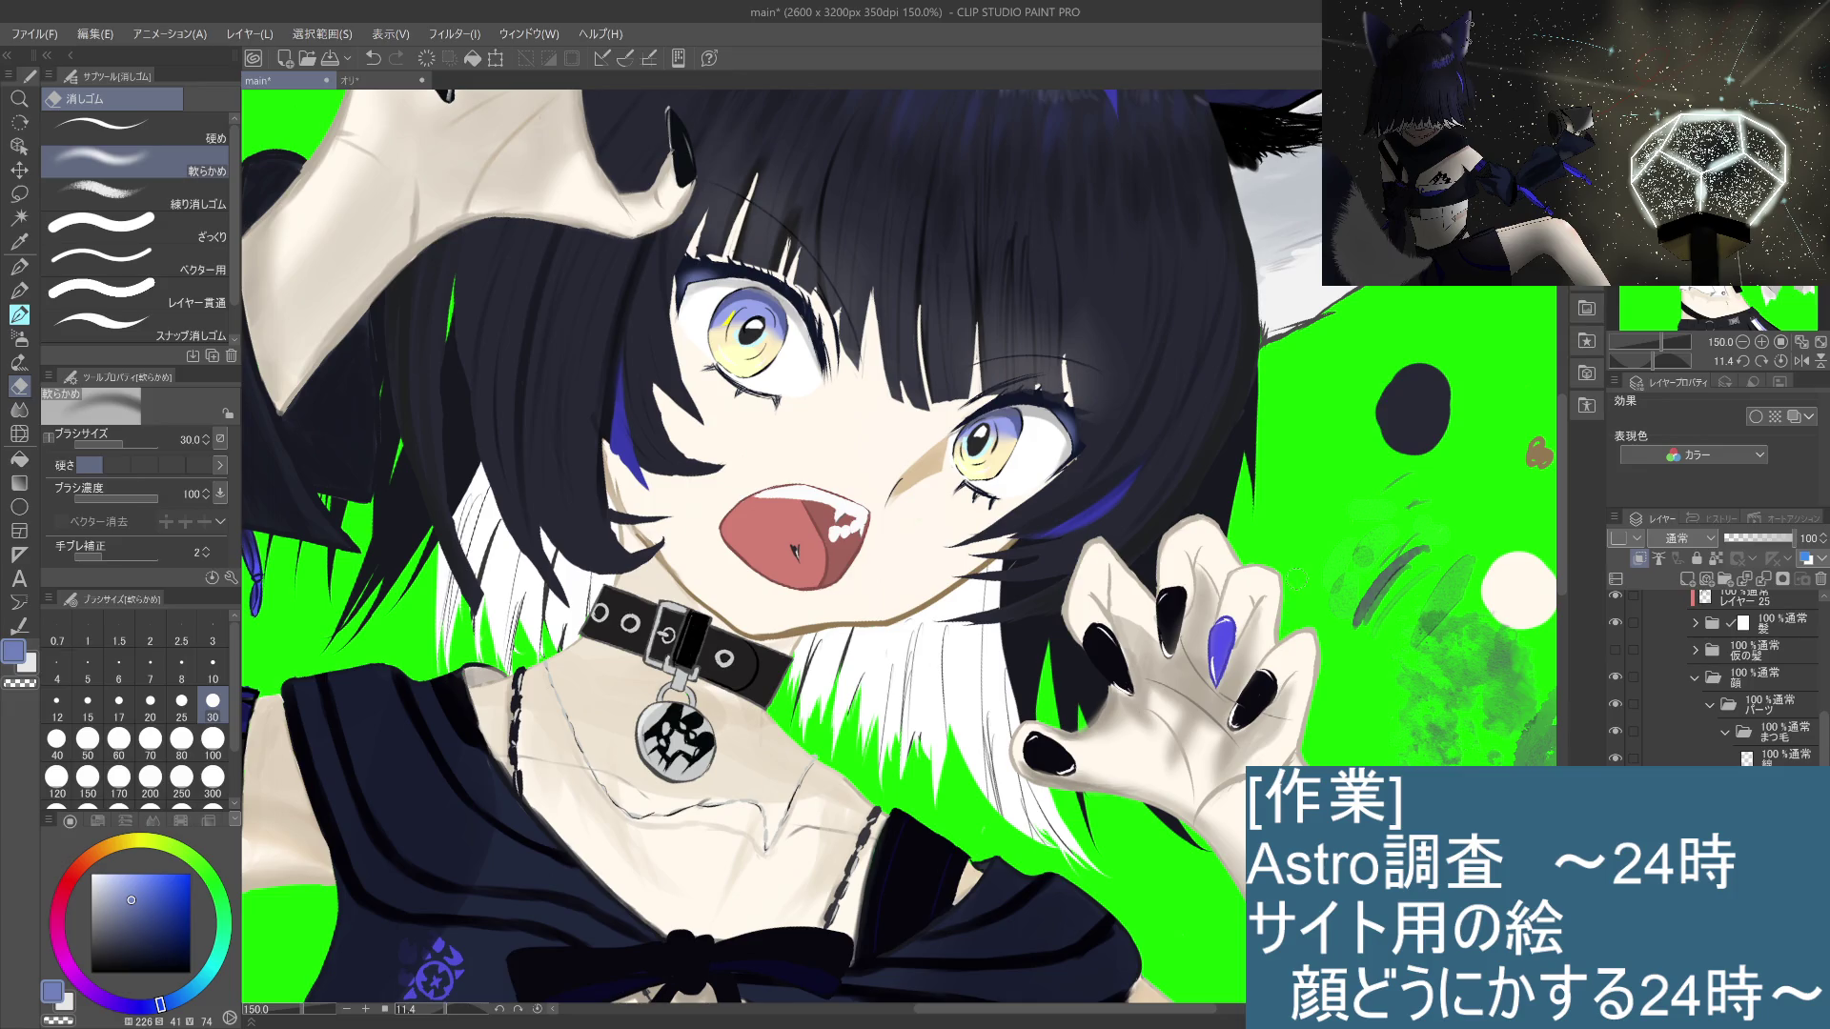
Step: Pencil a stroke on the eyelashes on the 線 layer using a colour eyedropped from the face
{"action": "left_click", "coordinate": [1778, 754]}
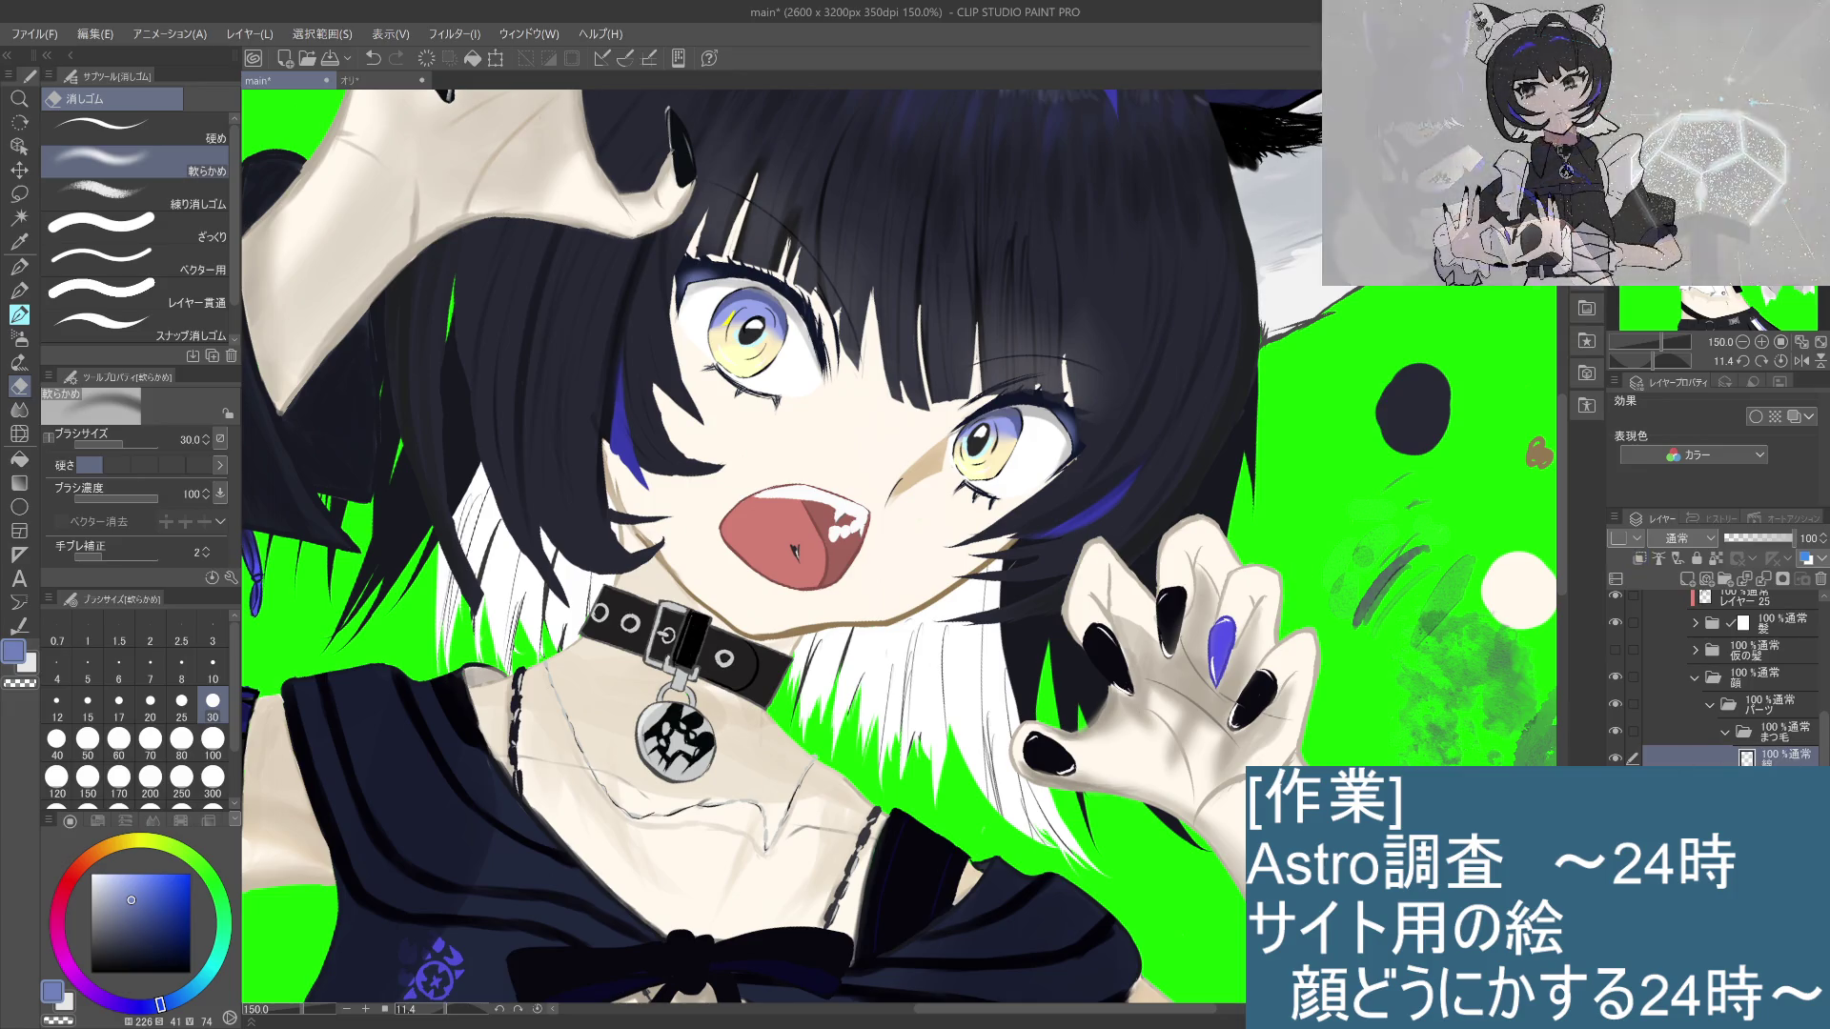
{"action": "left_click", "coordinate": [1639, 558]}
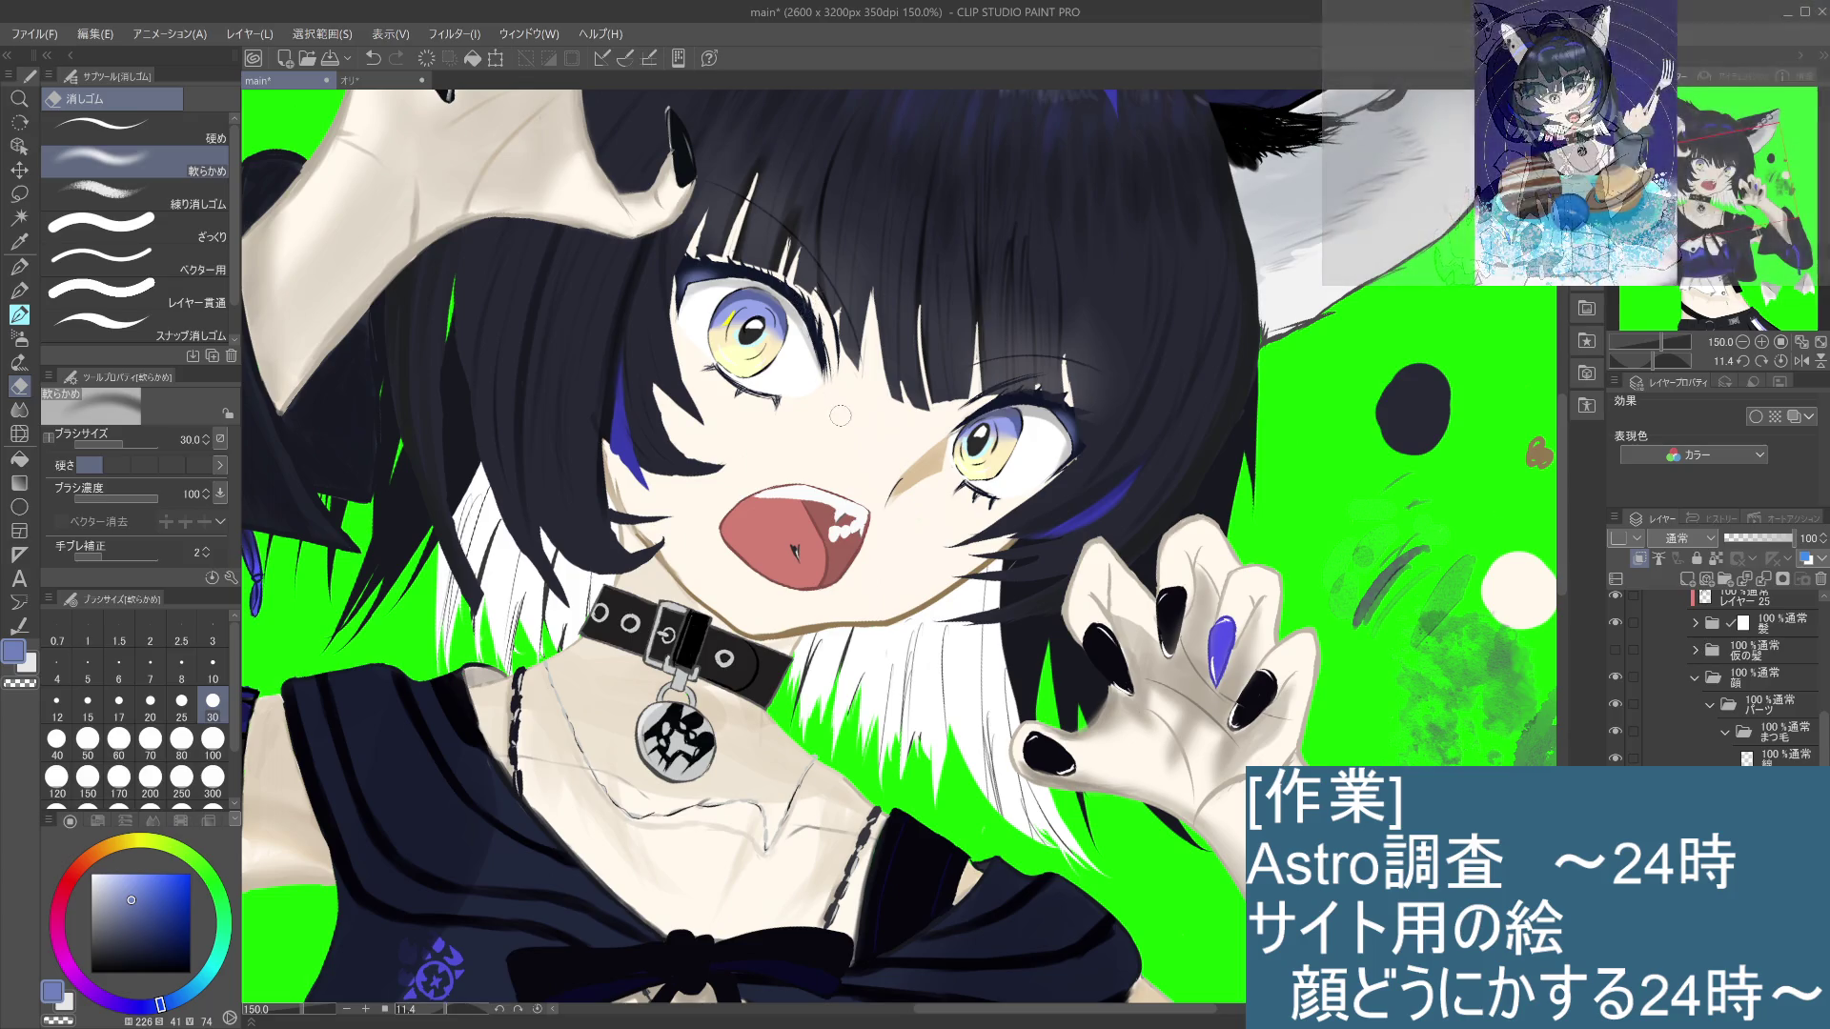
{"action": "left_click", "coordinate": [19, 290]}
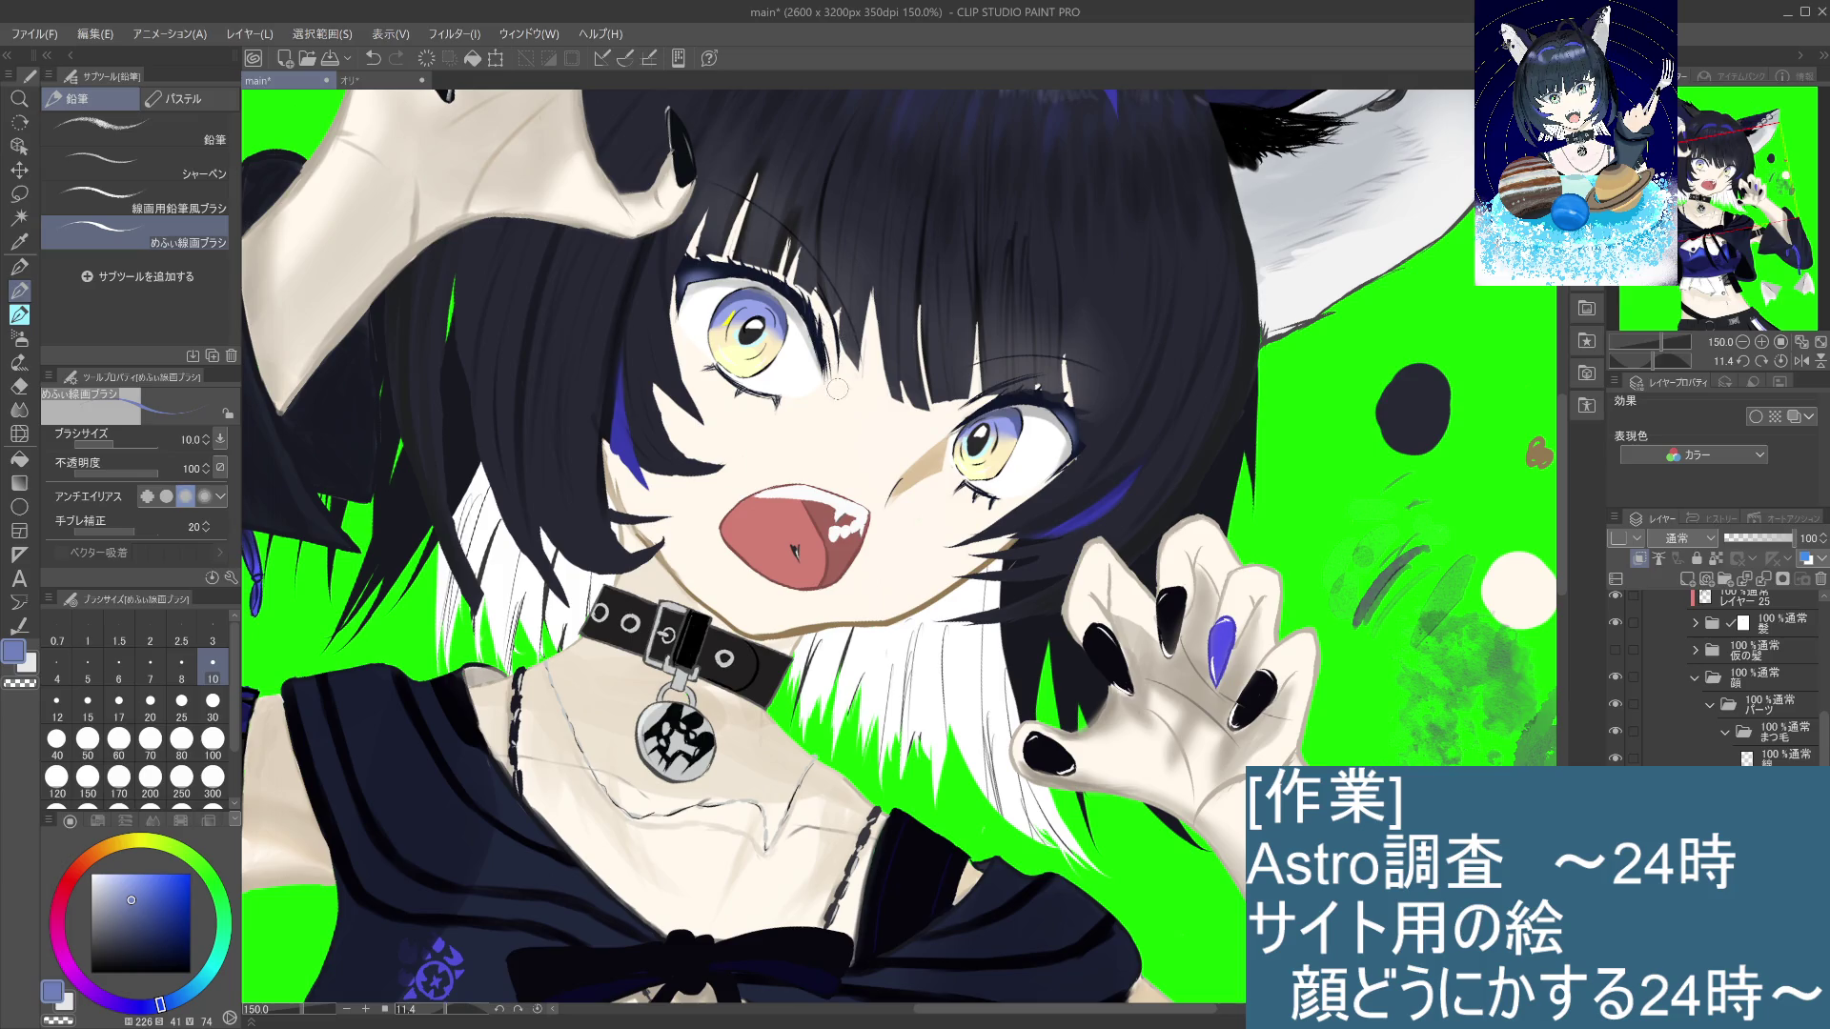
{"action": "key", "text": "i"}
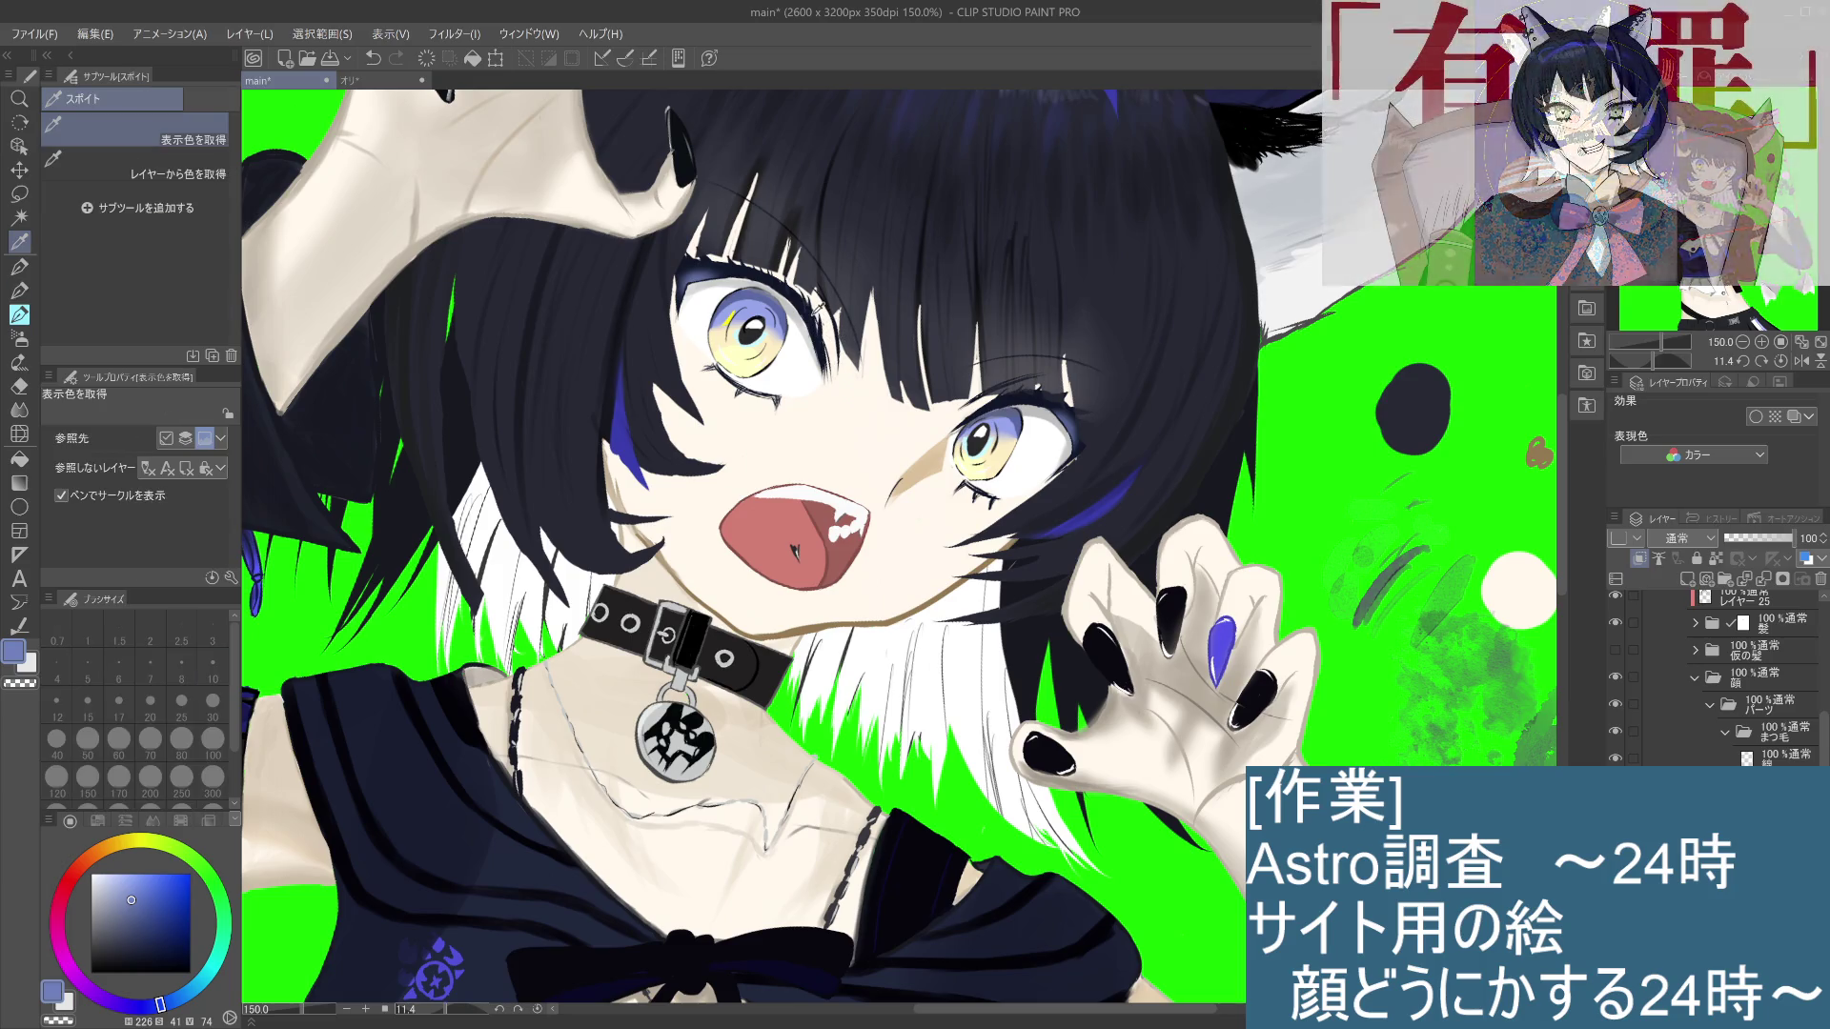
{"action": "left_click", "coordinate": [977, 440]}
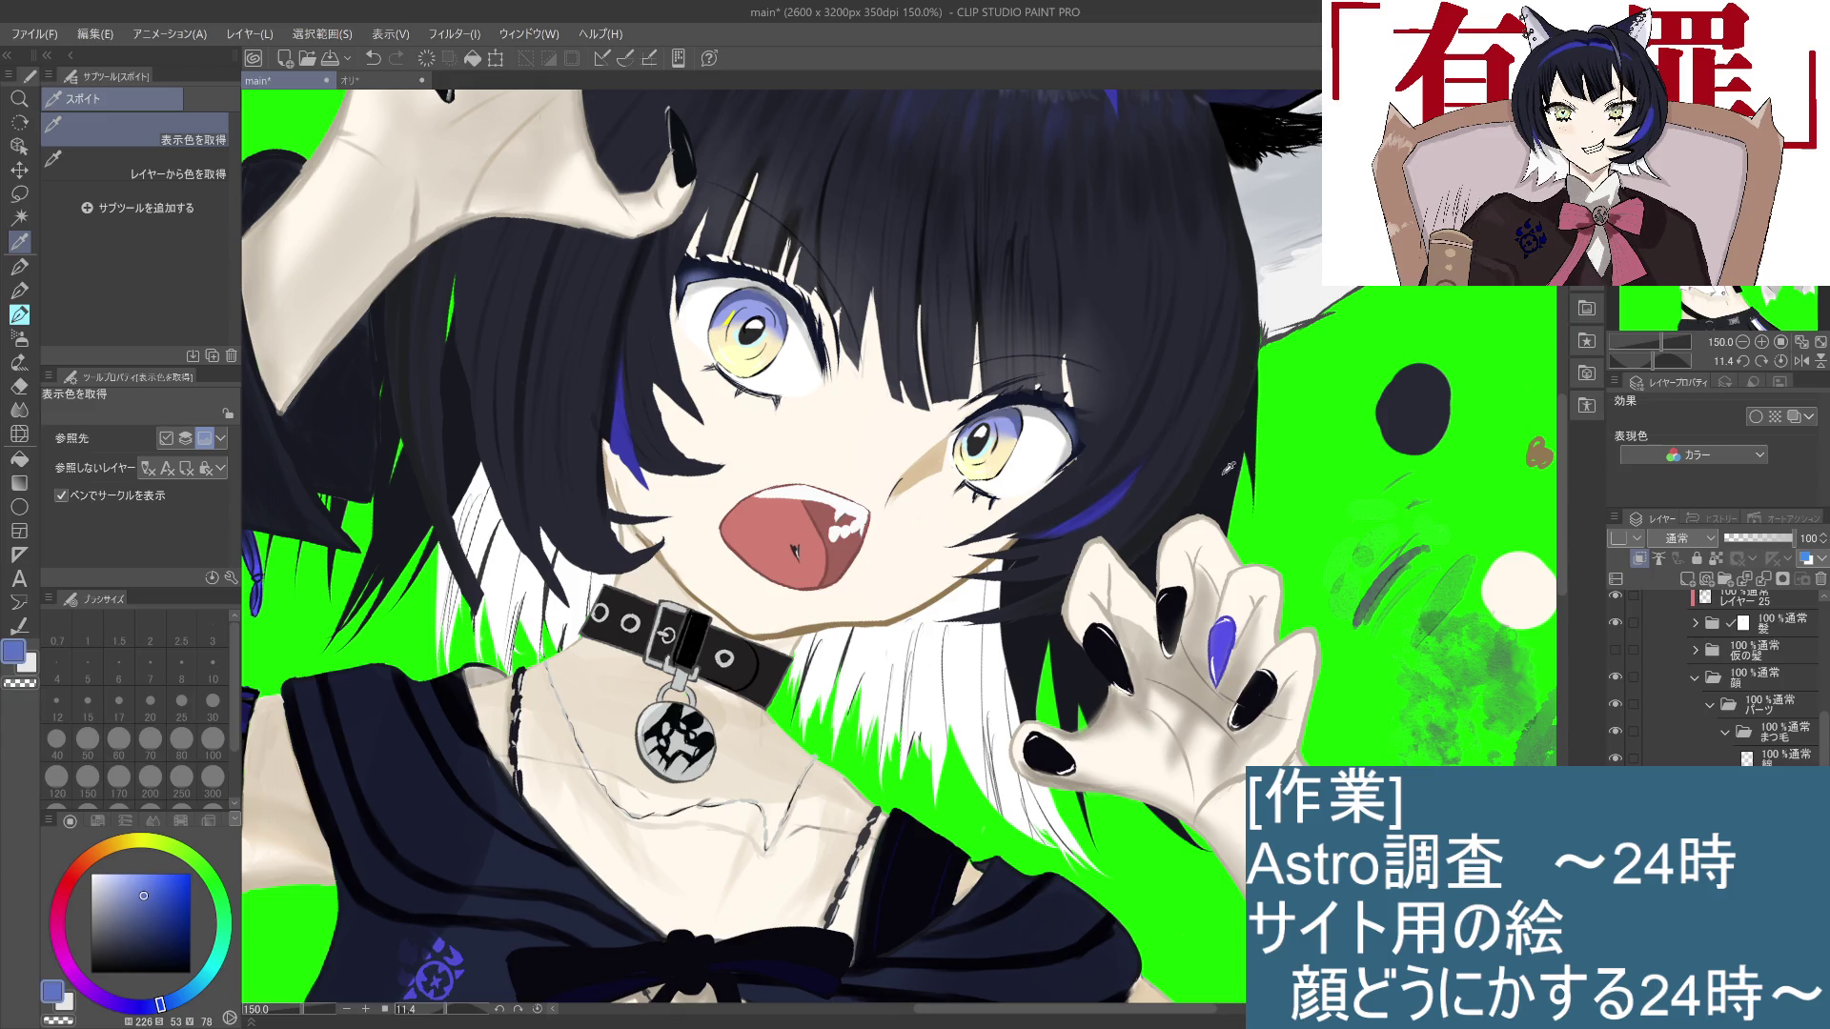
{"action": "left_click", "coordinate": [19, 290]}
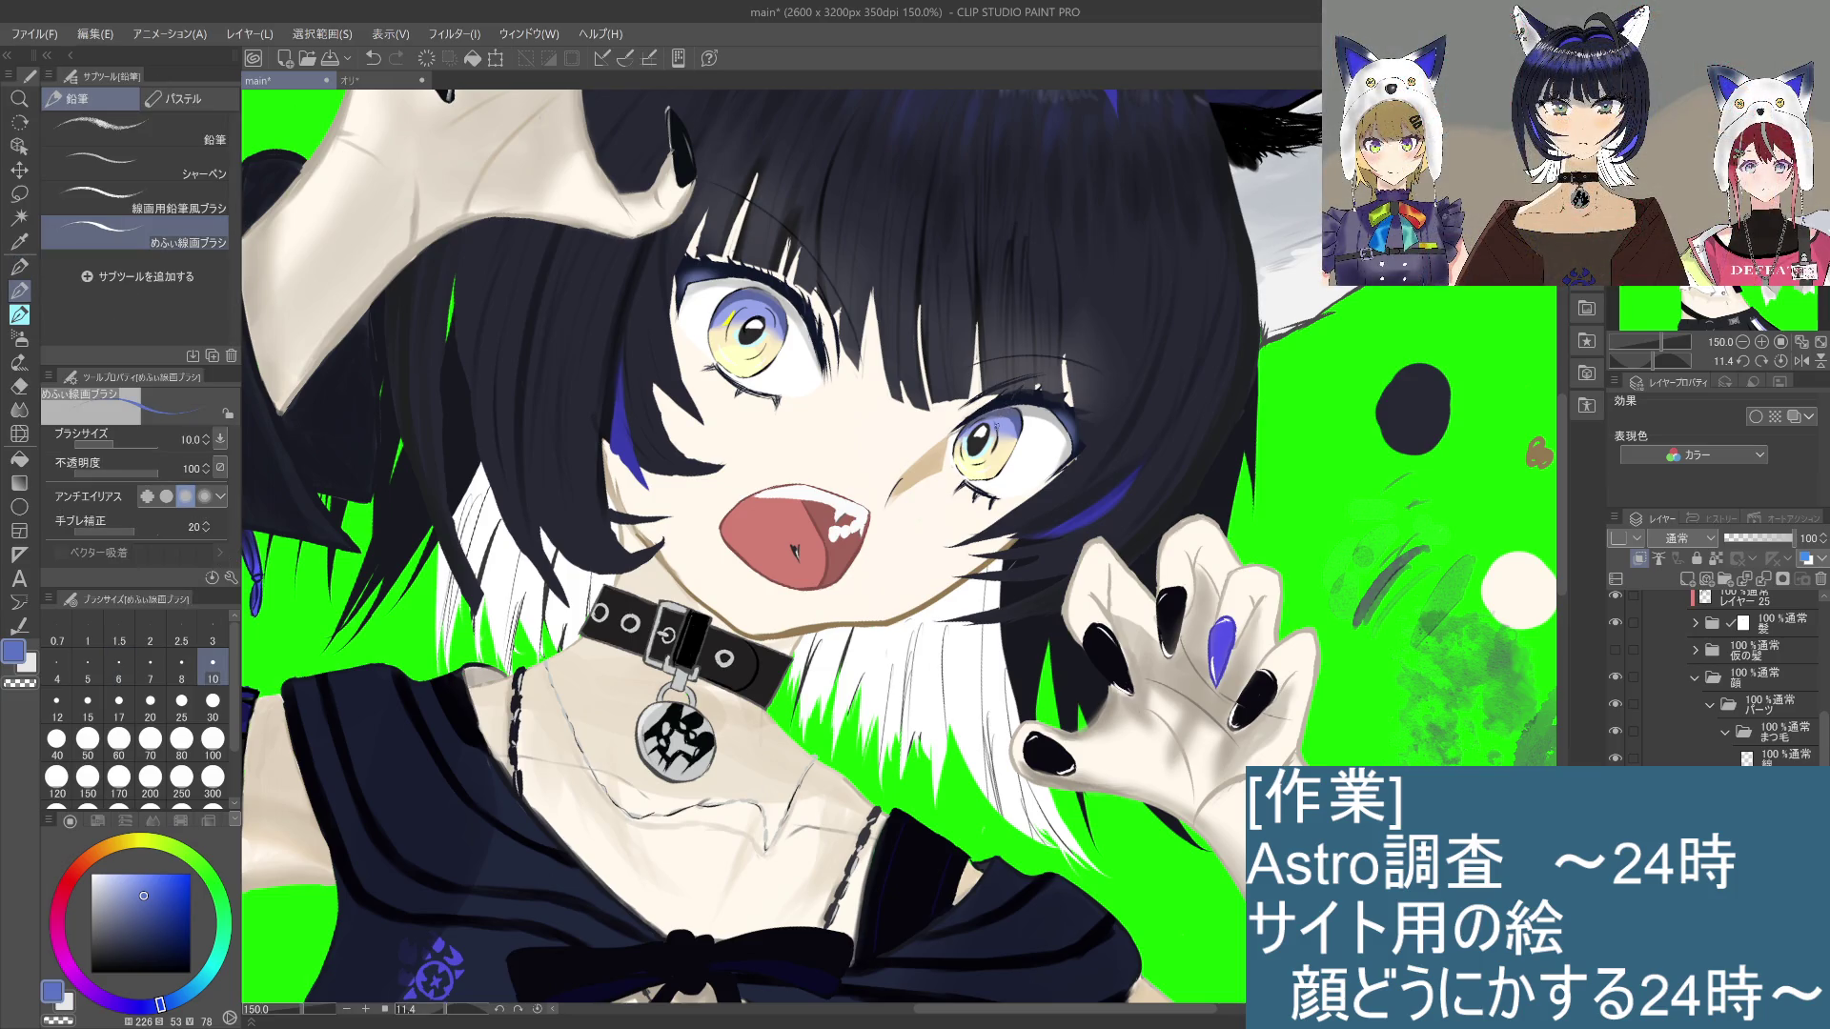
{"action": "left_click", "coordinate": [1007, 397]}
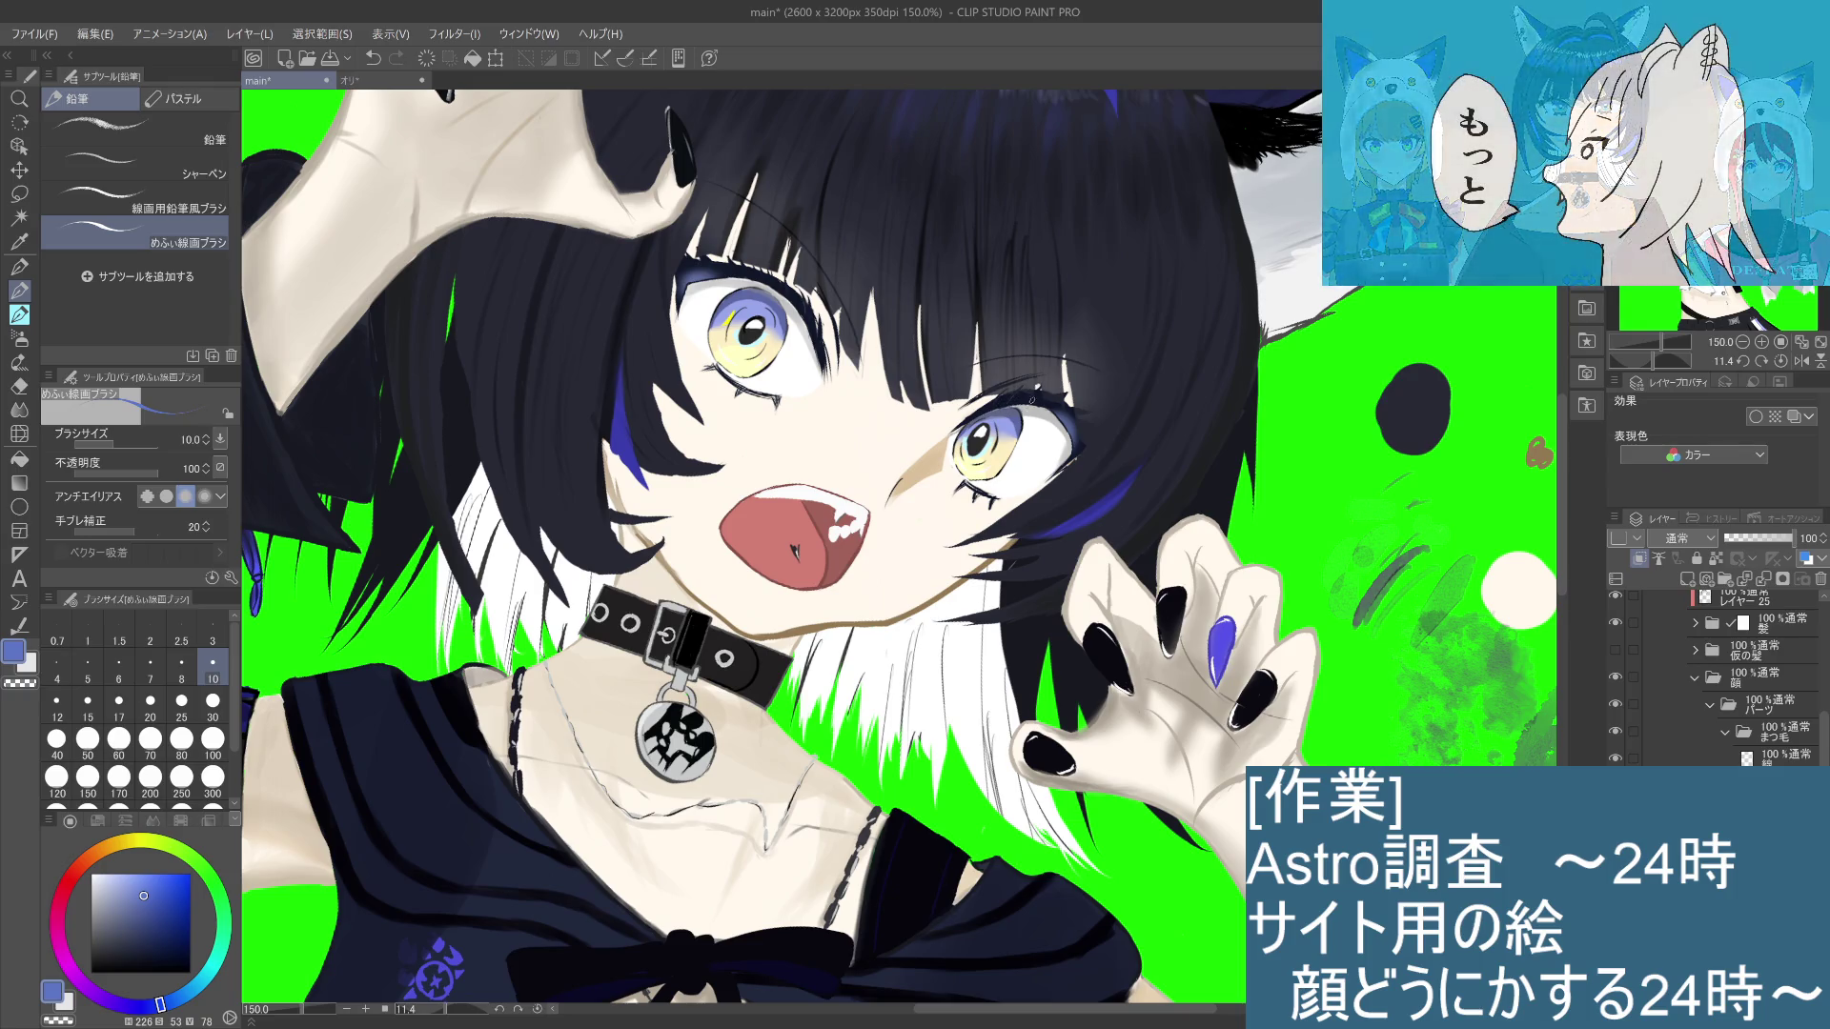
{"action": "scroll", "coordinate": [1058, 424], "scroll_direction": "up", "scroll_amount": 3}
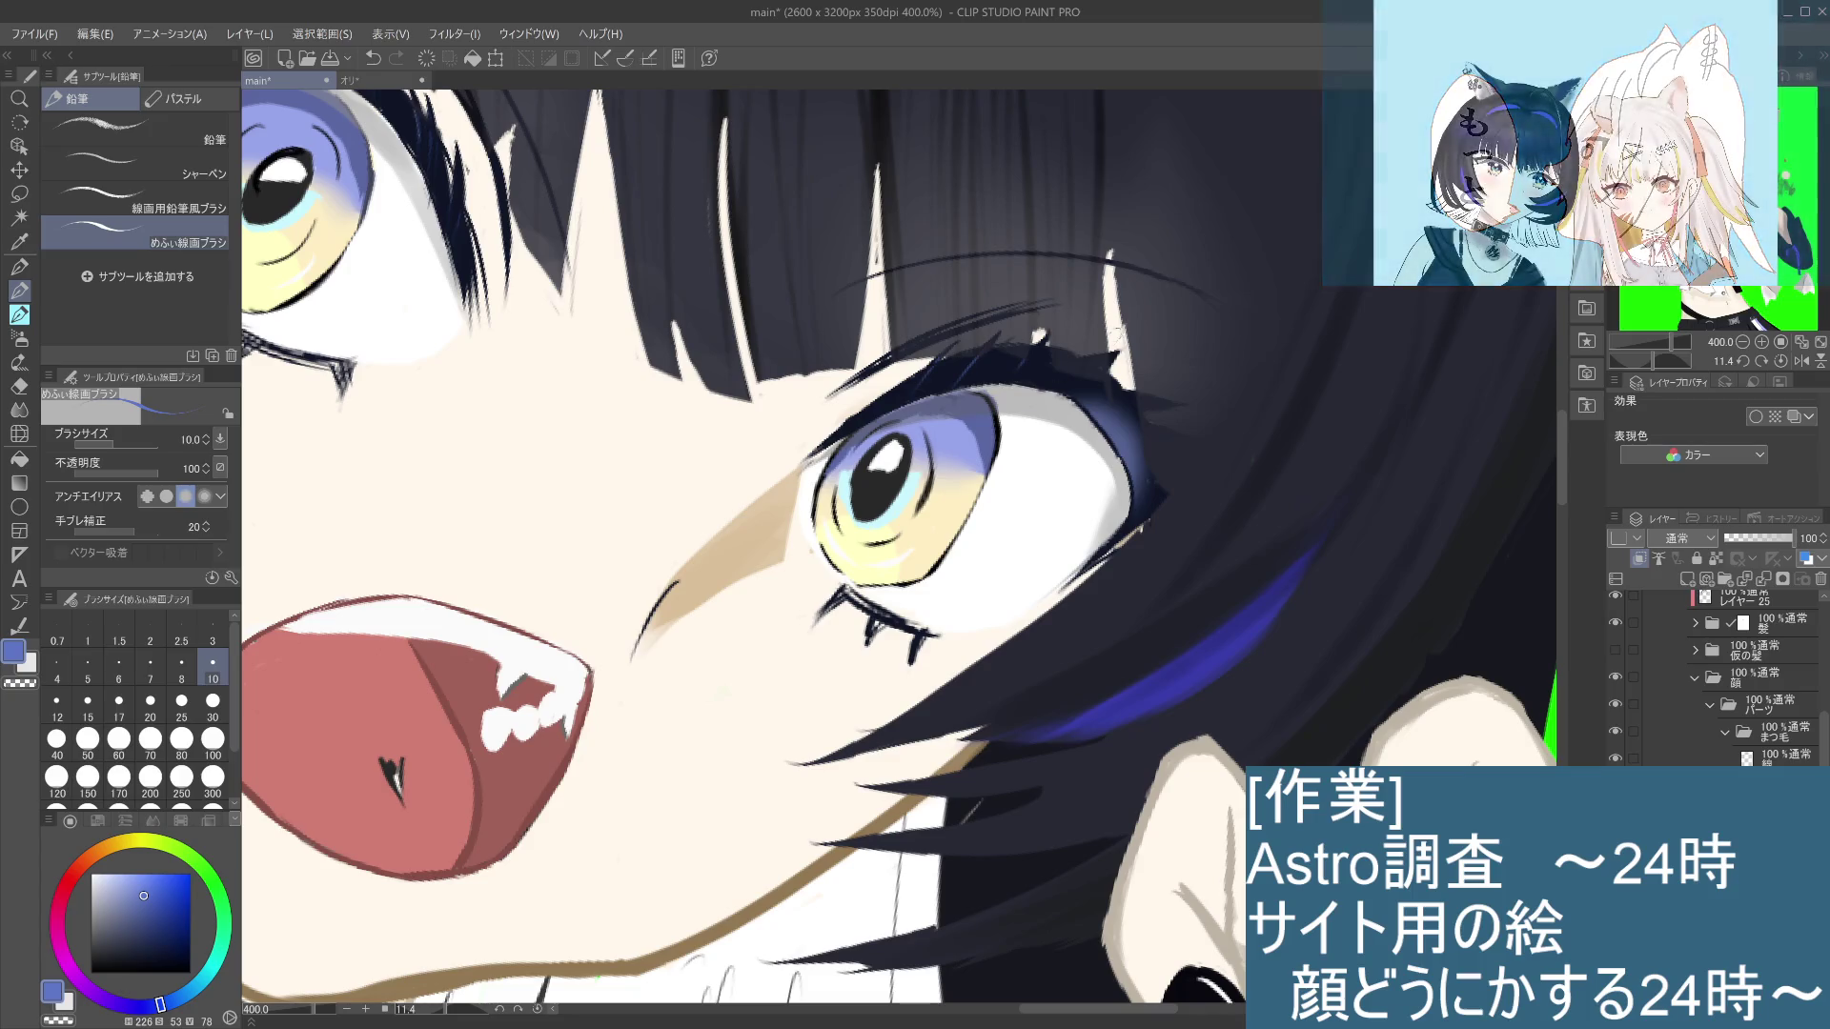
Step: Redraw short eyelash strokes and a small mark near the right eye, checking against the whole image
{"action": "left_click_drag", "start_coordinate": [1012, 378], "coordinate": [1028, 368]}
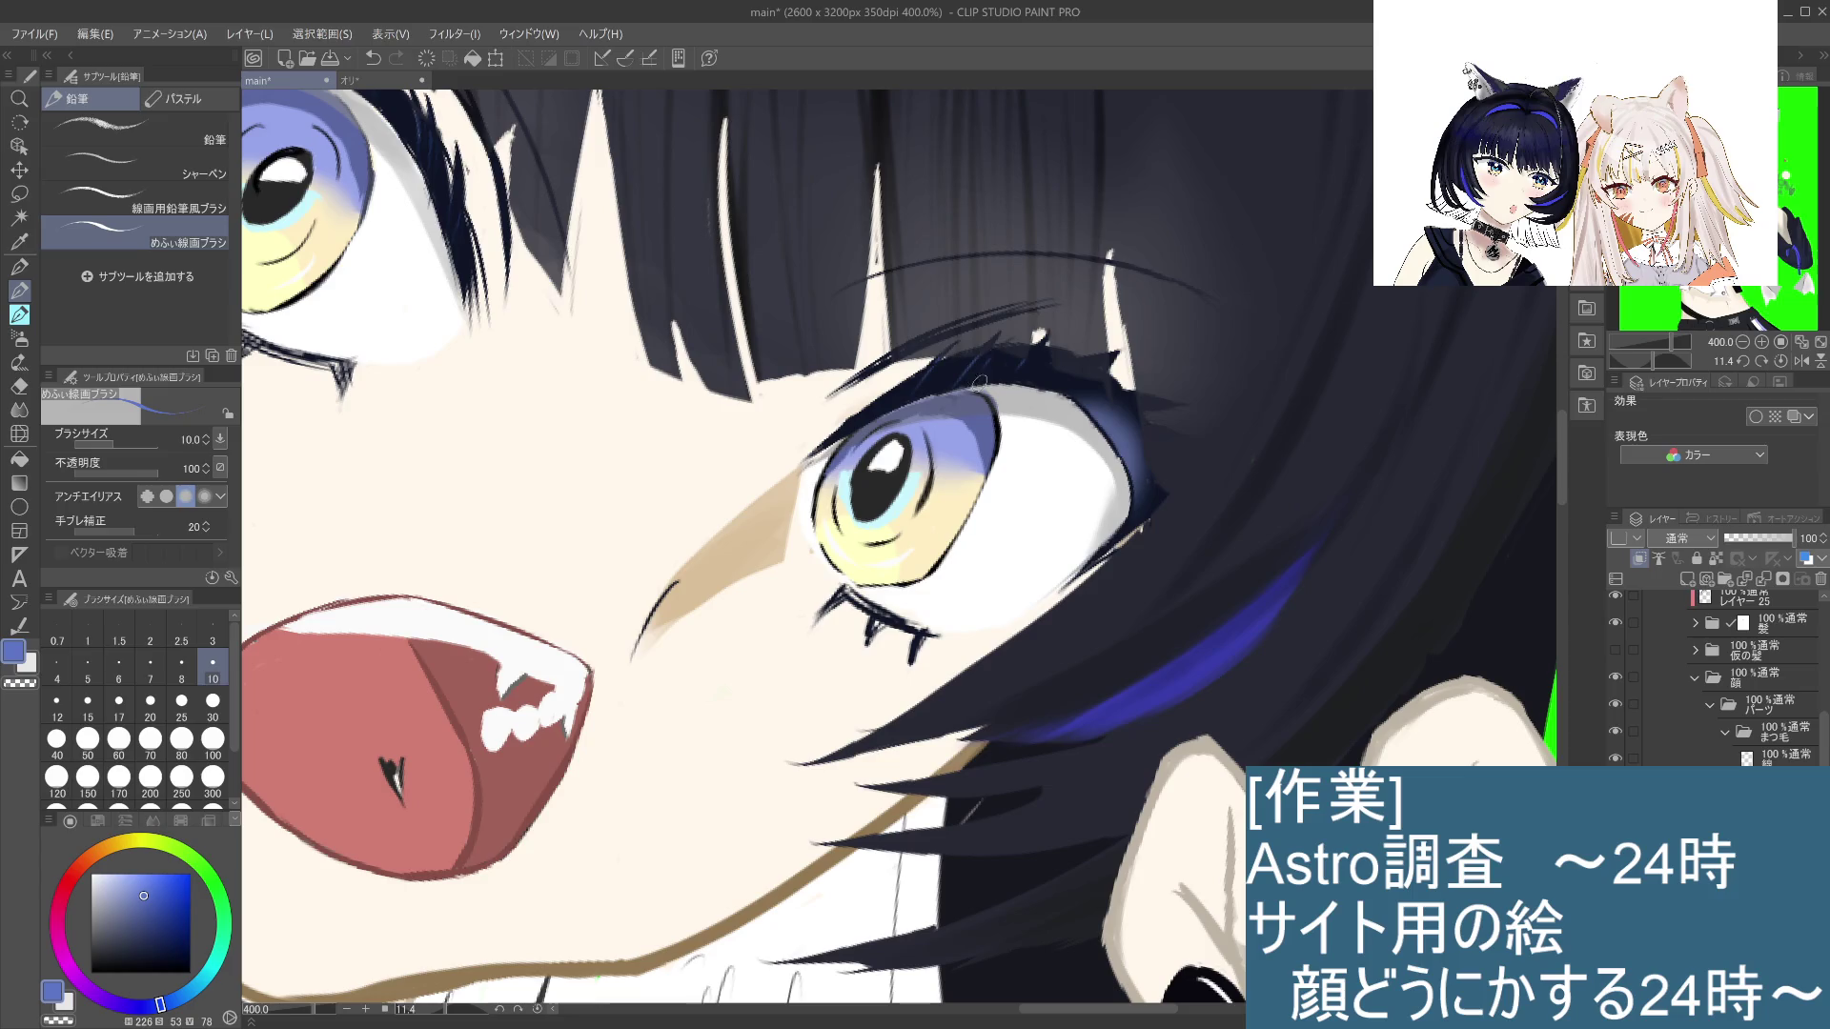
{"action": "key", "text": "ctrl+z"}
{"action": "left_click_drag", "start_coordinate": [982, 372], "coordinate": [991, 366]}
{"action": "key", "text": "ctrl+alt+0"}
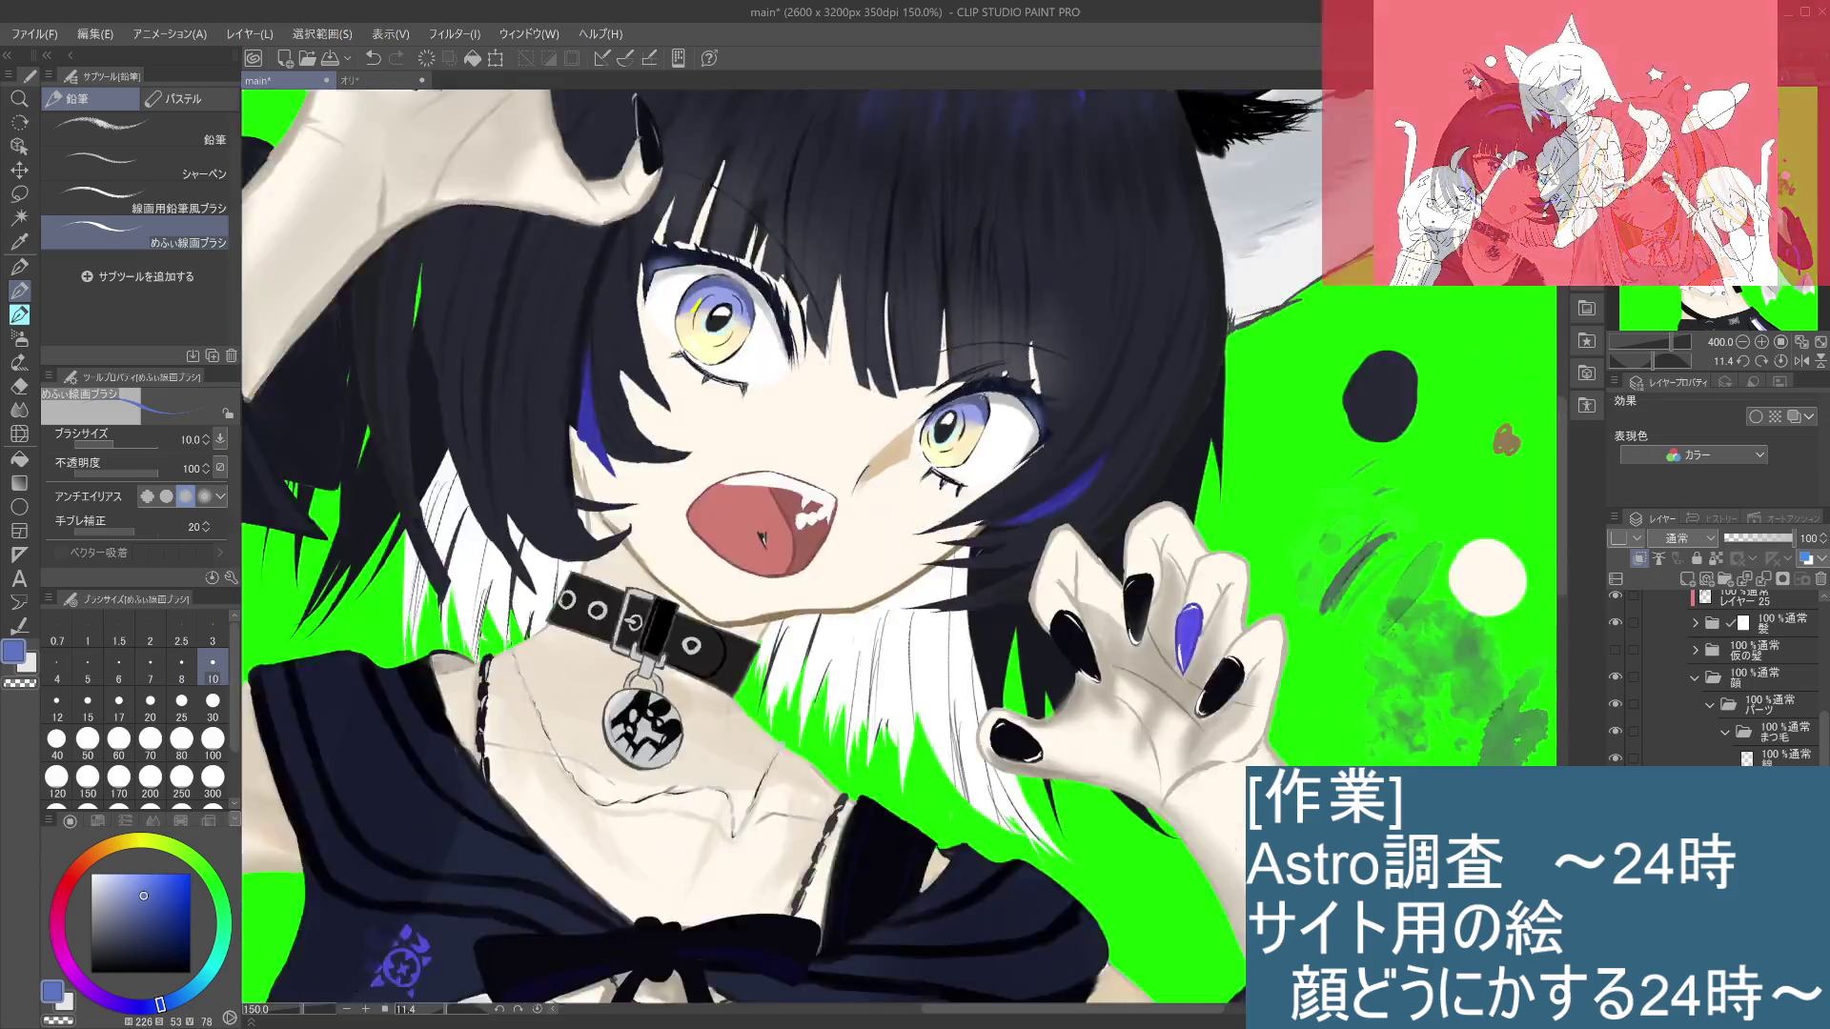
{"action": "scroll", "coordinate": [1000, 420], "scroll_direction": "up", "scroll_amount": 2}
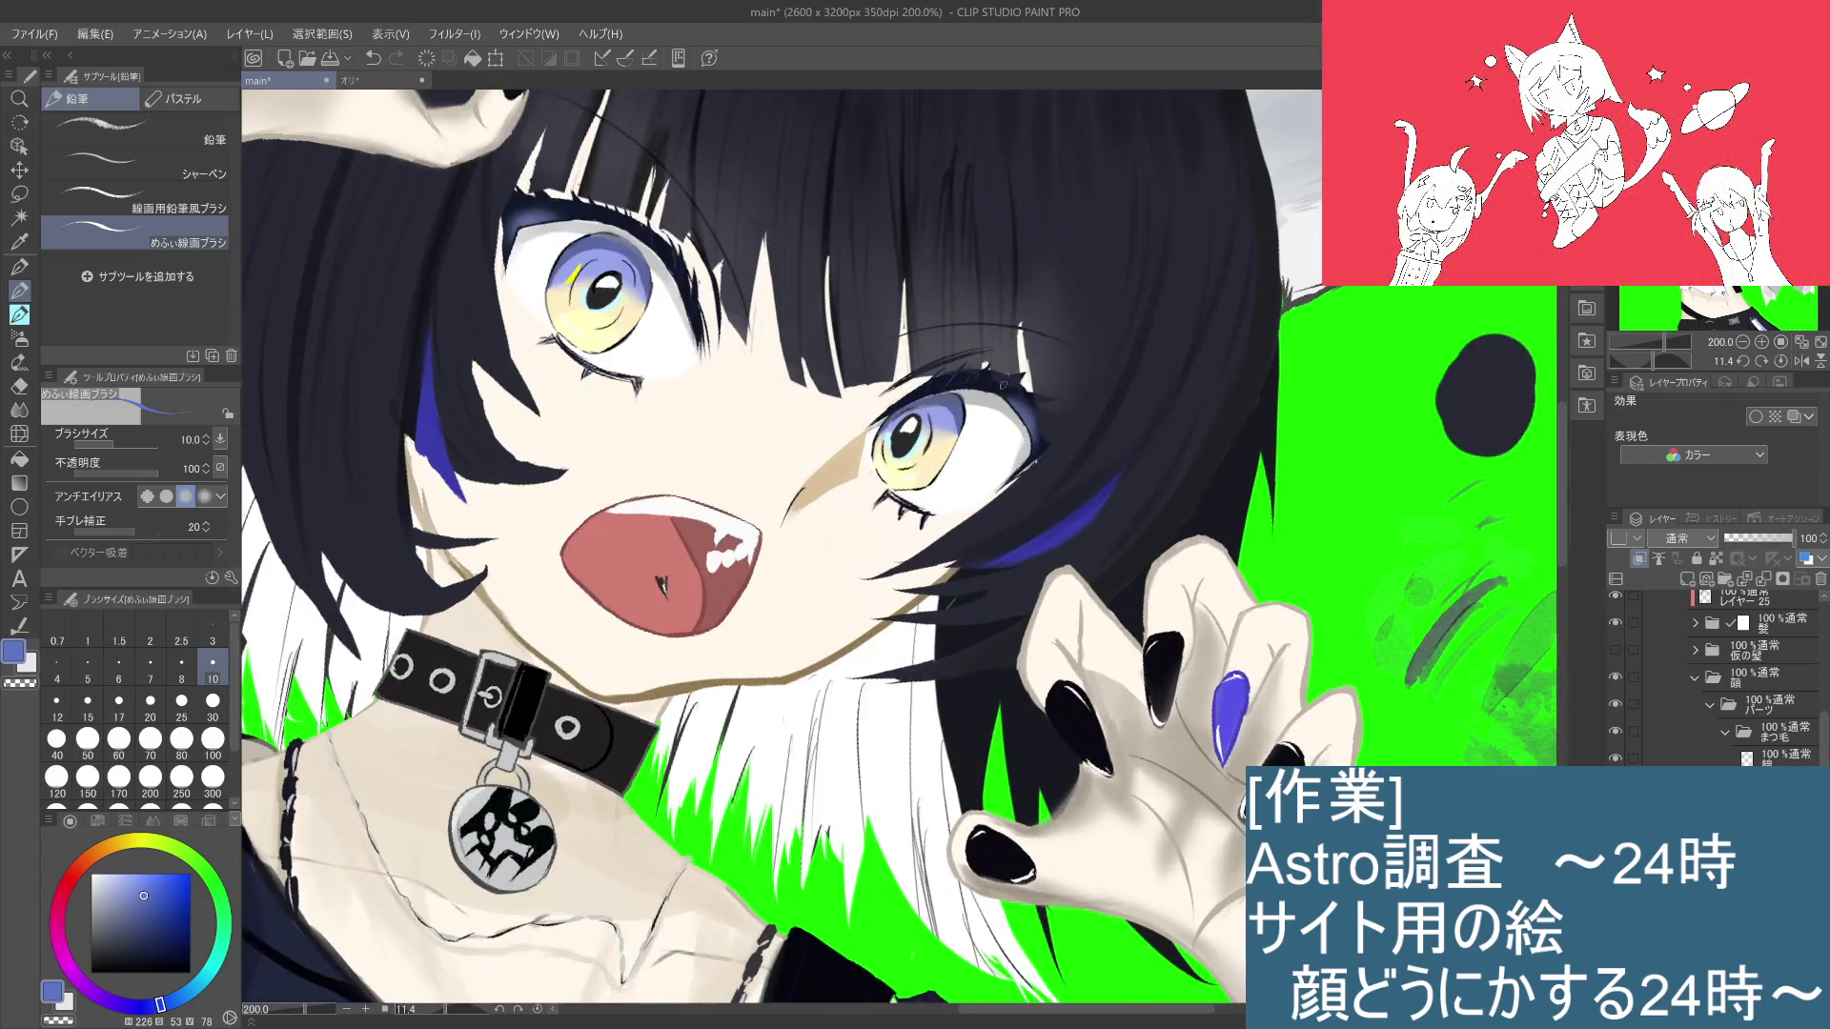
{"action": "key", "text": "ctrl+z"}
{"action": "key", "text": "ctrl+y"}
{"action": "key", "text": "ctrl+alt+0"}
{"action": "scroll", "coordinate": [611, 667], "scroll_direction": "up", "scroll_amount": 1}
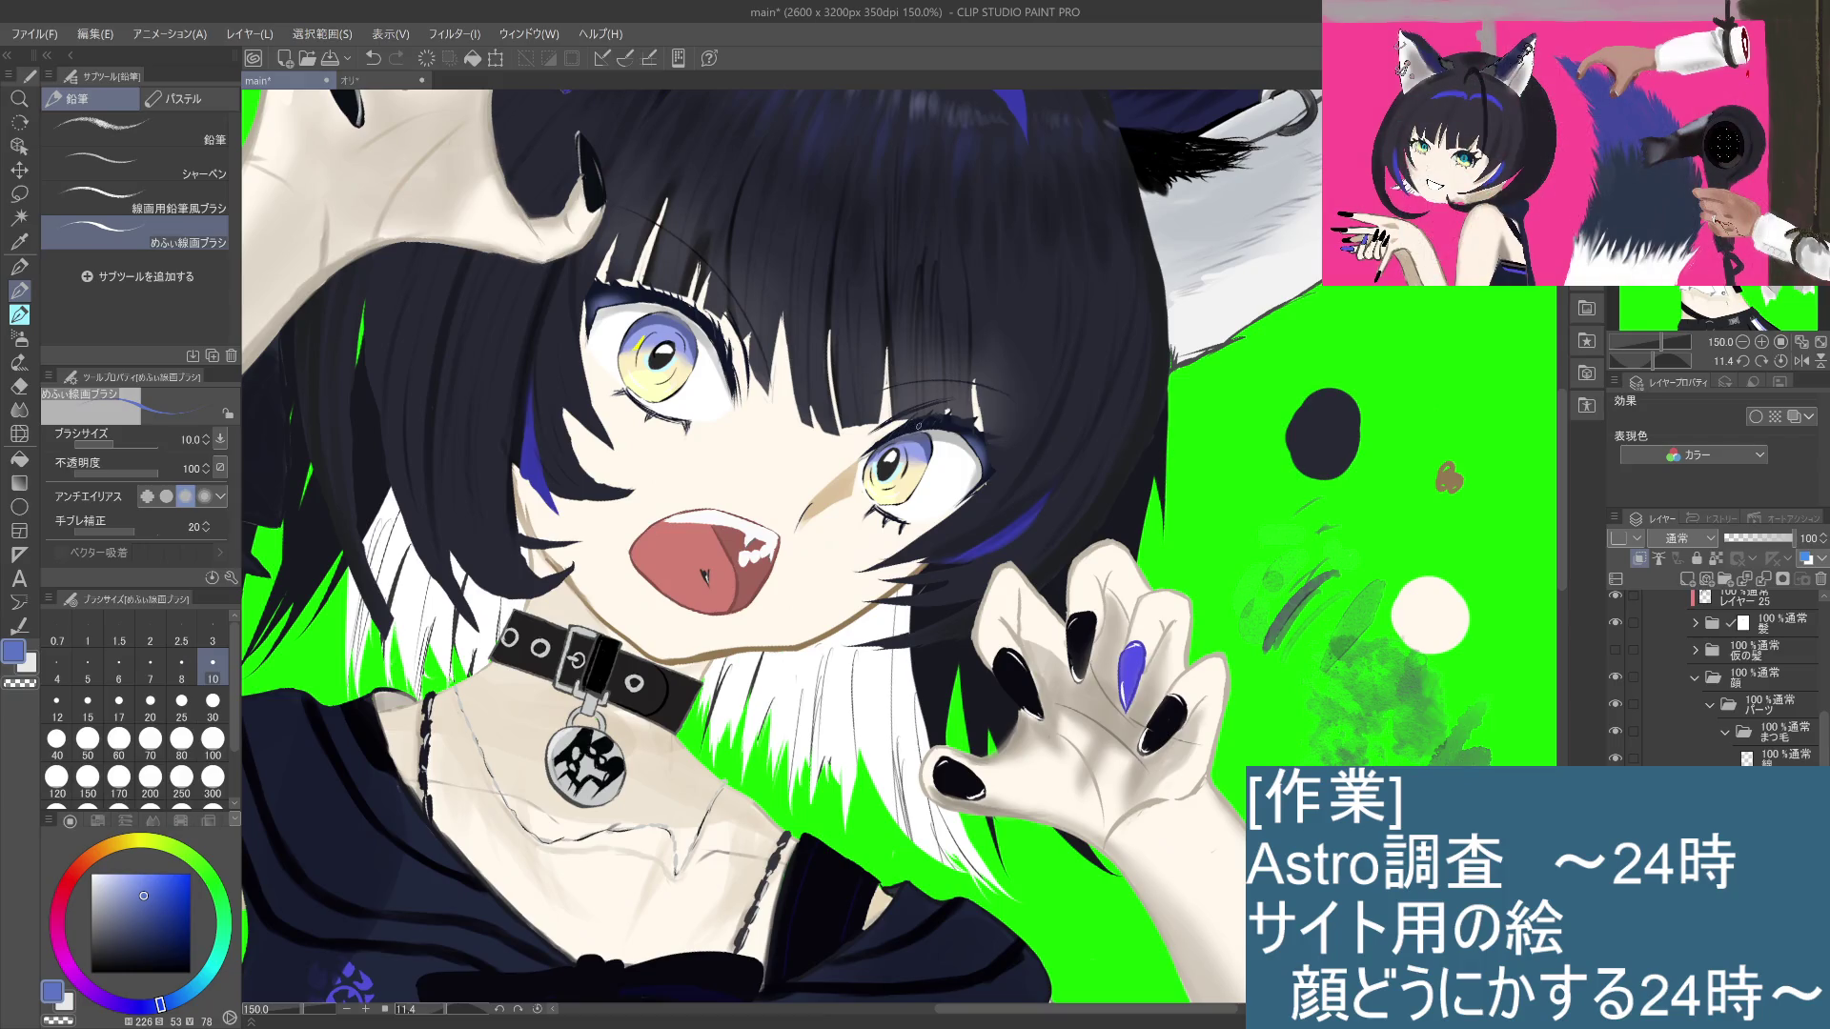
{"action": "key", "text": "ctrl+z"}
{"action": "left_click_drag", "start_coordinate": [914, 423], "coordinate": [917, 420]}
Step: Remove the trial marks near the right eye and set the drawing colour to dark navy
{"action": "left_click", "coordinate": [130, 901]}
{"action": "key", "text": "ctrl+z"}
{"action": "left_click", "coordinate": [917, 420]}
{"action": "key", "text": "ctrl+z"}
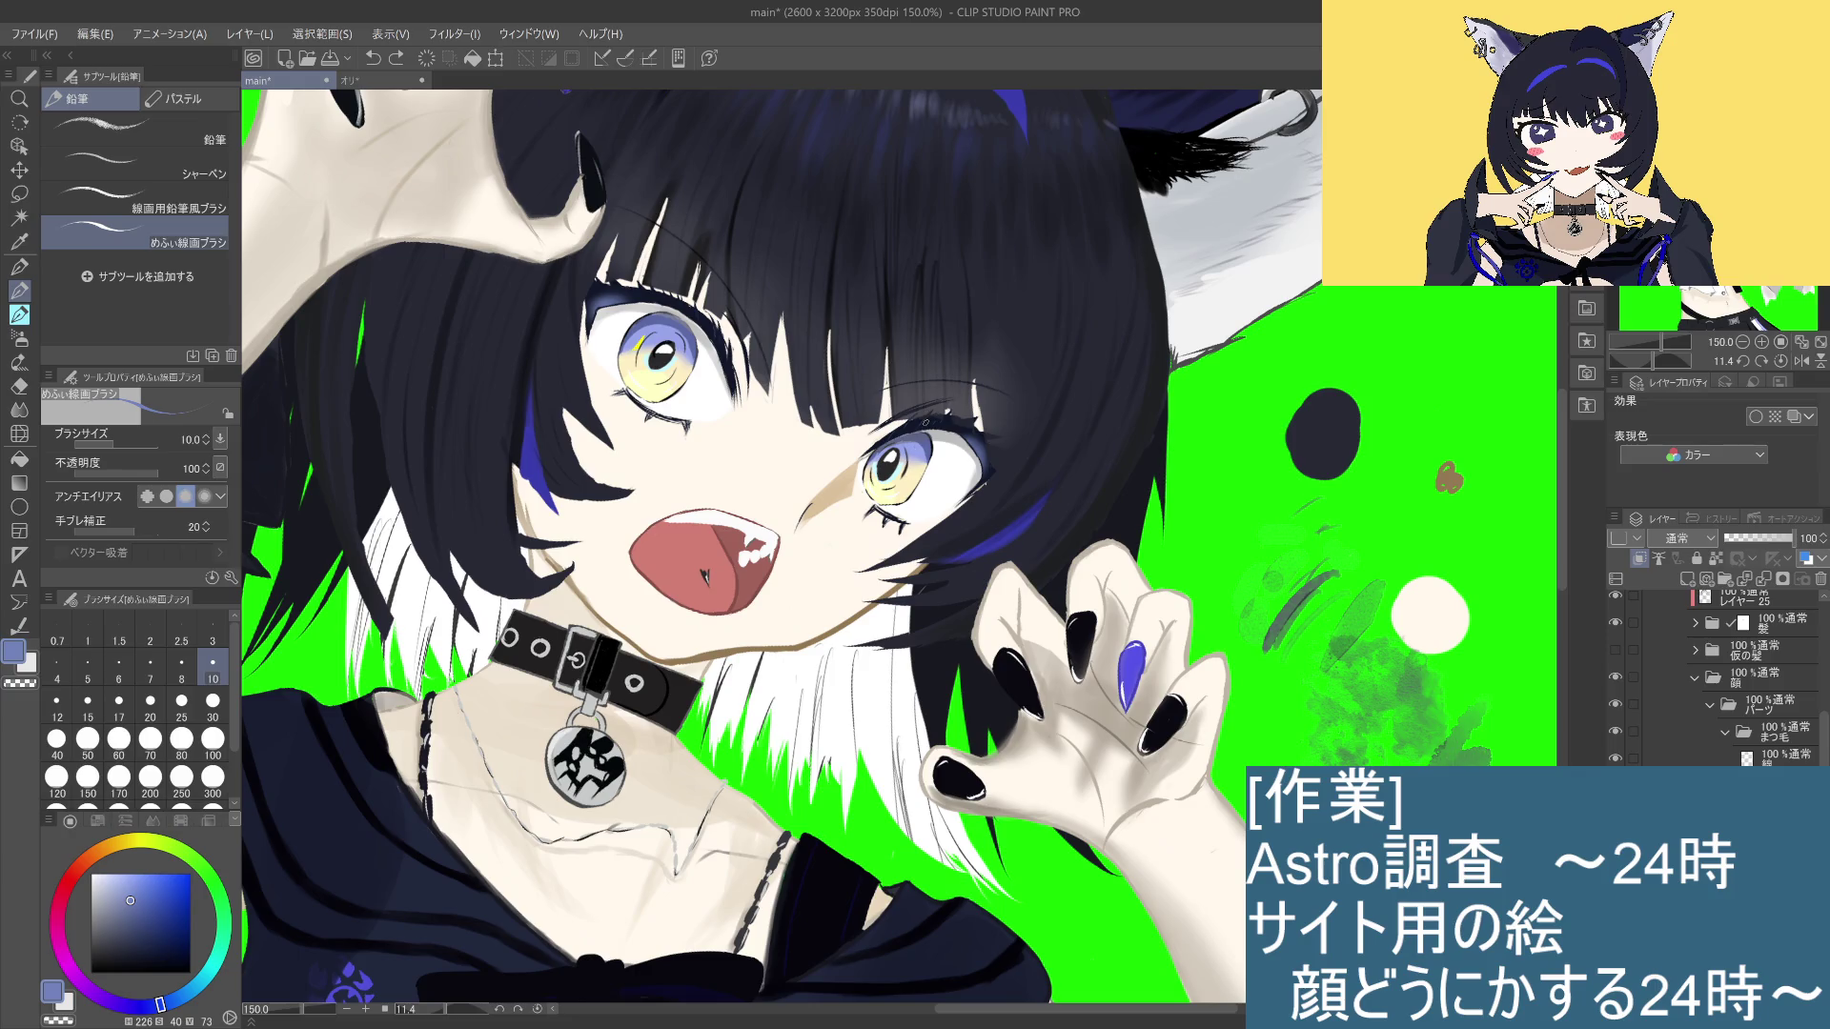
{"action": "mouse_move", "coordinate": [130, 901]}
{"action": "left_mouse_down"}
{"action": "mouse_move", "coordinate": [192, 895]}
{"action": "mouse_move", "coordinate": [150, 931]}
{"action": "left_mouse_up"}
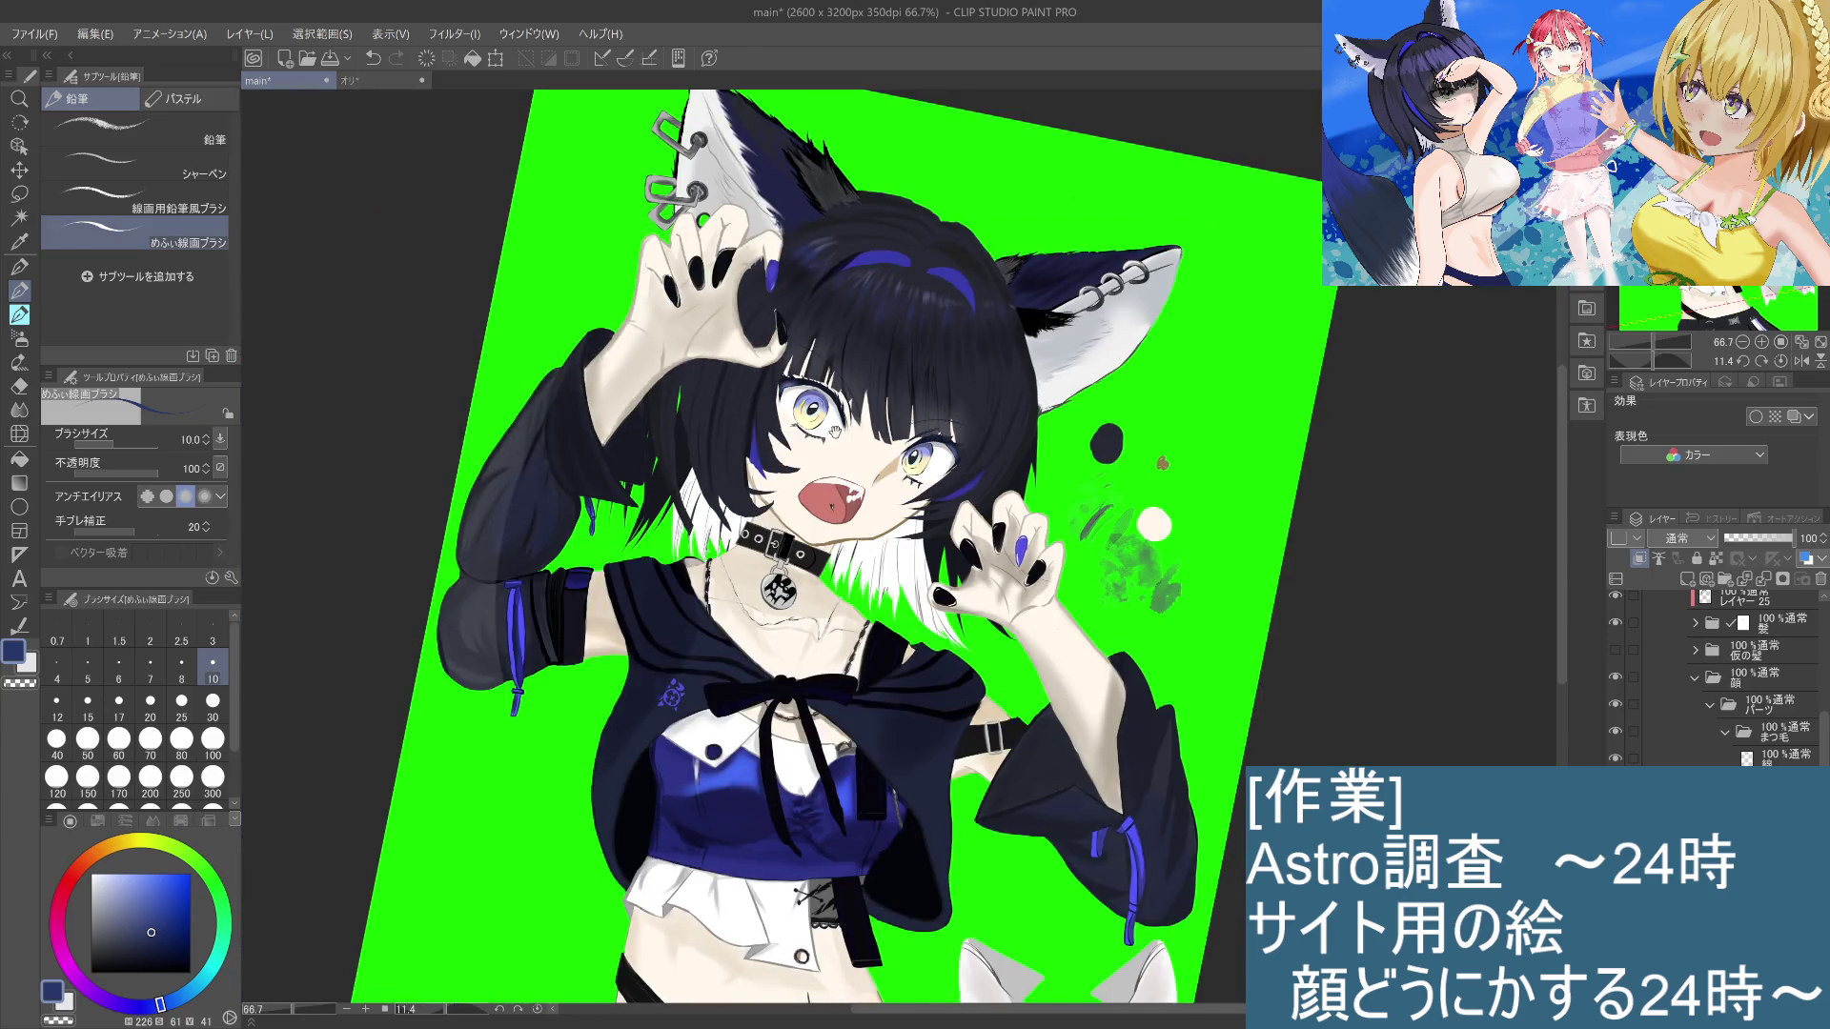
{"action": "left_click_drag", "start_coordinate": [696, 495], "coordinate": [894, 565]}
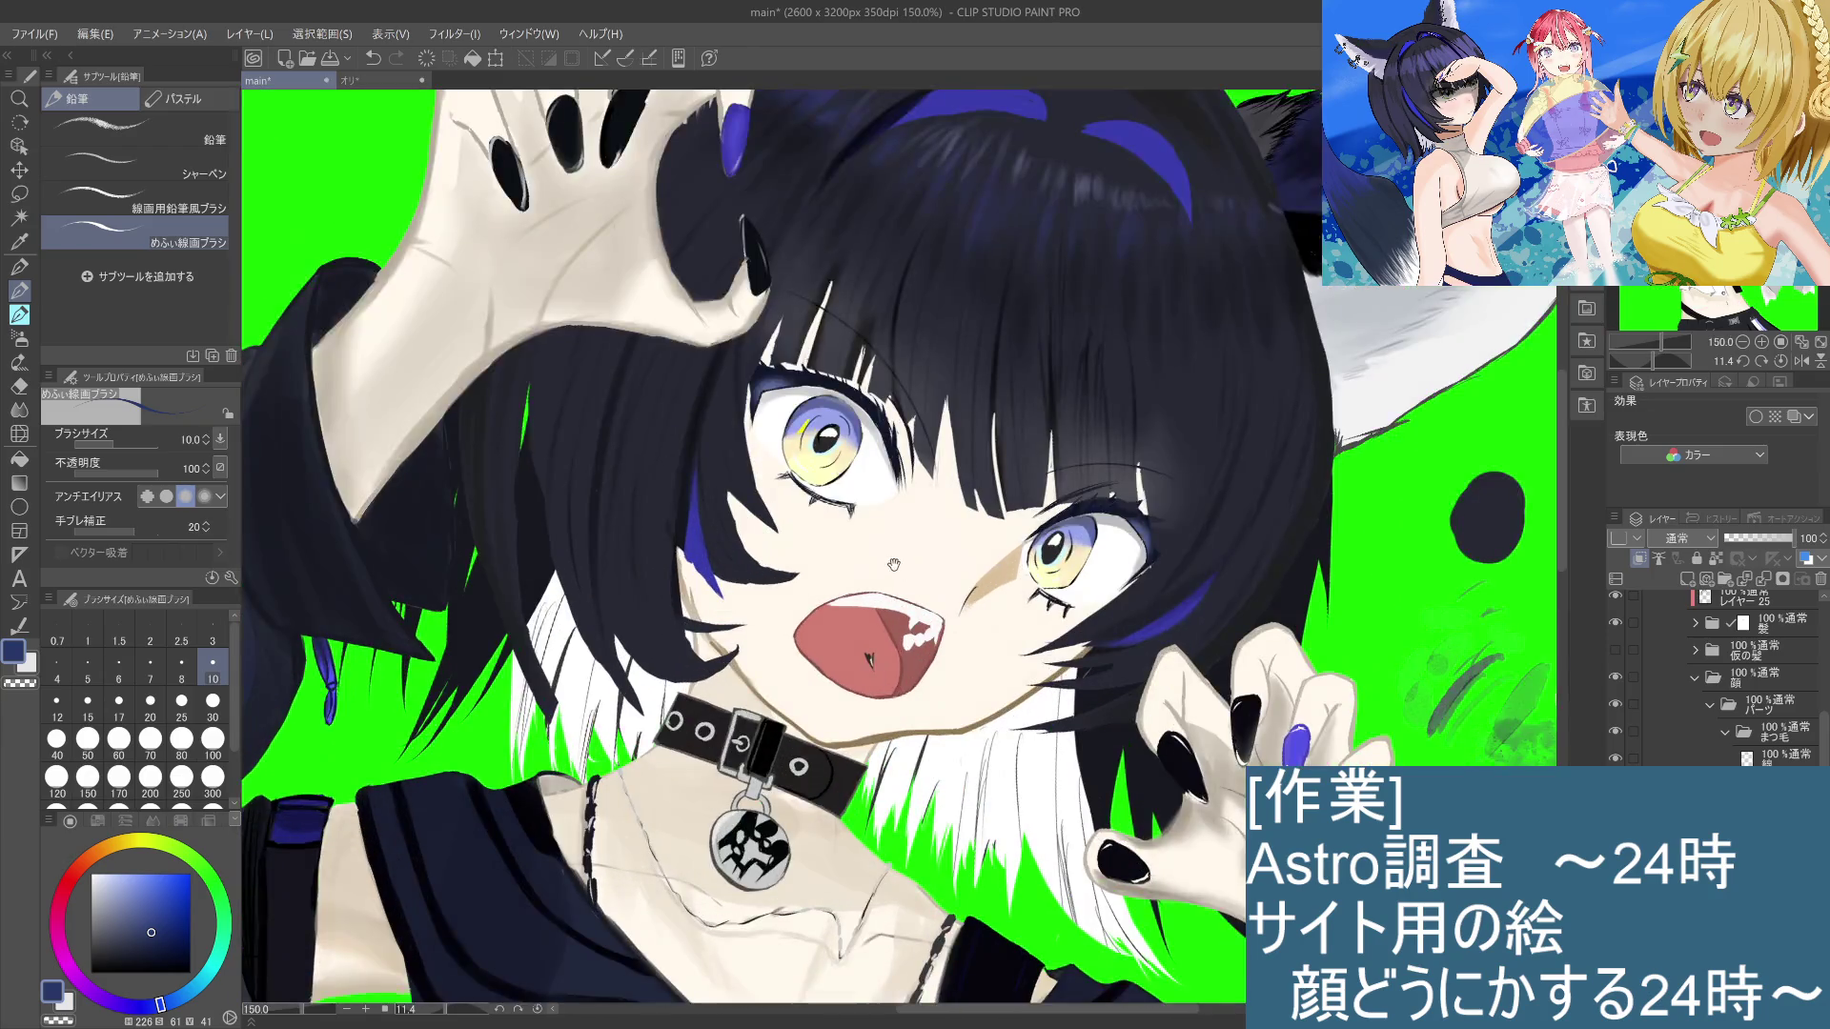
{"action": "scroll", "coordinate": [906, 591], "scroll_direction": "up", "scroll_amount": 5}
{"action": "scroll", "coordinate": [910, 599], "scroll_direction": "down", "scroll_amount": 3}
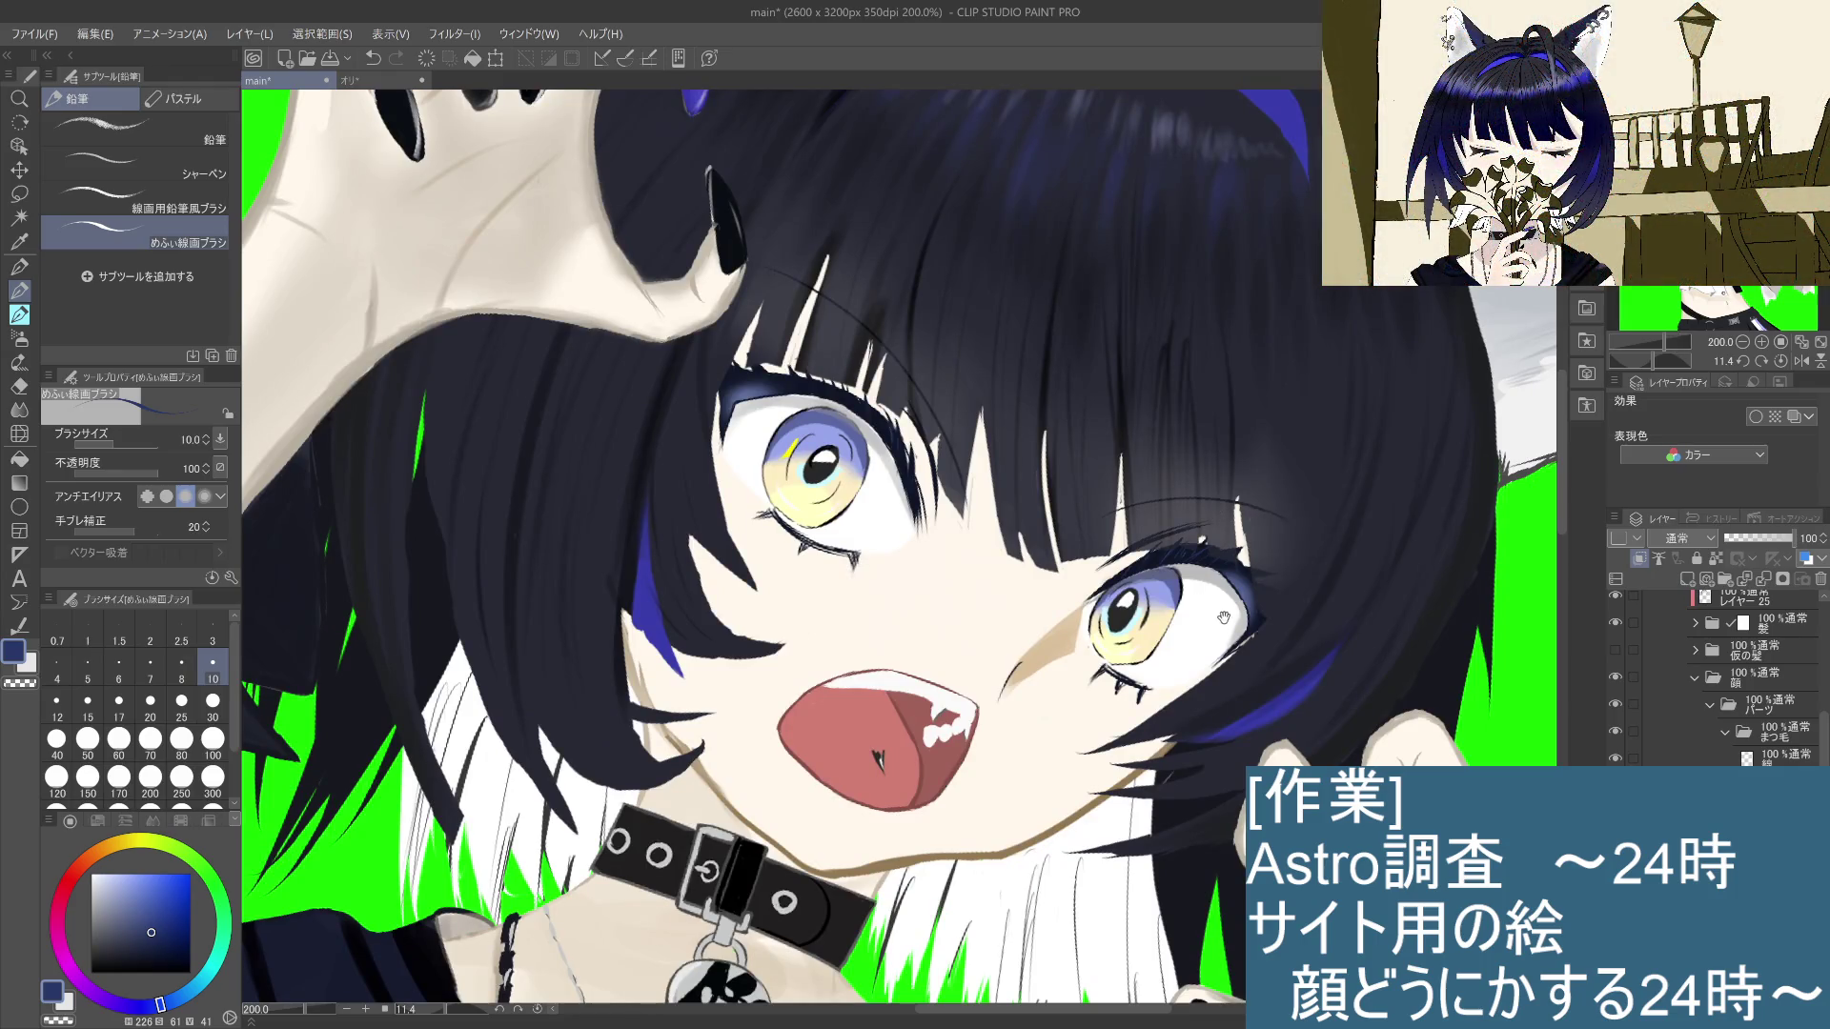
{"action": "scroll", "coordinate": [1210, 513], "scroll_direction": "down", "scroll_amount": 3}
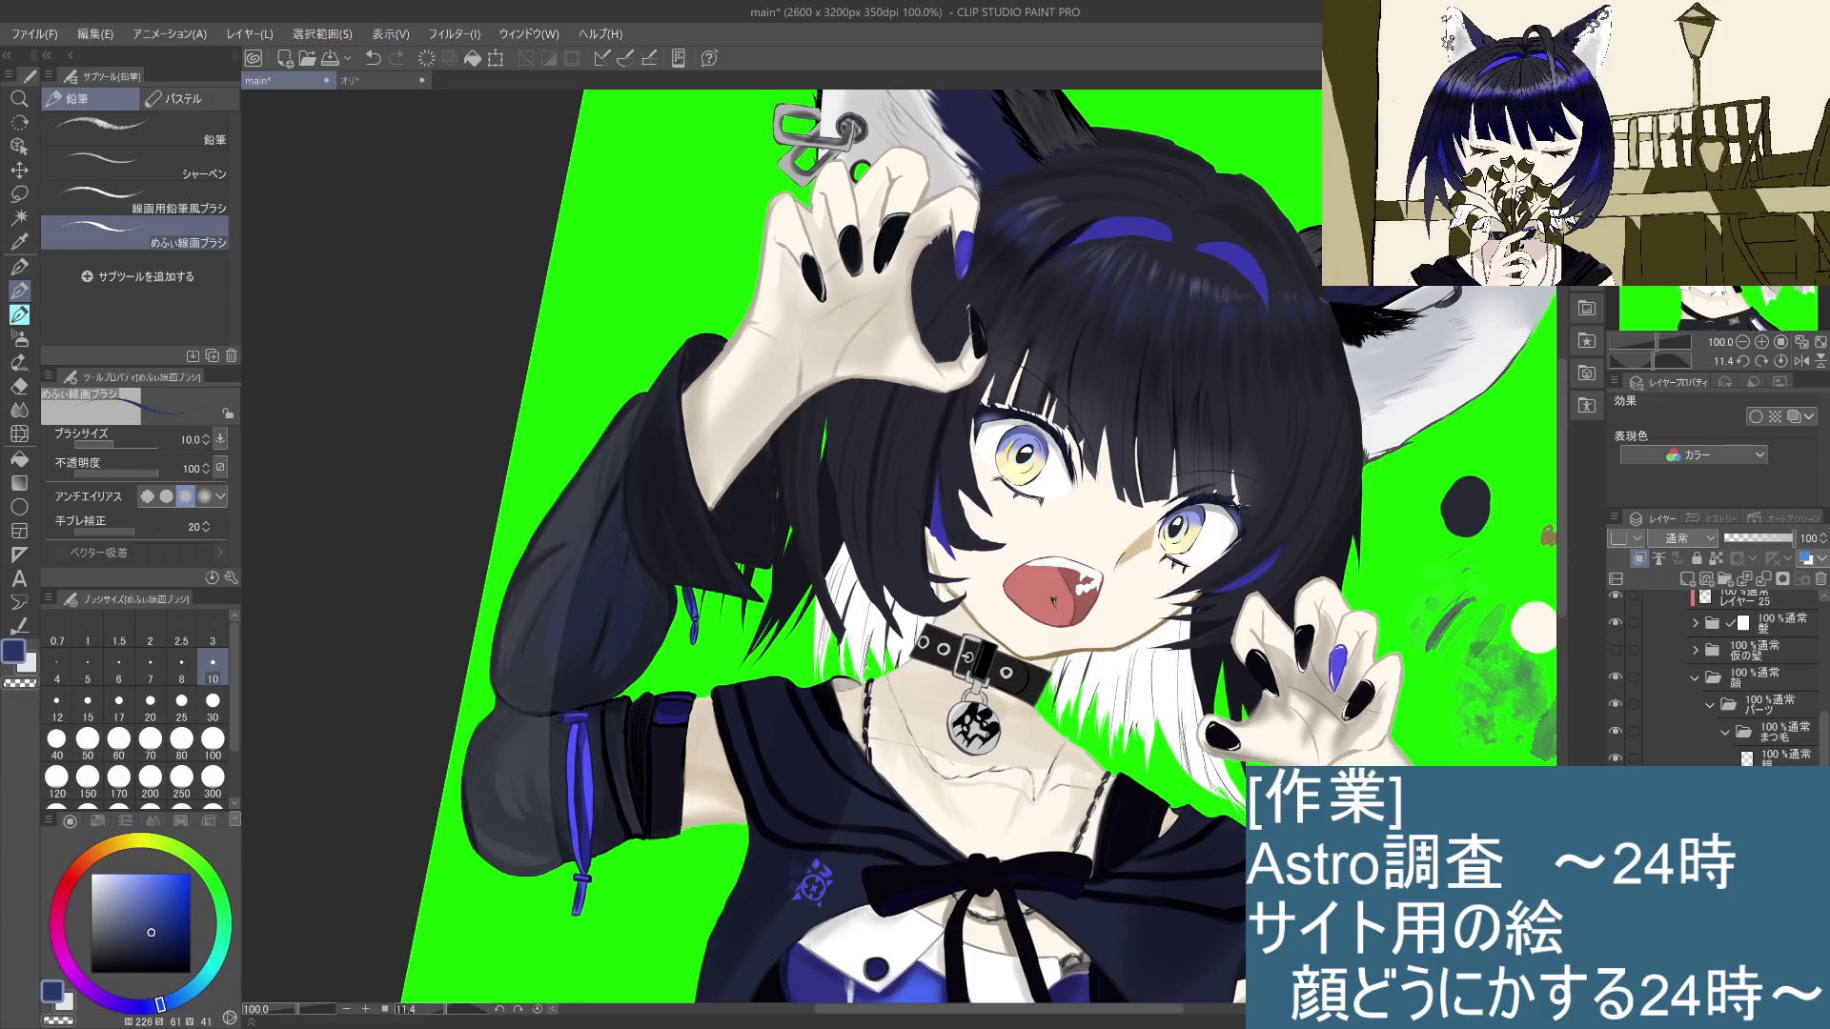
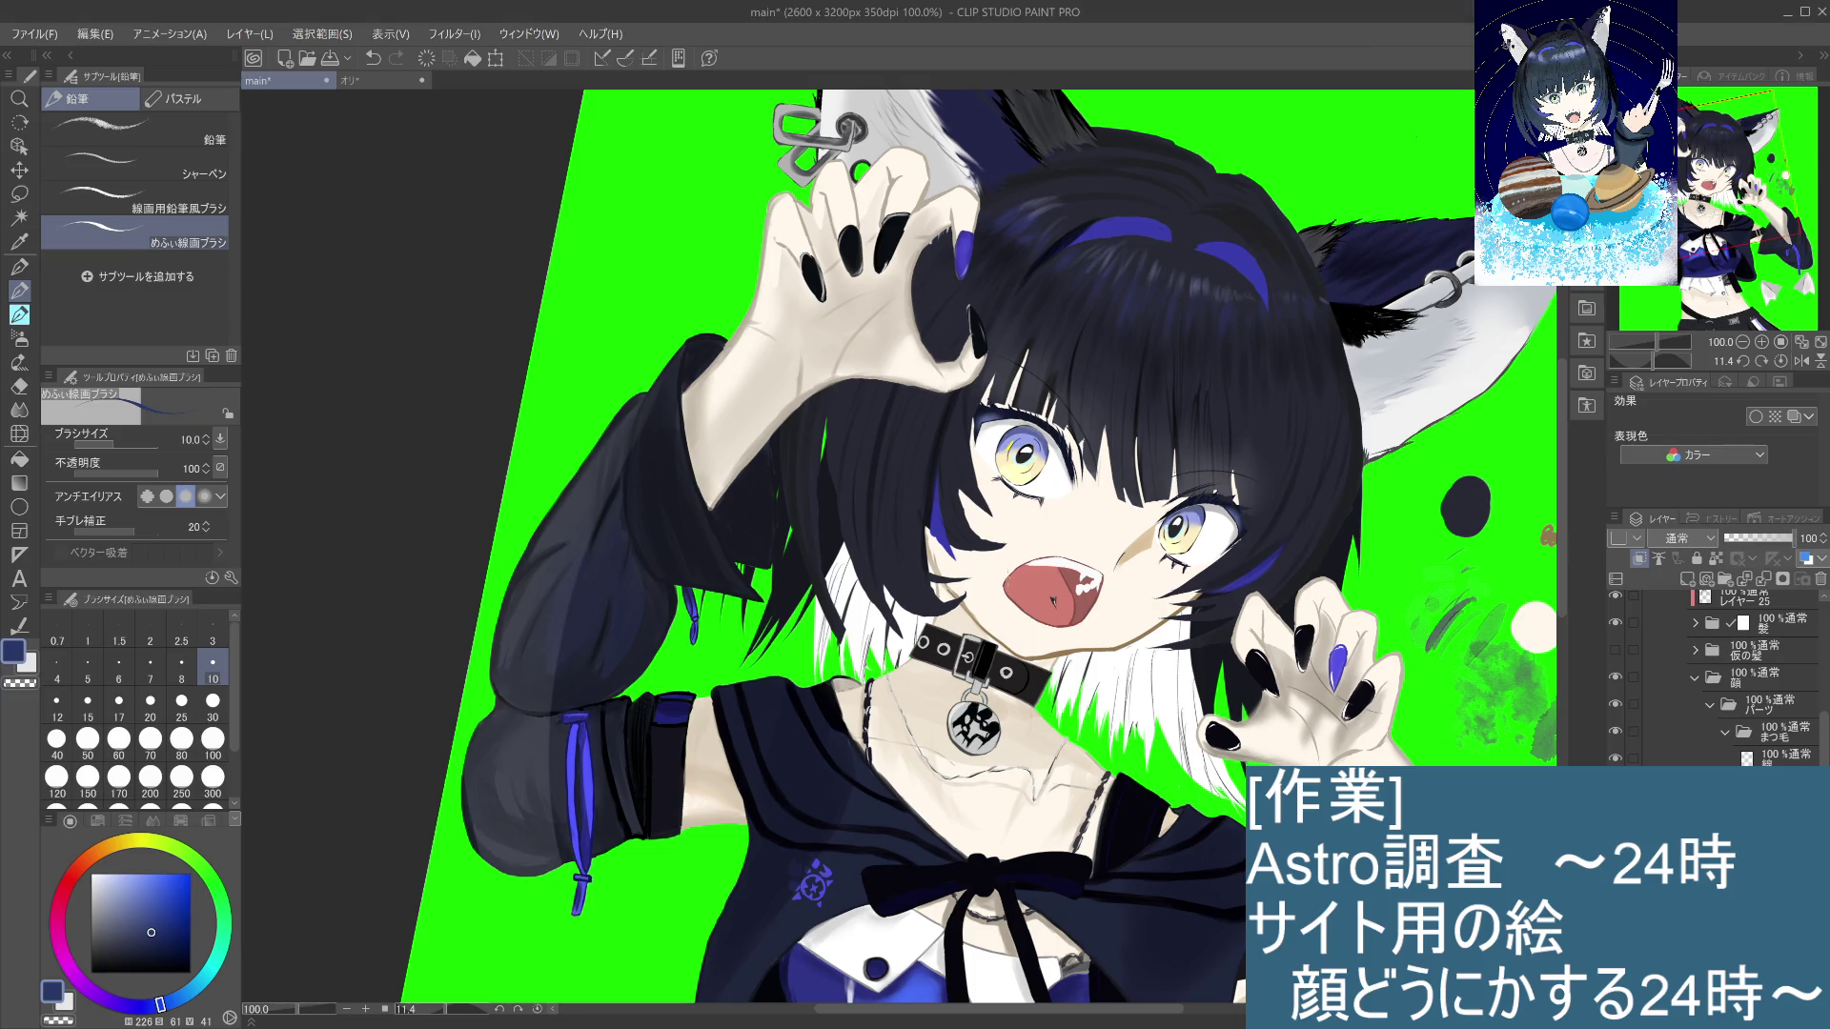
Step: Expand the 髪 folder and turn on the hidden レイヤー 22 hair layer
{"action": "scroll", "coordinate": [978, 546], "scroll_direction": "down", "scroll_amount": 1}
{"action": "scroll", "coordinate": [1015, 598], "scroll_direction": "up", "scroll_amount": 3}
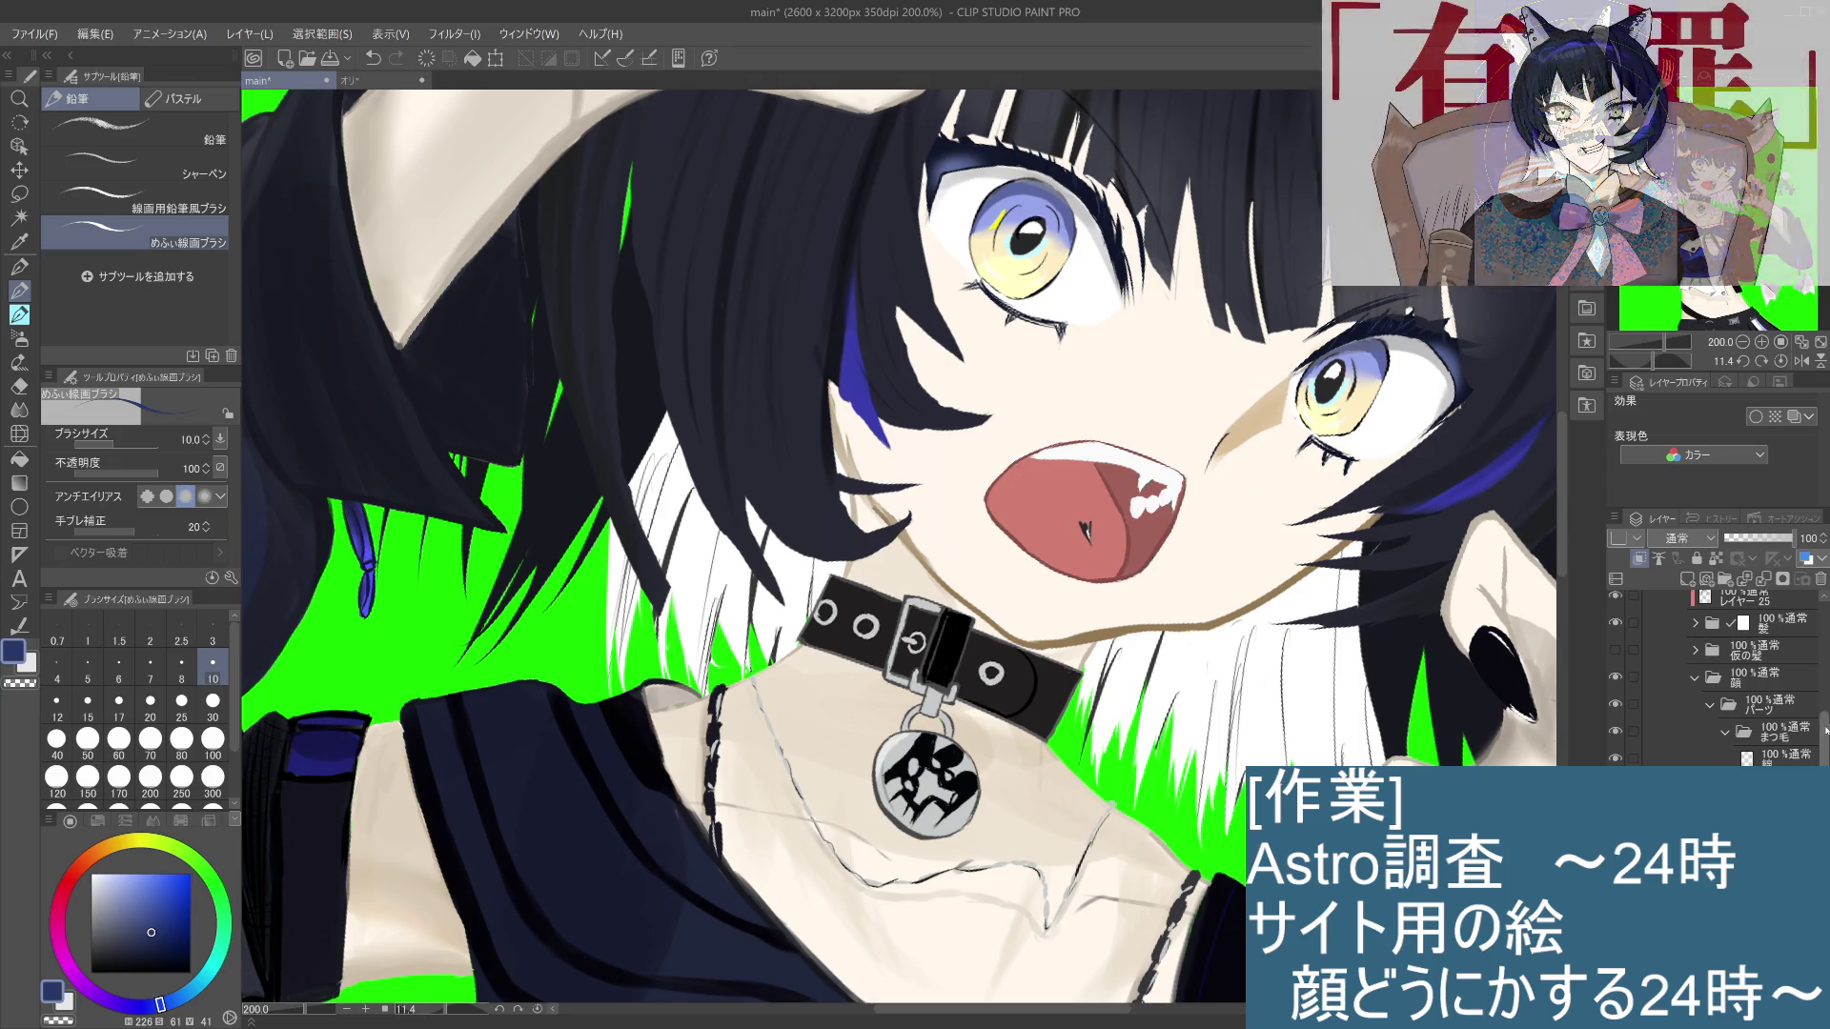
{"action": "scroll", "coordinate": [1745, 677], "scroll_direction": "up", "scroll_amount": 5}
{"action": "scroll", "coordinate": [1744, 676], "scroll_direction": "up", "scroll_amount": 2}
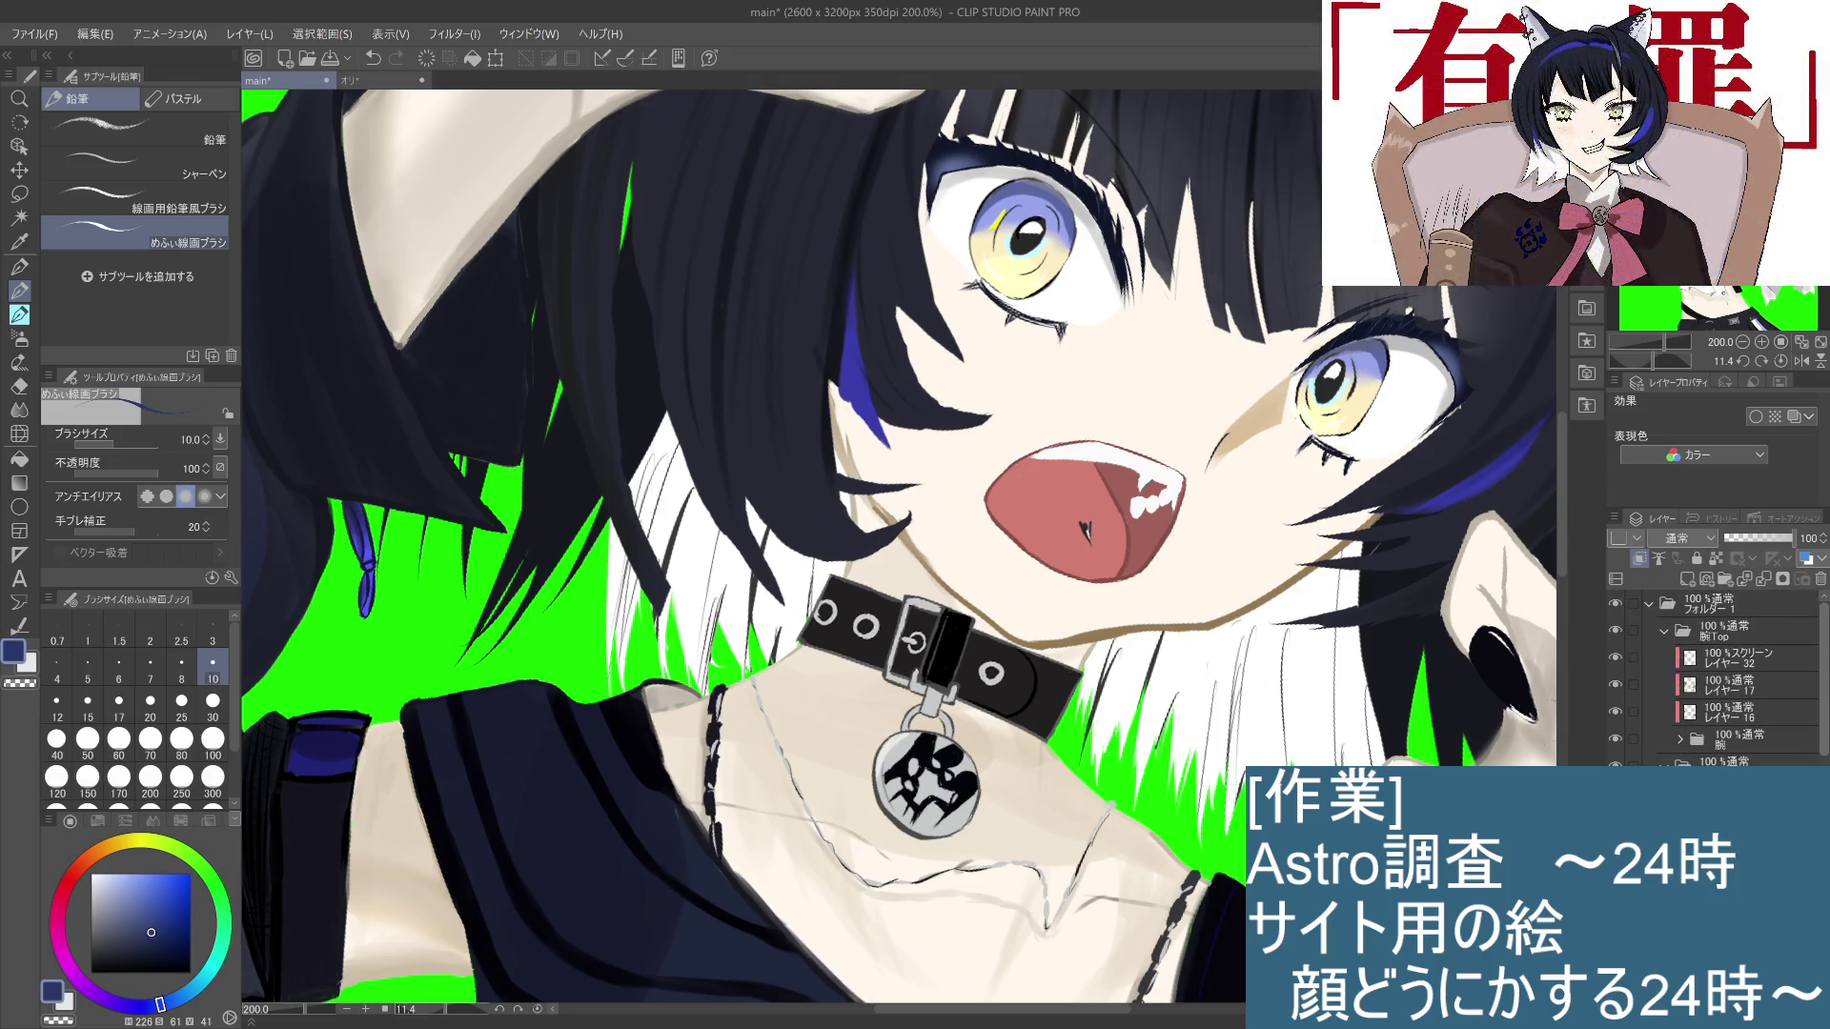
{"action": "scroll", "coordinate": [1745, 677], "scroll_direction": "down", "scroll_amount": 5}
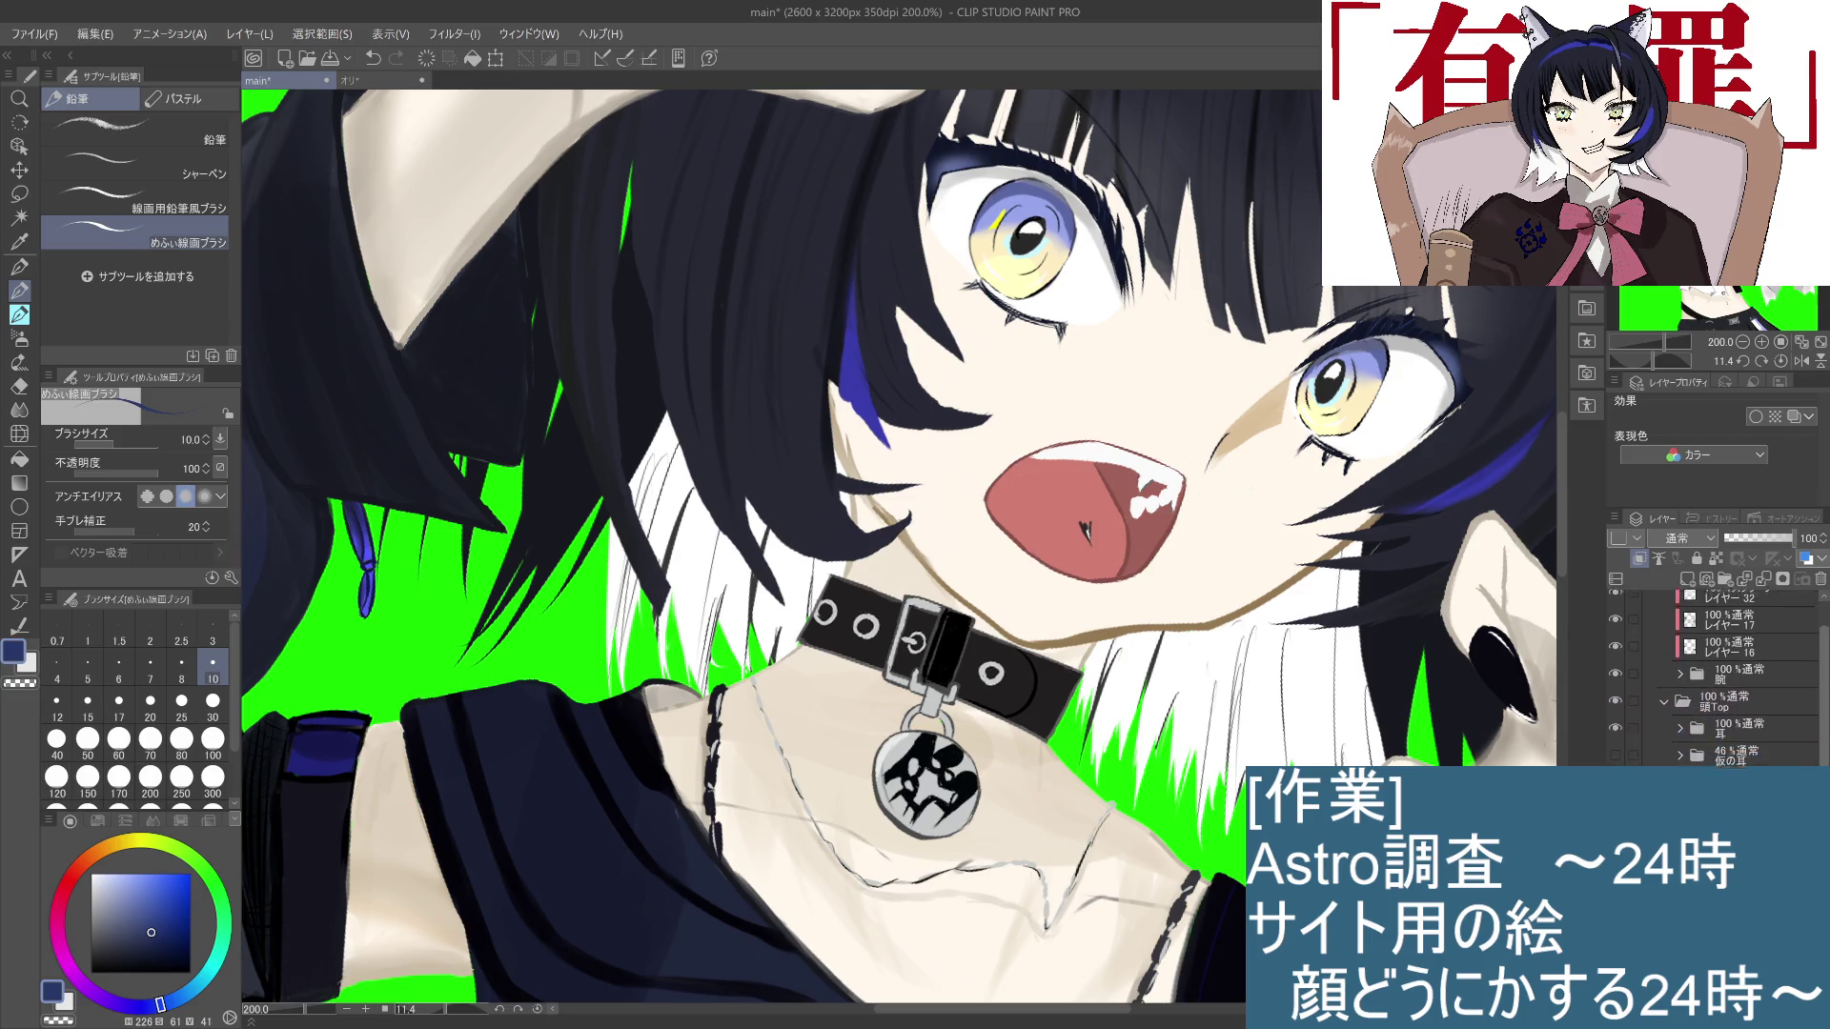
{"action": "scroll", "coordinate": [1744, 677], "scroll_direction": "down", "scroll_amount": 1}
{"action": "scroll", "coordinate": [1744, 677], "scroll_direction": "down", "scroll_amount": 2}
{"action": "left_click", "coordinate": [1696, 725]}
{"action": "left_click", "coordinate": [1614, 752]}
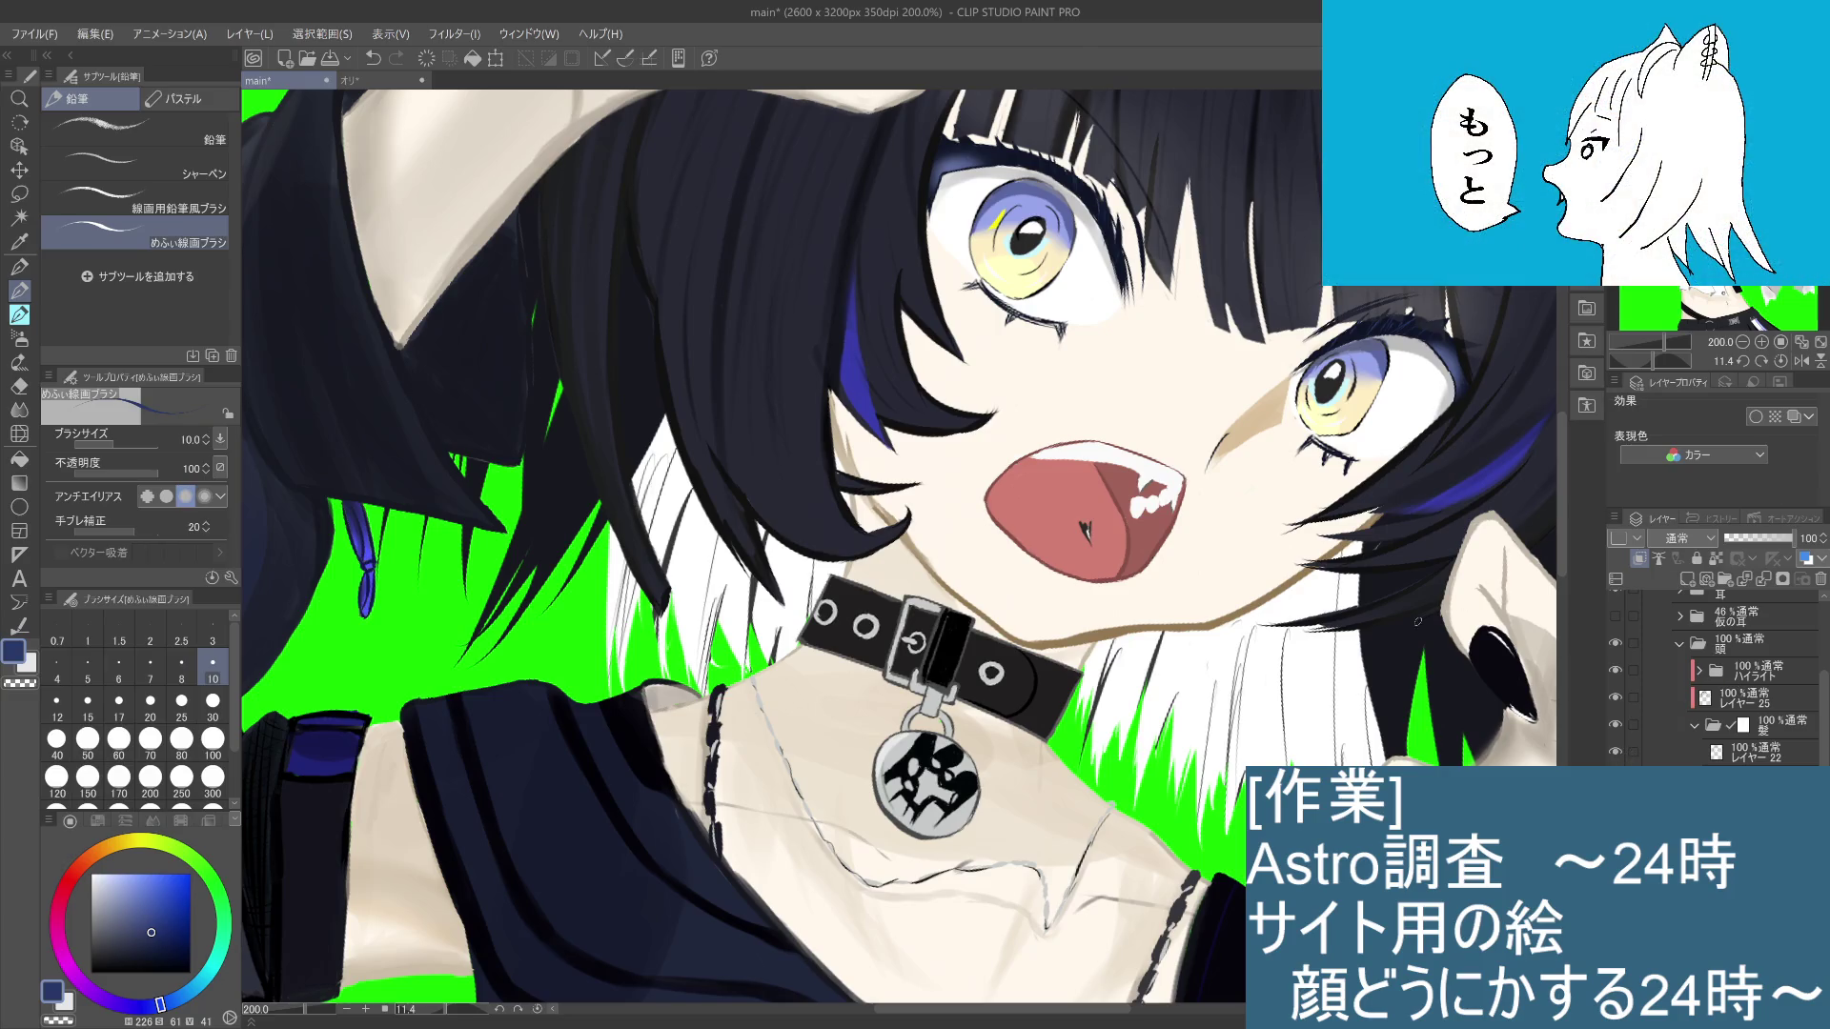
{"action": "scroll", "coordinate": [1417, 622], "scroll_direction": "down", "scroll_amount": 2}
{"action": "left_click_drag", "start_coordinate": [1249, 696], "coordinate": [1197, 645]}
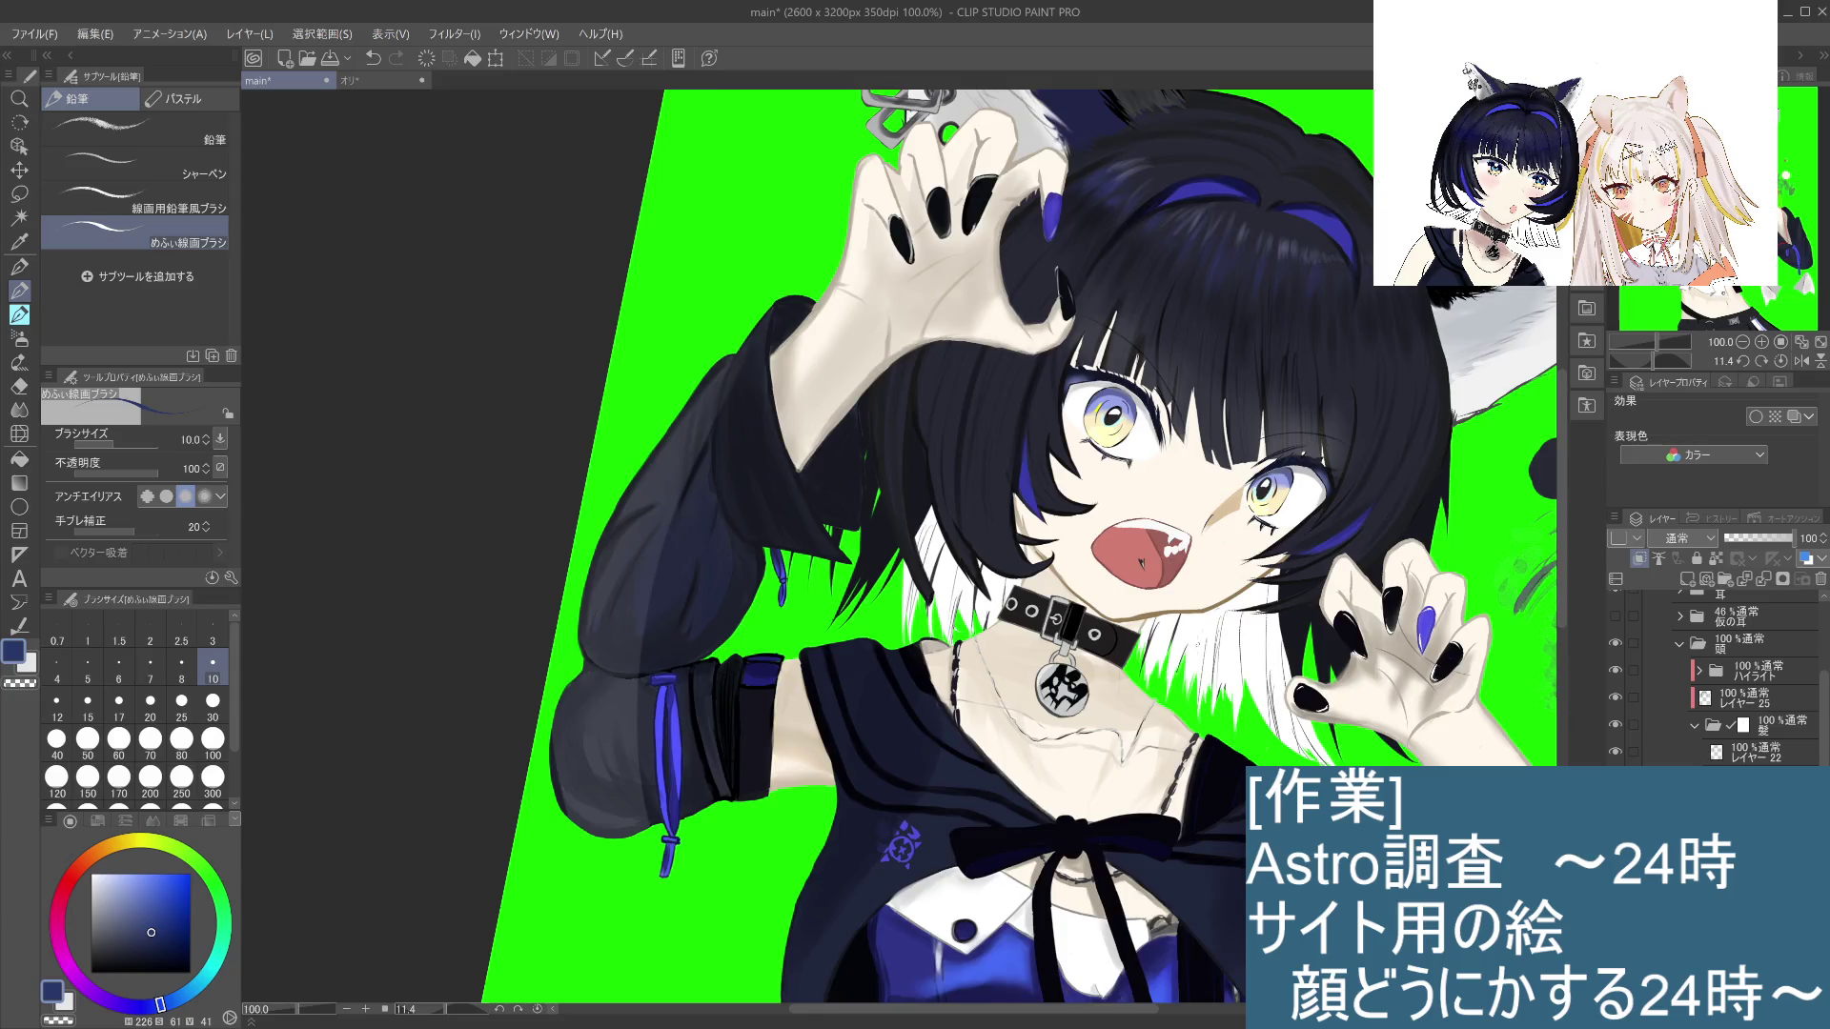
Step: Check the strokes on レイヤー22 by hiding and showing it, then select it for painting
{"action": "scroll", "coordinate": [1198, 645], "scroll_direction": "up", "scroll_amount": 2}
{"action": "left_click_drag", "start_coordinate": [1056, 526], "coordinate": [1042, 575]}
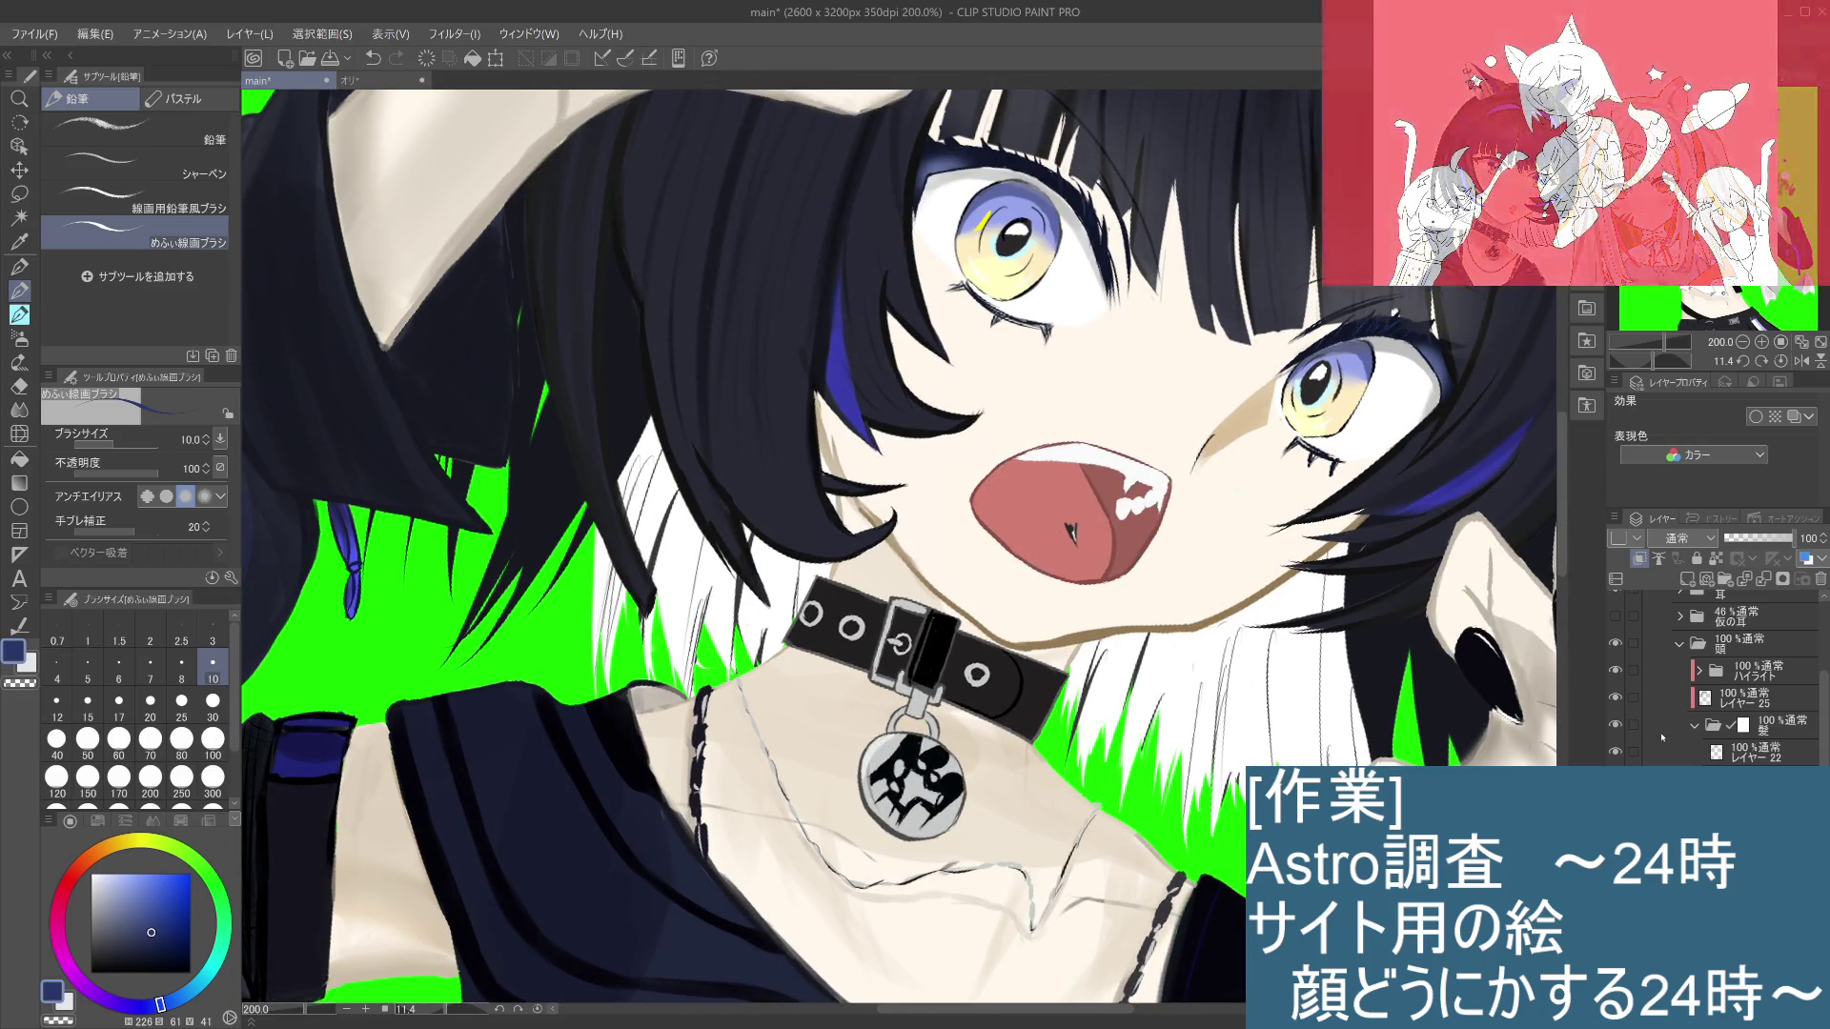
{"action": "key", "text": "ctrl+alt+0"}
{"action": "key", "text": "ctrl+minus"}
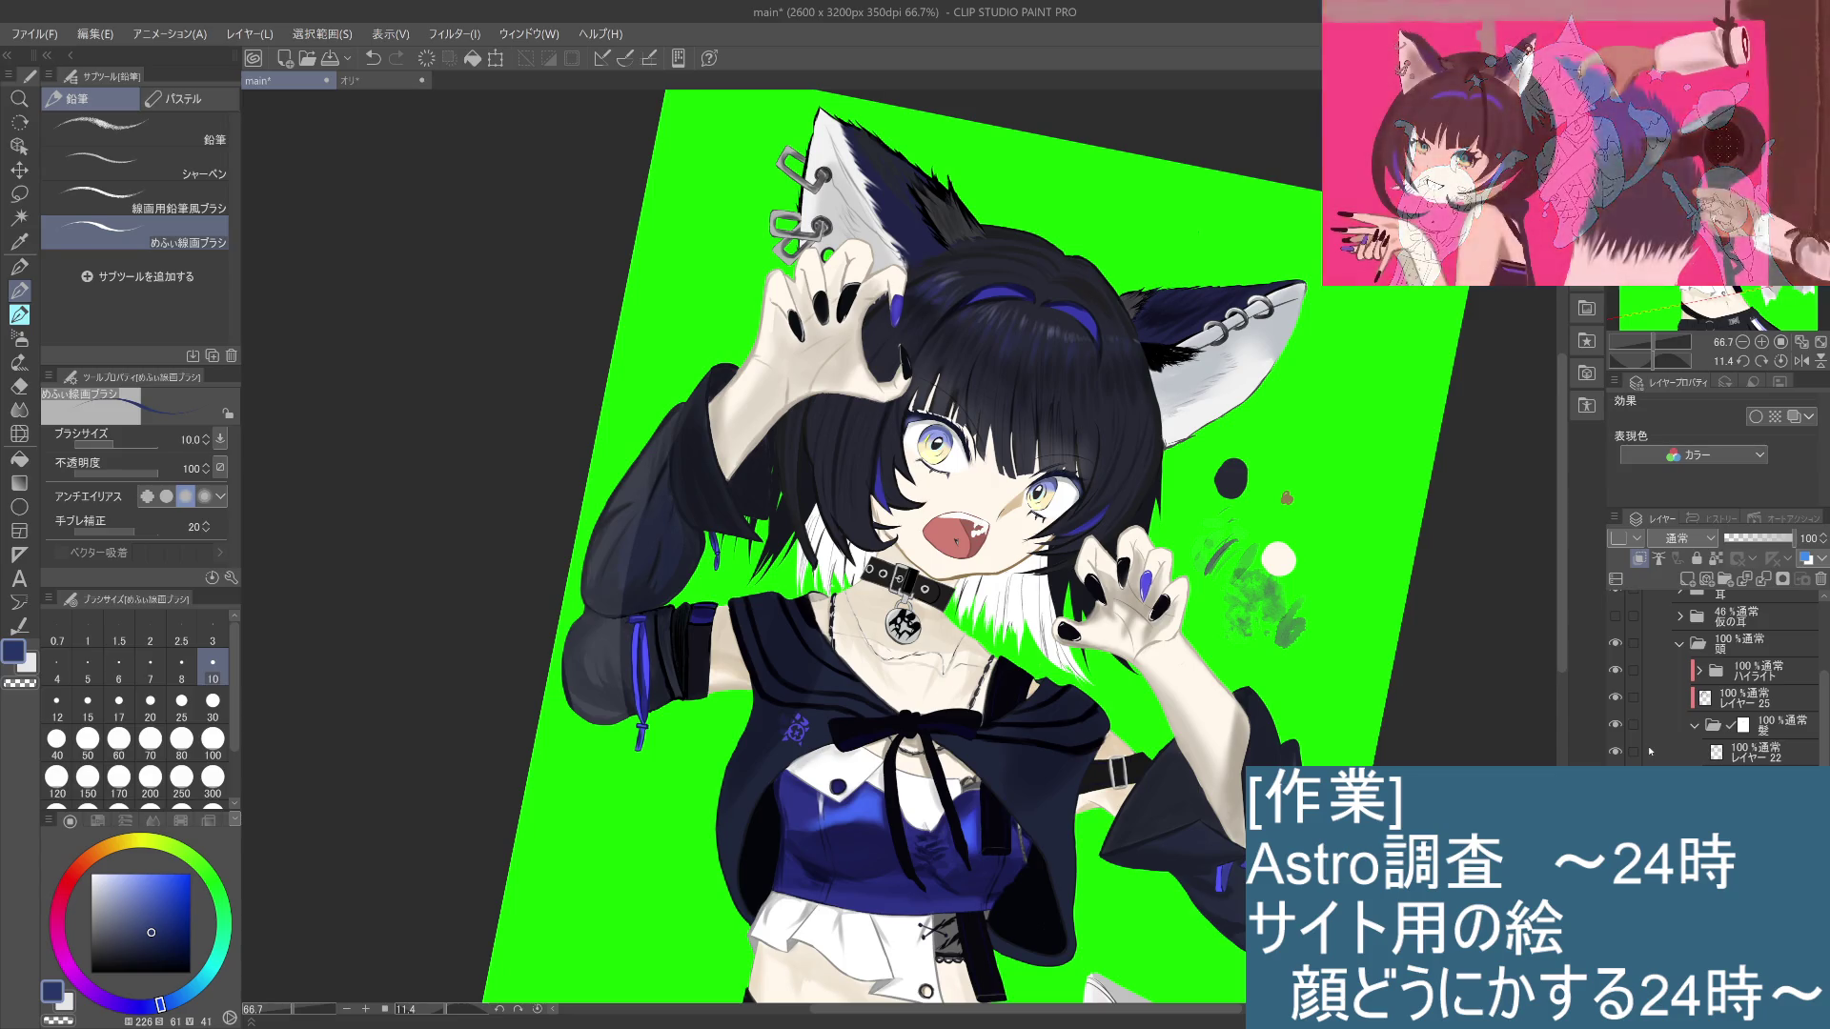
{"action": "key", "text": "ctrl+plus"}
{"action": "key", "text": "ctrl+plus"}
{"action": "key", "text": "ctrl+plus"}
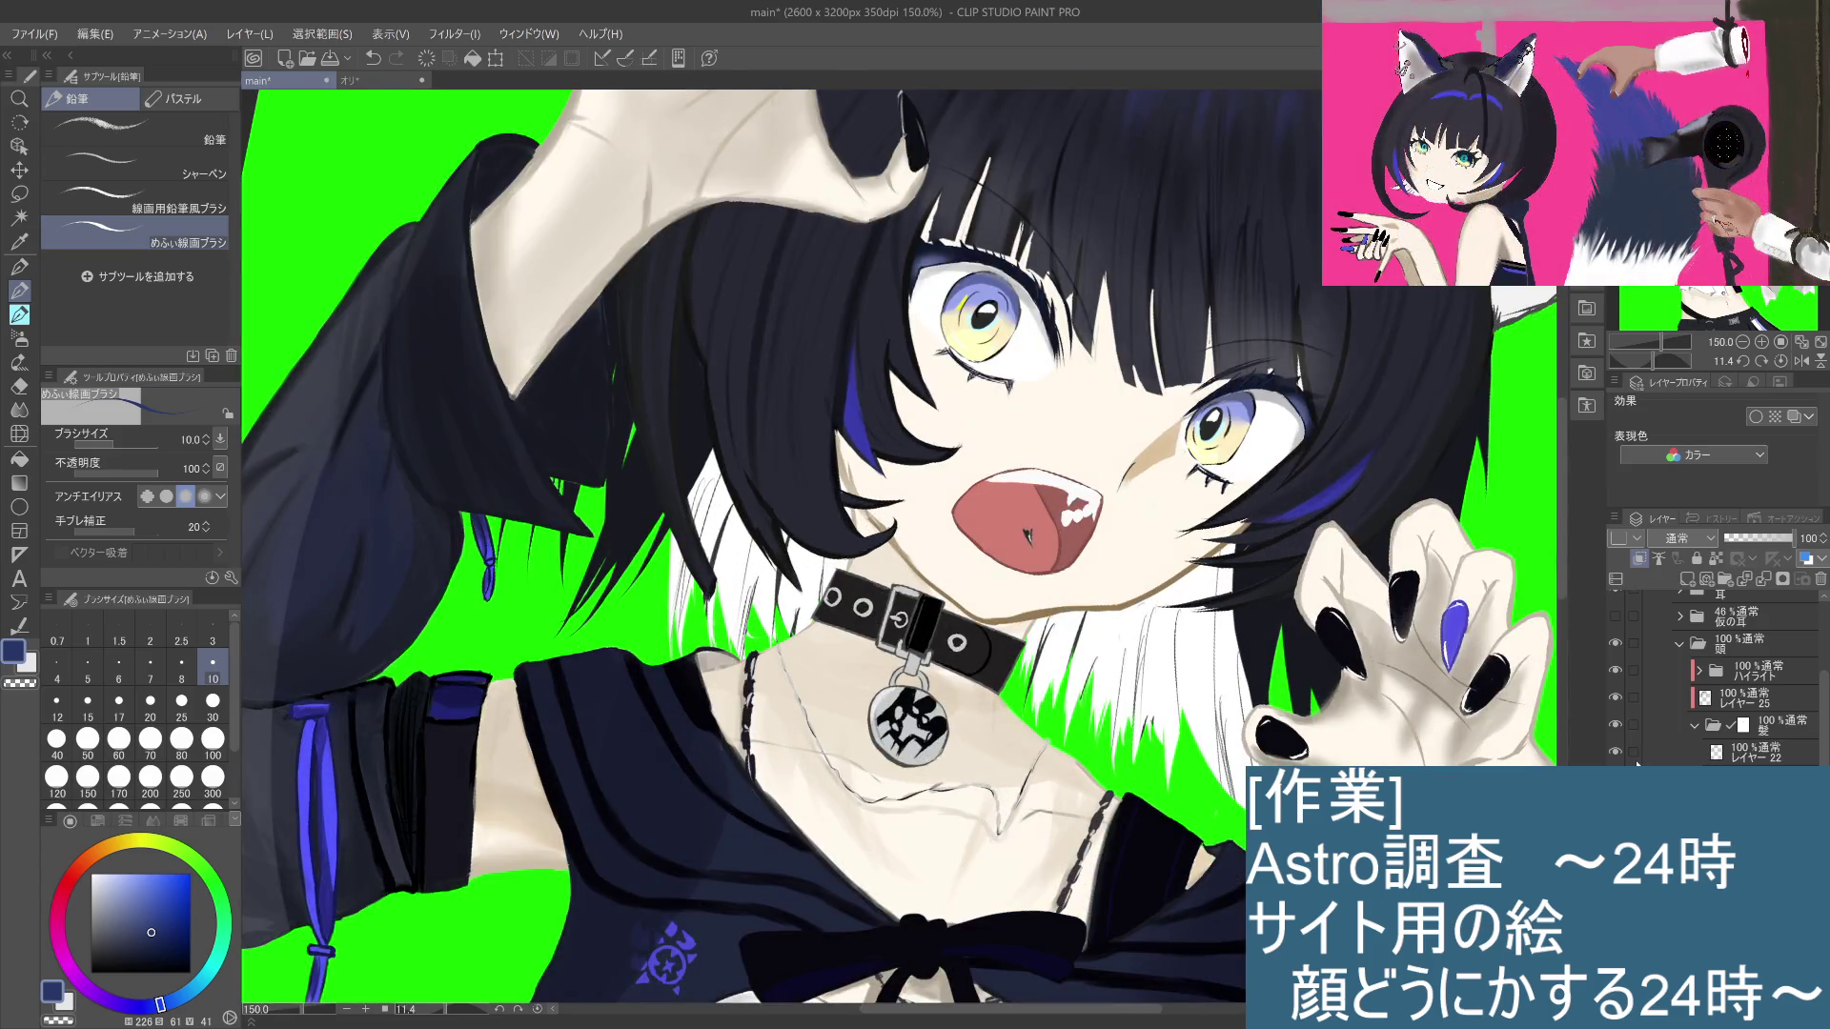
{"action": "key", "text": "ctrl+plus"}
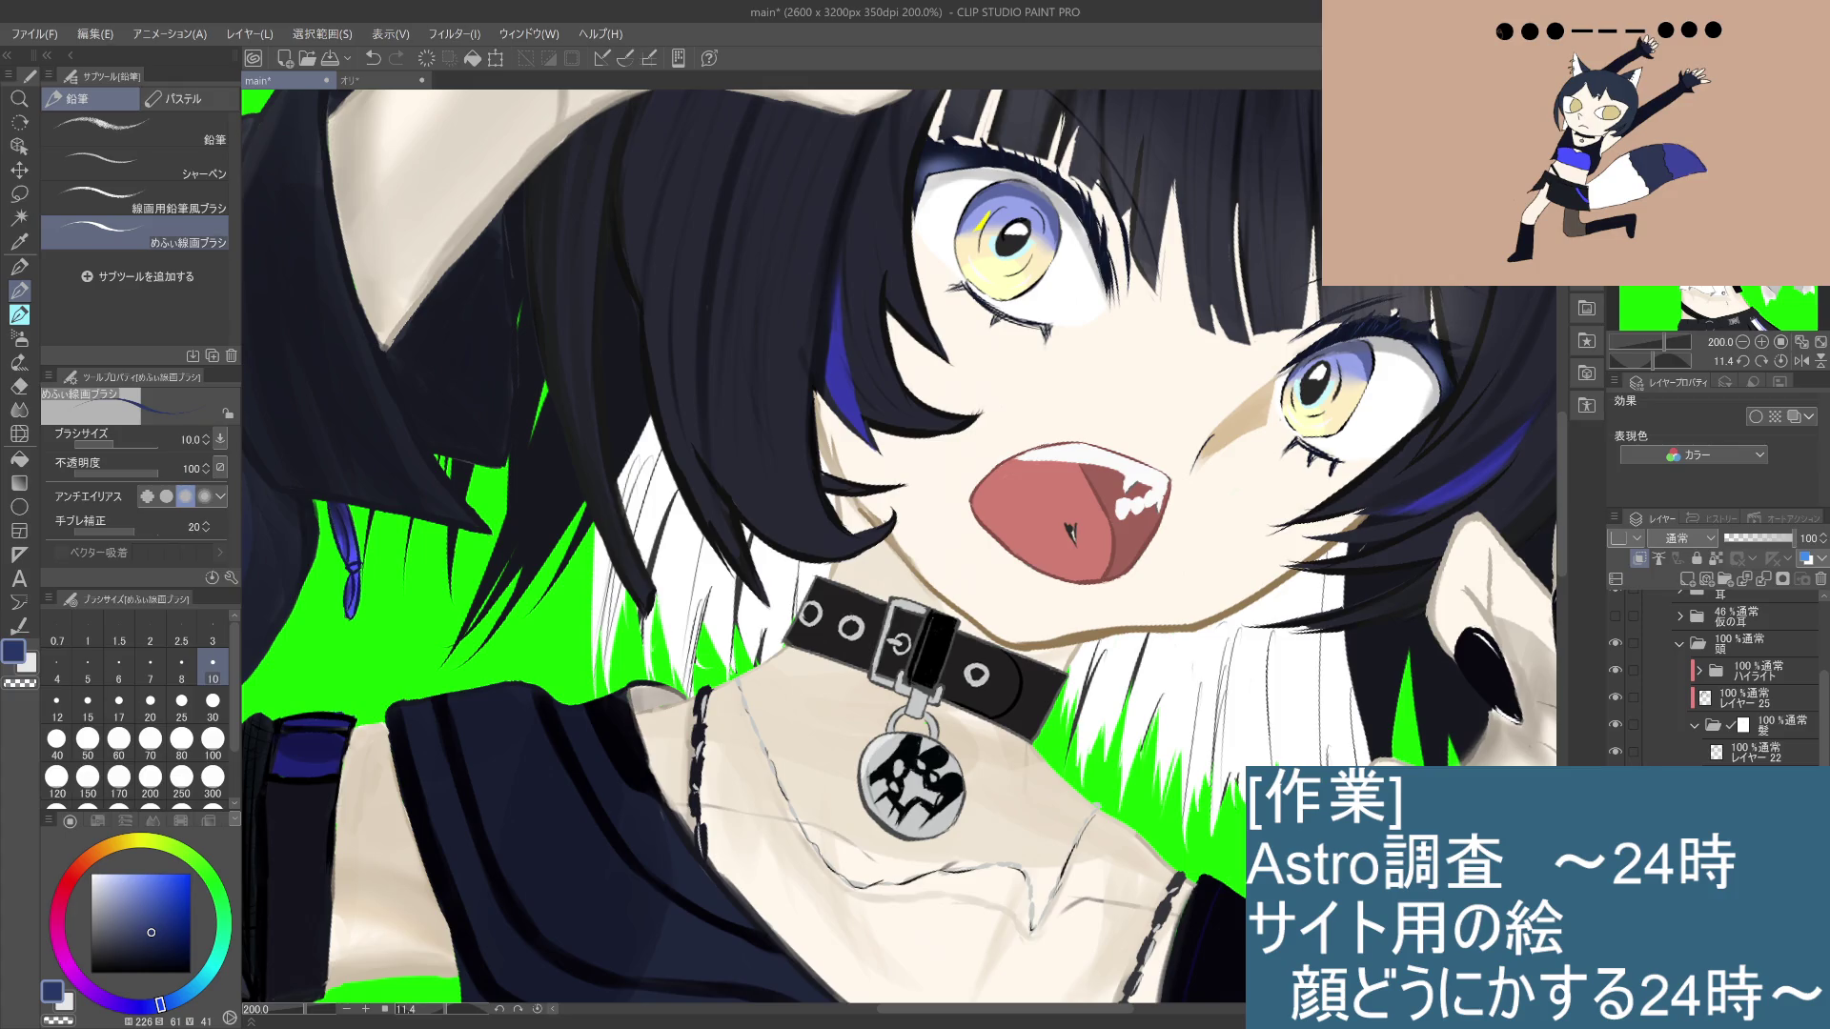
{"action": "scroll", "coordinate": [1754, 677], "scroll_direction": "down", "scroll_amount": 3}
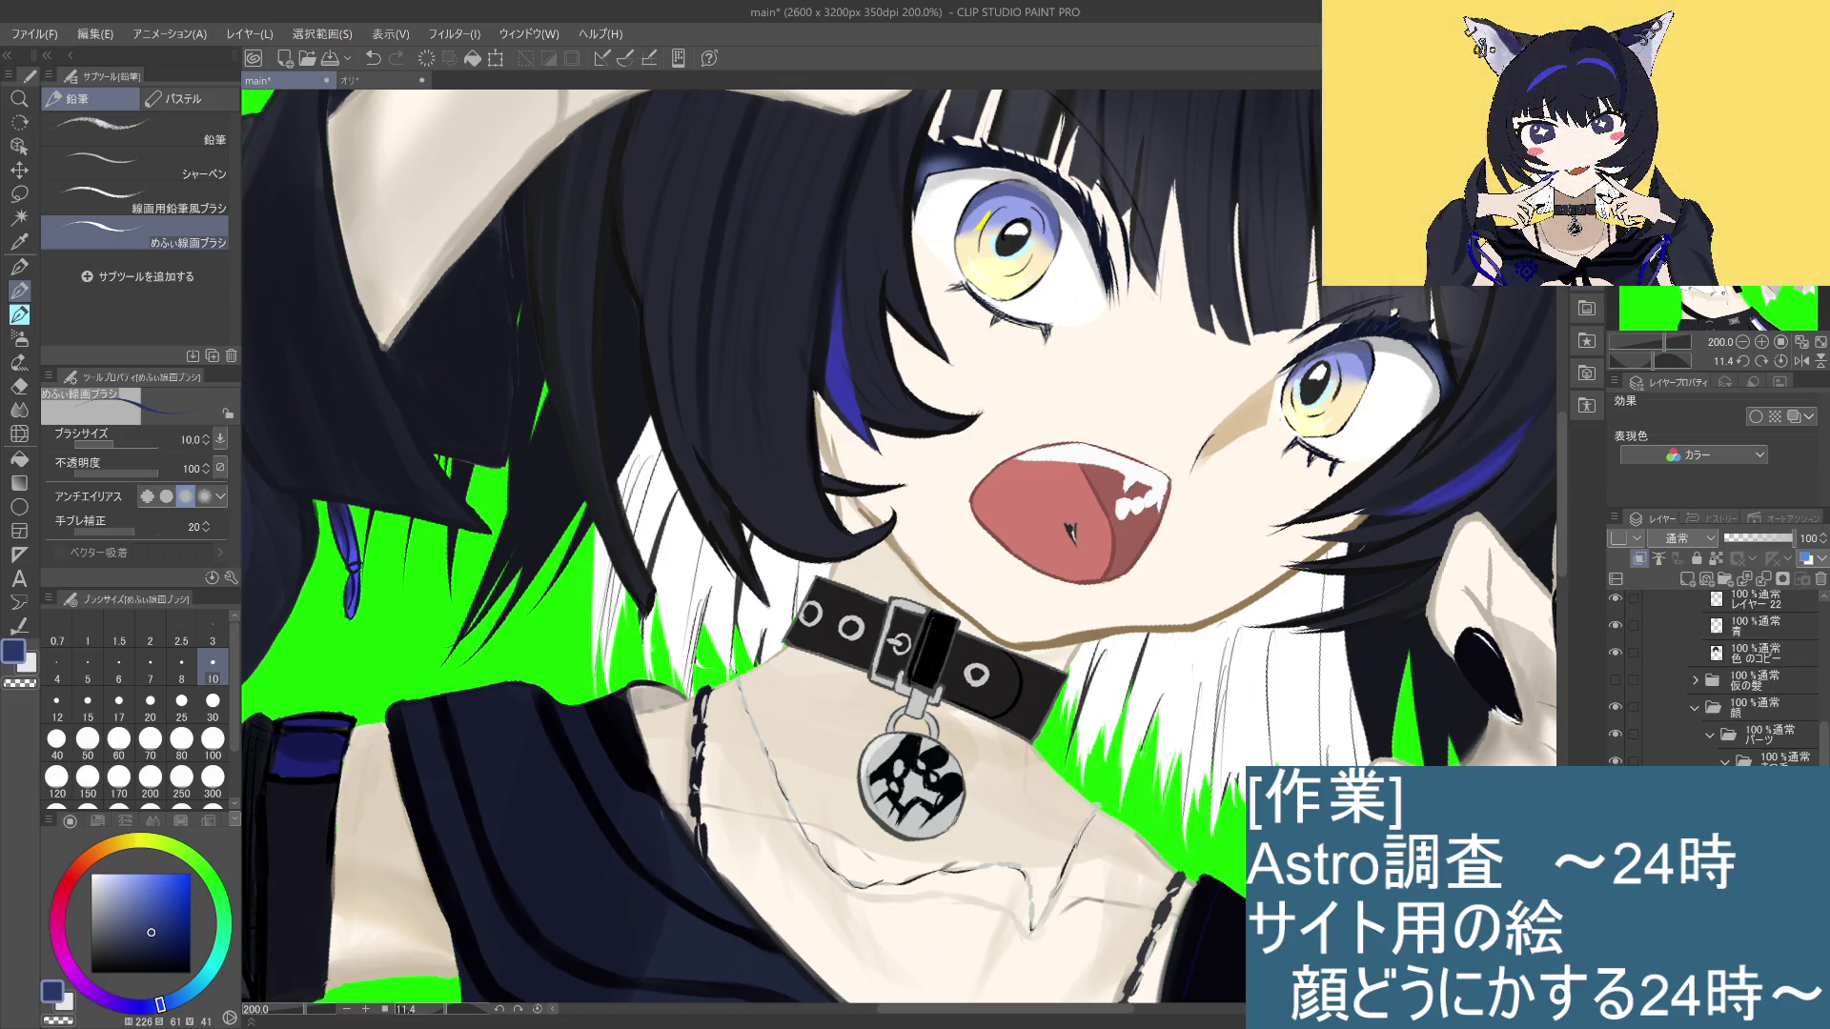
{"action": "left_click", "coordinate": [1730, 760]}
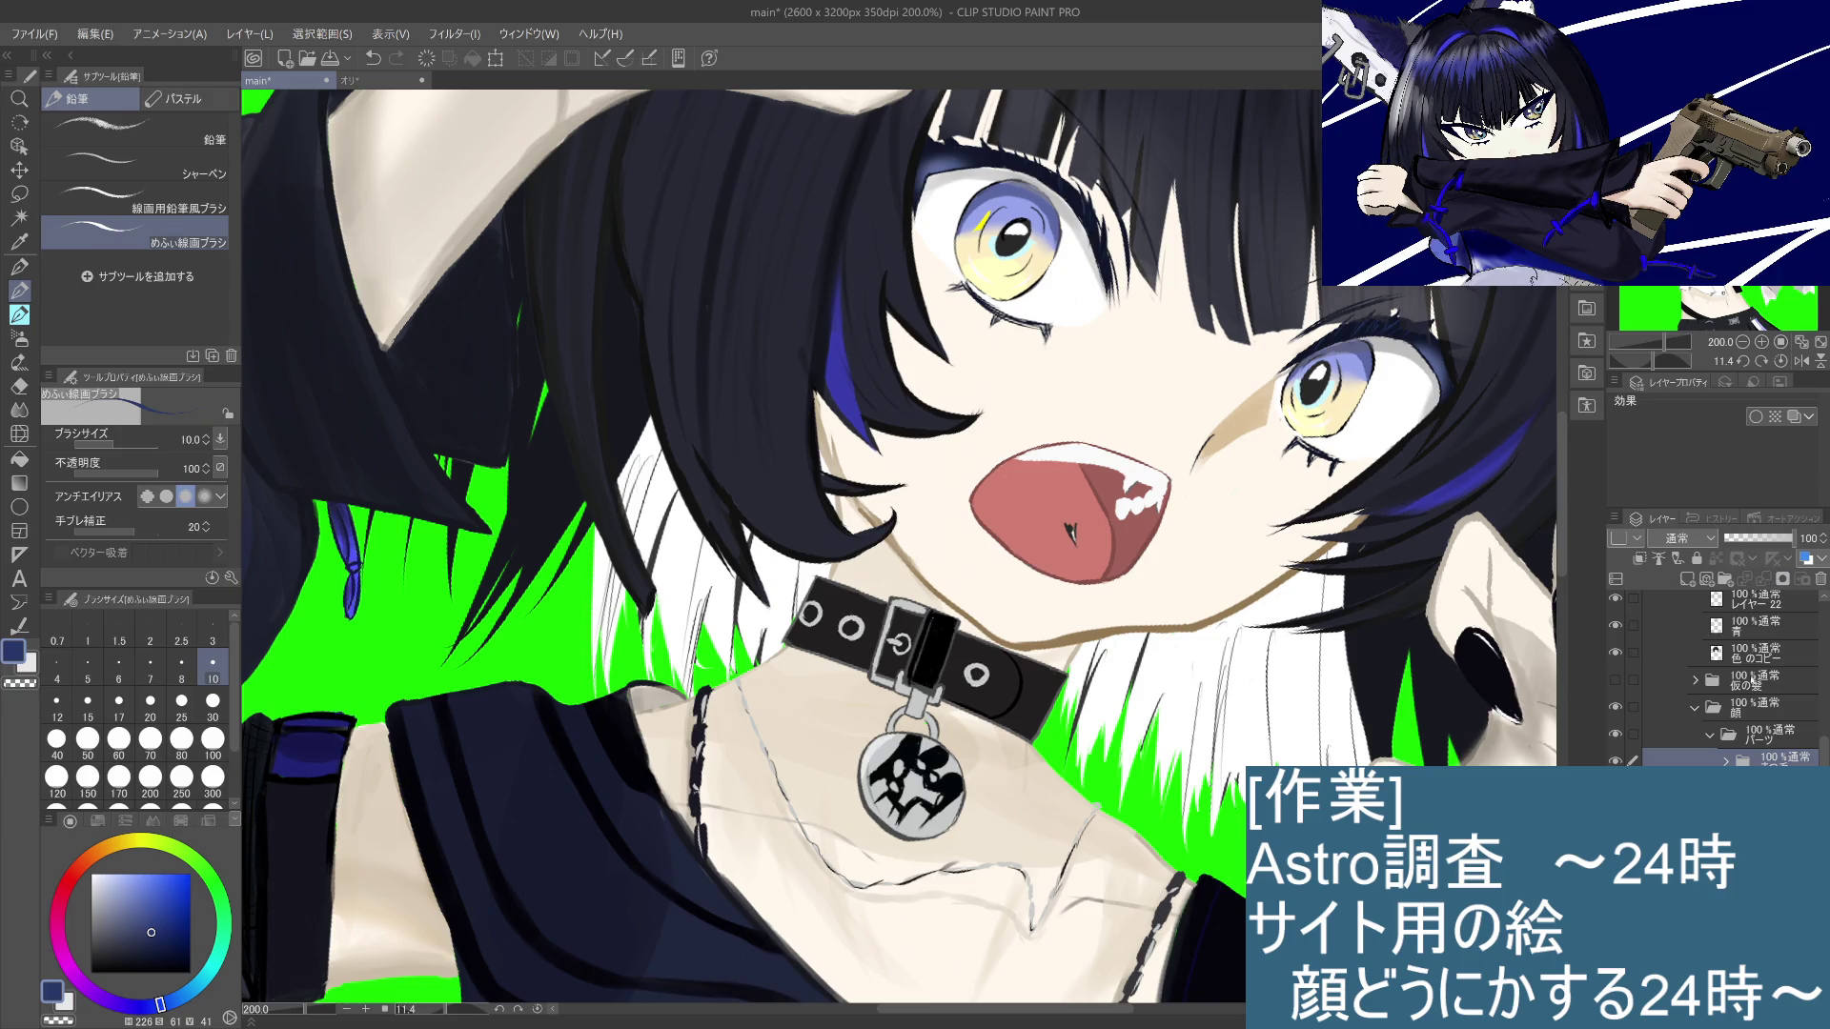
{"action": "scroll", "coordinate": [1731, 717], "scroll_direction": "up", "scroll_amount": 3}
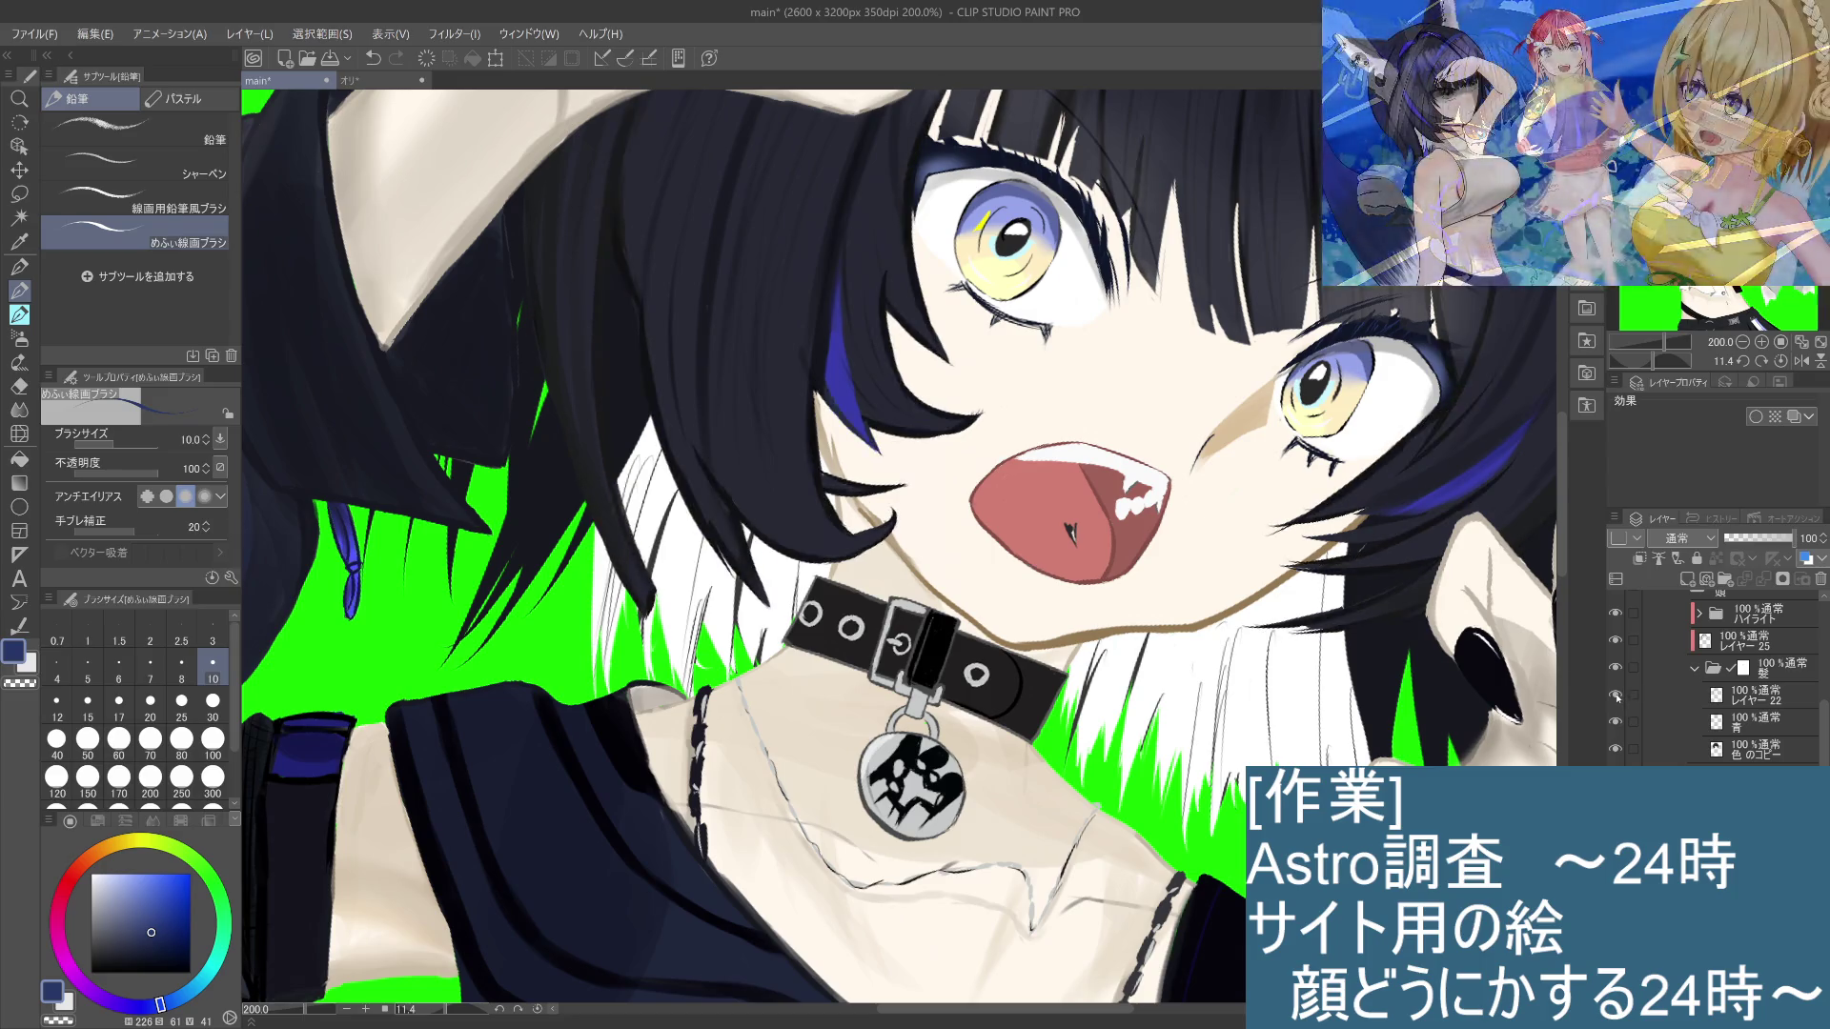
{"action": "left_click", "coordinate": [1616, 698]}
{"action": "left_click", "coordinate": [1616, 699]}
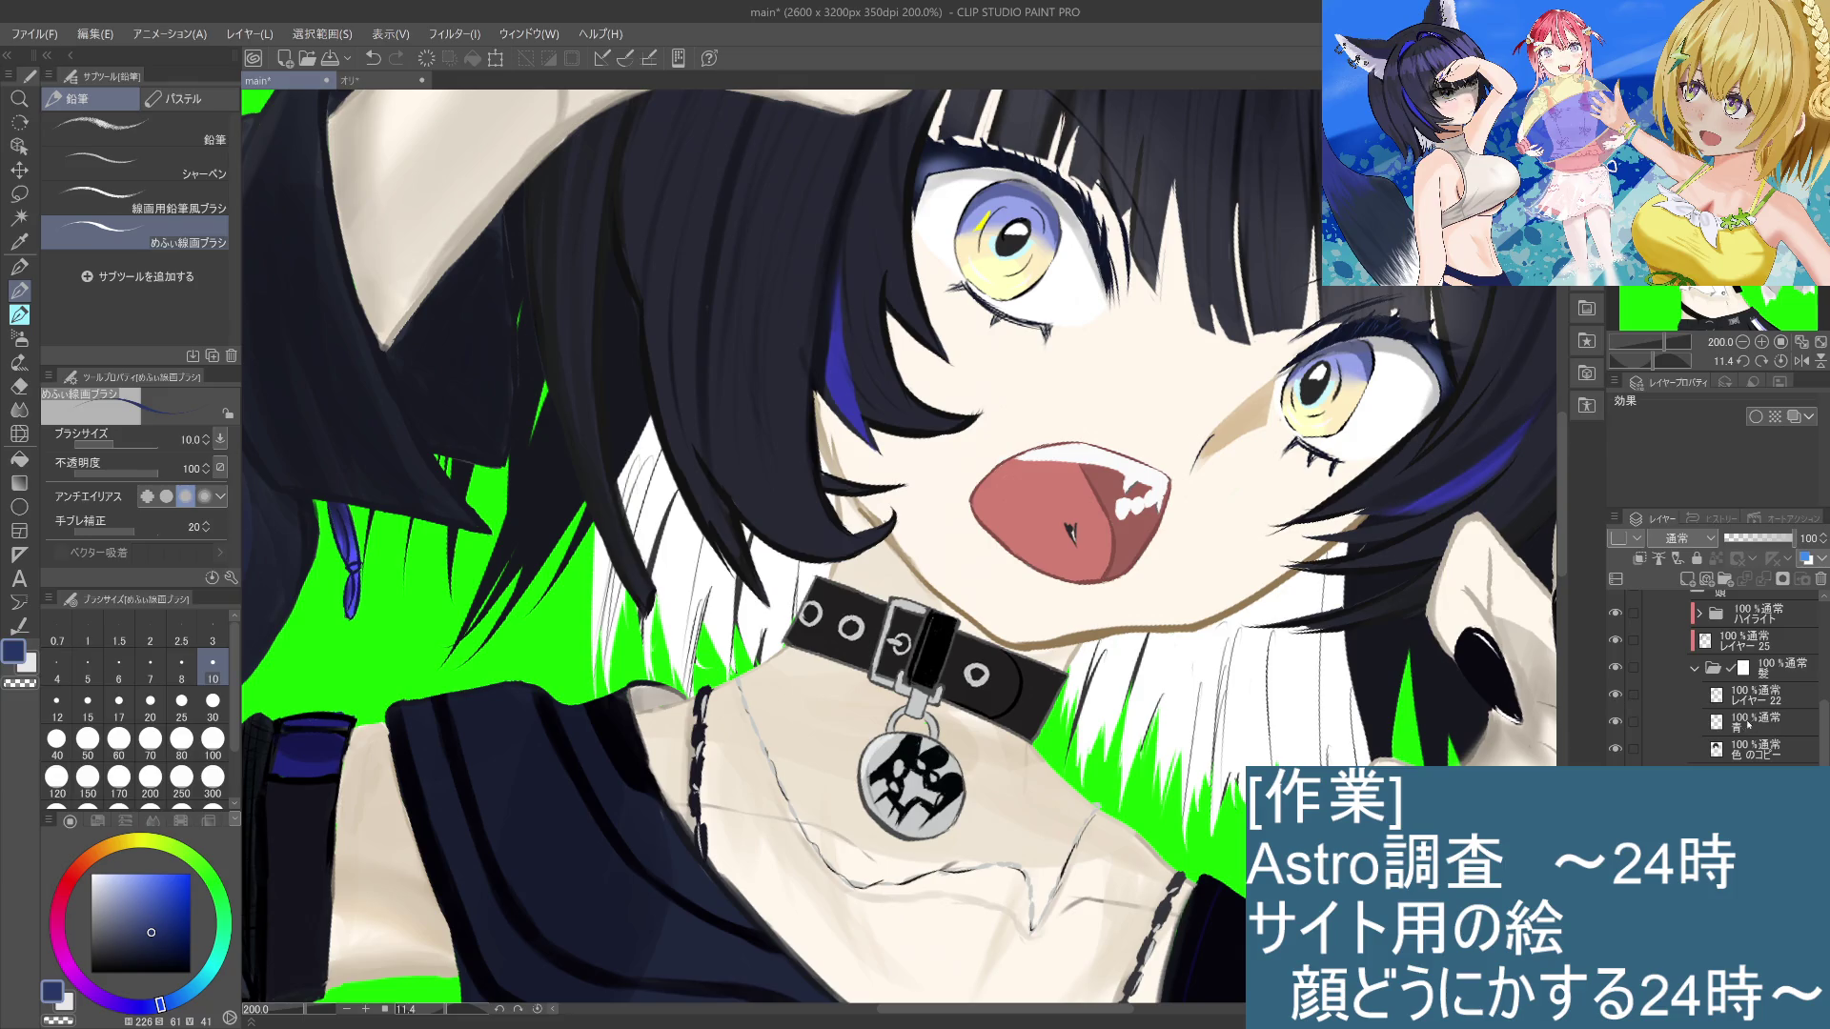
{"action": "left_click", "coordinate": [1796, 691]}
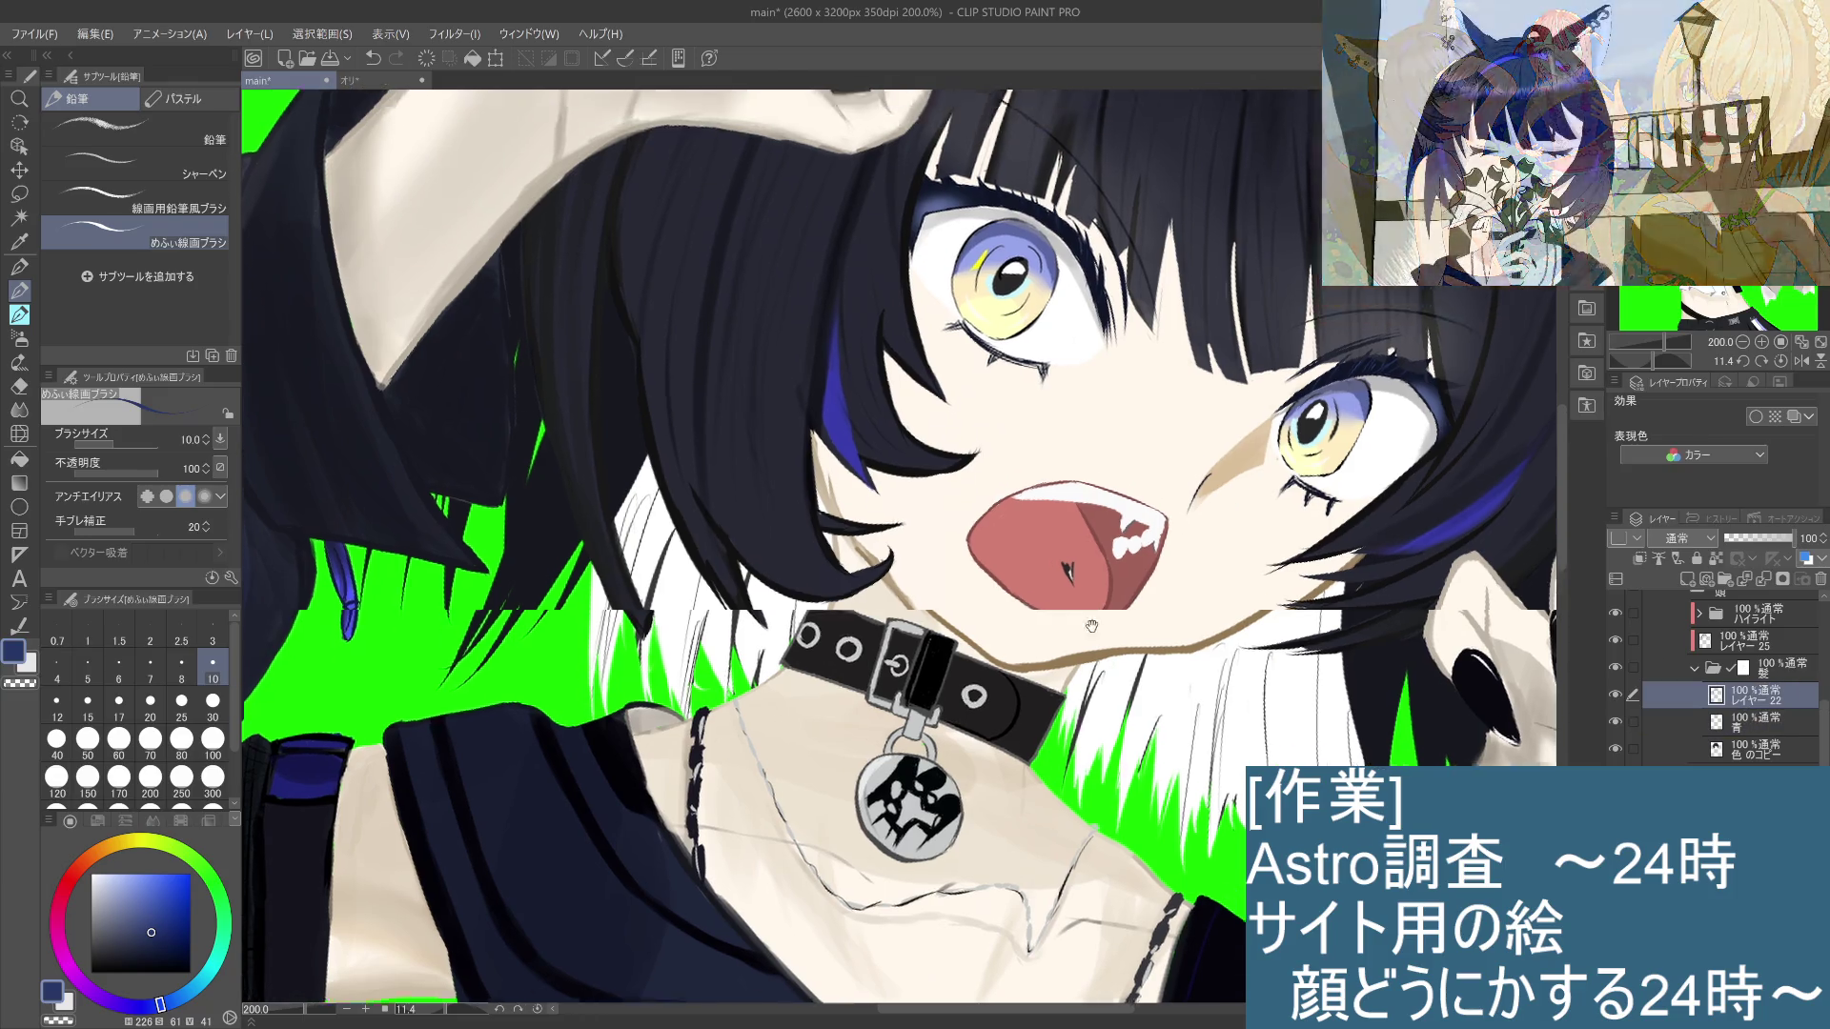
Step: Pick a near-black colour and paint dark strokes along the hair edge beside the upper-left eye
{"action": "scroll", "coordinate": [1099, 681], "scroll_direction": "up", "scroll_amount": 3}
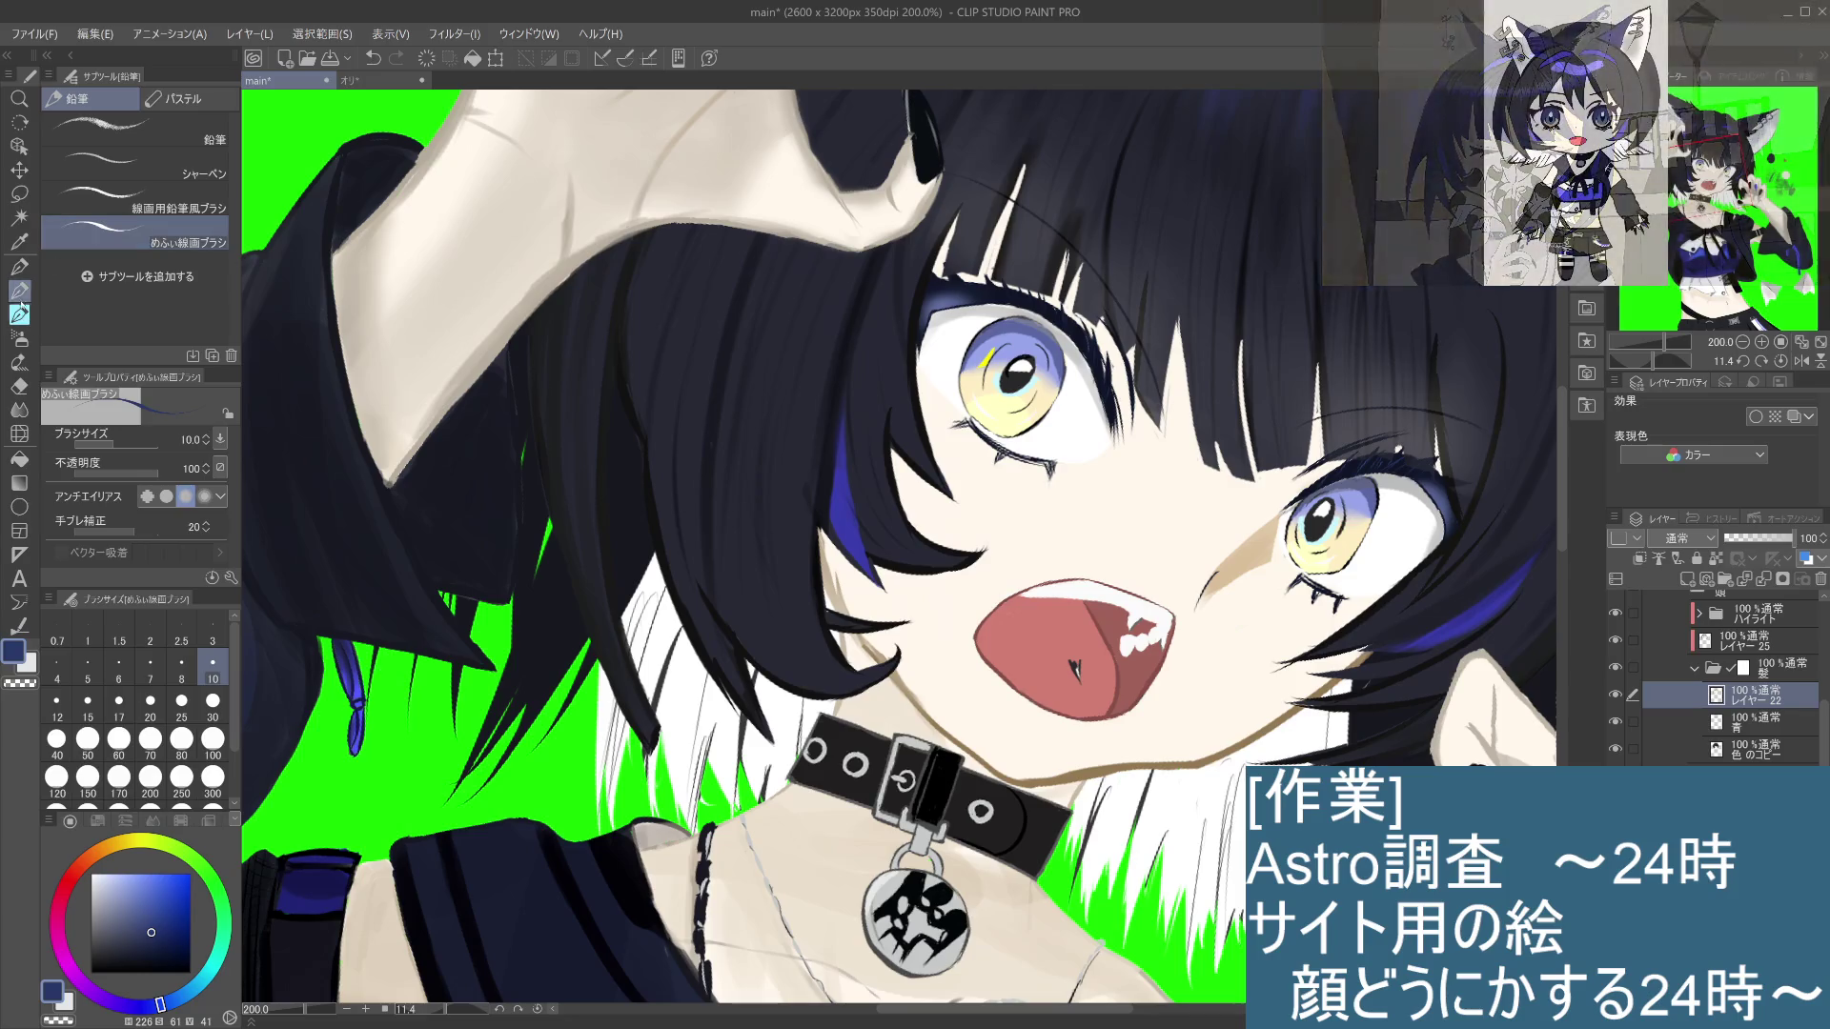
{"action": "left_click", "coordinate": [105, 964]}
{"action": "left_click", "coordinate": [93, 957]}
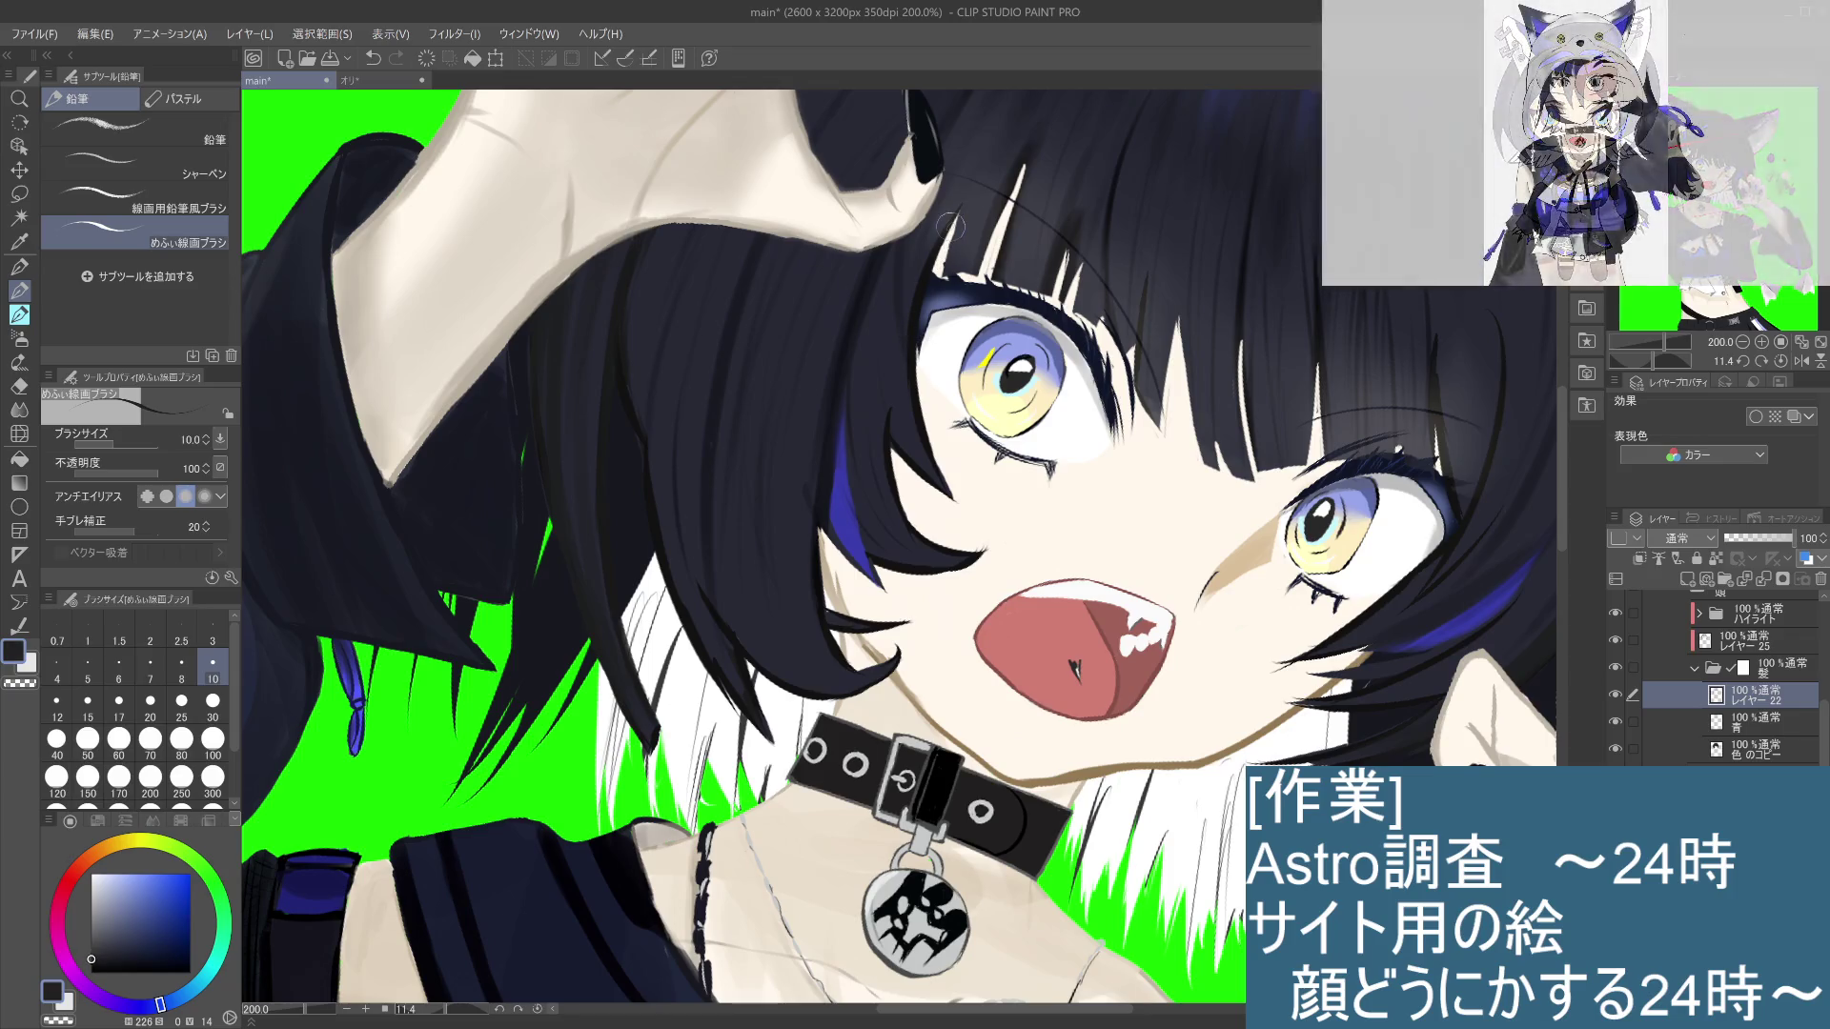
{"action": "left_click_drag", "start_coordinate": [931, 454], "coordinate": [915, 357]}
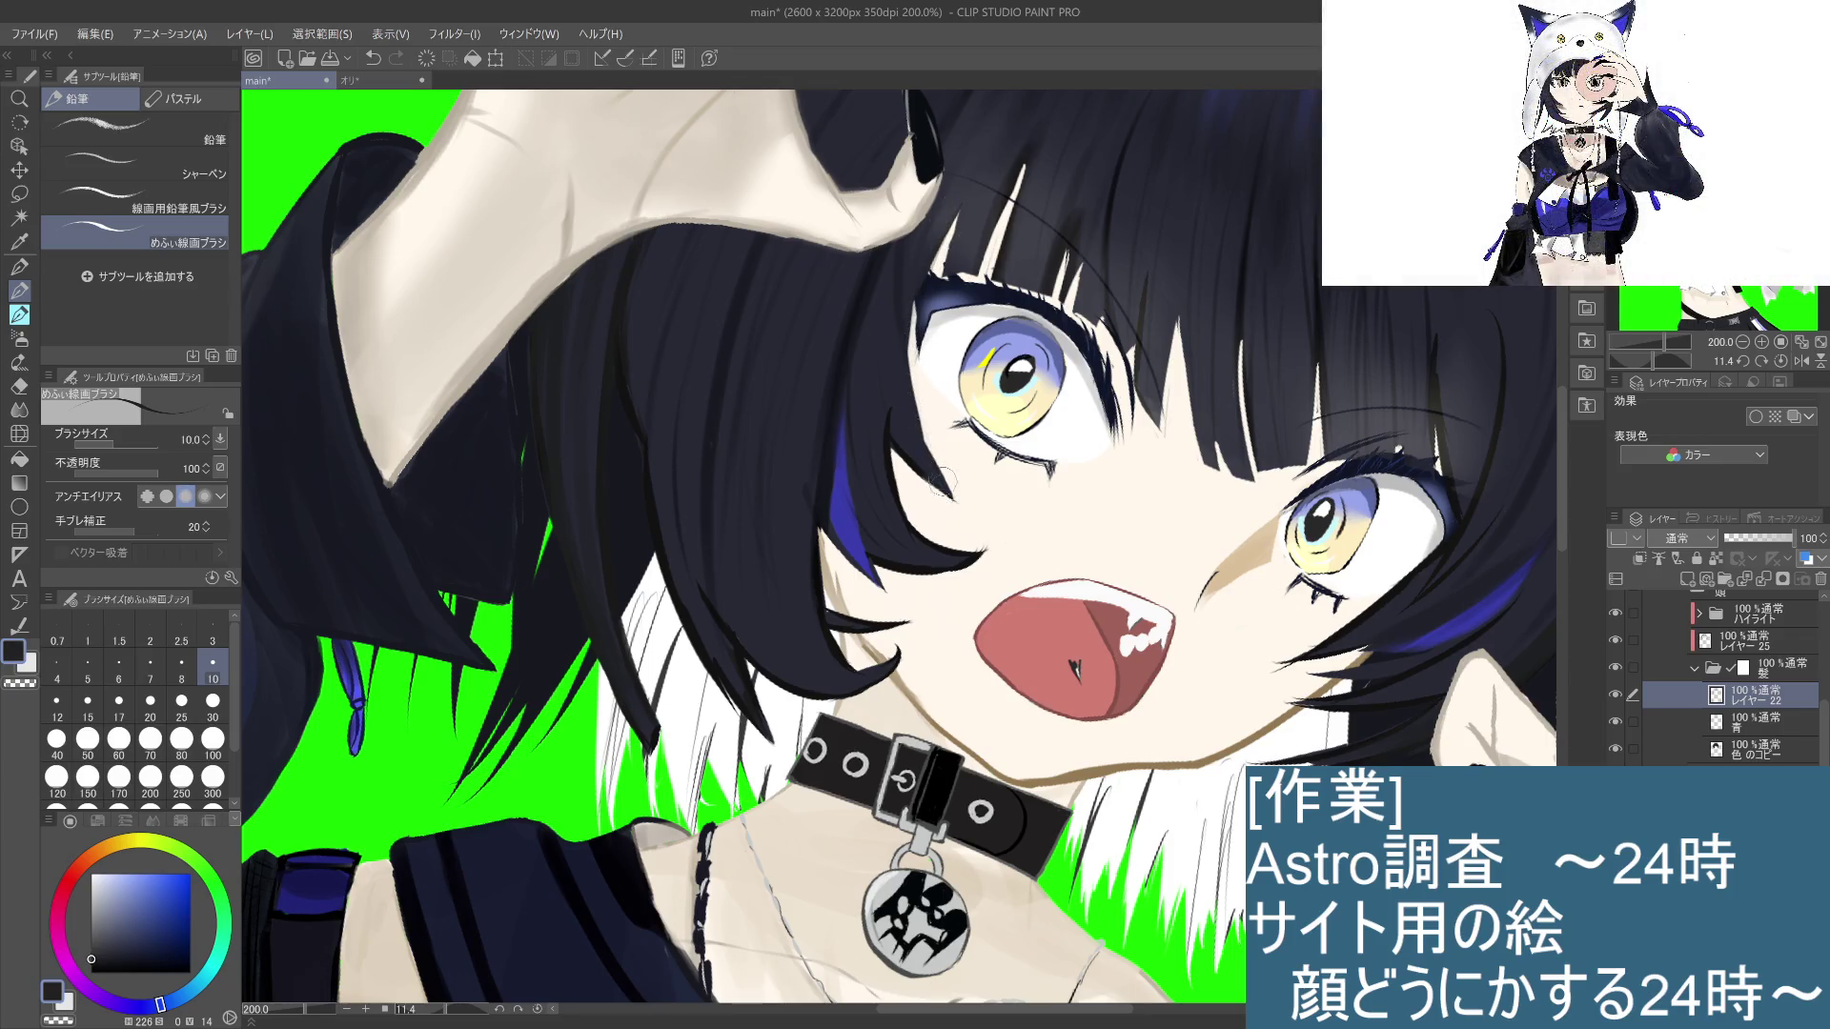
{"action": "left_click_drag", "start_coordinate": [953, 215], "coordinate": [910, 391]}
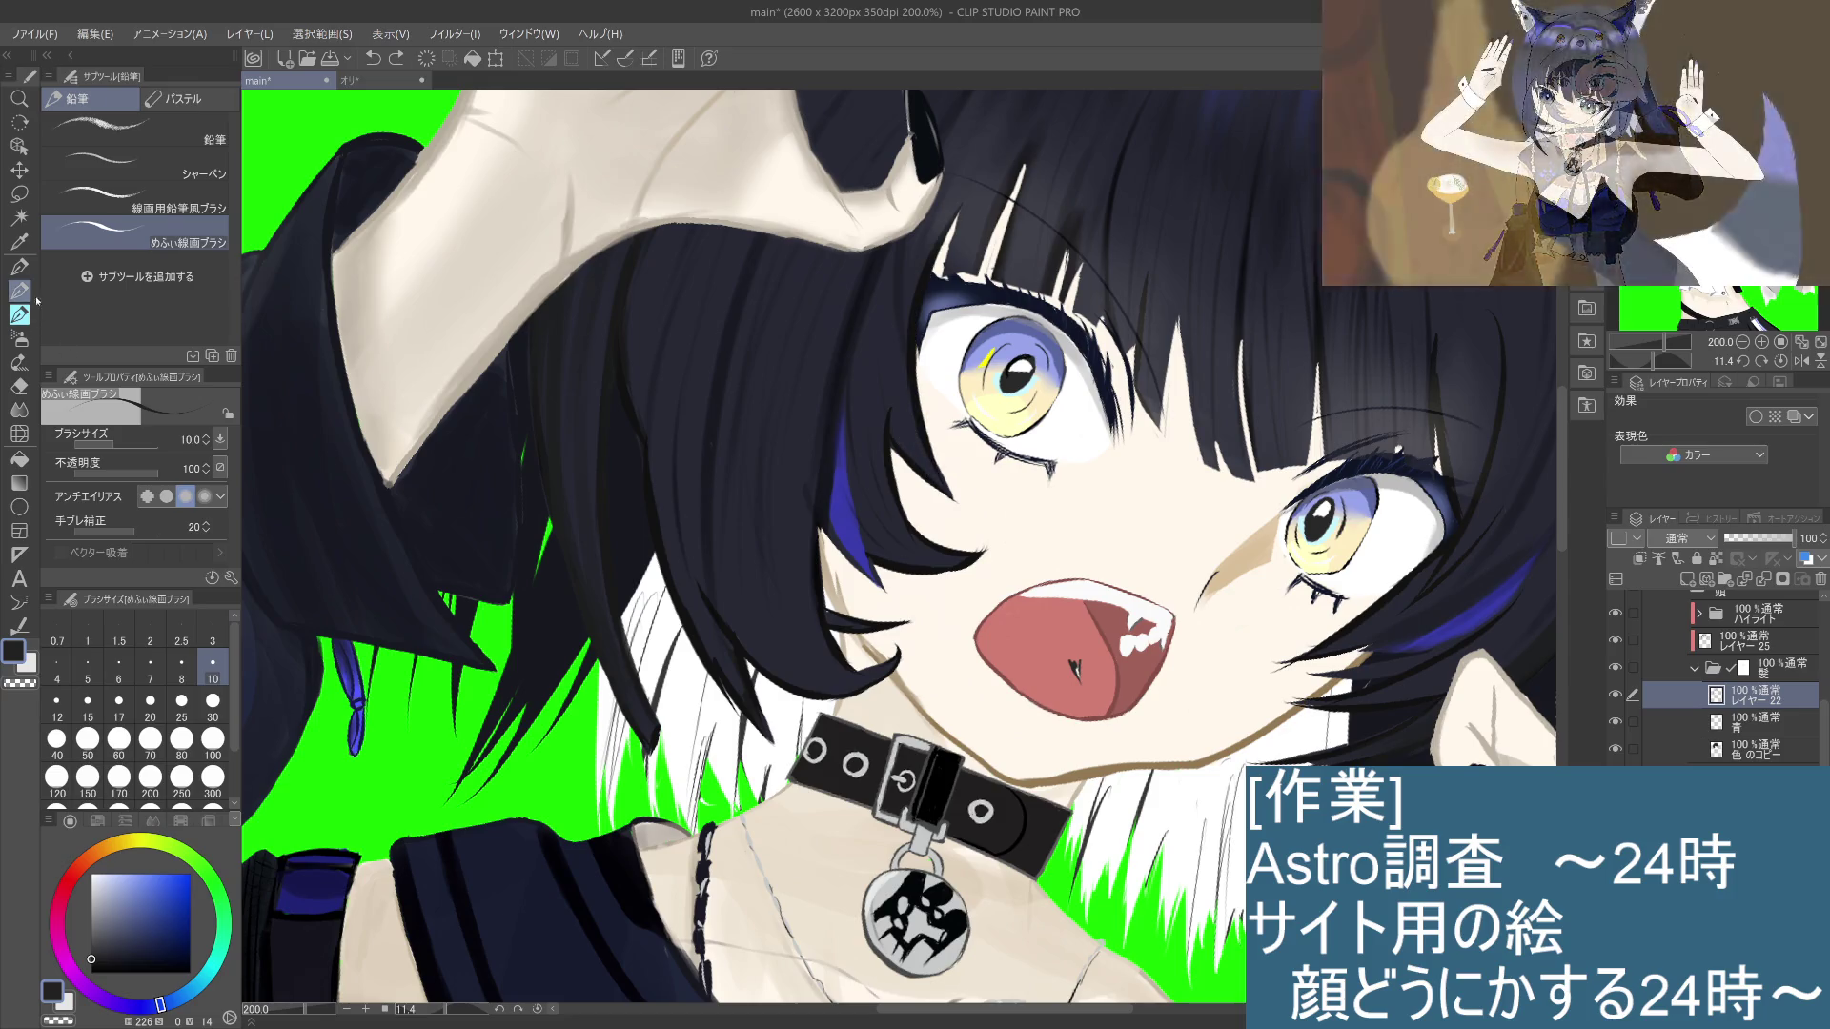
{"action": "left_click", "coordinate": [20, 385]}
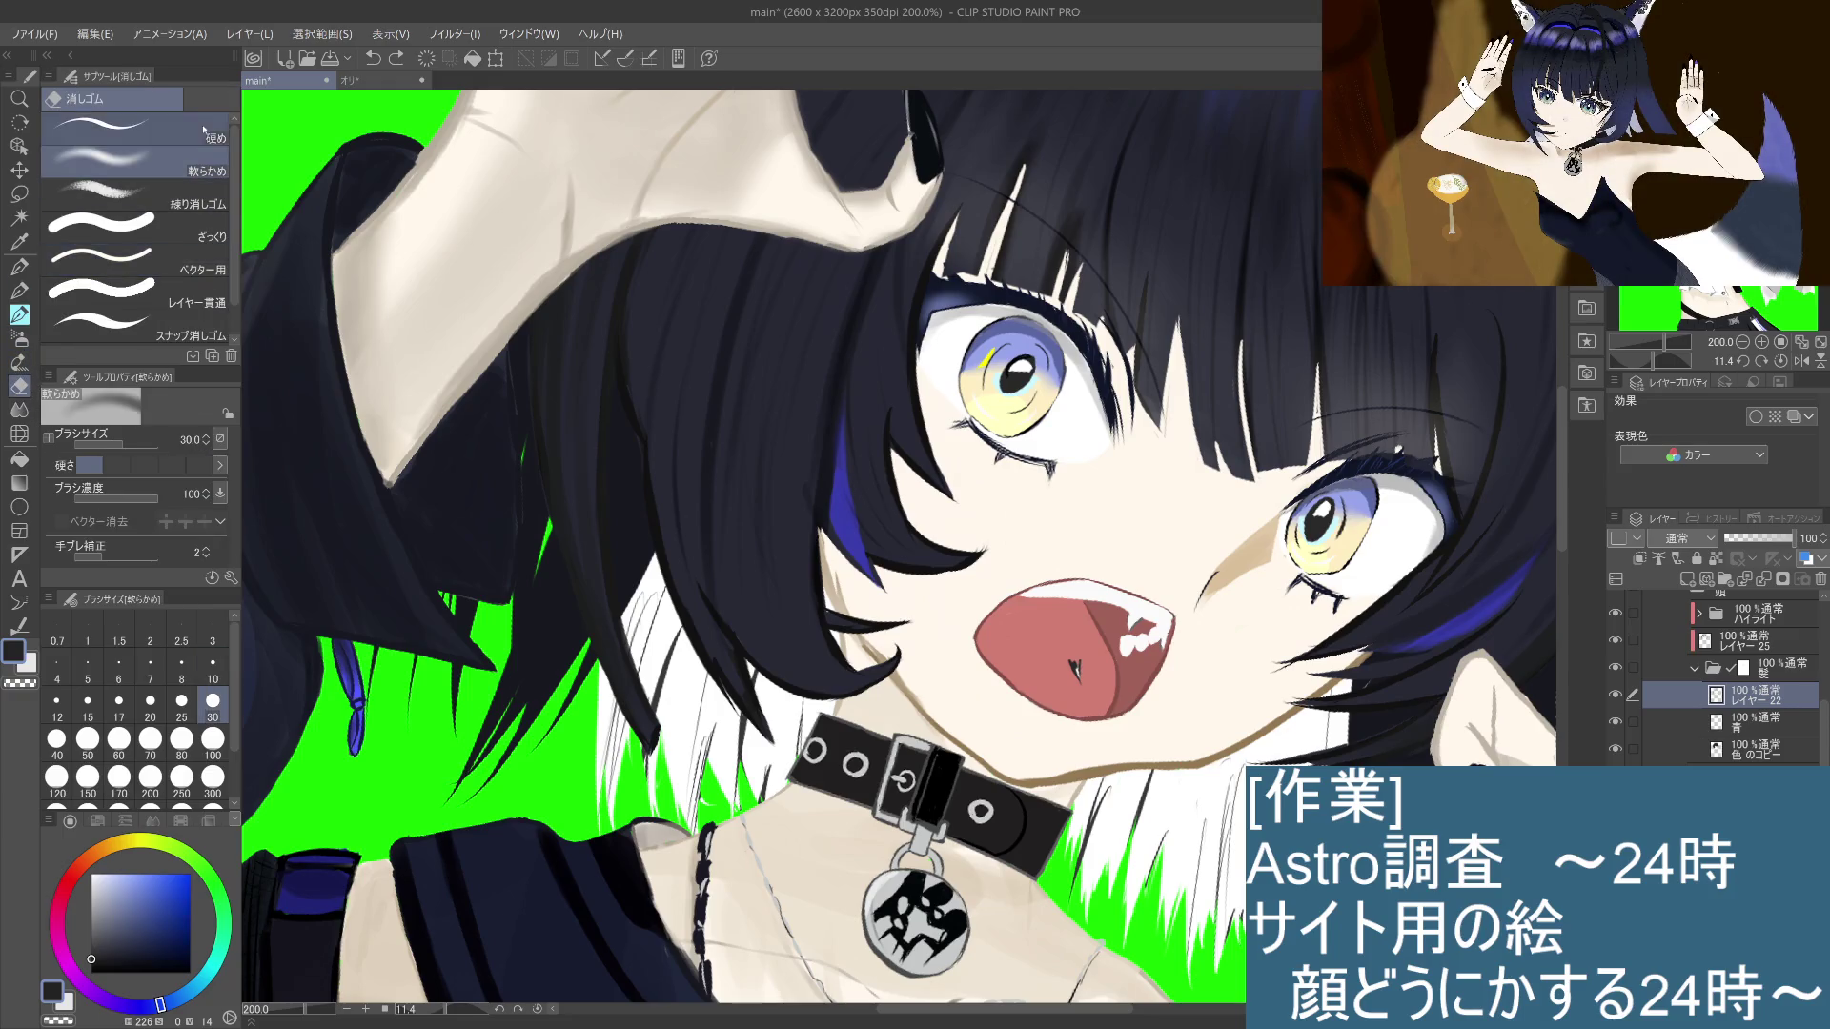
Step: Choose the 硬め eraser sub tool, then return to the めふぃ線画ブラシ pencil
{"action": "left_click", "coordinate": [134, 128]}
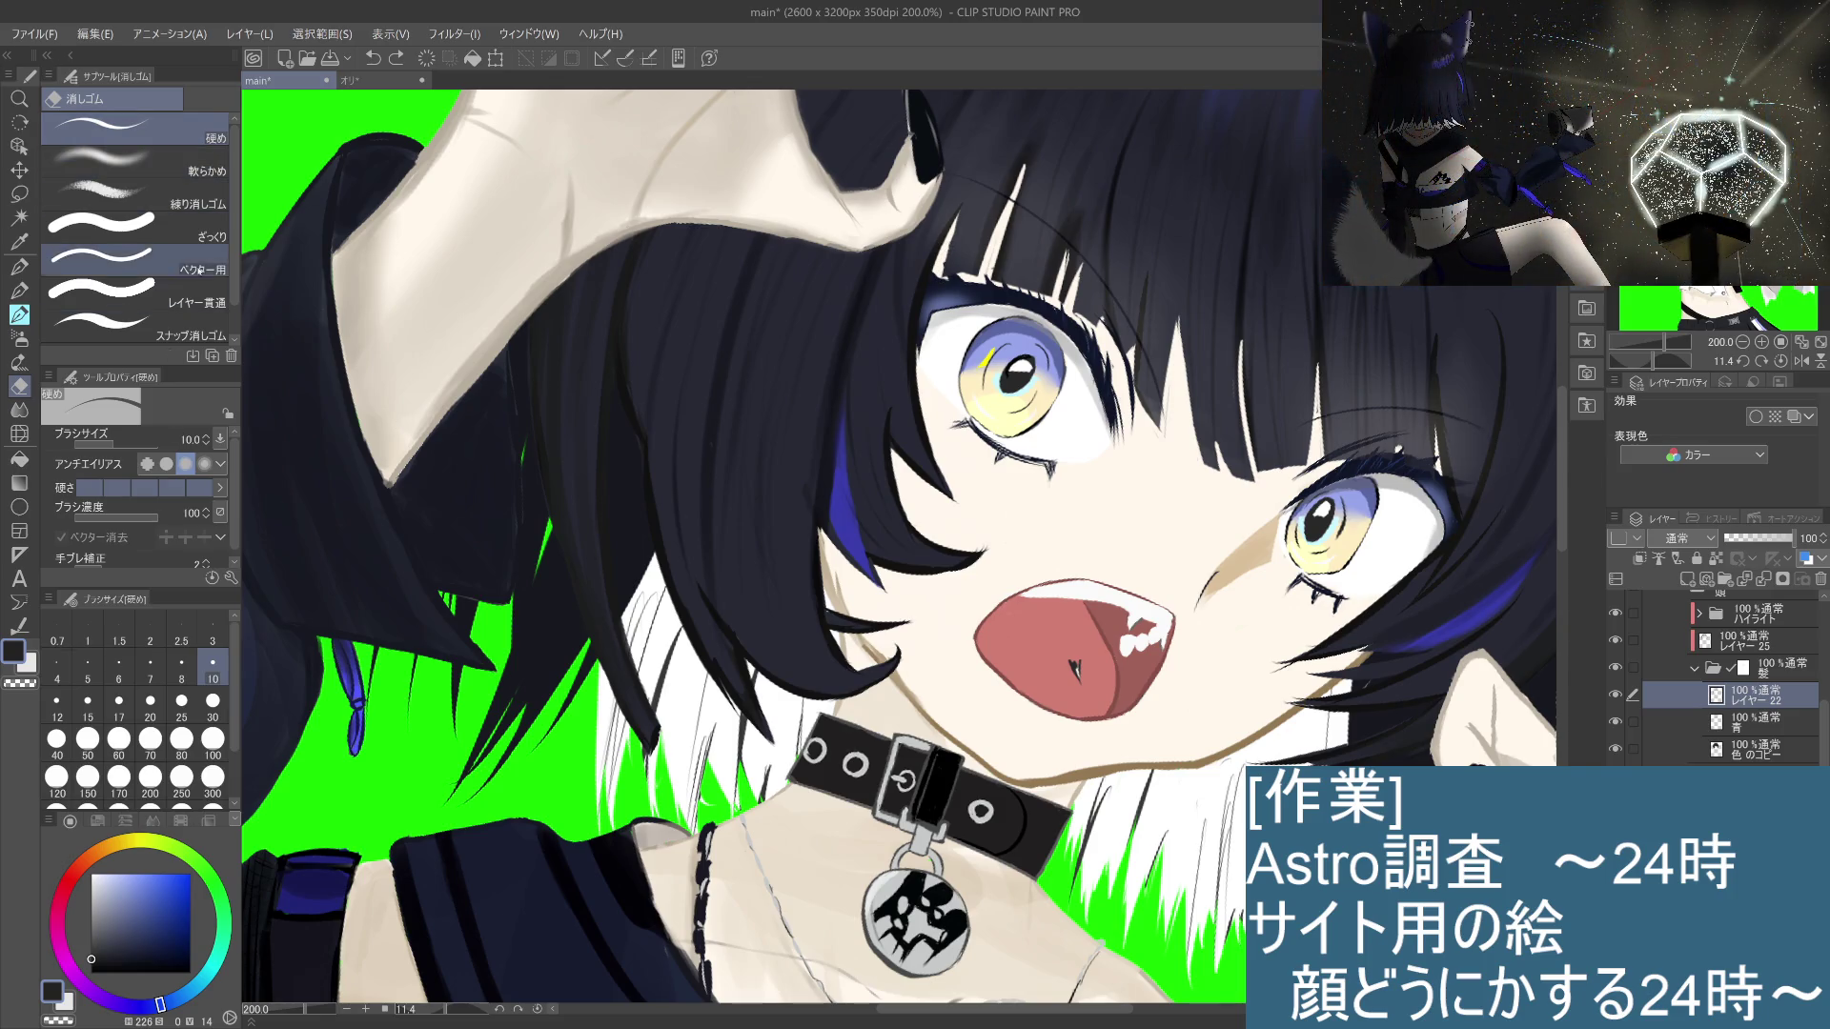
{"action": "left_click", "coordinate": [25, 291]}
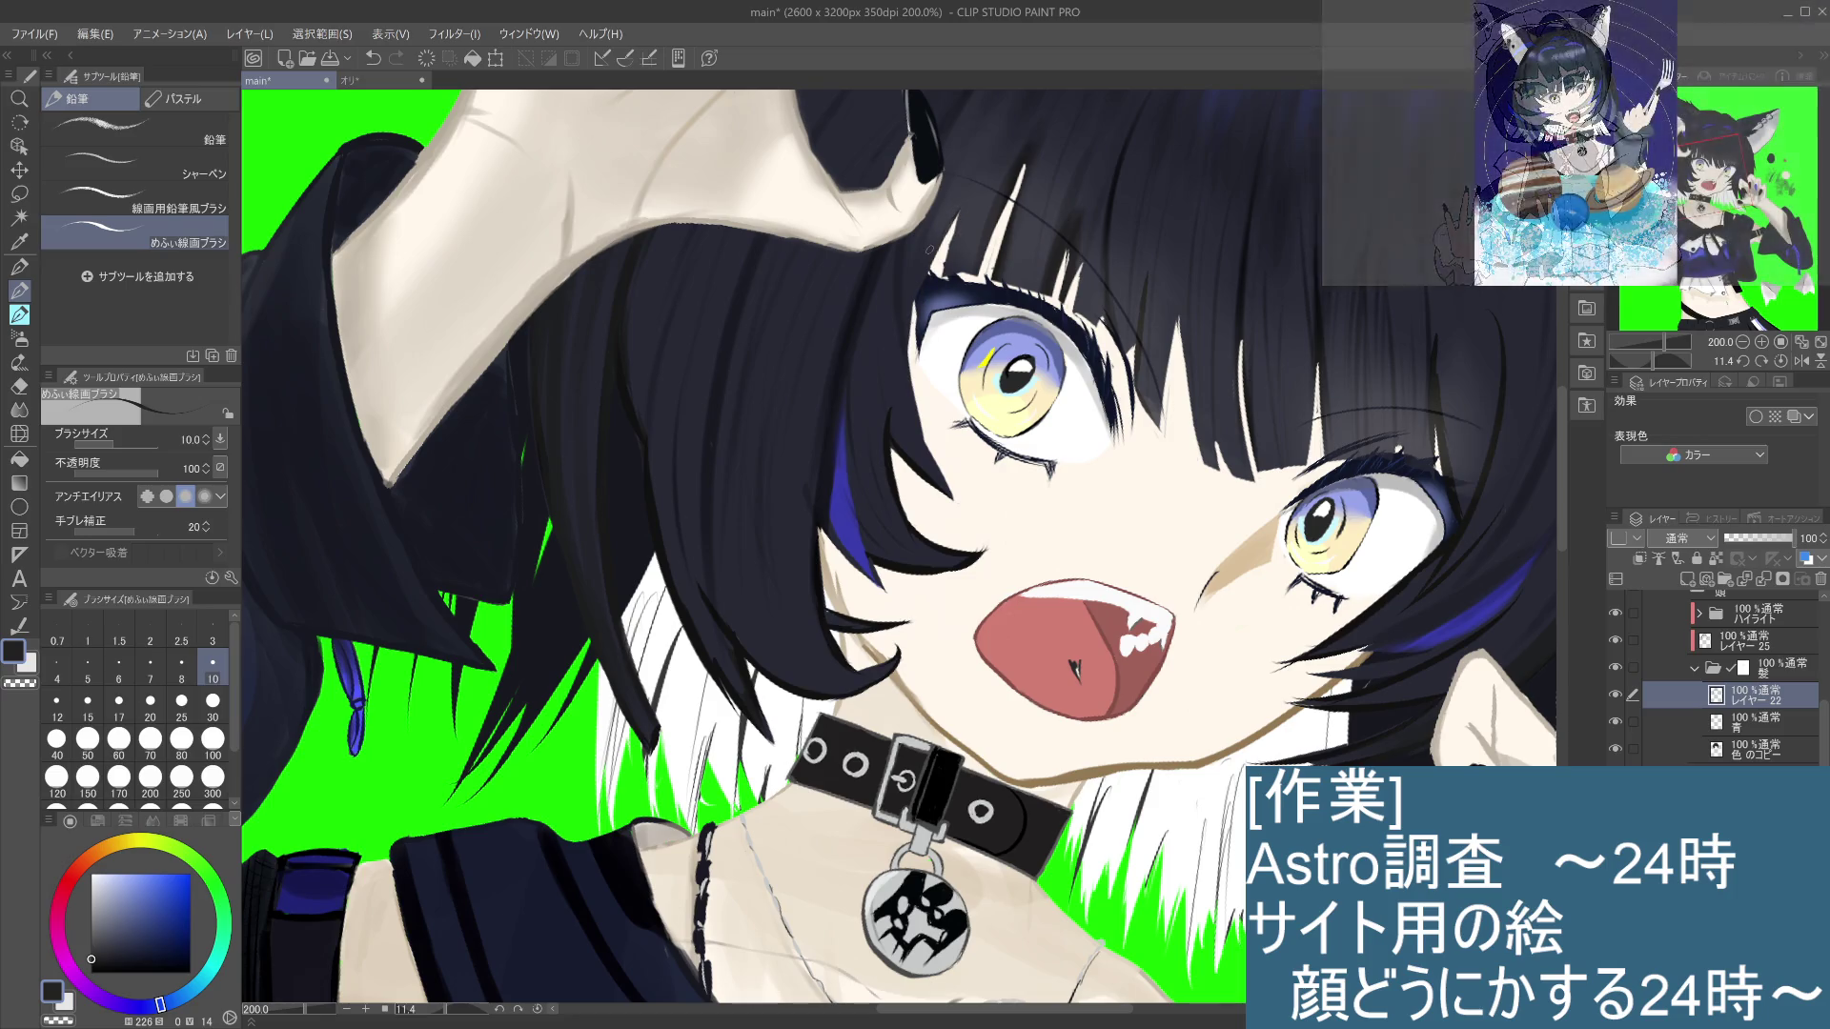
Step: Switch to pure black and try eyelid and under-eye lines on the upper-left eye, retrying with undo
{"action": "left_click_drag", "start_coordinate": [96, 957], "coordinate": [92, 1016]}
{"action": "left_click_drag", "start_coordinate": [957, 219], "coordinate": [910, 334]}
{"action": "key", "text": "ctrl+z"}
{"action": "left_click_drag", "start_coordinate": [954, 221], "coordinate": [921, 290]}
{"action": "key", "text": "ctrl+z"}
{"action": "mouse_move", "coordinate": [958, 208]}
{"action": "left_mouse_down"}
{"action": "mouse_move", "coordinate": [906, 361]}
{"action": "mouse_move", "coordinate": [958, 503]}
{"action": "left_mouse_up"}
{"action": "key", "text": "ctrl+z"}
{"action": "mouse_move", "coordinate": [917, 402]}
{"action": "left_mouse_down"}
{"action": "mouse_move", "coordinate": [959, 505]}
{"action": "mouse_move", "coordinate": [928, 450]}
{"action": "mouse_move", "coordinate": [938, 479]}
{"action": "left_mouse_up"}
{"action": "key", "text": "ctrl+z"}
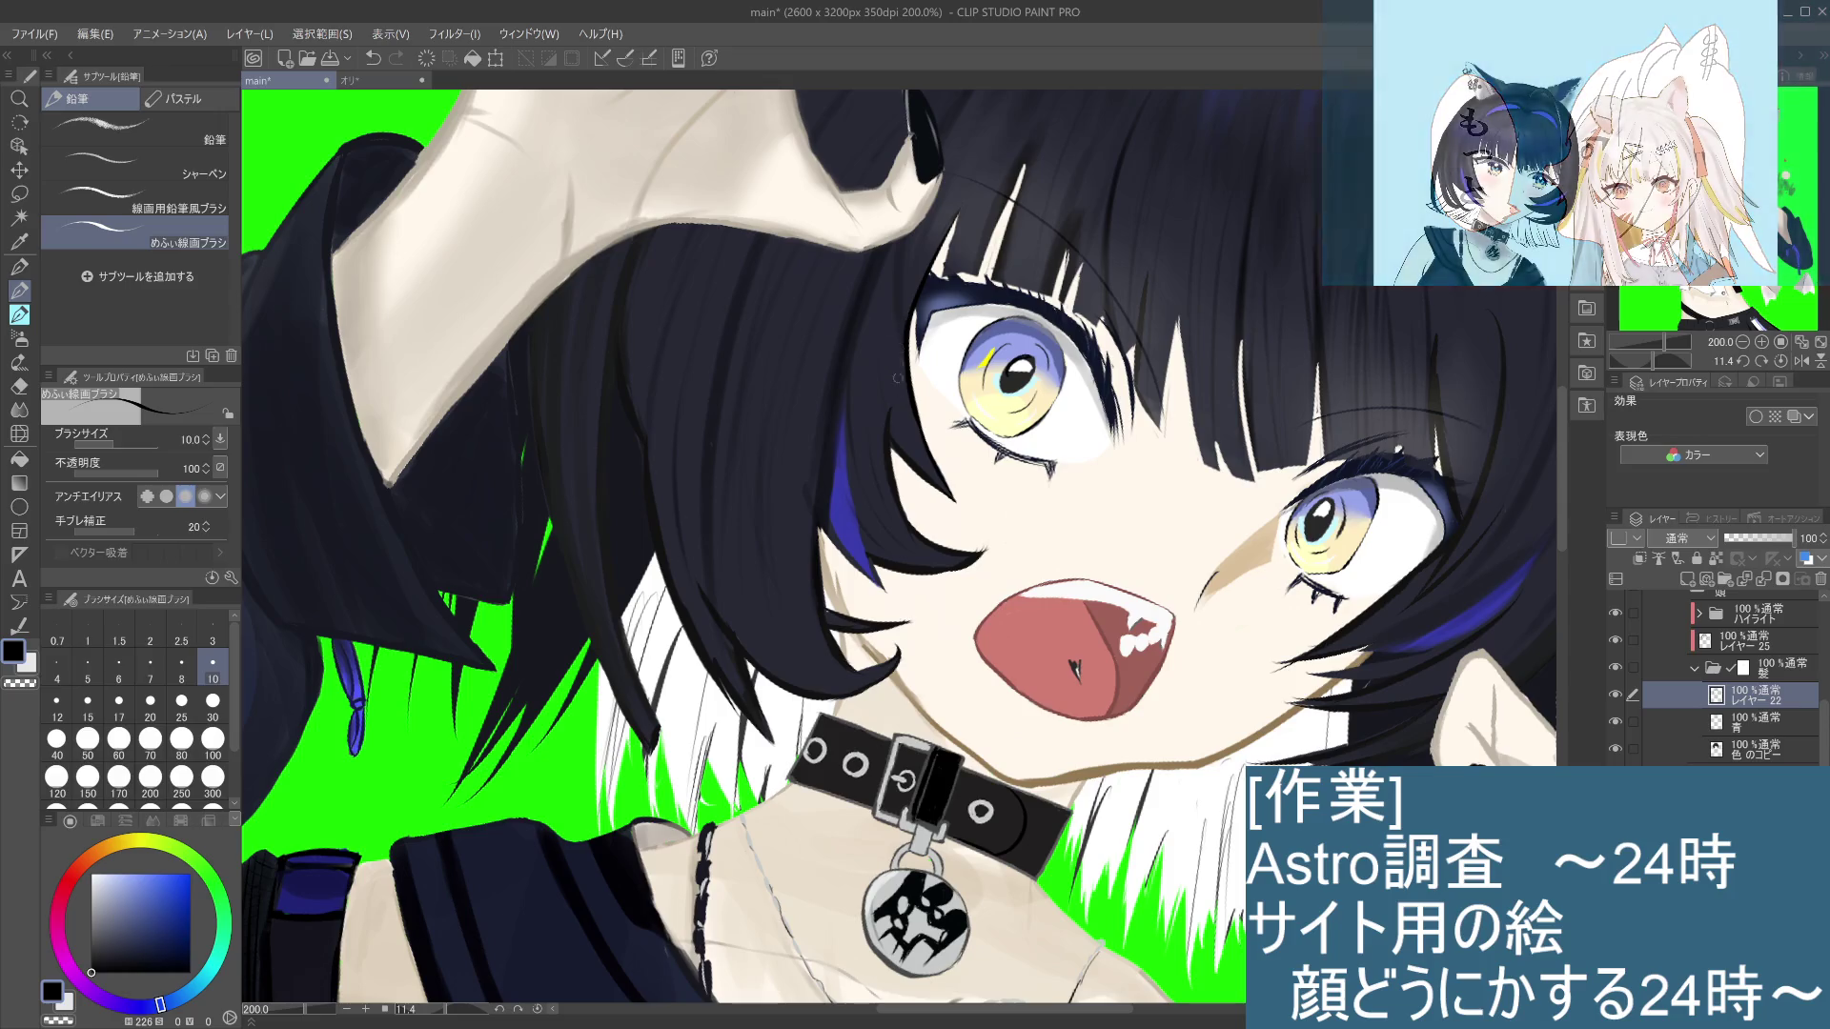
{"action": "key", "text": "ctrl+alt+0"}
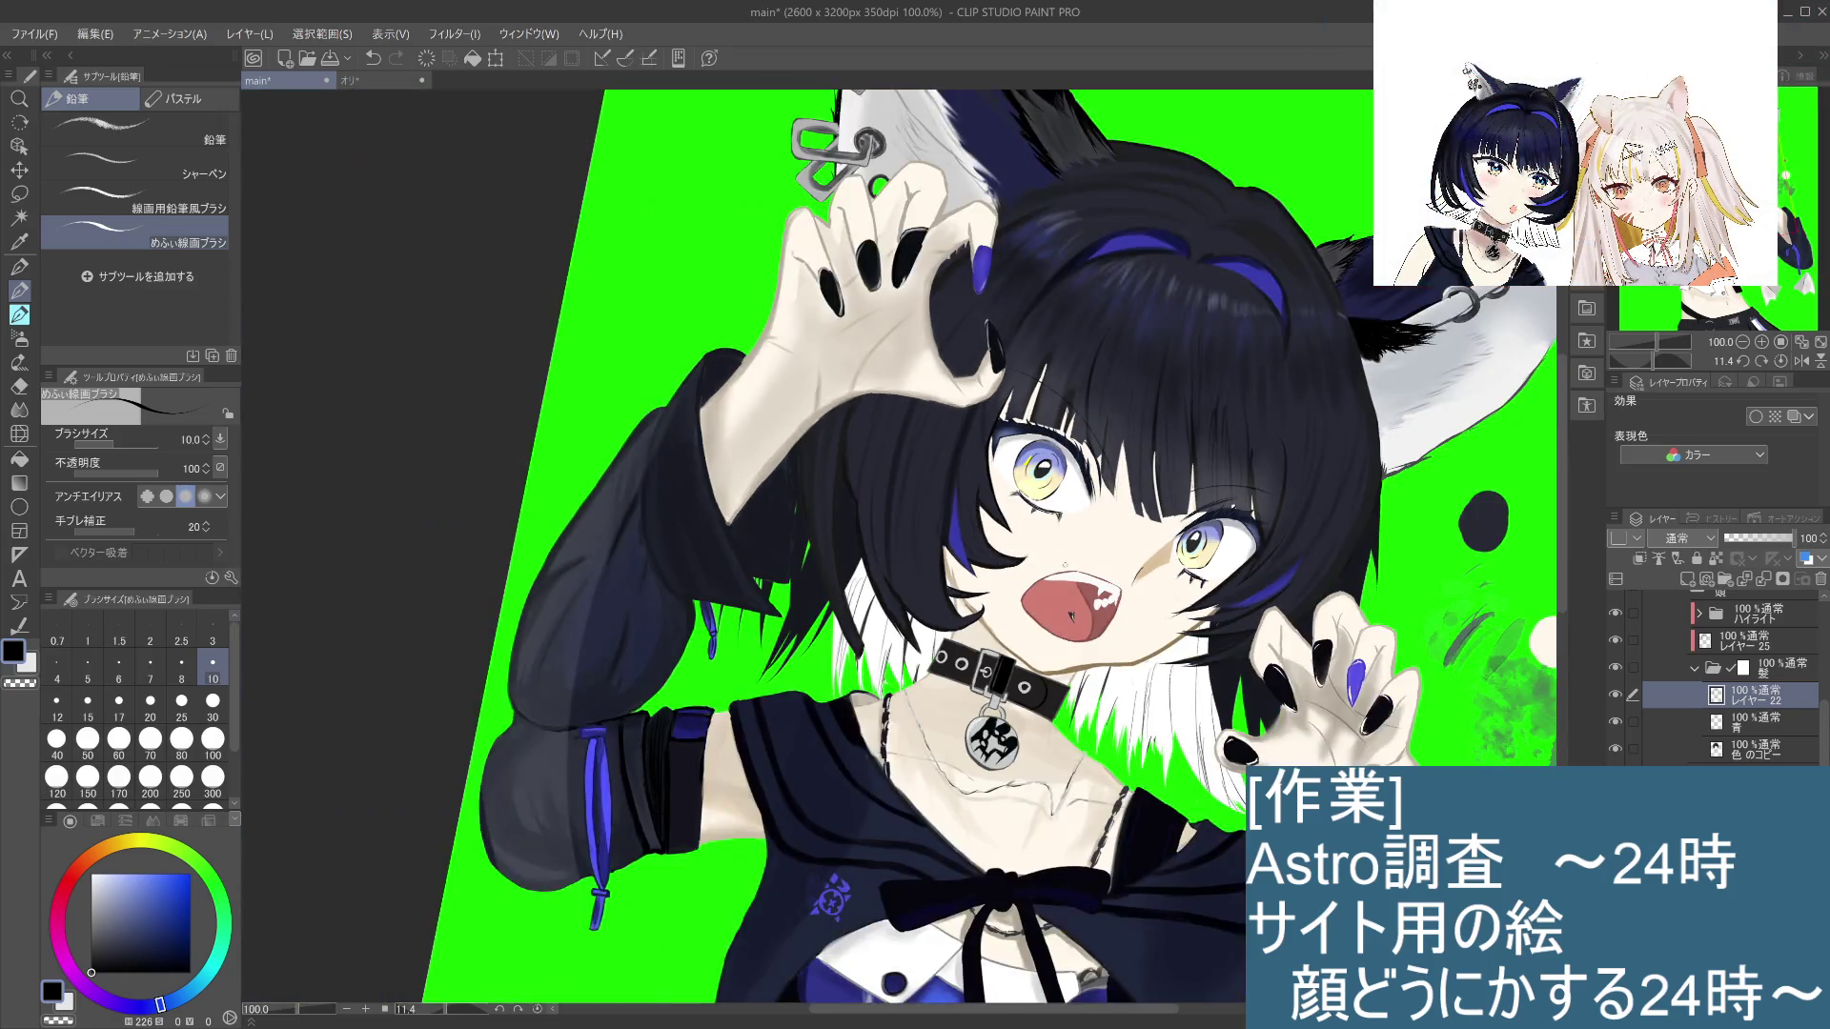
Step: Undo the last stroke by the left eye and draw a new dark hair stroke beside it
{"action": "scroll", "coordinate": [1064, 569], "scroll_direction": "up", "scroll_amount": 4}
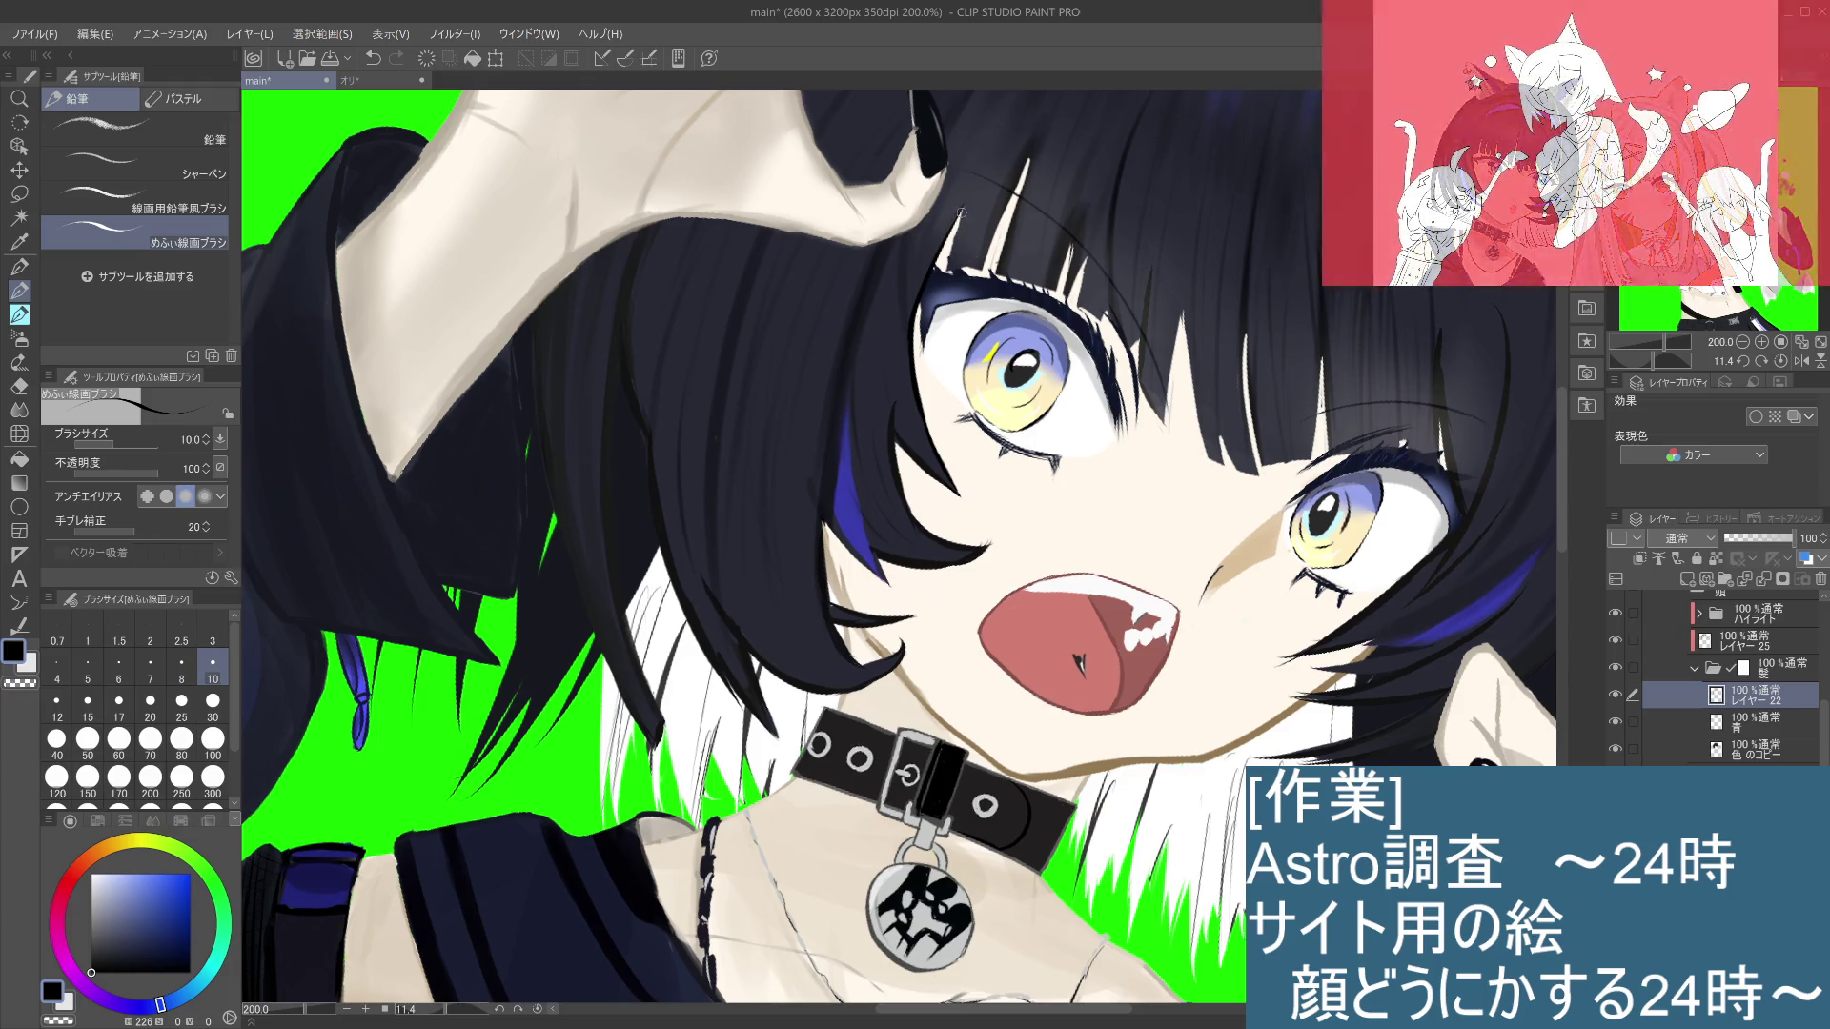
{"action": "key", "text": "ctrl+z"}
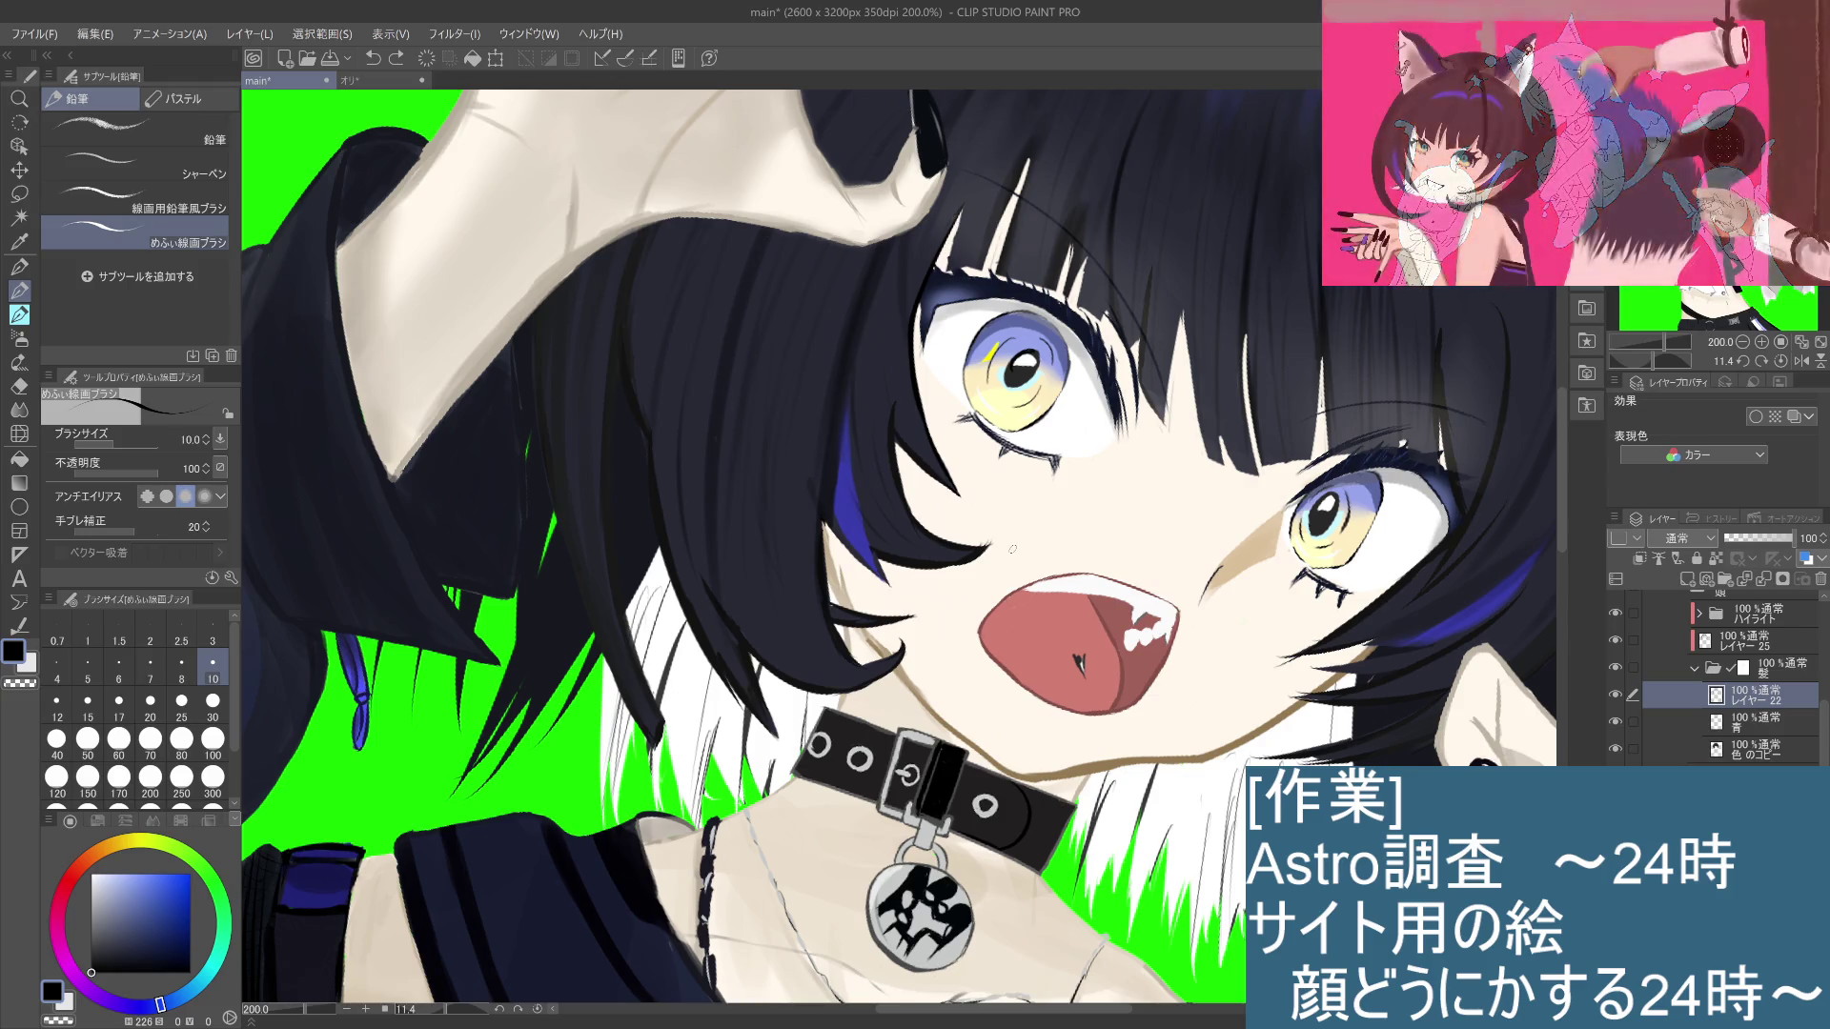
{"action": "scroll", "coordinate": [1011, 554], "scroll_direction": "down", "scroll_amount": 4}
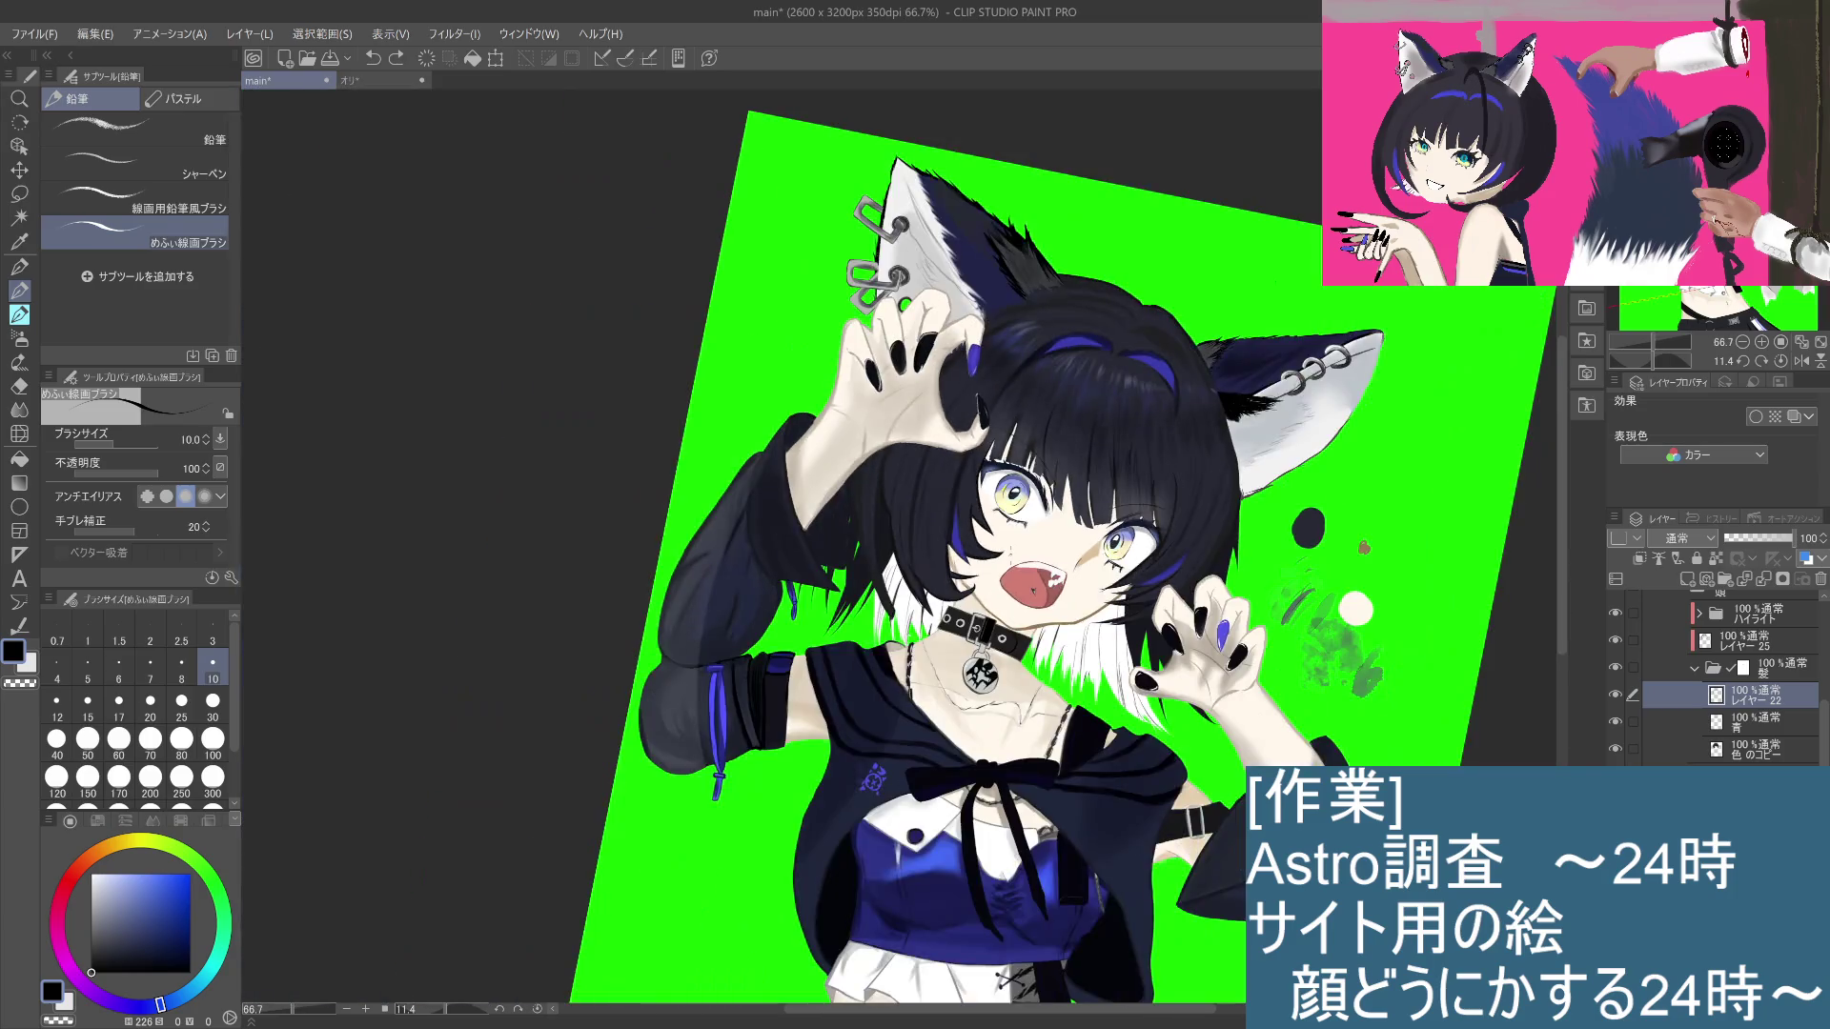
{"action": "scroll", "coordinate": [996, 557], "scroll_direction": "up", "scroll_amount": 1}
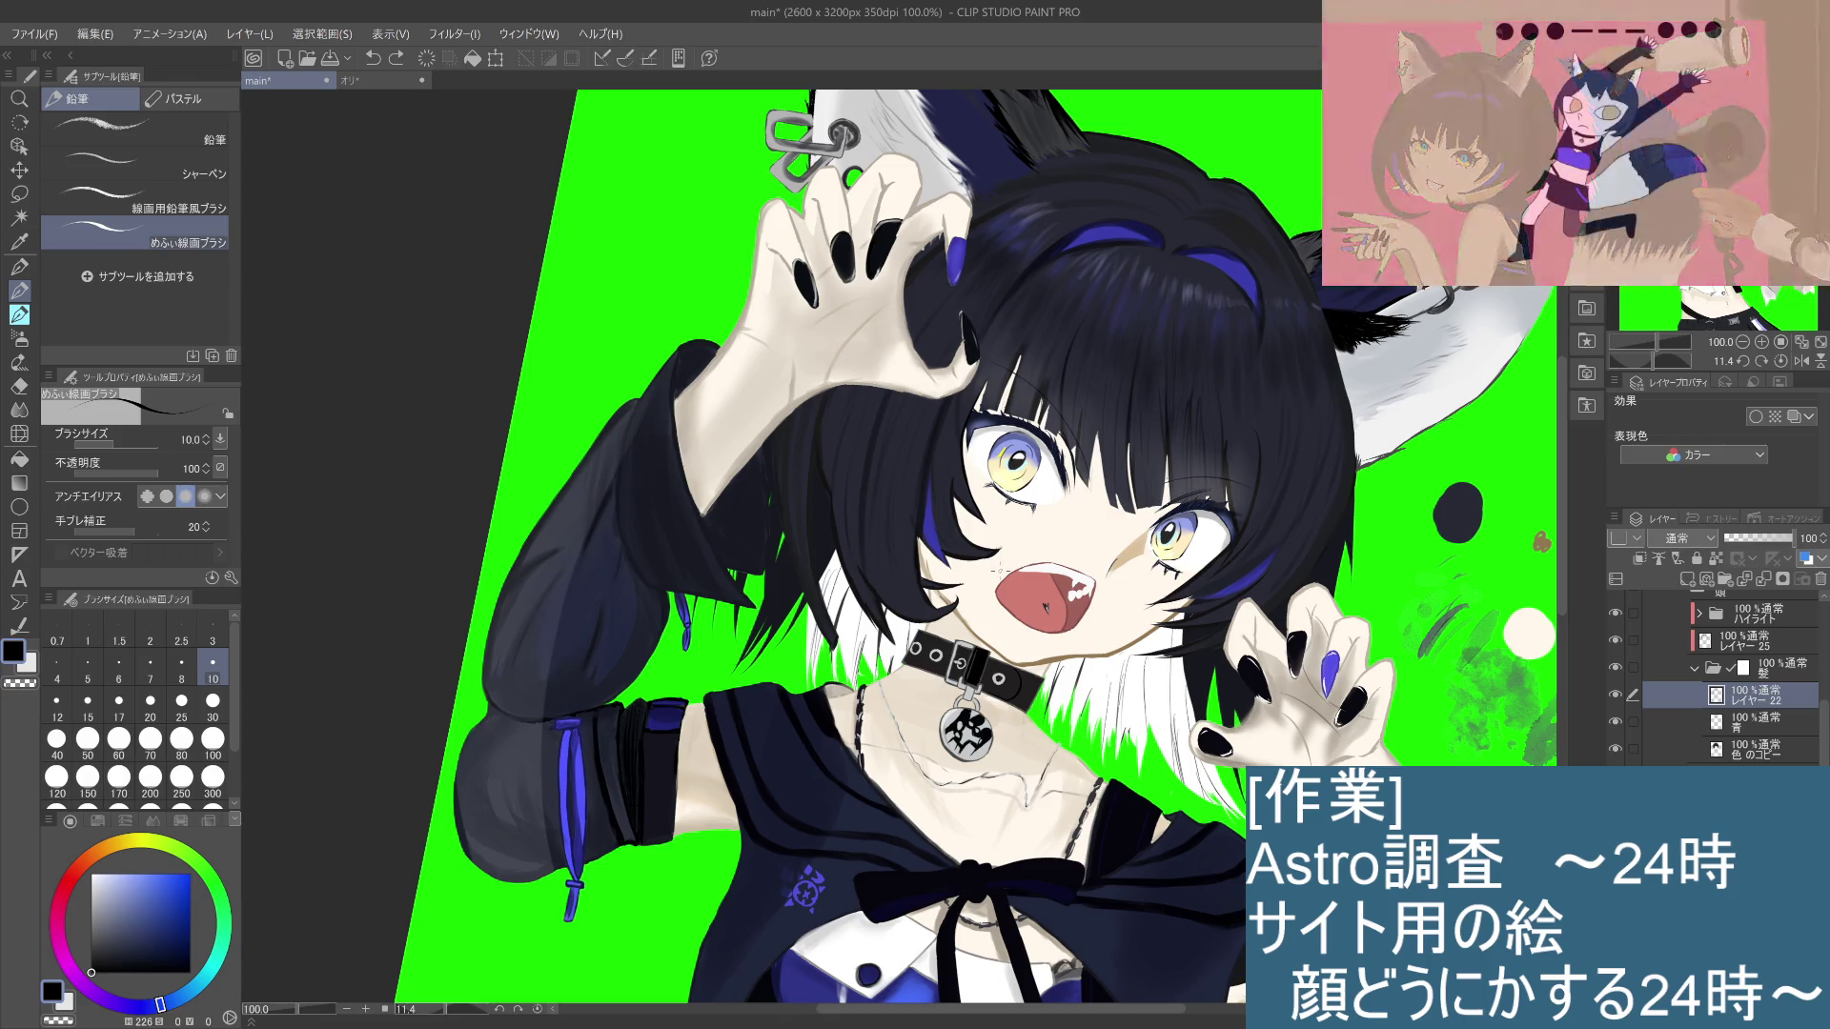
{"action": "scroll", "coordinate": [991, 566], "scroll_direction": "up", "scroll_amount": 2}
{"action": "left_click_drag", "start_coordinate": [906, 381], "coordinate": [953, 463]}
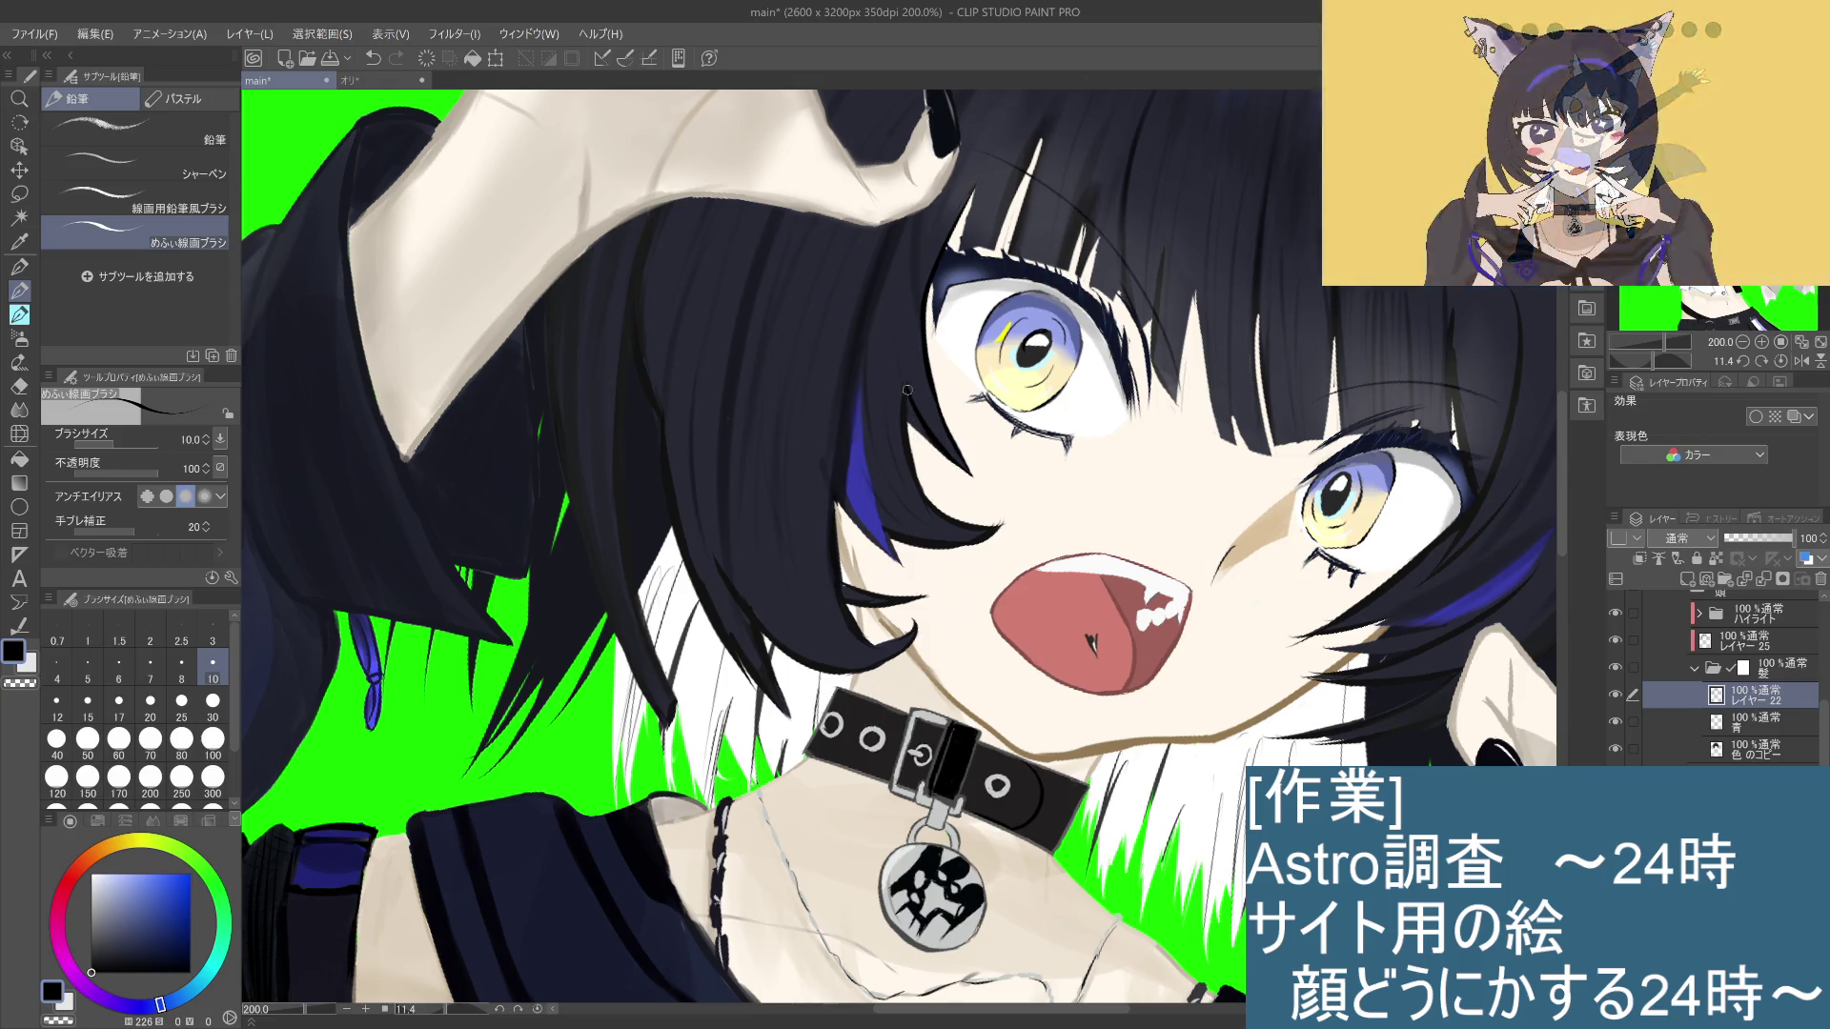
Step: Redraw a dark line along the hair edge beside and below the left eye
{"action": "key", "text": "ctrl+z"}
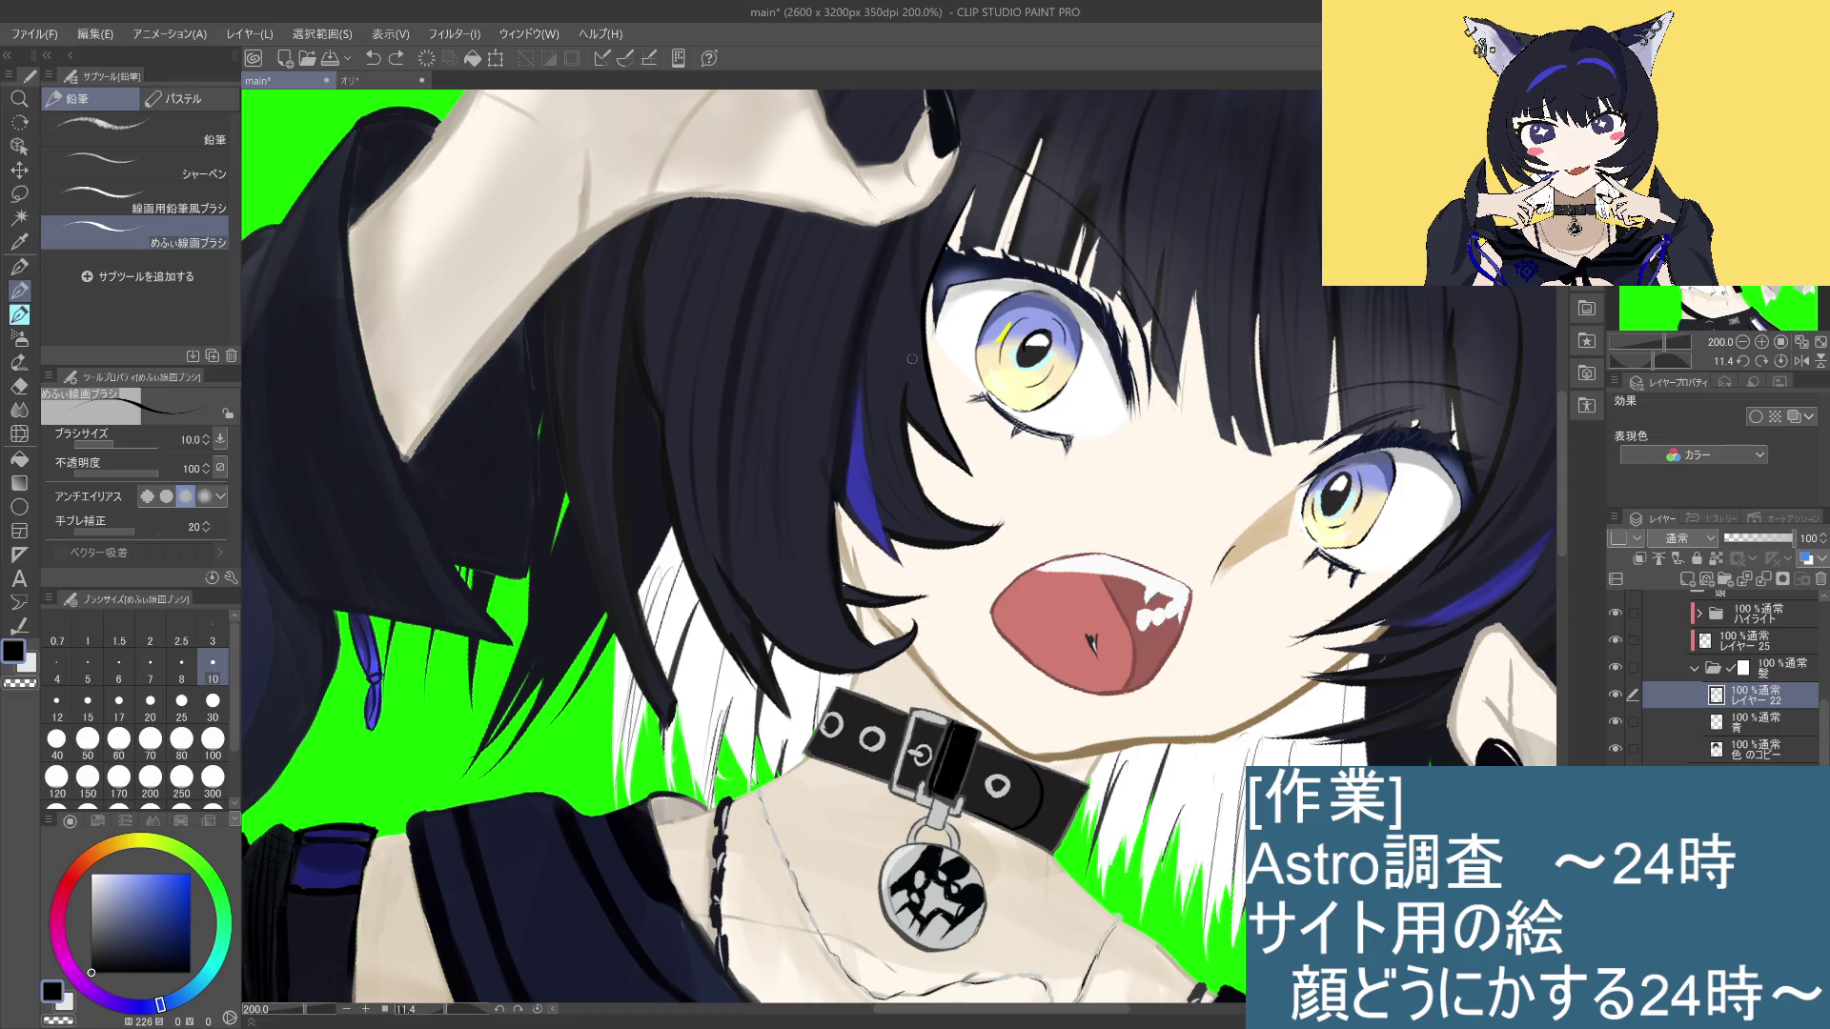
{"action": "left_click_drag", "start_coordinate": [910, 408], "coordinate": [912, 445]}
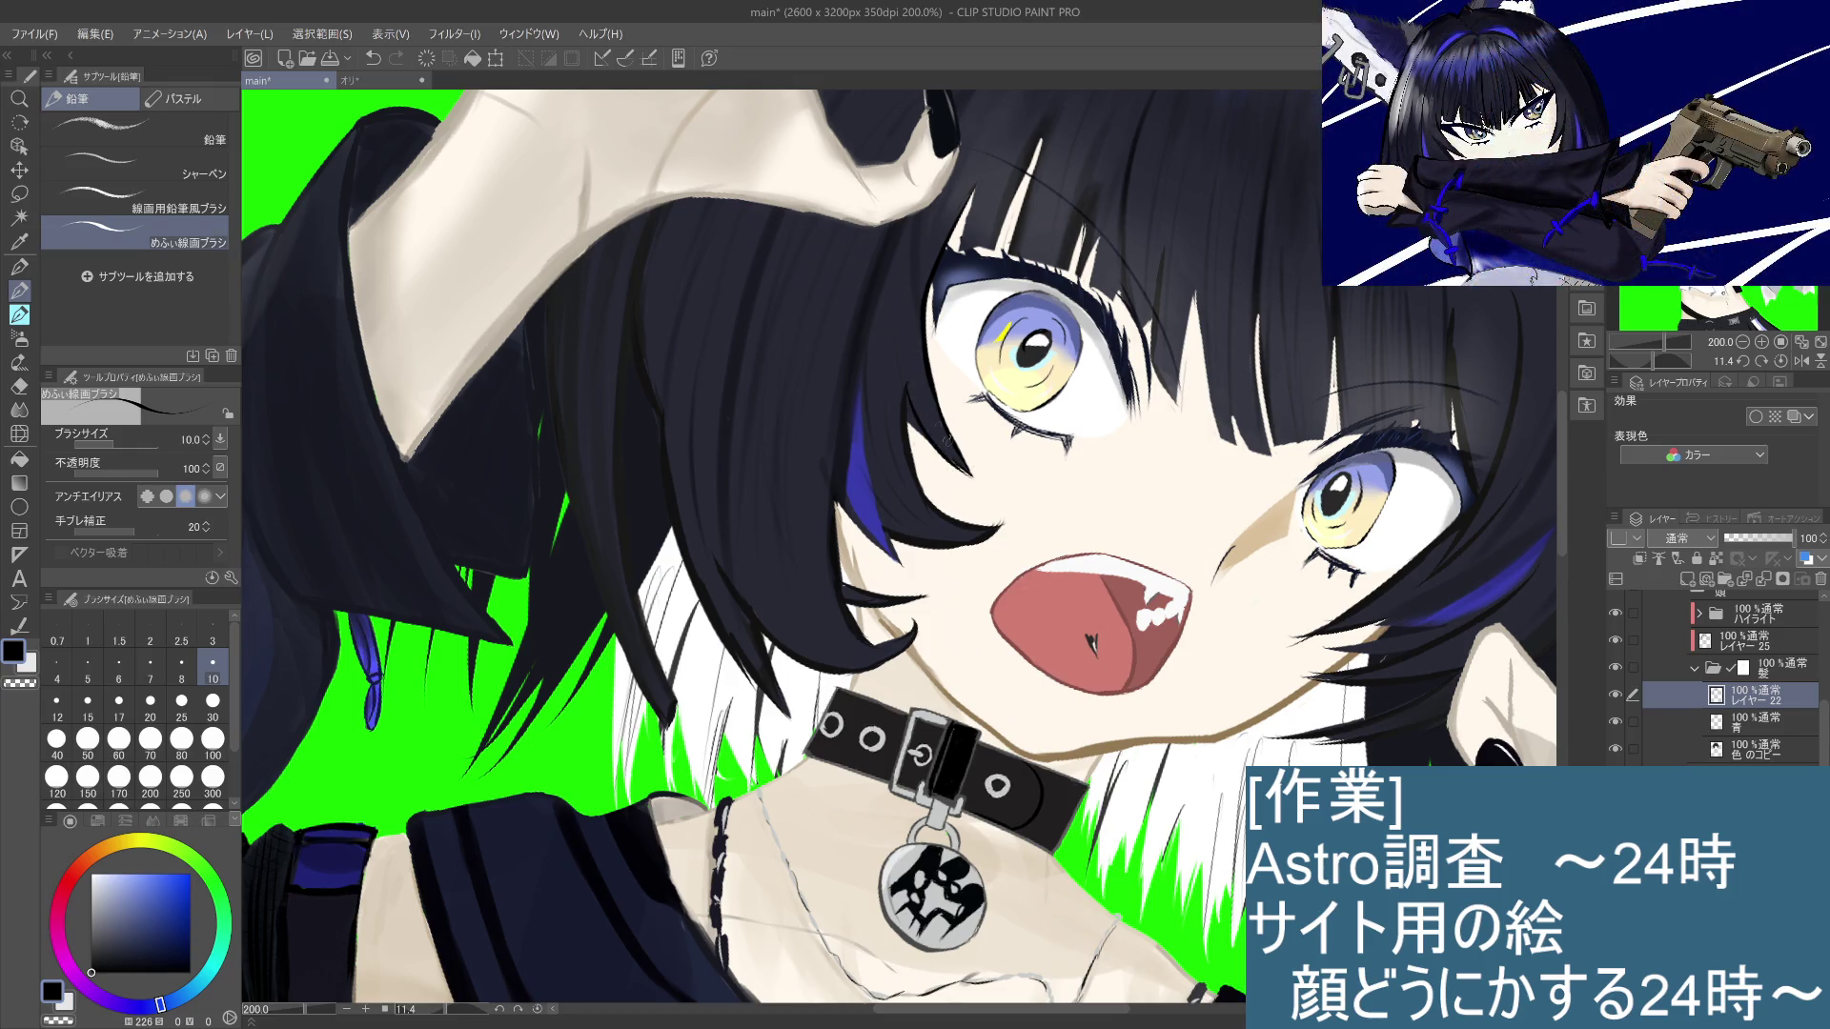
{"action": "key", "text": "ctrl+z"}
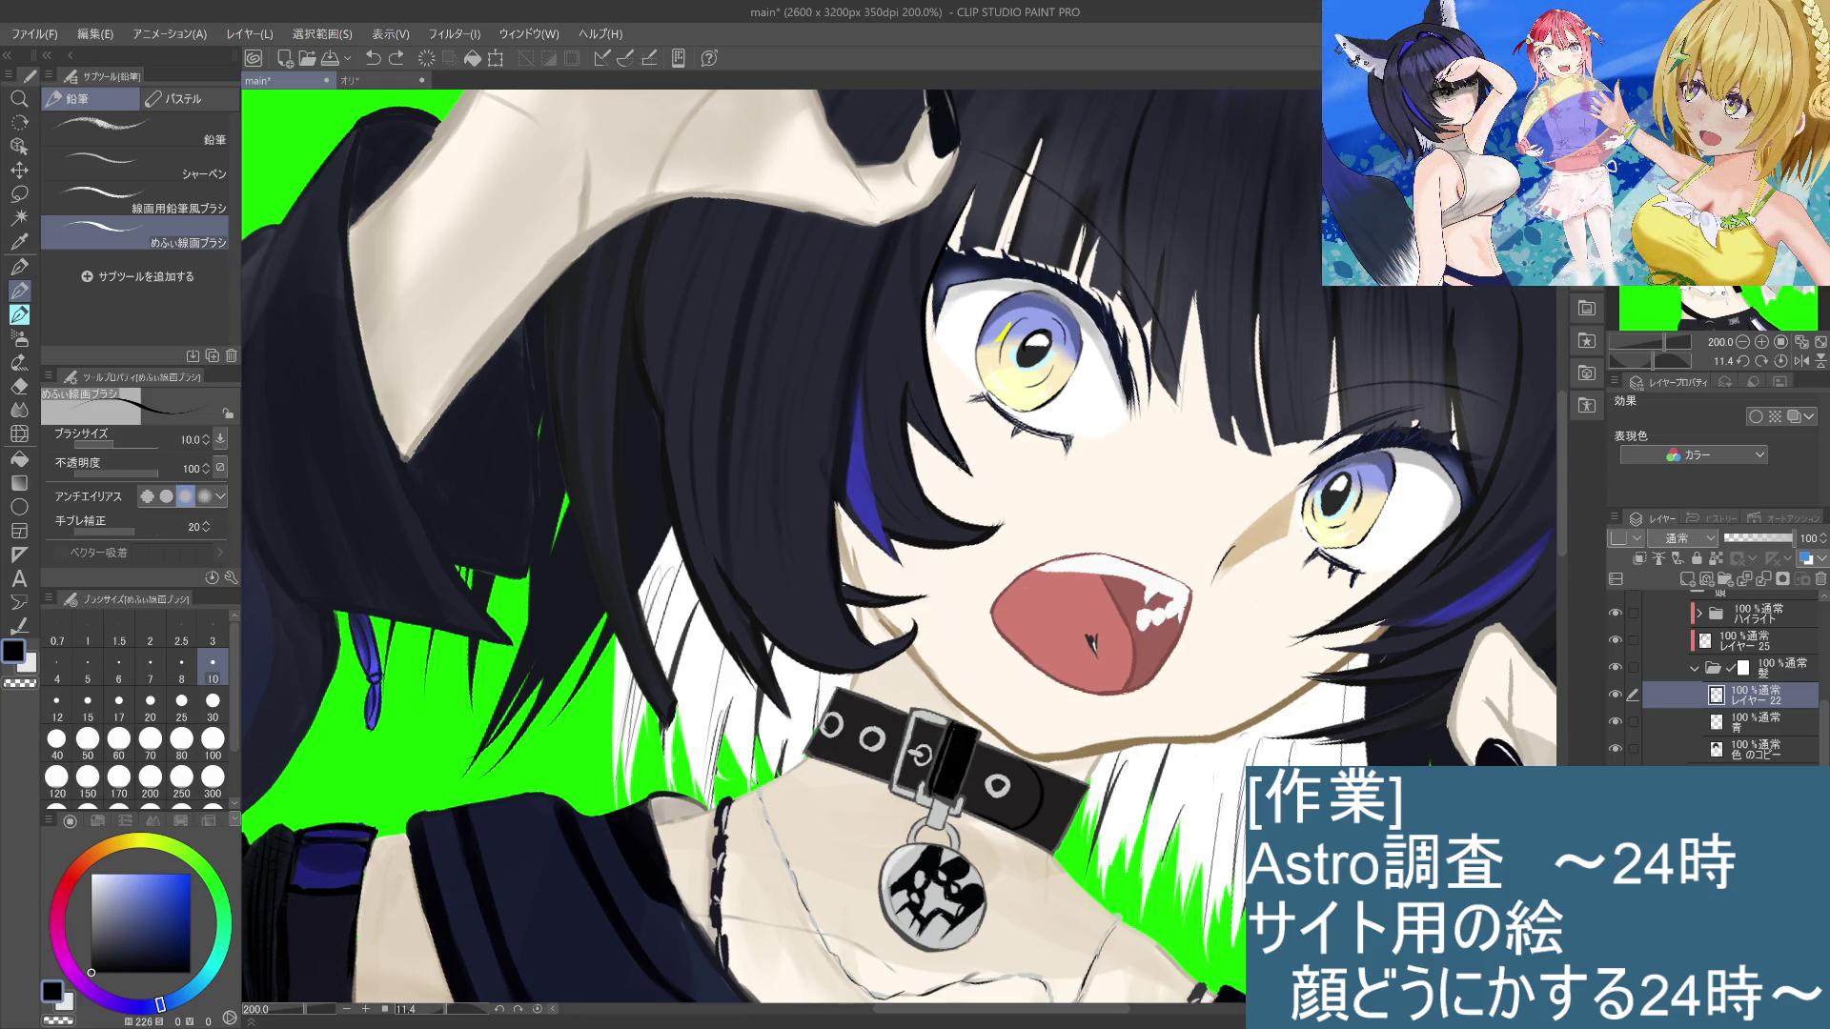
{"action": "key", "text": "ctrl+y"}
{"action": "left_click_drag", "start_coordinate": [909, 380], "coordinate": [970, 476]}
Step: Compare the 色のコピー, 青 and レイヤー 22 layers by hiding and showing each, ending on レイヤー 22
{"action": "left_click", "coordinate": [1775, 742]}
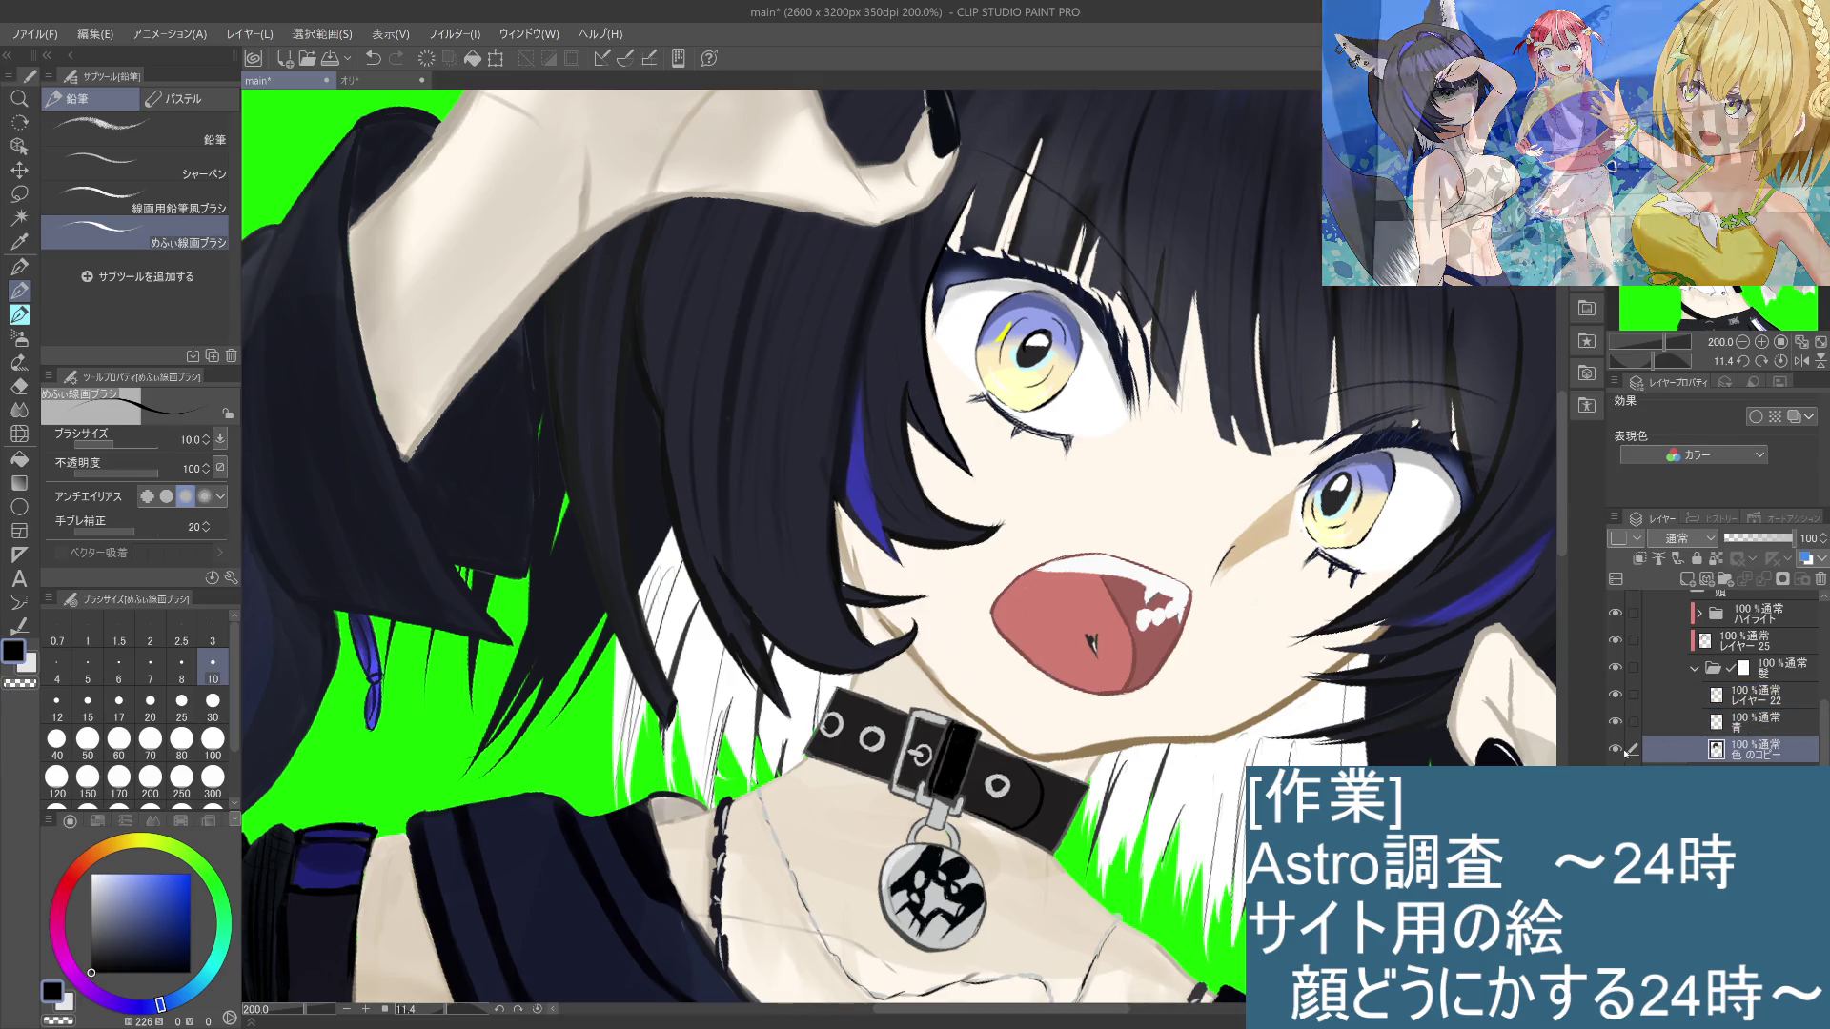
{"action": "left_click", "coordinate": [1609, 743]}
{"action": "left_click", "coordinate": [1609, 743]}
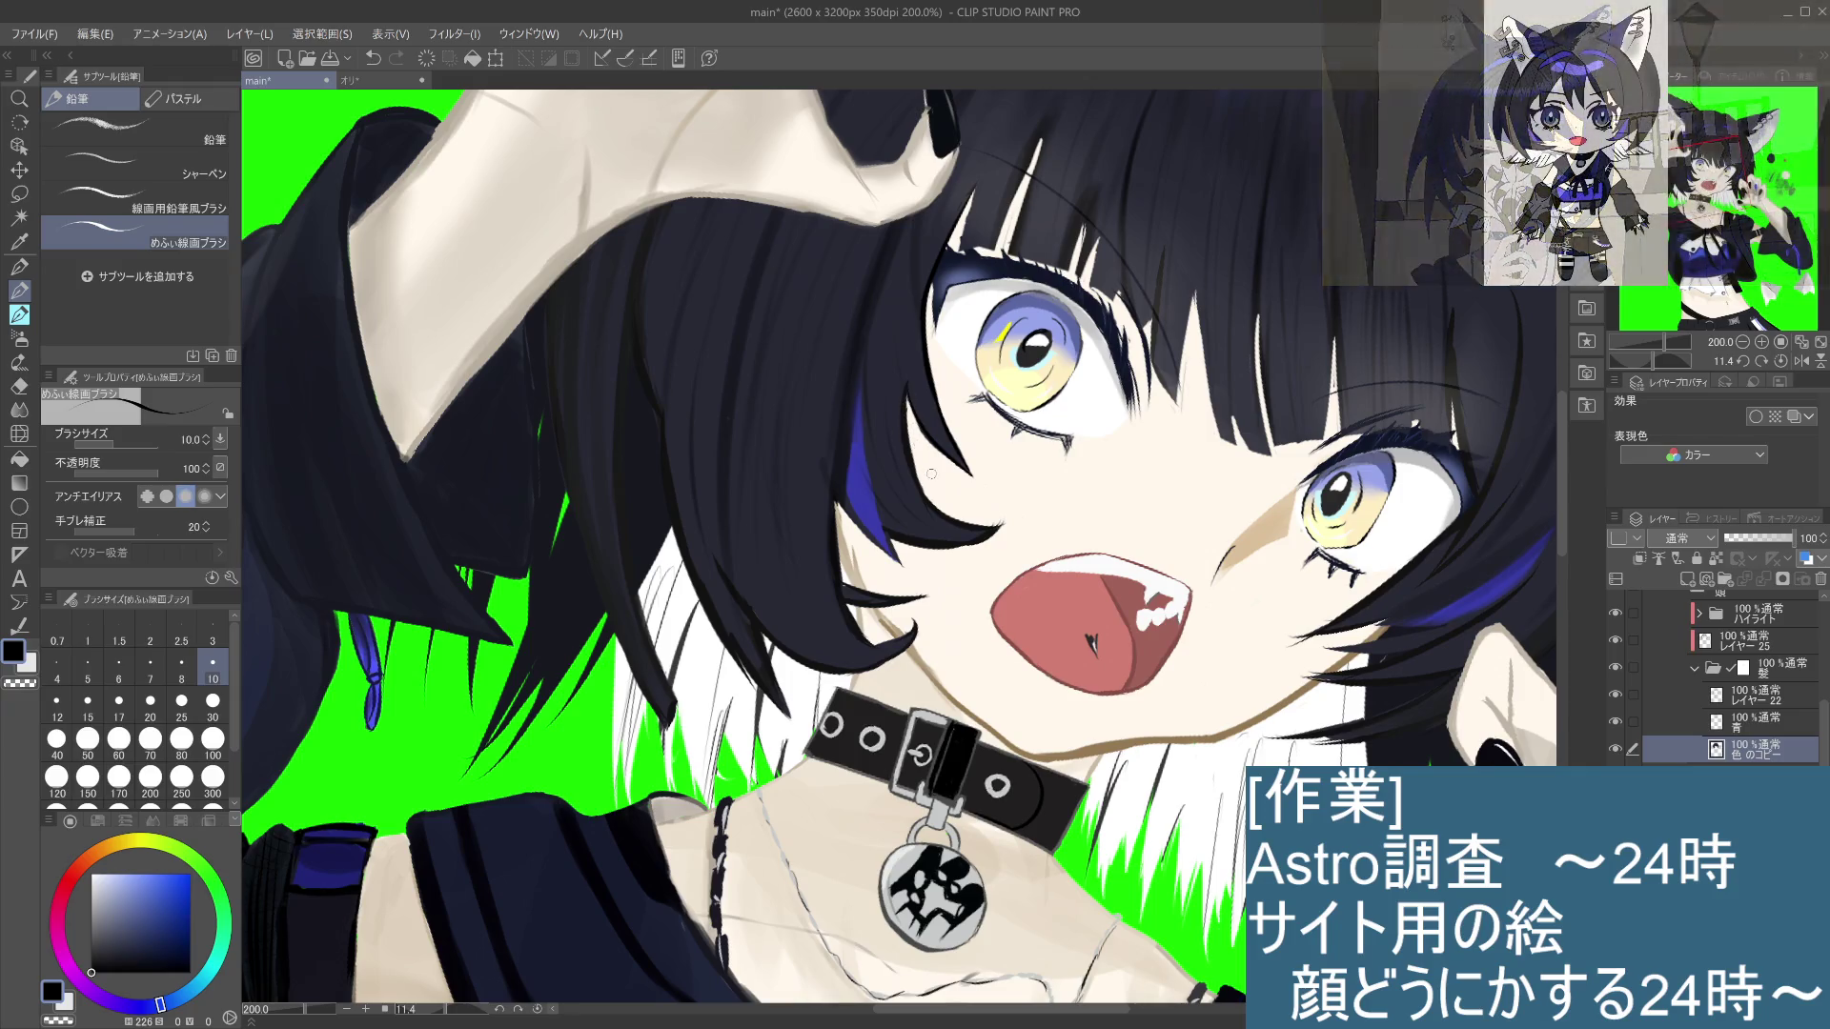
{"action": "left_click", "coordinate": [1741, 725]}
{"action": "left_click", "coordinate": [1618, 724]}
{"action": "left_click", "coordinate": [1618, 725]}
{"action": "left_click", "coordinate": [1745, 695]}
{"action": "left_click", "coordinate": [1617, 695]}
{"action": "left_click", "coordinate": [1618, 695]}
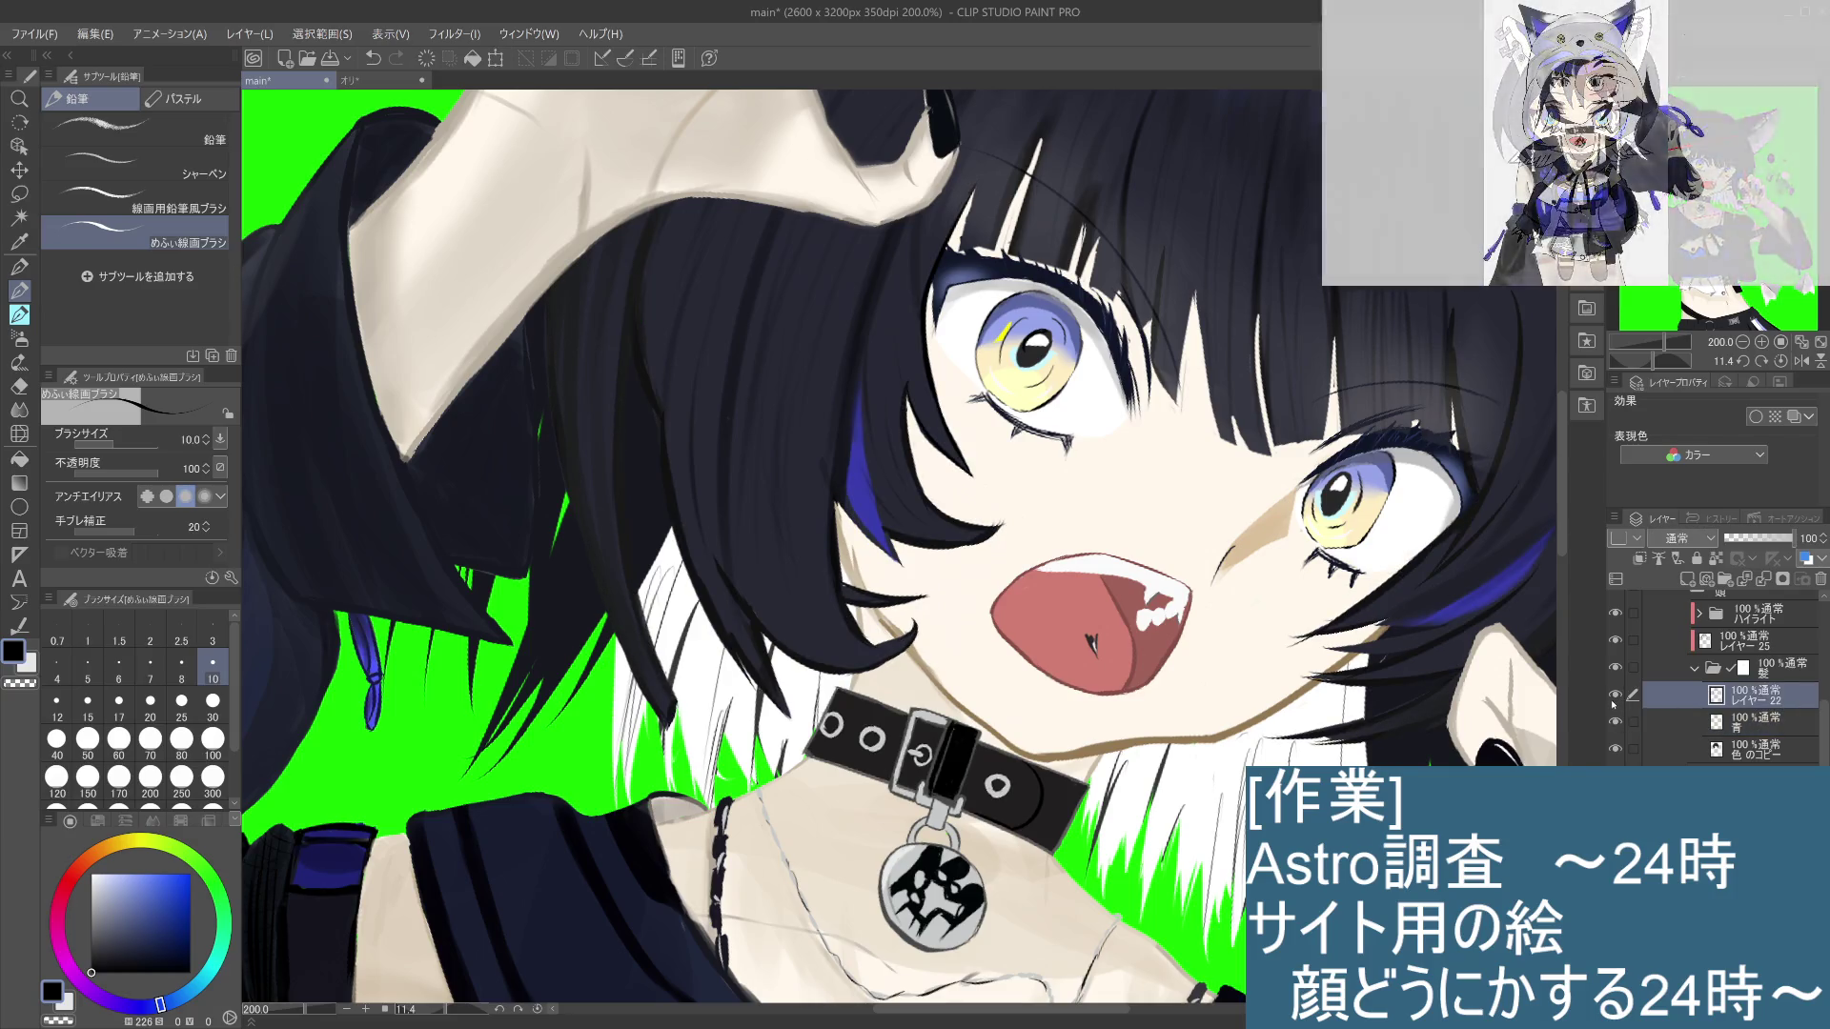
{"action": "key", "text": "alt+bracketleft"}
{"action": "key", "text": "alt+bracketleft"}
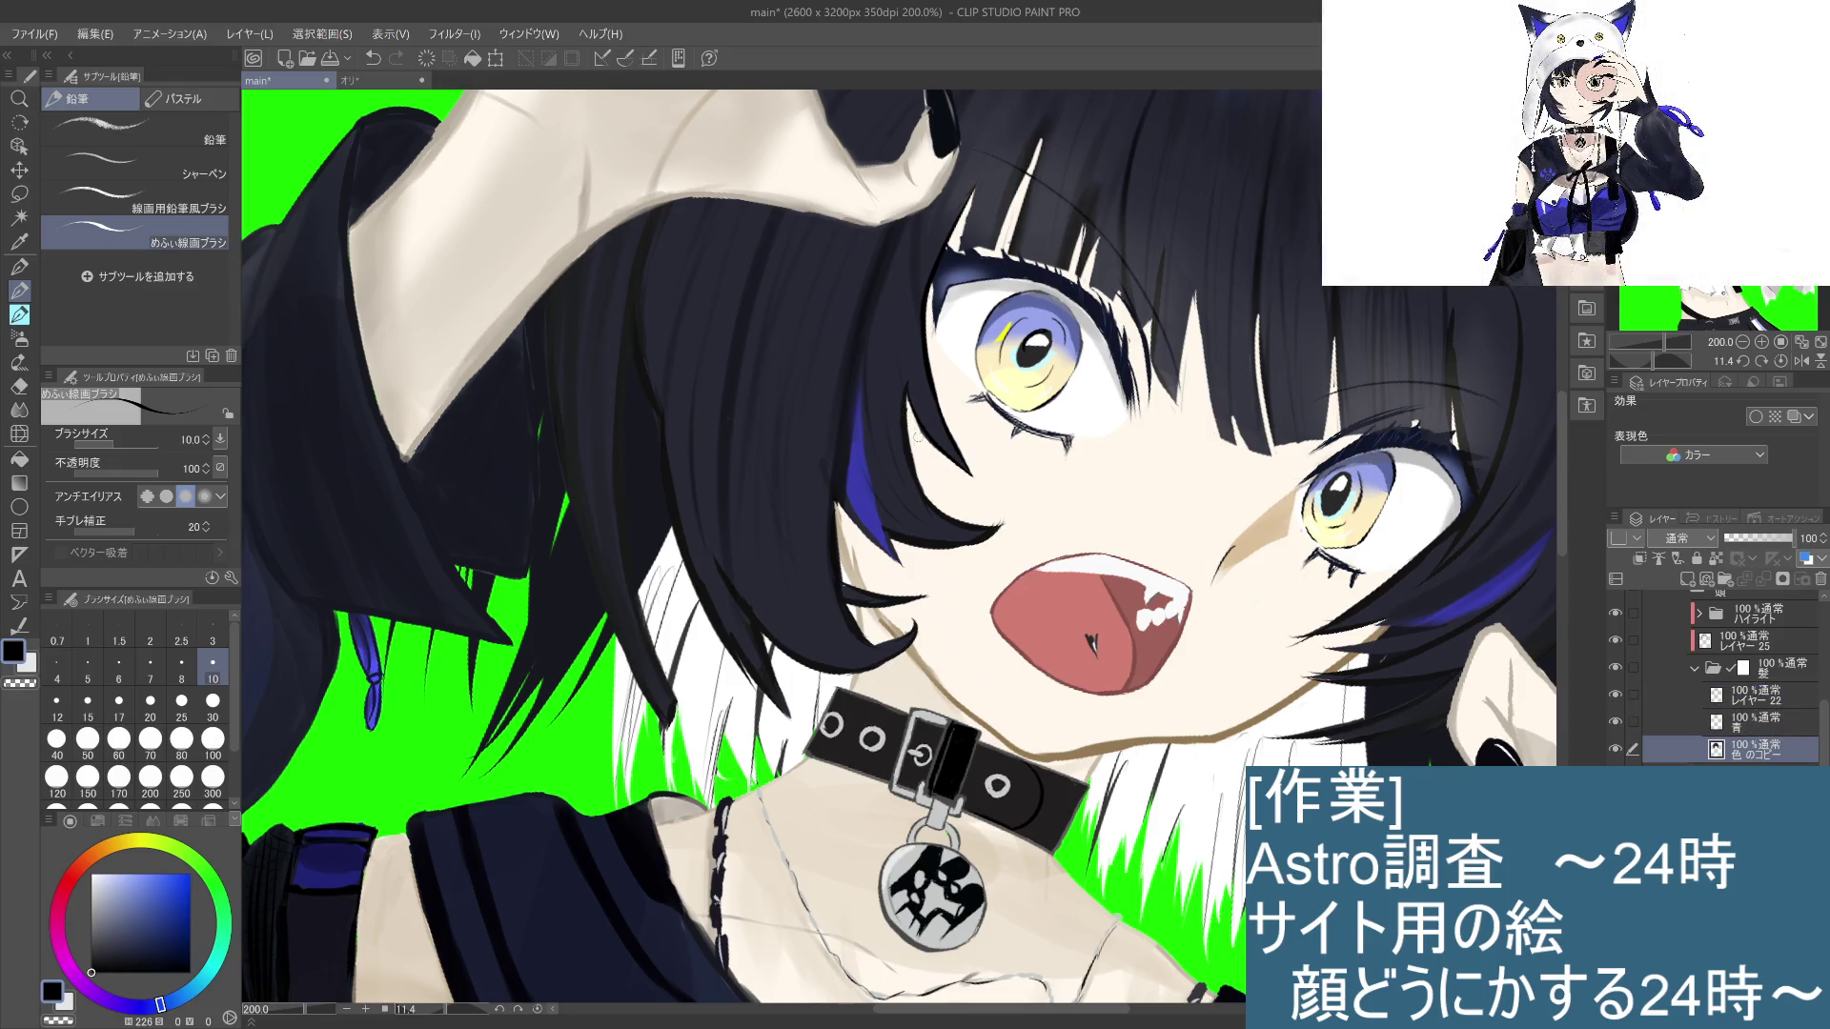
{"action": "key", "text": "alt+bracketright"}
{"action": "key", "text": "alt+bracketright"}
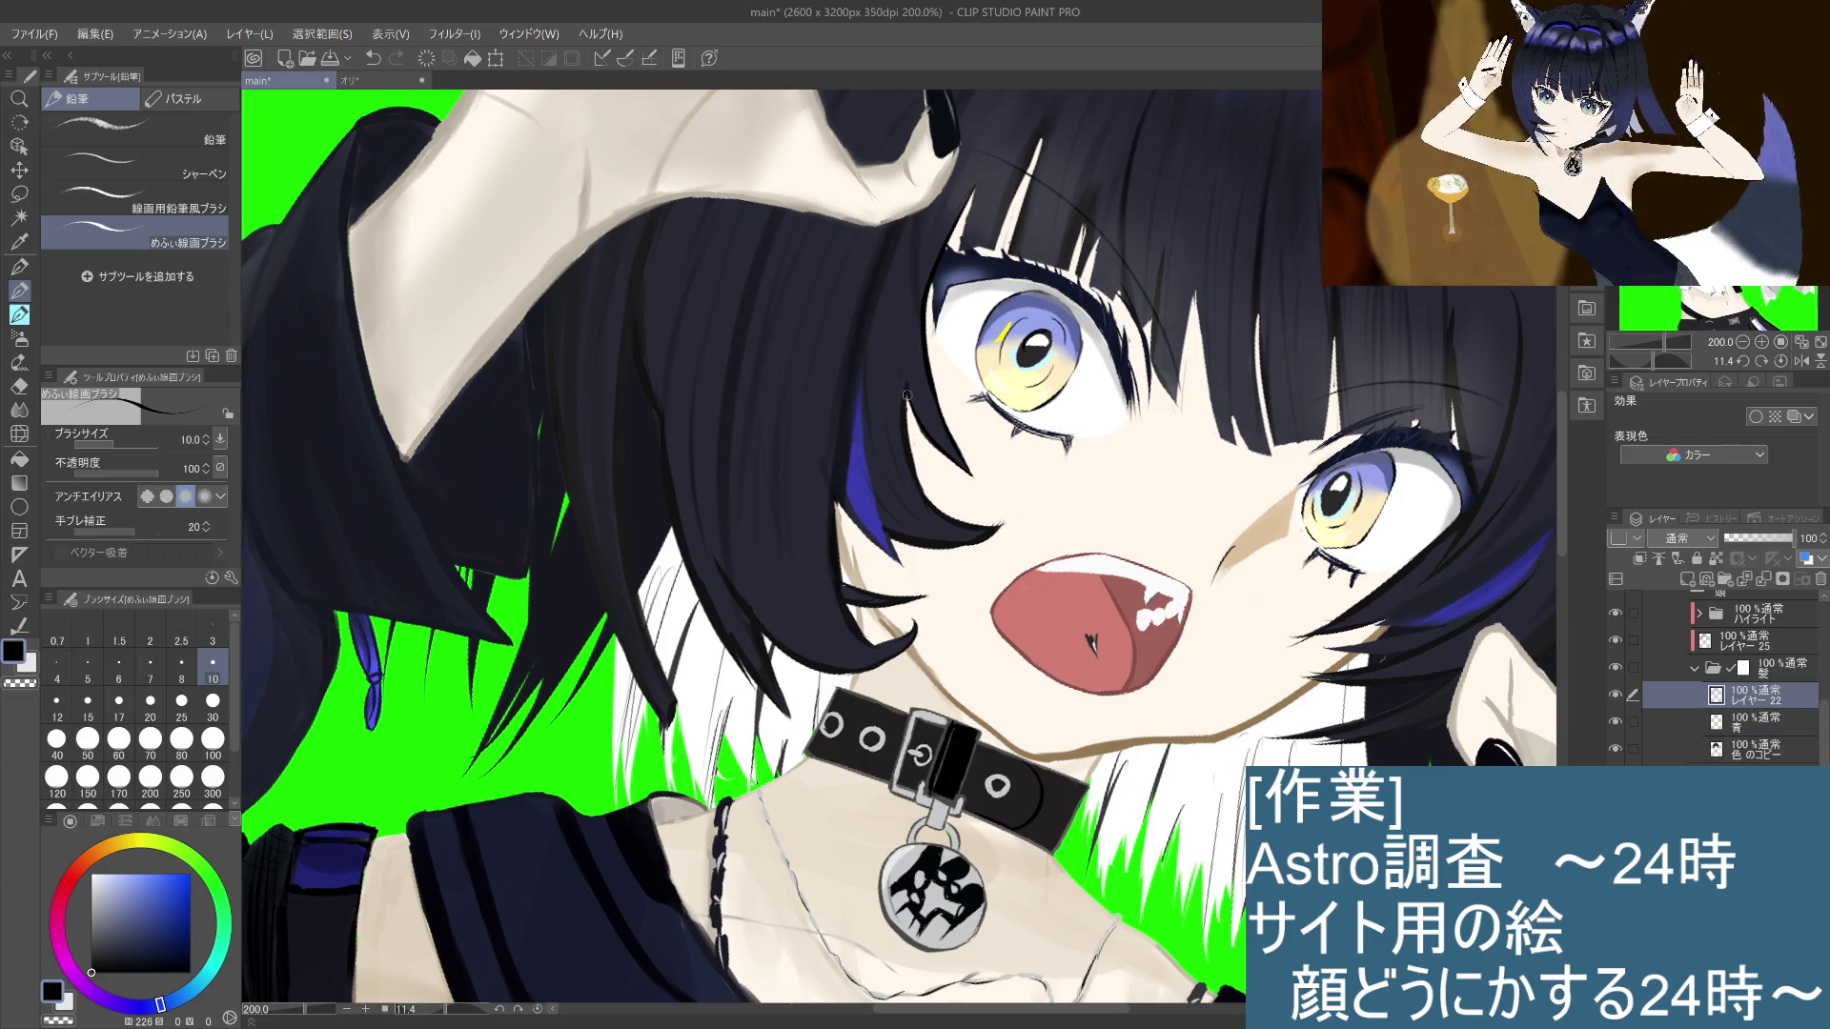
Step: Darken the hair edge left of the eye with dark strokes, undoing and retrying several attempts
{"action": "left_click_drag", "start_coordinate": [907, 398], "coordinate": [920, 462]}
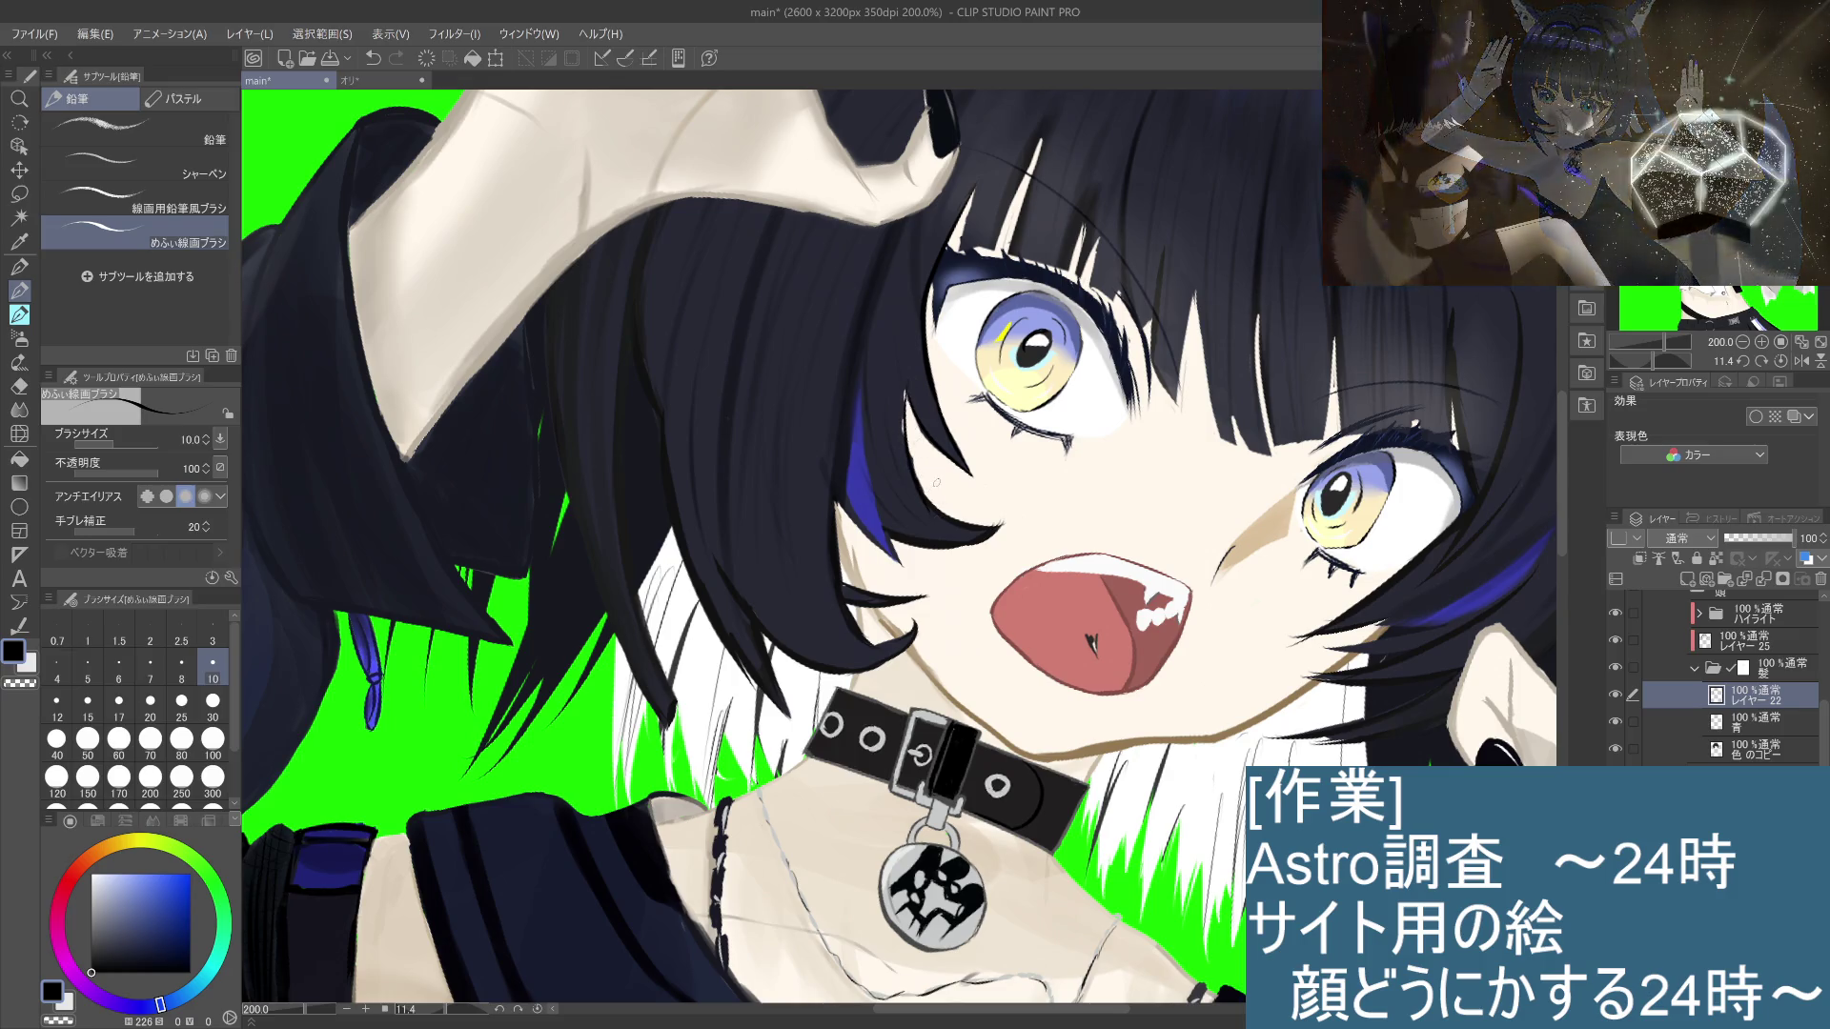
{"action": "left_click_drag", "start_coordinate": [905, 387], "coordinate": [934, 488]}
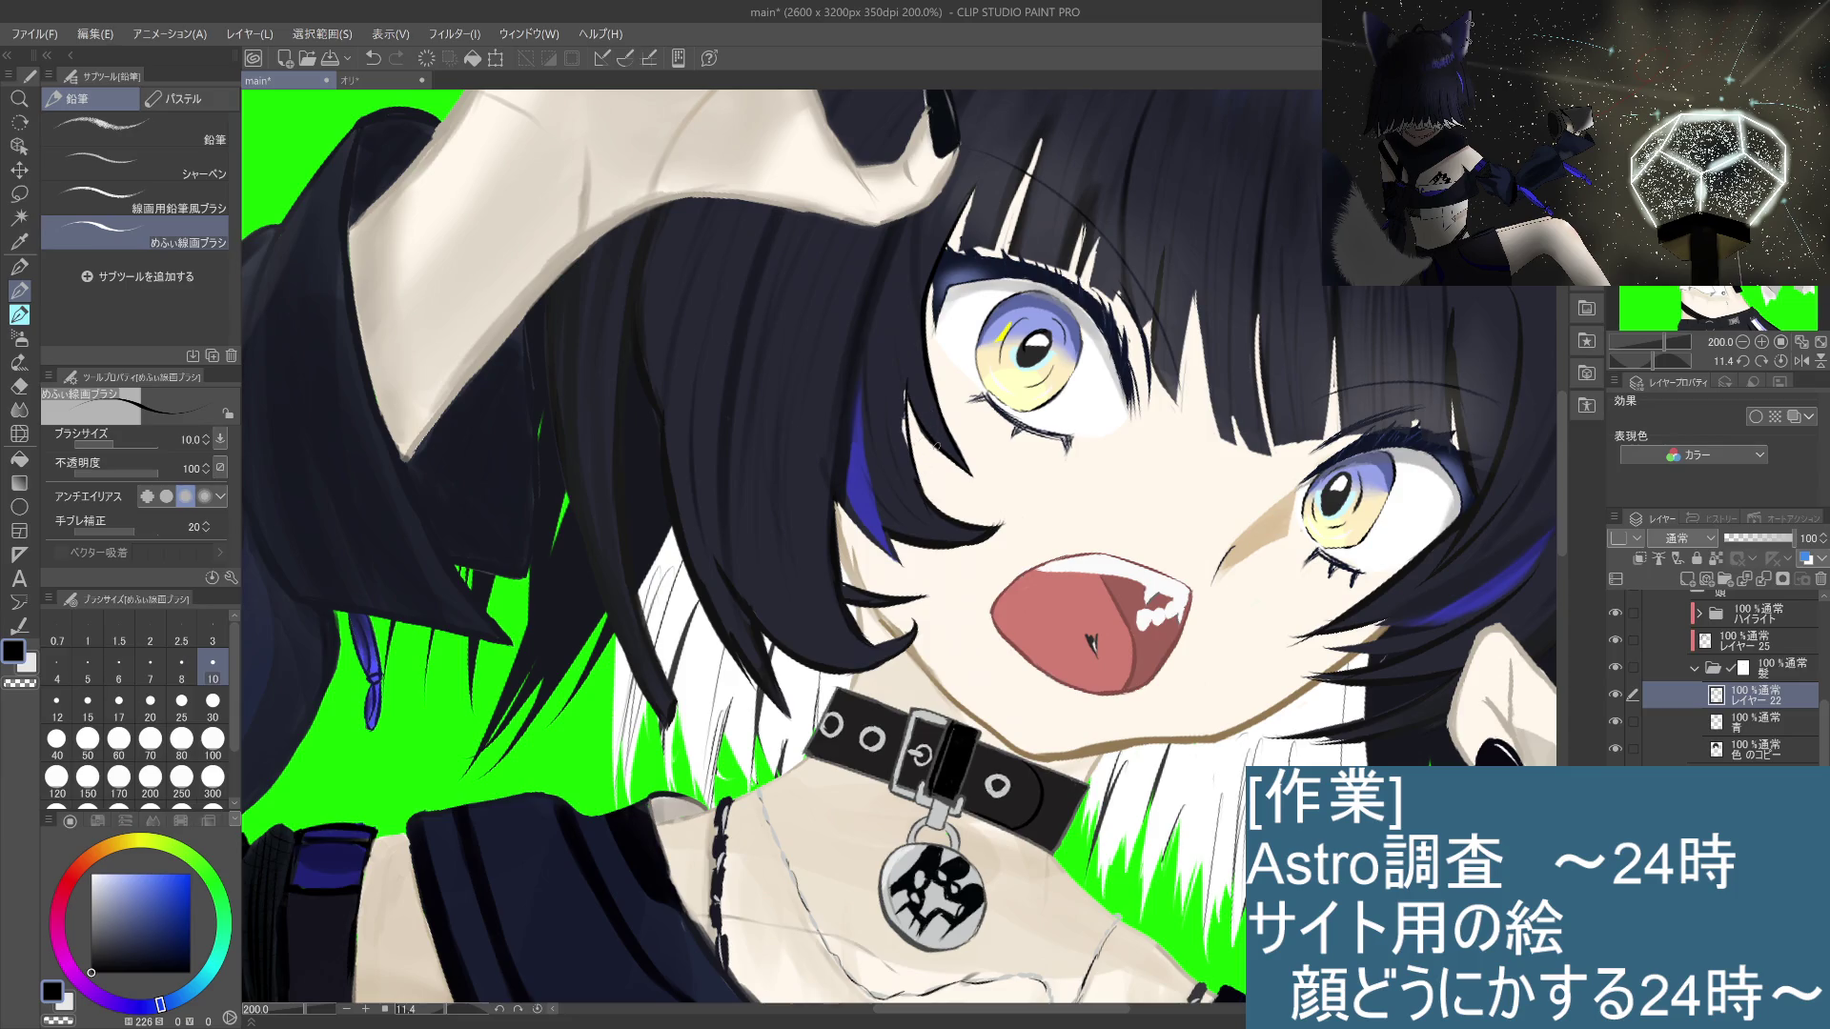
{"action": "key", "text": "ctrl+z"}
{"action": "left_click_drag", "start_coordinate": [905, 382], "coordinate": [934, 474]}
{"action": "key", "text": "ctrl+z"}
{"action": "left_click_drag", "start_coordinate": [901, 380], "coordinate": [920, 484]}
{"action": "key", "text": "ctrl+z"}
{"action": "left_click_drag", "start_coordinate": [903, 387], "coordinate": [911, 458]}
{"action": "mouse_move", "coordinate": [901, 377]}
{"action": "left_mouse_down"}
{"action": "mouse_move", "coordinate": [917, 441]}
{"action": "mouse_move", "coordinate": [917, 422]}
{"action": "left_mouse_up"}
{"action": "key", "text": "ctrl+z"}
{"action": "key", "text": "ctrl+z"}
{"action": "key", "text": "ctrl+z"}
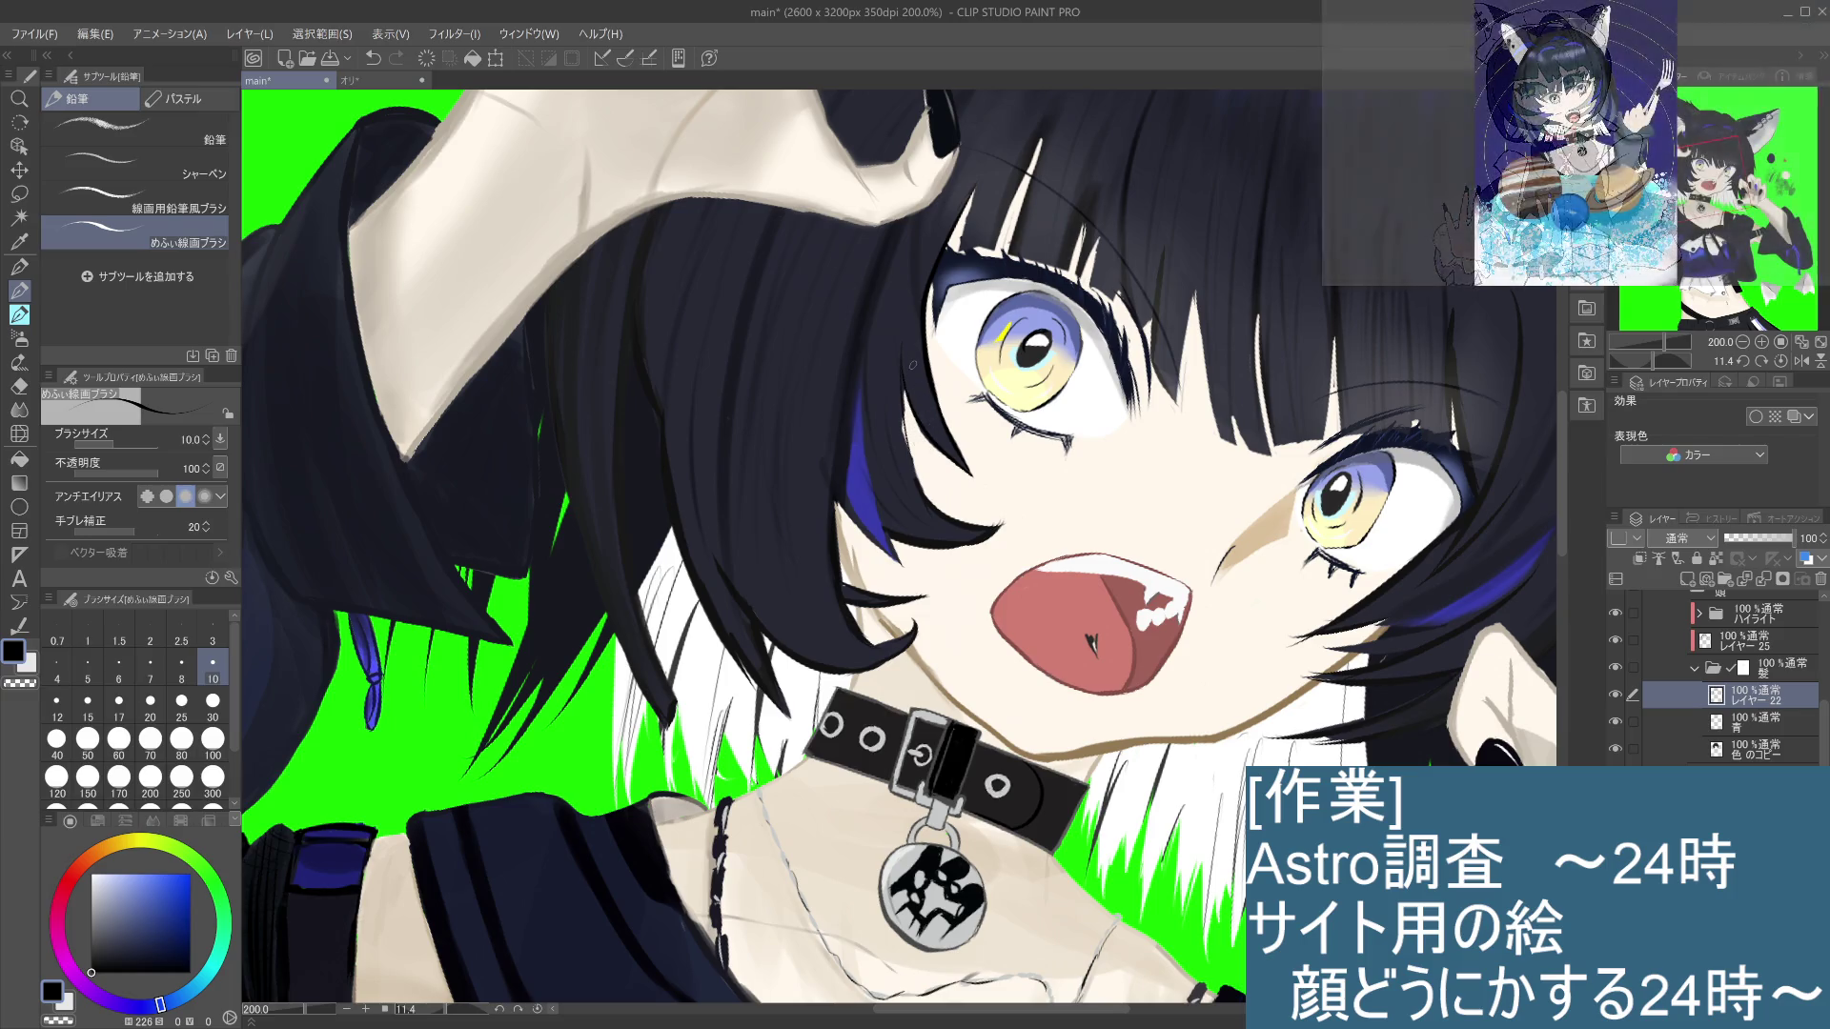
{"action": "mouse_move", "coordinate": [912, 461]}
{"action": "left_mouse_down"}
{"action": "mouse_move", "coordinate": [923, 498]}
{"action": "mouse_move", "coordinate": [1006, 439]}
{"action": "mouse_move", "coordinate": [980, 372]}
{"action": "left_mouse_up"}
{"action": "key", "text": "ctrl+z"}
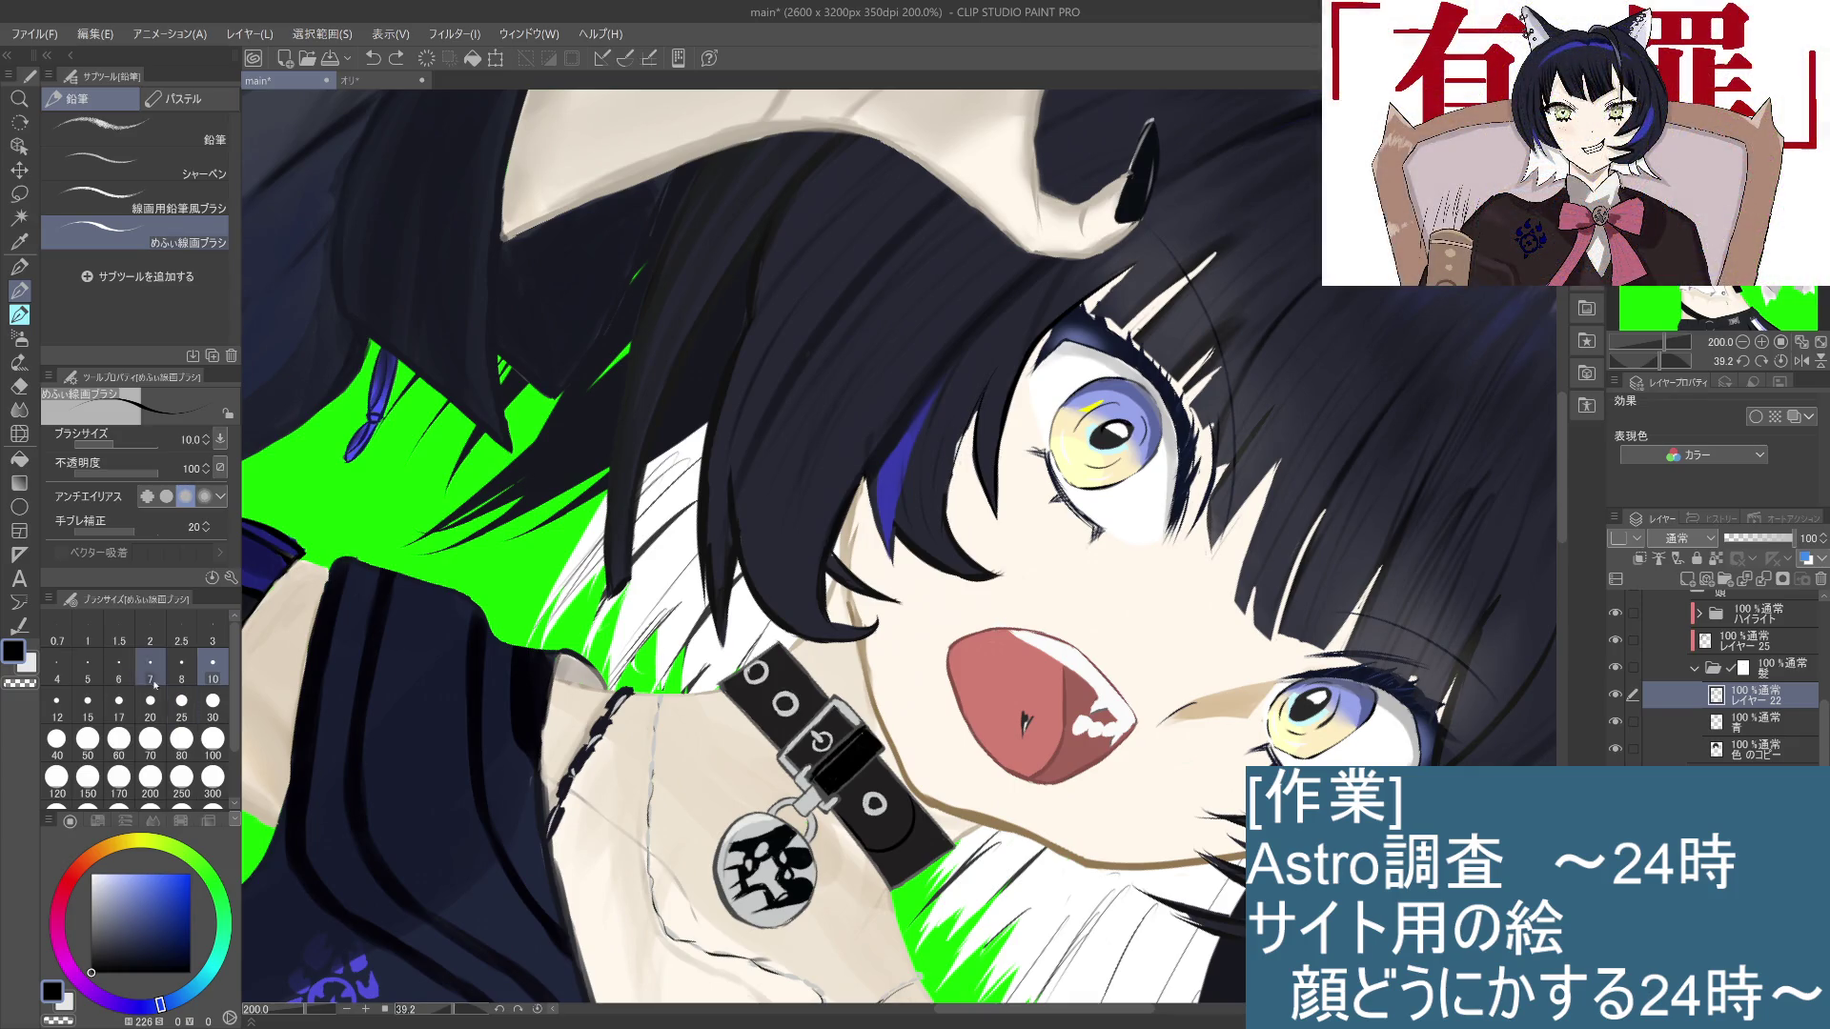
Step: Set the brush size to 12 and draw a hair strand beside the eye after several retries
{"action": "left_click", "coordinate": [120, 707]}
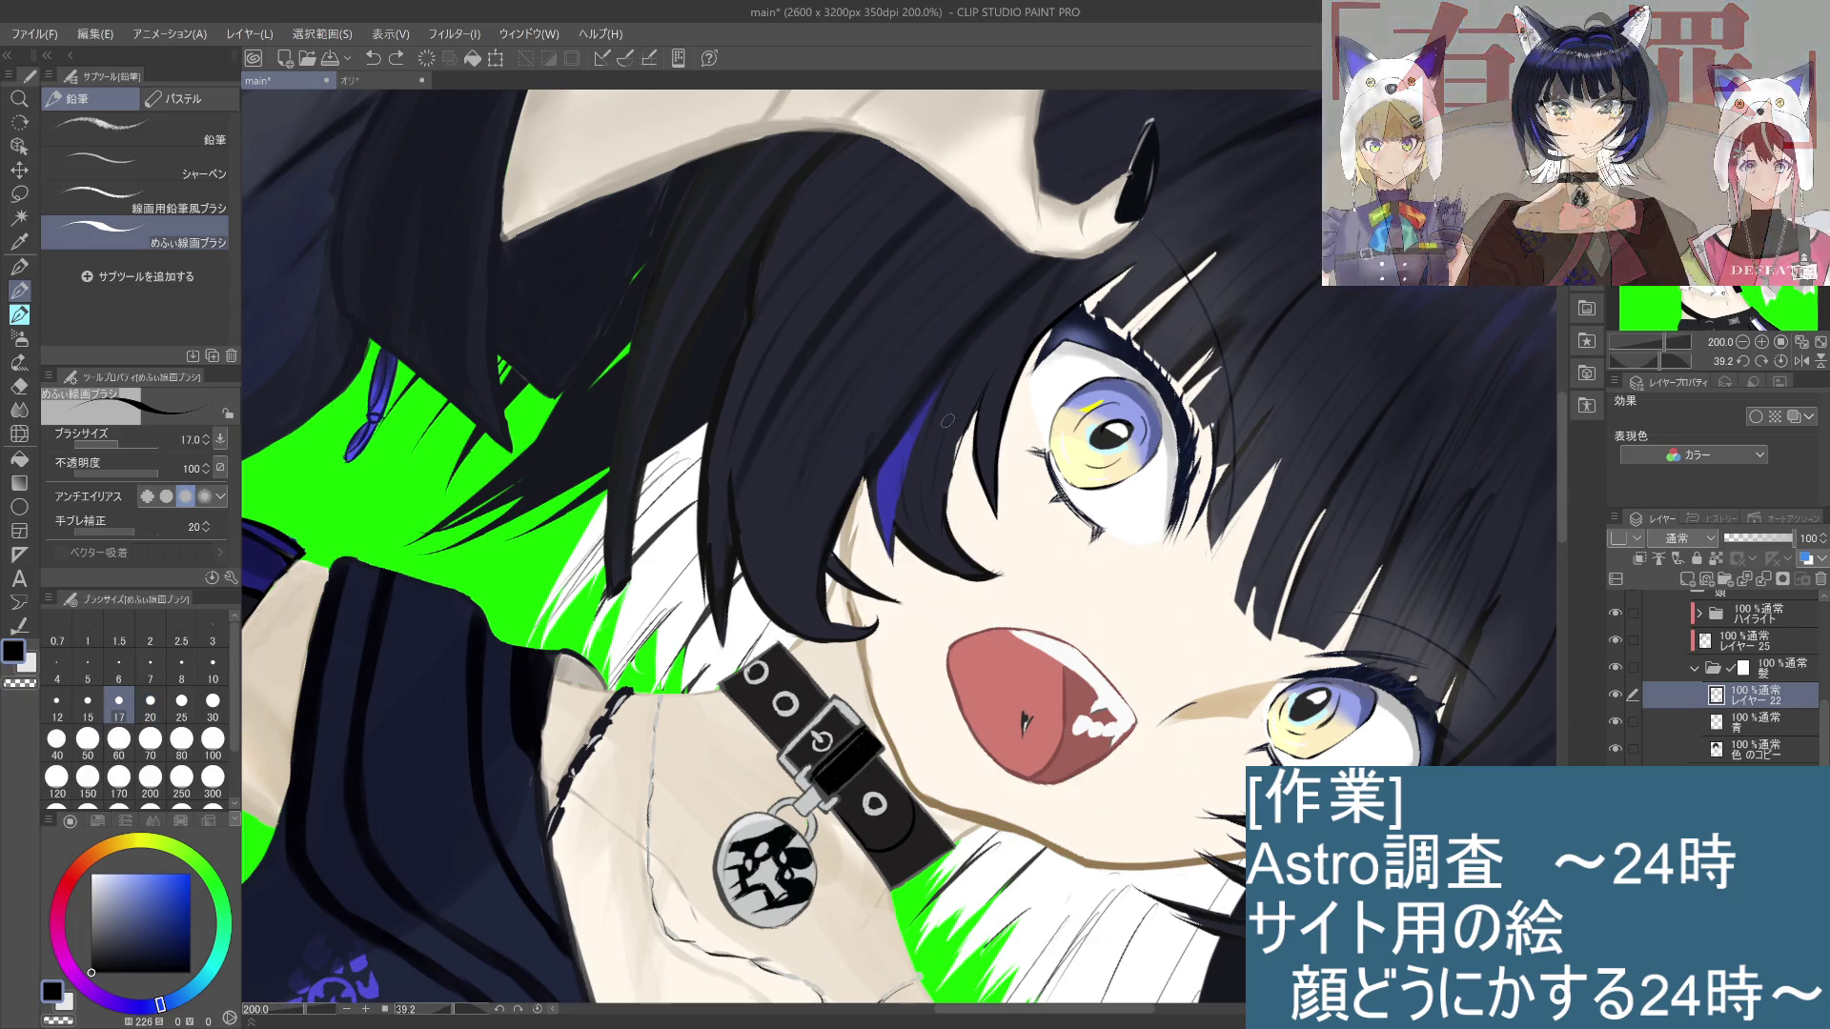
{"action": "left_click", "coordinate": [59, 708]}
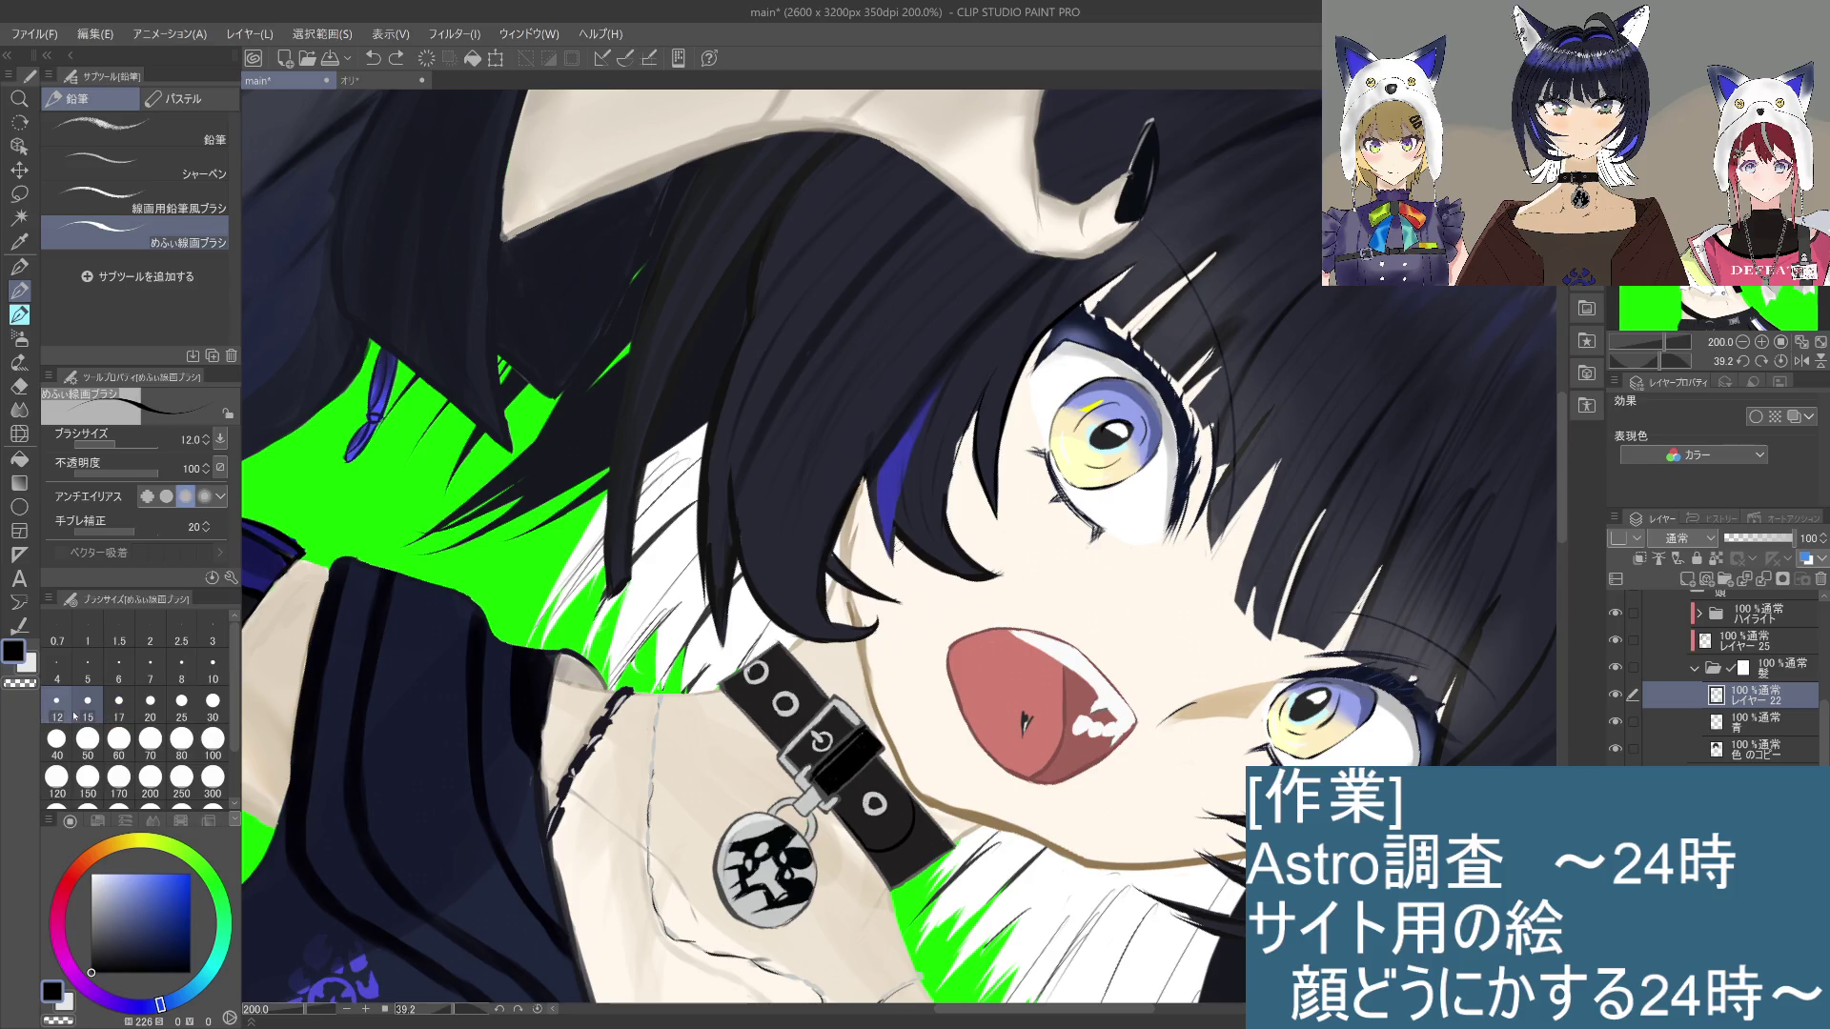
{"action": "left_click_drag", "start_coordinate": [972, 421], "coordinate": [946, 517]}
{"action": "key", "text": "ctrl+z"}
{"action": "left_click_drag", "start_coordinate": [976, 417], "coordinate": [948, 530]}
{"action": "key", "text": "ctrl+z"}
{"action": "left_click_drag", "start_coordinate": [974, 423], "coordinate": [949, 530]}
{"action": "key", "text": "ctrl+z"}
{"action": "left_click_drag", "start_coordinate": [967, 423], "coordinate": [945, 520]}
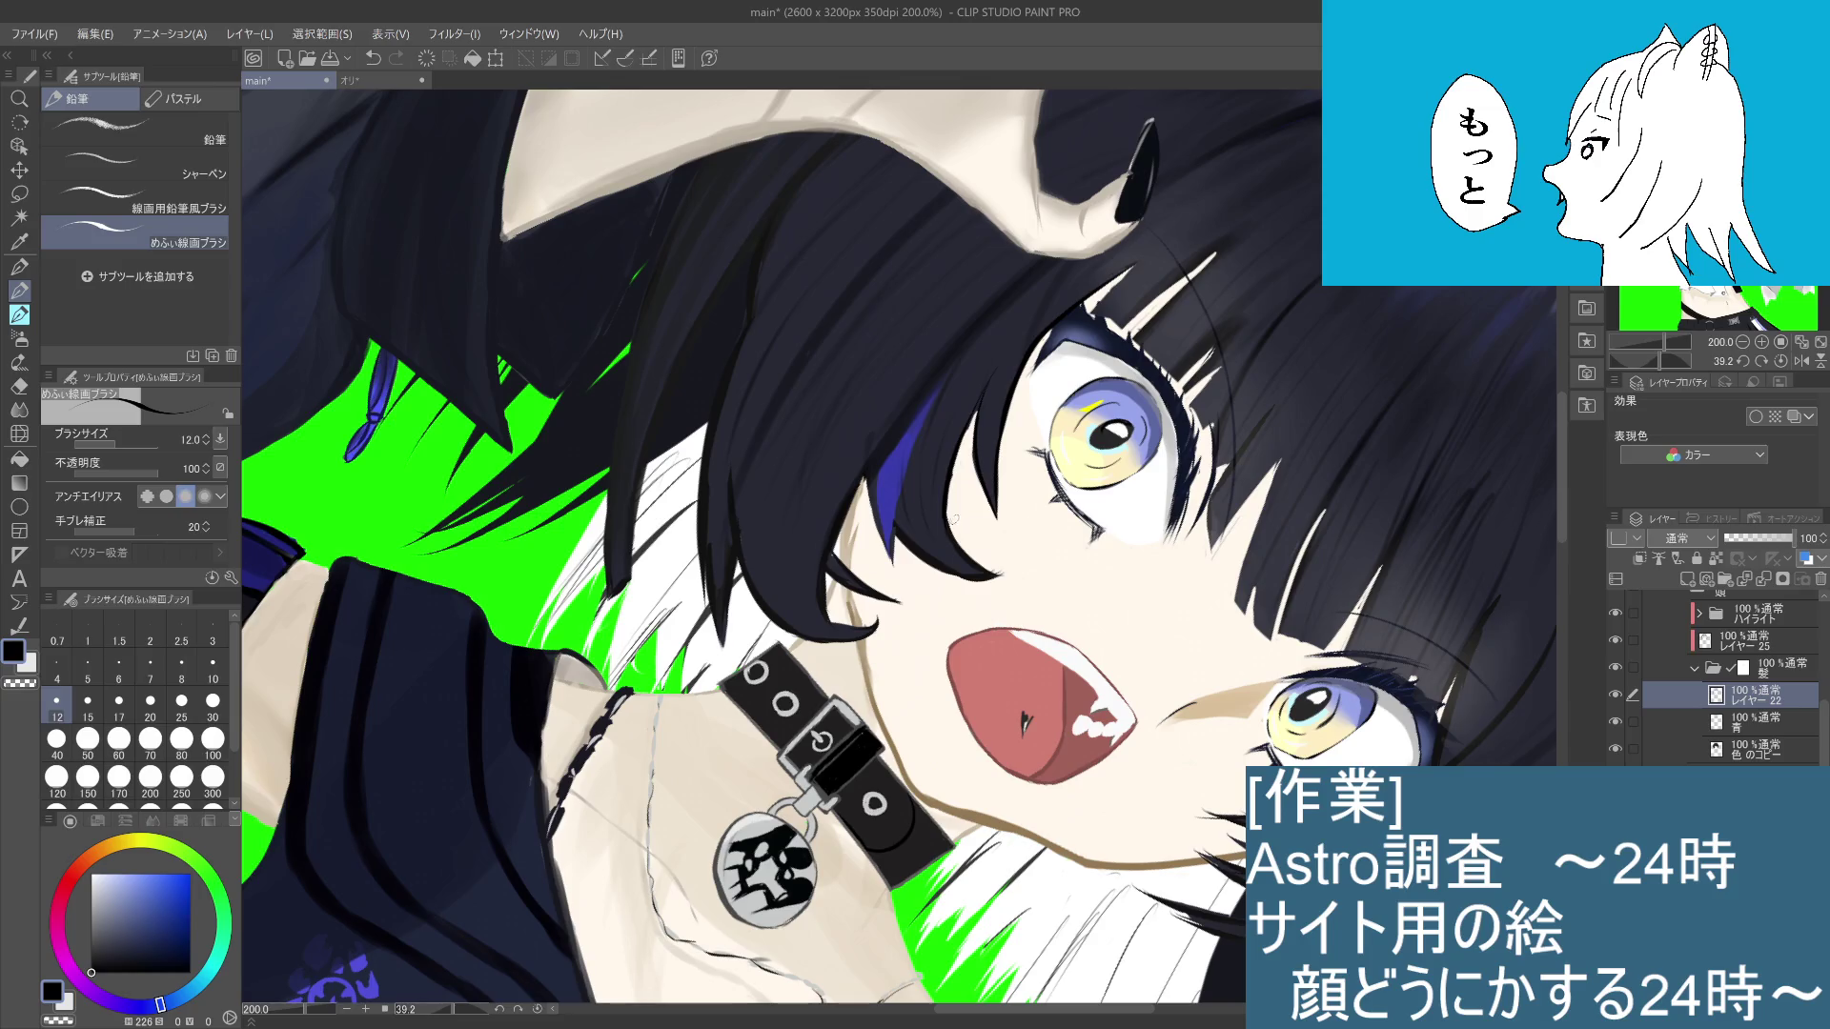
Step: Rotate the canvas to about 70 degrees and try short hair strokes, undoing them all
{"action": "left_click_drag", "start_coordinate": [1054, 540], "coordinate": [959, 561]}
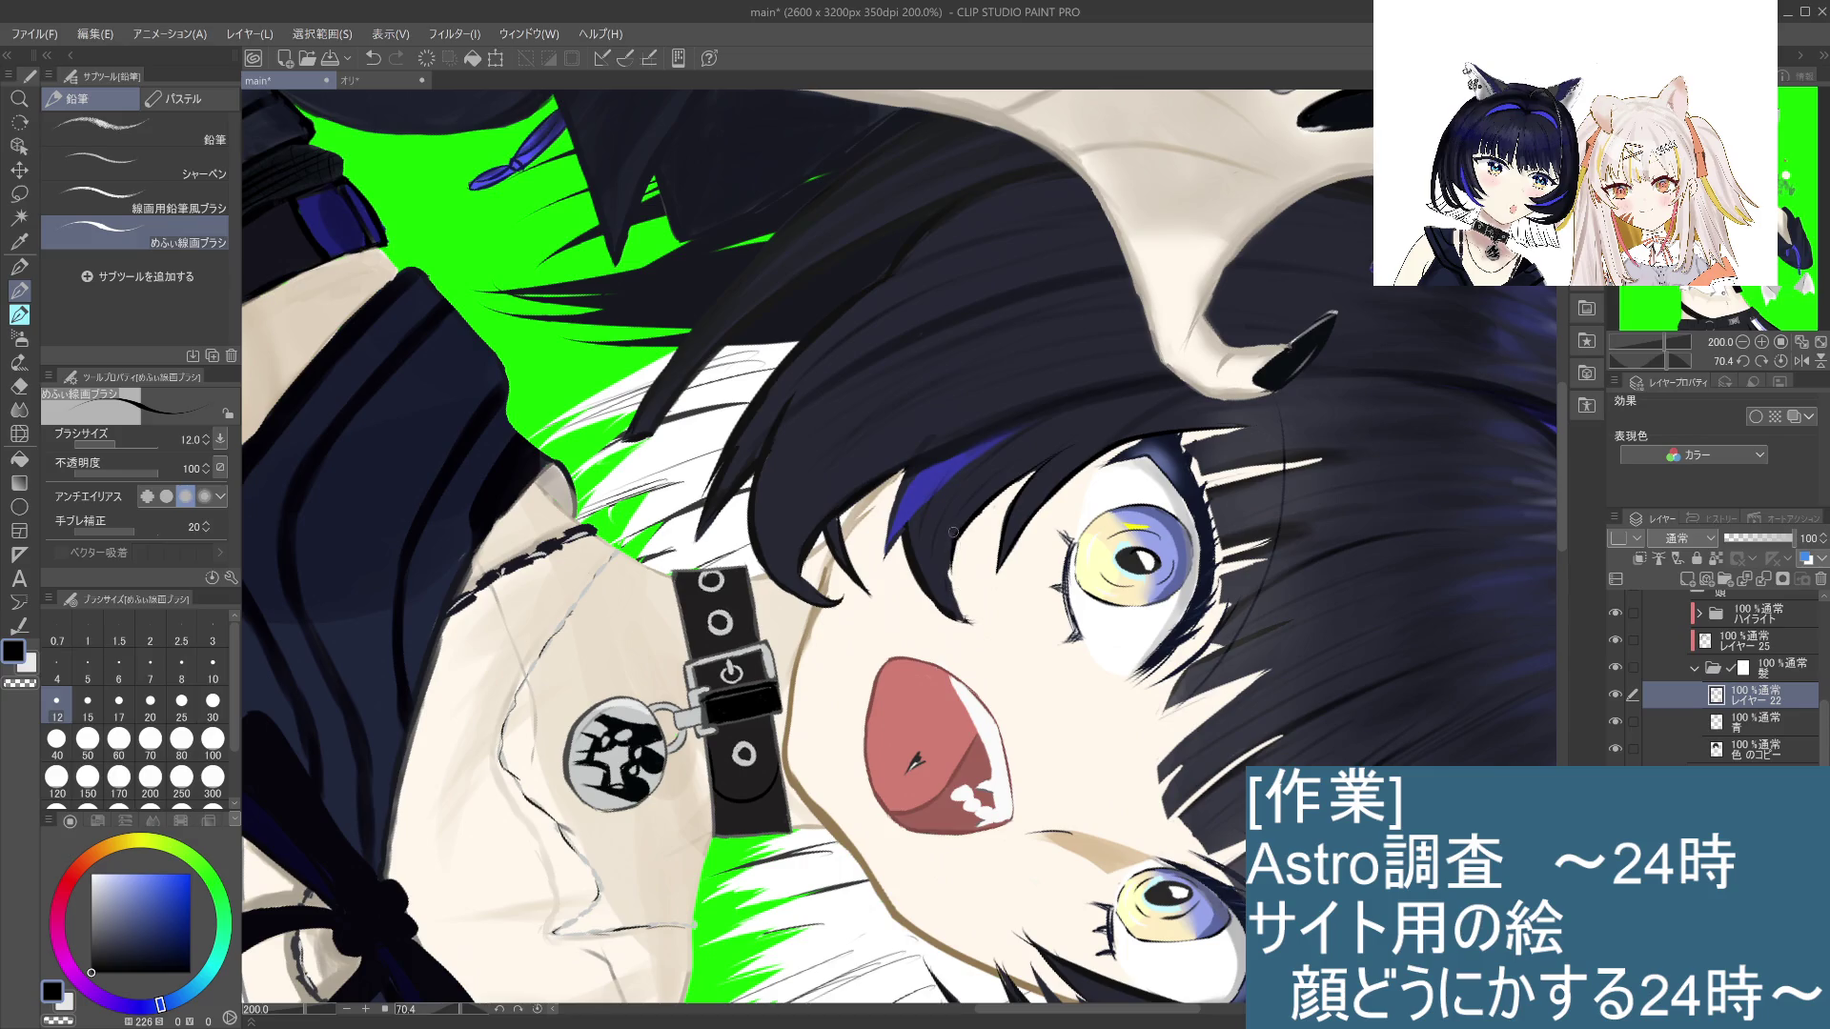
{"action": "mouse_move", "coordinate": [953, 587]}
{"action": "left_mouse_down"}
{"action": "mouse_move", "coordinate": [980, 505]}
{"action": "mouse_move", "coordinate": [951, 591]}
{"action": "mouse_move", "coordinate": [982, 613]}
{"action": "mouse_move", "coordinate": [965, 615]}
{"action": "left_mouse_up"}
{"action": "key", "text": "ctrl+z"}
{"action": "key", "text": "ctrl+z"}
{"action": "key", "text": "ctrl+z"}
{"action": "key", "text": "ctrl+z"}
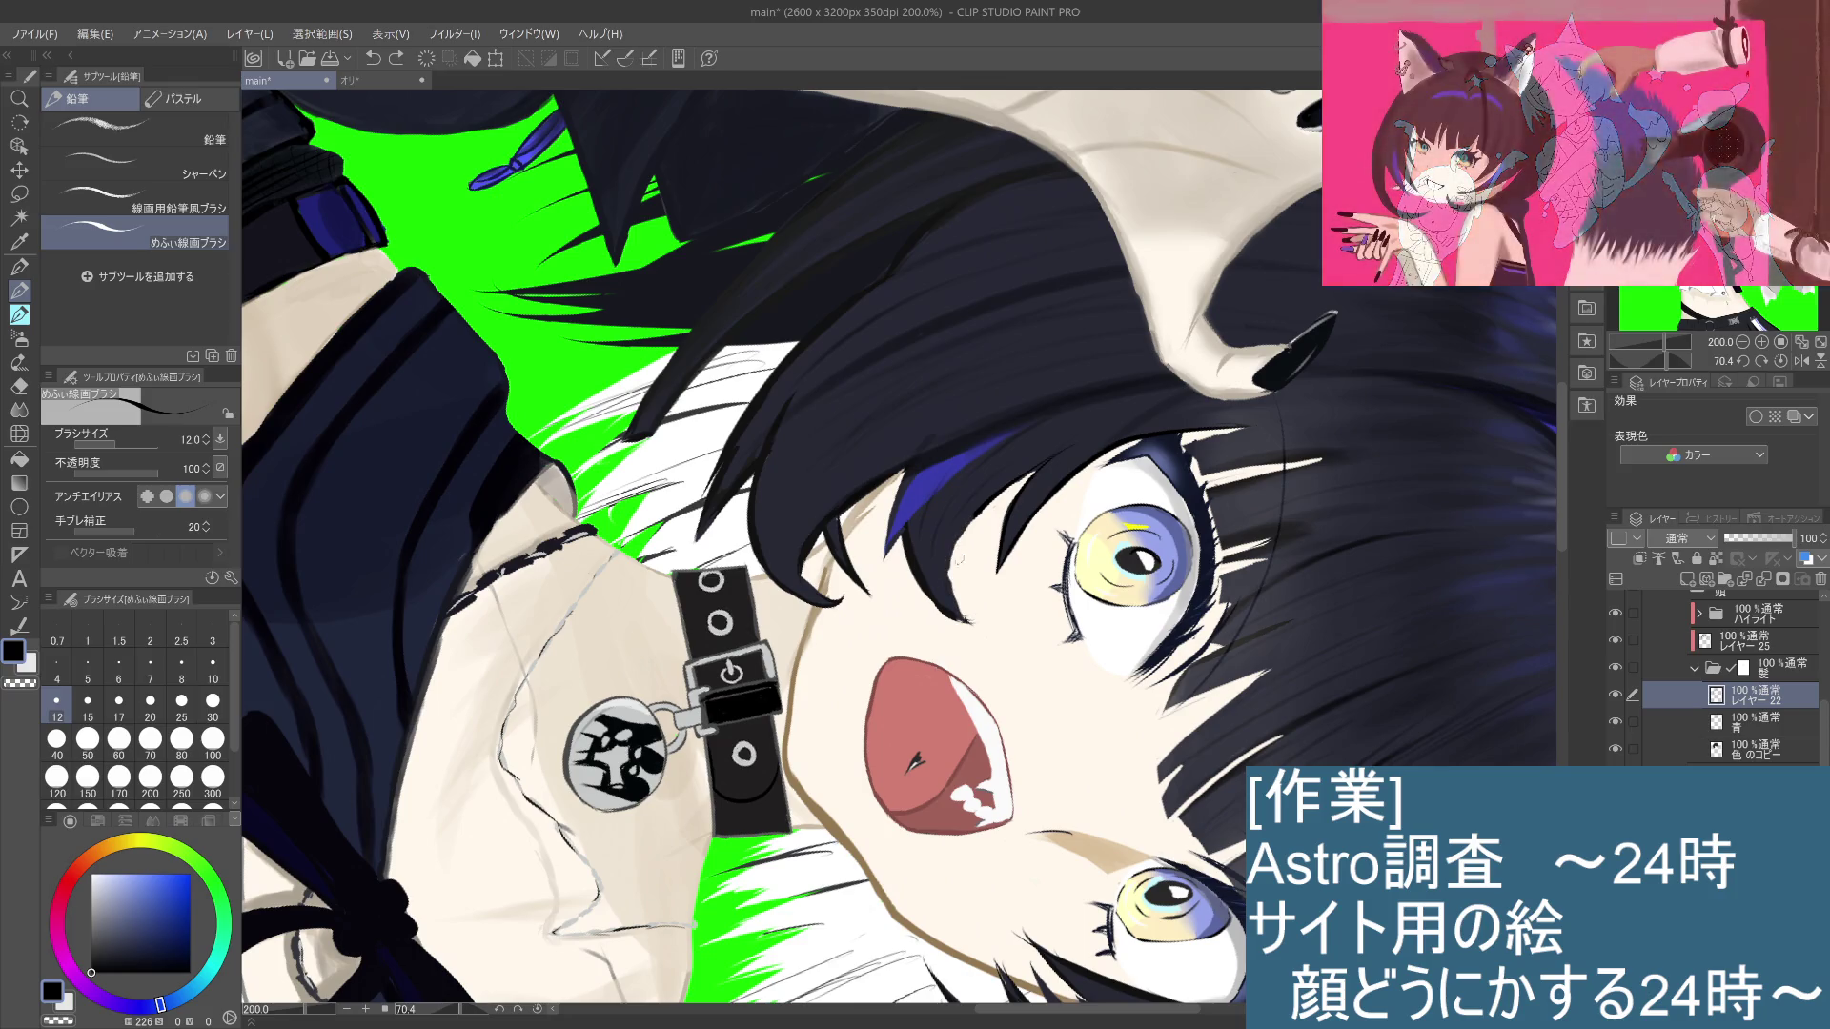
{"action": "left_click_drag", "start_coordinate": [979, 513], "coordinate": [970, 610]}
{"action": "key", "text": "ctrl+z"}
{"action": "mouse_move", "coordinate": [974, 516]}
{"action": "left_mouse_down"}
{"action": "mouse_move", "coordinate": [963, 618]}
{"action": "mouse_move", "coordinate": [951, 549]}
{"action": "mouse_move", "coordinate": [958, 609]}
{"action": "left_mouse_up"}
{"action": "key", "text": "ctrl+z"}
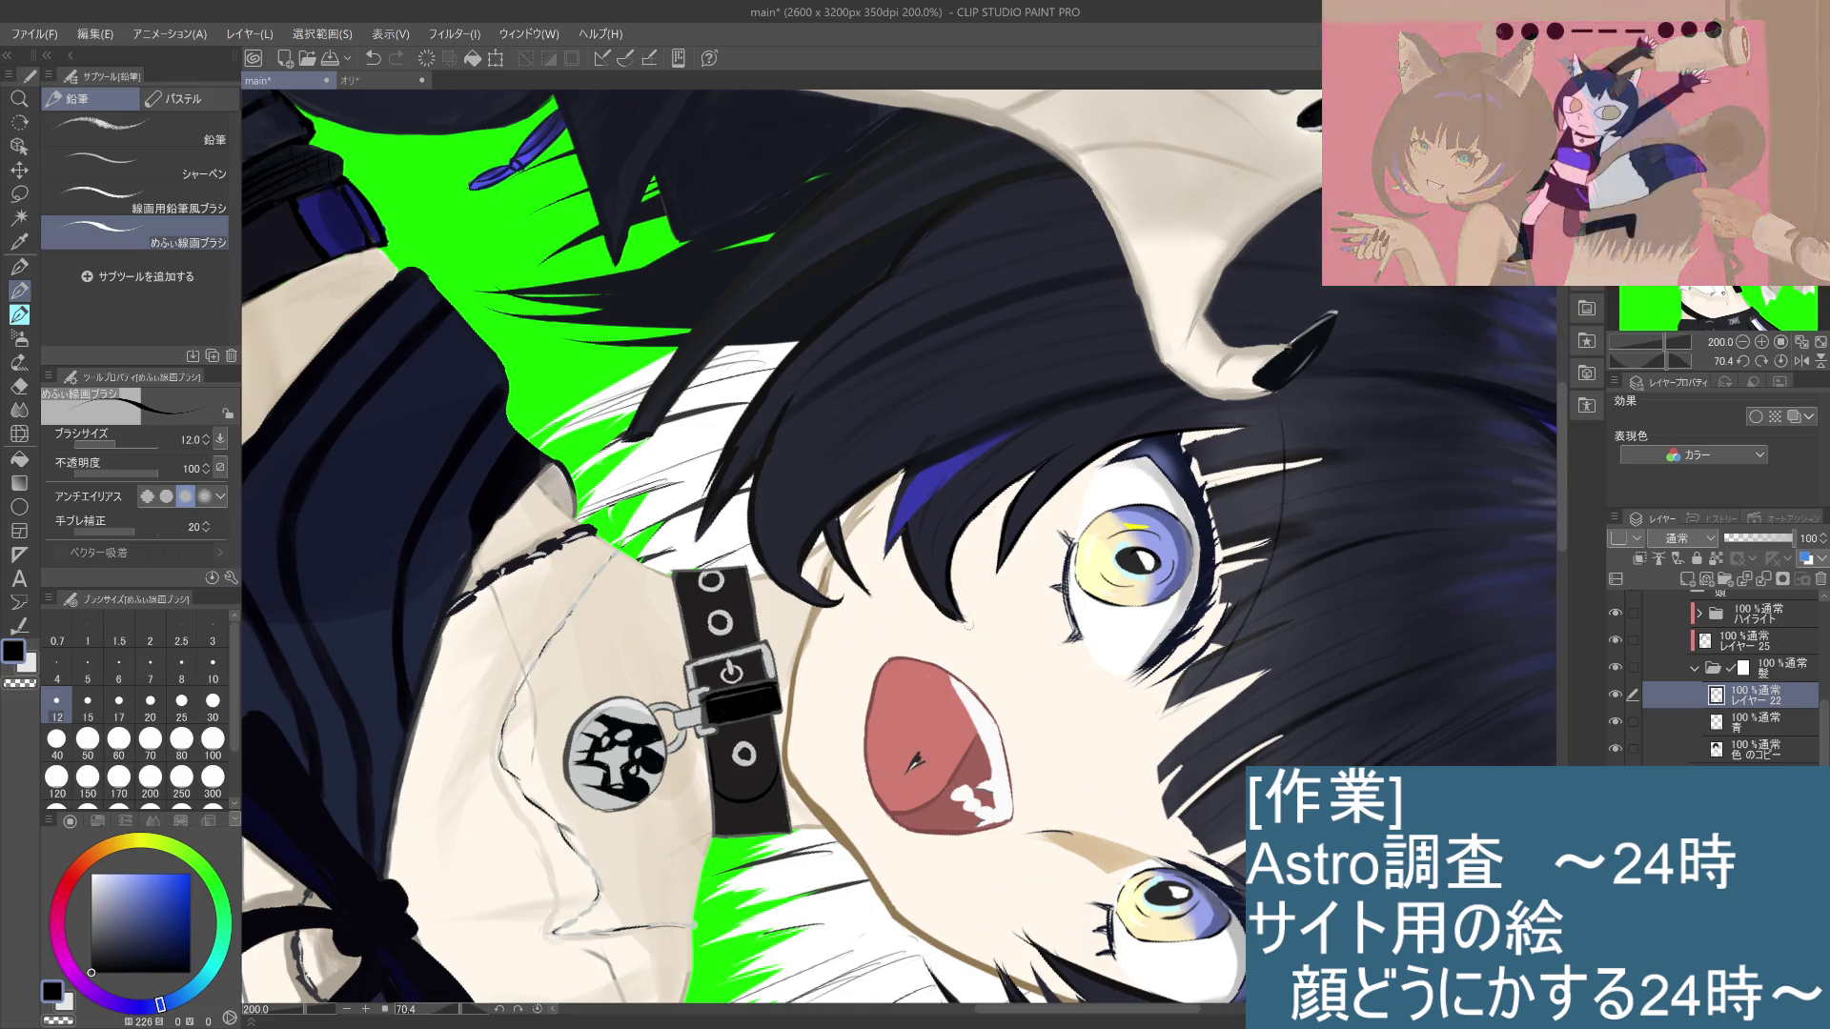
{"action": "key", "text": "ctrl+z"}
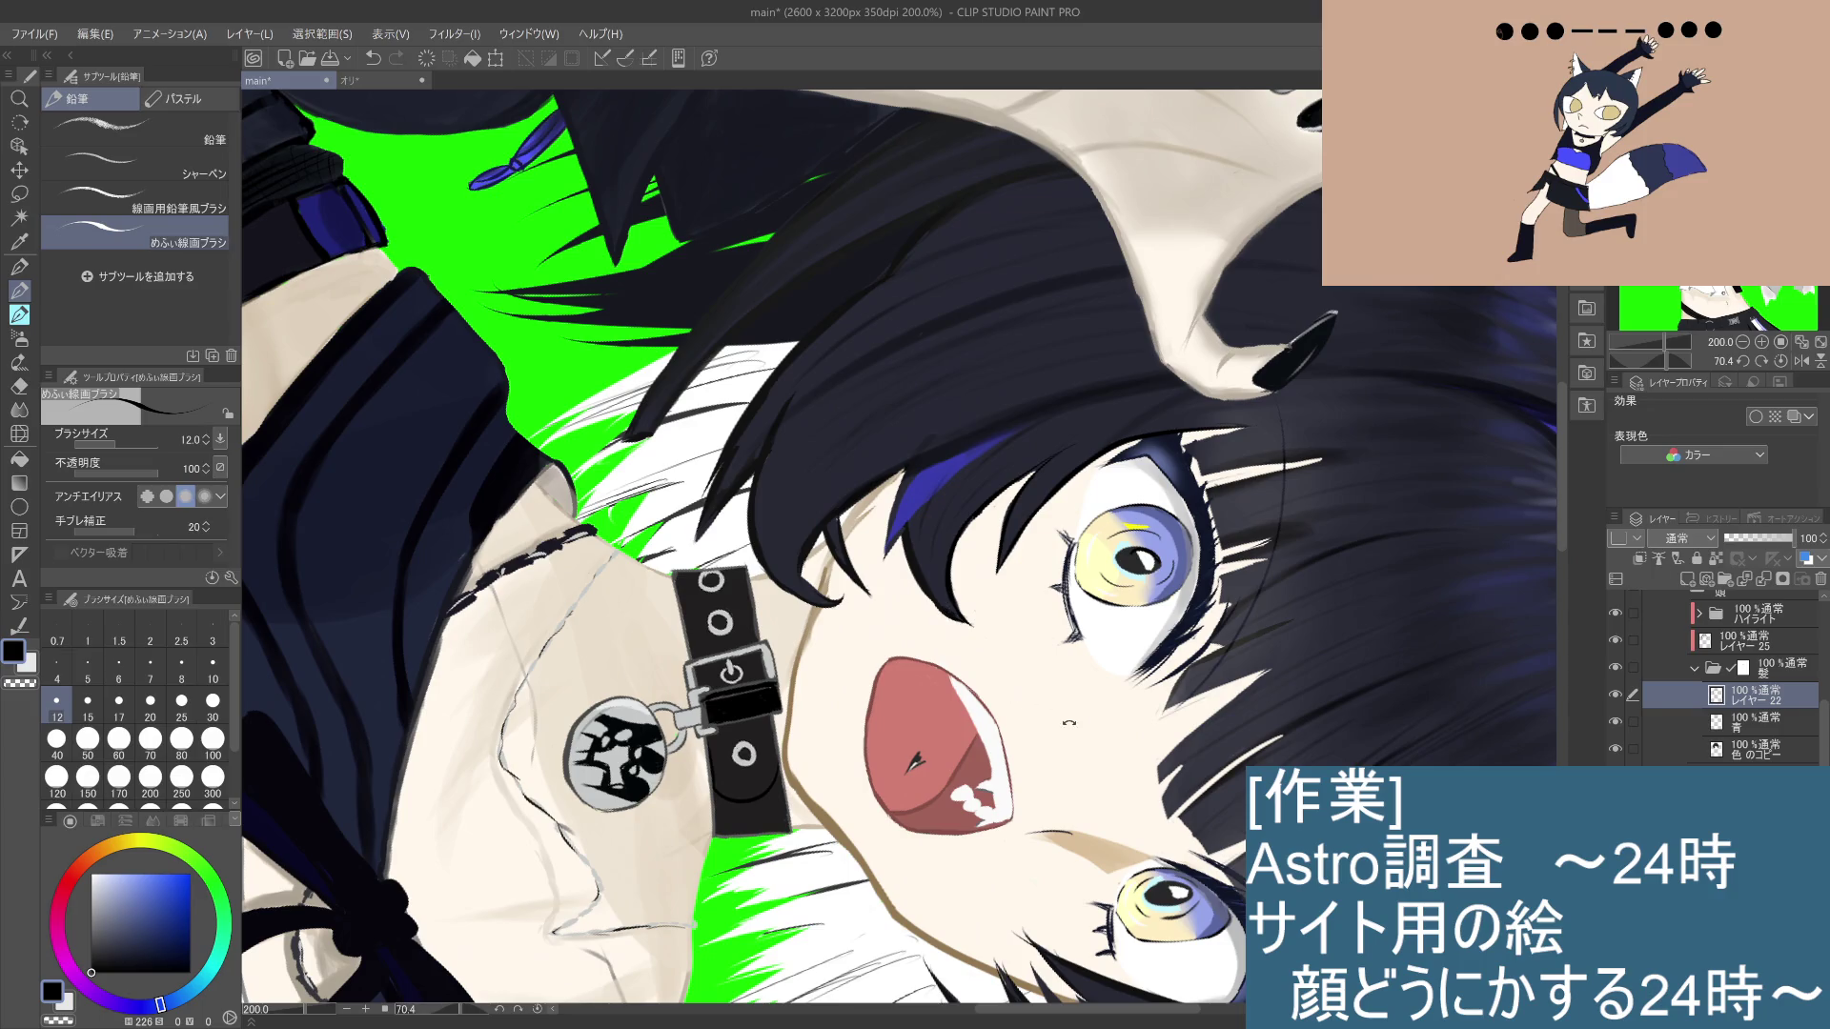
Step: Rotate the canvas to about 100 degrees and draw a thin hair strand running down past the eyebrow
{"action": "left_click_drag", "start_coordinate": [1068, 724], "coordinate": [957, 781]}
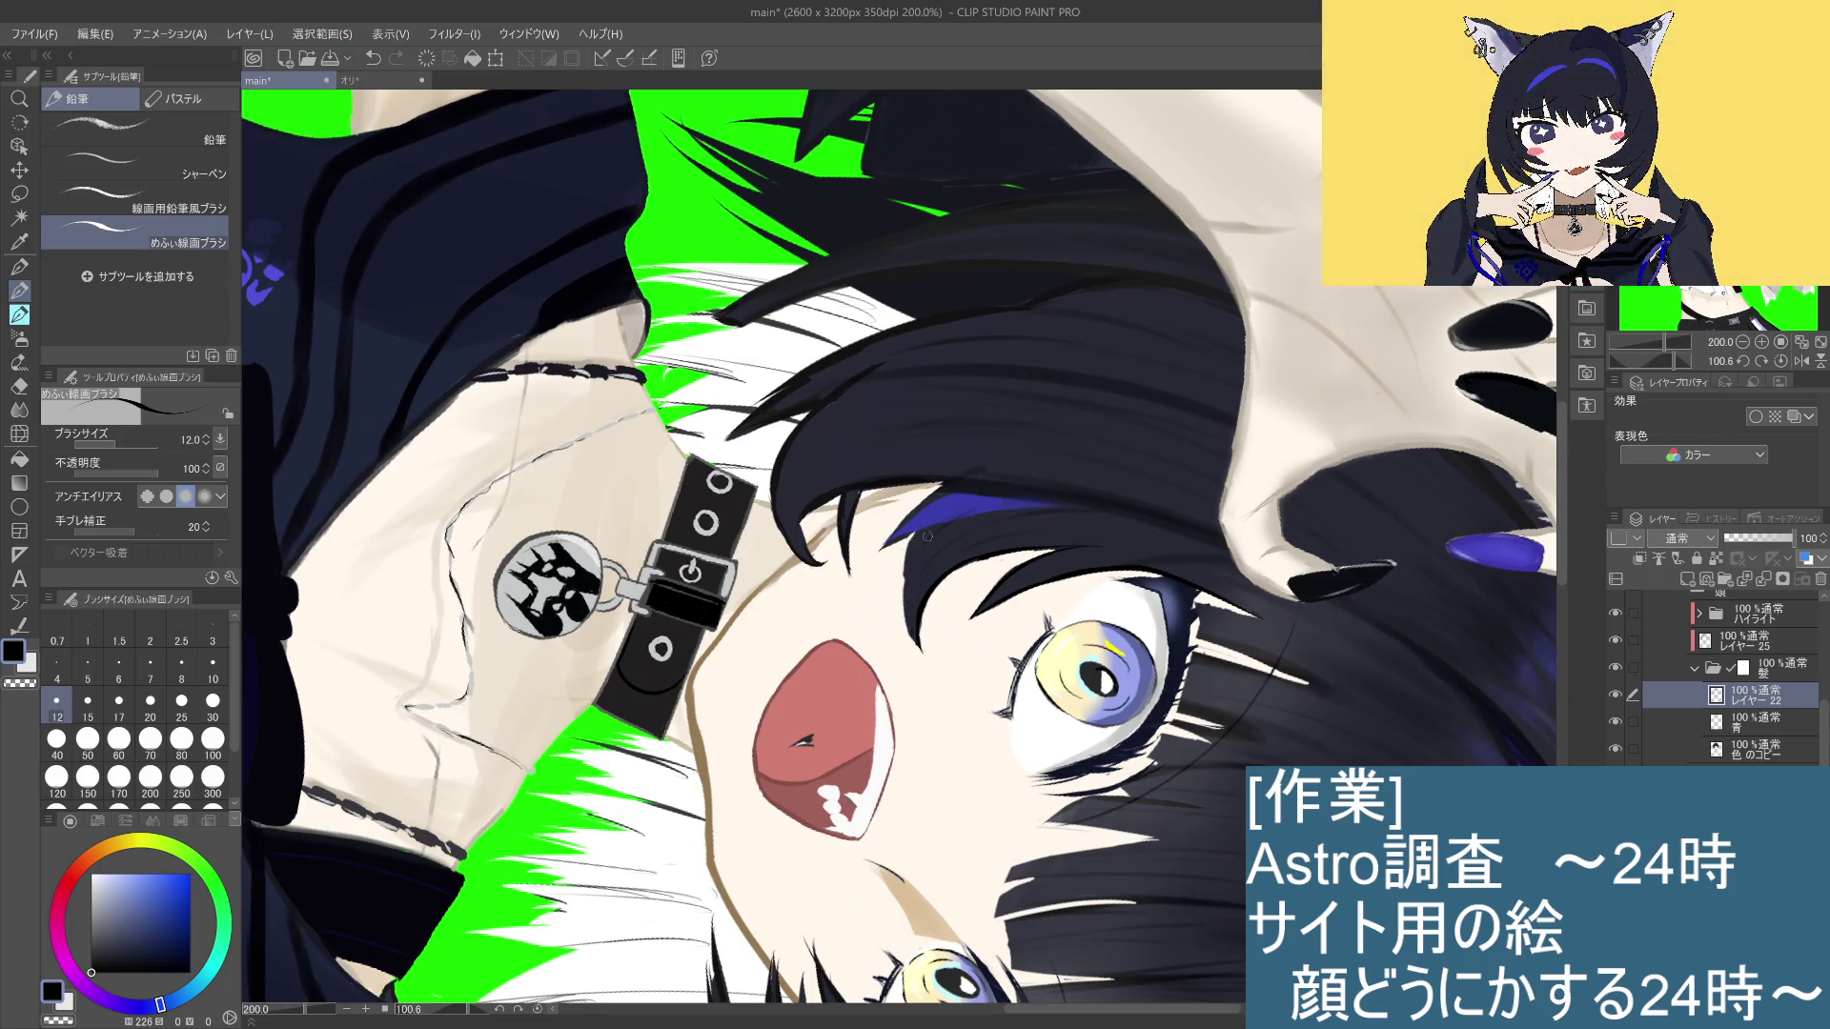
{"action": "left_click_drag", "start_coordinate": [913, 542], "coordinate": [904, 631]}
{"action": "key", "text": "ctrl+z"}
{"action": "left_click_drag", "start_coordinate": [913, 543], "coordinate": [911, 640]}
{"action": "key", "text": "ctrl+z"}
{"action": "left_click_drag", "start_coordinate": [919, 529], "coordinate": [905, 658]}
{"action": "key", "text": "ctrl+z"}
{"action": "left_click_drag", "start_coordinate": [917, 533], "coordinate": [906, 656]}
{"action": "key", "text": "ctrl+z"}
{"action": "left_click_drag", "start_coordinate": [921, 531], "coordinate": [907, 654]}
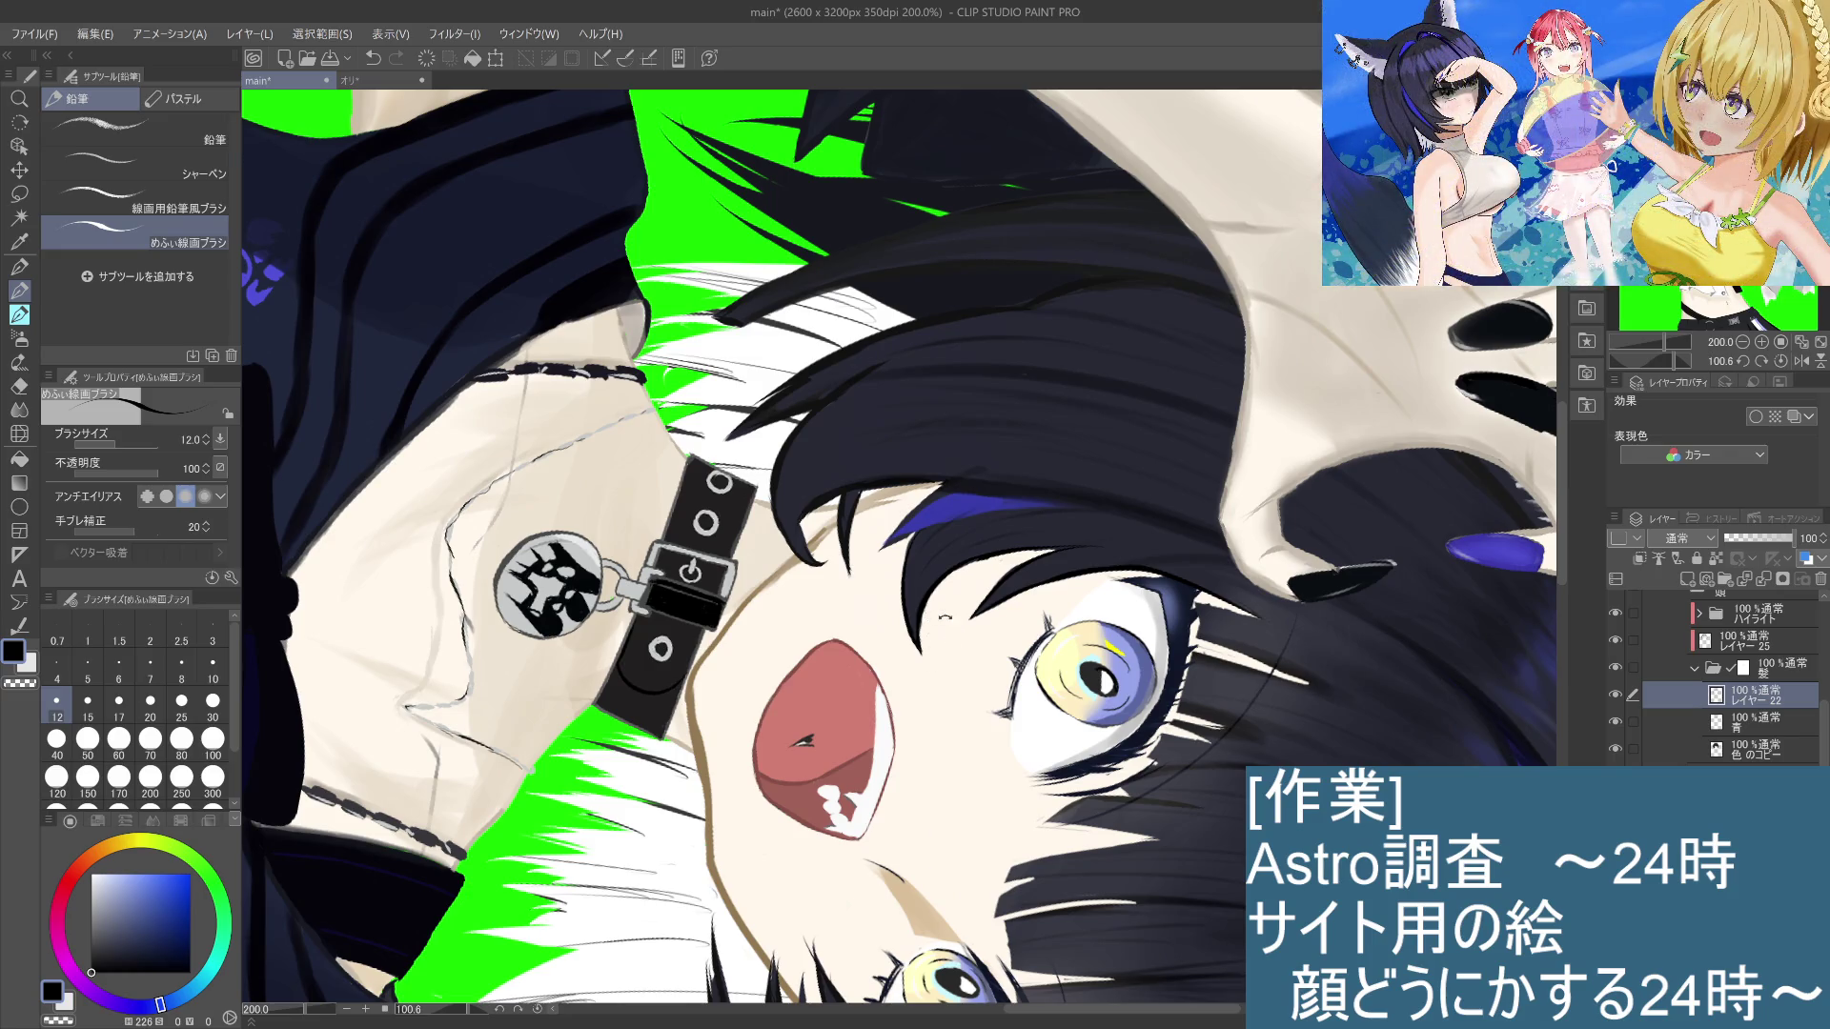
{"action": "mouse_move", "coordinate": [946, 617]}
{"action": "left_mouse_down"}
{"action": "mouse_move", "coordinate": [866, 726]}
{"action": "mouse_move", "coordinate": [958, 684]}
{"action": "mouse_move", "coordinate": [1083, 570]}
{"action": "left_mouse_up"}
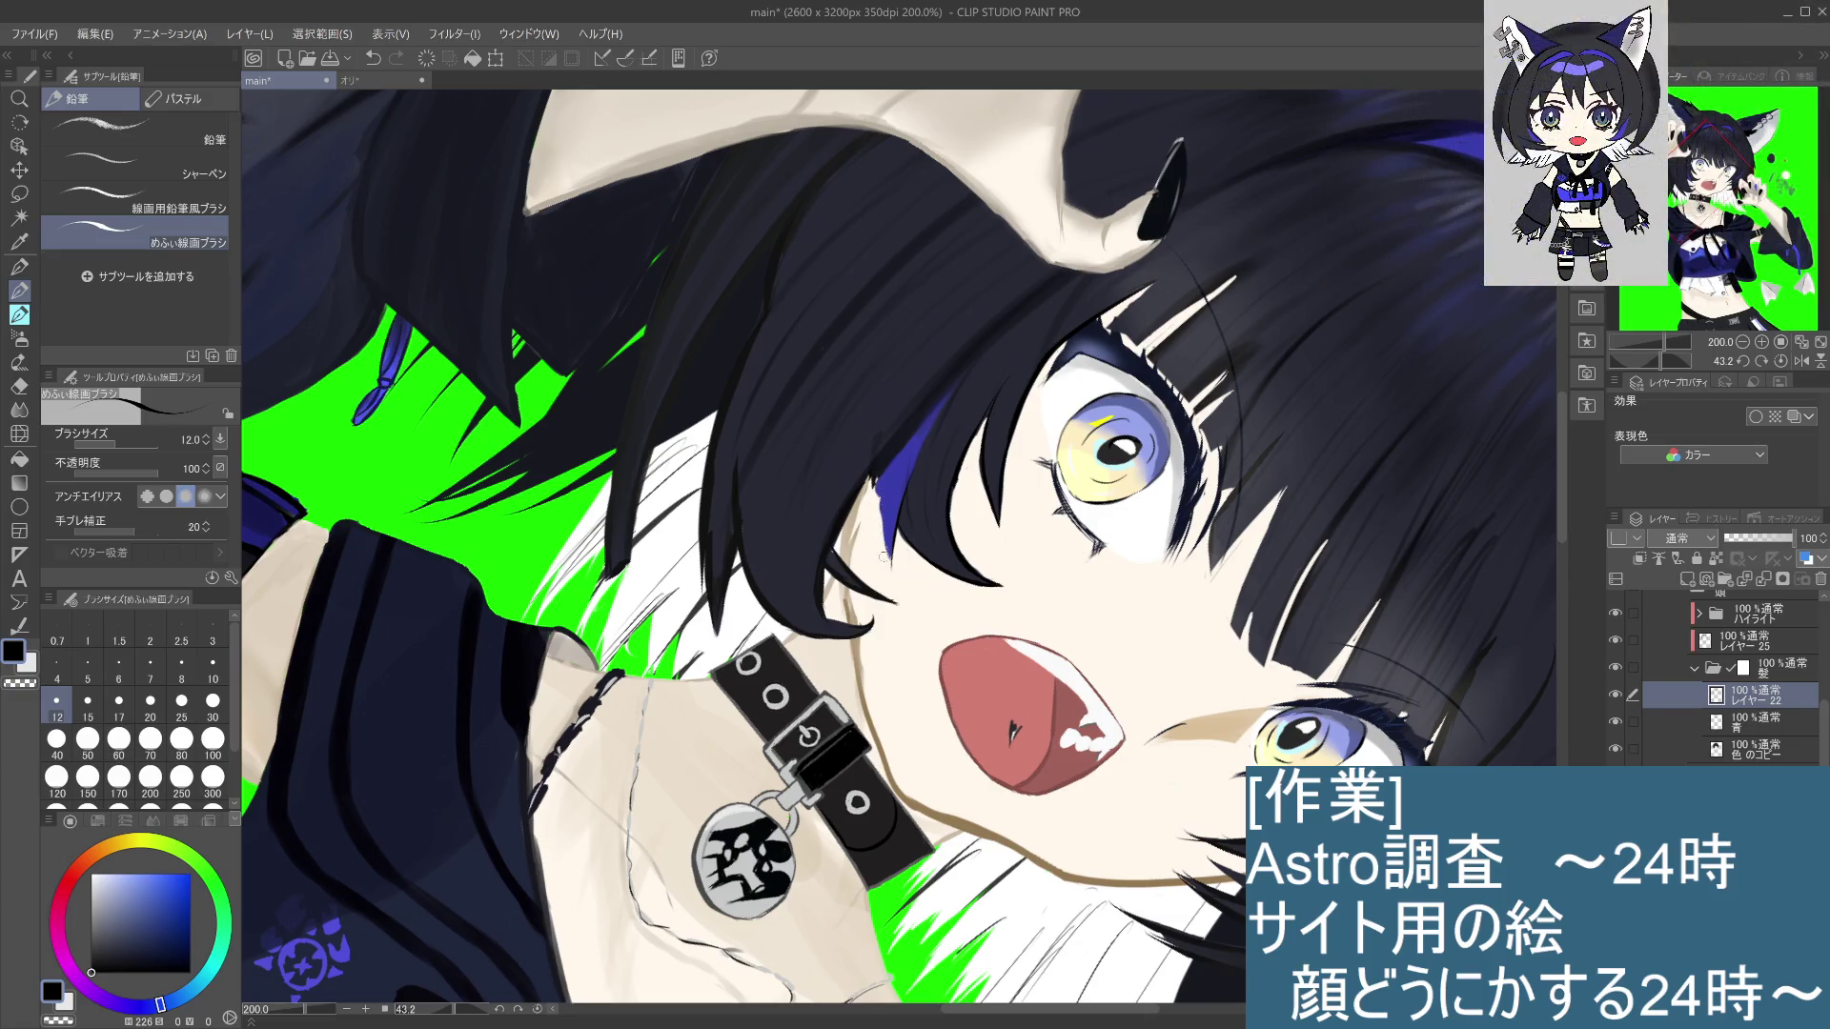
Step: Draw a short stroke along the hair edge, comparing with undo and redo, and keep it
{"action": "mouse_move", "coordinate": [890, 505]}
{"action": "left_mouse_down"}
{"action": "mouse_move", "coordinate": [879, 553]}
{"action": "mouse_move", "coordinate": [896, 572]}
{"action": "left_mouse_up"}
{"action": "key", "text": "ctrl+z"}
{"action": "key", "text": "ctrl+y"}
{"action": "key", "text": "ctrl+z"}
{"action": "key", "text": "ctrl+z"}
{"action": "key", "text": "ctrl+y"}
{"action": "key", "text": "ctrl+z"}
{"action": "key", "text": "ctrl+y"}
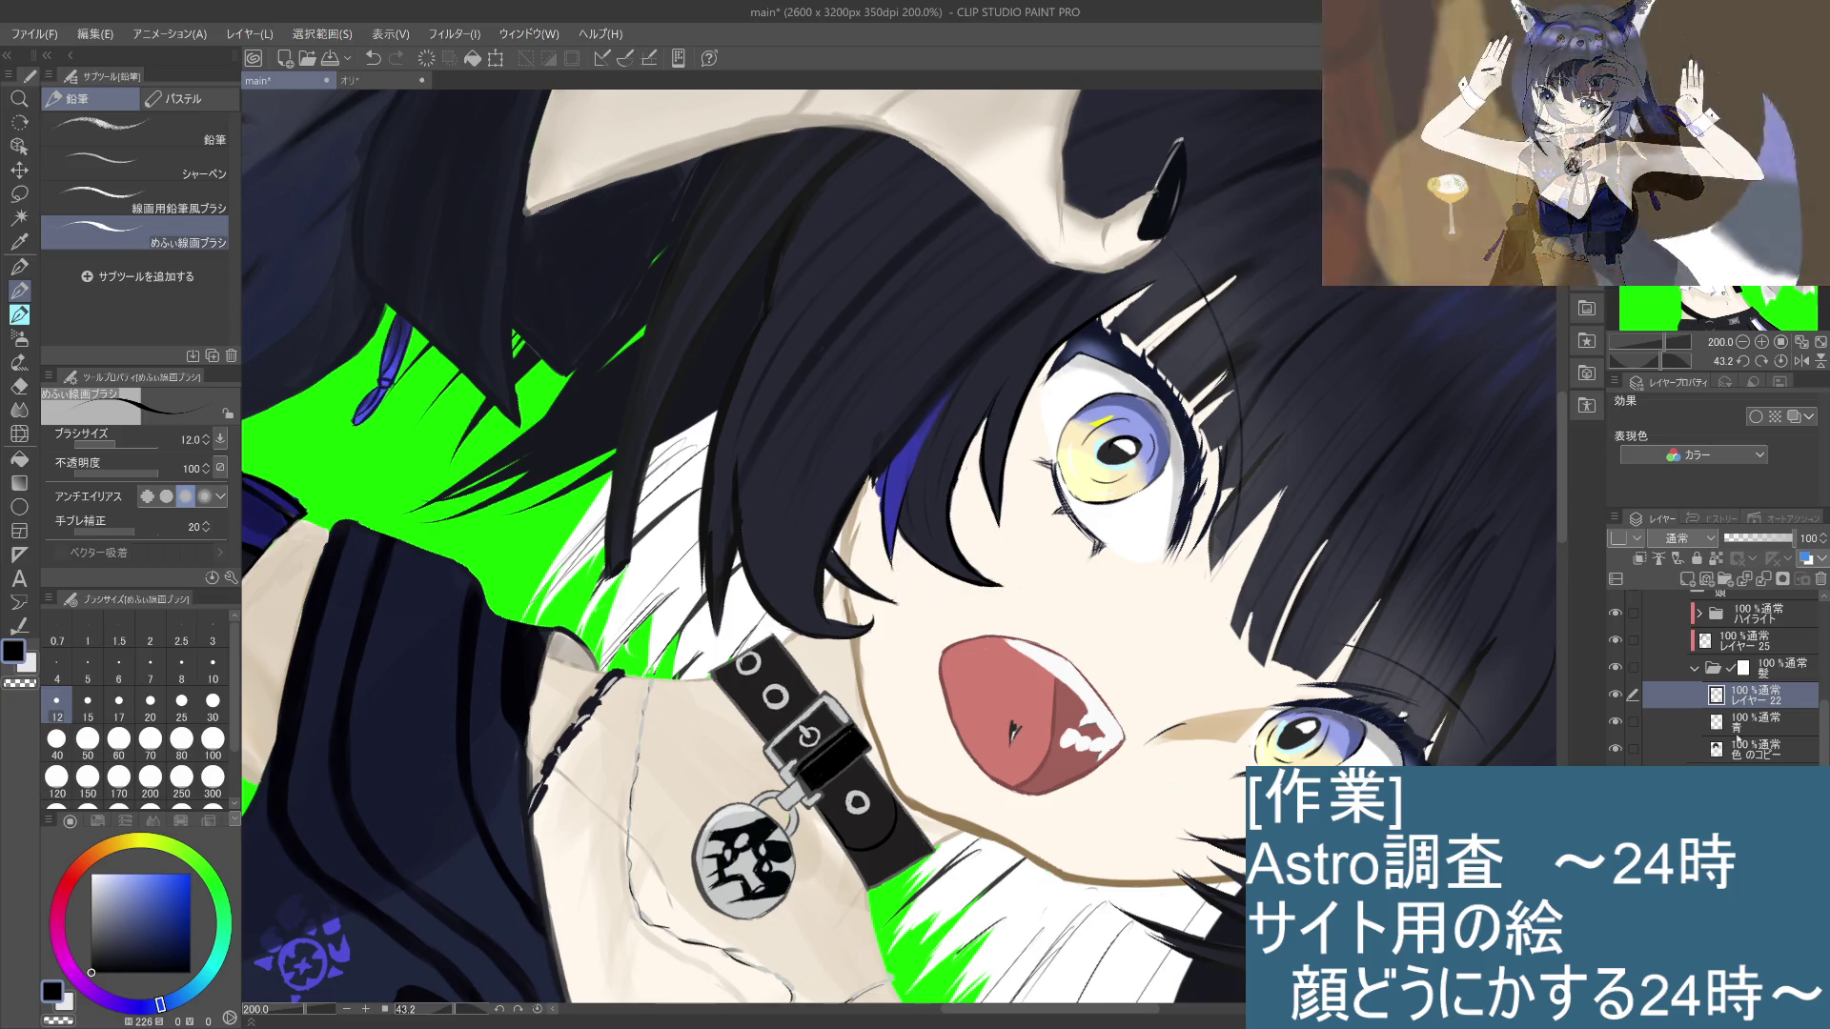
Step: Turn the view upright, reselect レイヤー 22 after checking 青, and zoom out to view the whole figure
{"action": "left_click", "coordinate": [1748, 724]}
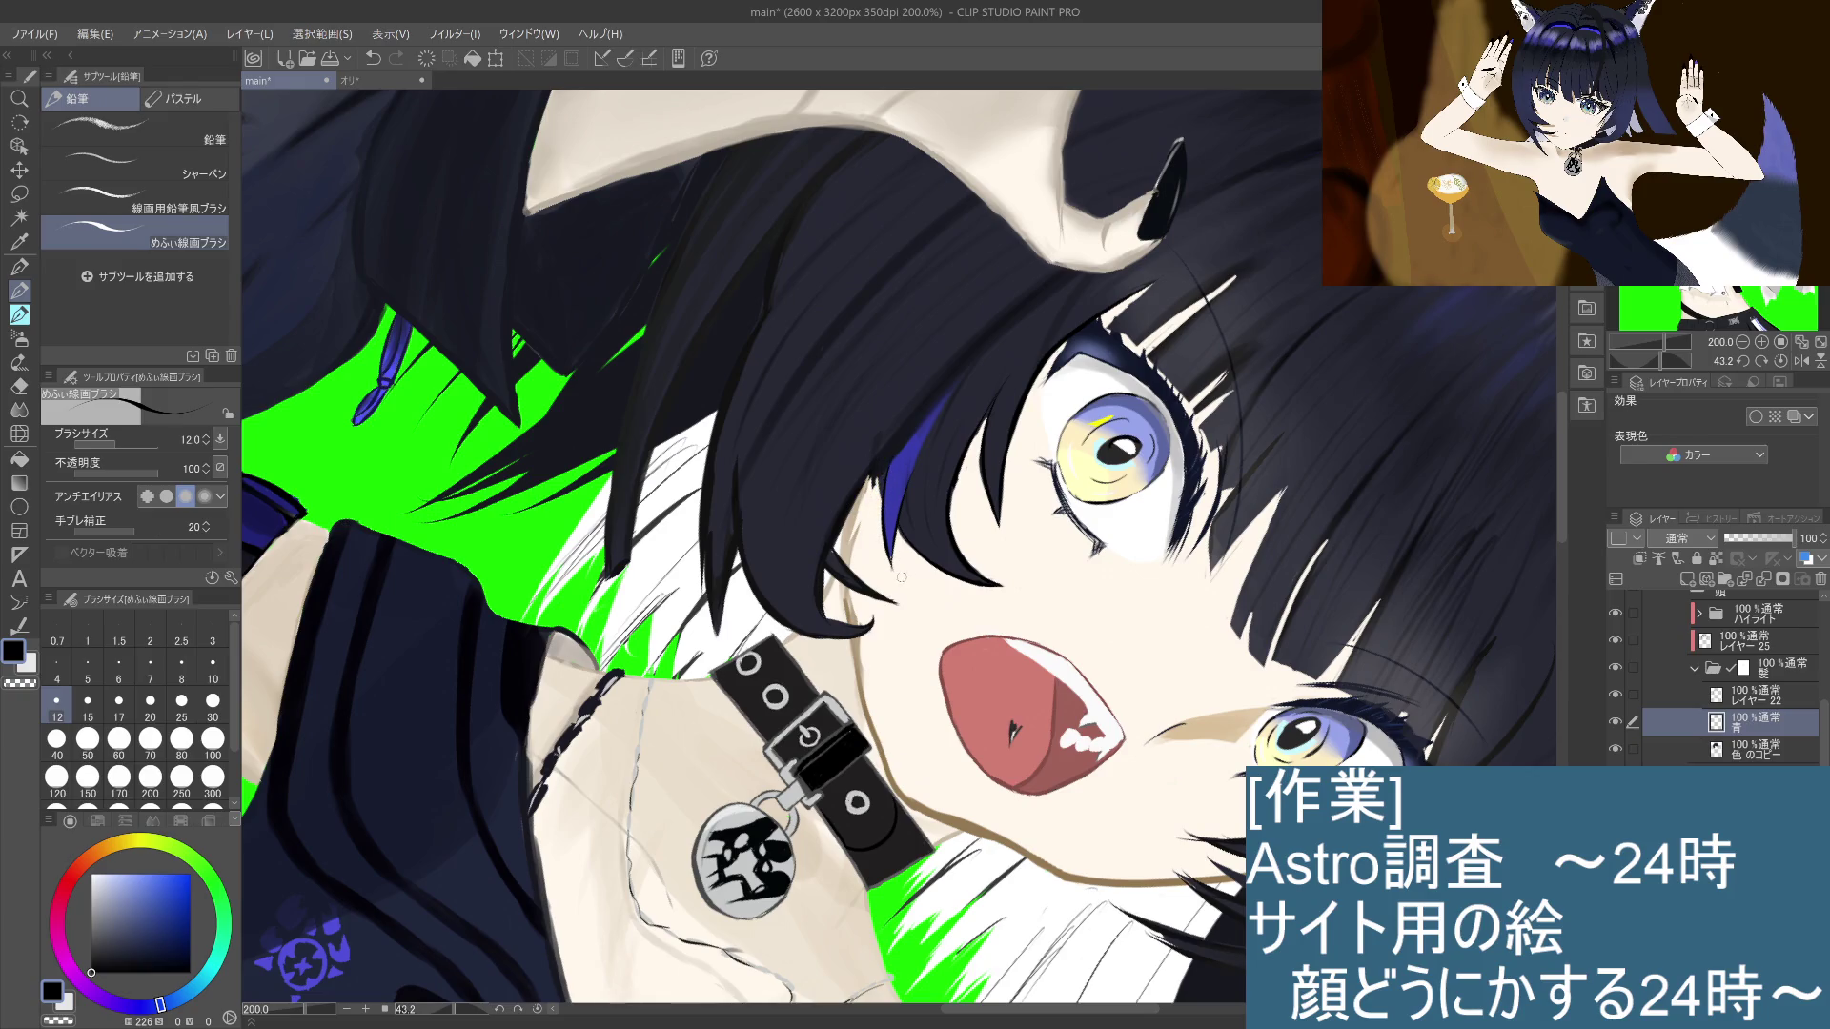
{"action": "left_click_drag", "start_coordinate": [1131, 540], "coordinate": [1173, 435]}
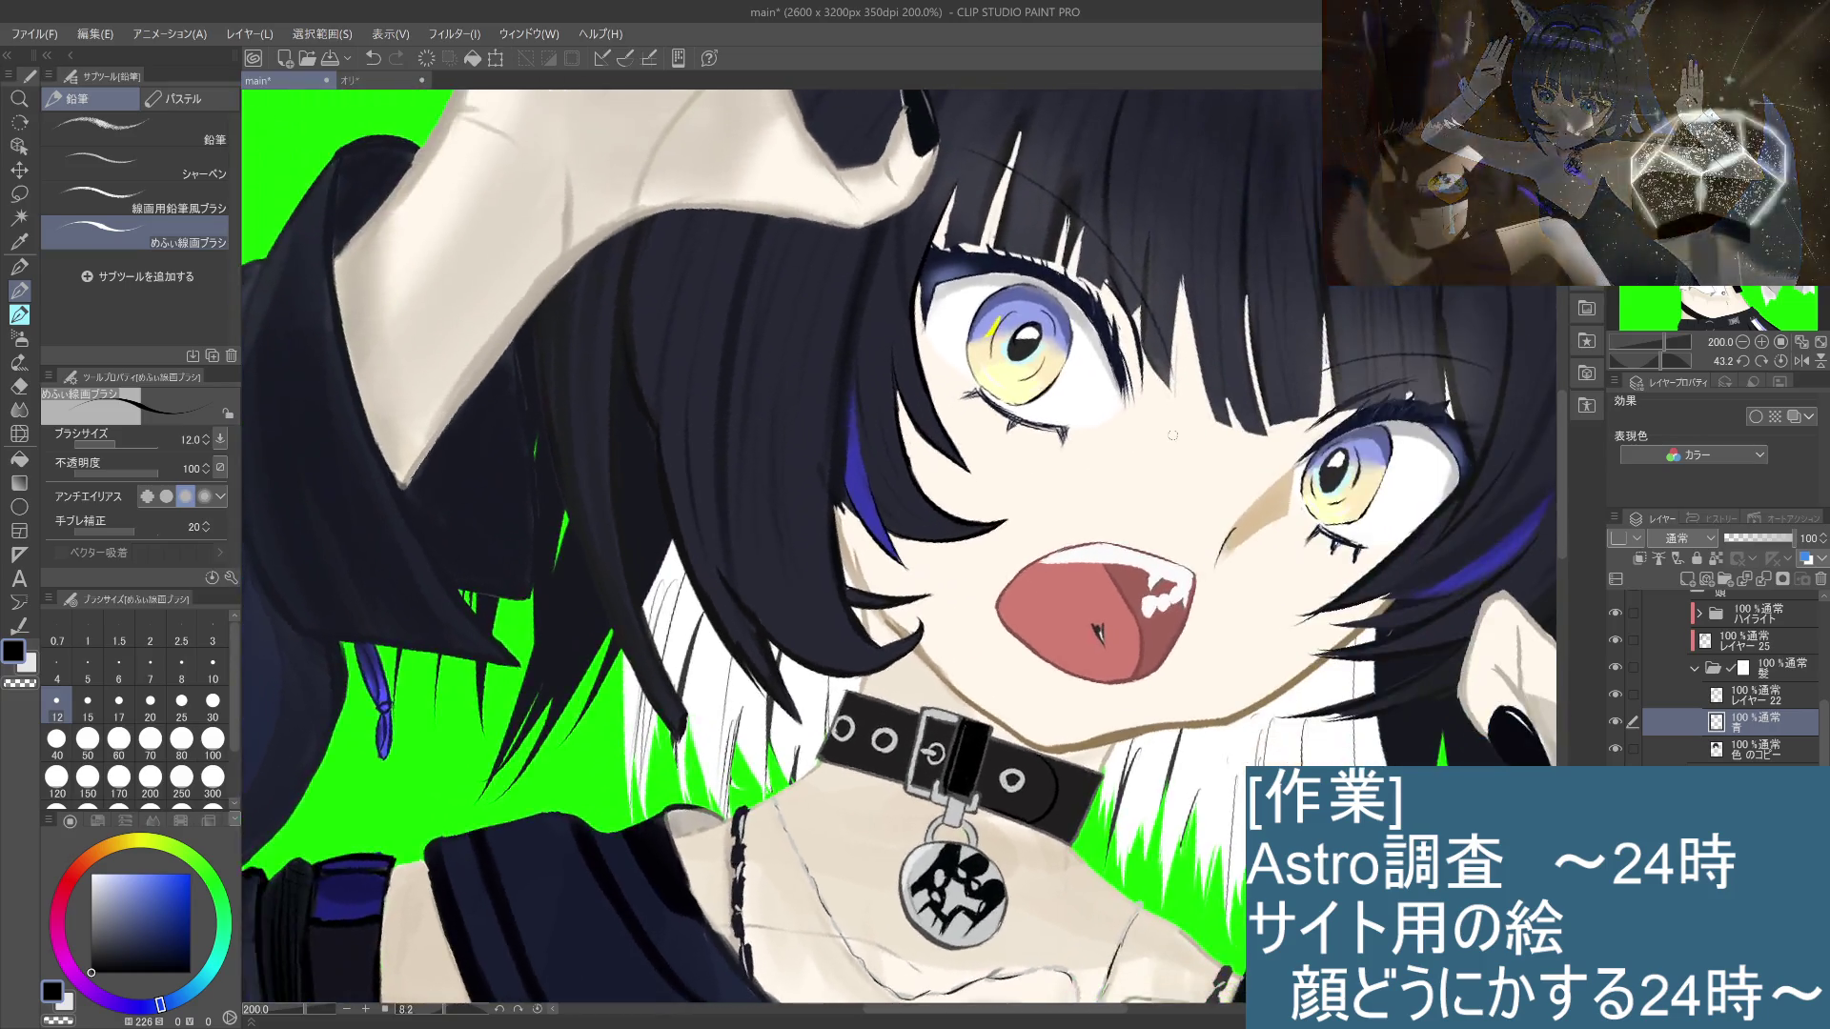
{"action": "scroll", "coordinate": [1172, 435], "scroll_direction": "down", "scroll_amount": 8}
{"action": "scroll", "coordinate": [1172, 435], "scroll_direction": "up", "scroll_amount": 5}
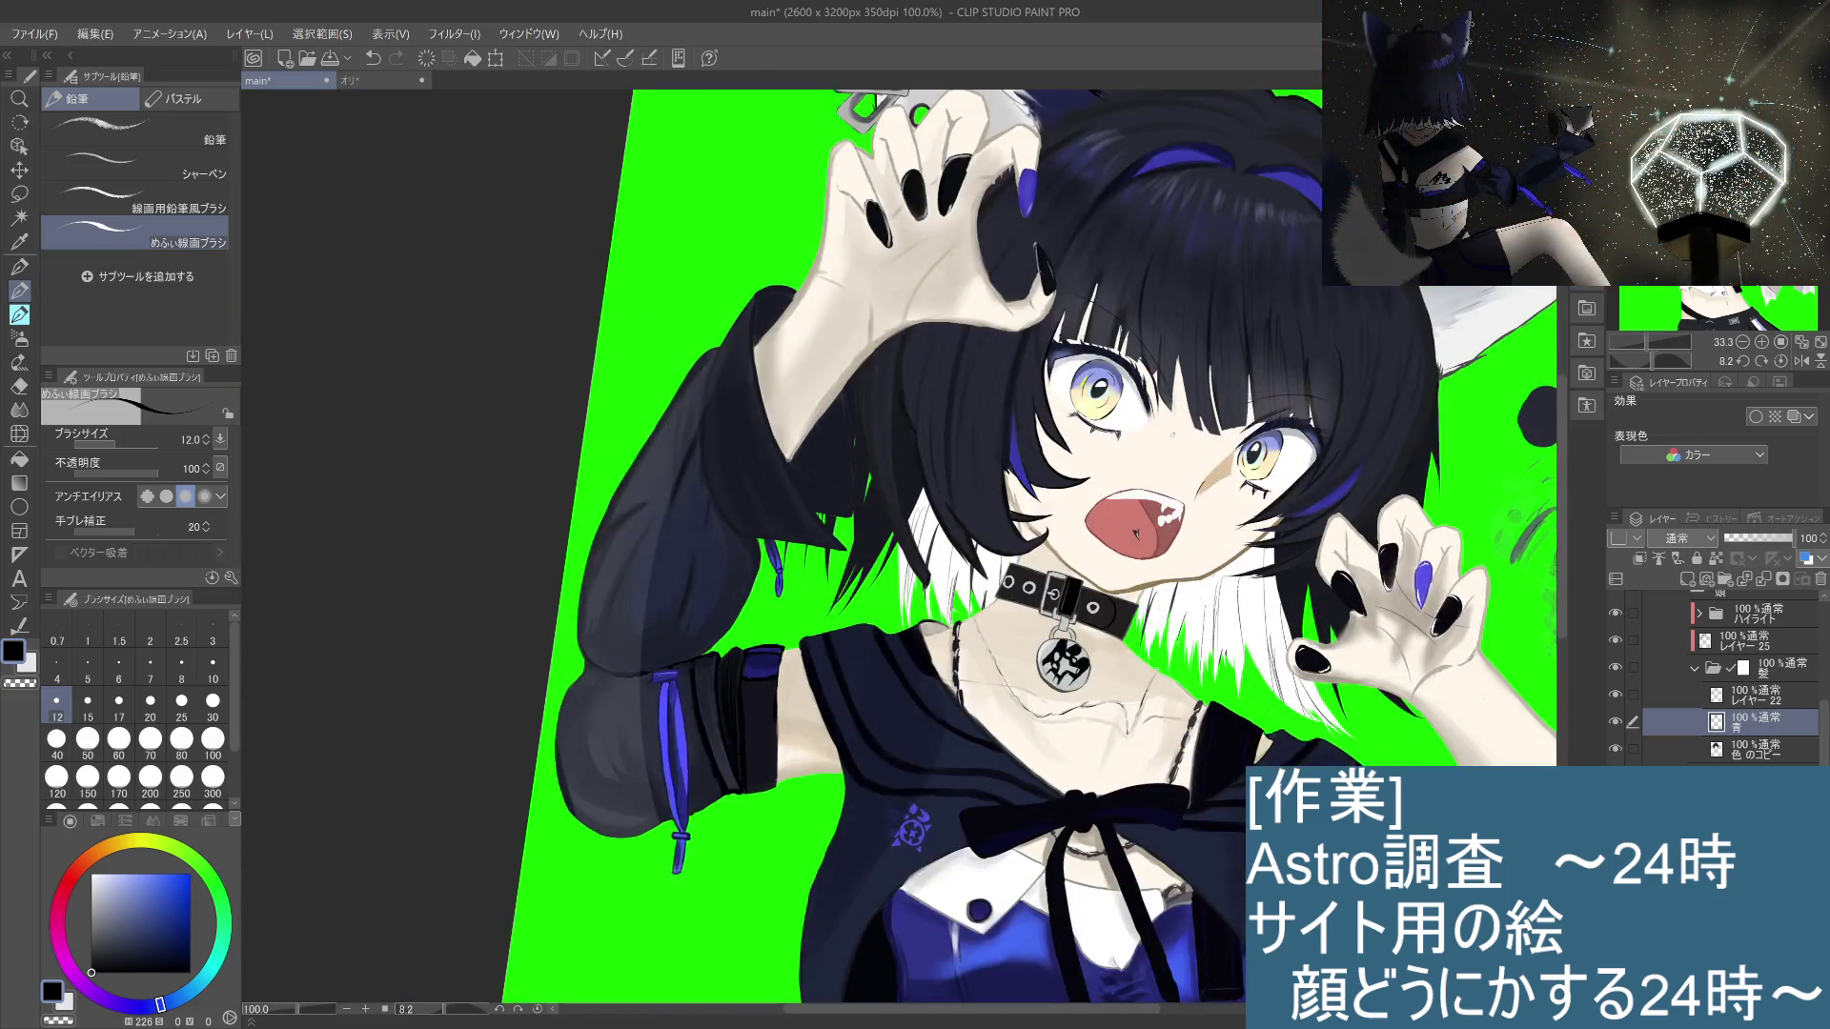
{"action": "scroll", "coordinate": [1074, 536], "scroll_direction": "up", "scroll_amount": 3}
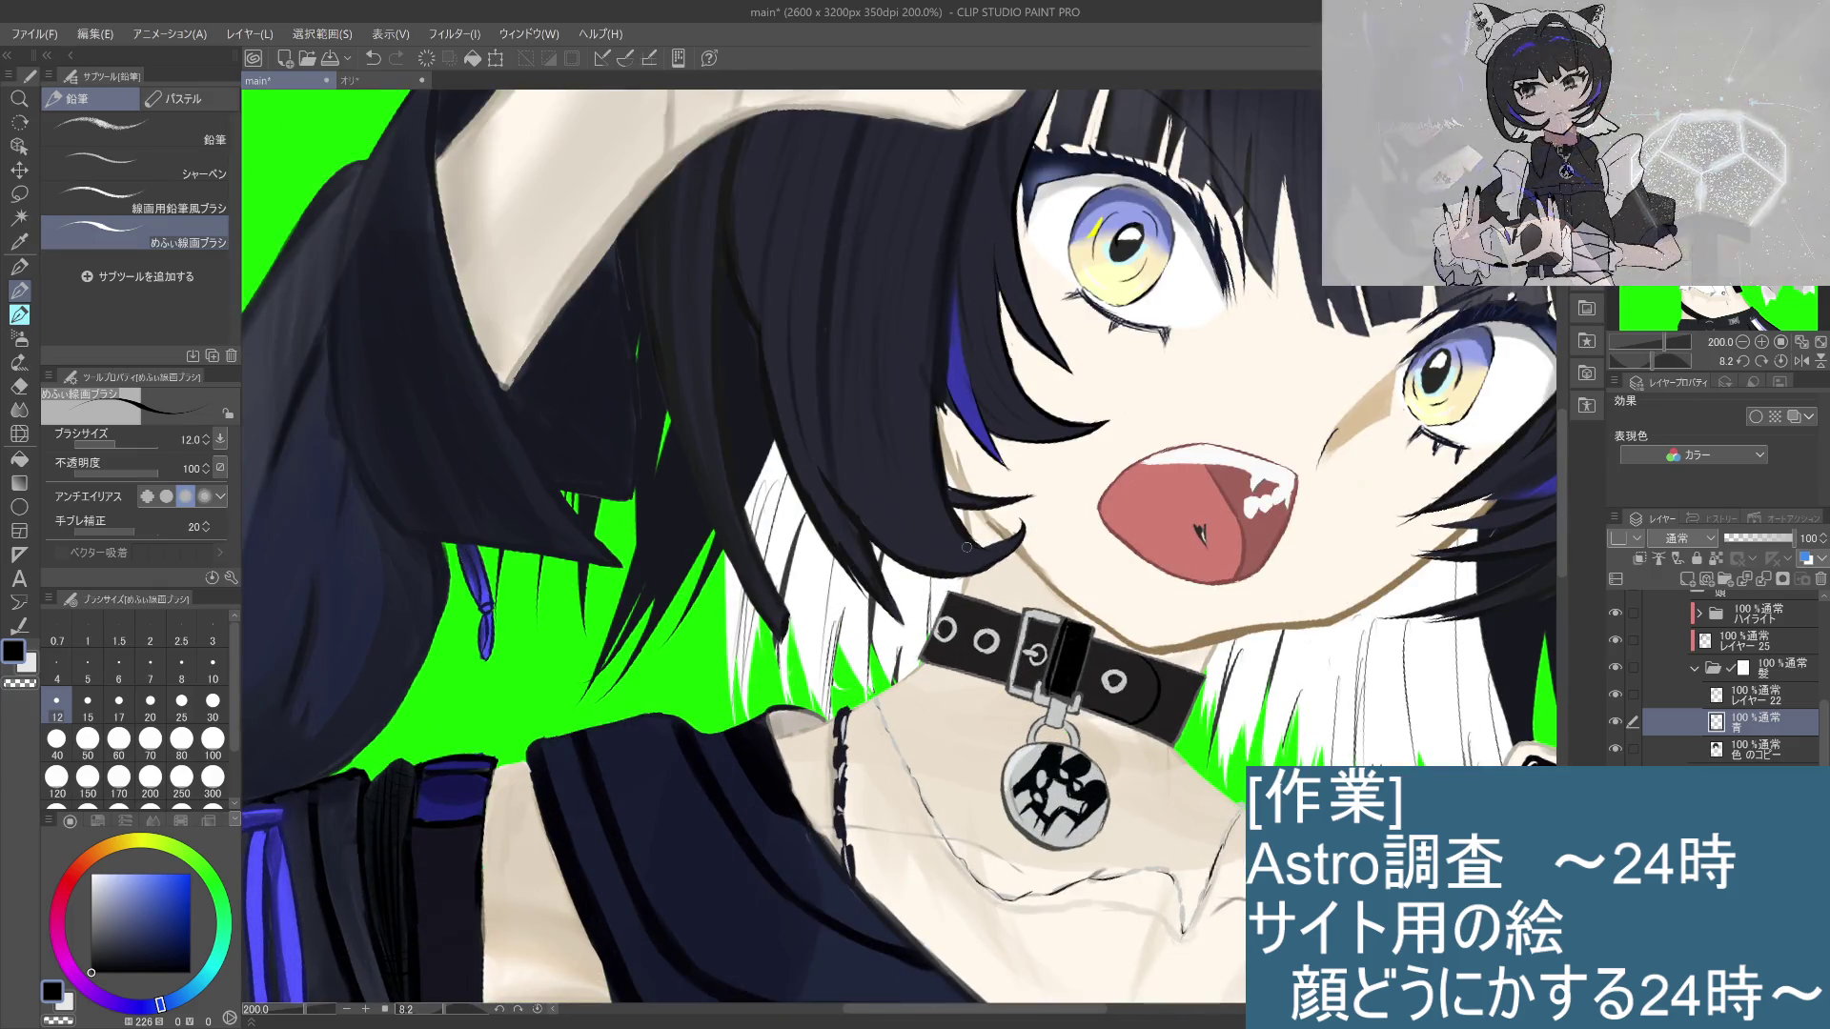
{"action": "left_click", "coordinate": [1752, 699]}
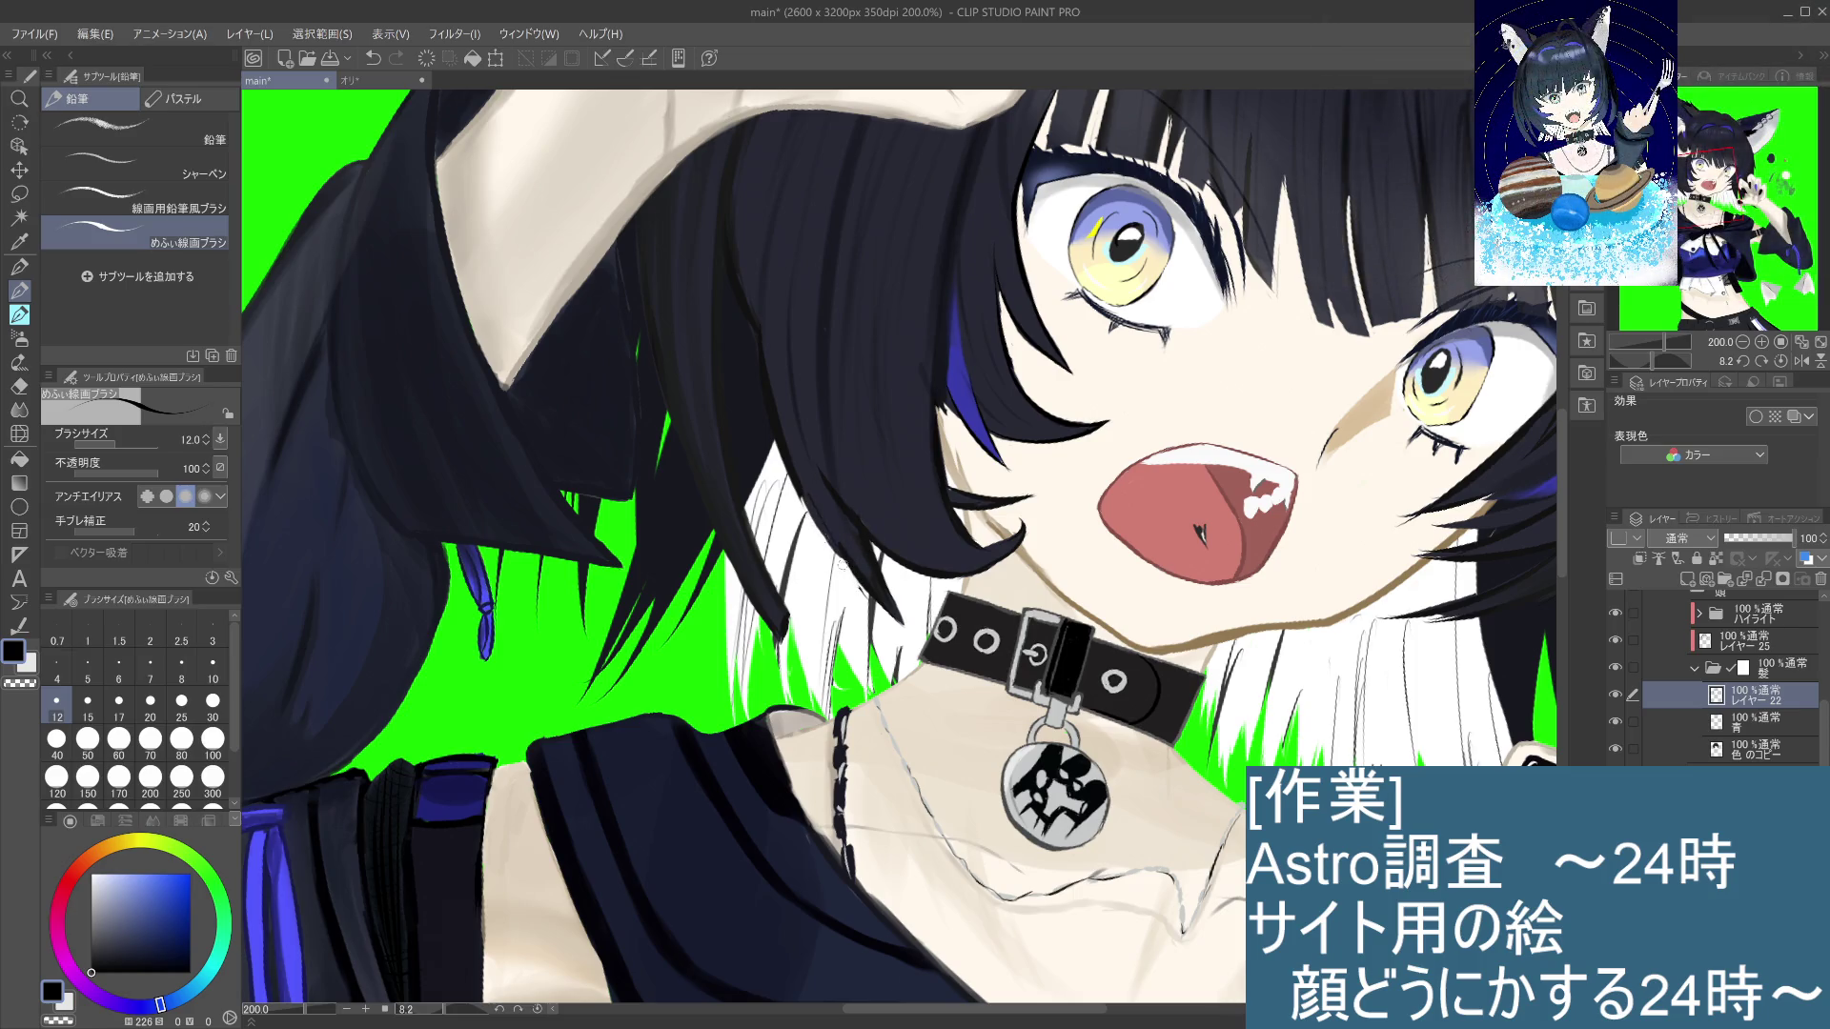
{"action": "left_click_drag", "start_coordinate": [807, 506], "coordinate": [888, 617]}
{"action": "key", "text": "ctrl+z"}
{"action": "key", "text": "ctrl+z"}
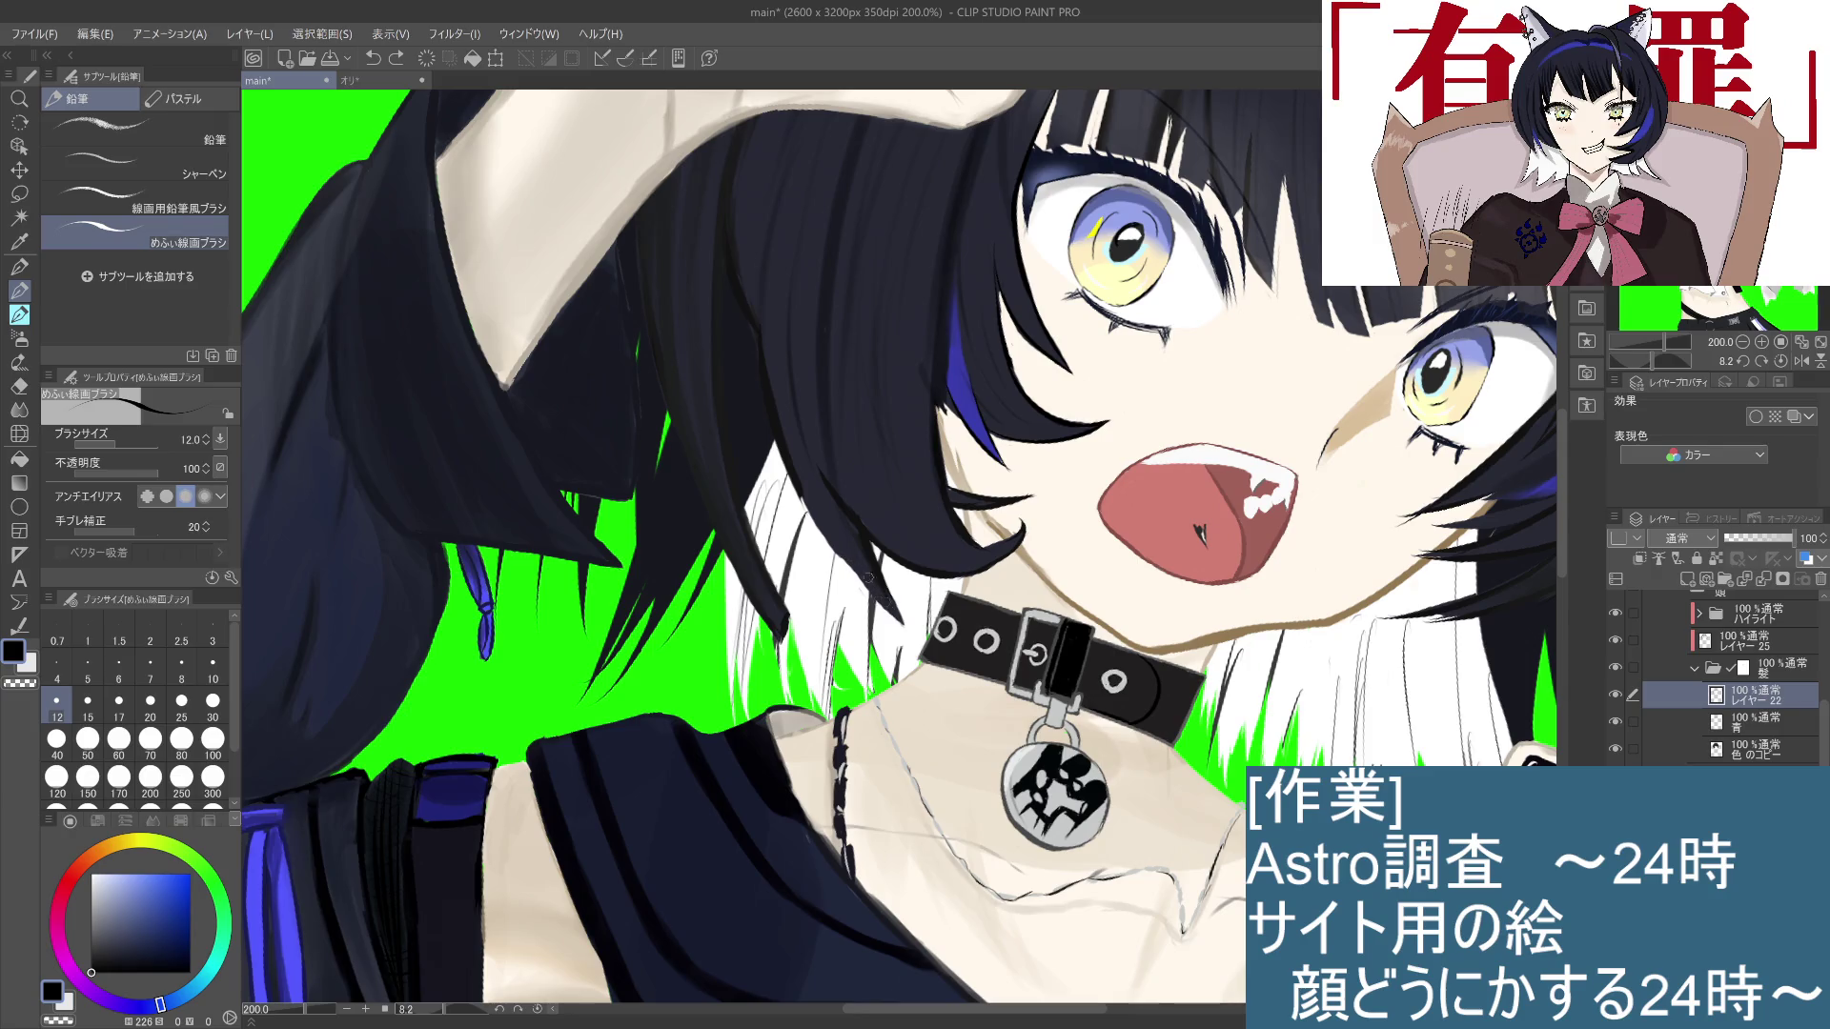
{"action": "scroll", "coordinate": [887, 601], "scroll_direction": "down", "scroll_amount": 3}
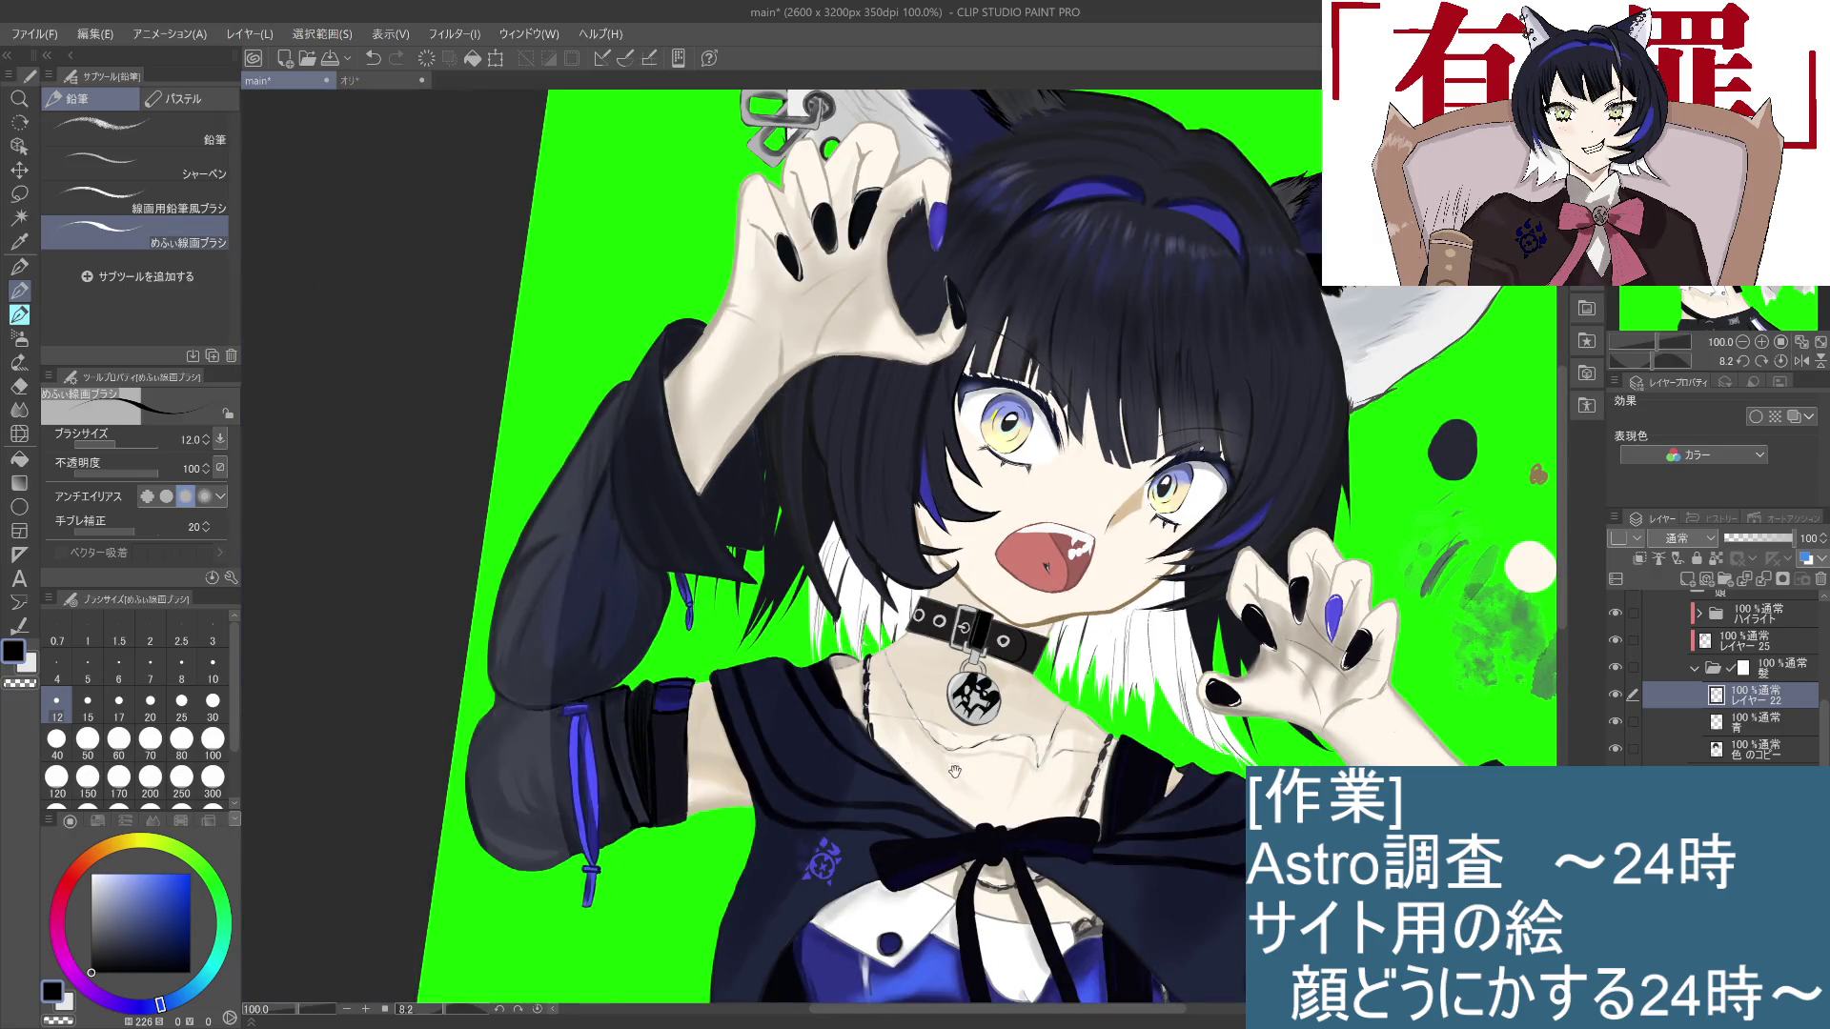
{"action": "left_click_drag", "start_coordinate": [898, 763], "coordinate": [881, 718]}
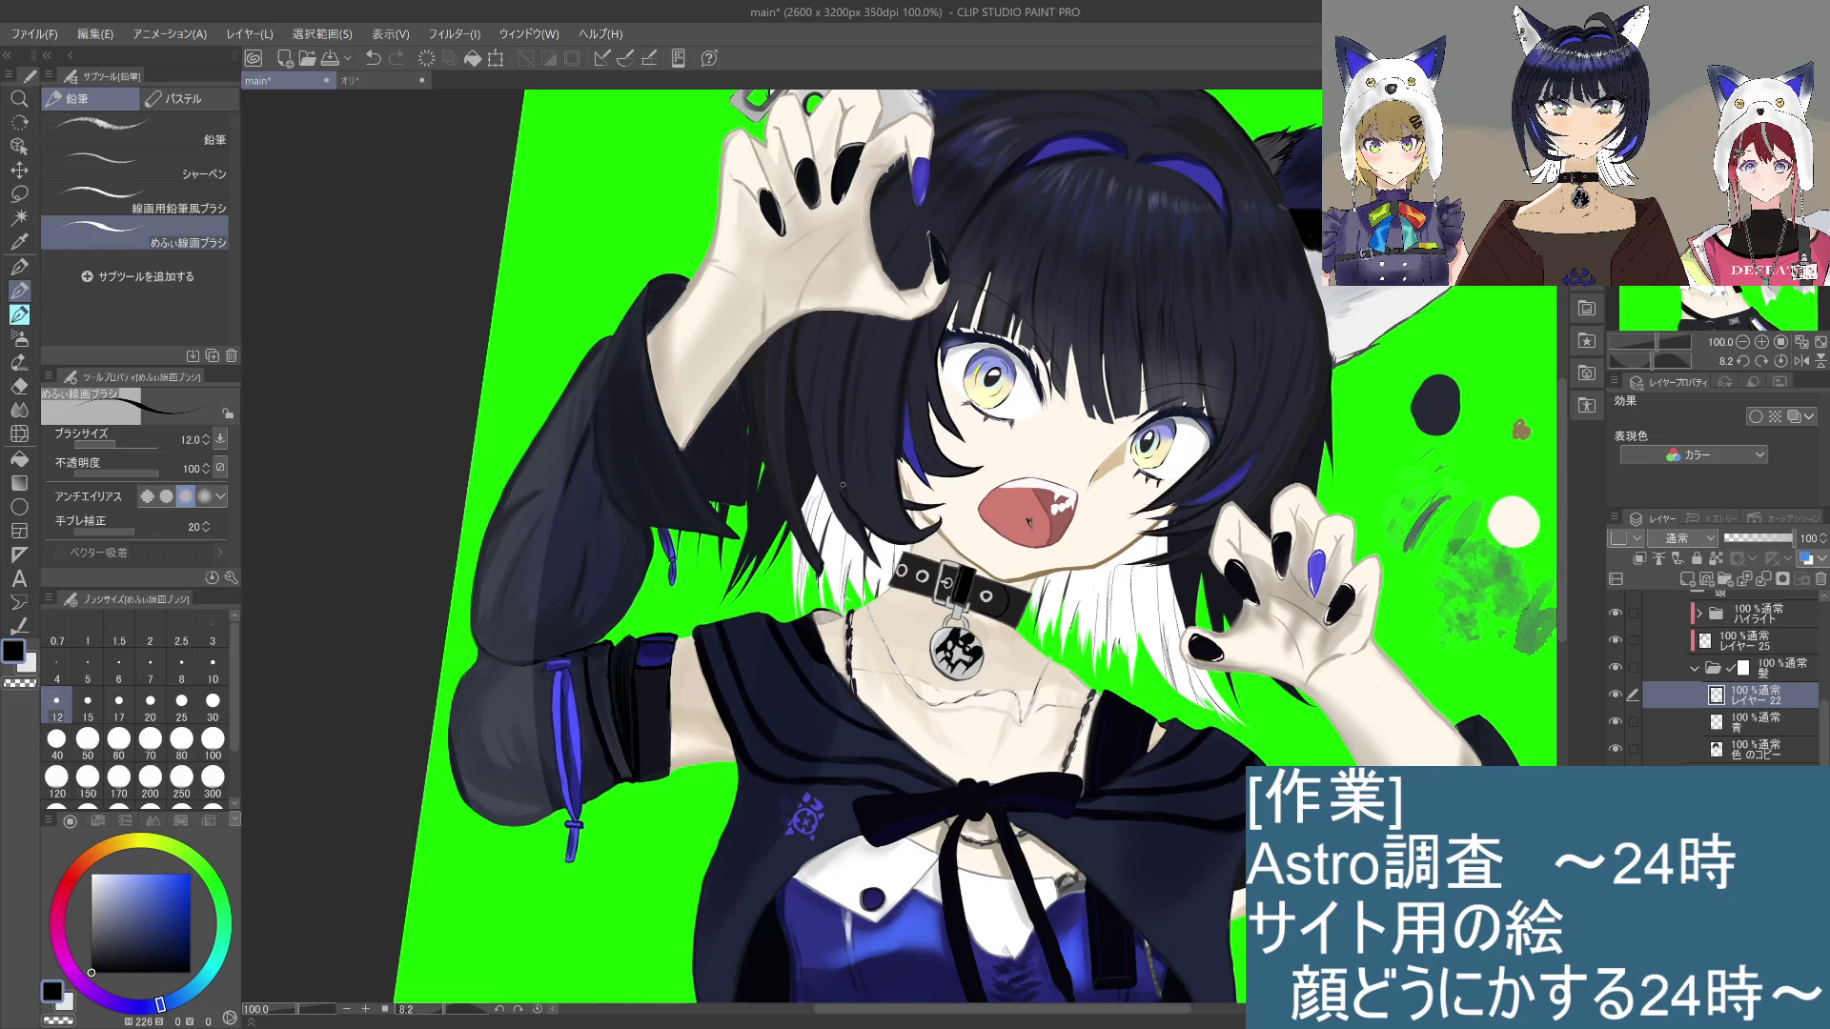
{"action": "scroll", "coordinate": [843, 485], "scroll_direction": "down", "scroll_amount": 6}
{"action": "scroll", "coordinate": [896, 610], "scroll_direction": "up", "scroll_amount": 5}
{"action": "mouse_move", "coordinate": [767, 615]}
{"action": "left_mouse_down"}
{"action": "mouse_move", "coordinate": [759, 582]}
{"action": "mouse_move", "coordinate": [796, 796]}
{"action": "left_mouse_up"}
{"action": "scroll", "coordinate": [796, 796], "scroll_direction": "up", "scroll_amount": 1}
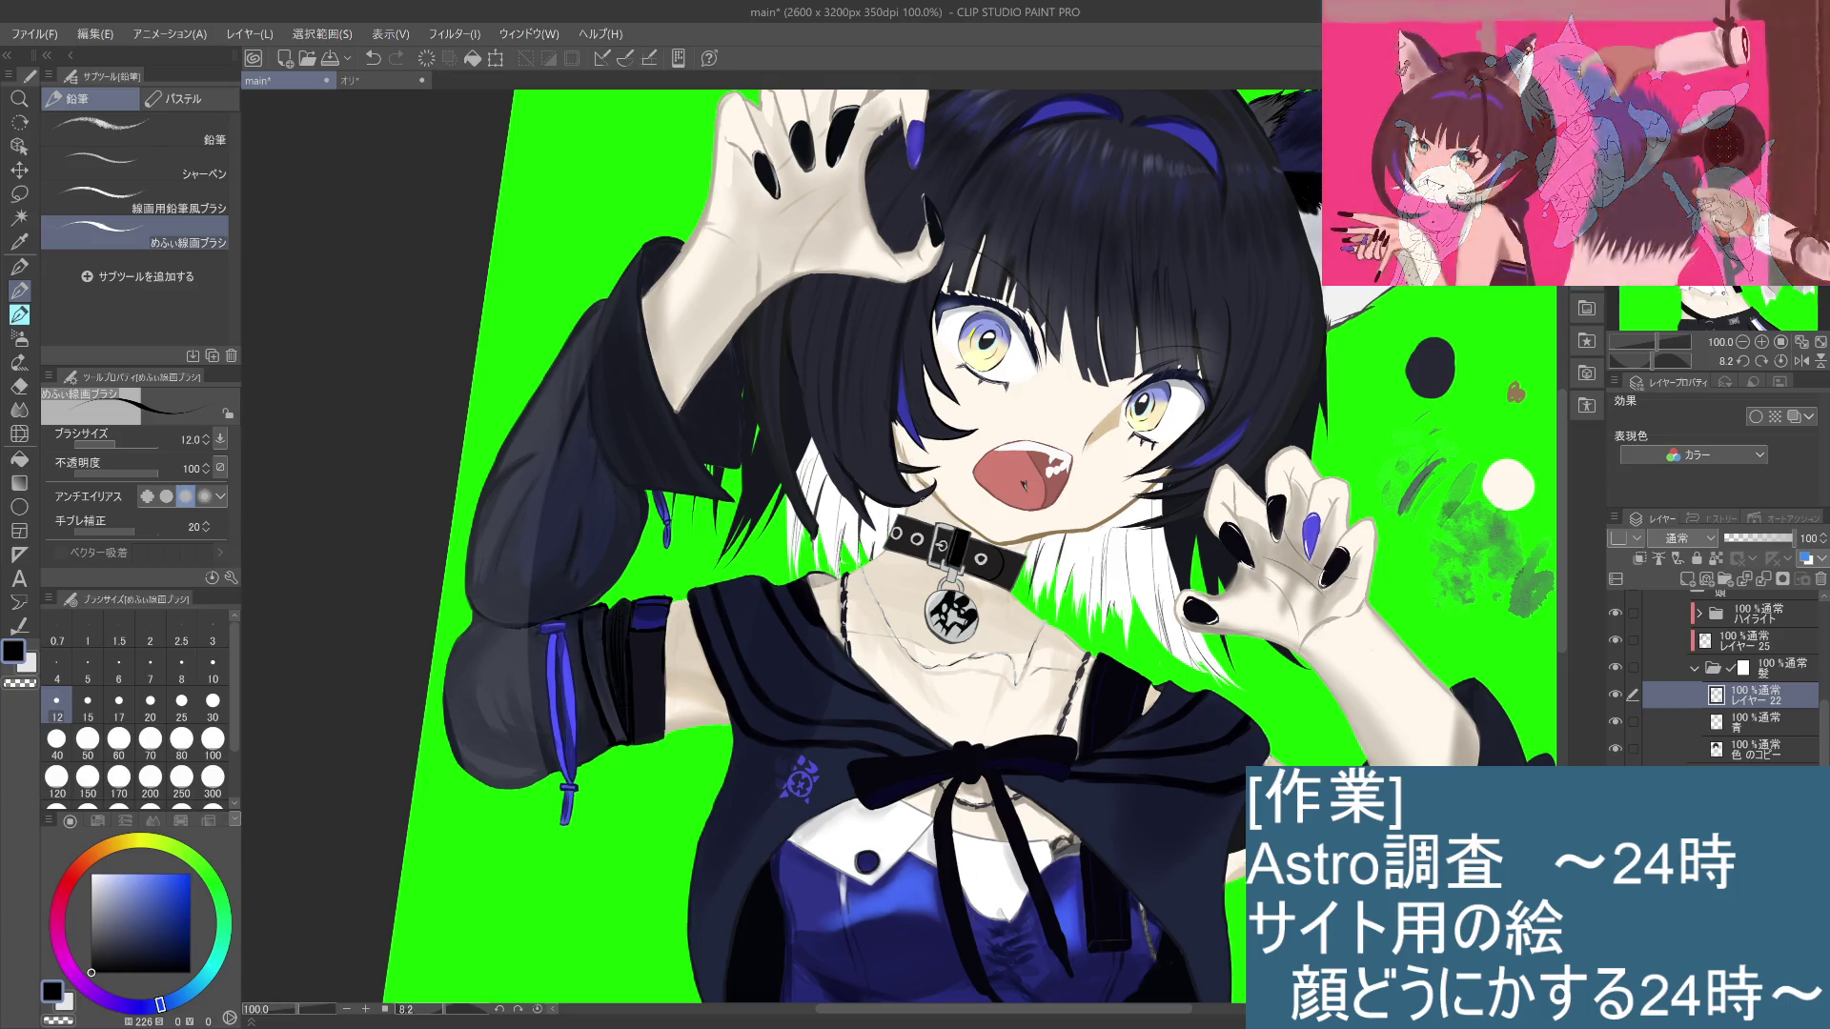
{"action": "left_click_drag", "start_coordinate": [899, 472], "coordinate": [895, 502]}
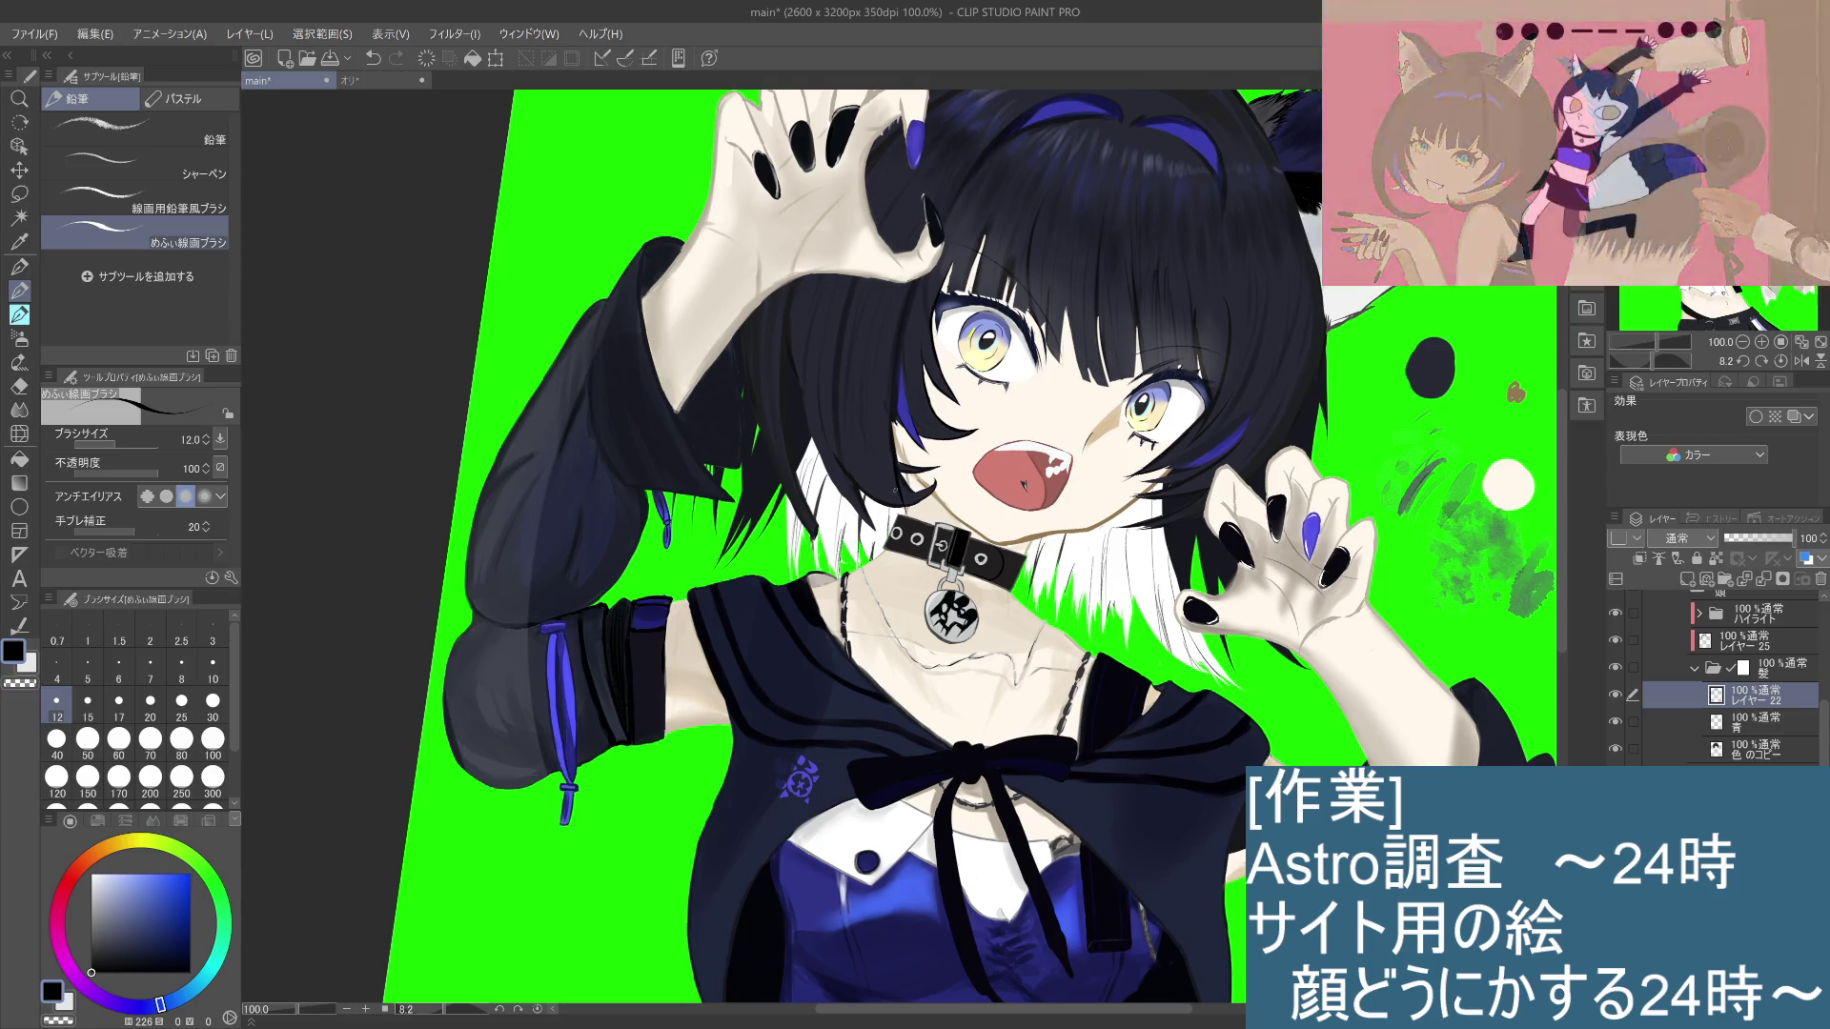
{"action": "key", "text": "ctrl+z"}
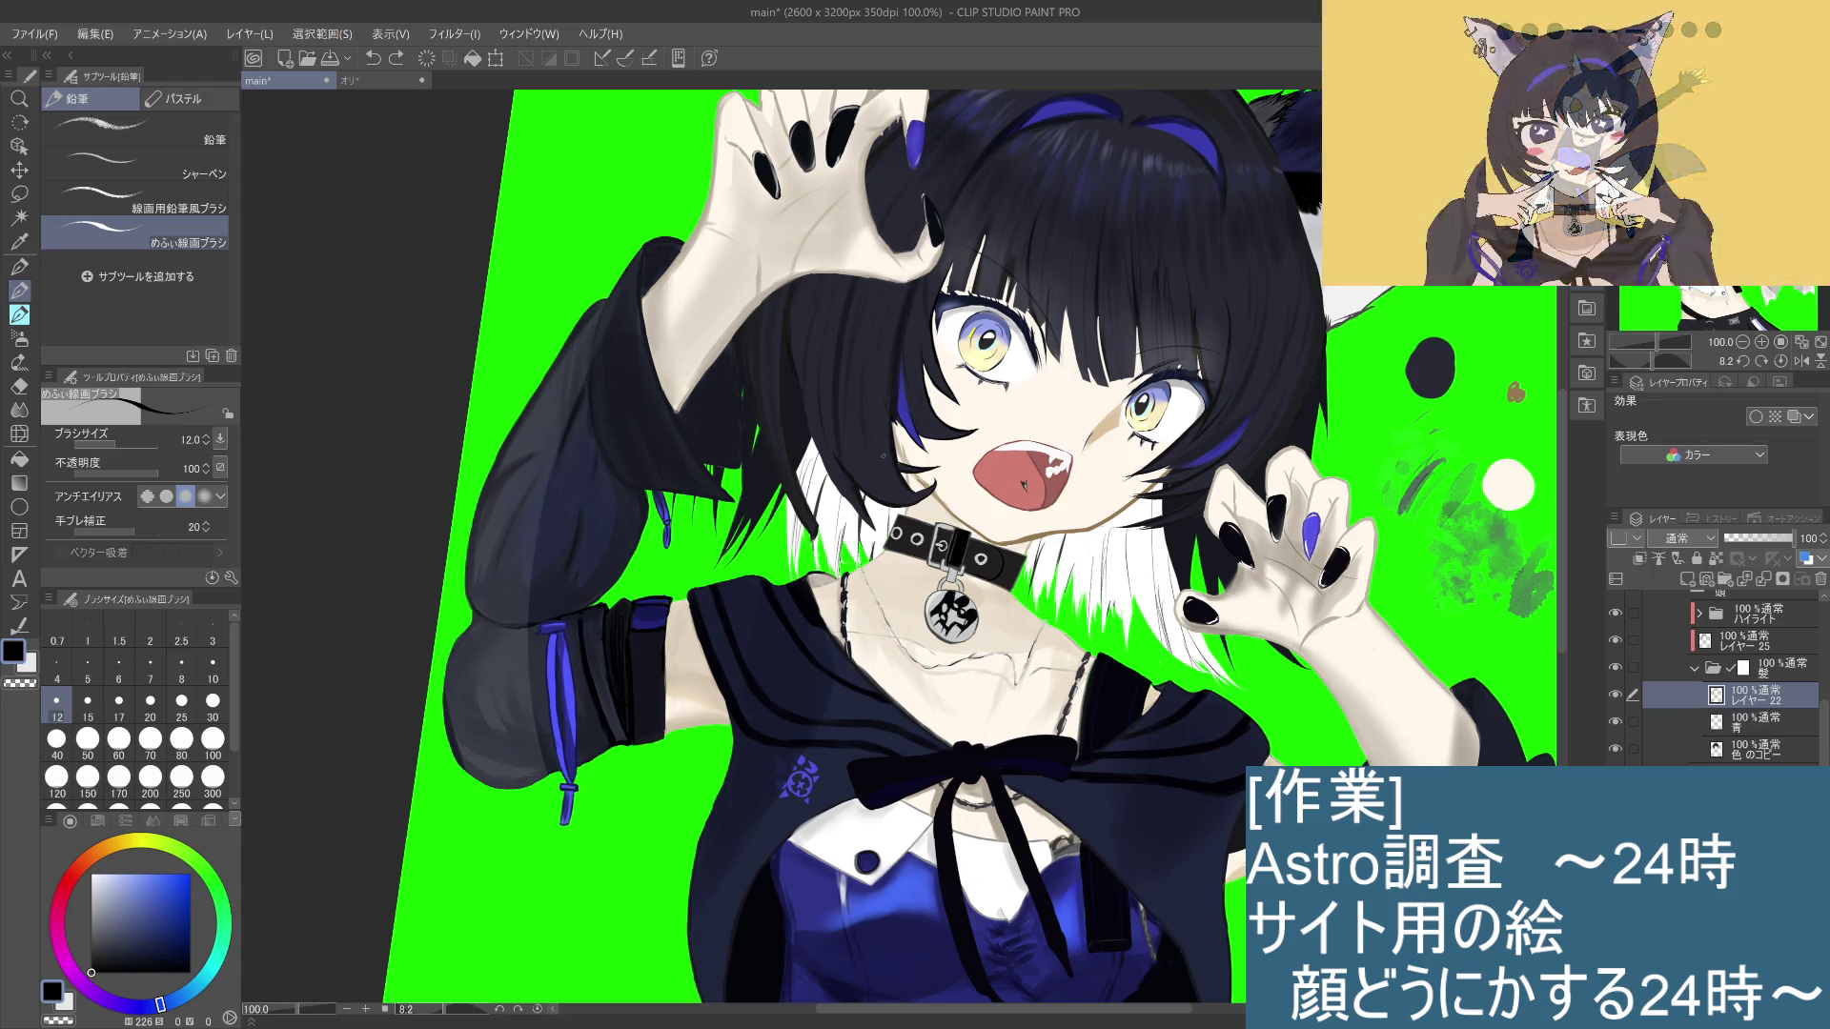
{"action": "key", "text": "ctrl+z"}
{"action": "mouse_move", "coordinate": [910, 468]}
{"action": "left_mouse_down"}
{"action": "mouse_move", "coordinate": [900, 517]}
{"action": "mouse_move", "coordinate": [898, 491]}
{"action": "left_mouse_up"}
Step: Add short strokes on the hair tips beside the girl's cheek
{"action": "key", "text": "ctrl+z"}
{"action": "key", "text": "ctrl+z"}
{"action": "scroll", "coordinate": [906, 478], "scroll_direction": "up", "scroll_amount": 3}
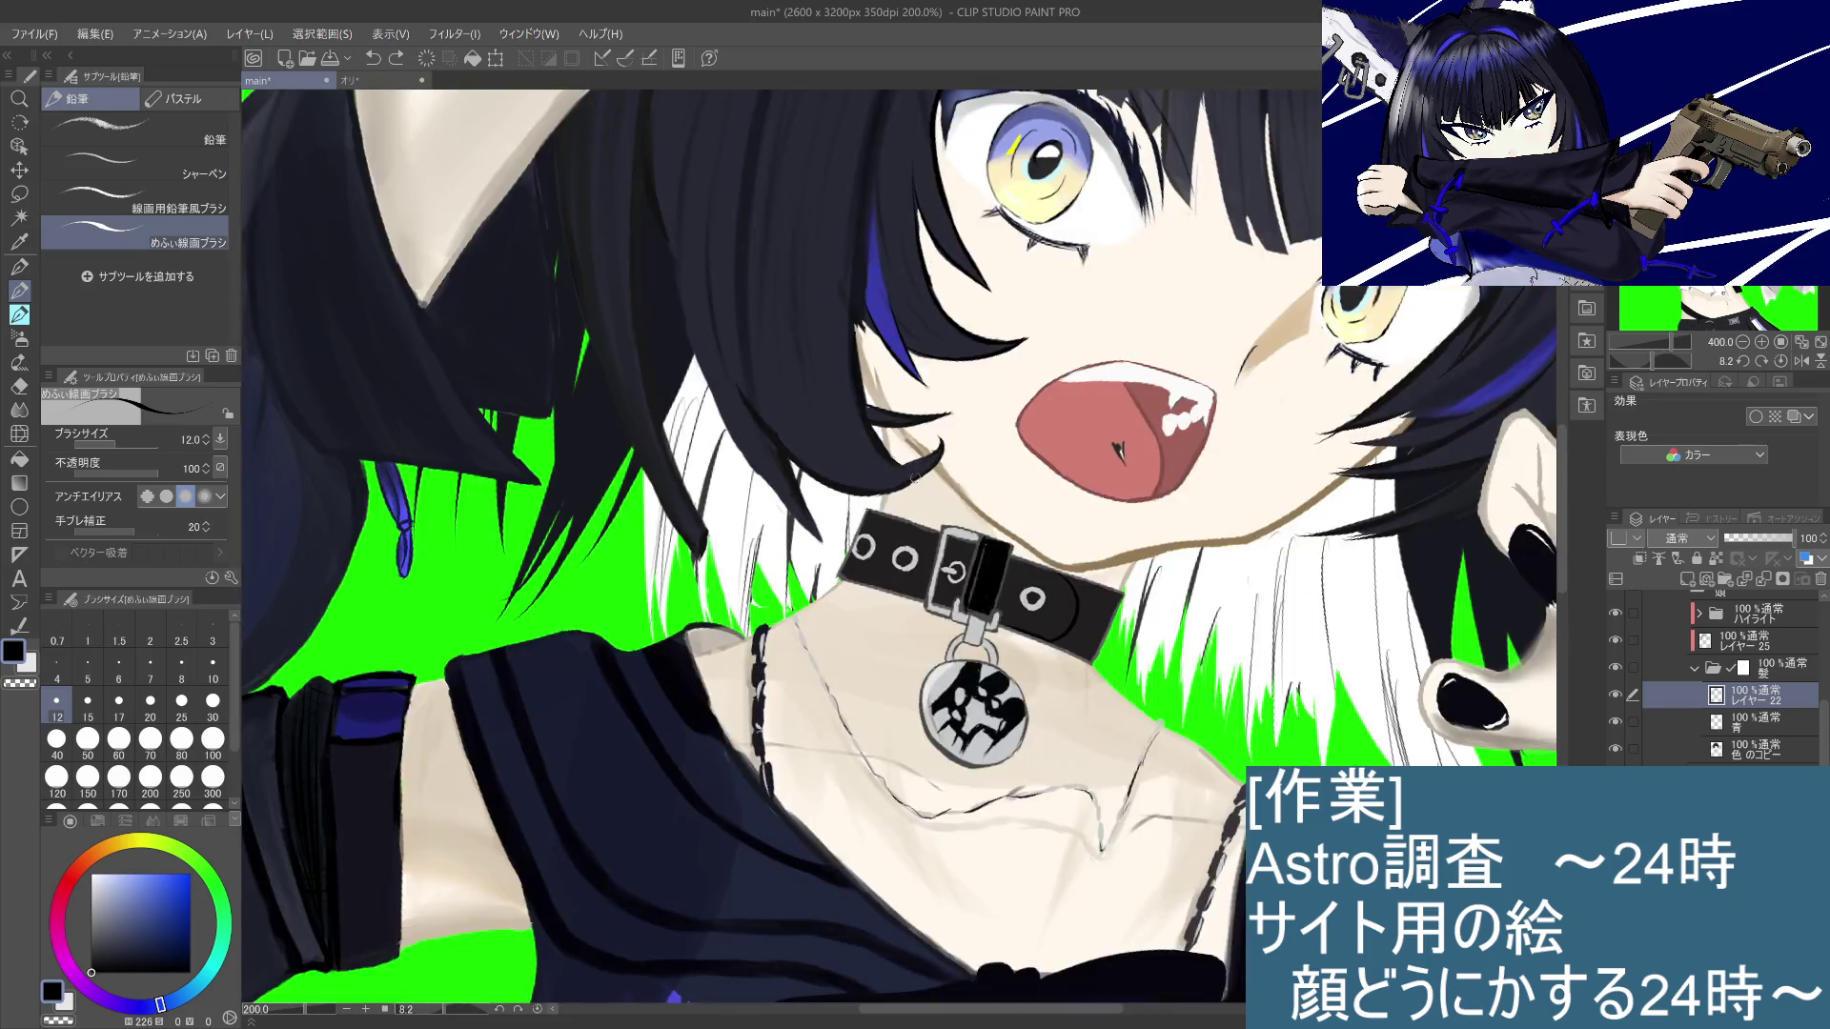
{"action": "left_click_drag", "start_coordinate": [913, 476], "coordinate": [896, 465]}
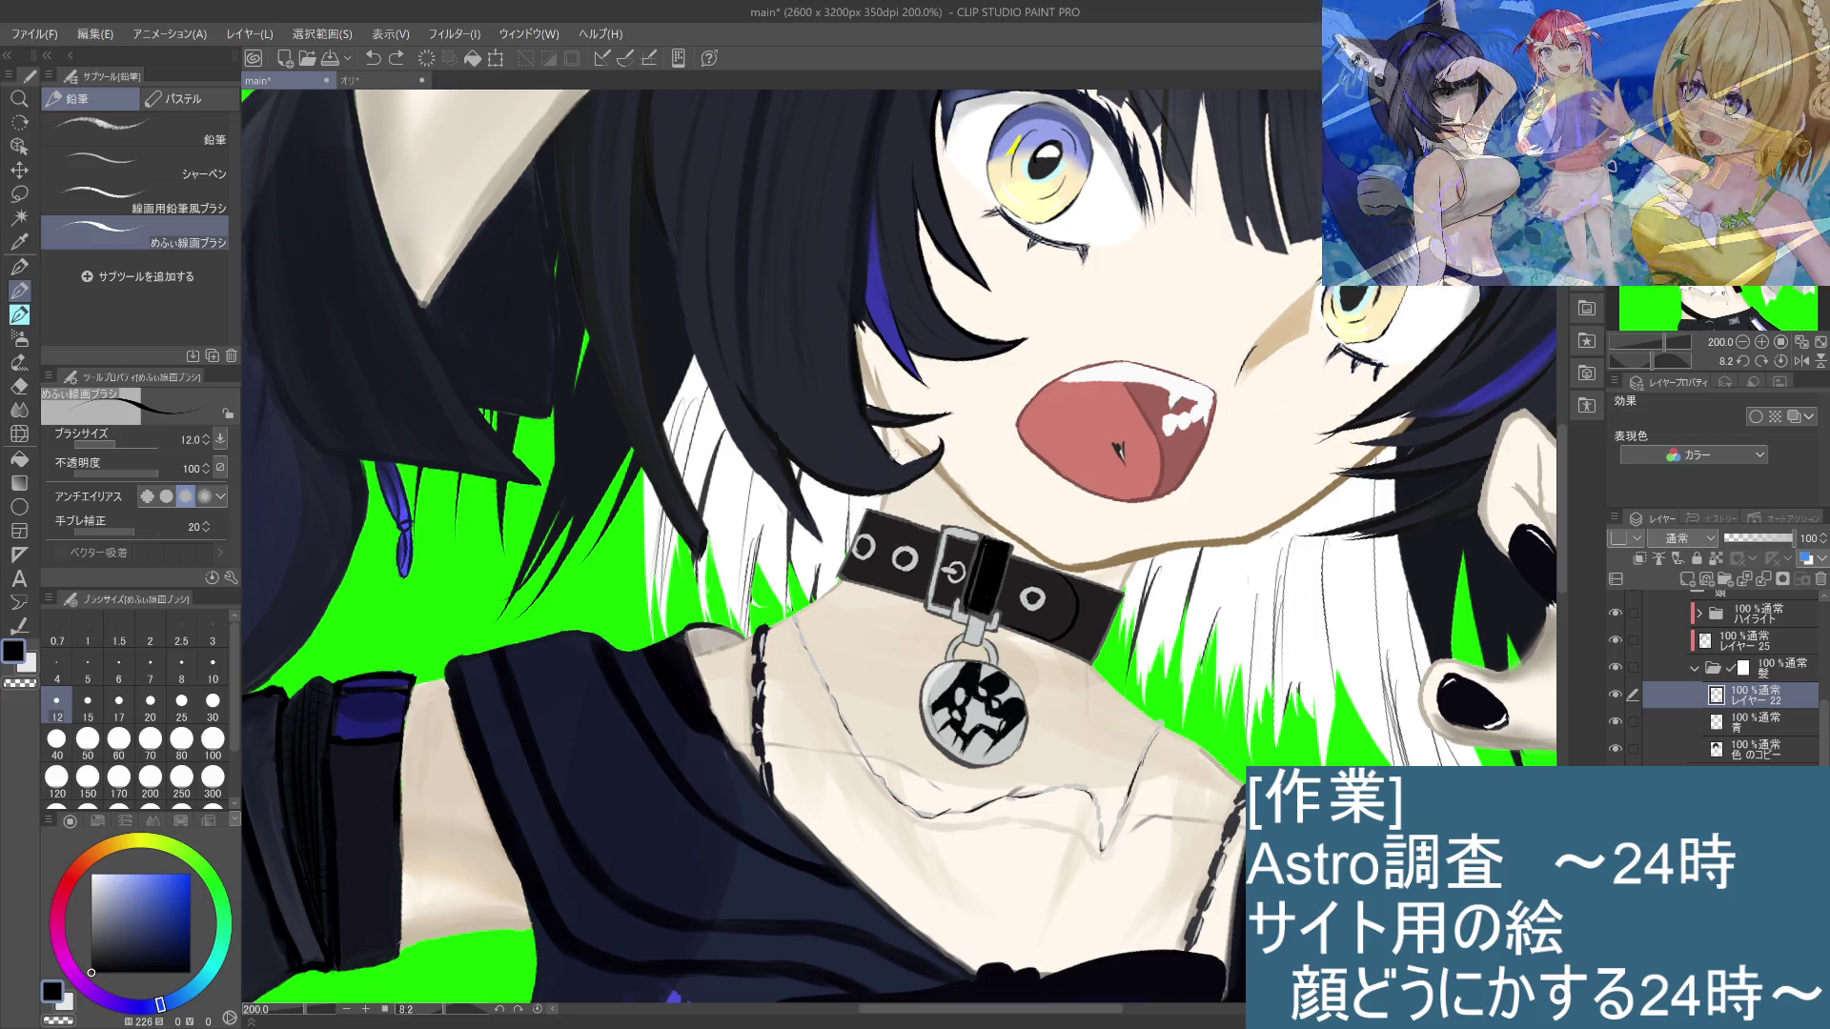
{"action": "left_click_drag", "start_coordinate": [923, 457], "coordinate": [879, 461]}
{"action": "key", "text": "ctrl+z"}
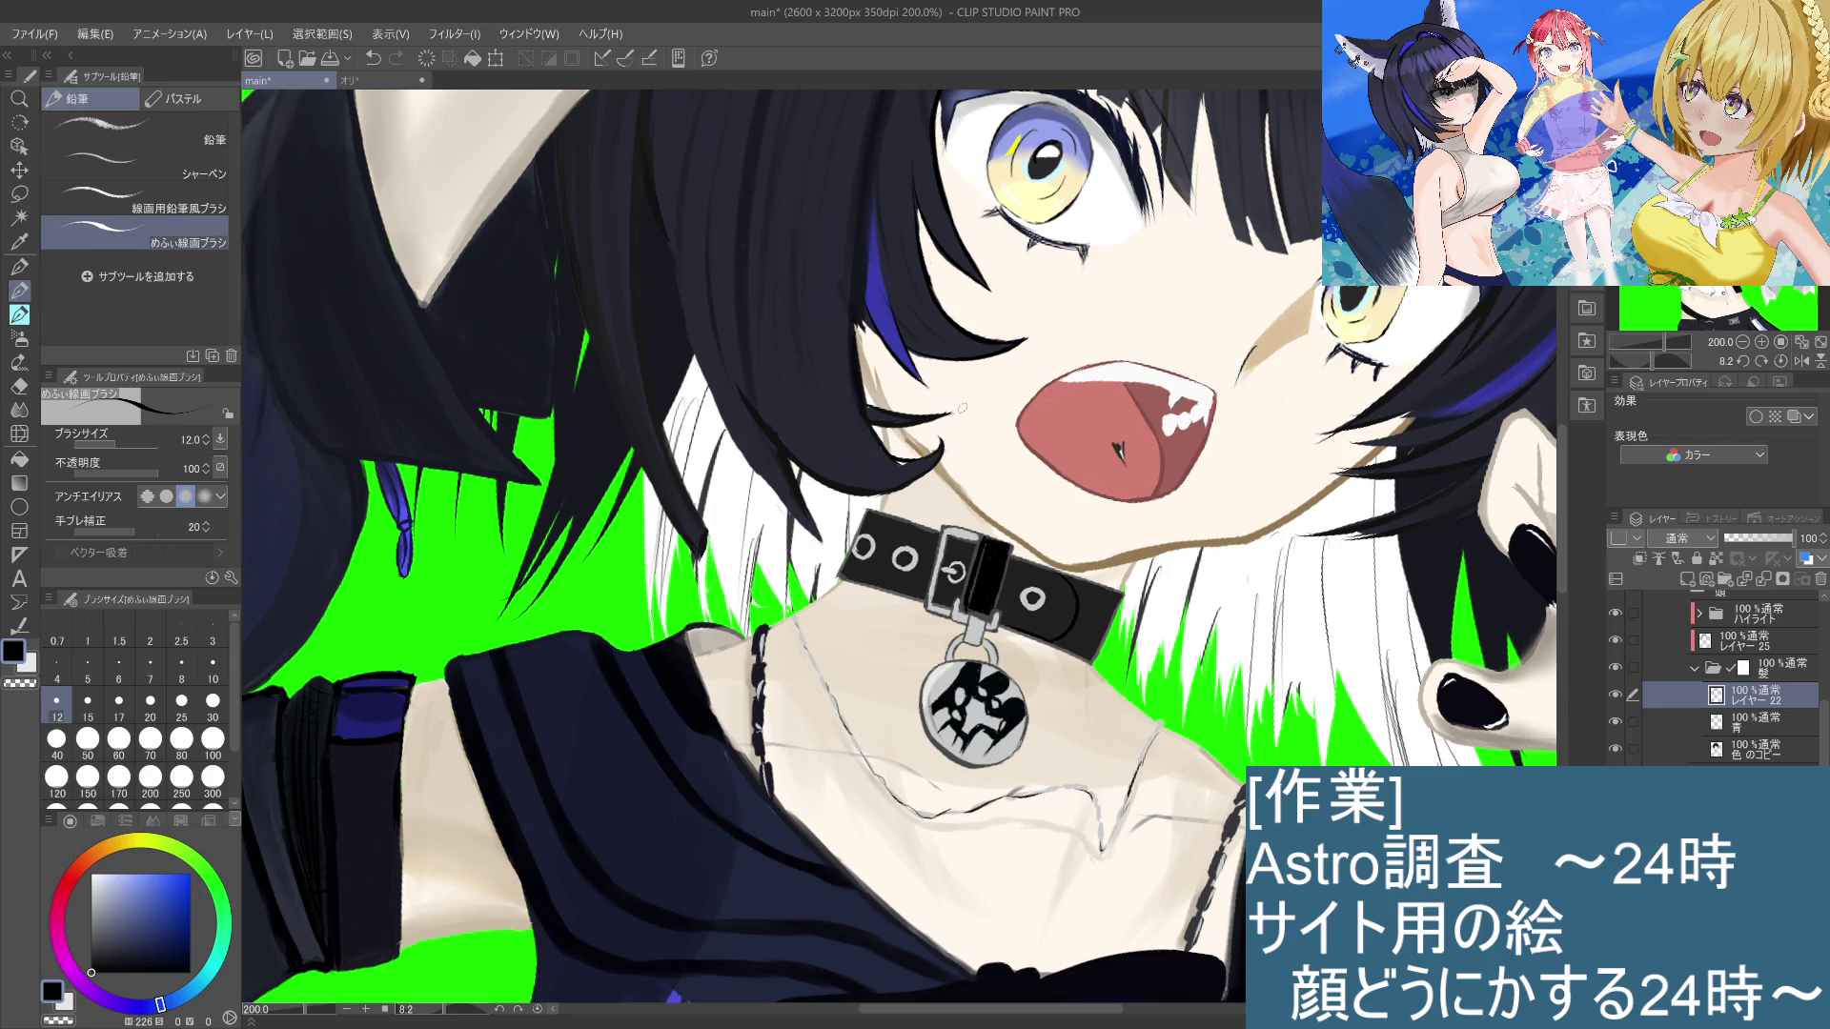
Step: Eyedrop the near-black hair colour from the canvas and return to レイヤー22 with the pencil
{"action": "left_click", "coordinate": [878, 463], "text": "ctrl+shift"}
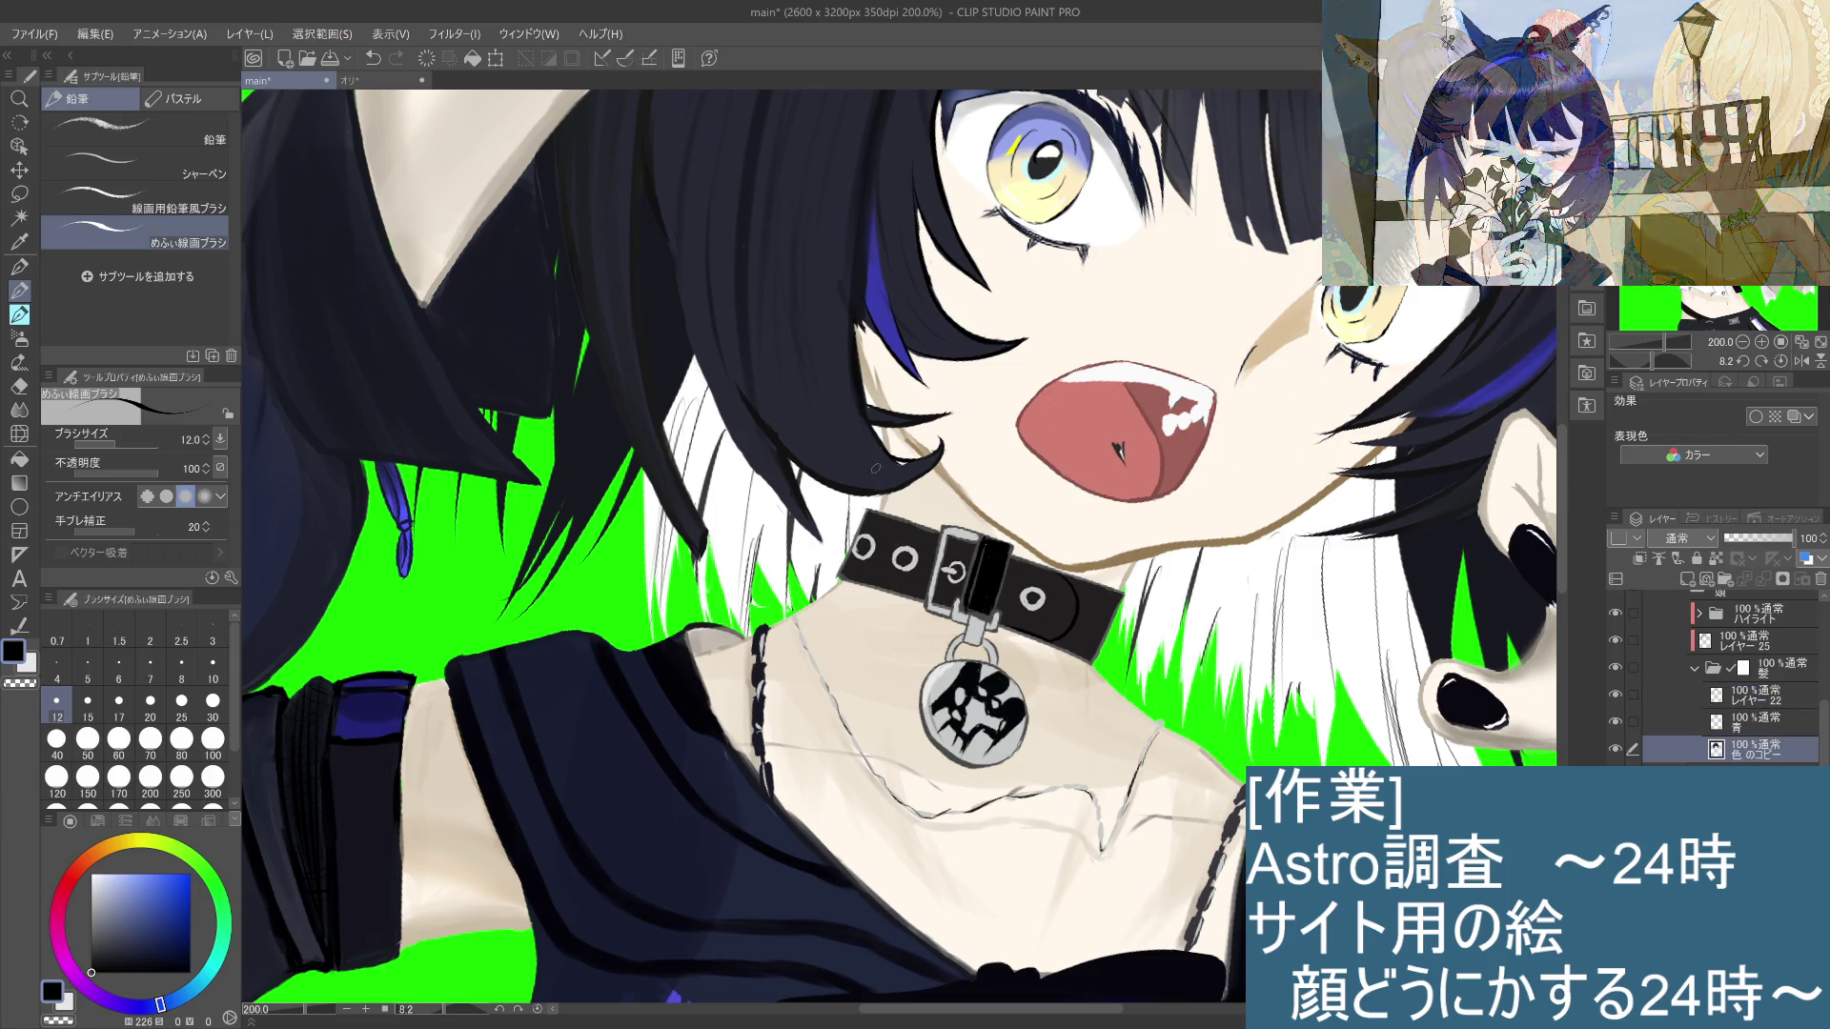
{"action": "key", "text": "i"}
{"action": "left_click", "coordinate": [913, 471]}
{"action": "key", "text": "p"}
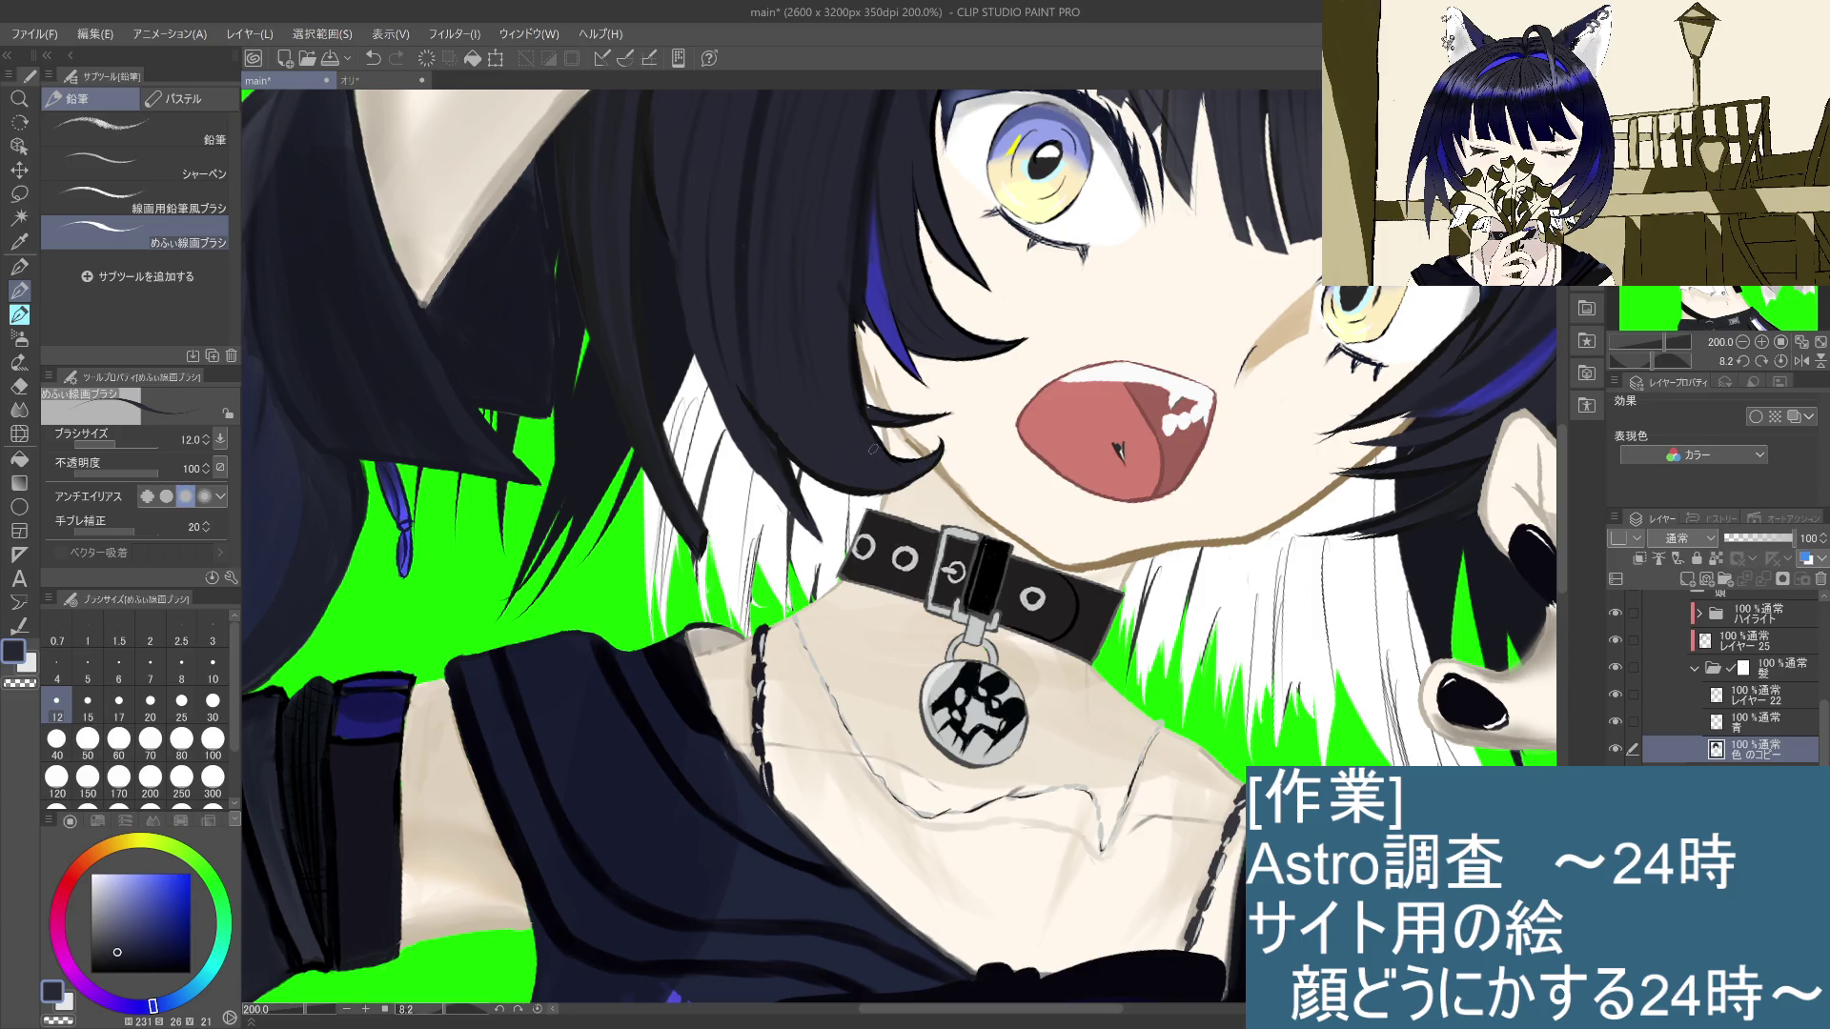
{"action": "left_click", "coordinate": [859, 408], "text": "ctrl+shift"}
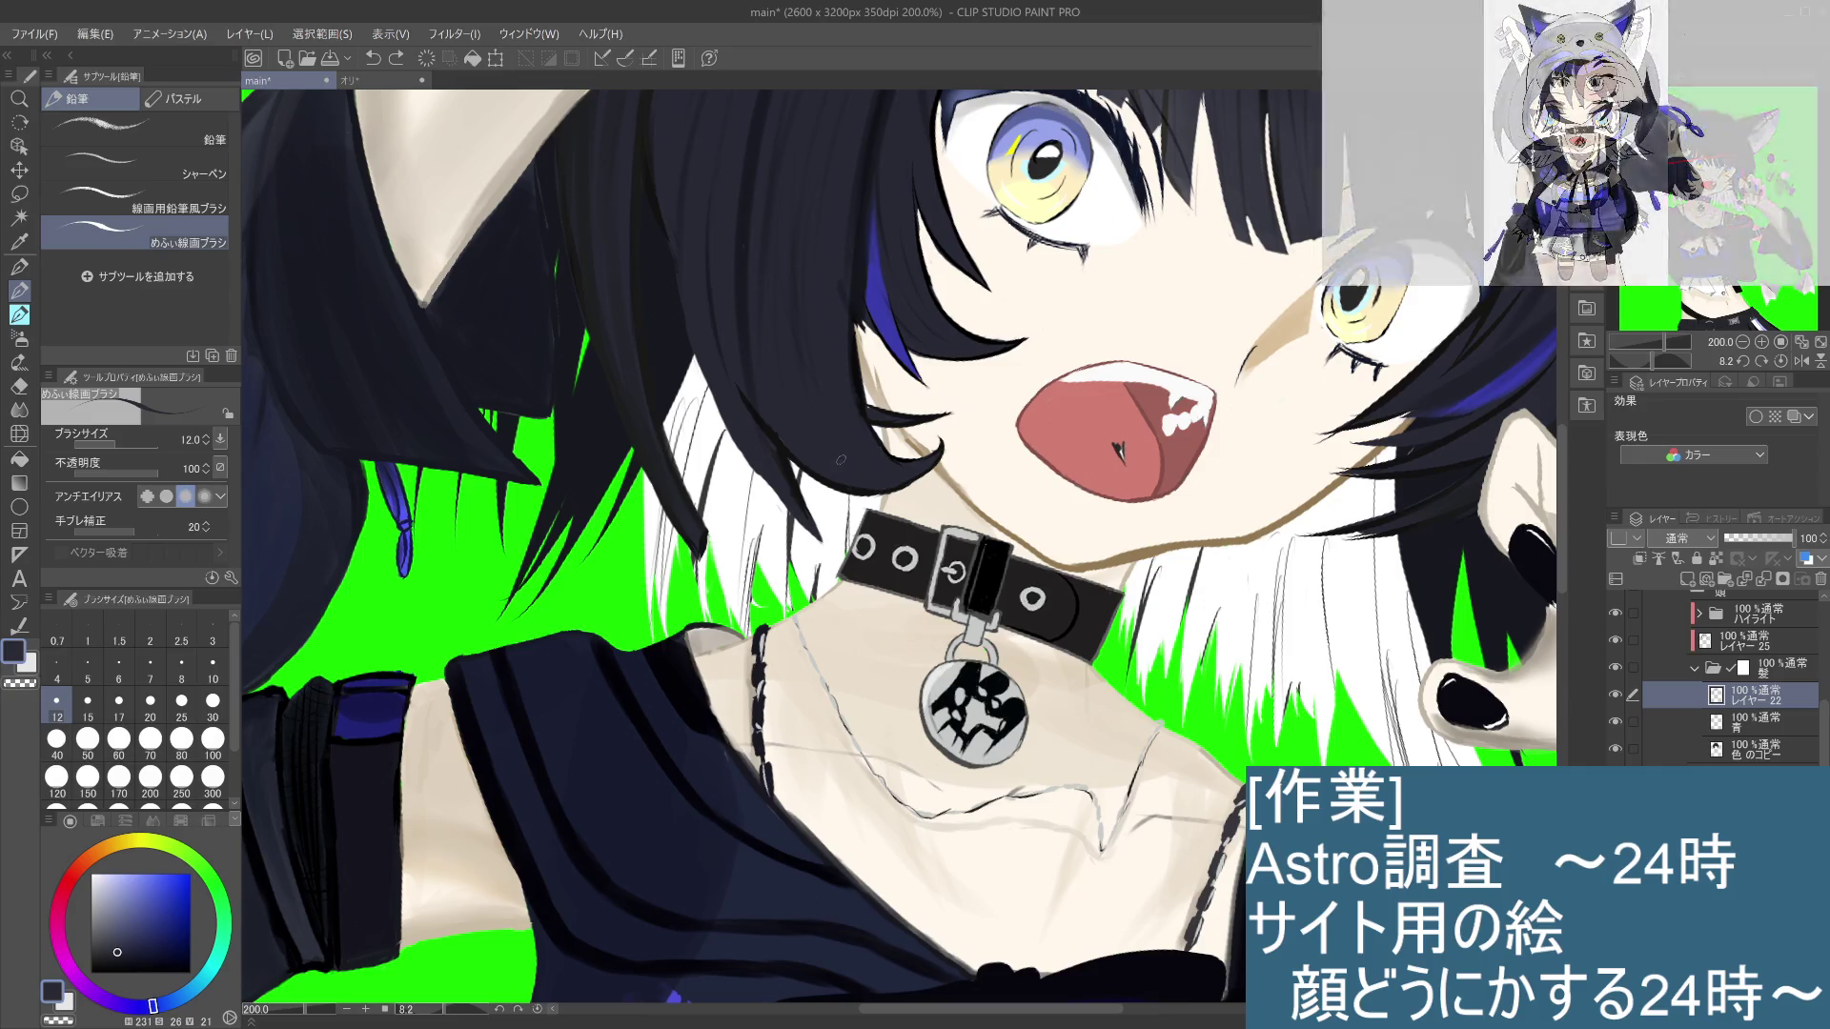
{"action": "left_click", "coordinate": [831, 480], "text": "alt"}
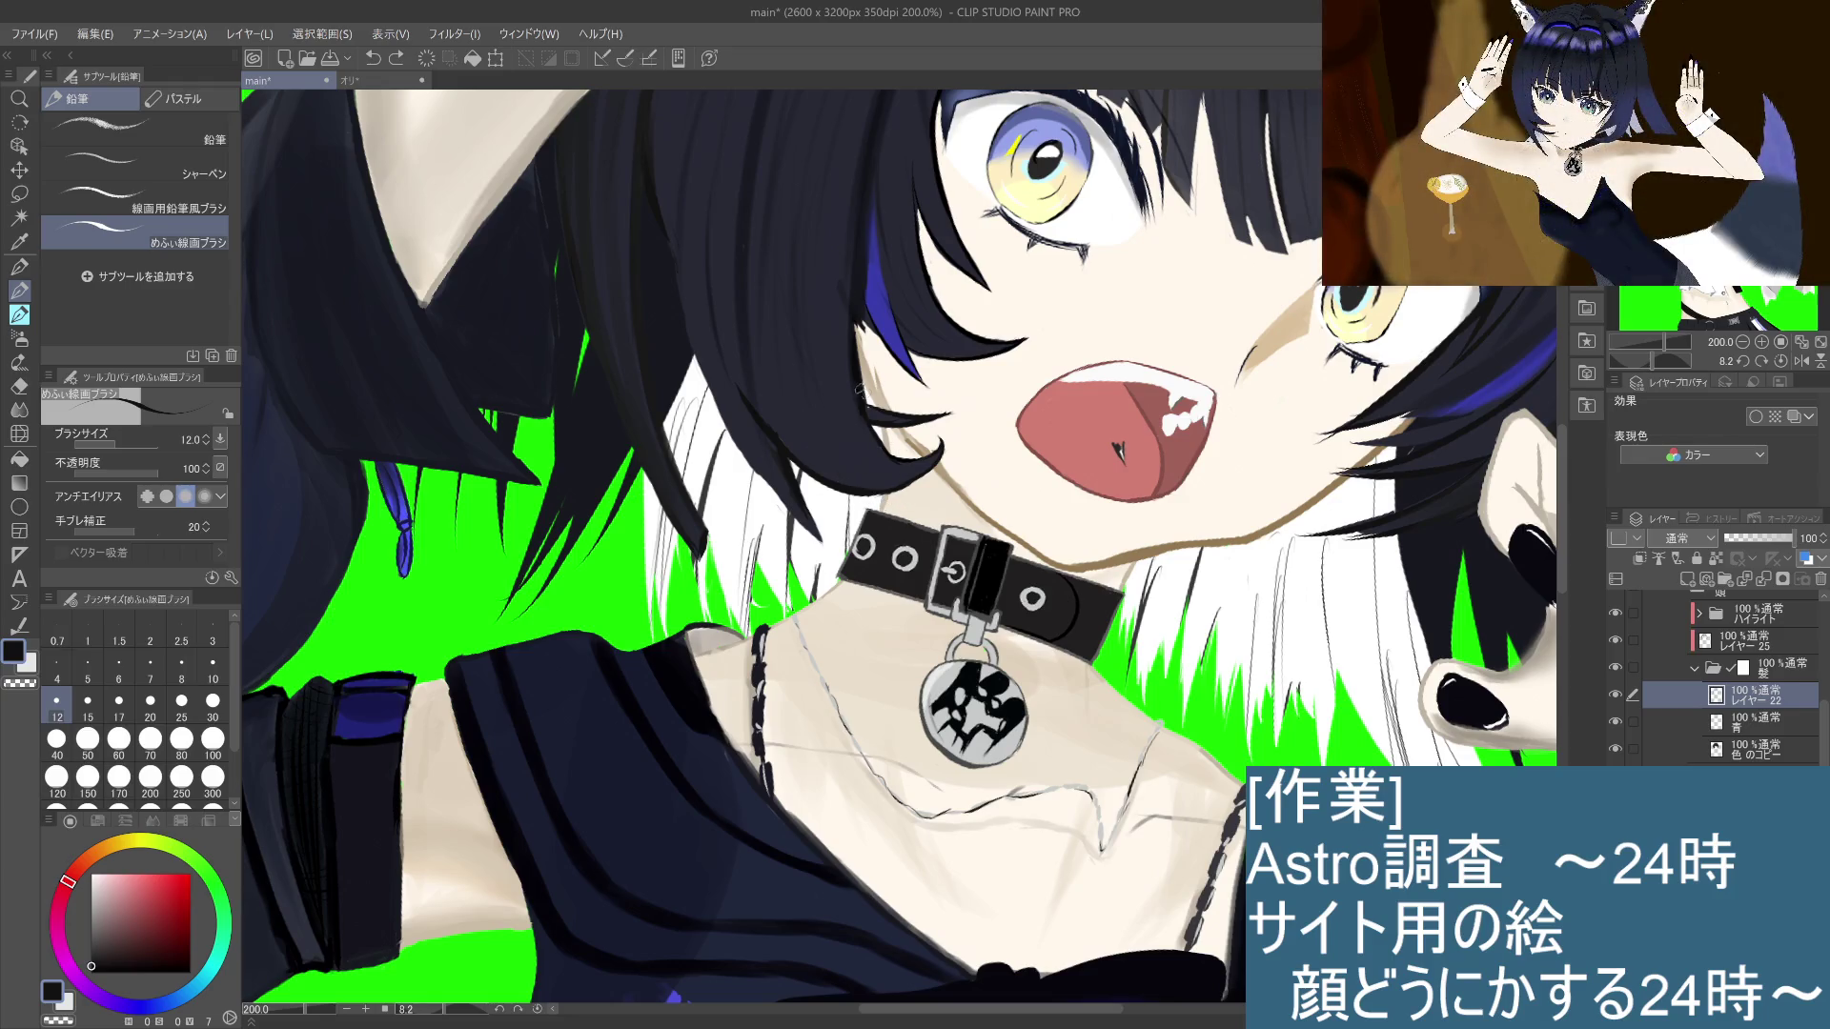
Step: Try a dark stroke along the hair strand edge, compare it with undo/redo, then undo and zoom out
{"action": "left_click_drag", "start_coordinate": [869, 435], "coordinate": [896, 501]}
{"action": "key", "text": "ctrl+z"}
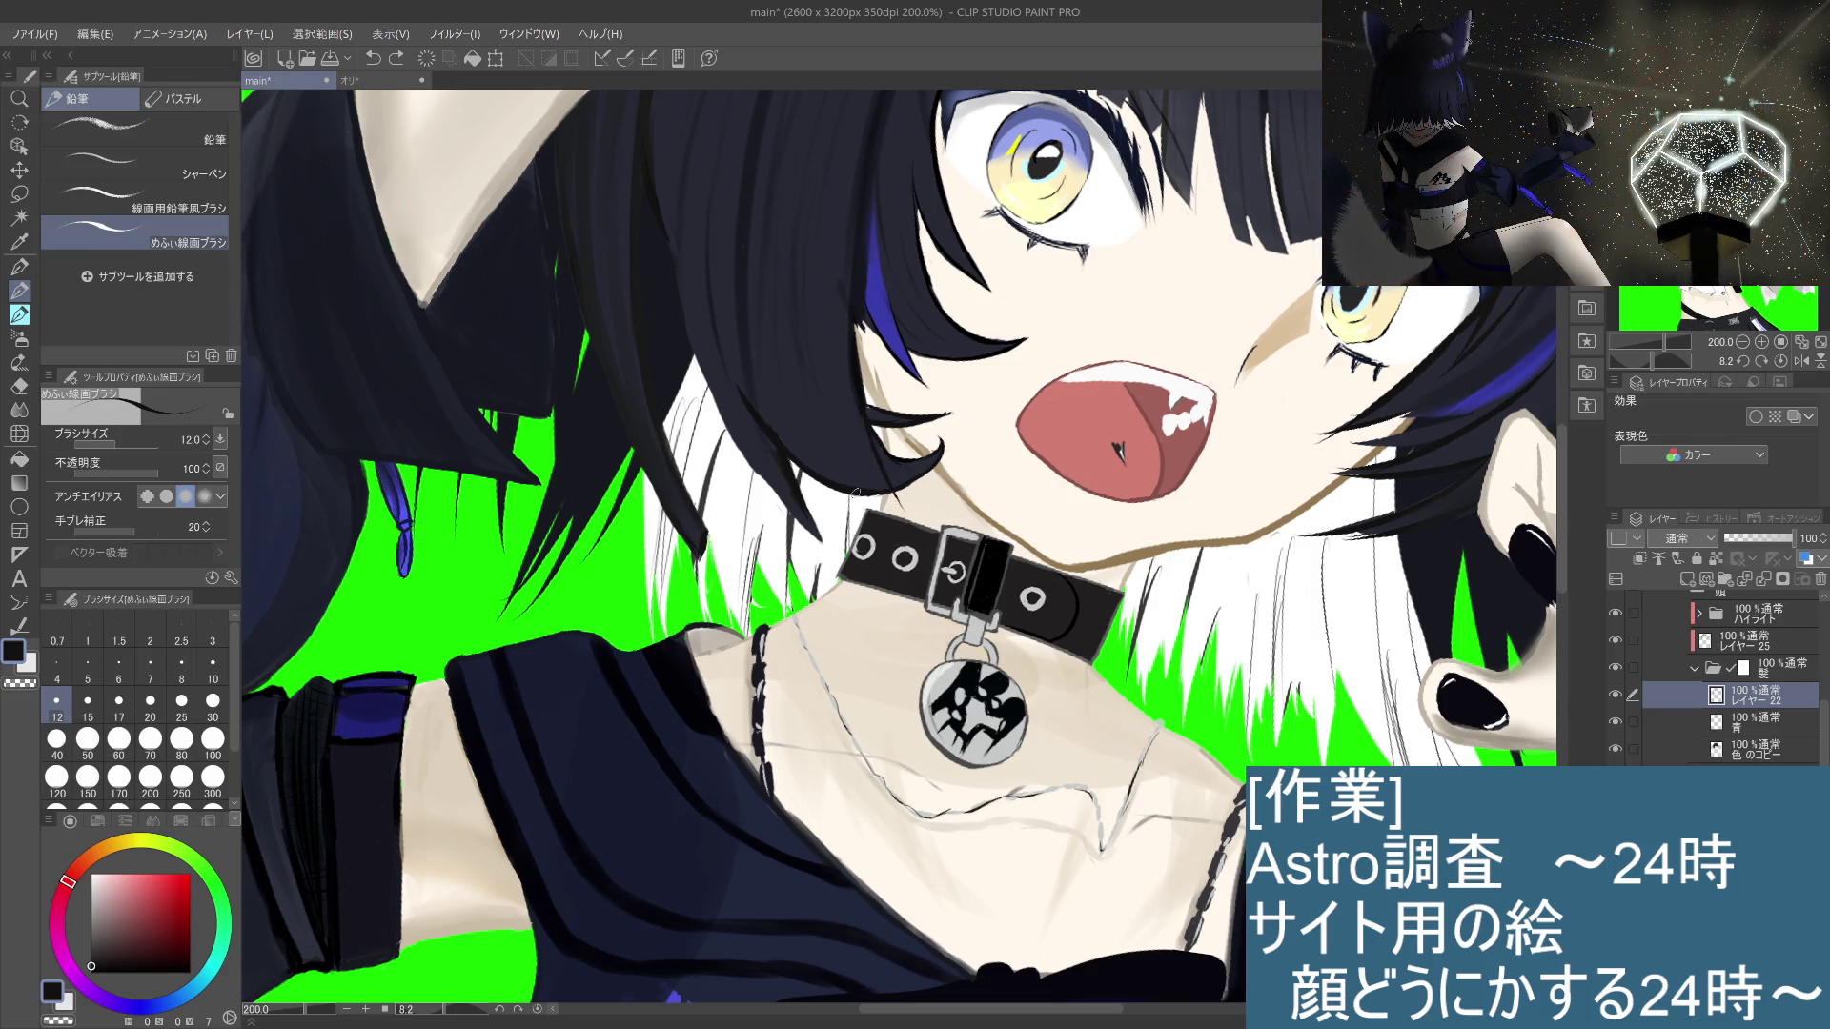
{"action": "key", "text": "ctrl+y"}
{"action": "key", "text": "ctrl+z"}
{"action": "key", "text": "ctrl+y"}
{"action": "key", "text": "ctrl+z"}
{"action": "key", "text": "ctrl+y"}
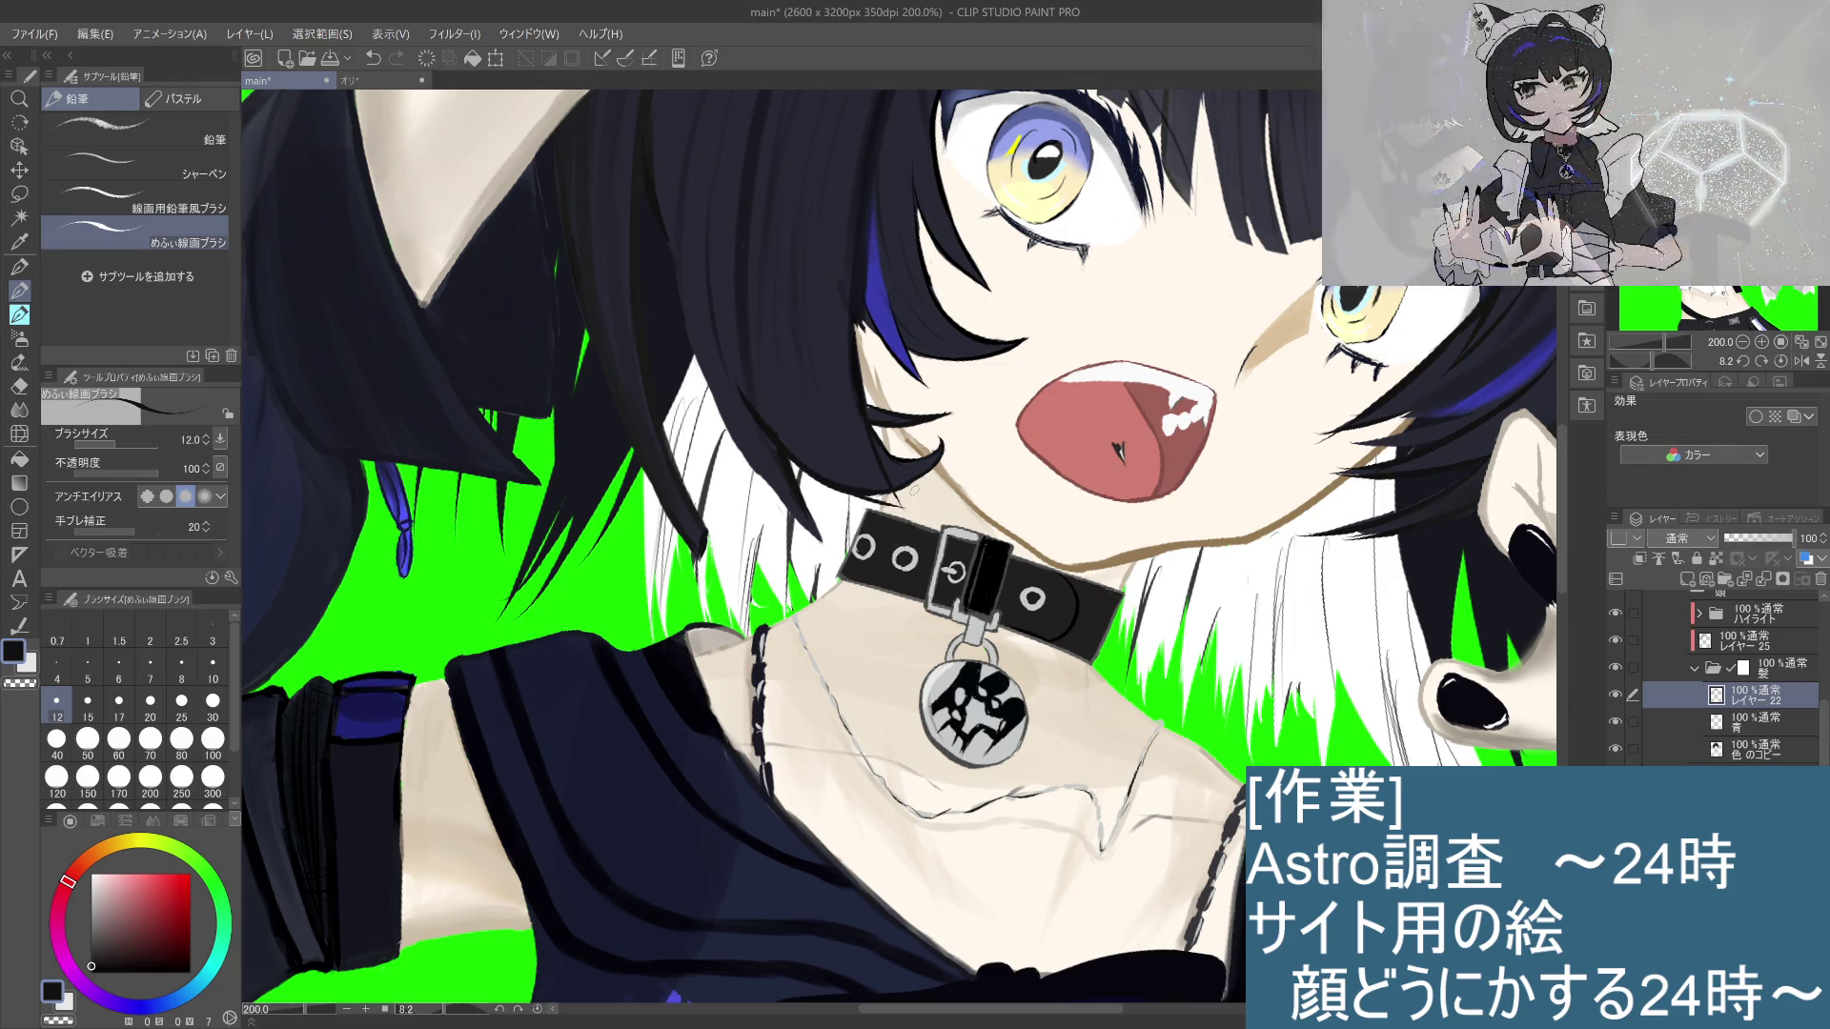
{"action": "key", "text": "ctrl+z"}
{"action": "key", "text": "ctrl+z"}
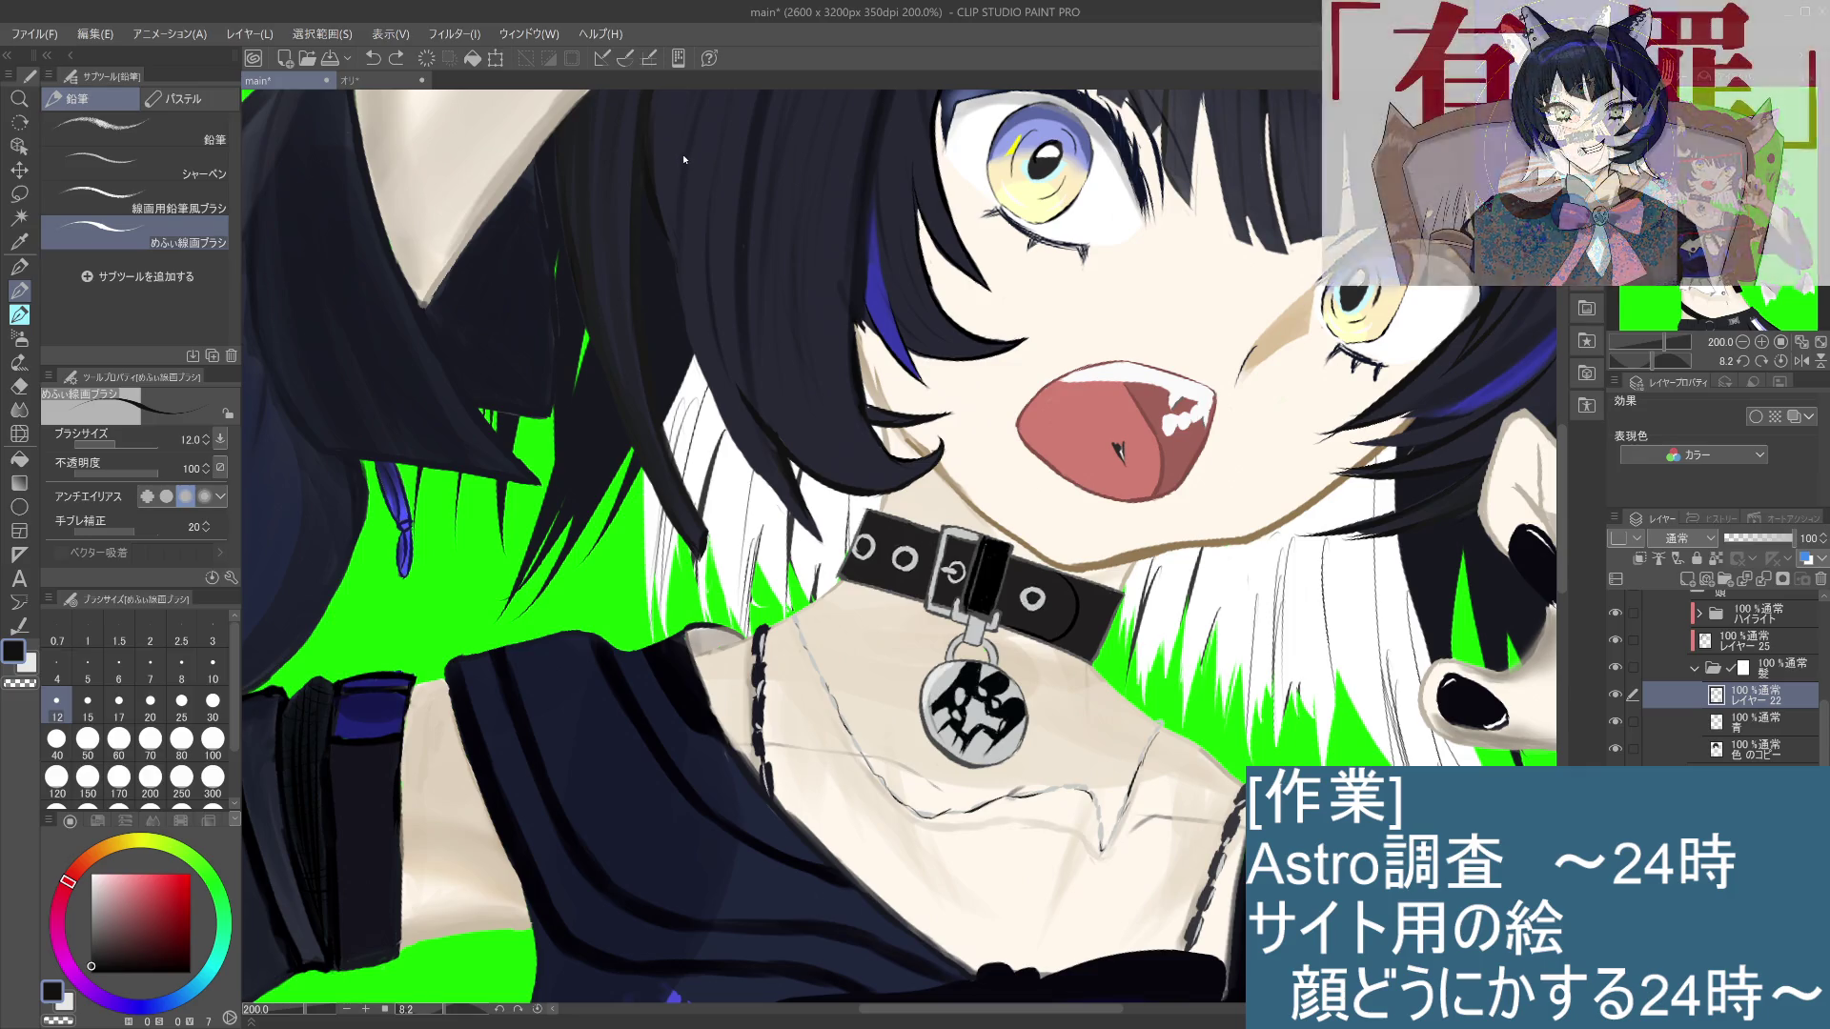
{"action": "key", "text": "ctrl+alt+0"}
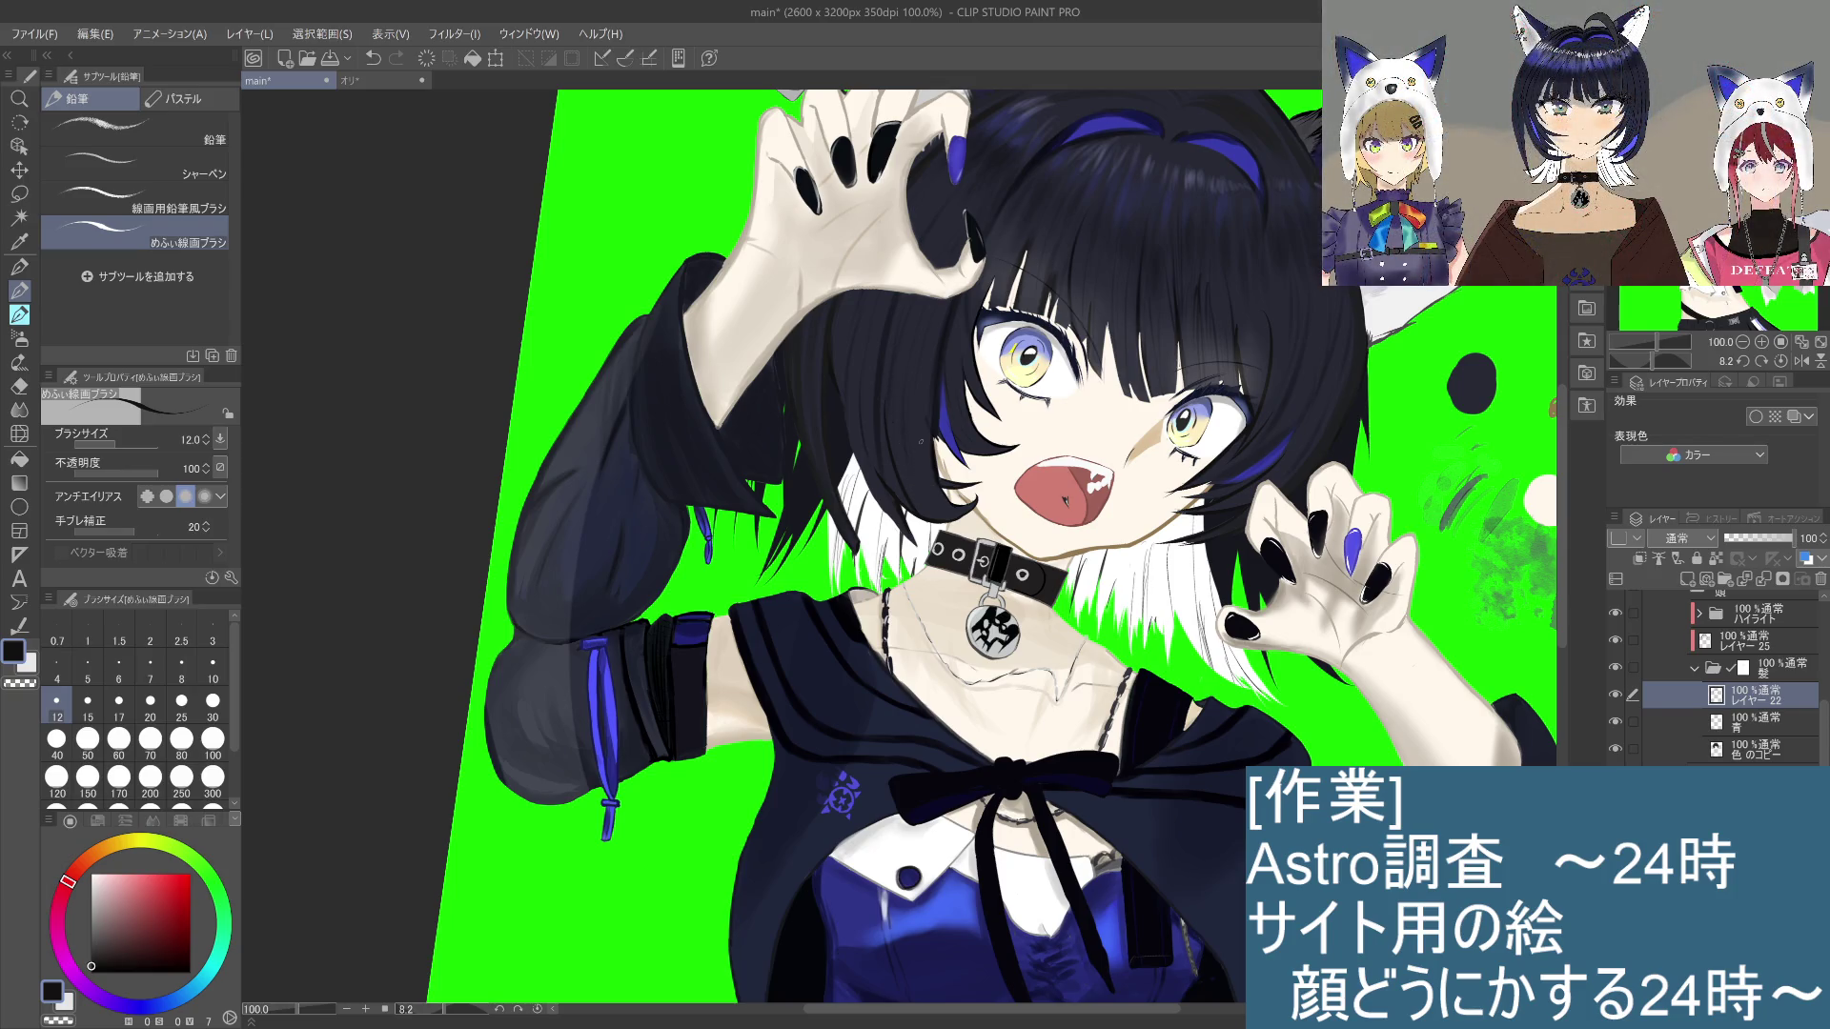
Step: Redraw the dark stroke along the hair edge left of the eye, comparing with and without it
{"action": "key", "text": "ctrl+z"}
{"action": "left_click_drag", "start_coordinate": [914, 422], "coordinate": [889, 505]}
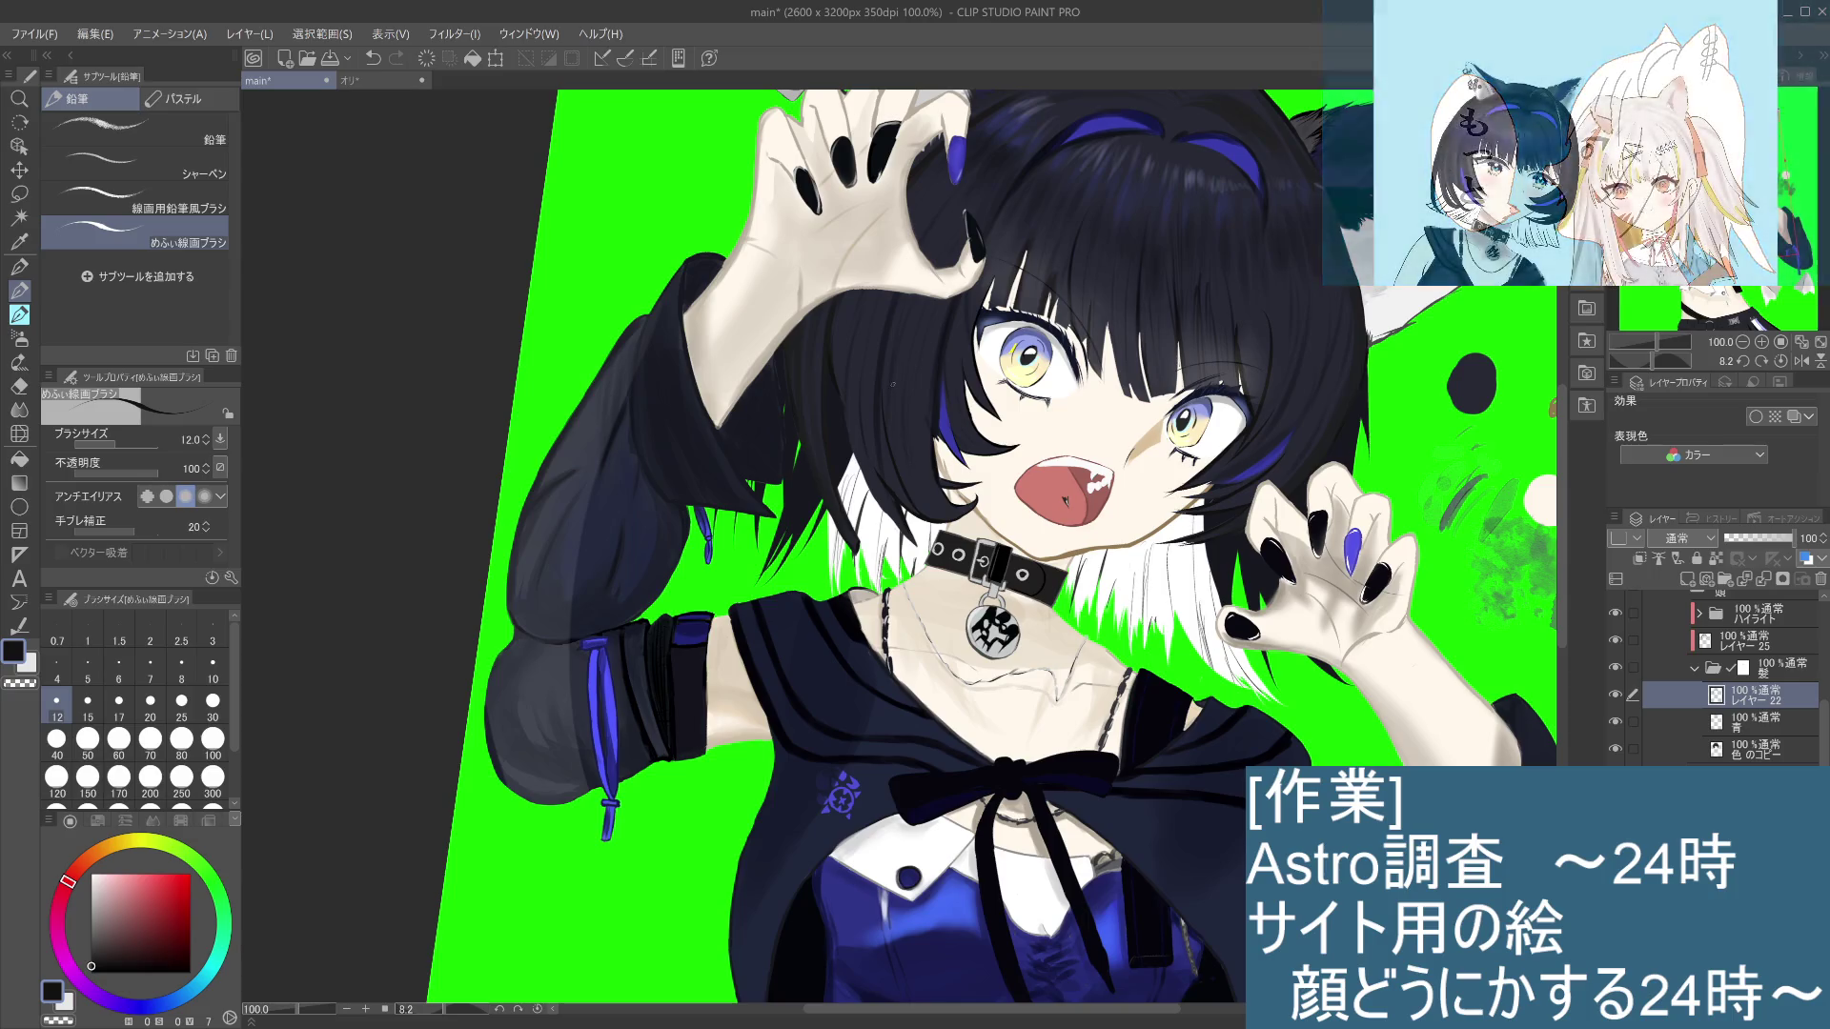
{"action": "key", "text": "ctrl+z"}
{"action": "key", "text": "ctrl+y"}
{"action": "key", "text": "ctrl+z"}
{"action": "key", "text": "ctrl+y"}
{"action": "key", "text": "ctrl+z"}
{"action": "key", "text": "ctrl+y"}
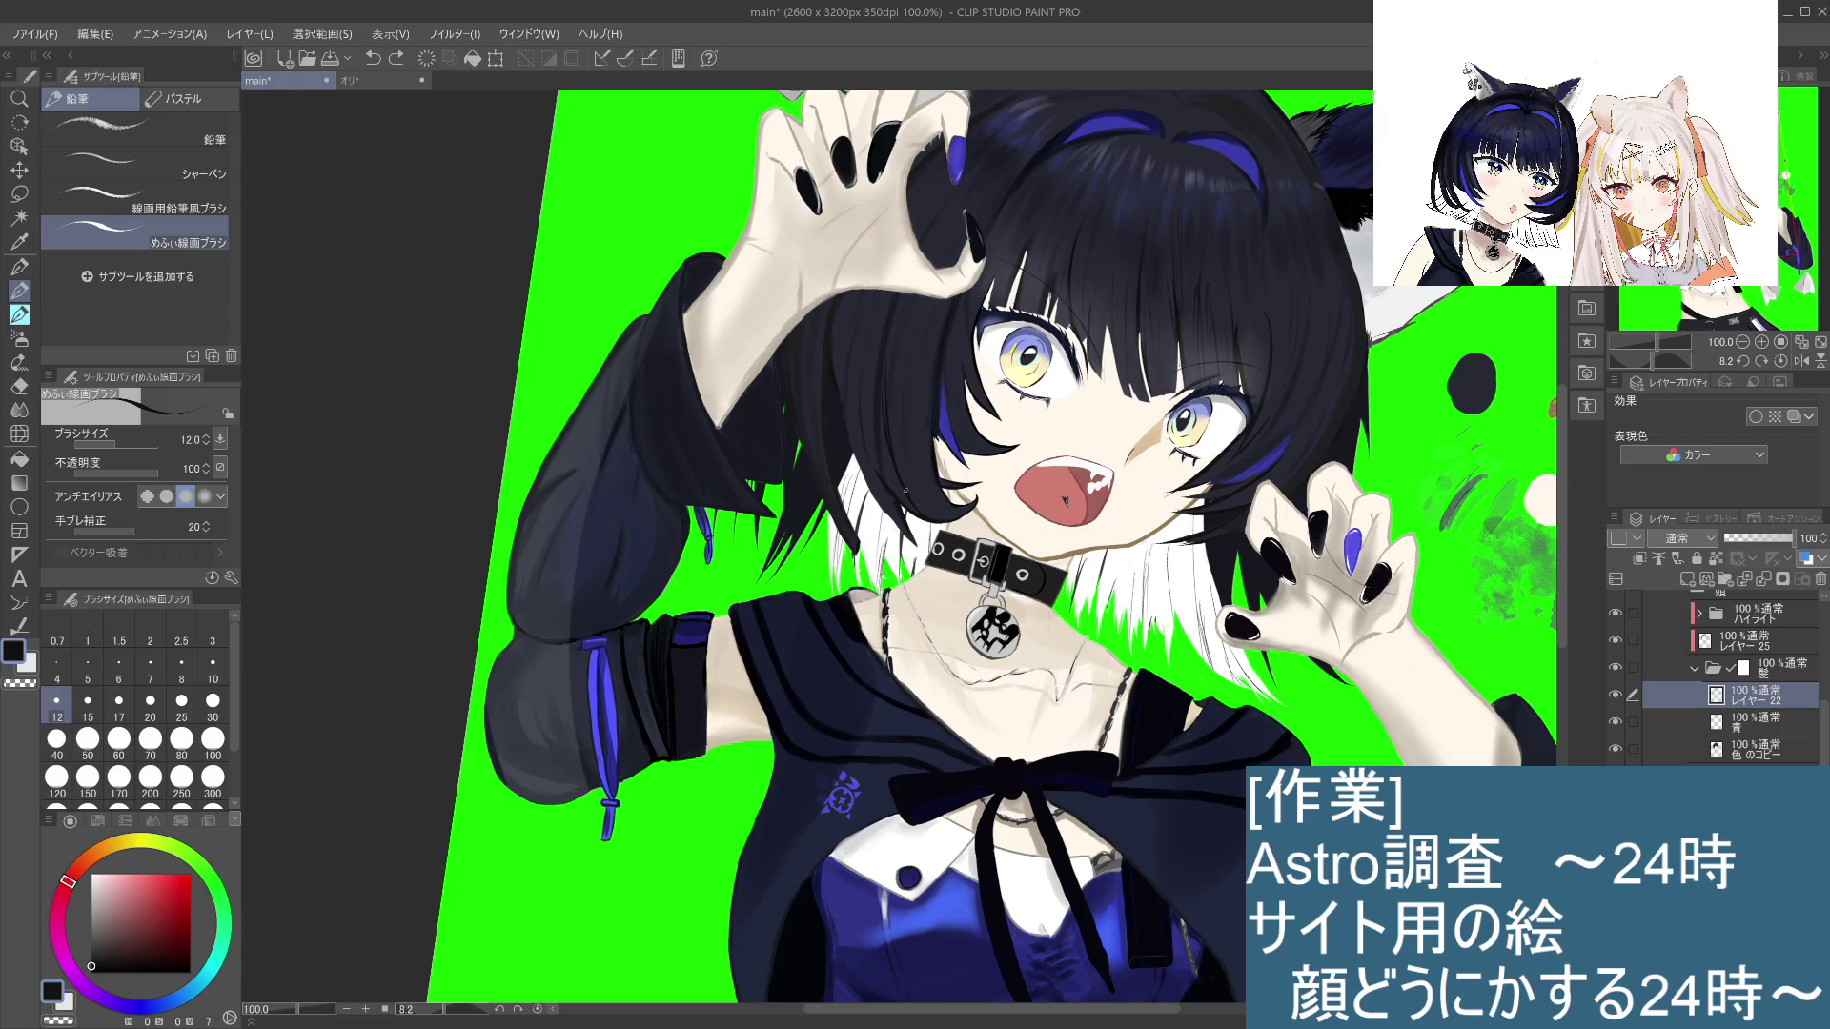
{"action": "key", "text": "ctrl+z"}
{"action": "key", "text": "ctrl+y"}
{"action": "key", "text": "ctrl+z"}
{"action": "key", "text": "ctrl+y"}
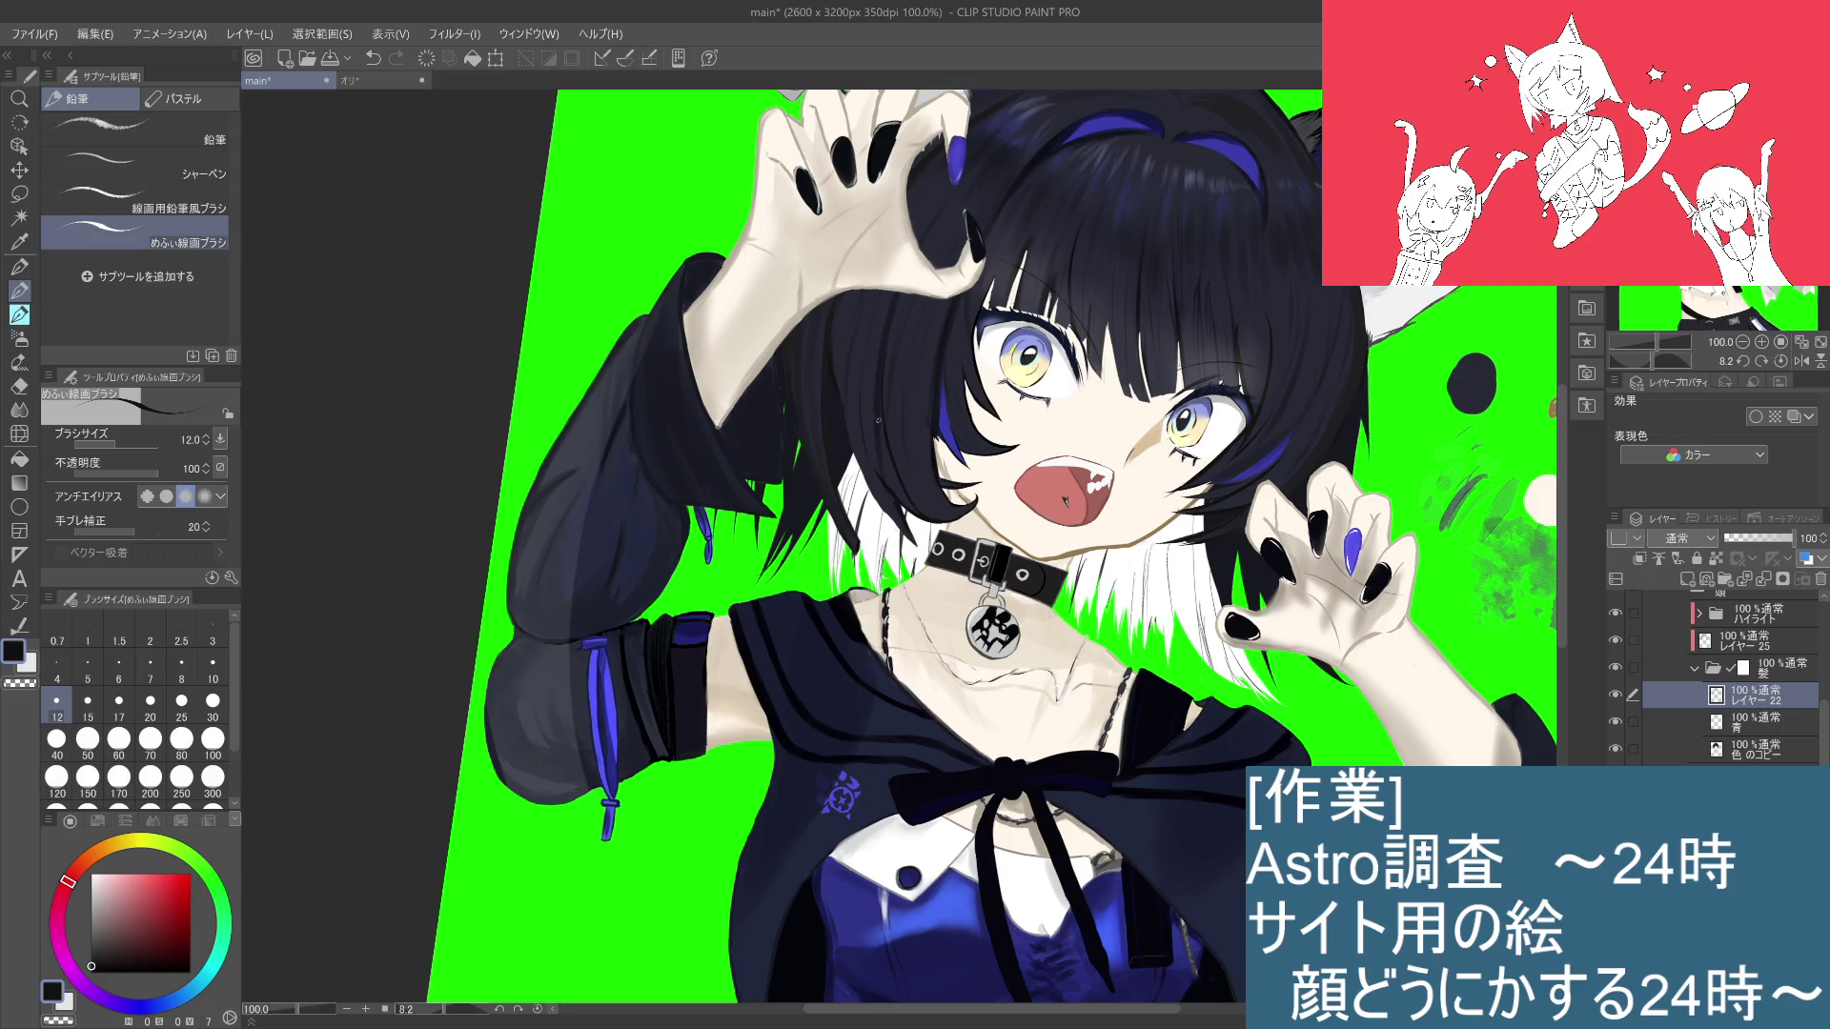
Step: Paint short light strokes into the dark hair on the 色のコピー layer
{"action": "left_click", "coordinate": [1766, 753]}
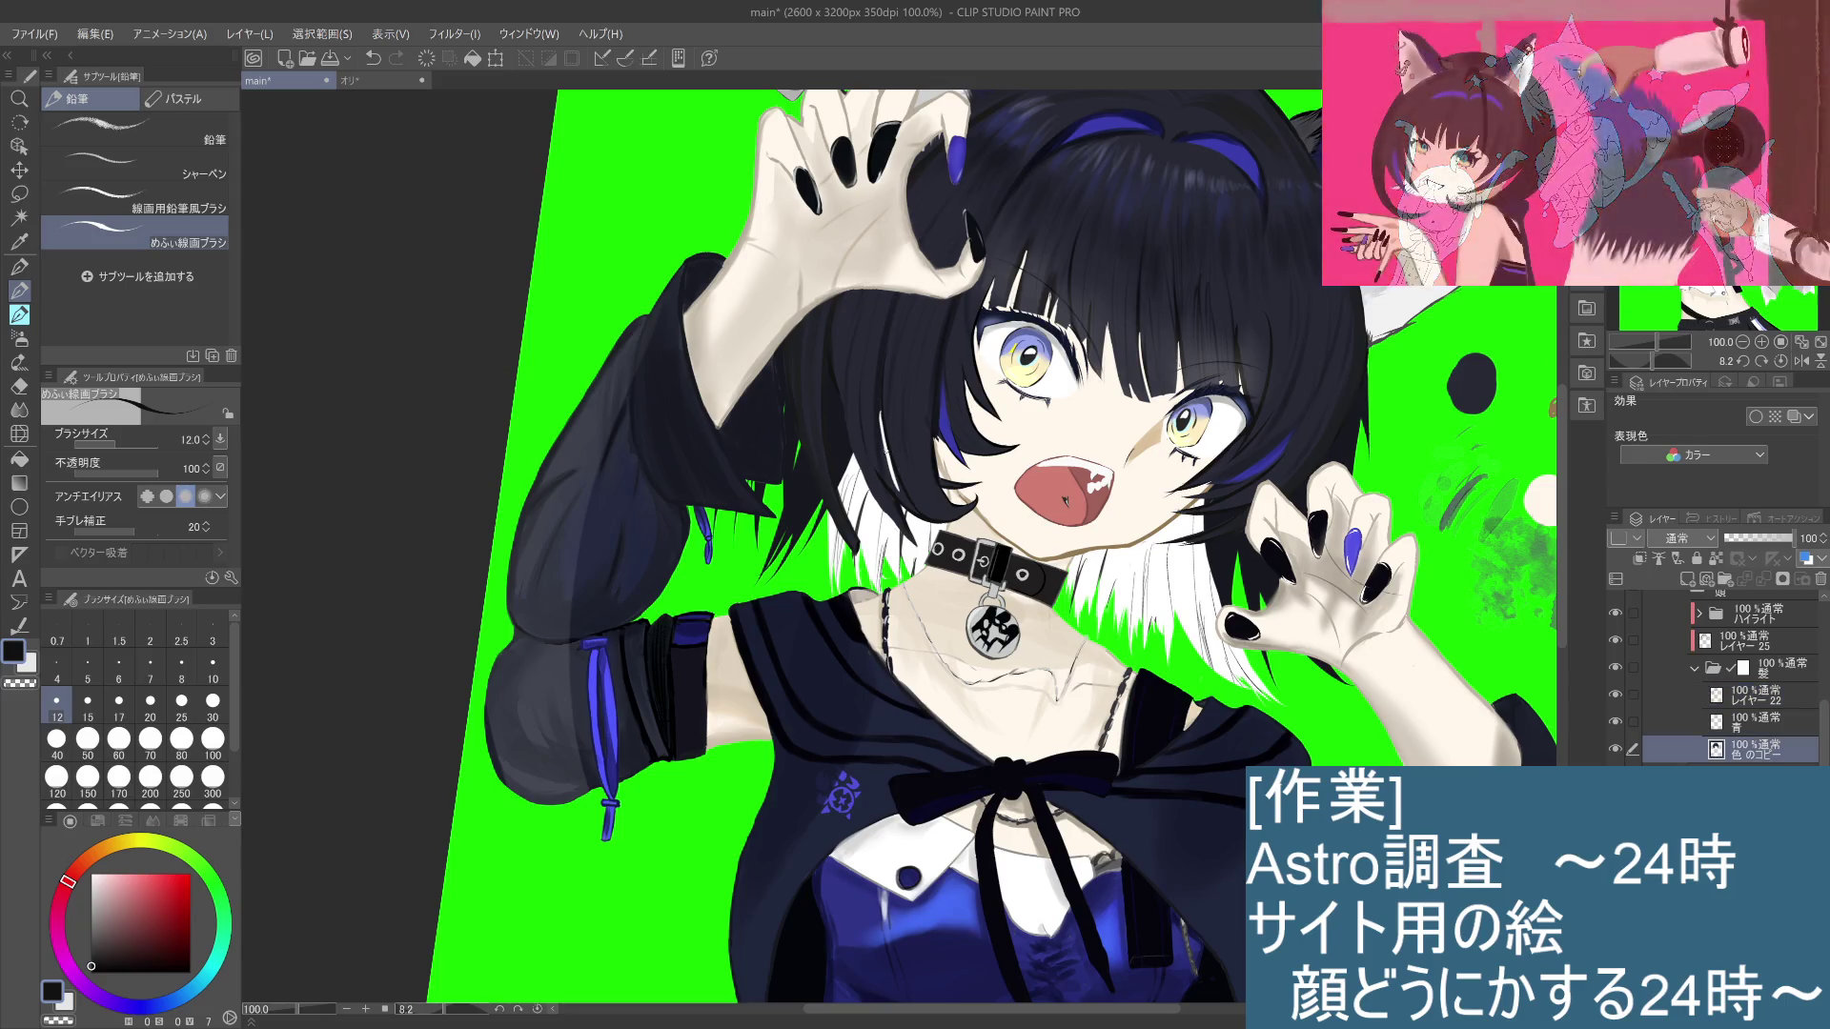
{"action": "mouse_move", "coordinate": [881, 416]}
{"action": "left_mouse_down"}
{"action": "mouse_move", "coordinate": [917, 515]}
{"action": "mouse_move", "coordinate": [903, 501]}
{"action": "left_mouse_up"}
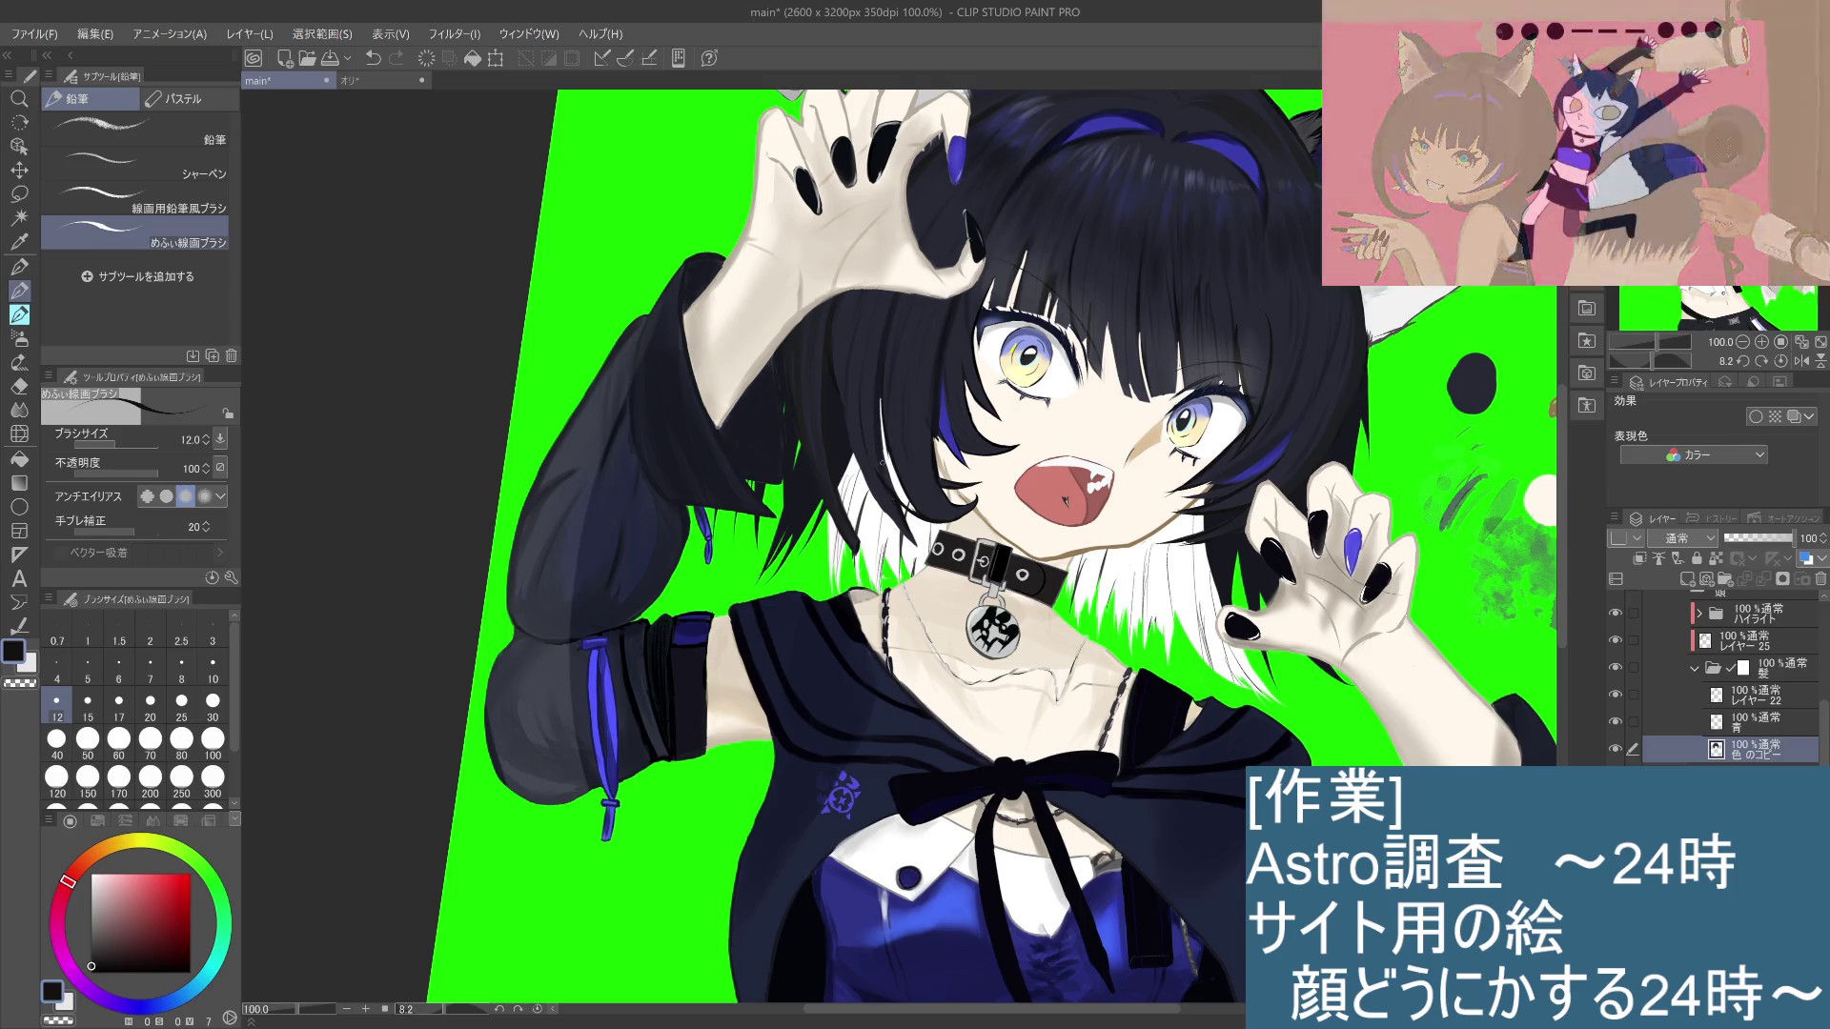
{"action": "left_click_drag", "start_coordinate": [880, 391], "coordinate": [878, 411]}
{"action": "key", "text": "ctrl+z"}
{"action": "key", "text": "ctrl+z"}
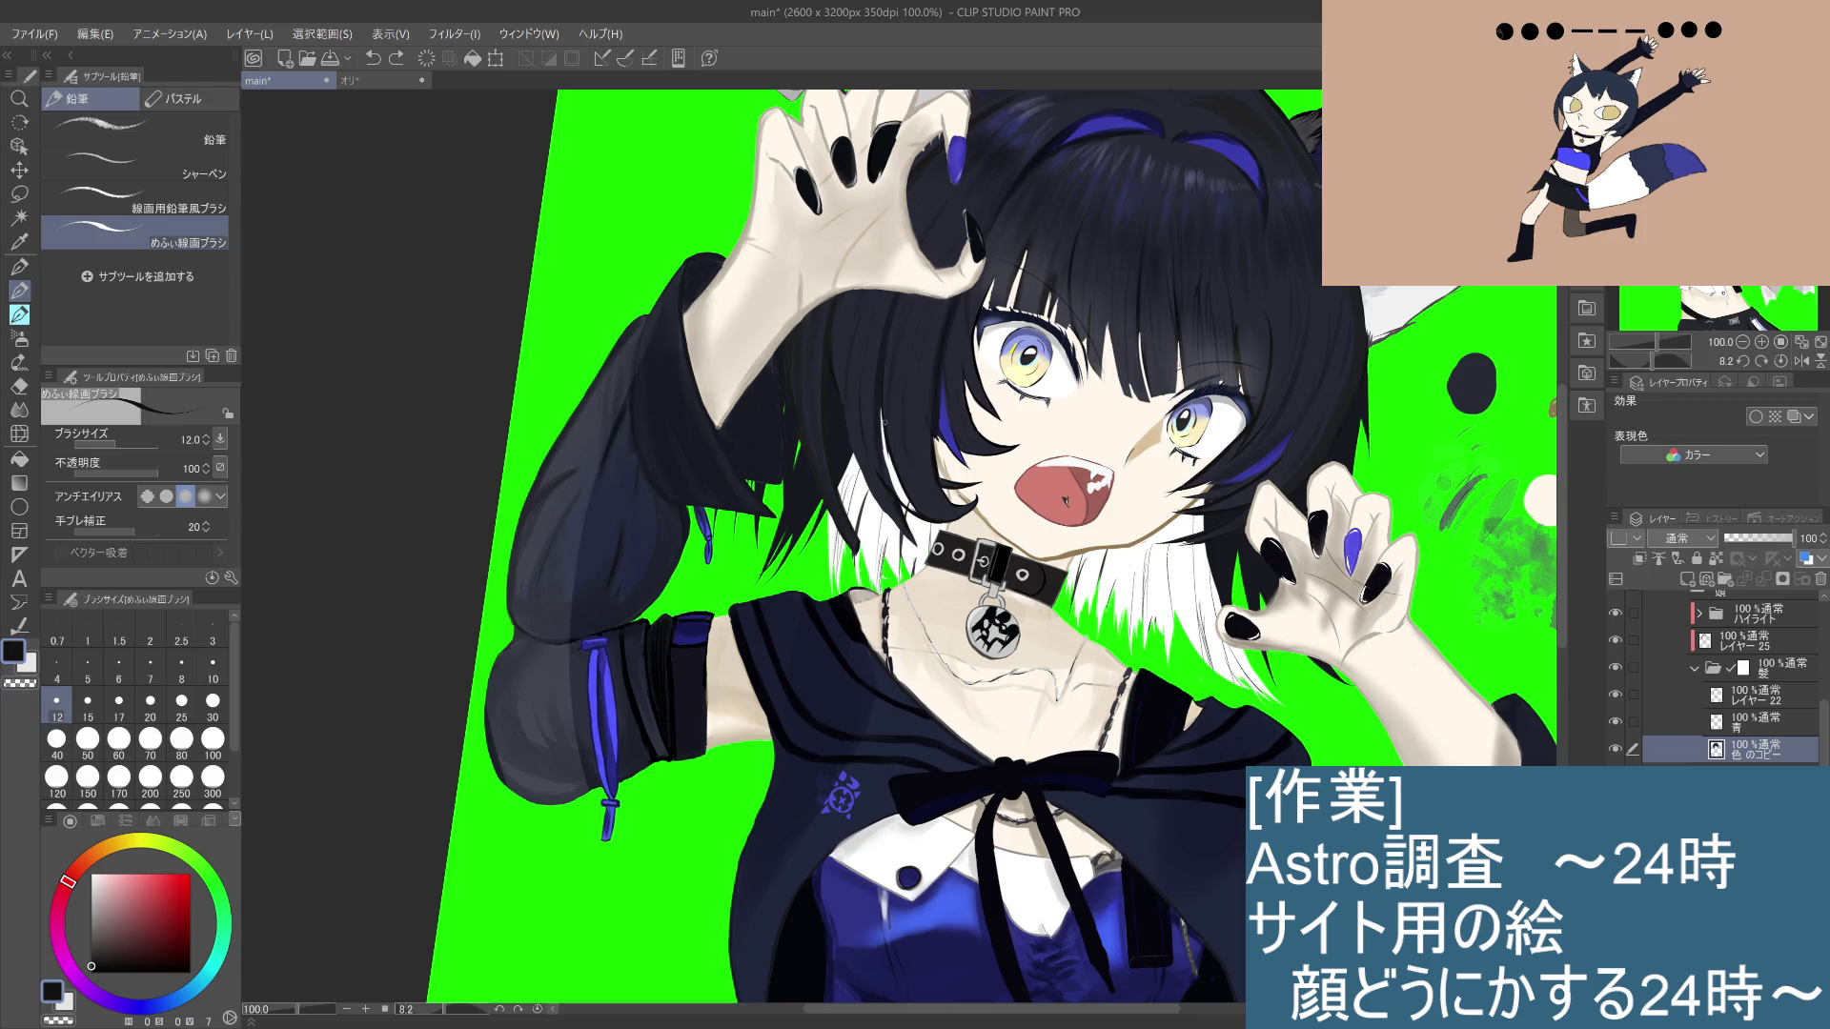
{"action": "scroll", "coordinate": [881, 405], "scroll_direction": "up", "scroll_amount": 2}
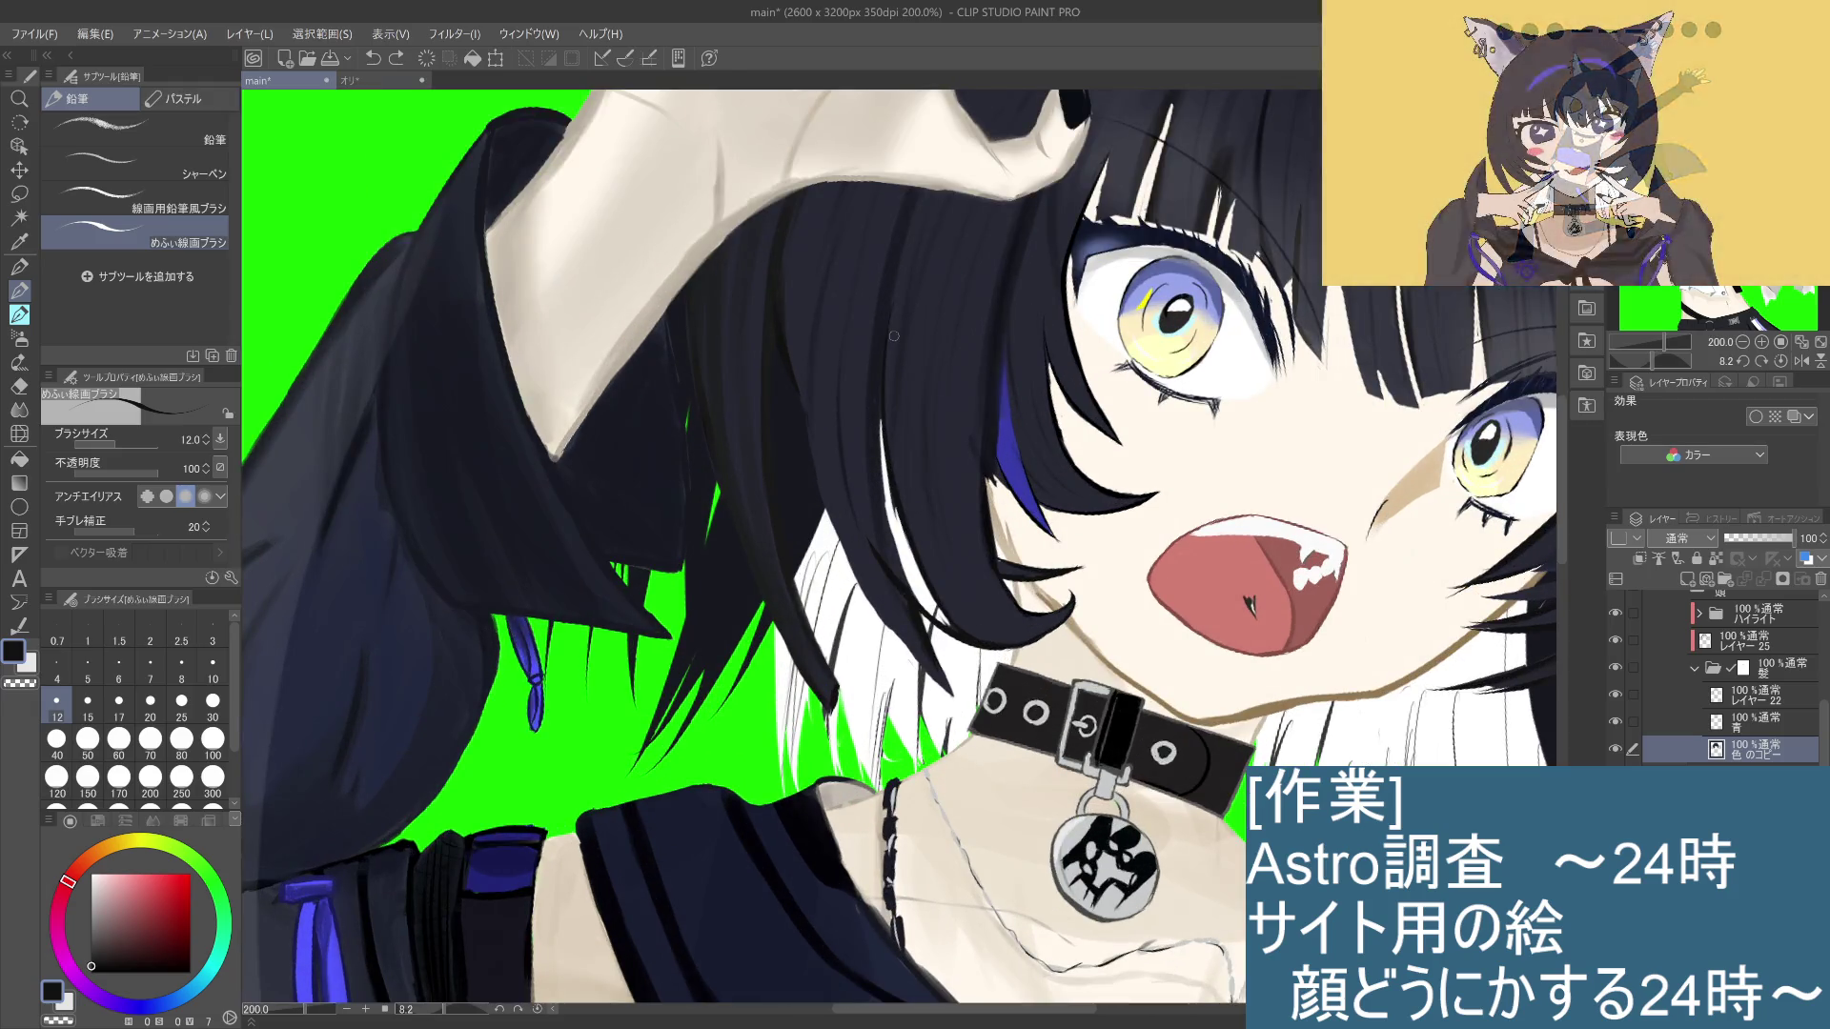
Step: Add light strokes to the hair near the face on レイヤー22
{"action": "left_click_drag", "start_coordinate": [941, 611], "coordinate": [950, 628]}
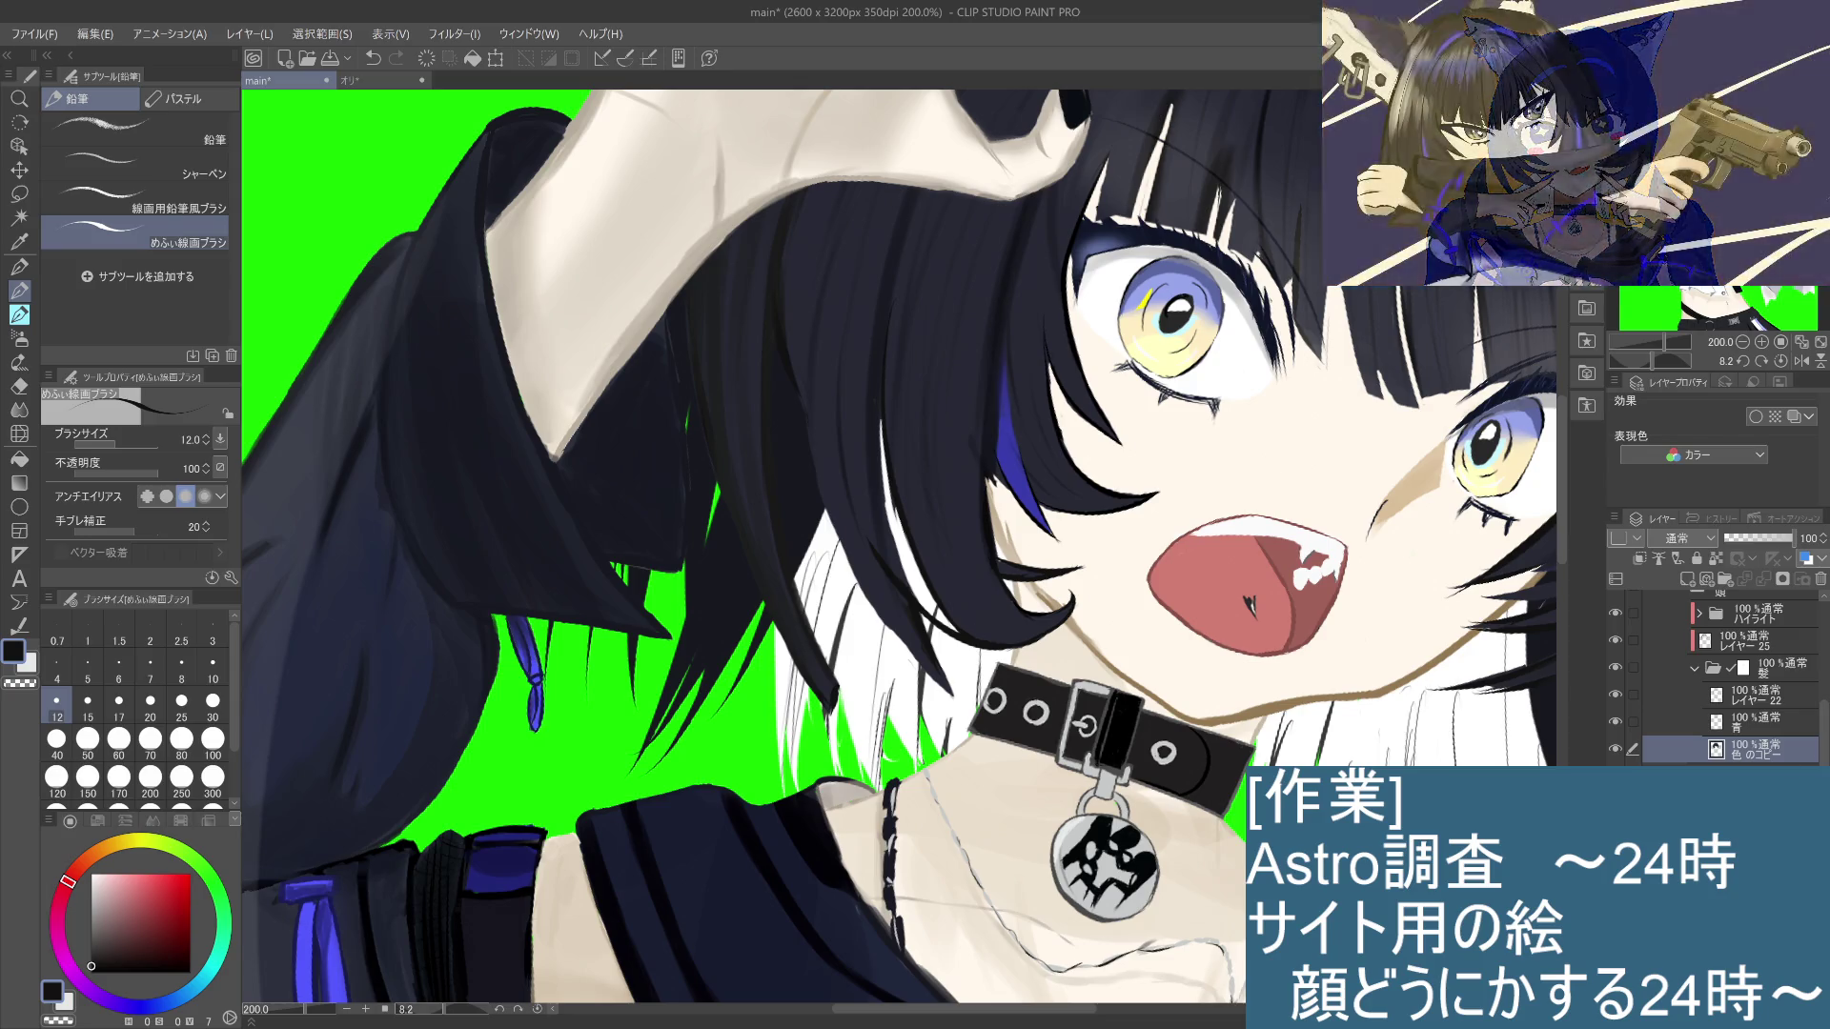
{"action": "left_click", "coordinate": [1697, 685]}
{"action": "left_click_drag", "start_coordinate": [886, 549], "coordinate": [924, 612]}
{"action": "key", "text": "ctrl+z"}
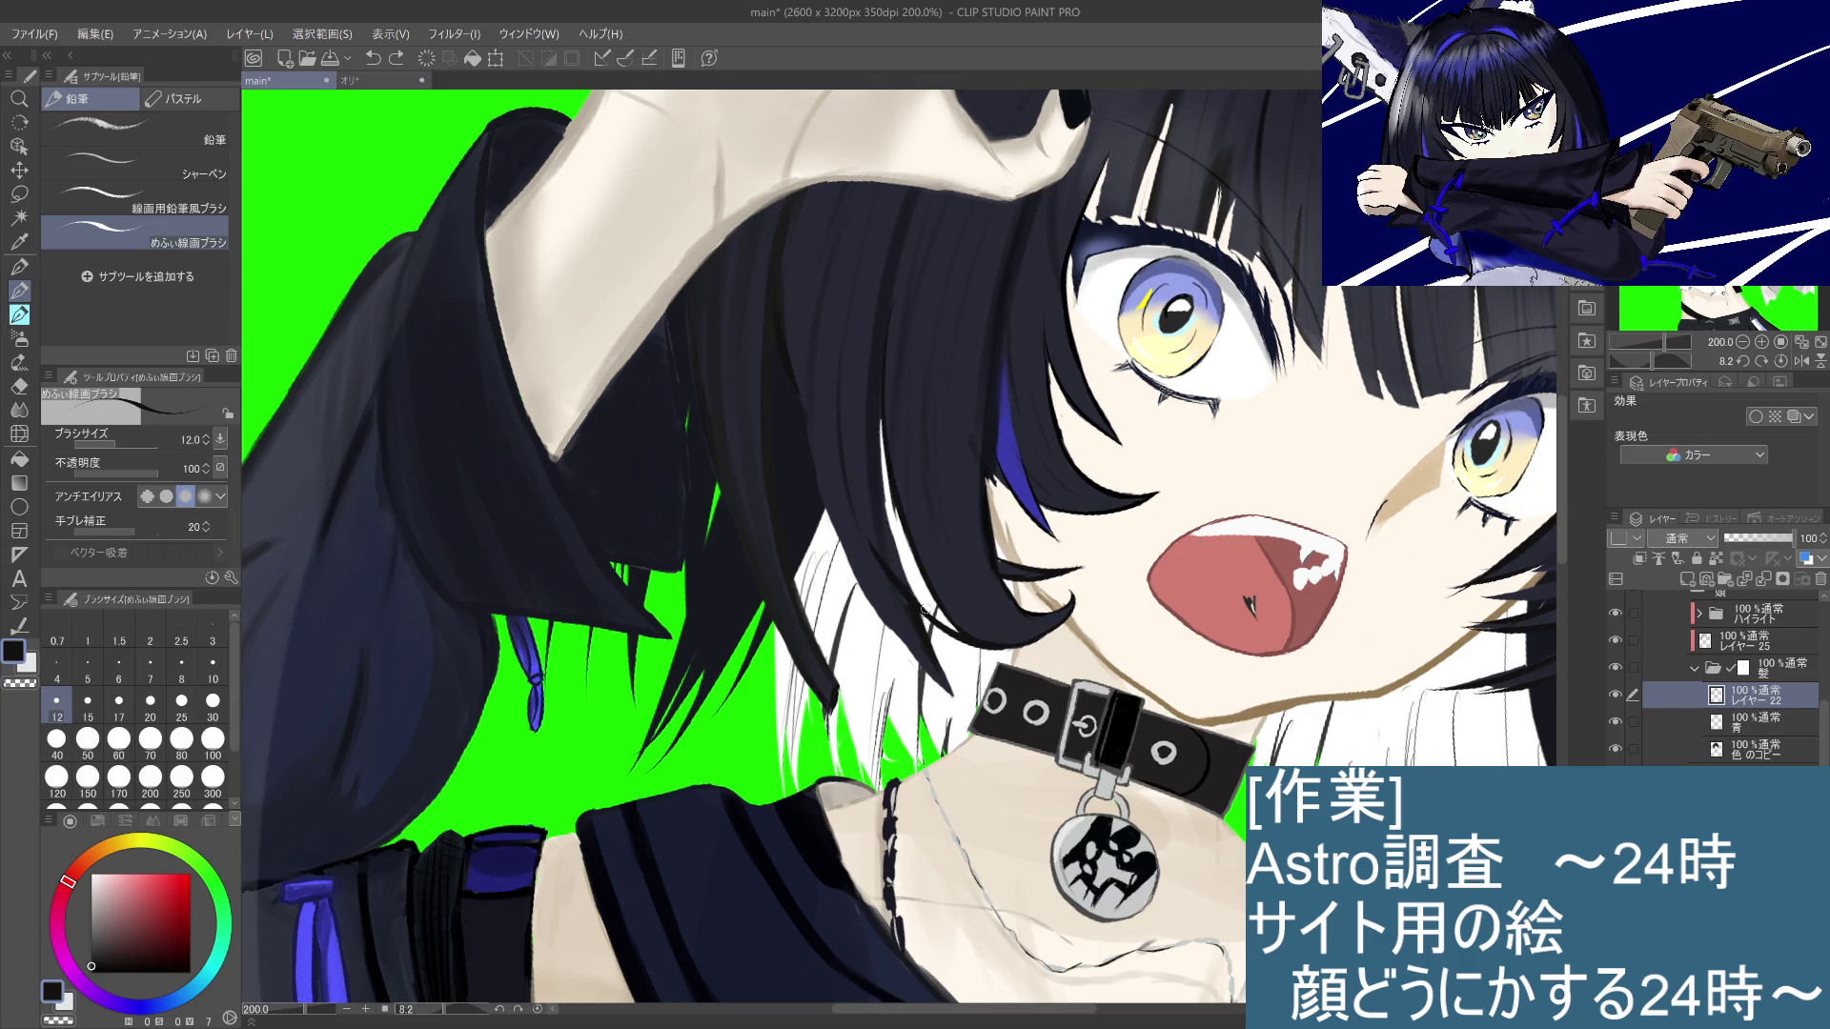
{"action": "left_click_drag", "start_coordinate": [867, 543], "coordinate": [920, 596]}
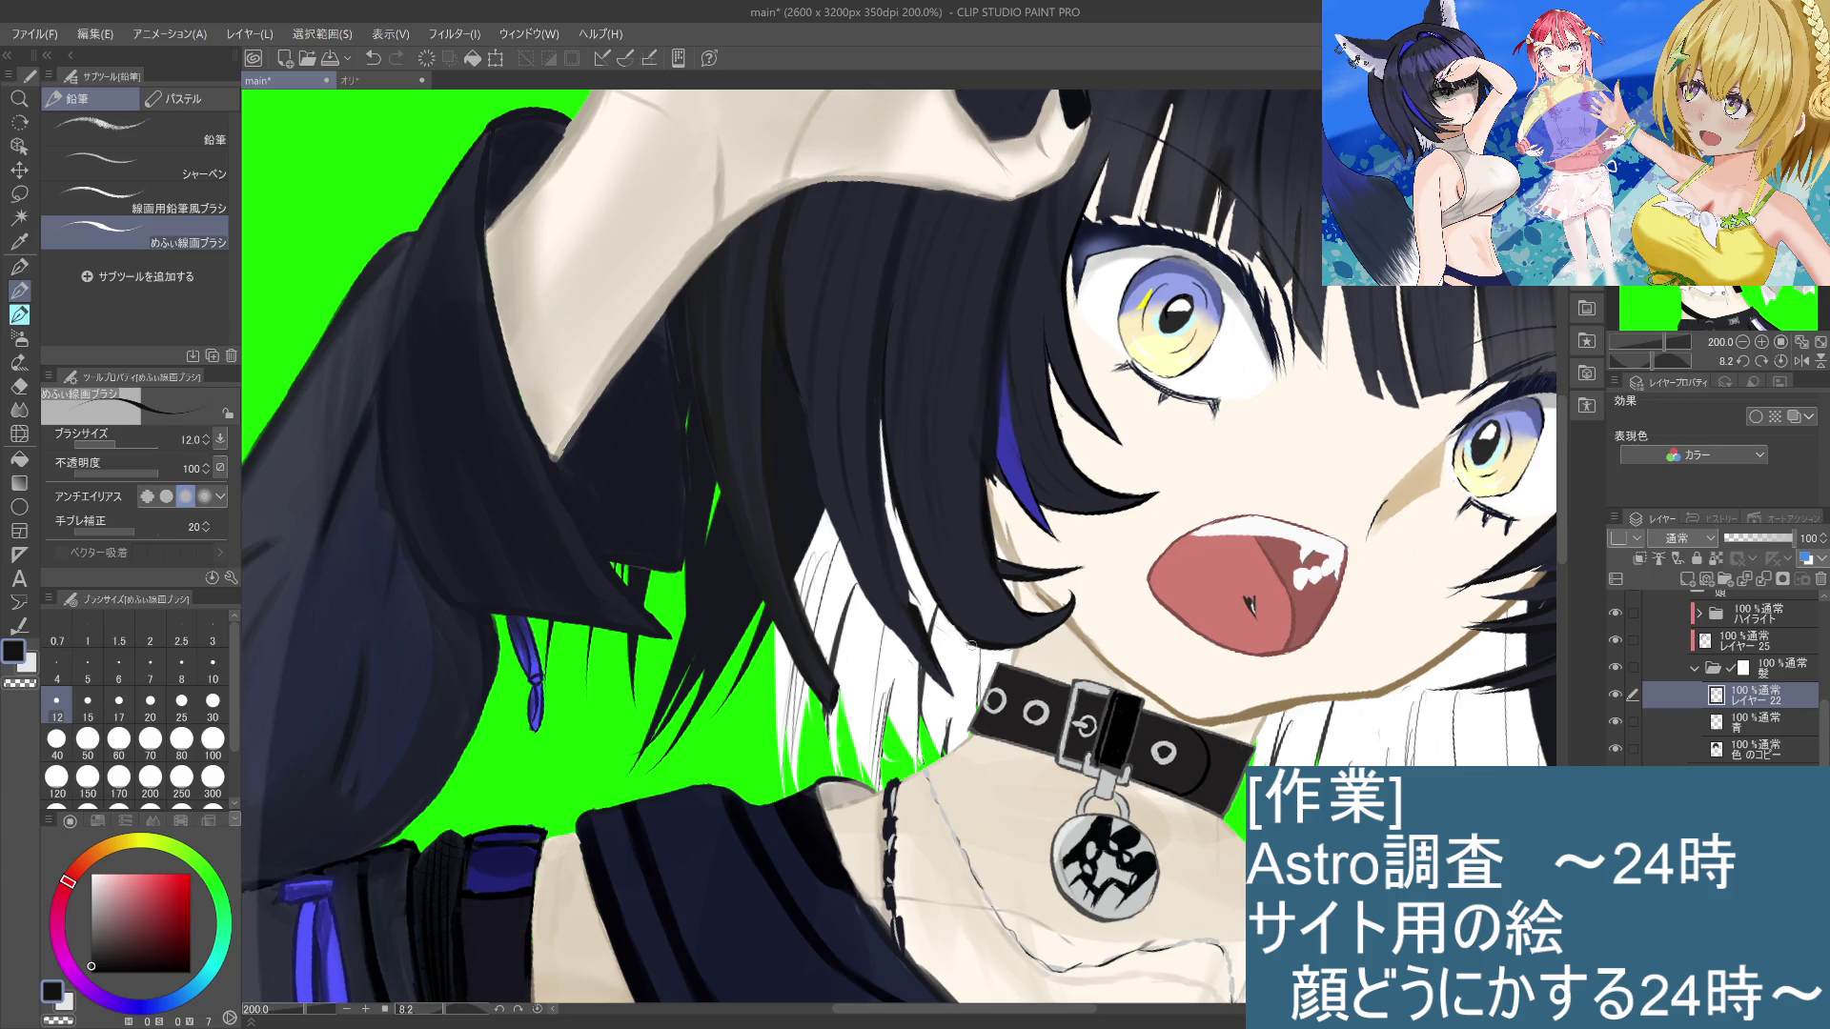
Step: Look through the 青 and 色のコピー layers, then return to レイヤー22
{"action": "scroll", "coordinate": [1017, 654], "scroll_direction": "down", "scroll_amount": 3}
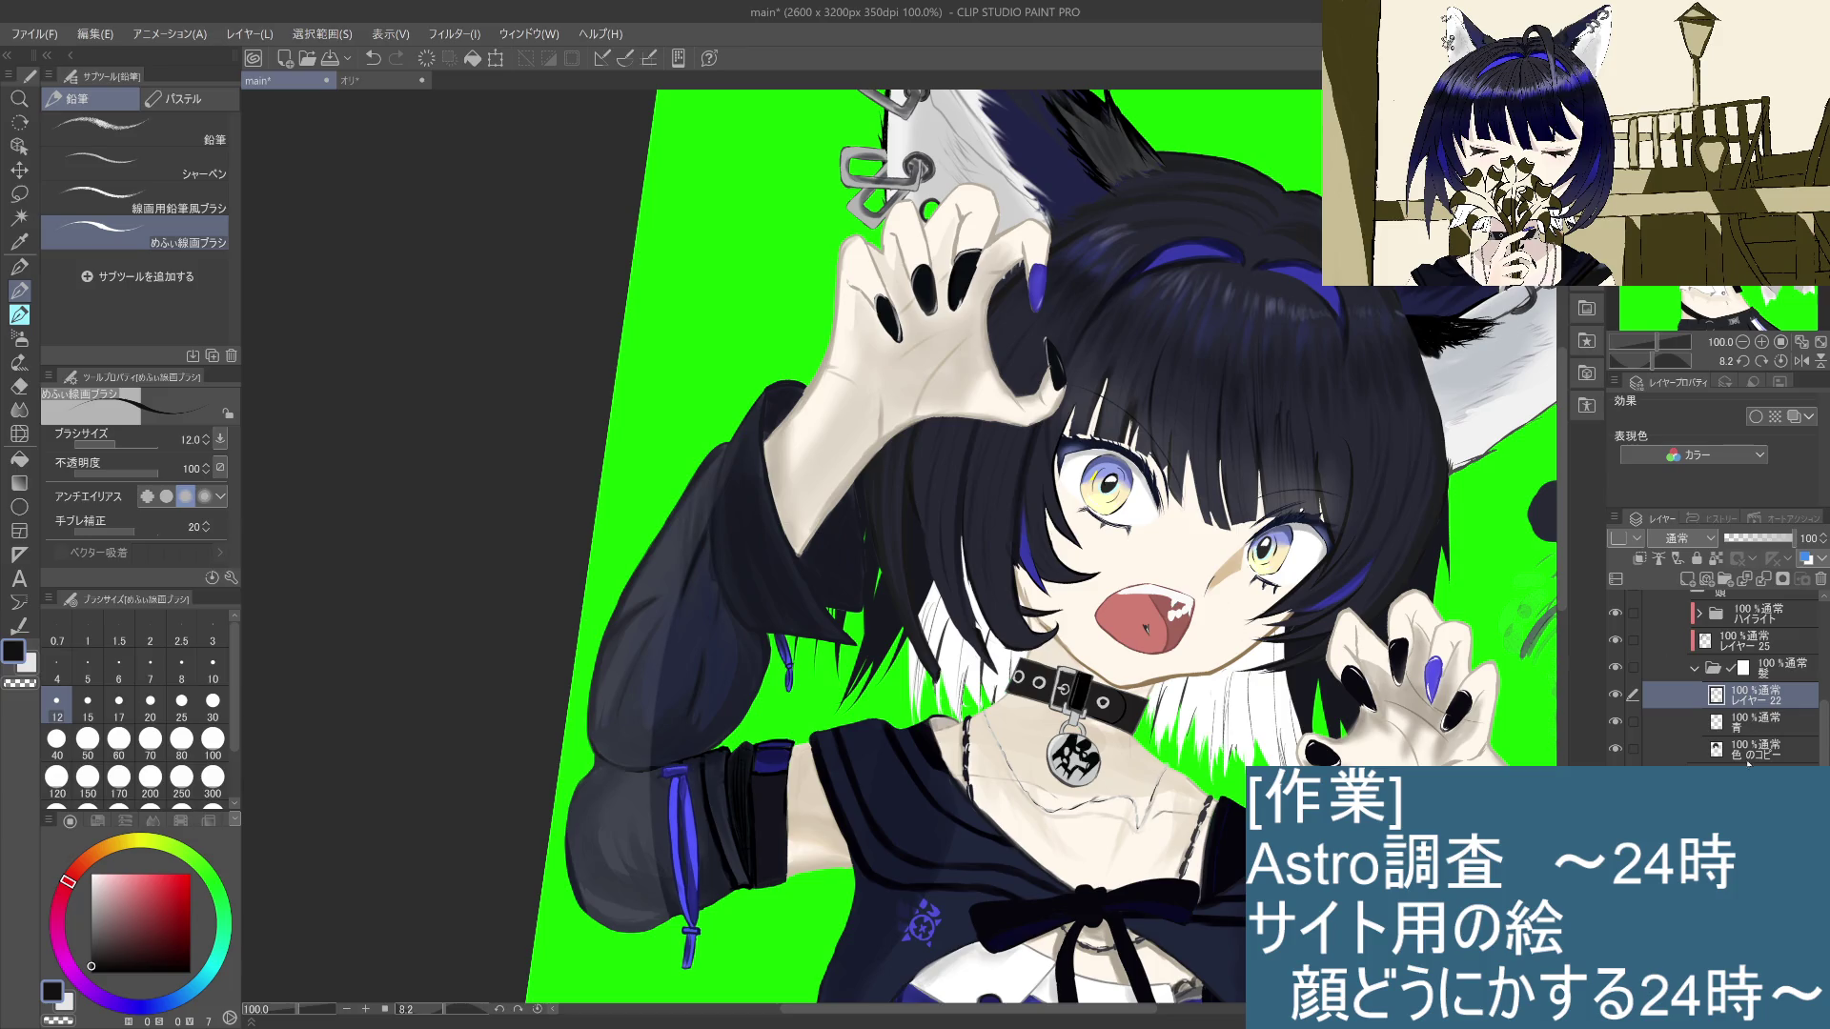
{"action": "left_click", "coordinate": [1744, 724]}
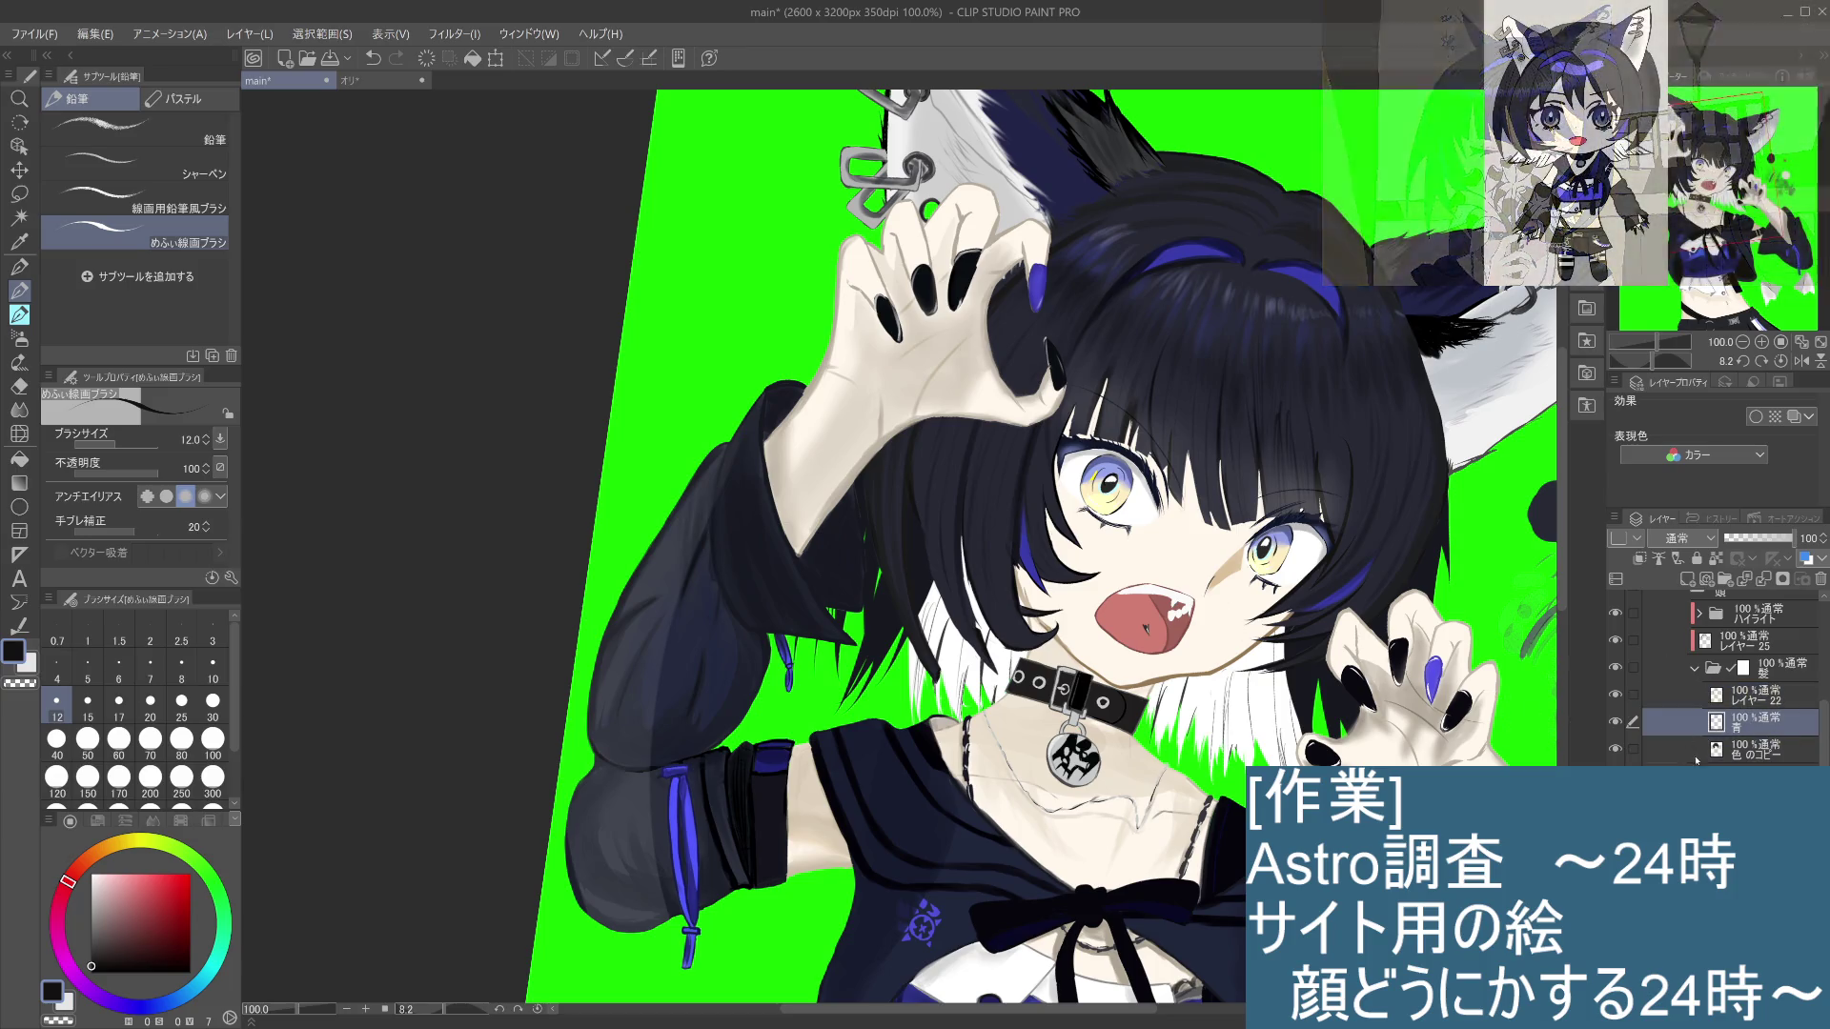
{"action": "left_click", "coordinate": [1701, 753]}
{"action": "scroll", "coordinate": [1042, 630], "scroll_direction": "up", "scroll_amount": 3}
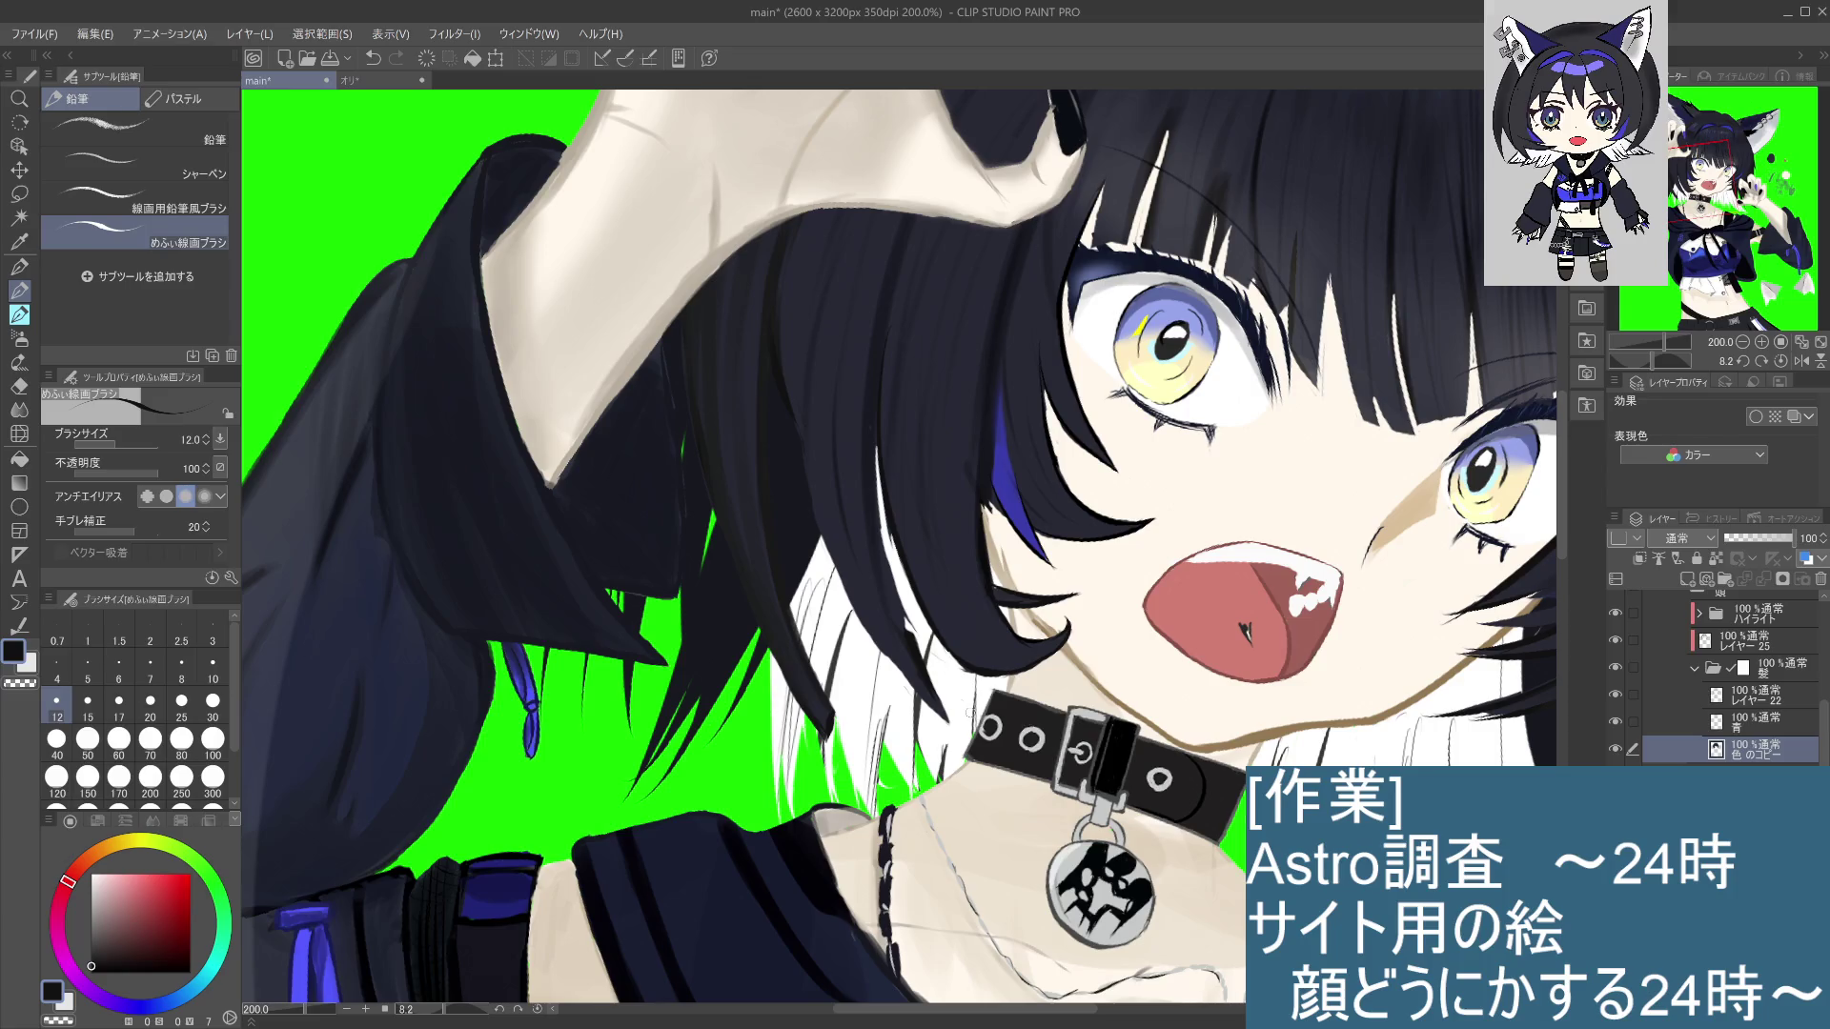
{"action": "left_click", "coordinate": [1756, 724]}
{"action": "left_click", "coordinate": [1754, 697]}
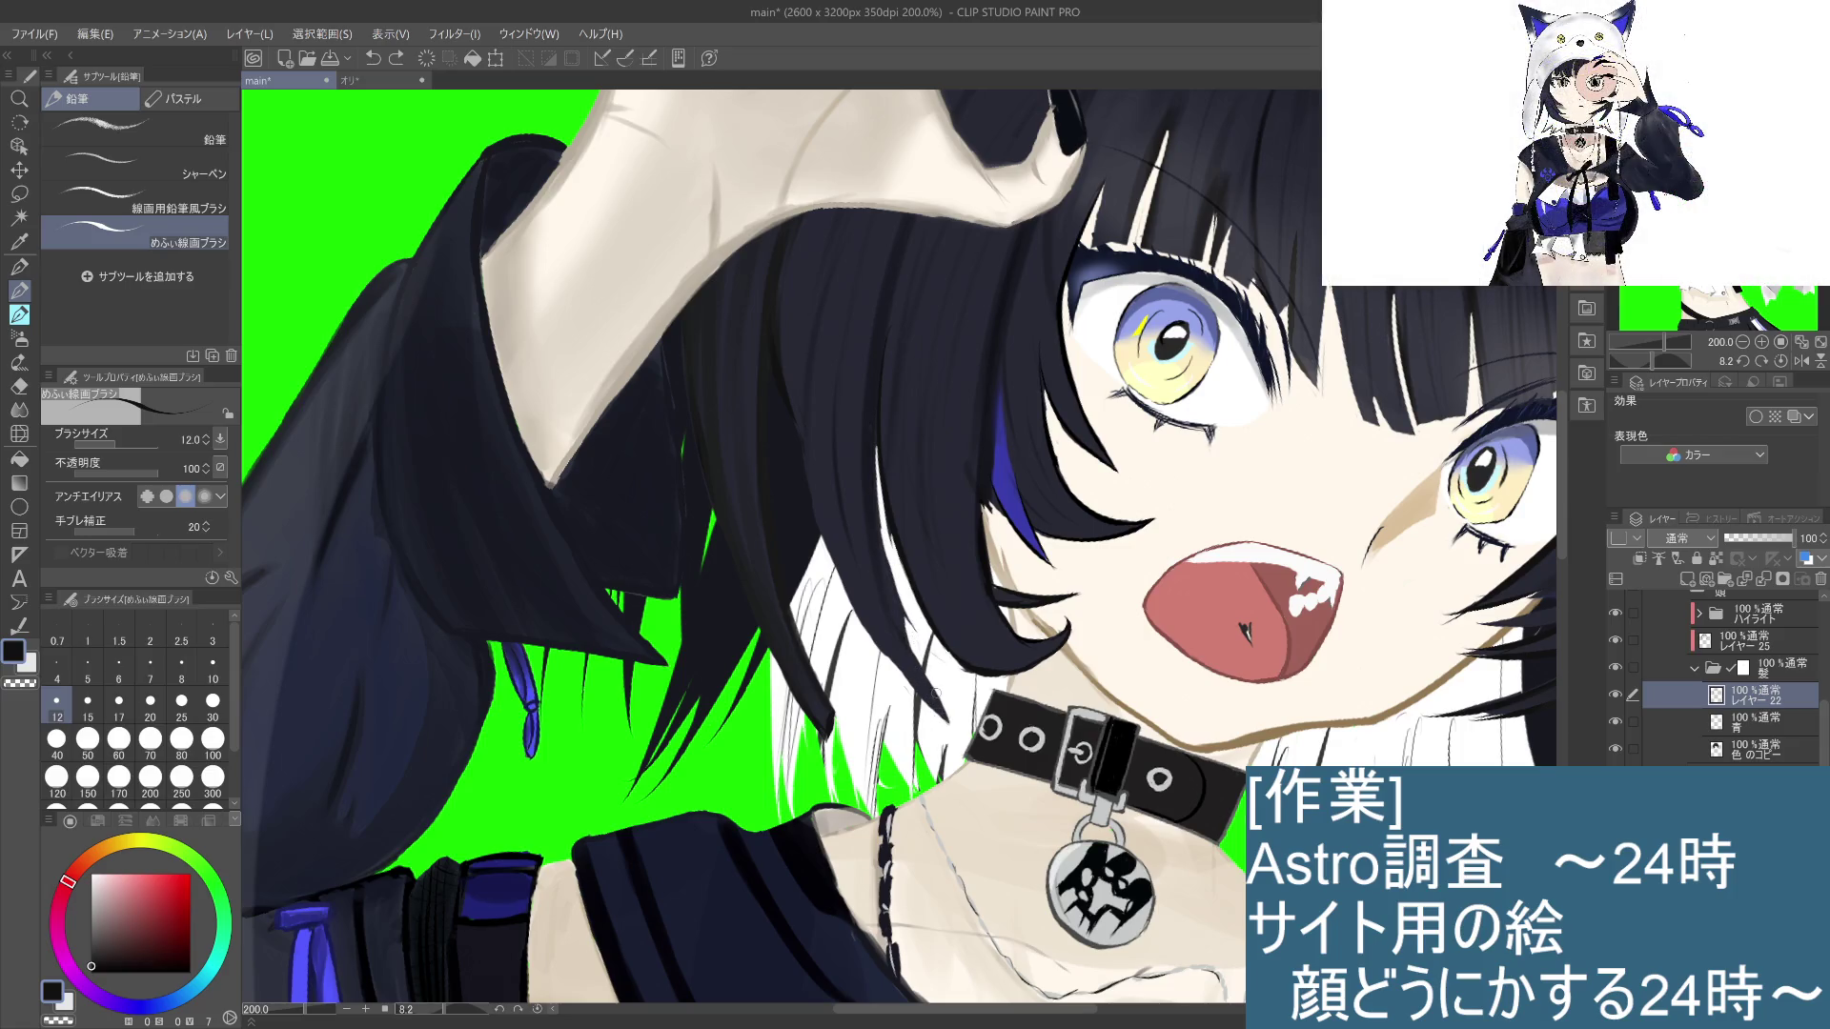
Step: Try several long dark hair strands running down beside the neck, undoing each attempt
{"action": "left_click_drag", "start_coordinate": [875, 450], "coordinate": [896, 580]}
{"action": "key", "text": "ctrl+z"}
{"action": "left_click_drag", "start_coordinate": [875, 406], "coordinate": [886, 600]}
{"action": "key", "text": "ctrl+z"}
{"action": "left_click_drag", "start_coordinate": [877, 431], "coordinate": [901, 647]}
{"action": "key", "text": "ctrl+z"}
{"action": "key", "text": "ctrl+z"}
{"action": "left_click_drag", "start_coordinate": [877, 525], "coordinate": [905, 672]}
{"action": "key", "text": "ctrl+z"}
{"action": "left_click_drag", "start_coordinate": [878, 527], "coordinate": [939, 688]}
{"action": "key", "text": "ctrl+z"}
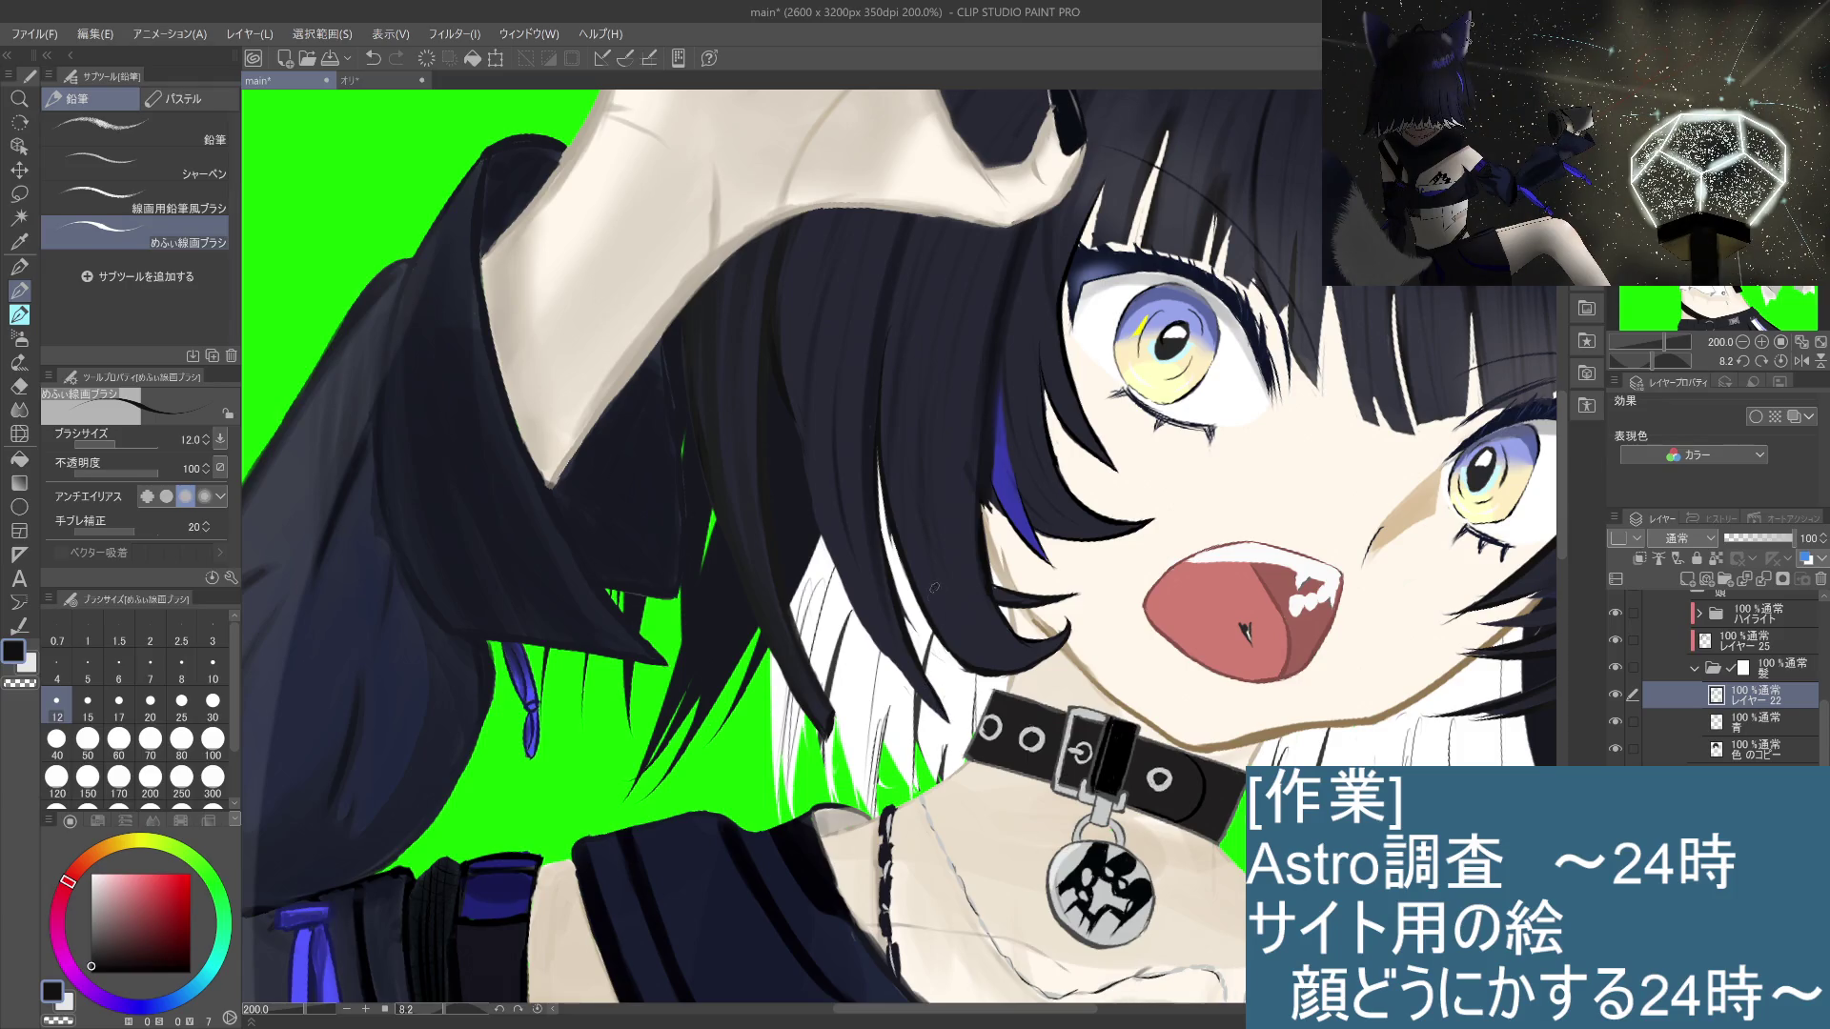
Step: Redraw the short strand beside the neck and retry strands along the neck
{"action": "key", "text": "ctrl+z"}
{"action": "mouse_move", "coordinate": [930, 683]}
{"action": "left_mouse_down"}
{"action": "mouse_move", "coordinate": [959, 717]}
{"action": "mouse_move", "coordinate": [942, 709]}
{"action": "left_mouse_up"}
{"action": "key", "text": "ctrl+z"}
{"action": "key", "text": "ctrl+z"}
{"action": "key", "text": "ctrl+z"}
{"action": "key", "text": "ctrl+z"}
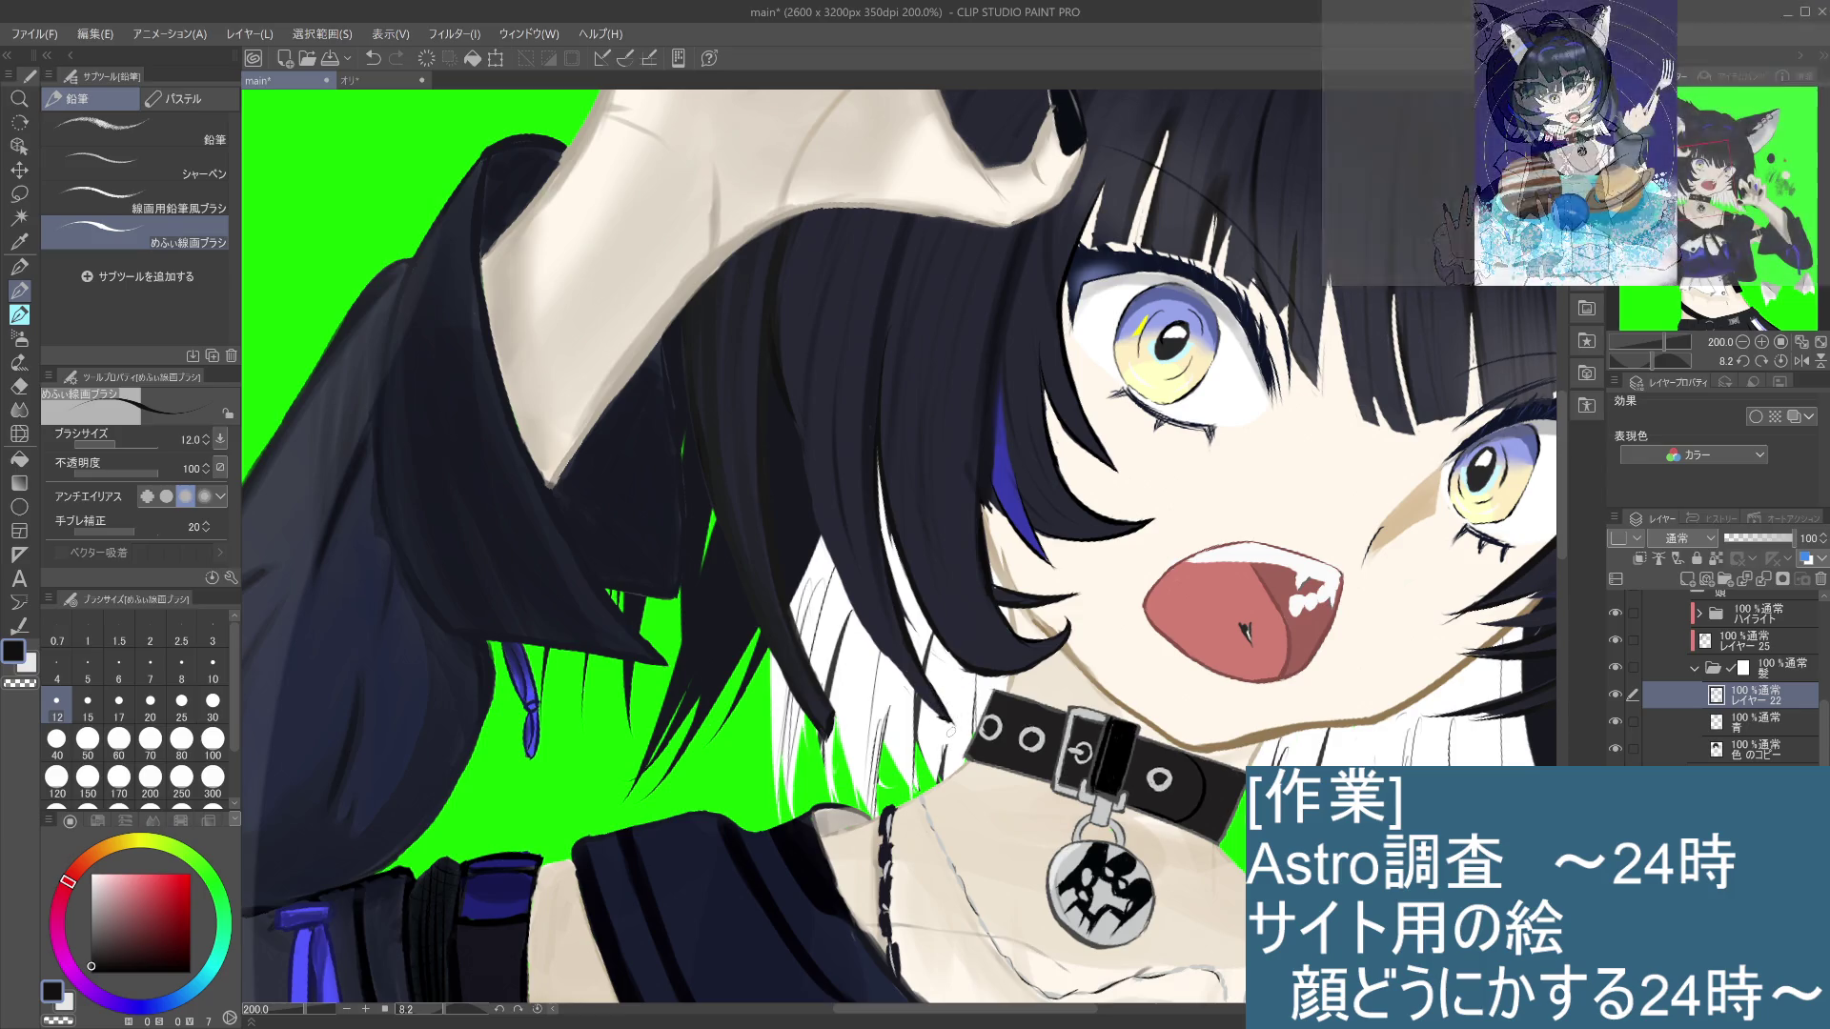
{"action": "key", "text": "ctrl+z"}
{"action": "left_click_drag", "start_coordinate": [929, 683], "coordinate": [942, 713]}
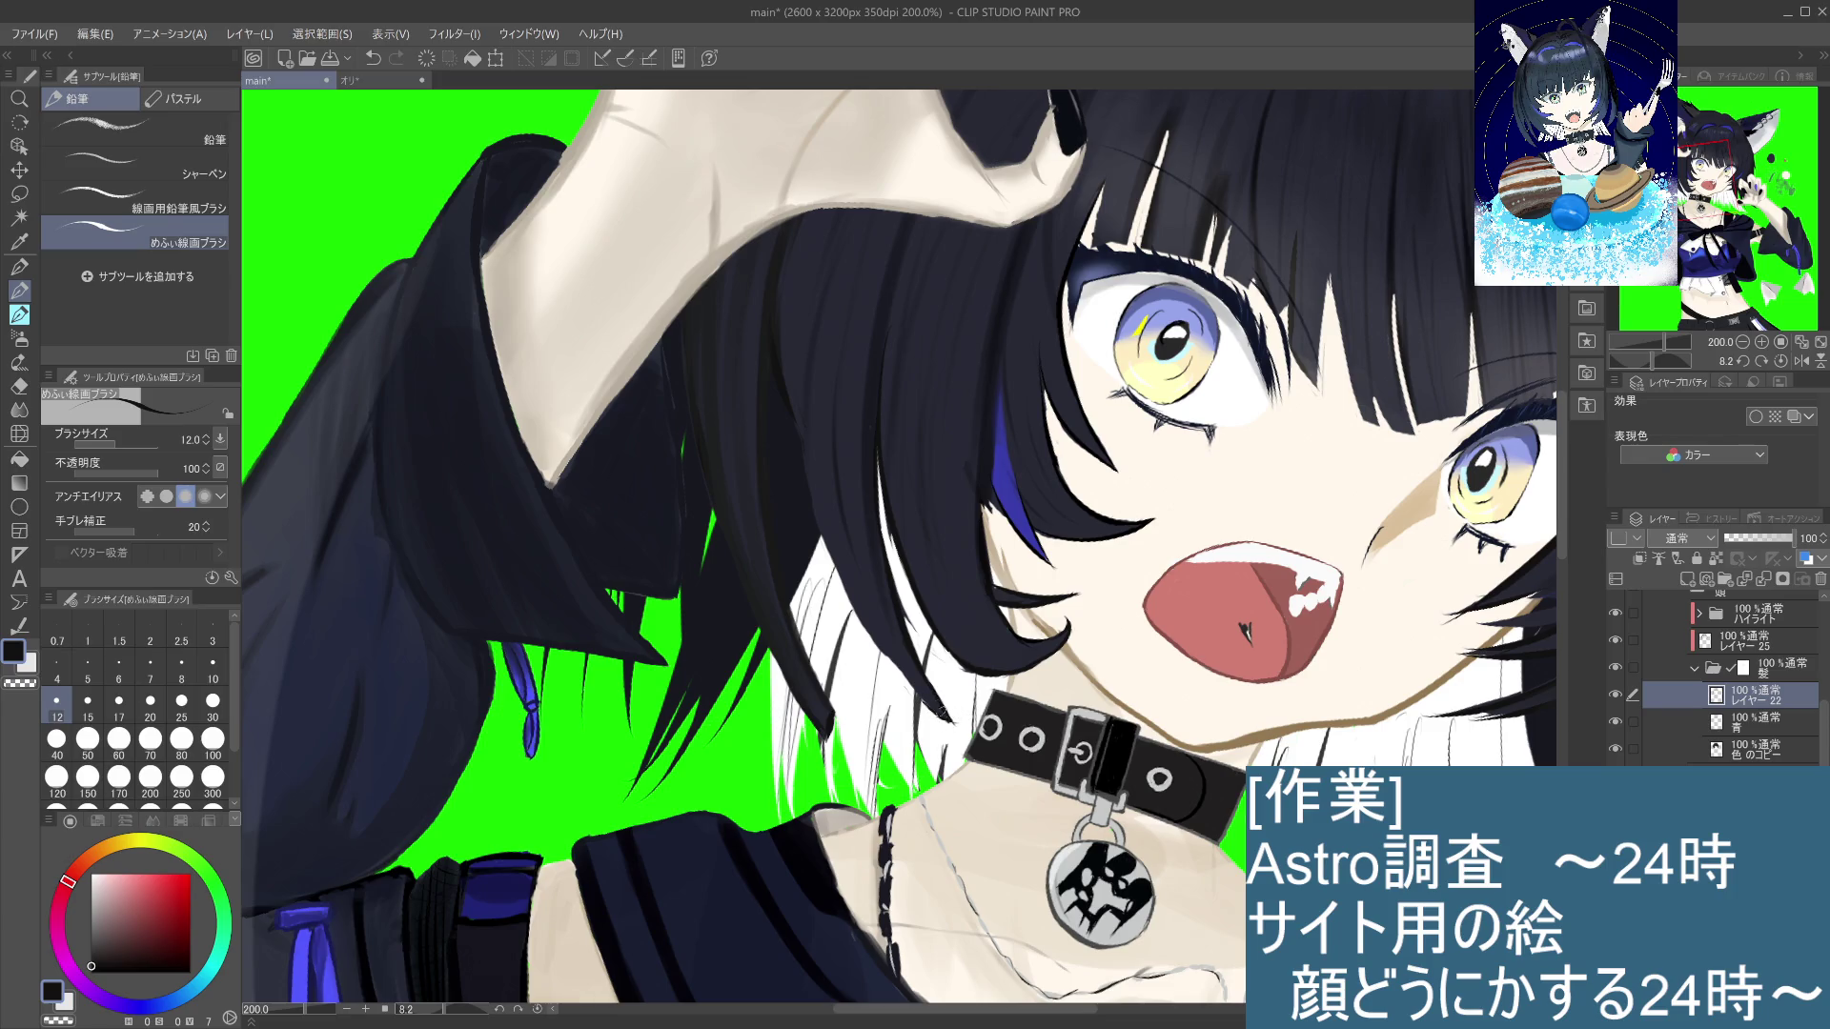
{"action": "left_click_drag", "start_coordinate": [872, 634], "coordinate": [911, 696]}
{"action": "key", "text": "ctrl+z"}
{"action": "key", "text": "ctrl+z"}
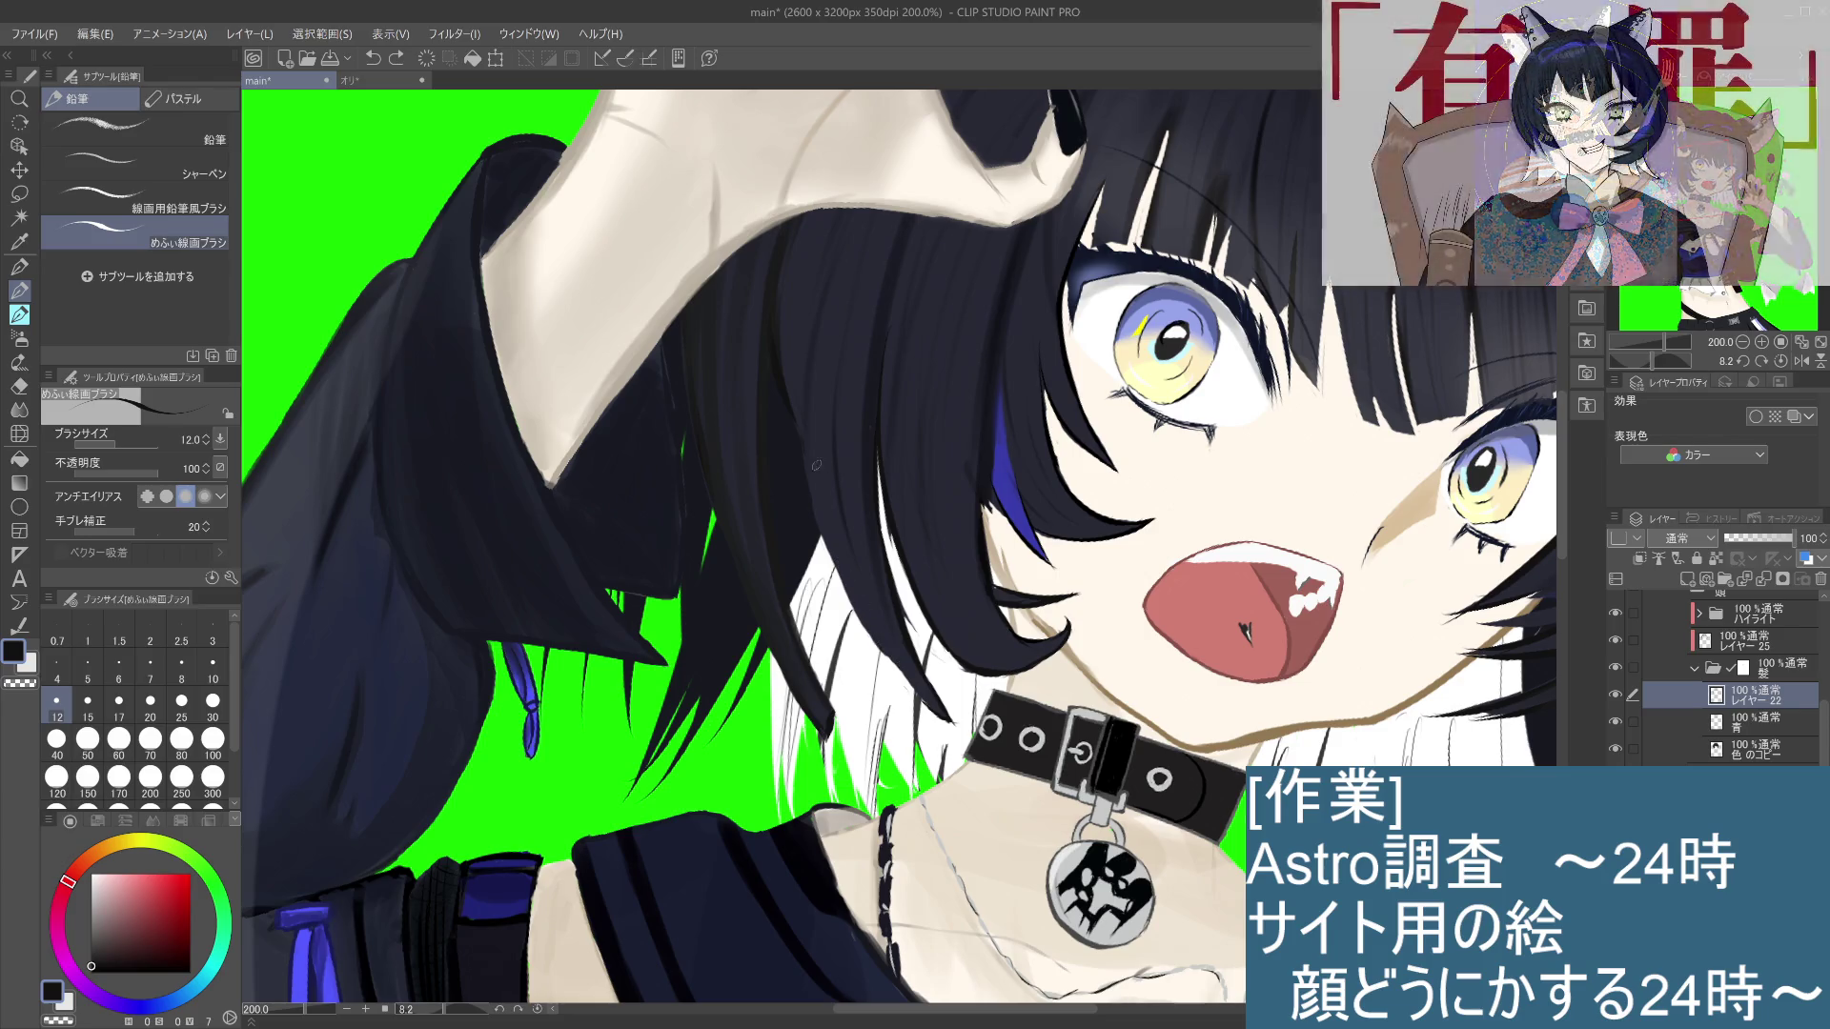
{"action": "left_click_drag", "start_coordinate": [808, 475], "coordinate": [900, 677]}
{"action": "key", "text": "ctrl+z"}
{"action": "left_click_drag", "start_coordinate": [812, 519], "coordinate": [907, 679]}
{"action": "key", "text": "ctrl+z"}
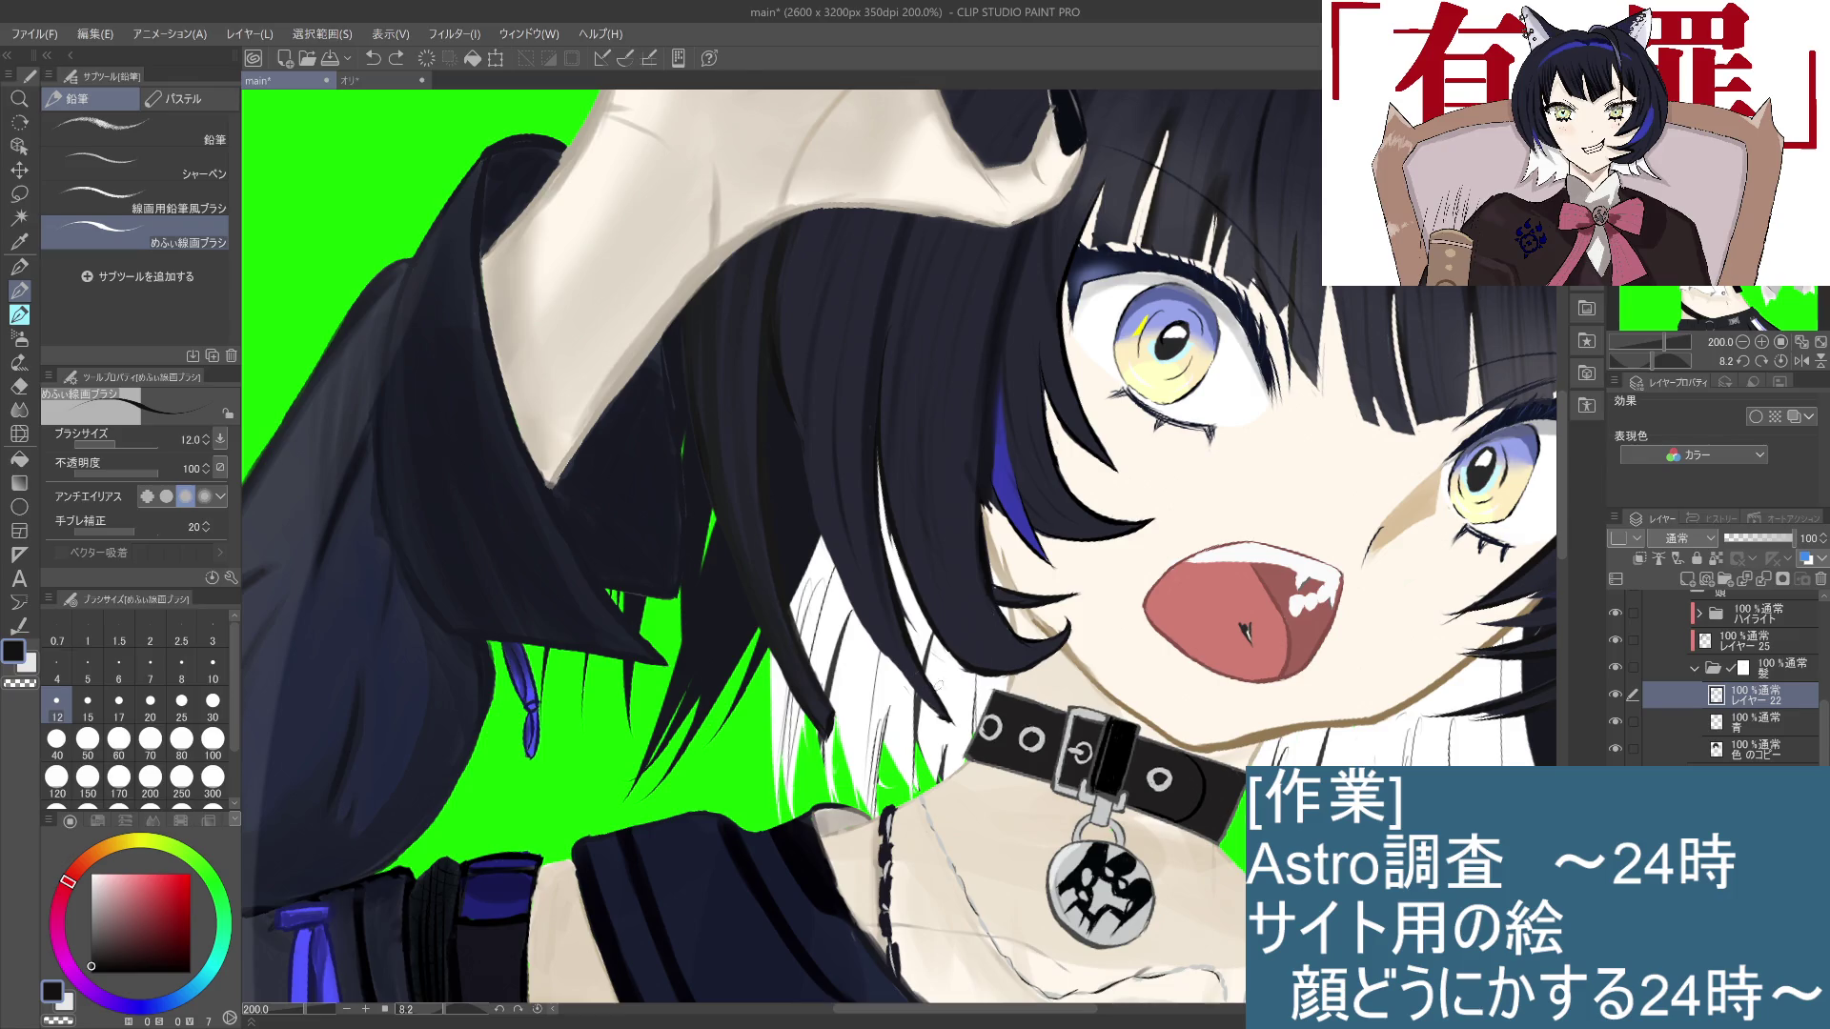
Step: Redraw the hair strand near the collar, then reselect レイヤー 22
{"action": "left_click_drag", "start_coordinate": [943, 722], "coordinate": [958, 719]}
{"action": "key", "text": "alt+bracketleft"}
{"action": "key", "text": "alt+bracketleft"}
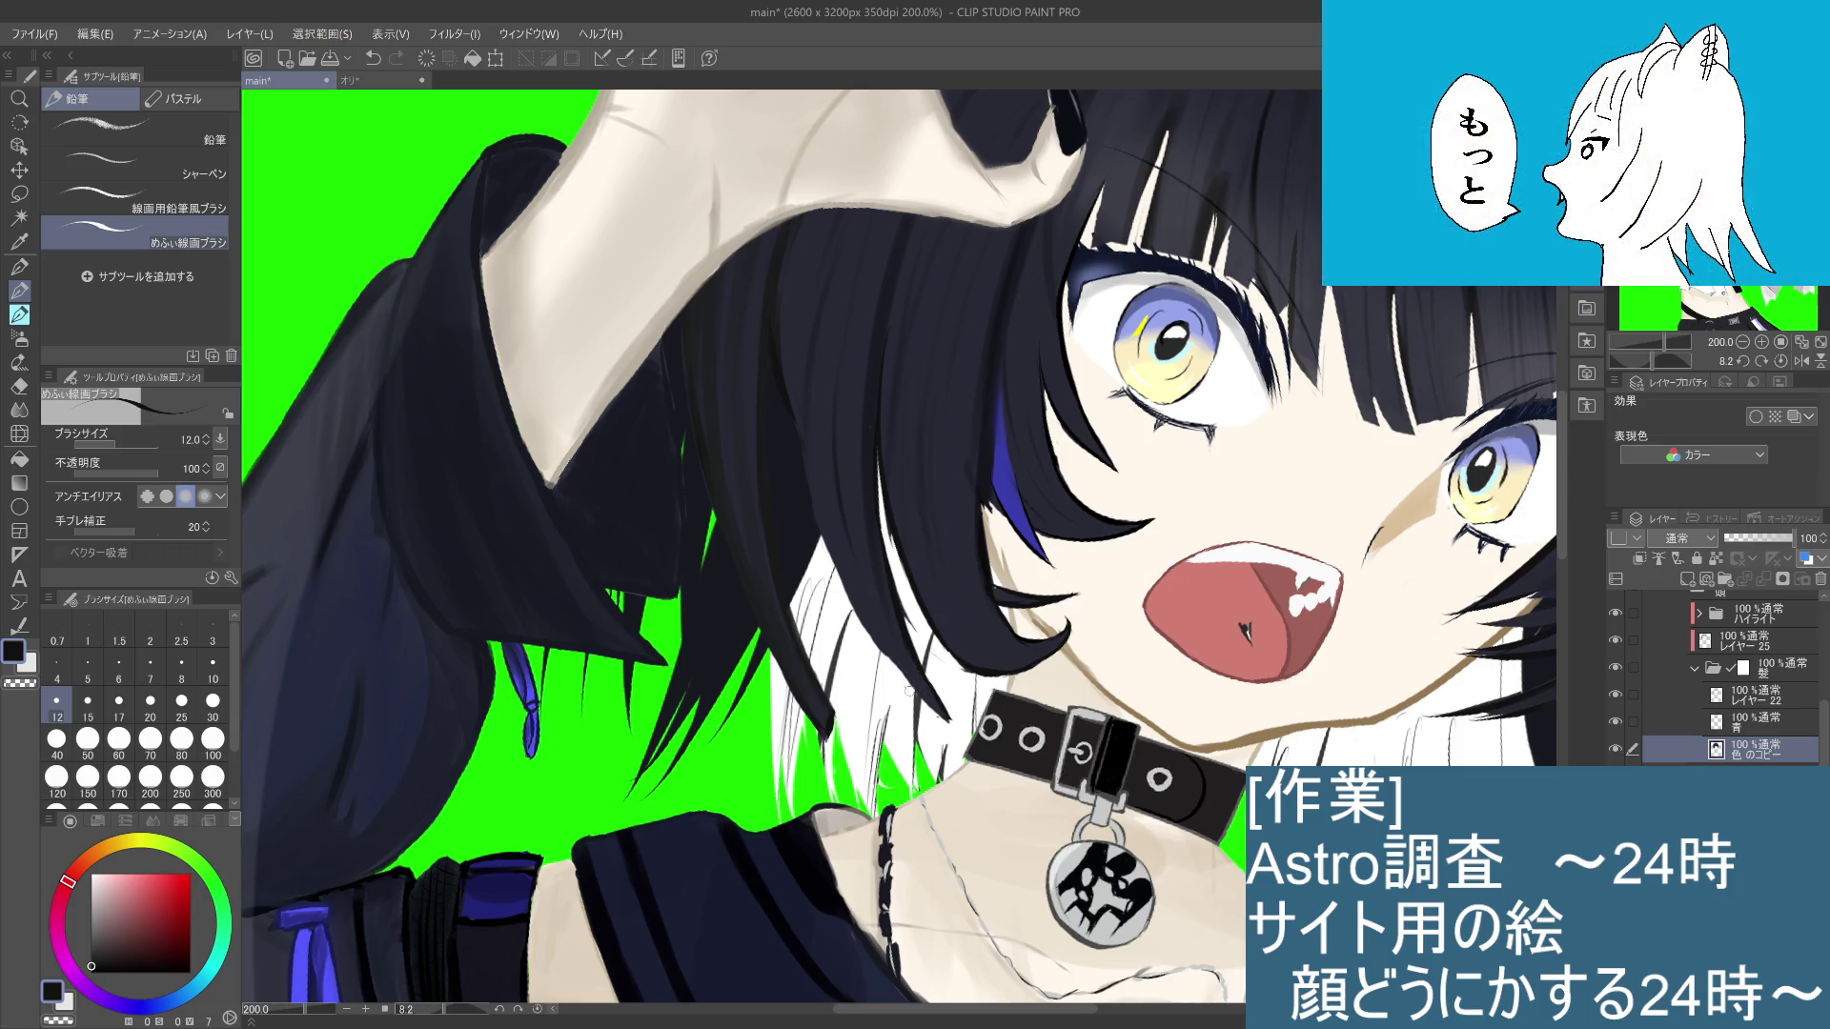
{"action": "key", "text": "ctrl+z"}
{"action": "left_click_drag", "start_coordinate": [906, 679], "coordinate": [944, 717]}
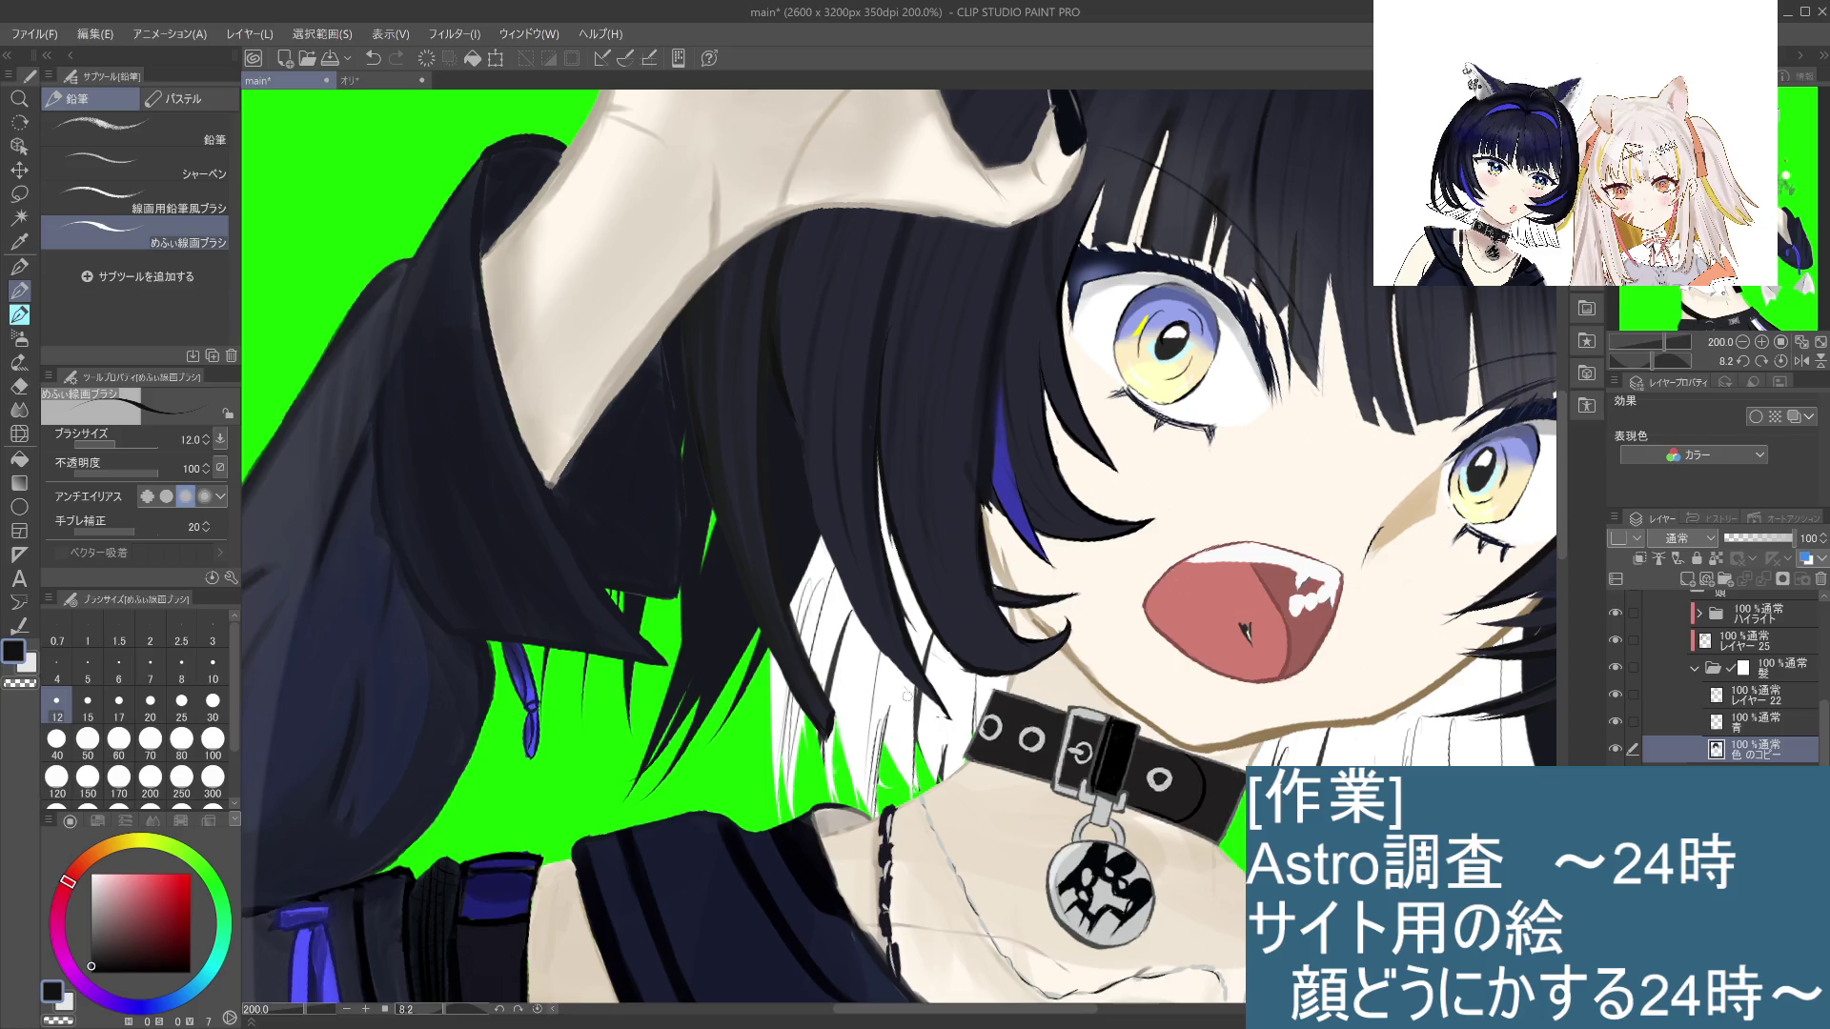
{"action": "left_click", "coordinate": [1777, 726]}
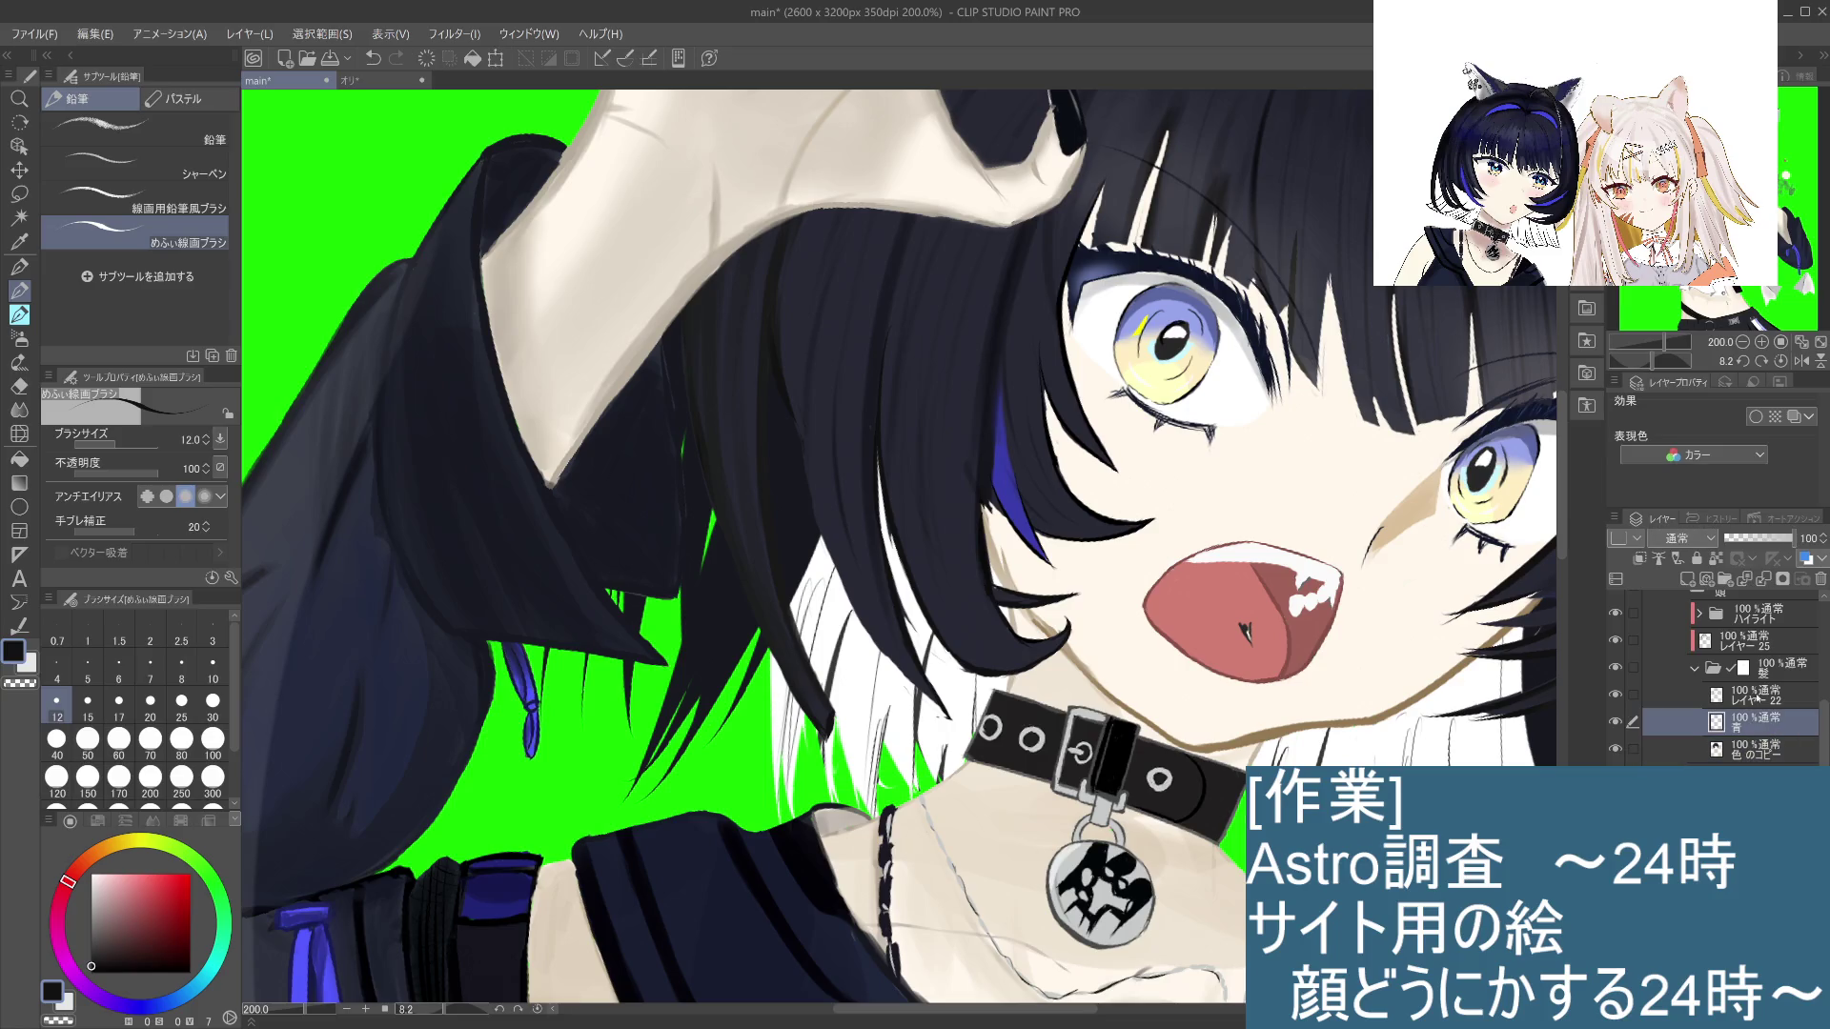
{"action": "left_click", "coordinate": [1759, 695]}
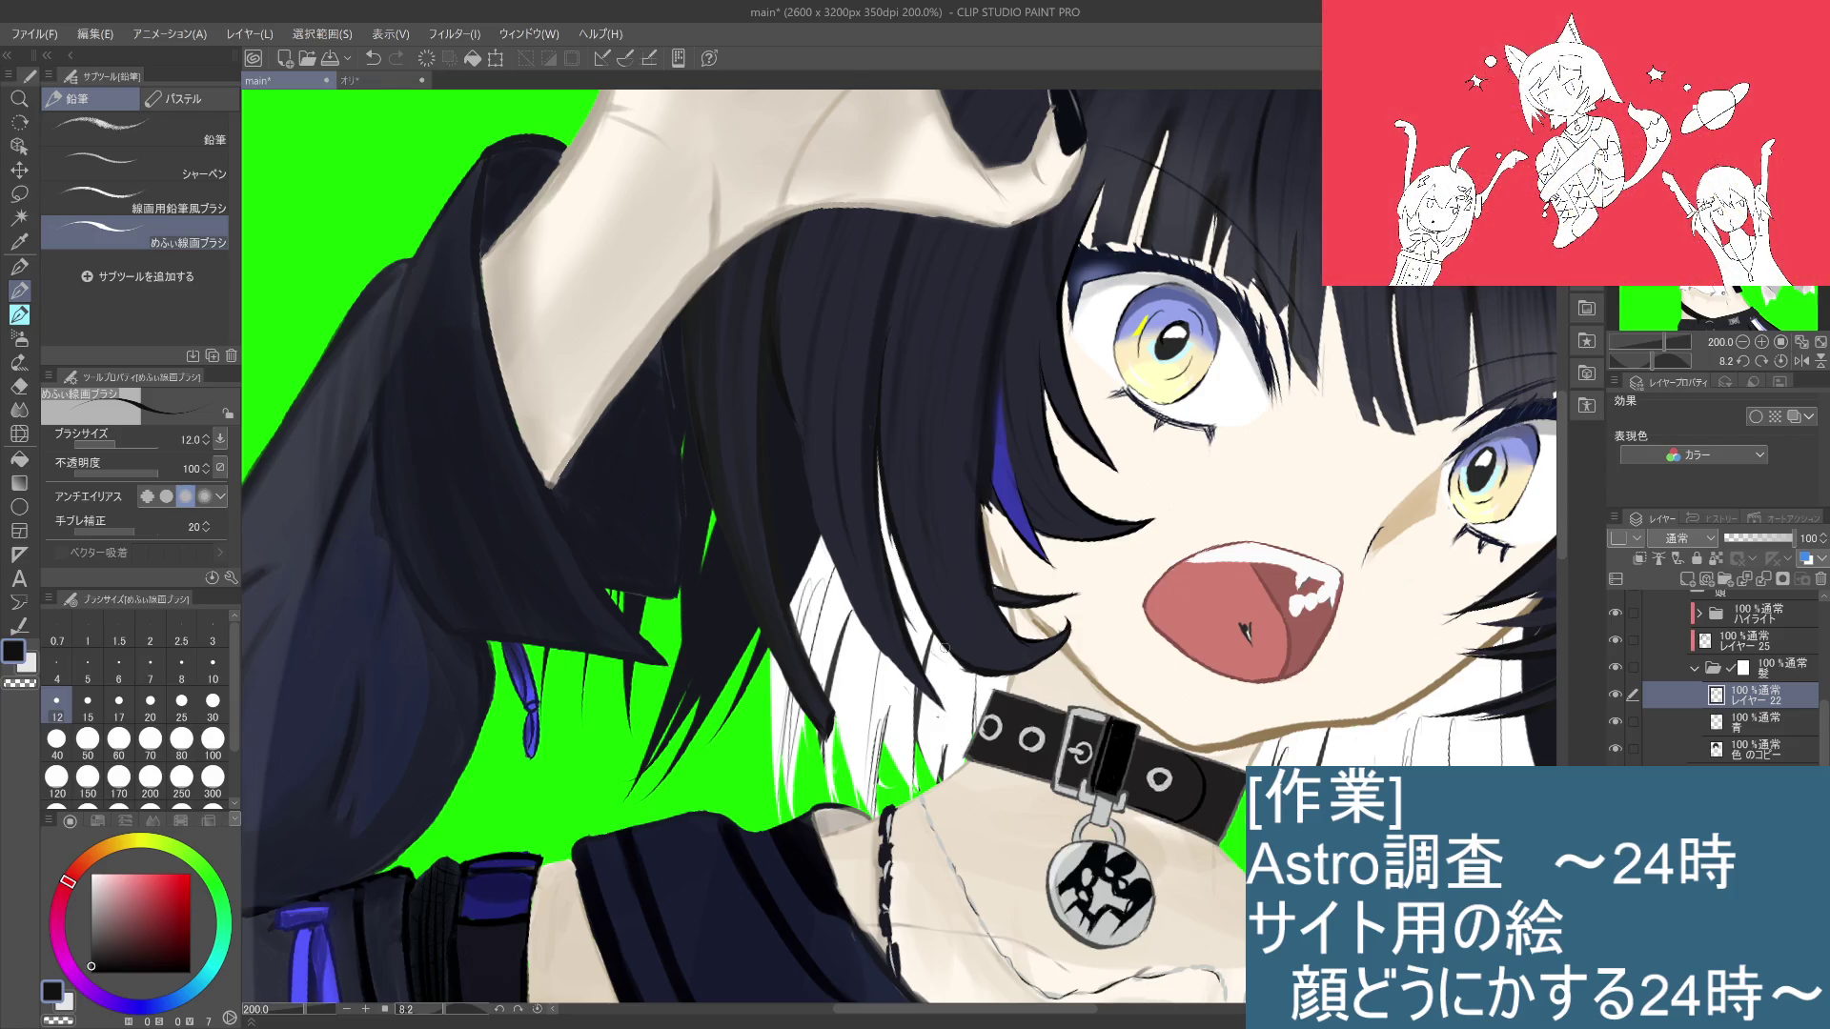
{"action": "scroll", "coordinate": [972, 725], "scroll_direction": "down", "scroll_amount": 2}
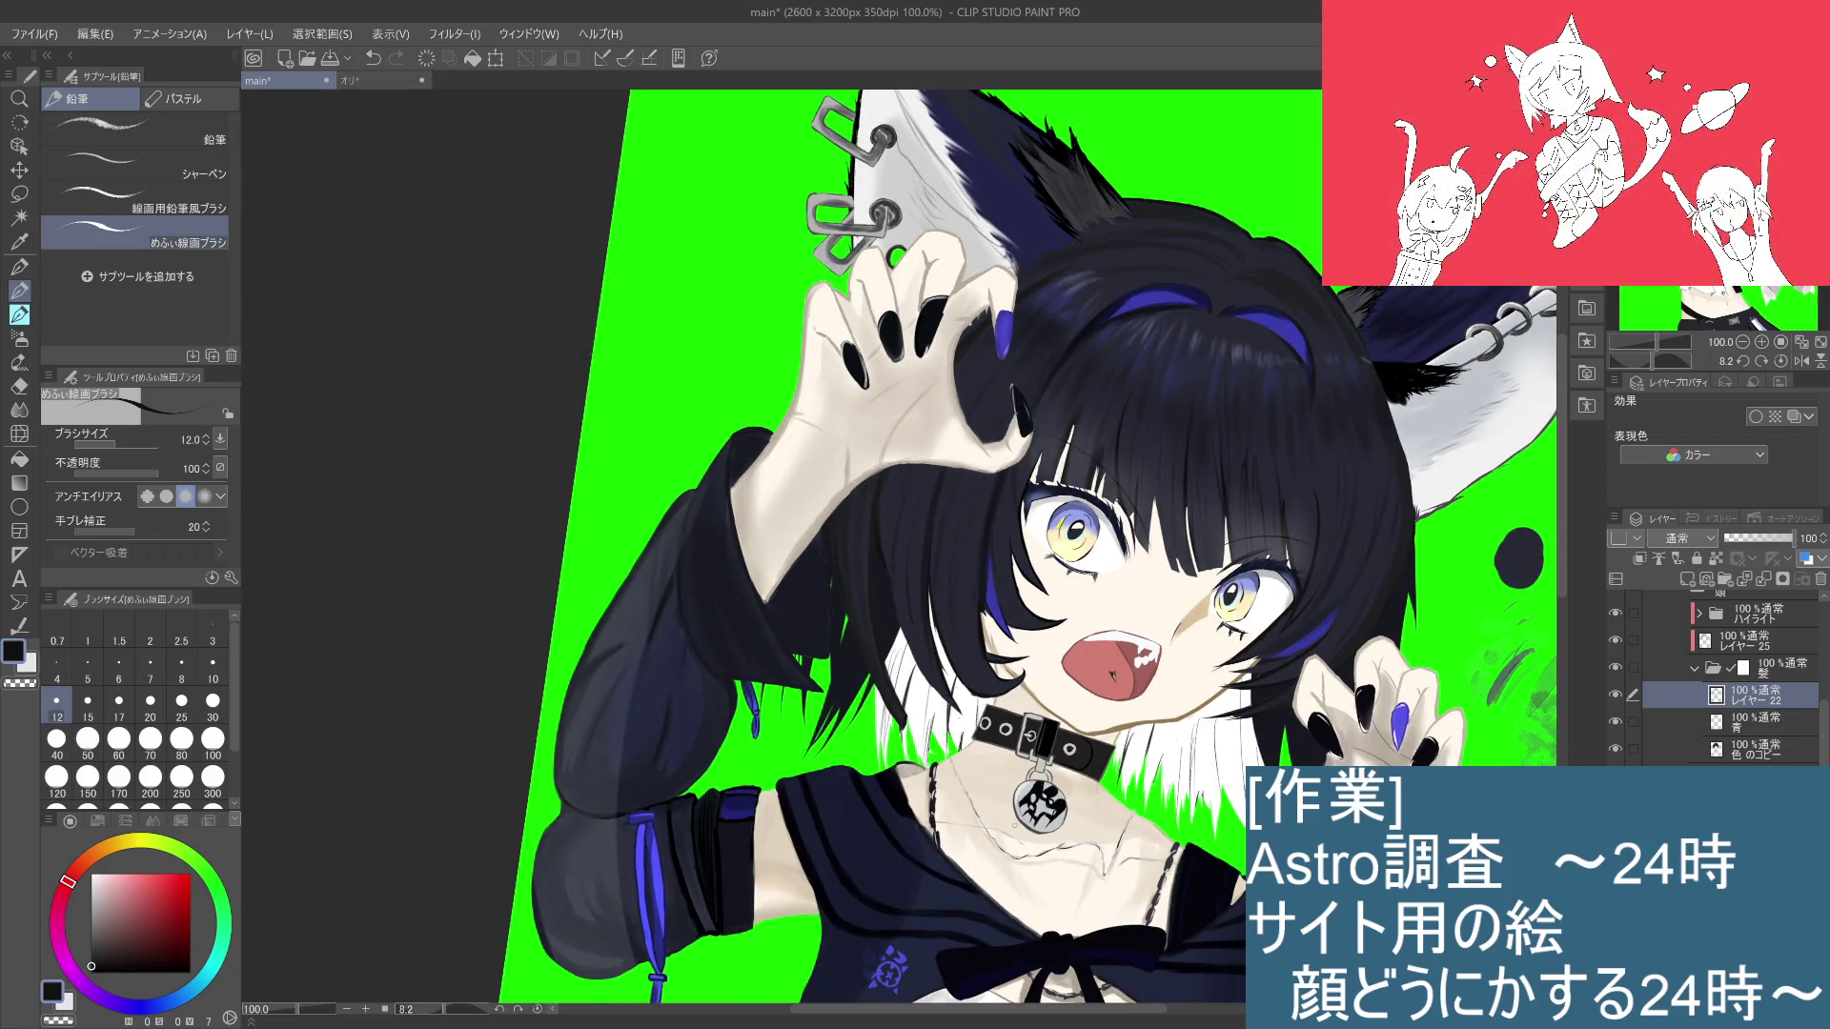
{"action": "scroll", "coordinate": [1010, 832], "scroll_direction": "up", "scroll_amount": 2}
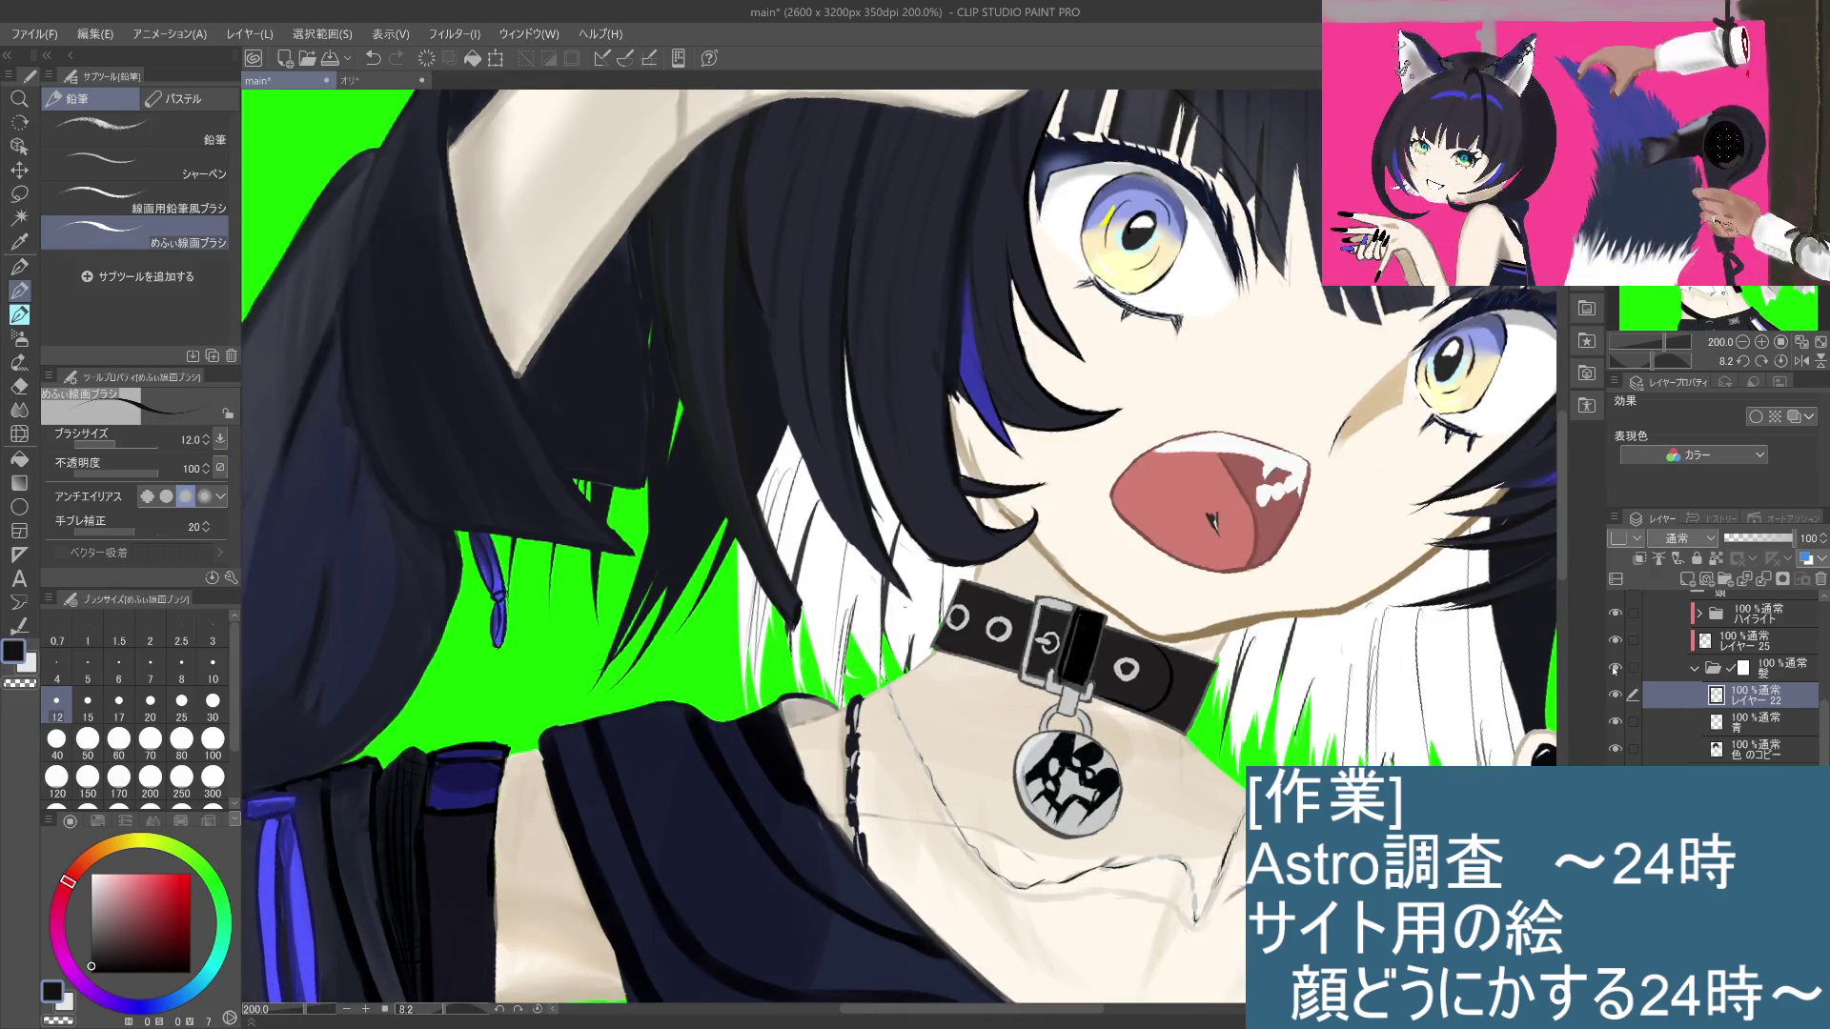
{"action": "left_click", "coordinate": [1615, 669]}
{"action": "left_click", "coordinate": [1614, 669]}
{"action": "left_click", "coordinate": [1615, 669]}
{"action": "left_click", "coordinate": [1615, 670]}
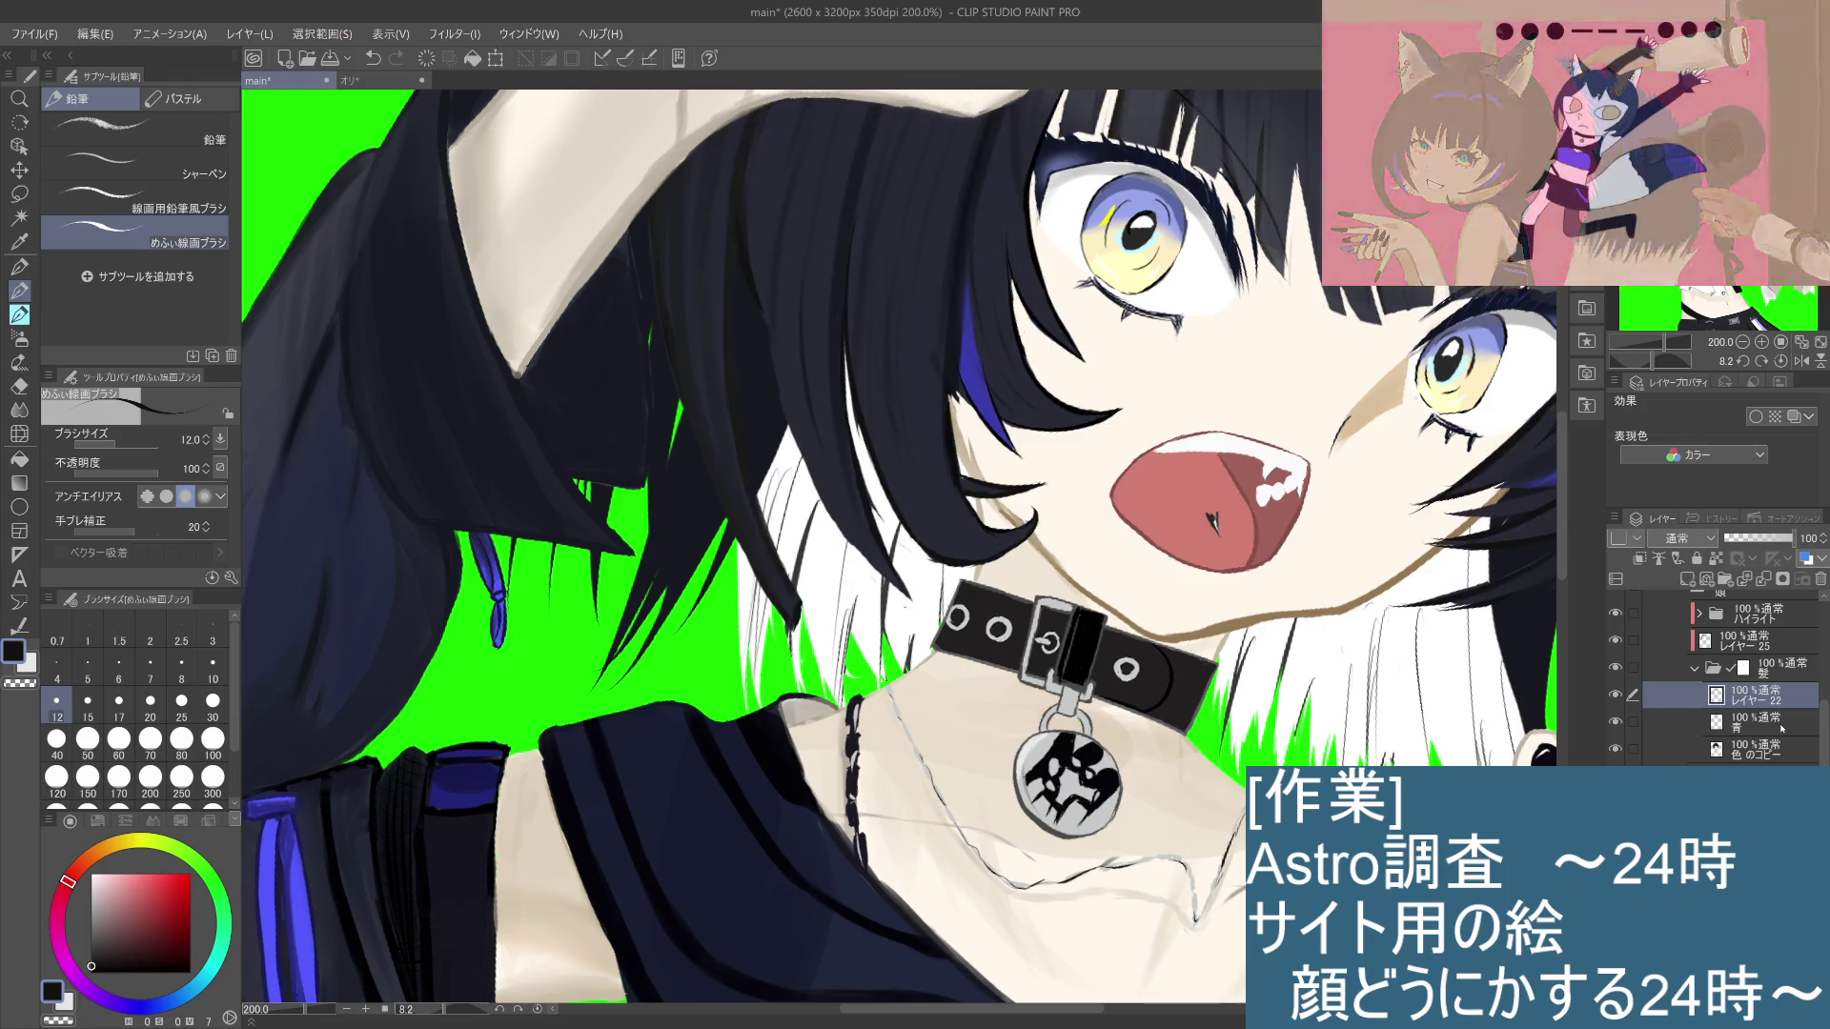
{"action": "left_click", "coordinate": [1659, 721]}
{"action": "left_click", "coordinate": [1658, 750]}
{"action": "left_click", "coordinate": [1614, 749]}
{"action": "left_click", "coordinate": [1615, 749]}
{"action": "left_click", "coordinate": [1615, 750]}
{"action": "left_click", "coordinate": [1614, 749]}
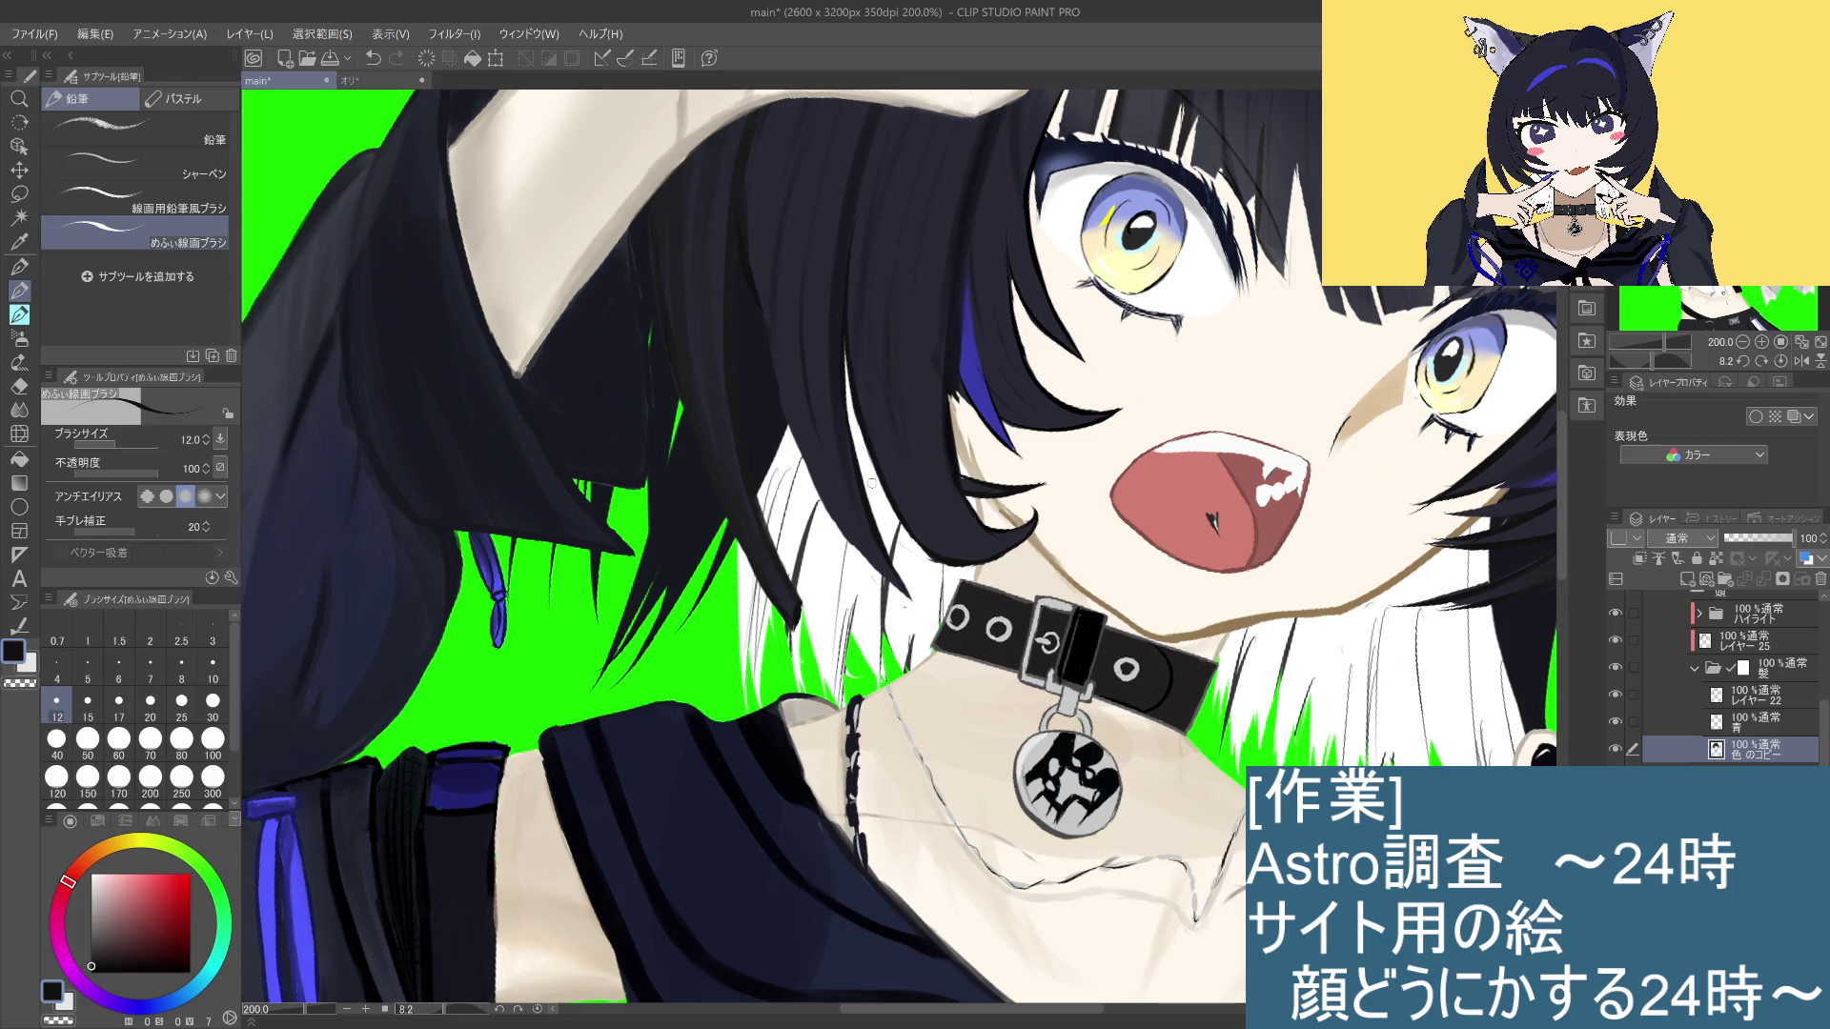
{"action": "scroll", "coordinate": [902, 544], "scroll_direction": "down", "scroll_amount": 3}
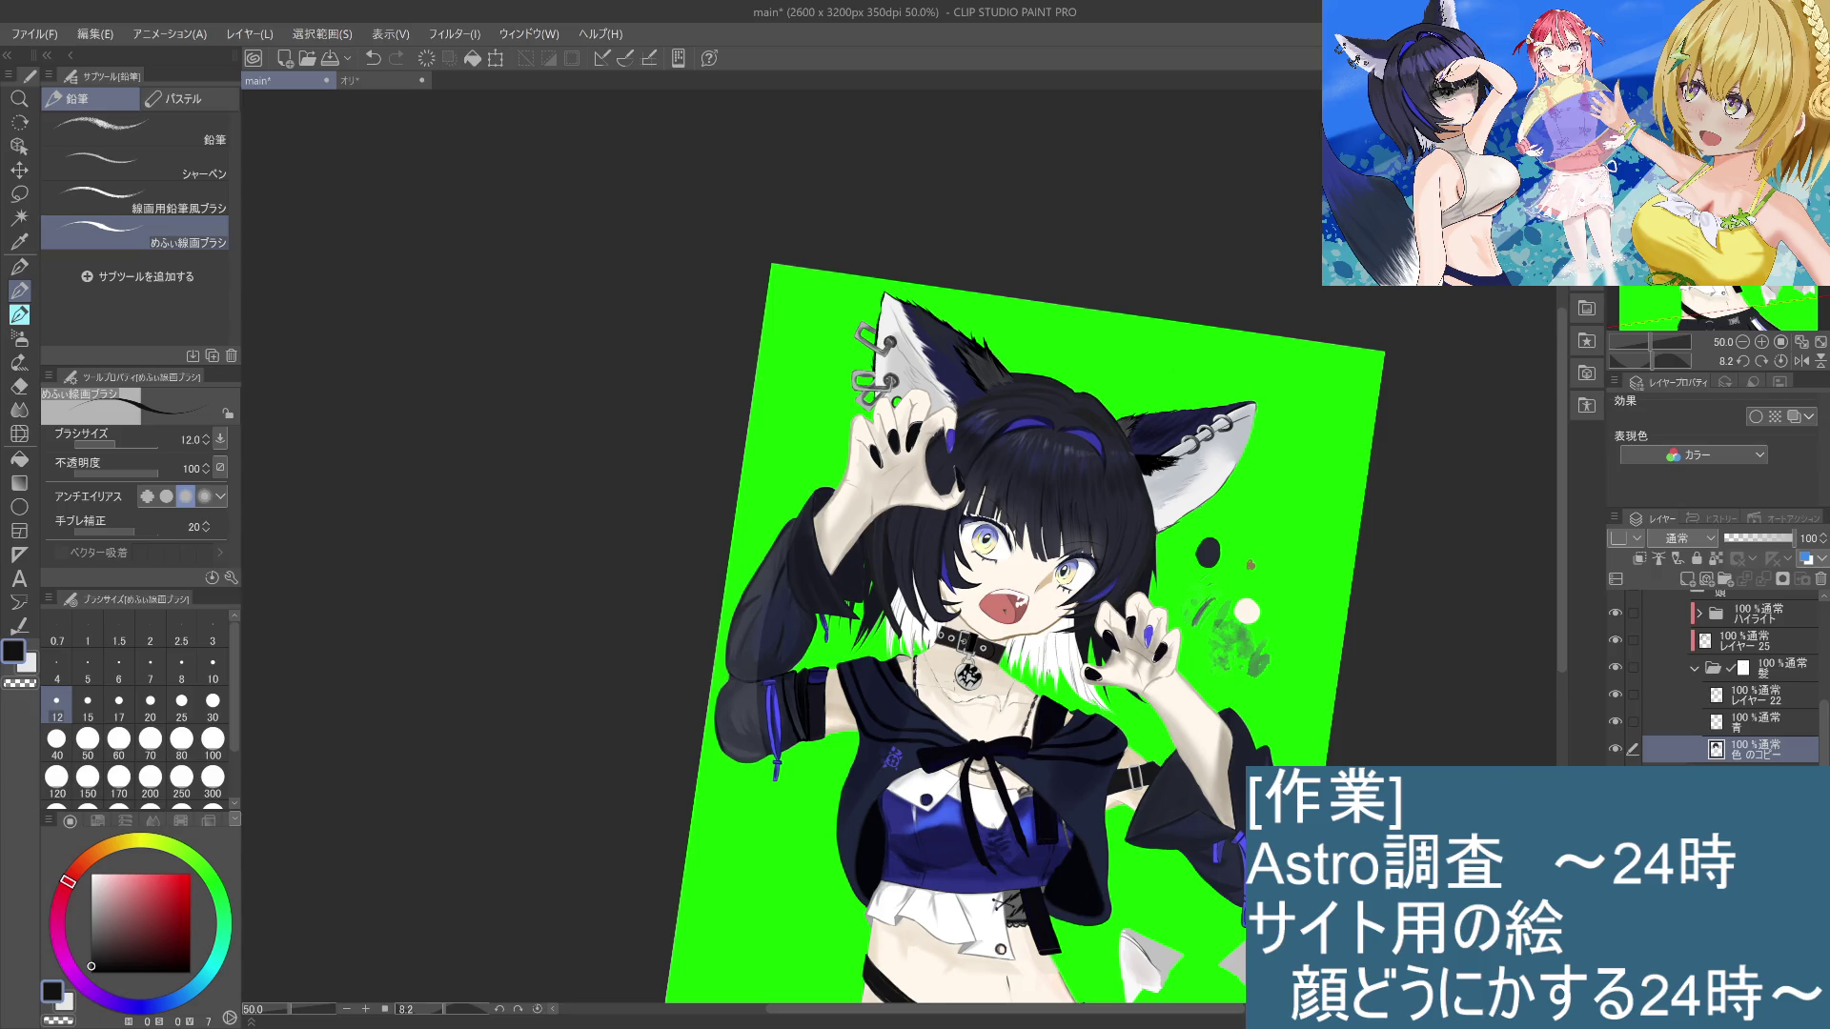
Step: Zoom in and toggle レイヤー 22 on and off to compare the hair
{"action": "scroll", "coordinate": [954, 634], "scroll_direction": "up", "scroll_amount": 4}
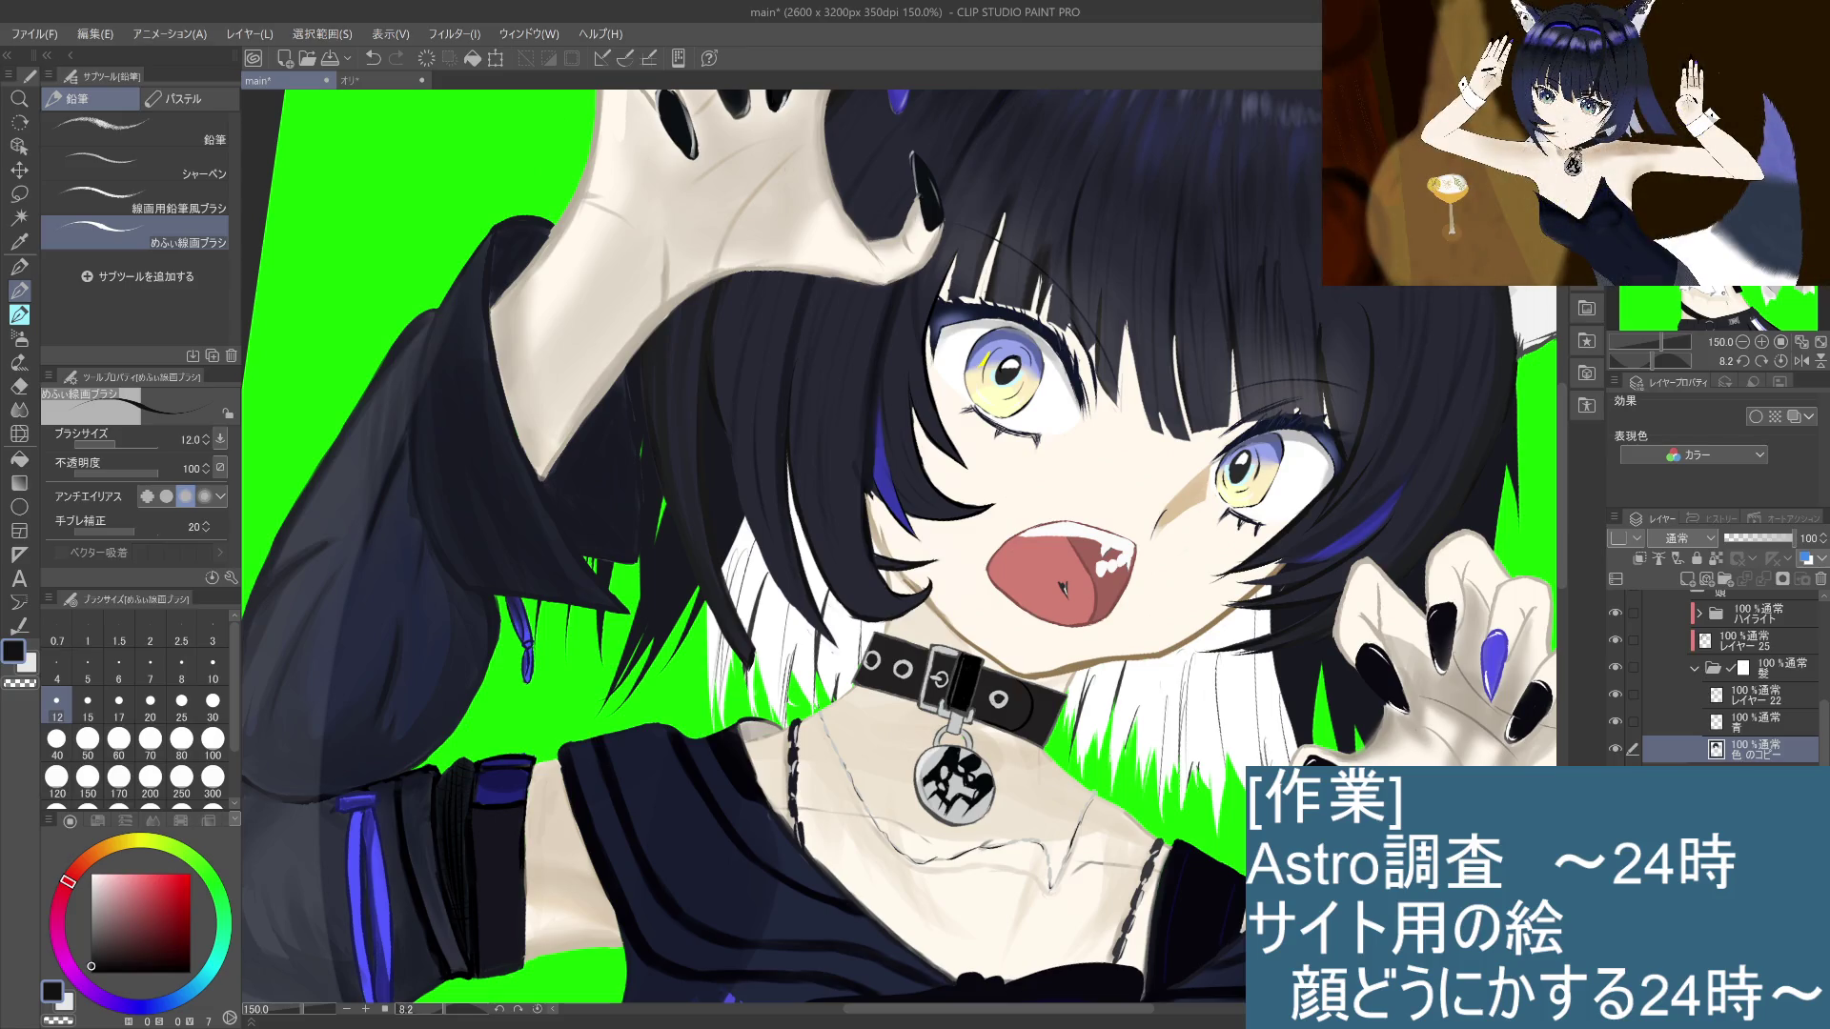
{"action": "left_click", "coordinate": [1744, 722]}
{"action": "left_click", "coordinate": [1744, 695]}
{"action": "left_click", "coordinate": [1614, 695]}
{"action": "left_click", "coordinate": [1614, 697]}
{"action": "left_click", "coordinate": [1615, 698]}
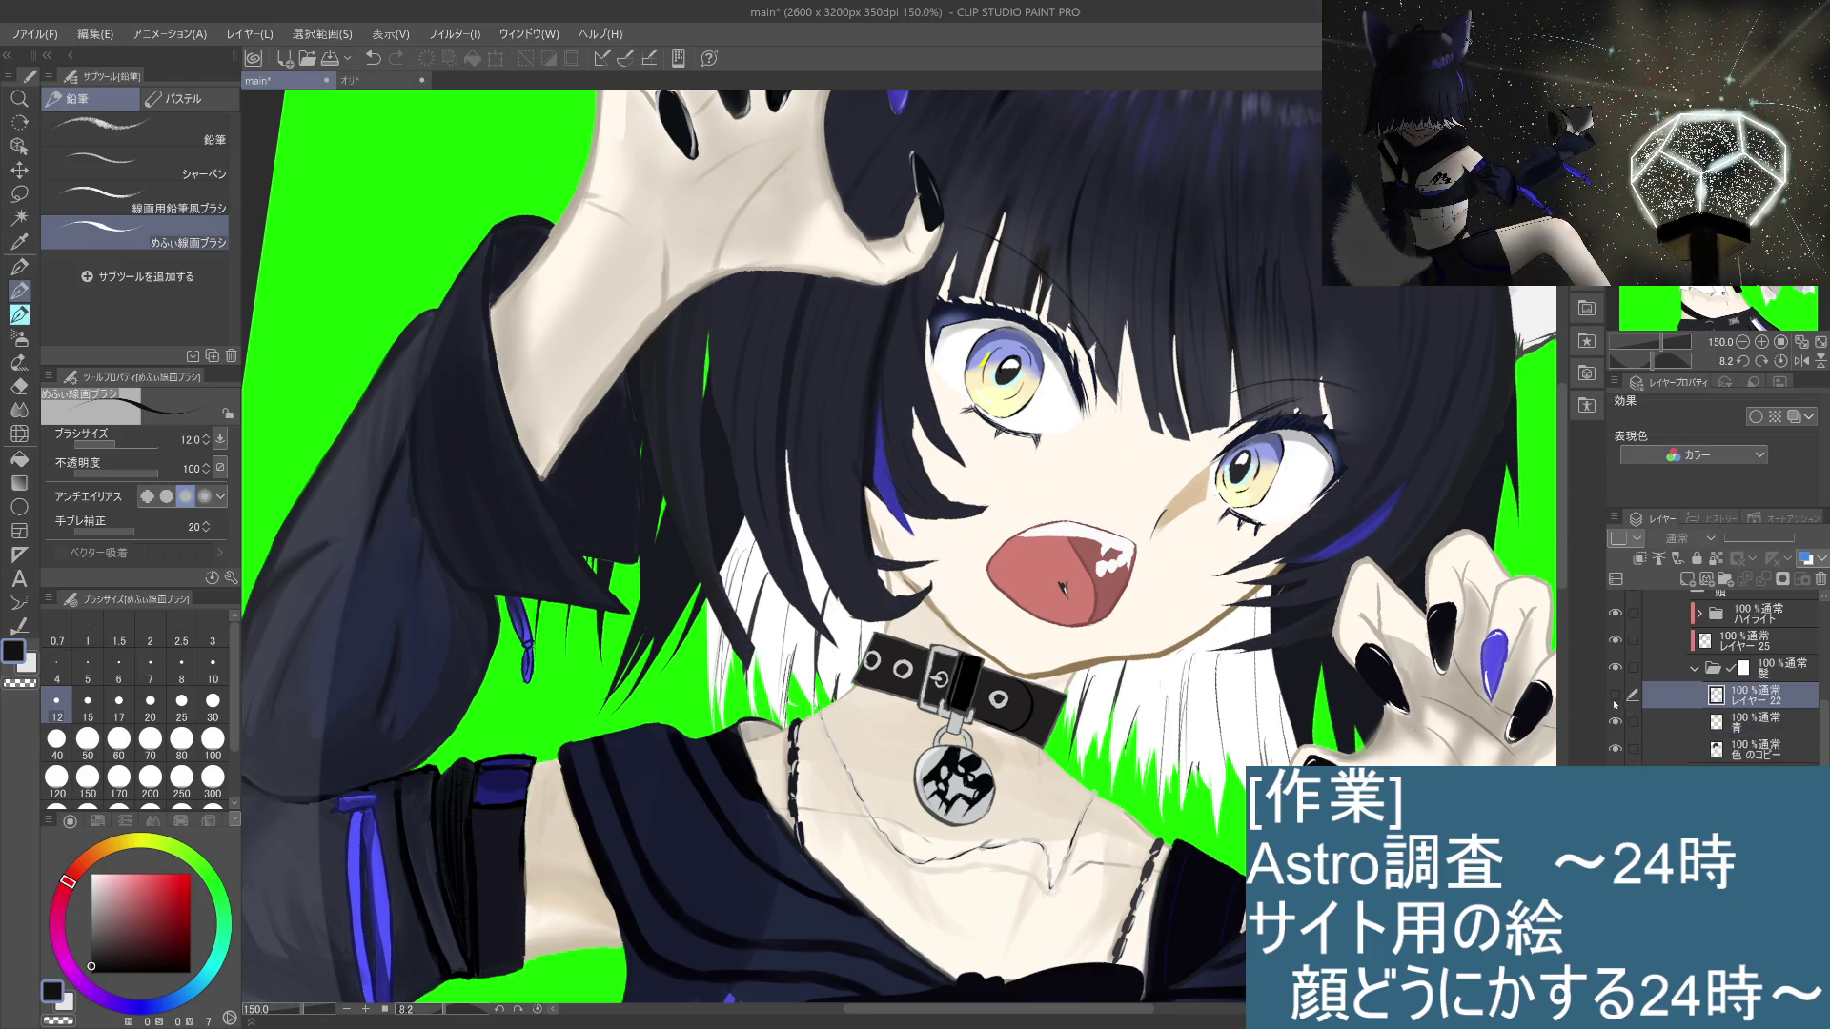
{"action": "left_click", "coordinate": [1615, 697]}
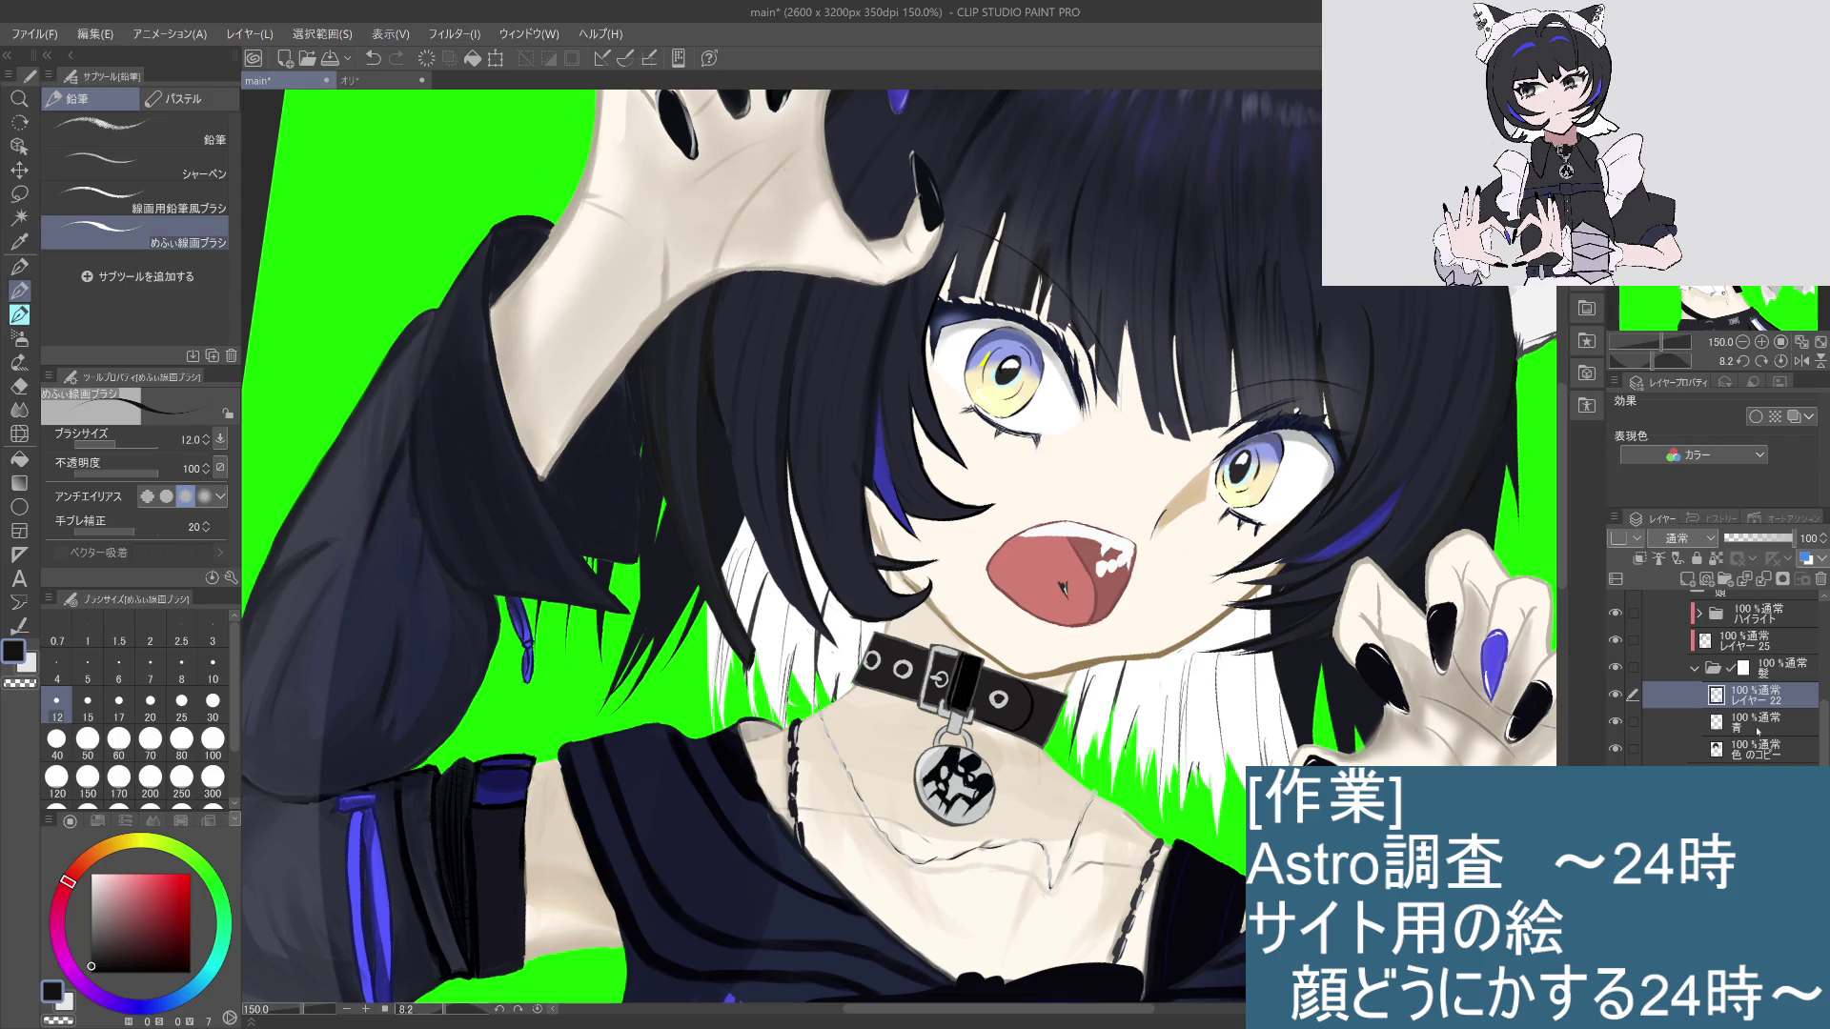
Step: Compare the 色のコピー dark hair colour on and off, leaving it hidden
{"action": "left_click", "coordinate": [1744, 754]}
{"action": "left_click", "coordinate": [1615, 751]}
{"action": "left_click", "coordinate": [1614, 750]}
{"action": "left_click", "coordinate": [1615, 750]}
{"action": "left_click", "coordinate": [1615, 751]}
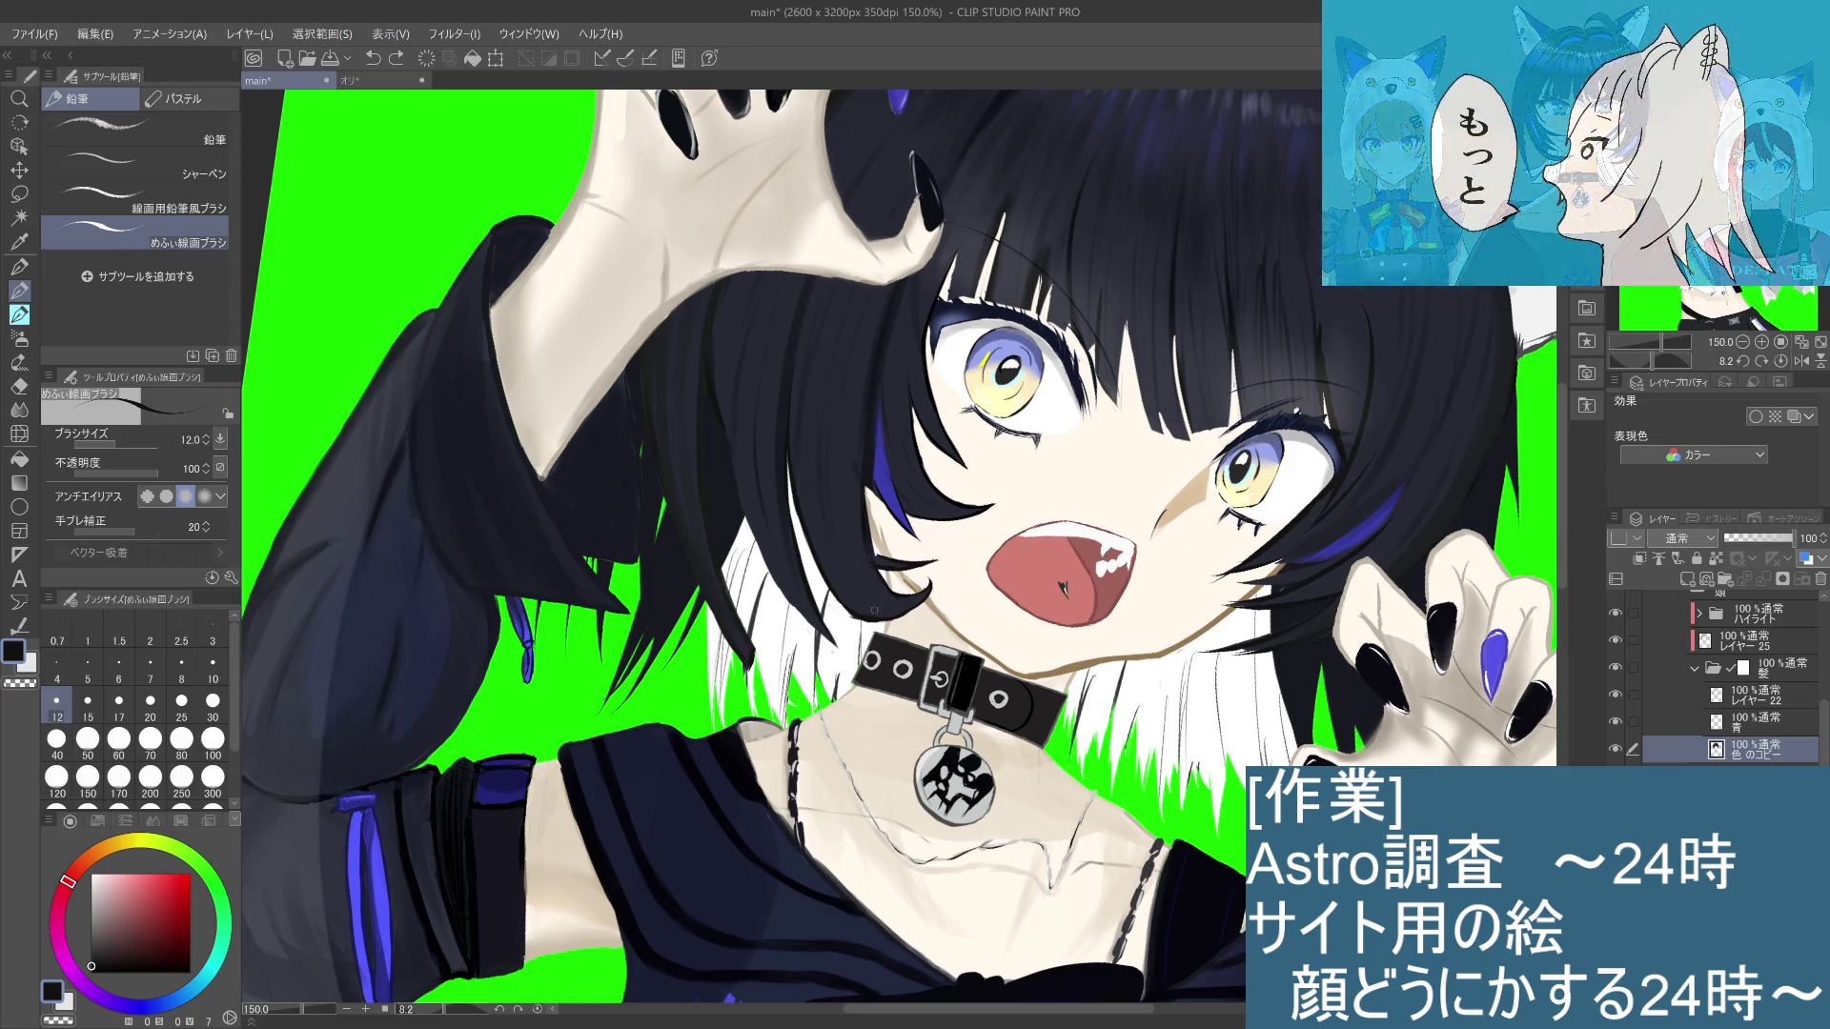
{"action": "left_click", "coordinate": [1617, 750]}
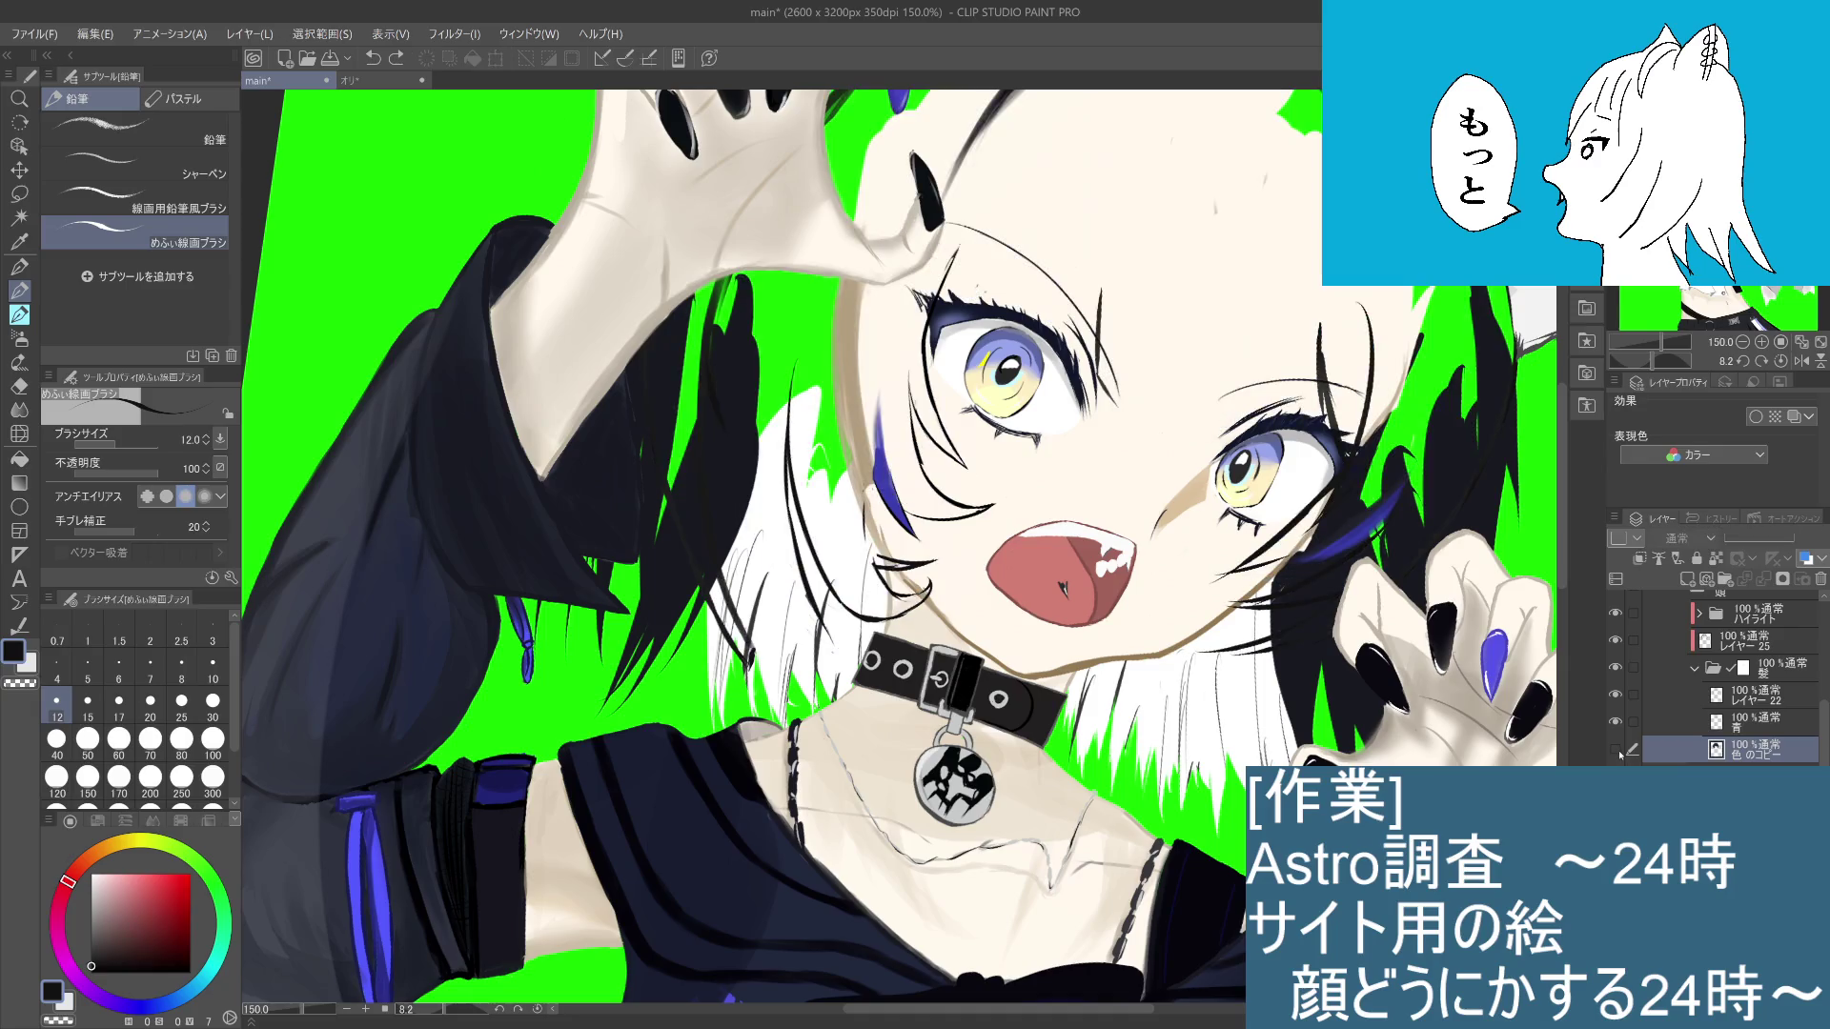
Step: Show the 色のコピー black hair fill again and compare レイヤー 22 on and off
{"action": "left_click", "coordinate": [1616, 750]}
{"action": "left_click", "coordinate": [1617, 751]}
{"action": "left_click", "coordinate": [1617, 751]}
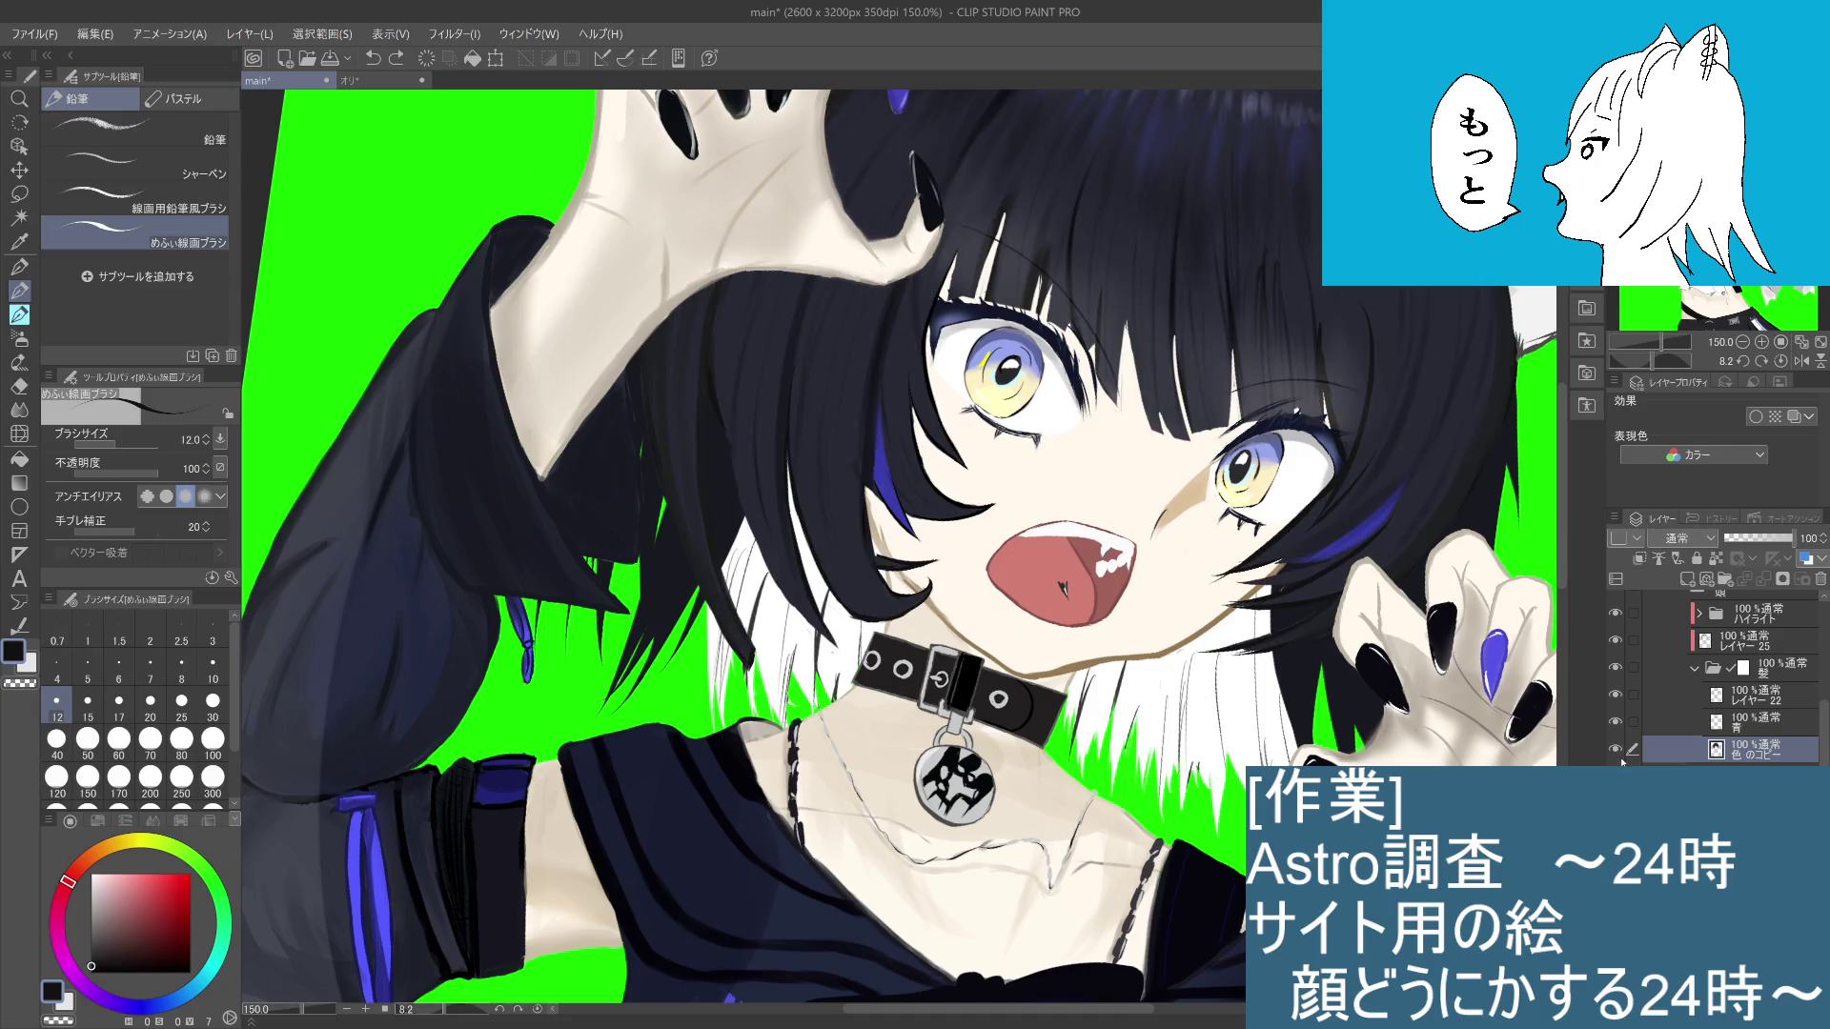
{"action": "left_click", "coordinate": [1750, 727]}
{"action": "left_click", "coordinate": [1754, 695]}
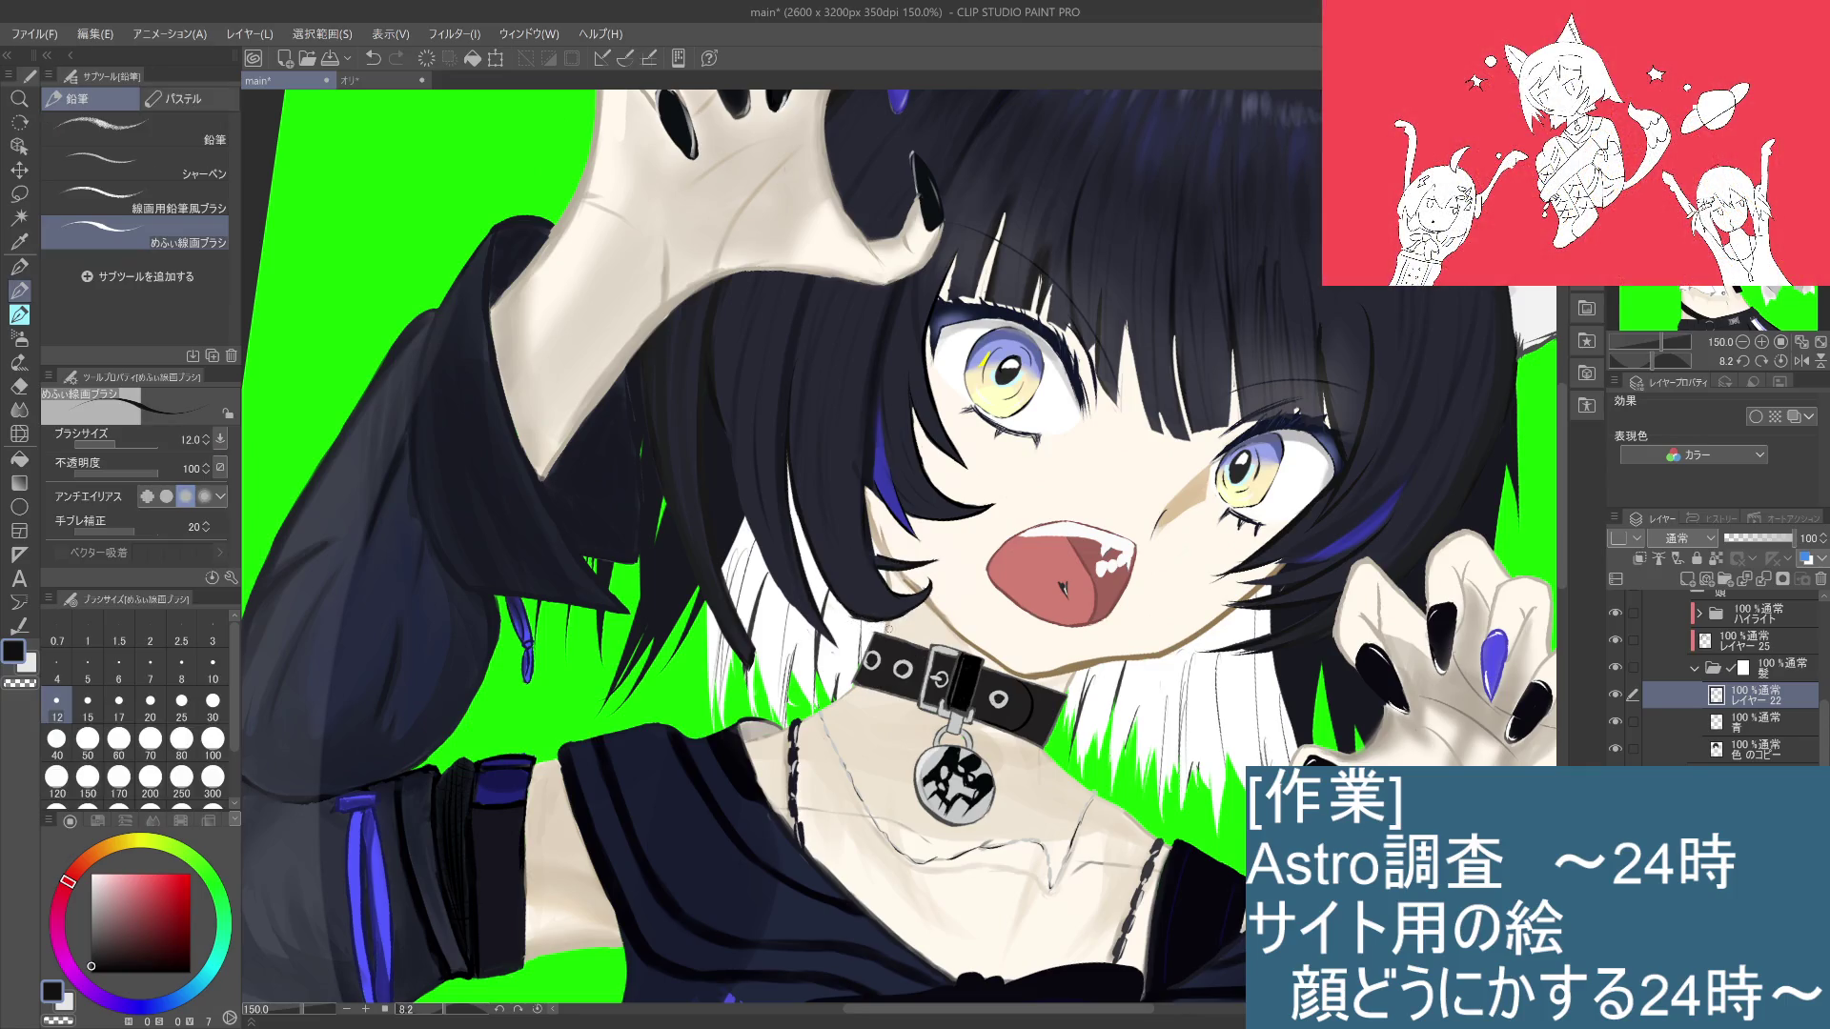
{"action": "left_click", "coordinate": [1615, 695]}
{"action": "left_click", "coordinate": [1616, 695]}
Step: On レイヤー 22, compare the thin dark hair strand with undo and redo, then remove it
{"action": "left_click", "coordinate": [1759, 724]}
{"action": "left_click", "coordinate": [1759, 749]}
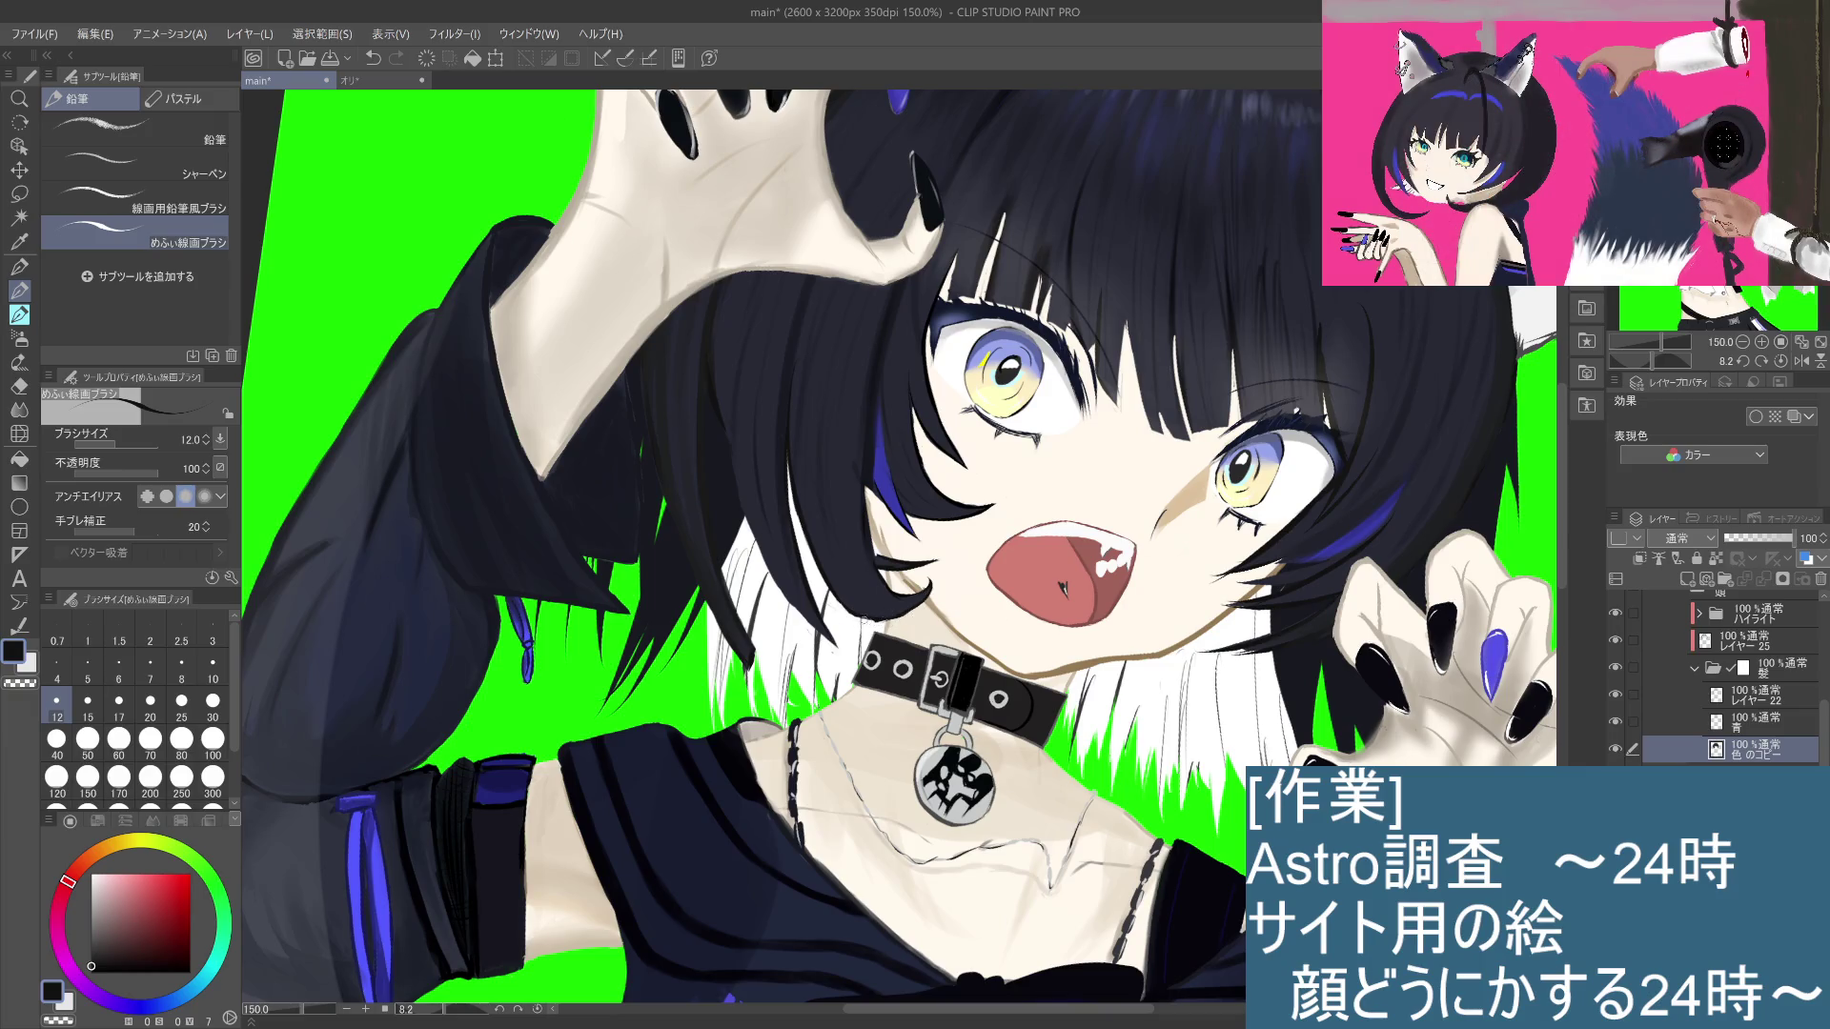
{"action": "left_click", "coordinate": [1747, 694]}
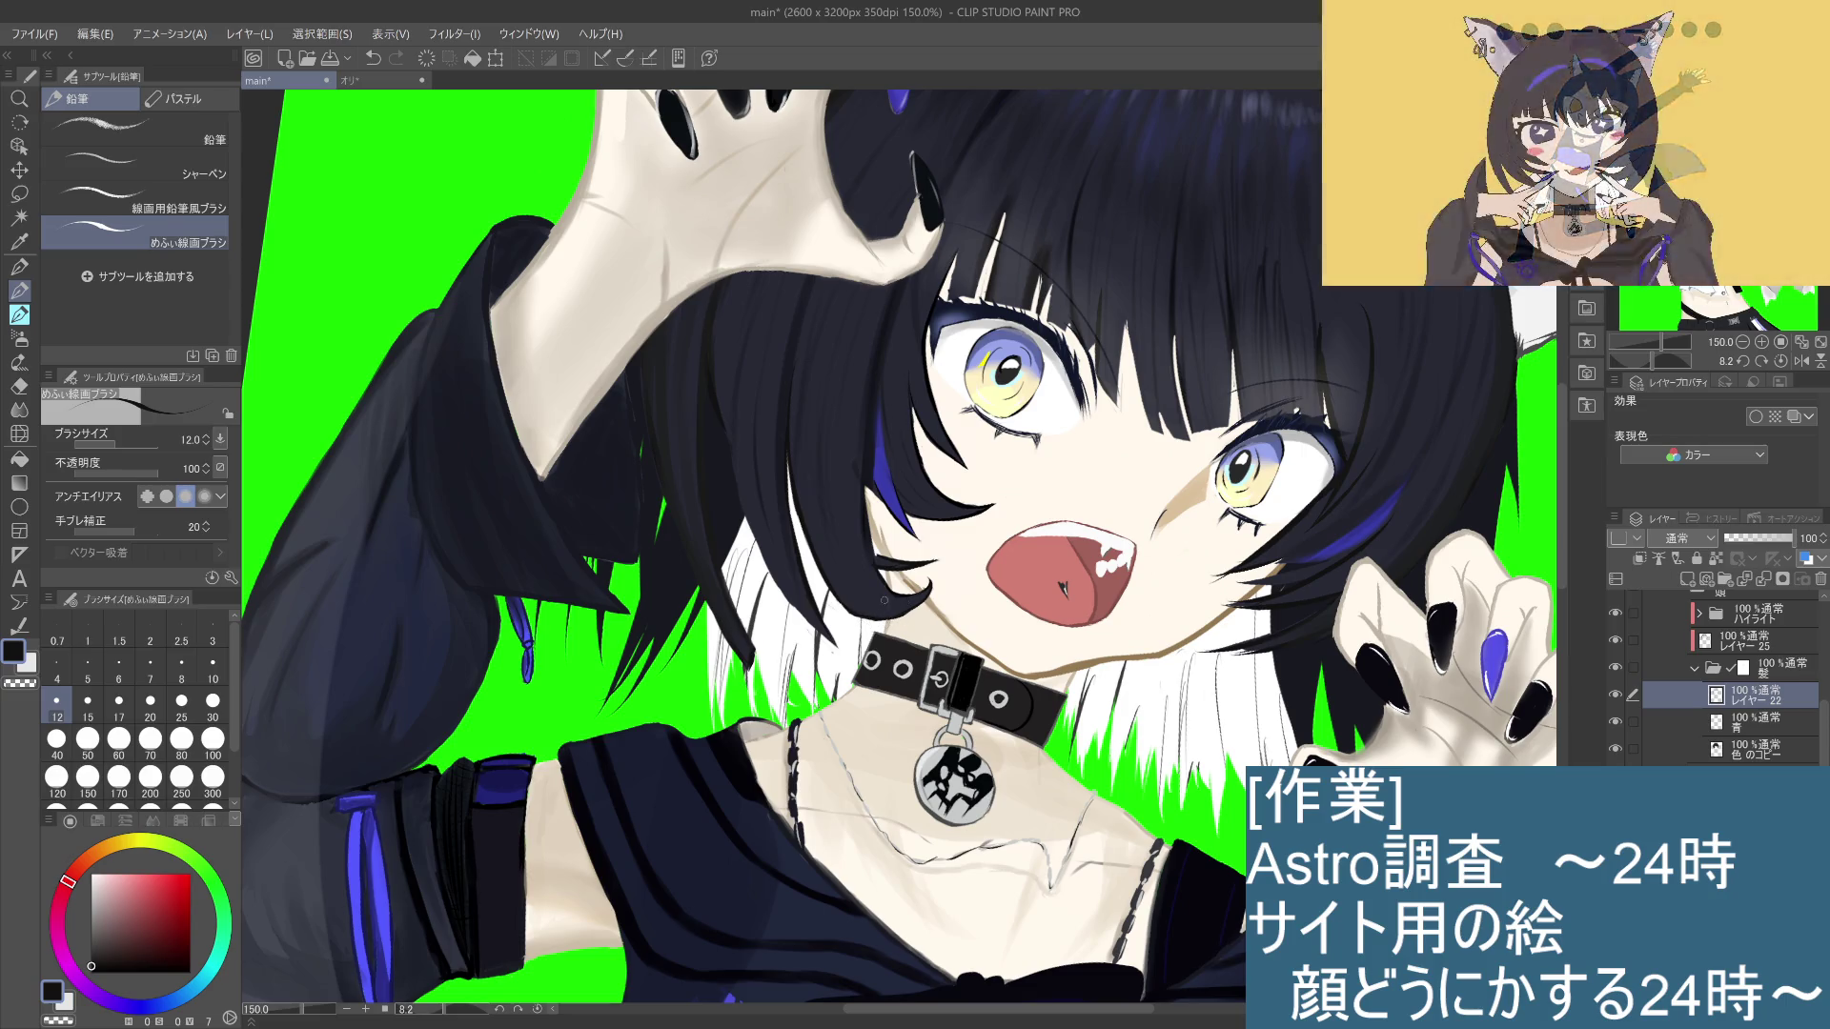
{"action": "key", "text": "ctrl+z"}
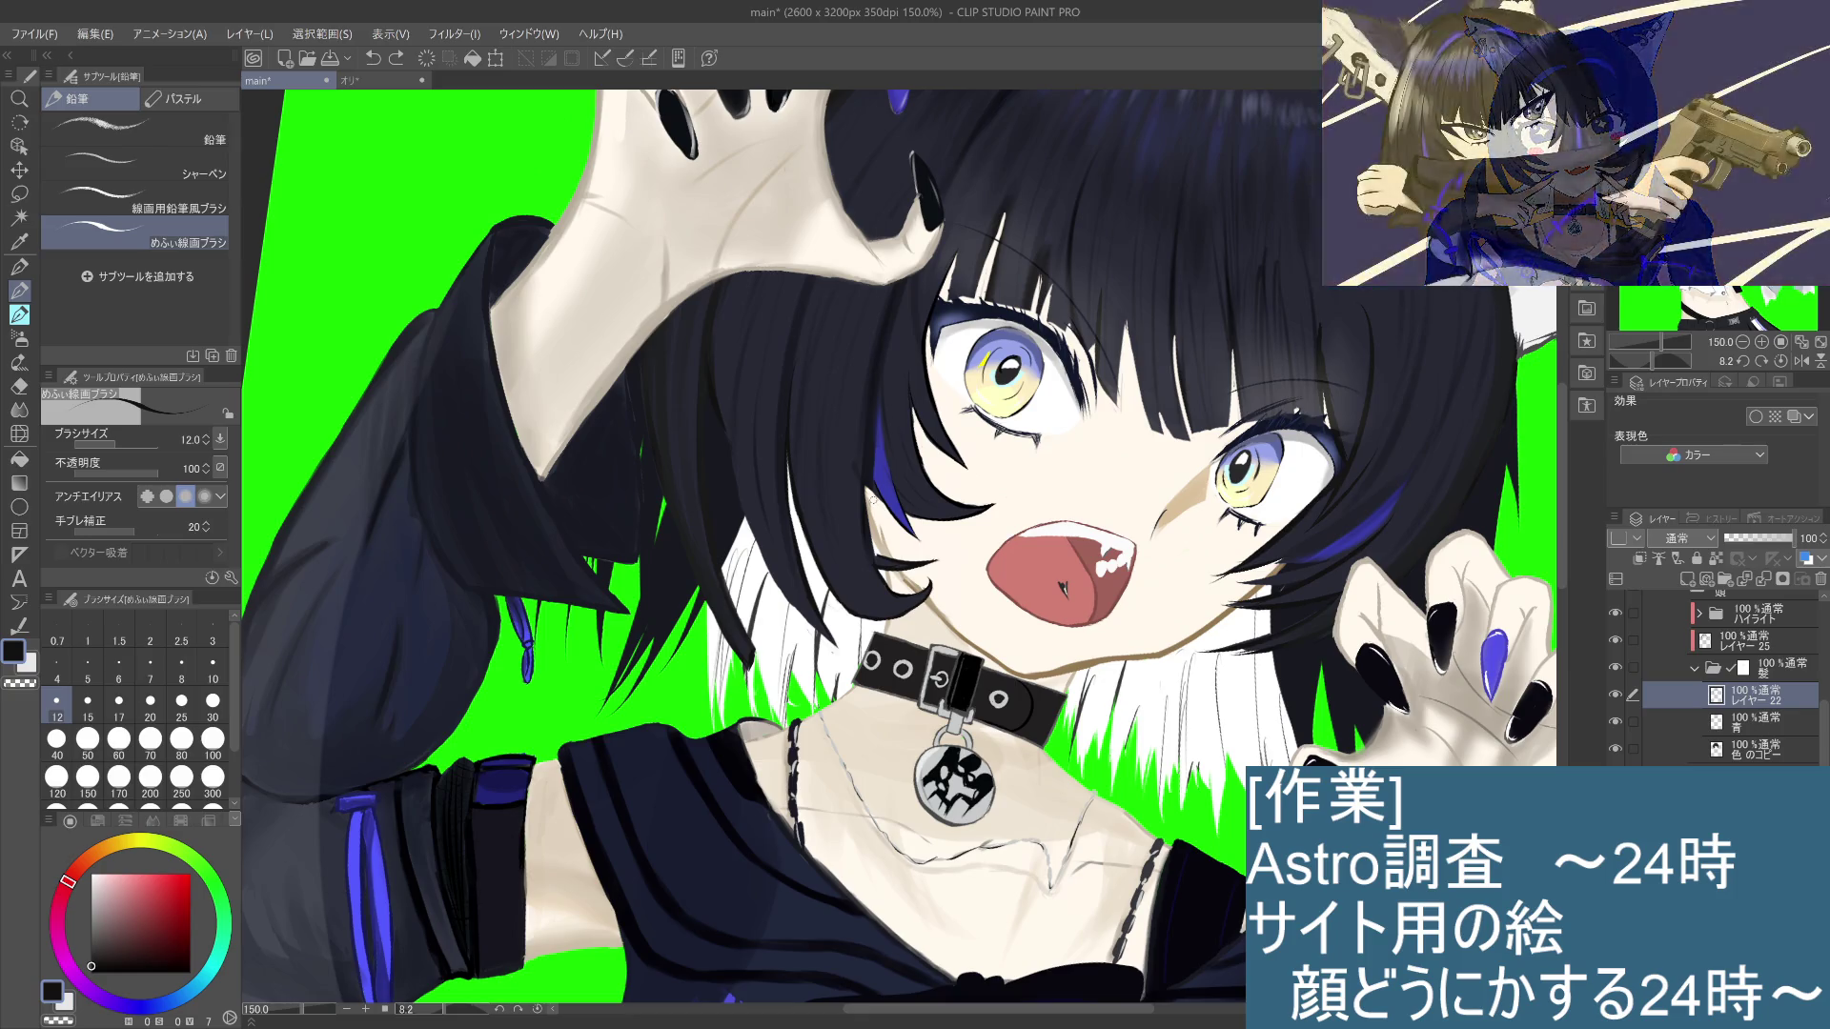
{"action": "key", "text": "ctrl+z"}
{"action": "key", "text": "ctrl+y"}
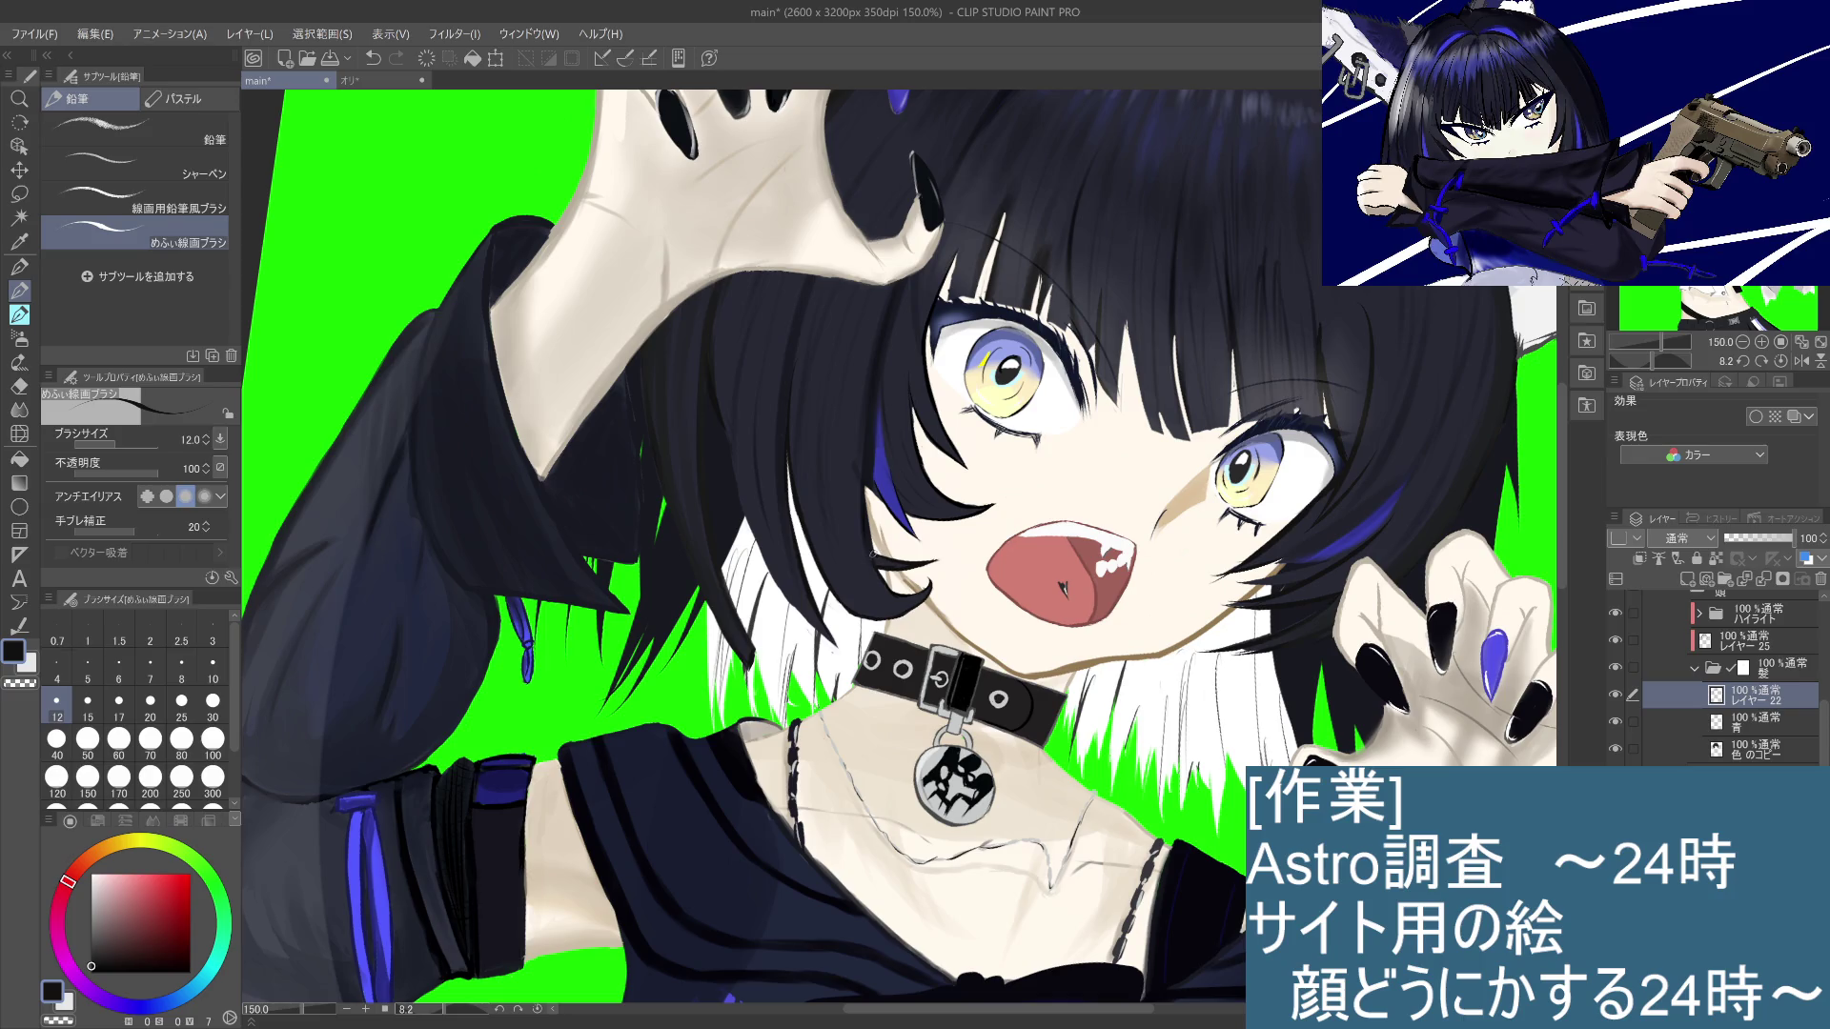
{"action": "key", "text": "ctrl+y"}
{"action": "key", "text": "ctrl+z"}
{"action": "key", "text": "ctrl+y"}
{"action": "key", "text": "ctrl+z"}
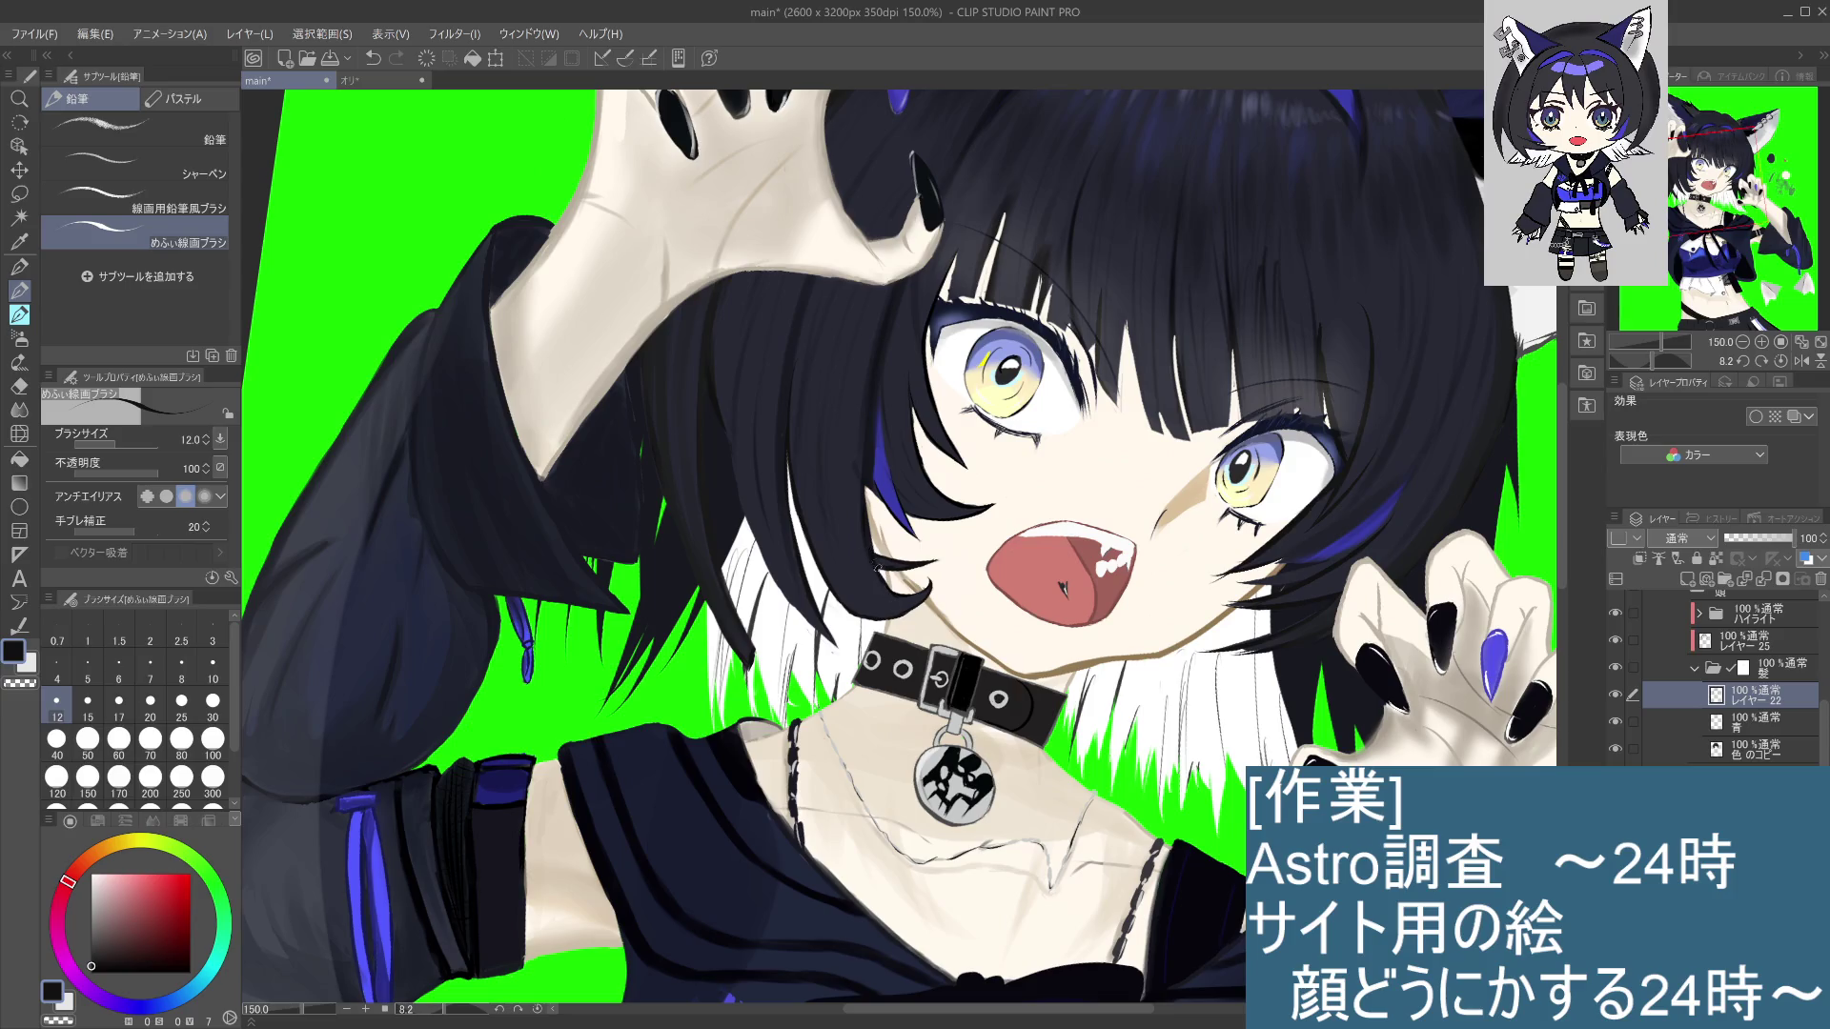
{"action": "scroll", "coordinate": [896, 522], "scroll_direction": "down", "scroll_amount": 3}
Step: Select レイヤー 25 and set up the soft 軟らかめ eraser at size 80
{"action": "scroll", "coordinate": [975, 611], "scroll_direction": "up", "scroll_amount": 2}
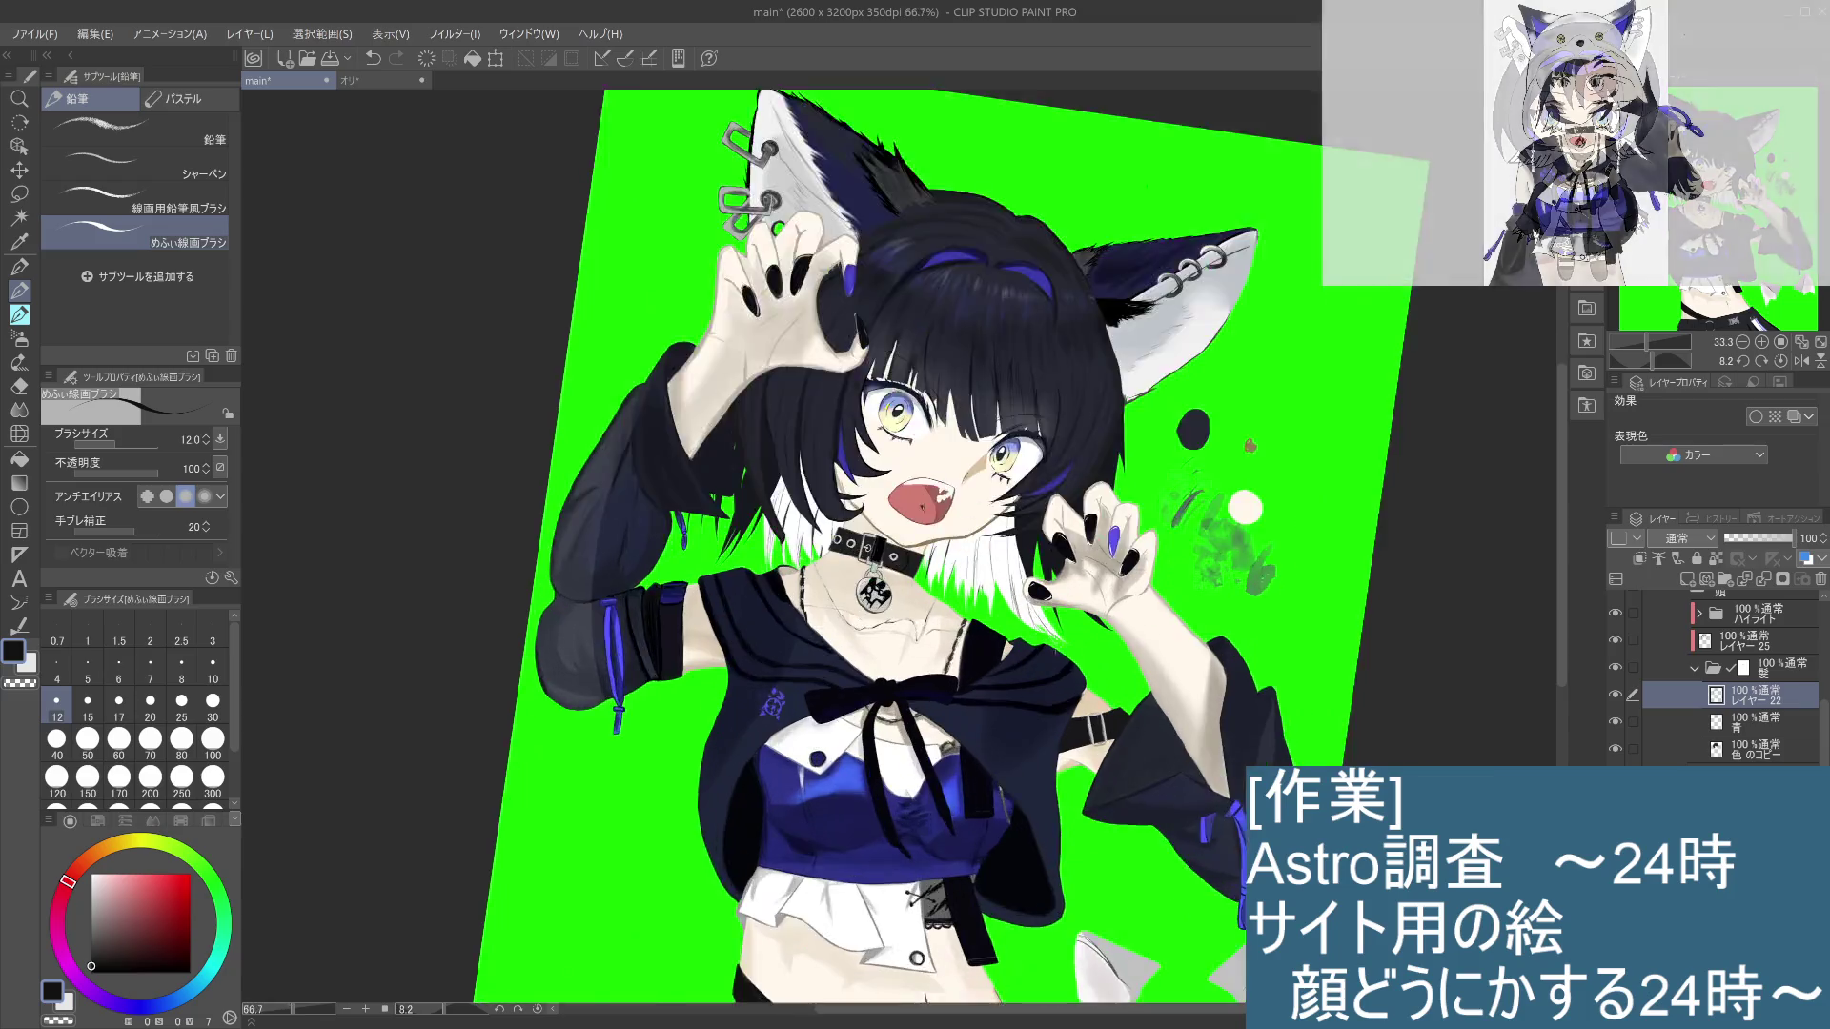
{"action": "left_click_drag", "start_coordinate": [975, 611], "coordinate": [1118, 673]}
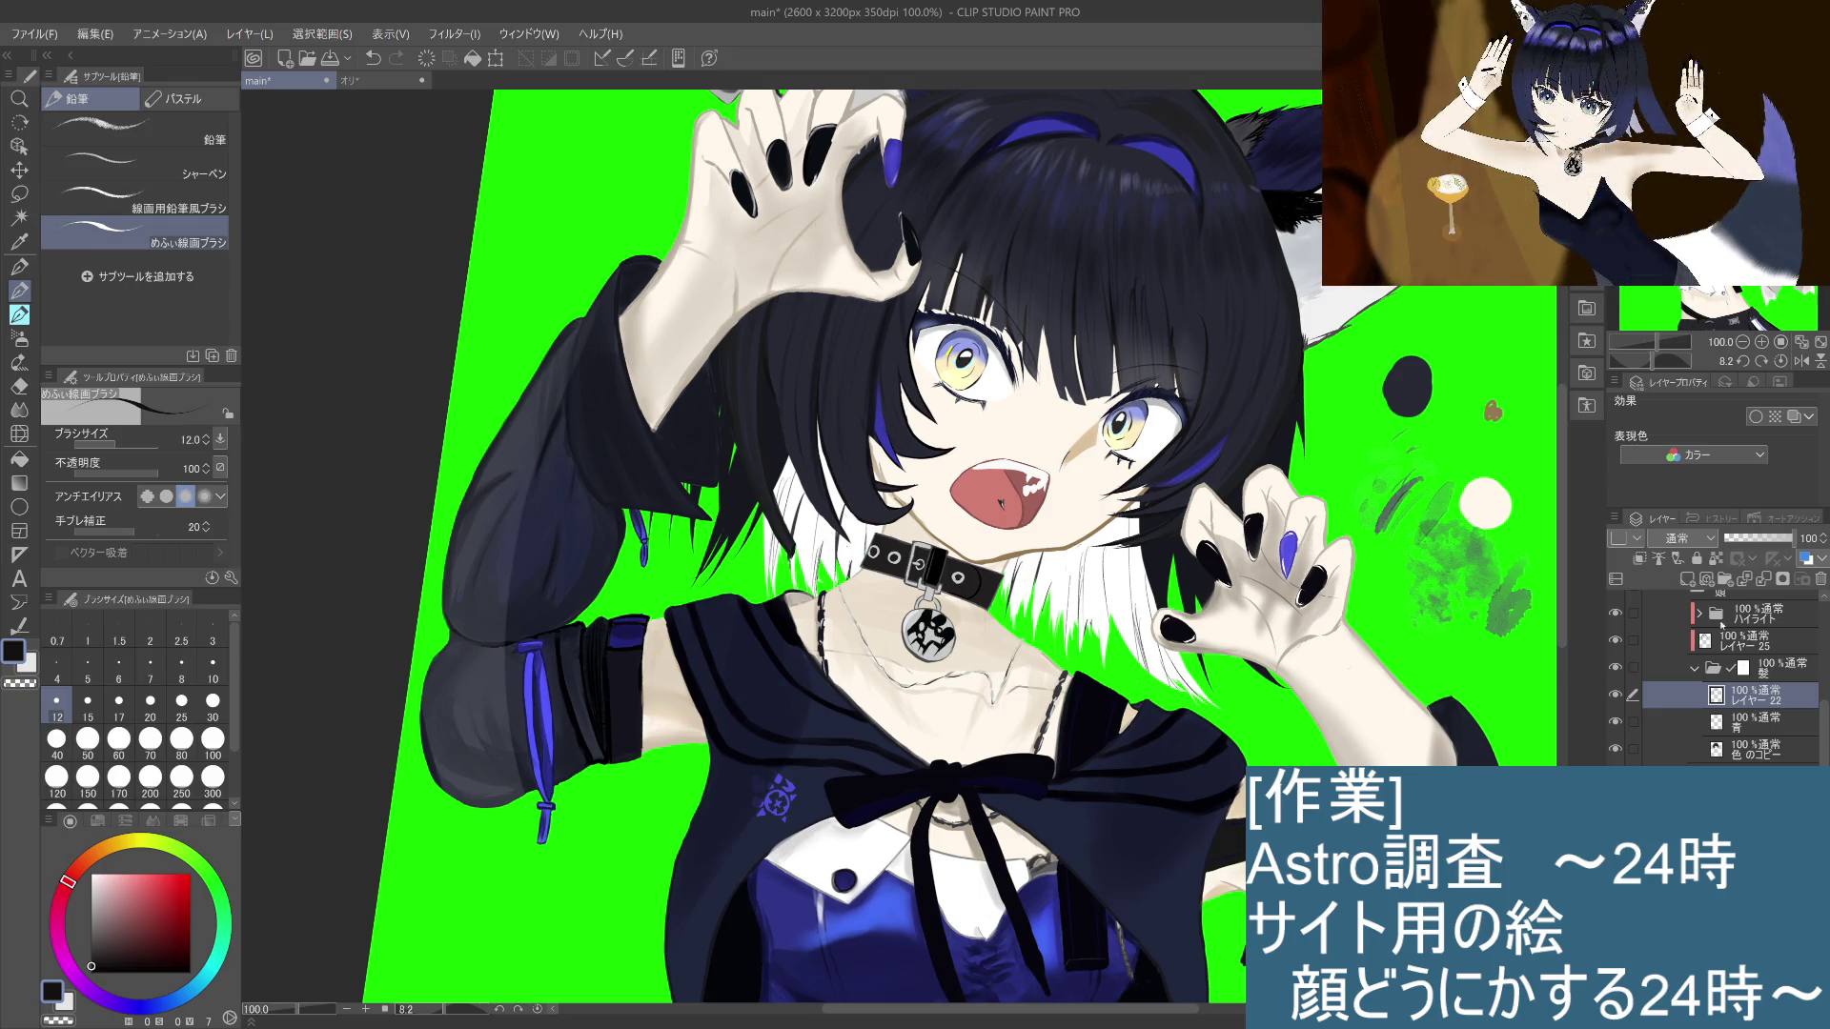
{"action": "scroll", "coordinate": [1817, 679], "scroll_direction": "up", "scroll_amount": 3}
{"action": "left_click", "coordinate": [1754, 725]}
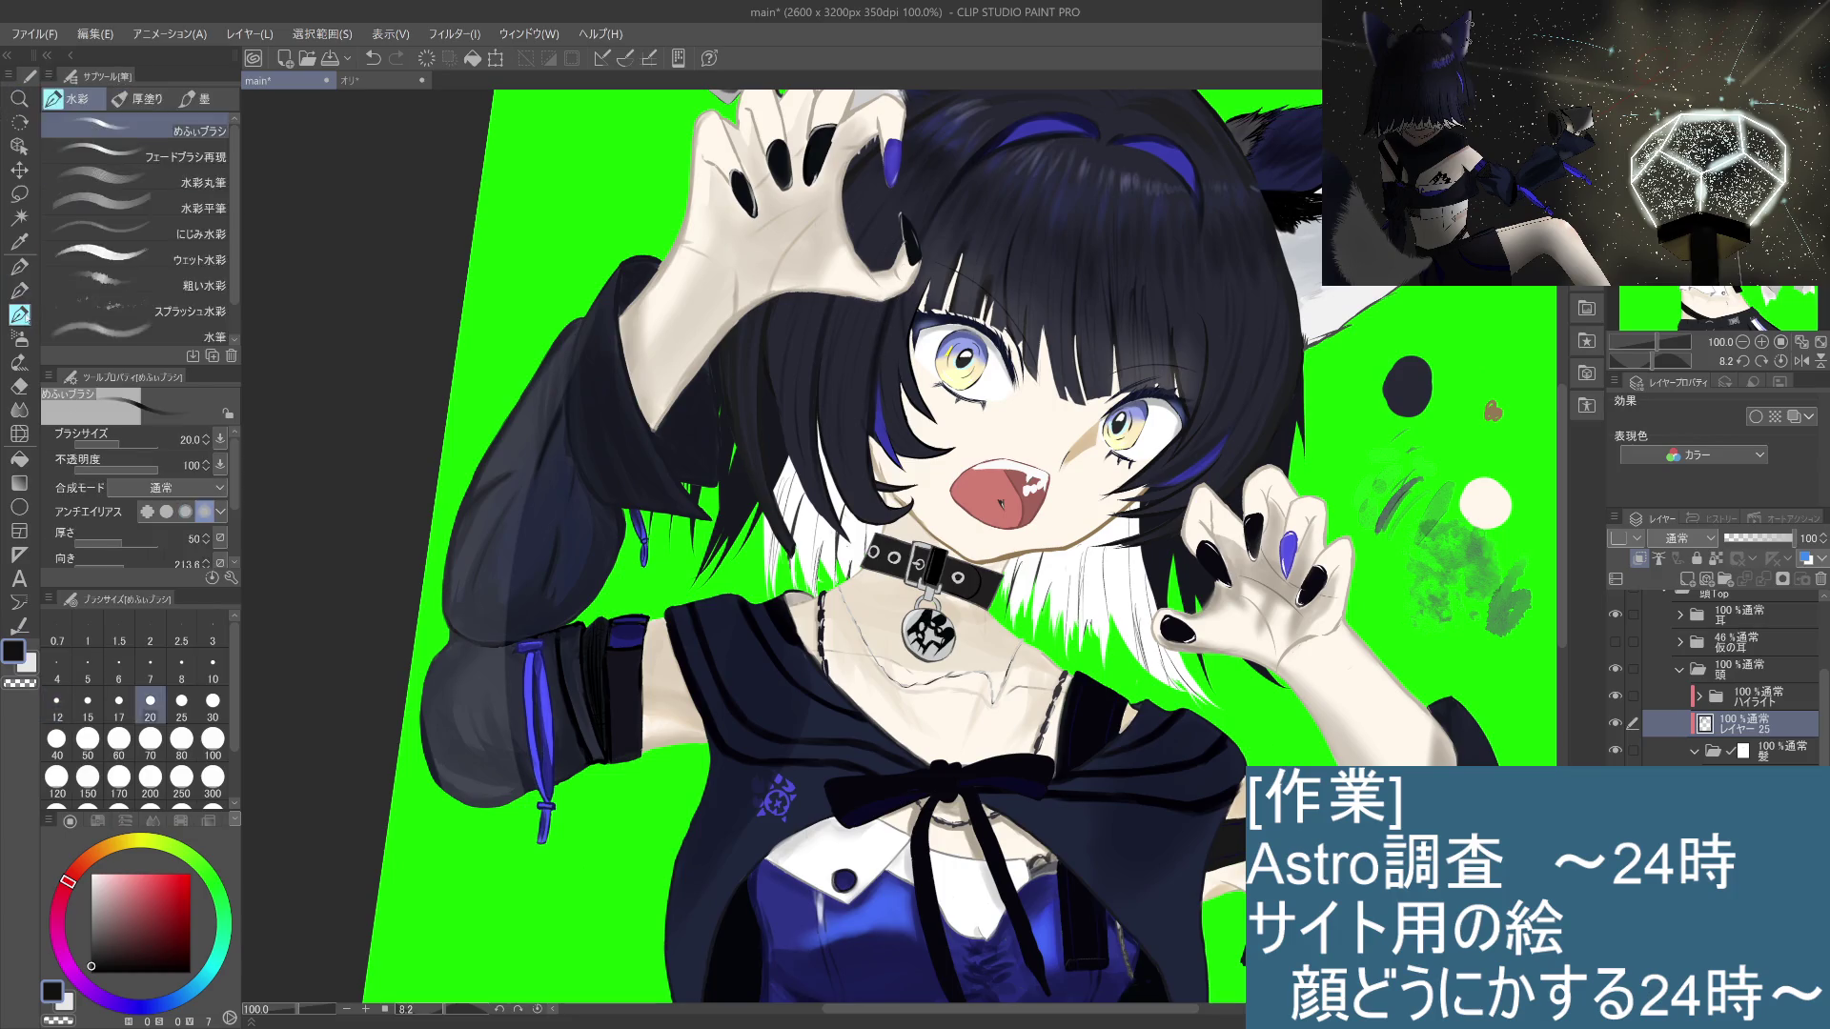
{"action": "left_click", "coordinate": [21, 388]}
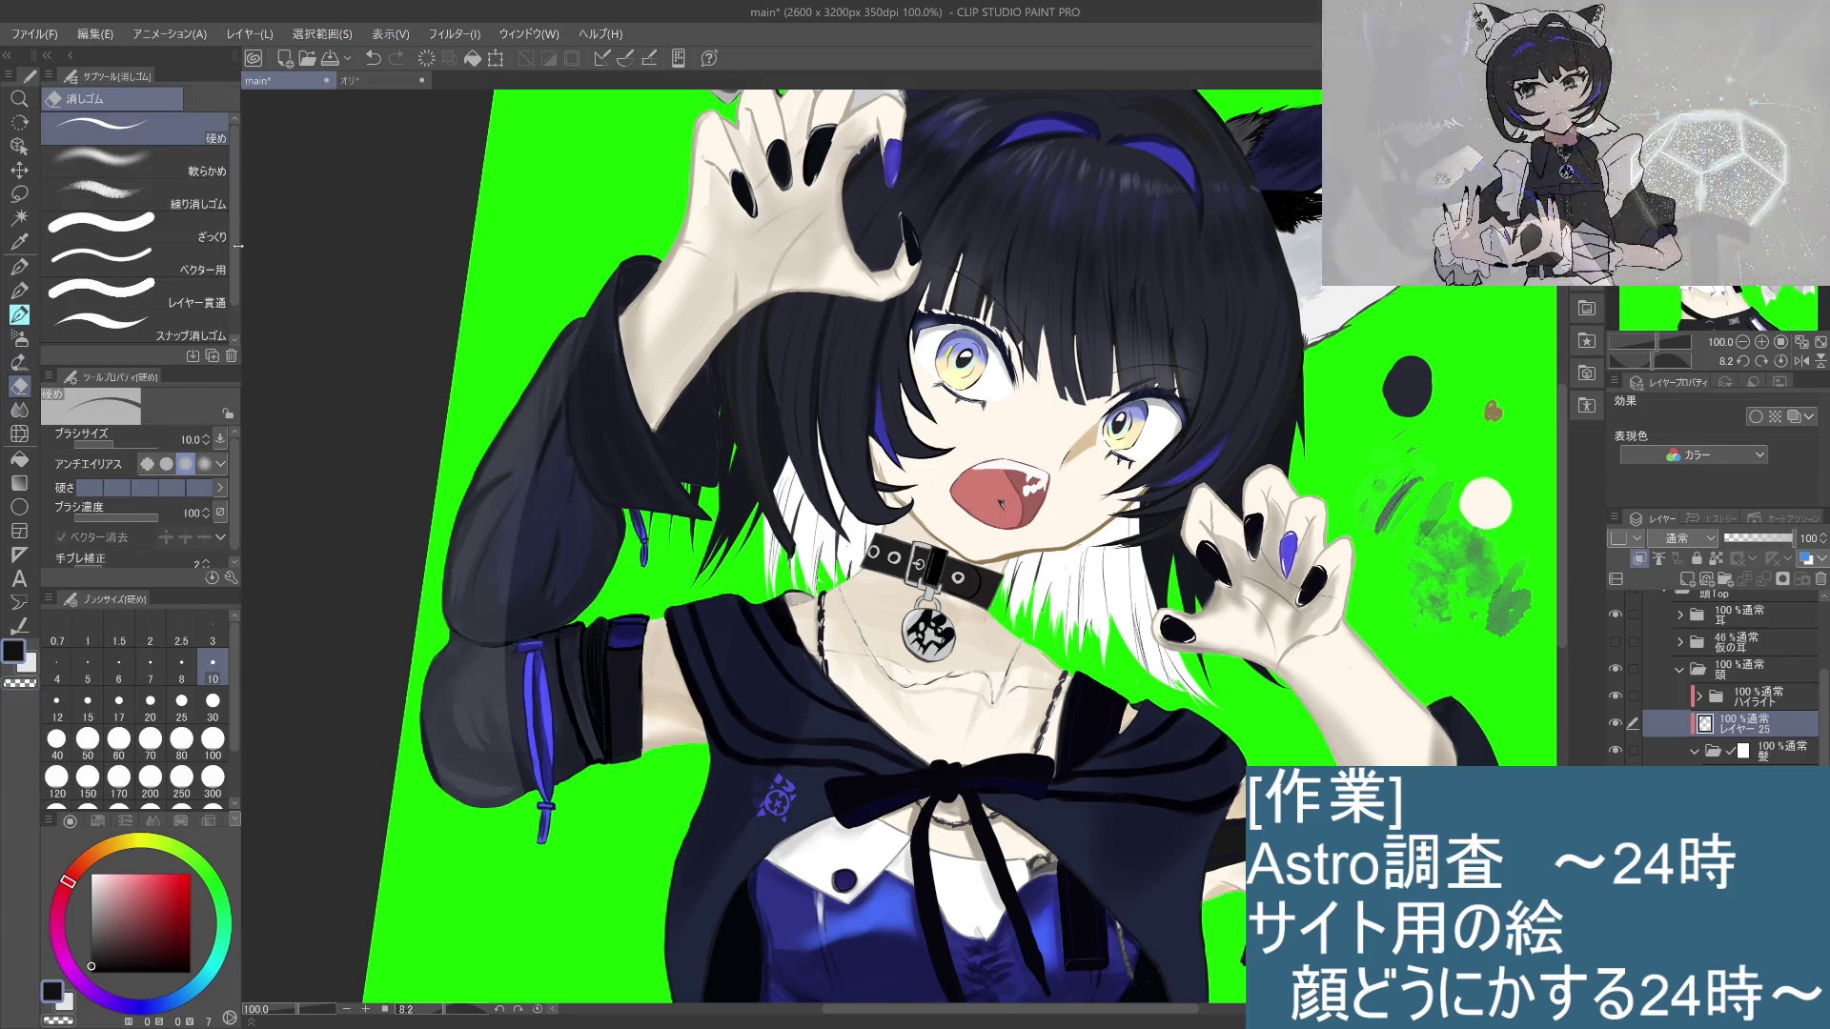
{"action": "left_click", "coordinate": [225, 174]}
{"action": "left_click", "coordinate": [181, 740]}
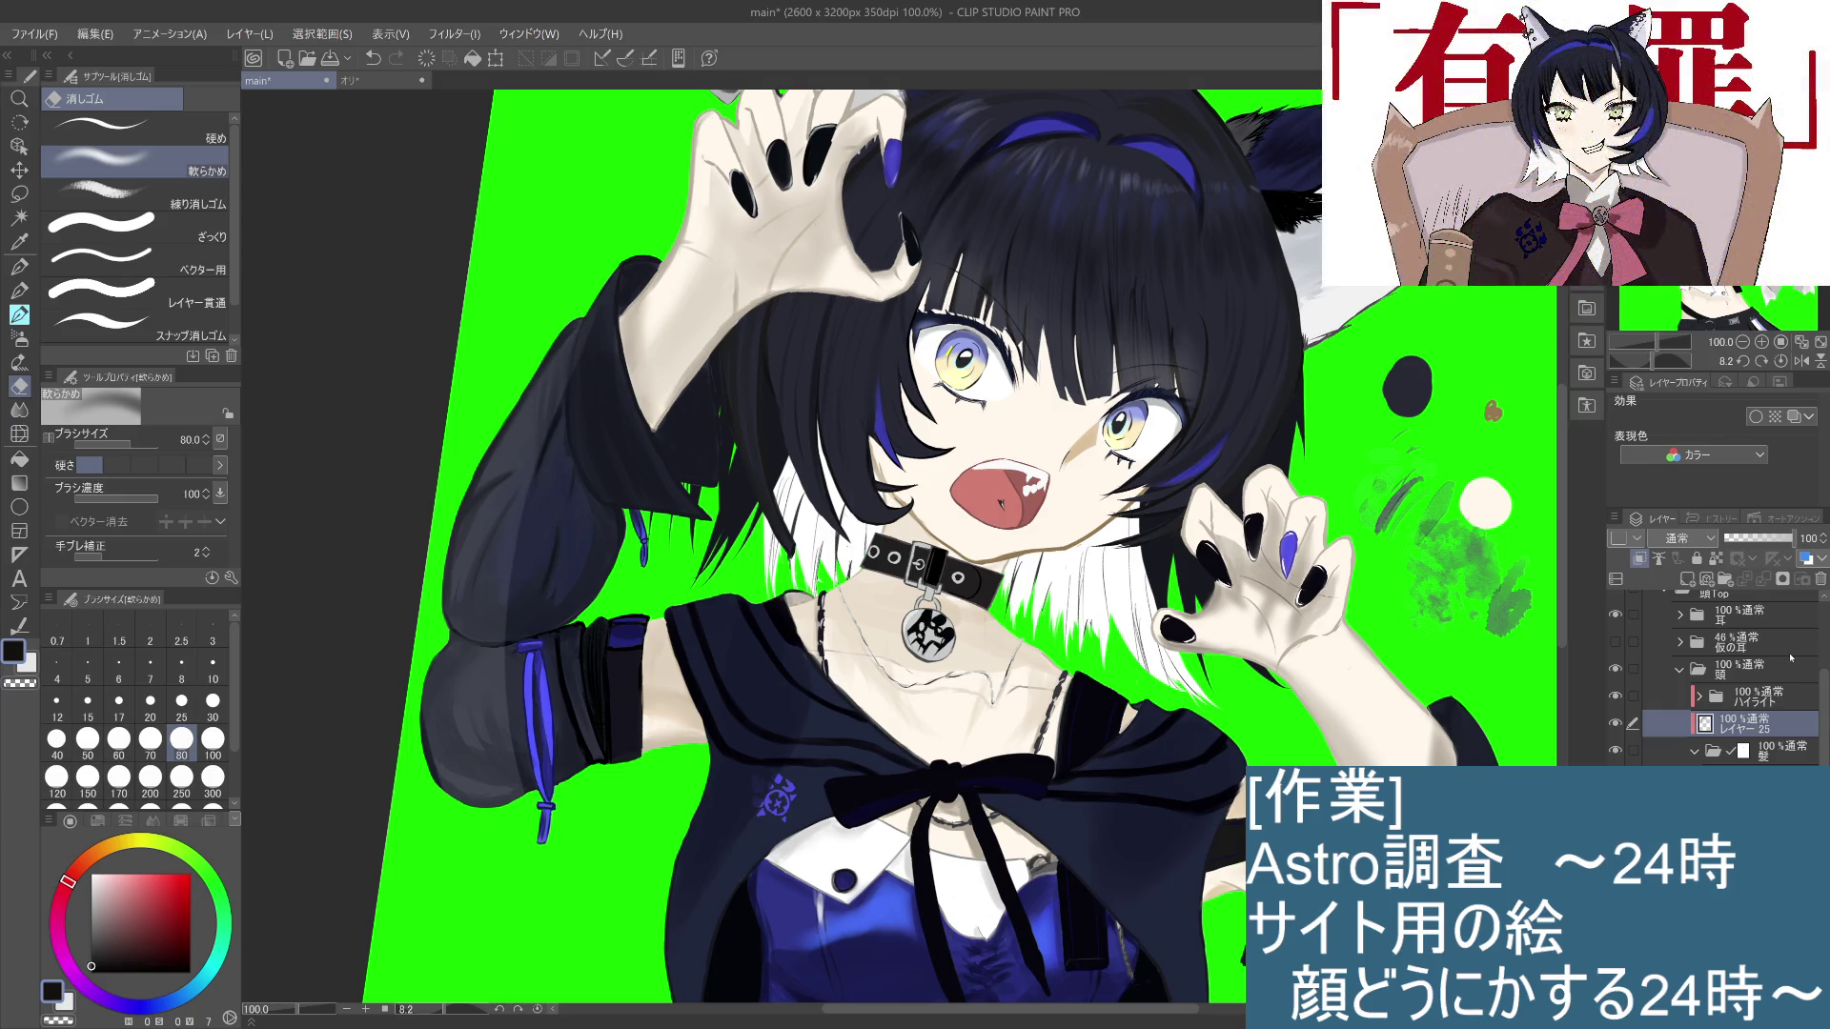
{"action": "scroll", "coordinate": [1283, 624], "scroll_direction": "down", "scroll_amount": 2}
{"action": "scroll", "coordinate": [1282, 623], "scroll_direction": "up", "scroll_amount": 2}
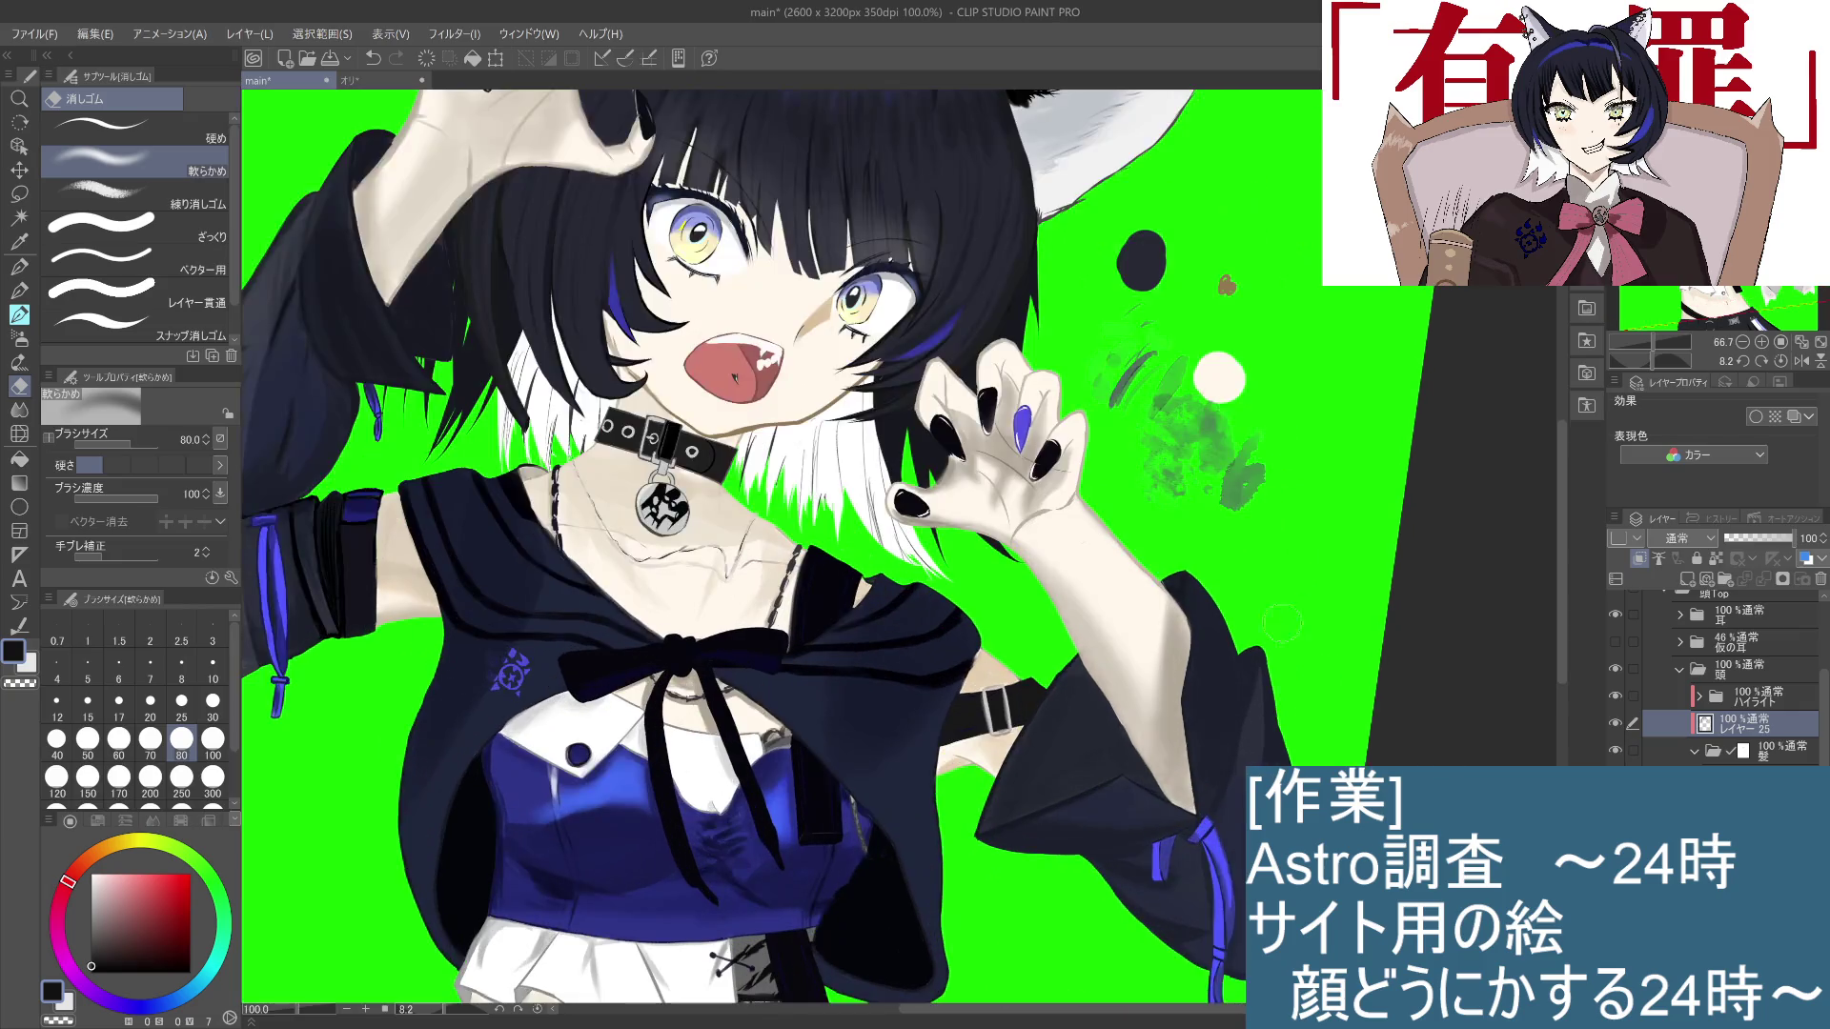
Step: Expand the 目 and 目玉 layer folders and select the eyeball's 白 layer
{"action": "scroll", "coordinate": [1282, 623], "scroll_direction": "up", "scroll_amount": 4}
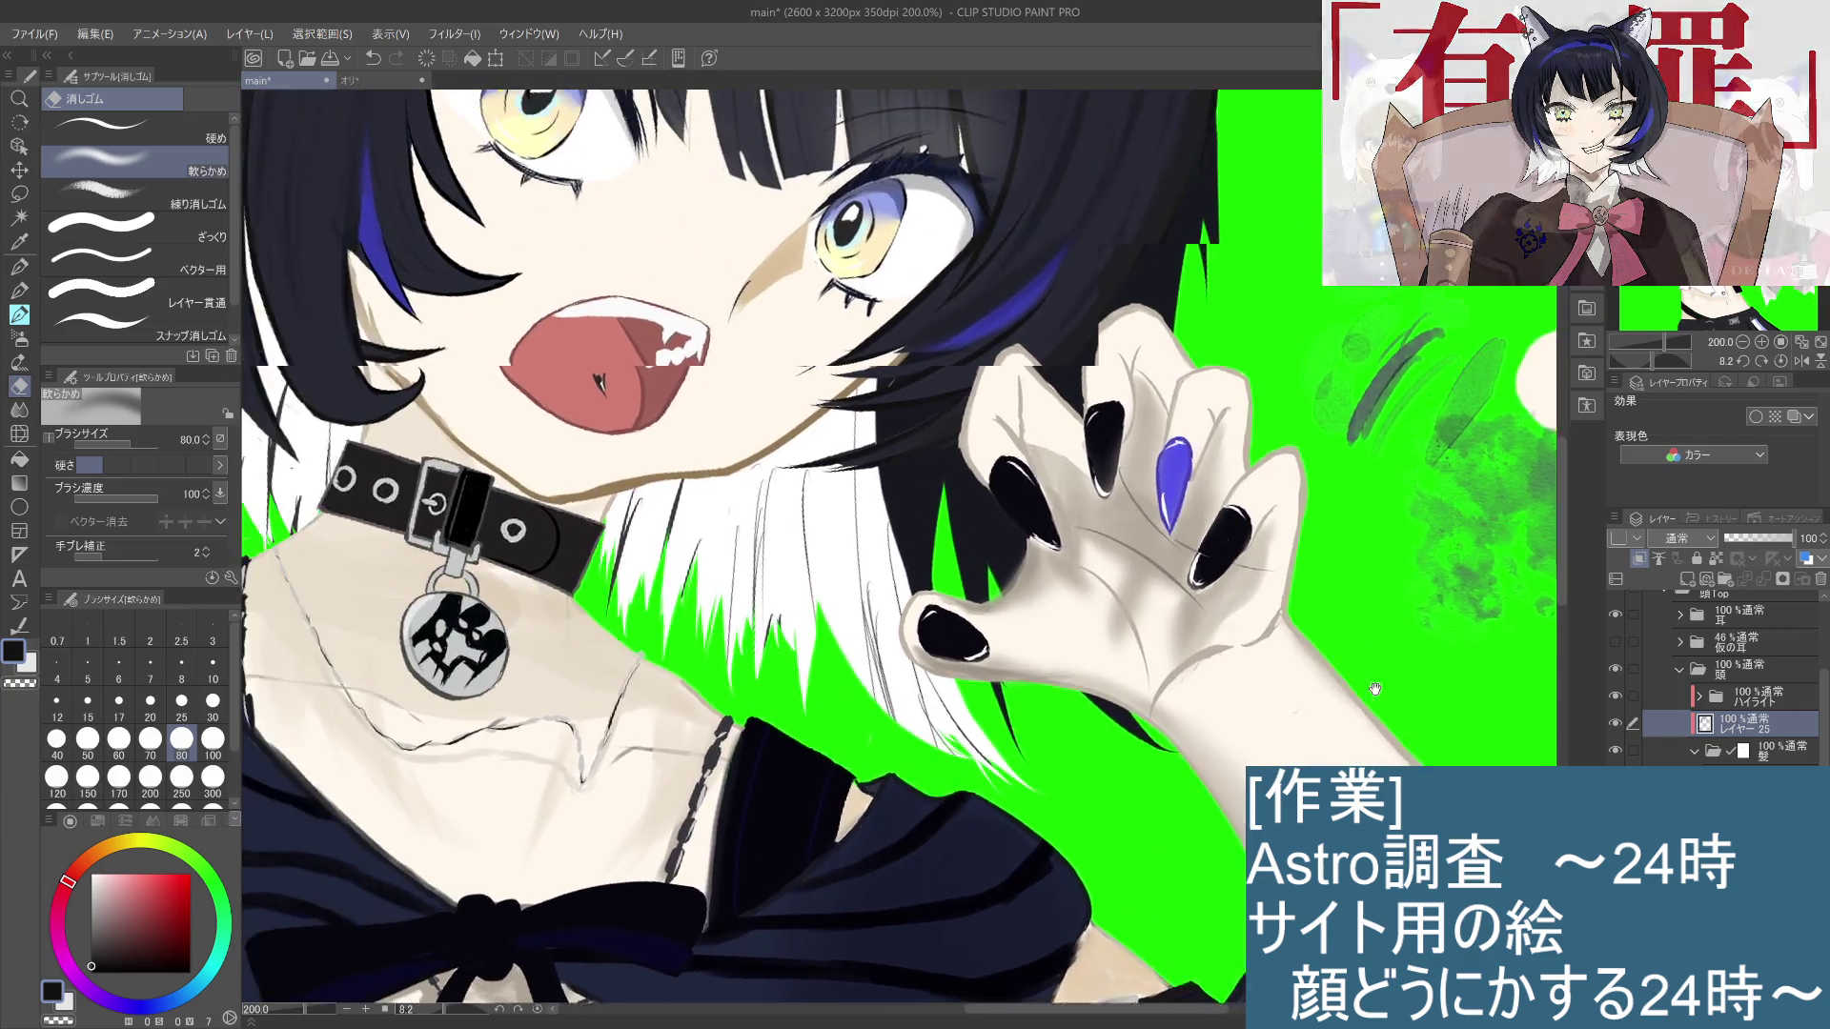
{"action": "mouse_move", "coordinate": [1115, 587]}
{"action": "left_mouse_down"}
{"action": "mouse_move", "coordinate": [1295, 625]}
{"action": "mouse_move", "coordinate": [1519, 797]}
{"action": "left_mouse_up"}
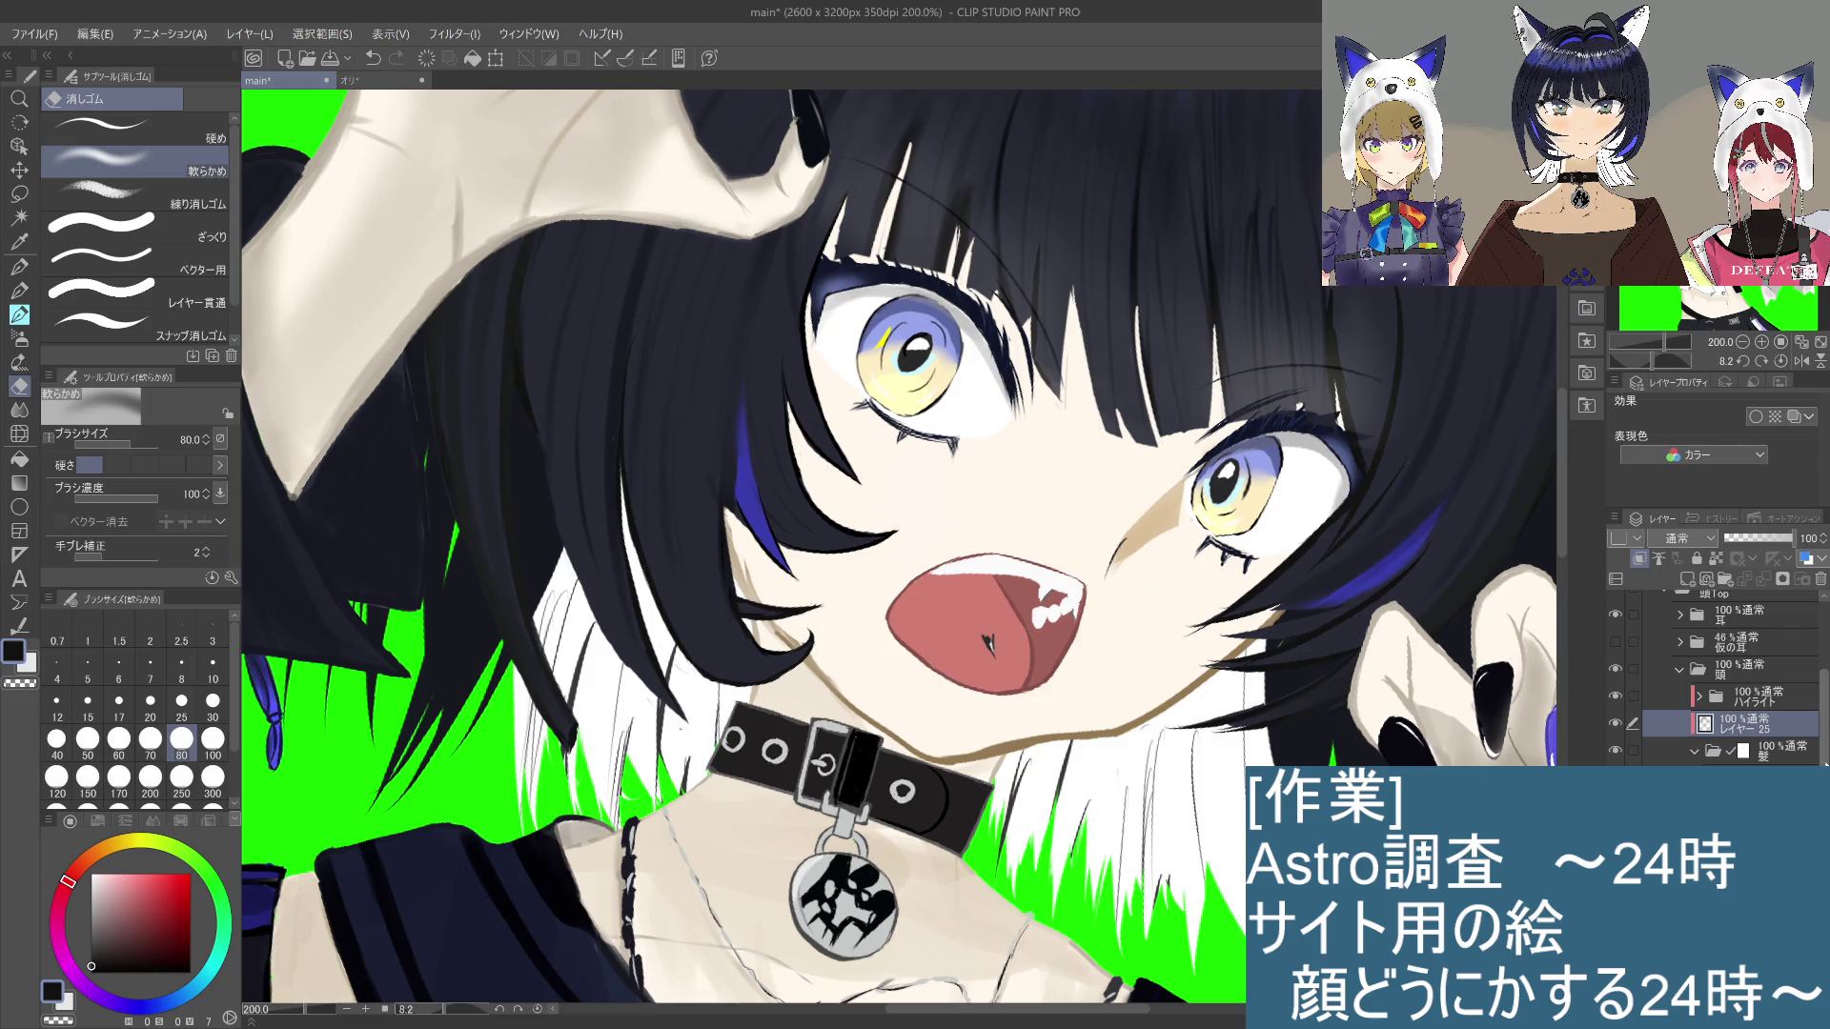
{"action": "scroll", "coordinate": [1716, 677], "scroll_direction": "down", "scroll_amount": 3}
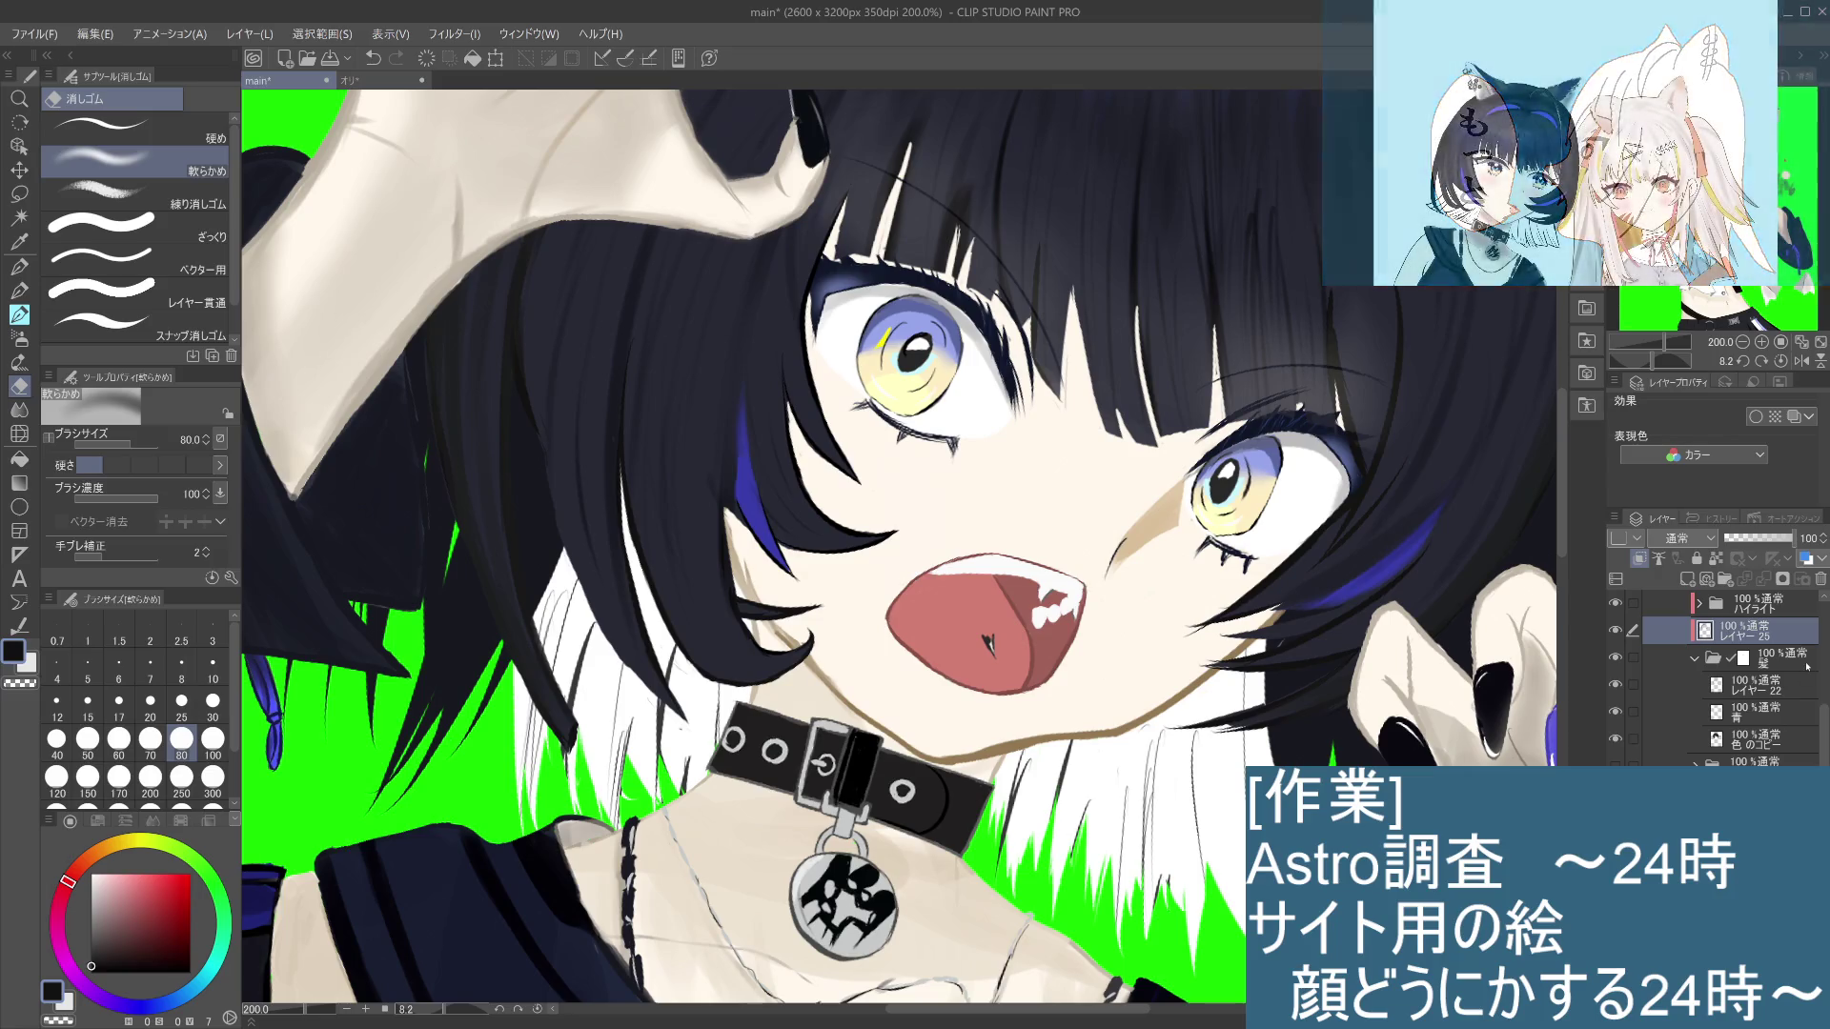
{"action": "left_click_drag", "start_coordinate": [1825, 758], "coordinate": [1827, 722]}
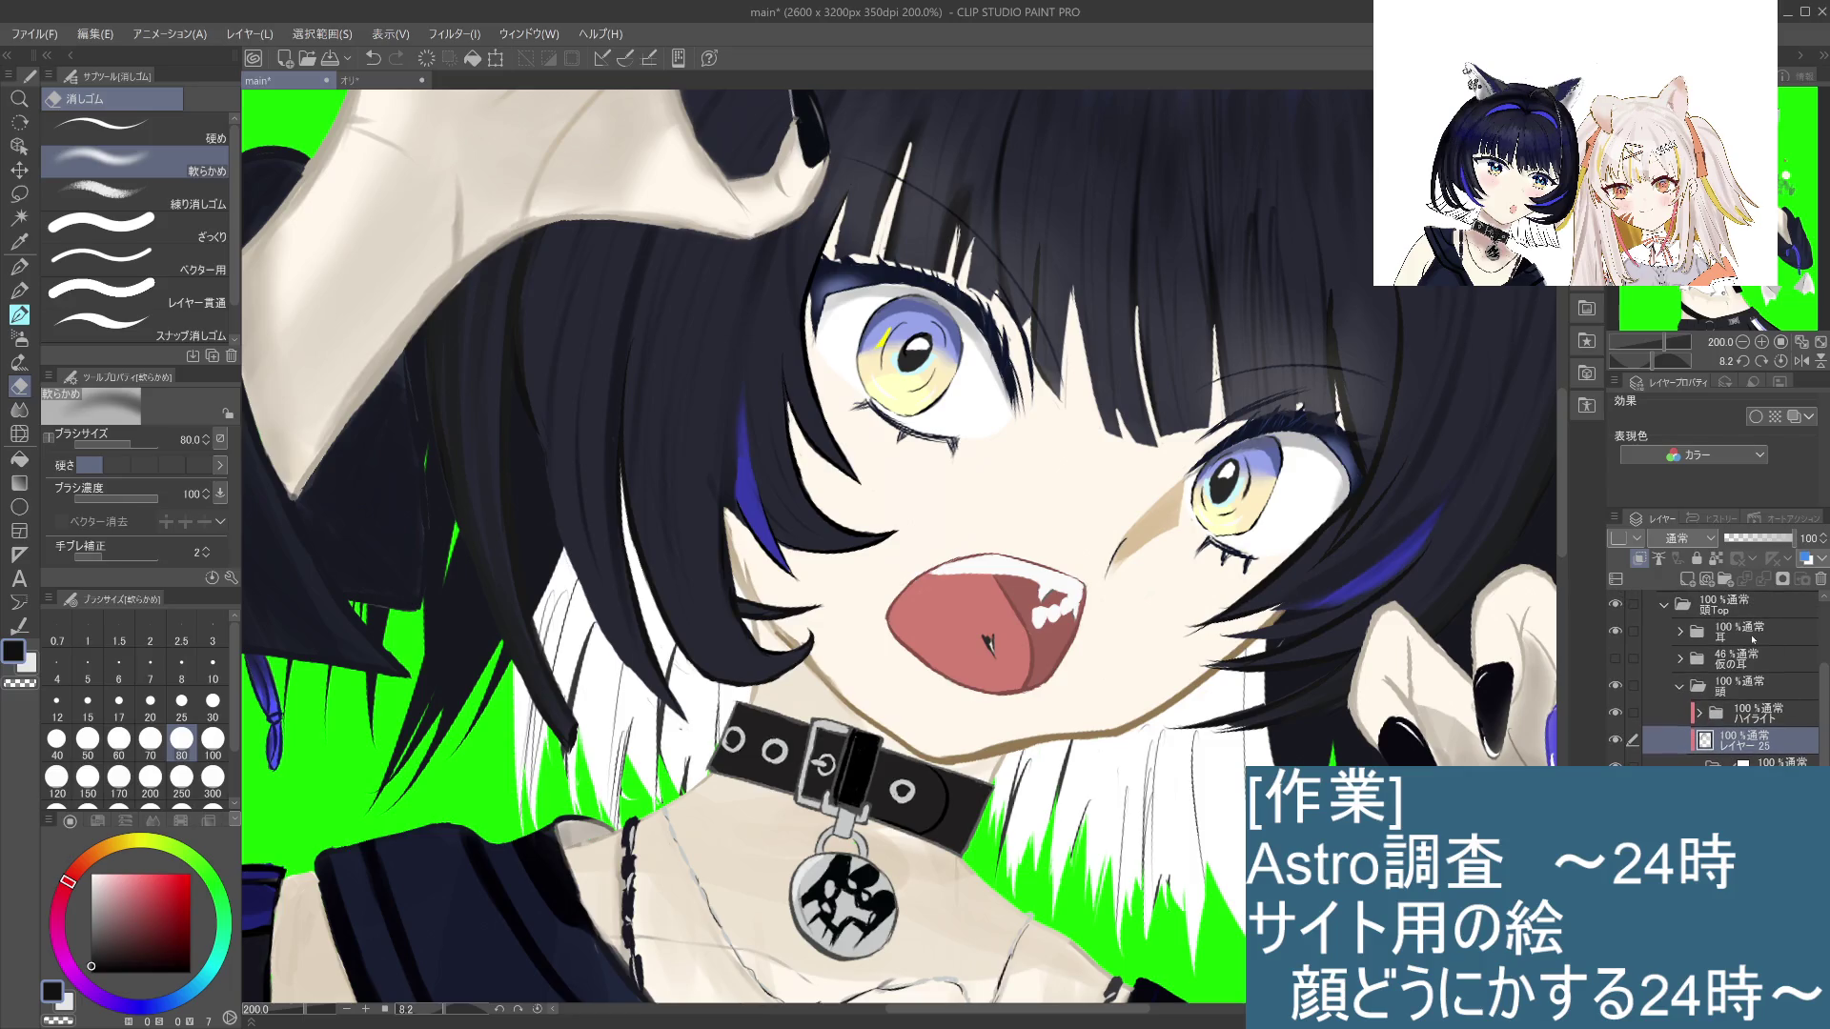
{"action": "scroll", "coordinate": [1805, 692], "scroll_direction": "down", "scroll_amount": 5}
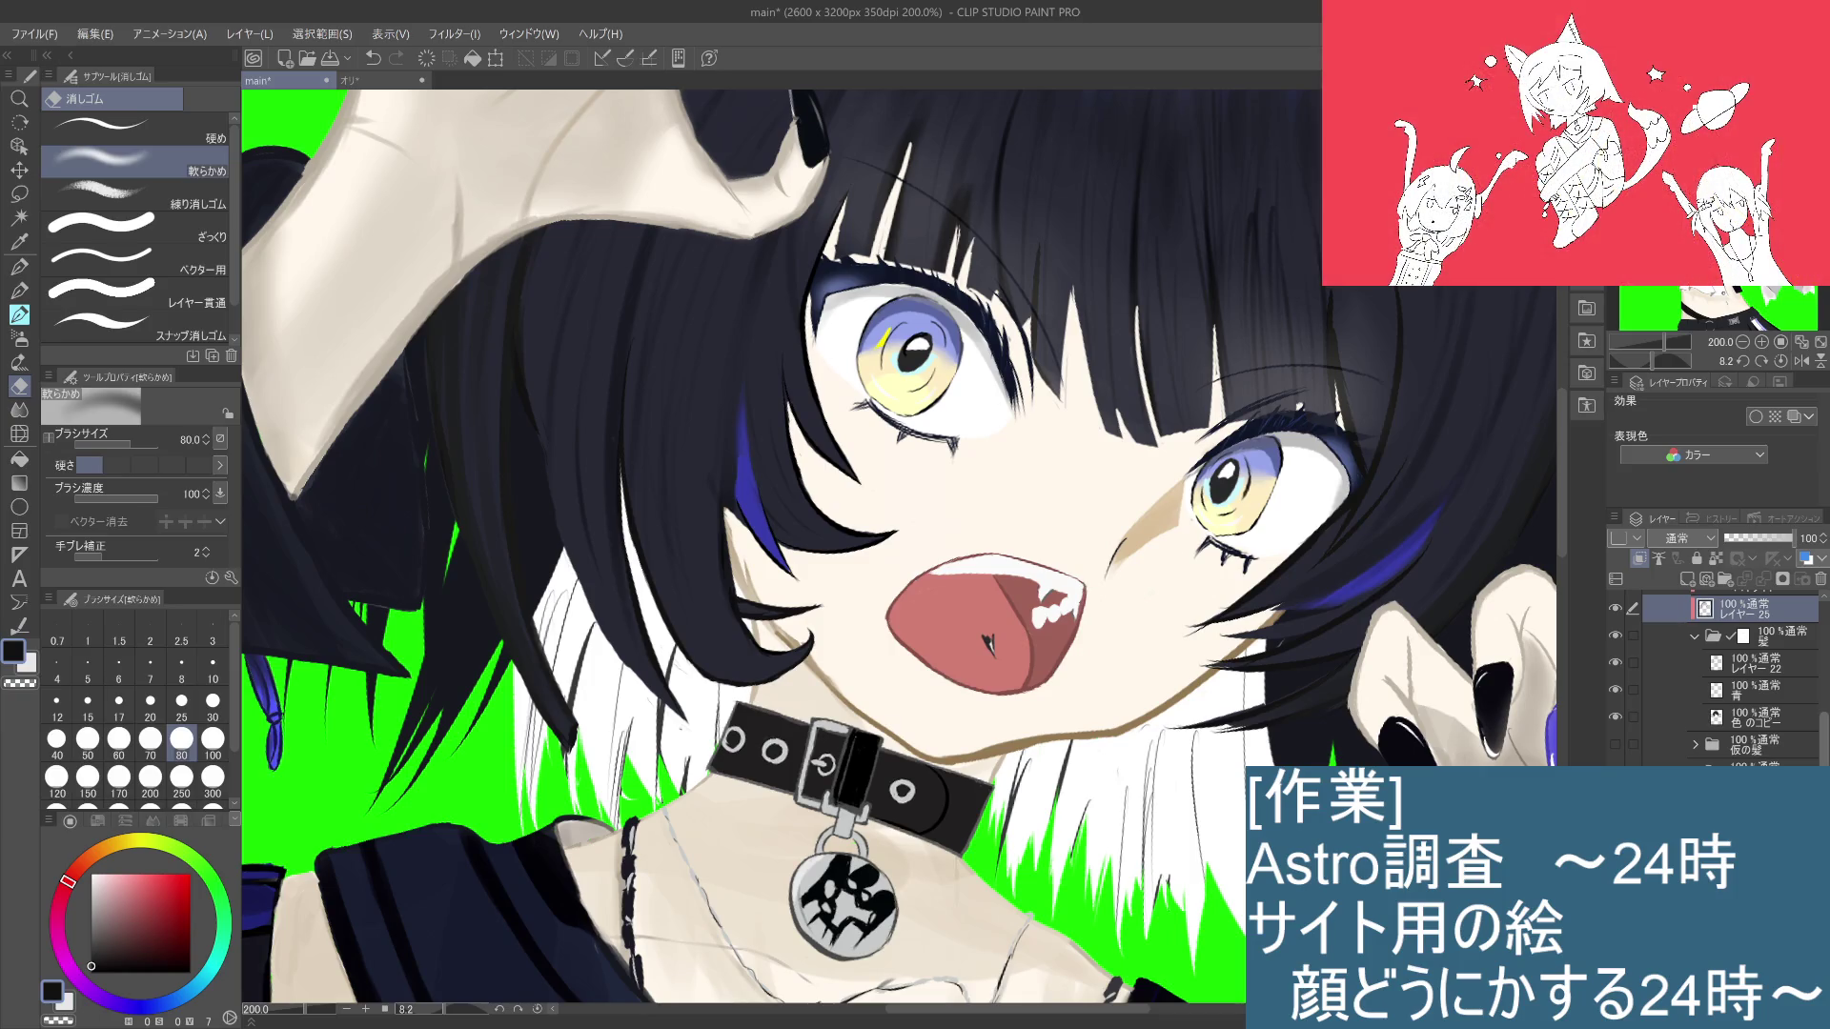
{"action": "scroll", "coordinate": [1754, 648], "scroll_direction": "down", "scroll_amount": 5}
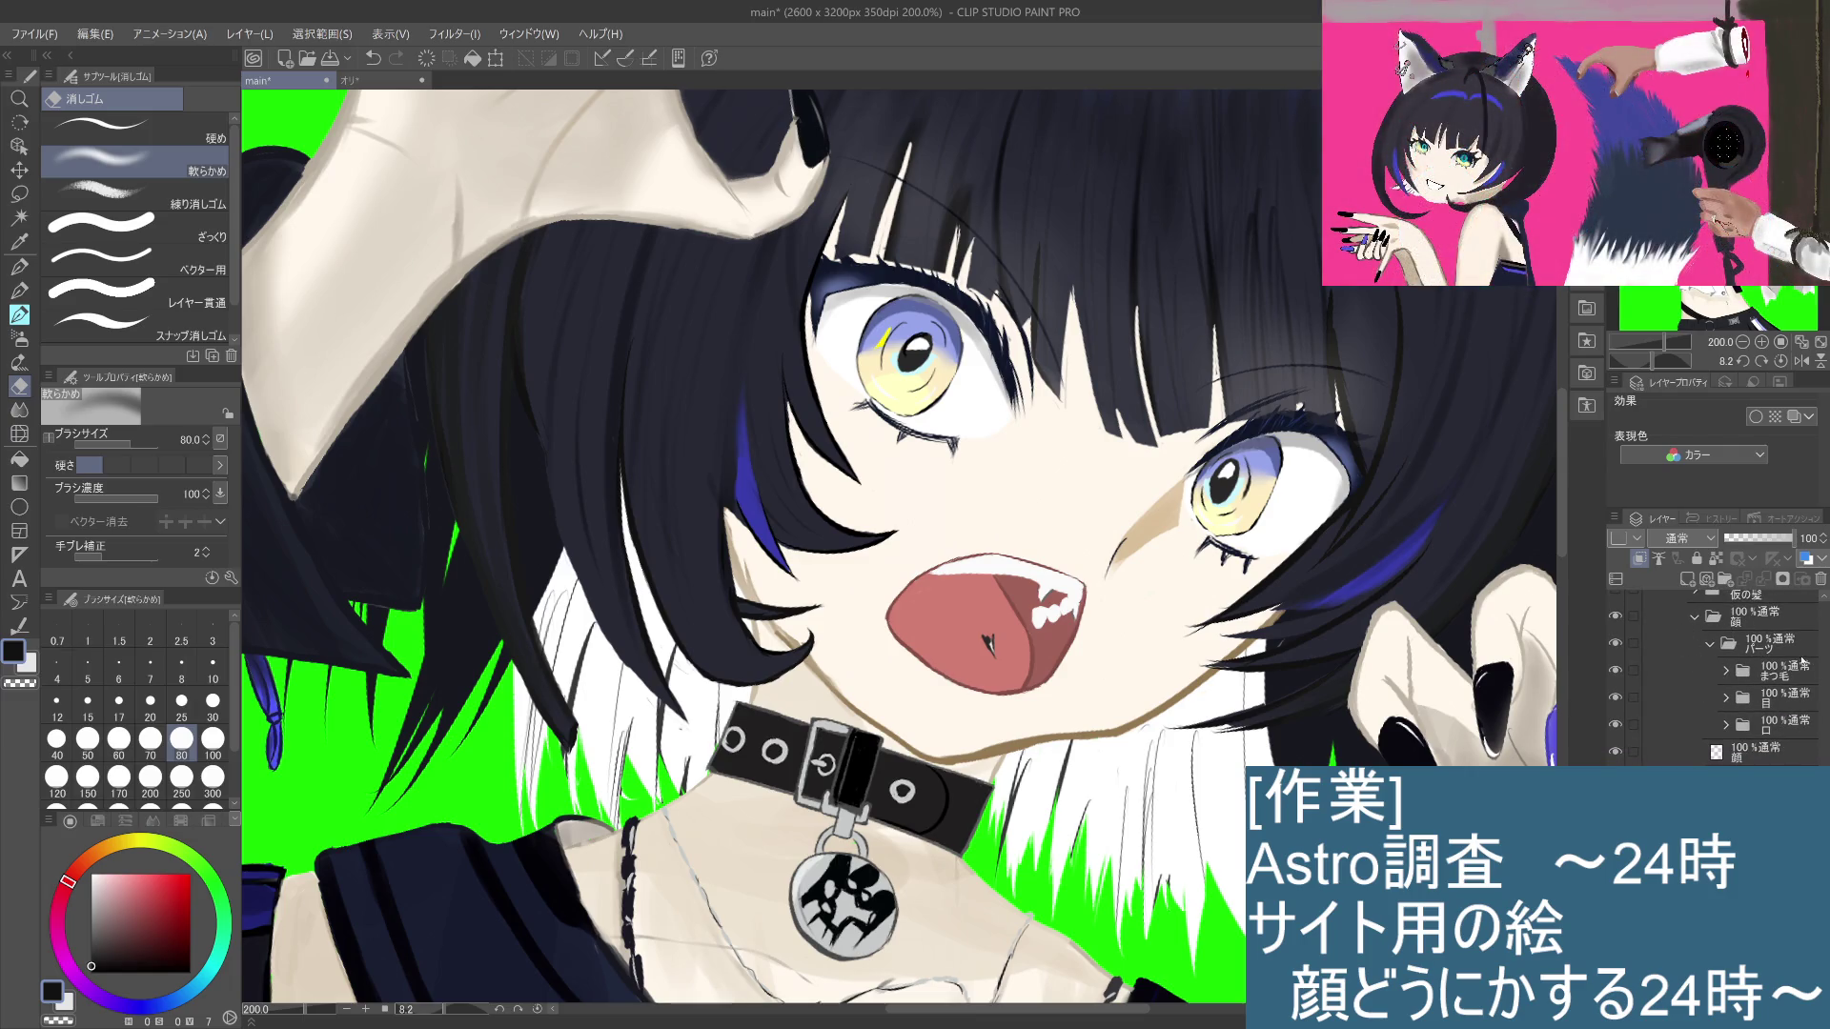
{"action": "left_click", "coordinate": [1724, 698]}
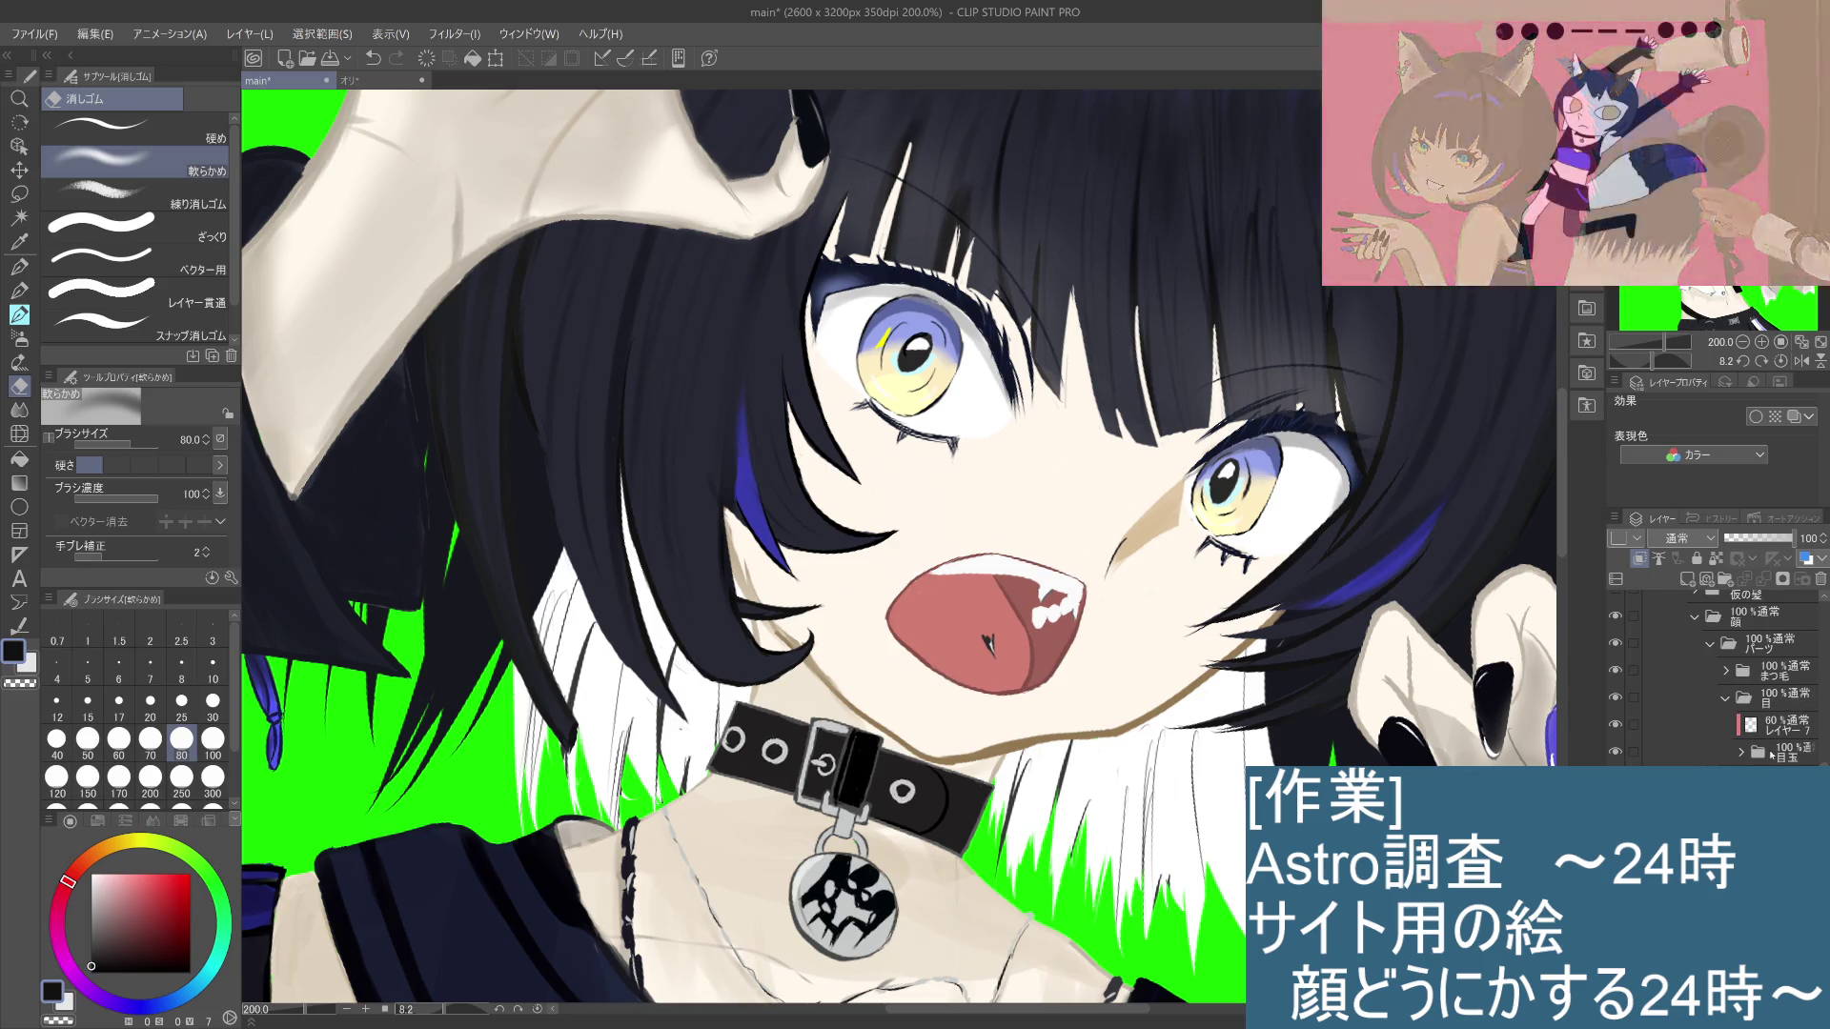
{"action": "left_click", "coordinate": [1740, 758]}
{"action": "left_click", "coordinate": [1741, 753]}
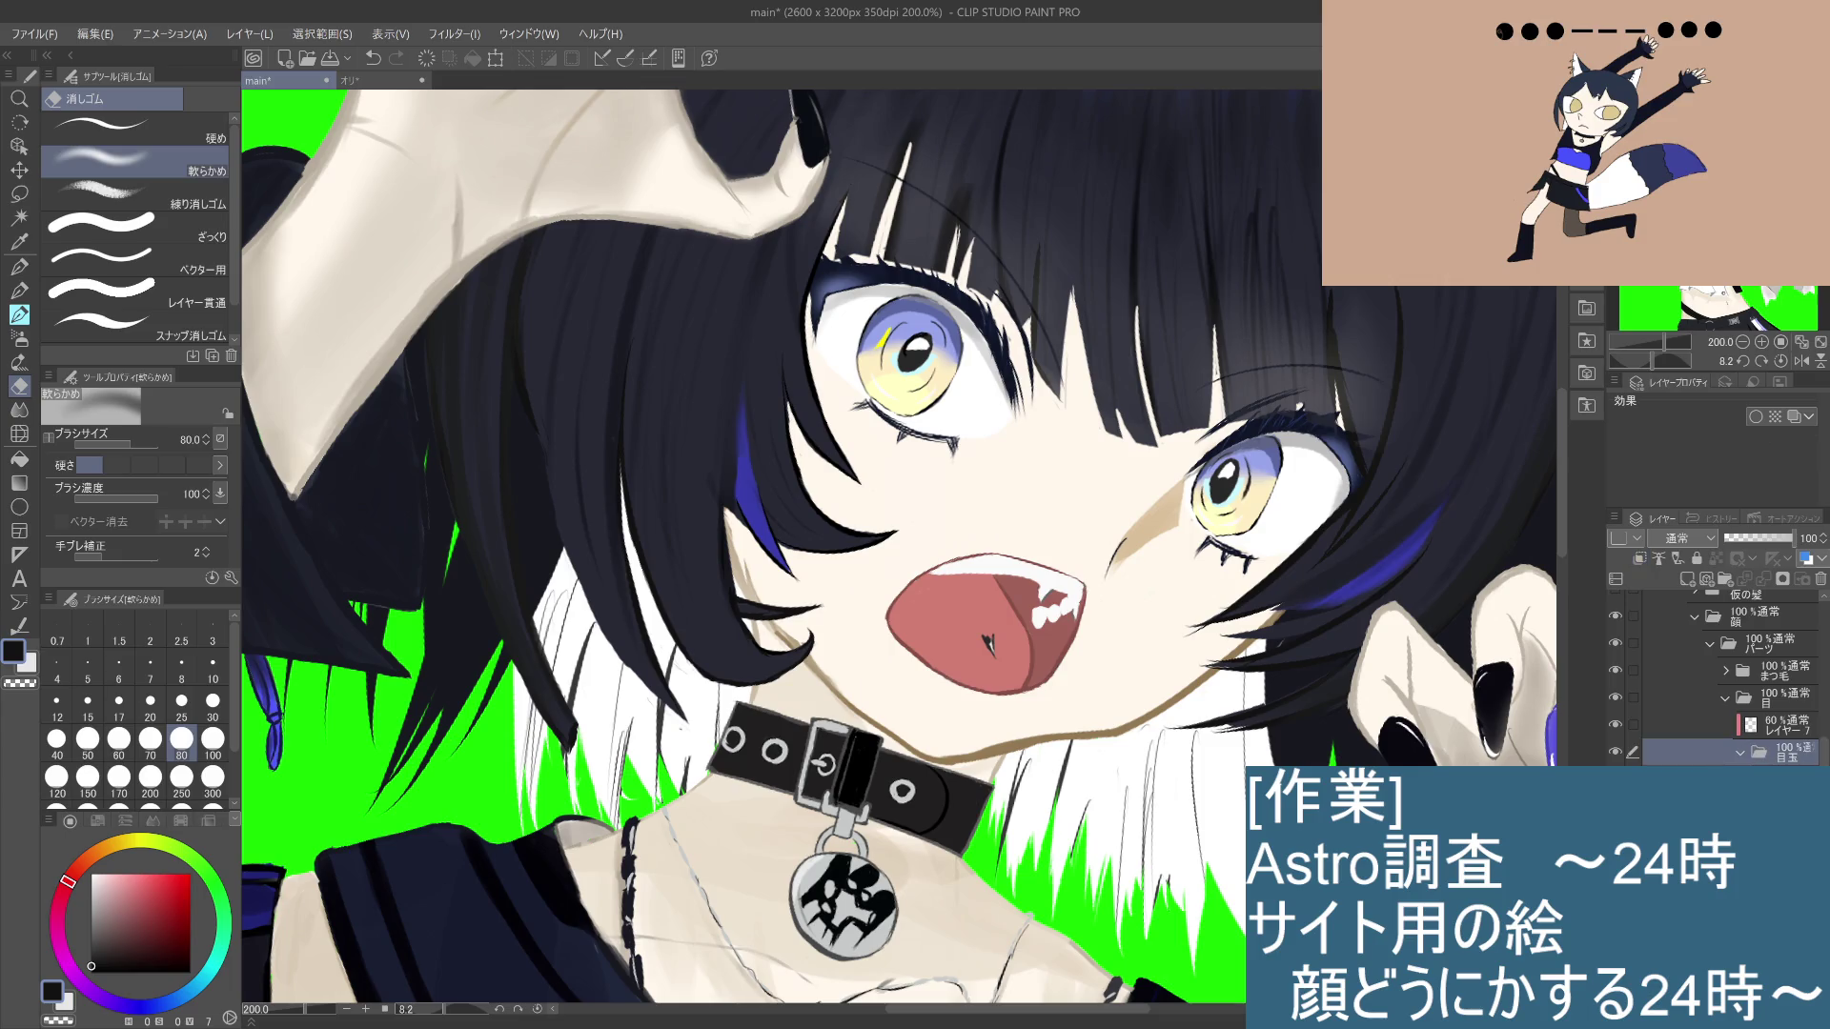
{"action": "scroll", "coordinate": [1716, 676], "scroll_direction": "down", "scroll_amount": 3}
{"action": "scroll", "coordinate": [1715, 677], "scroll_direction": "up", "scroll_amount": 2}
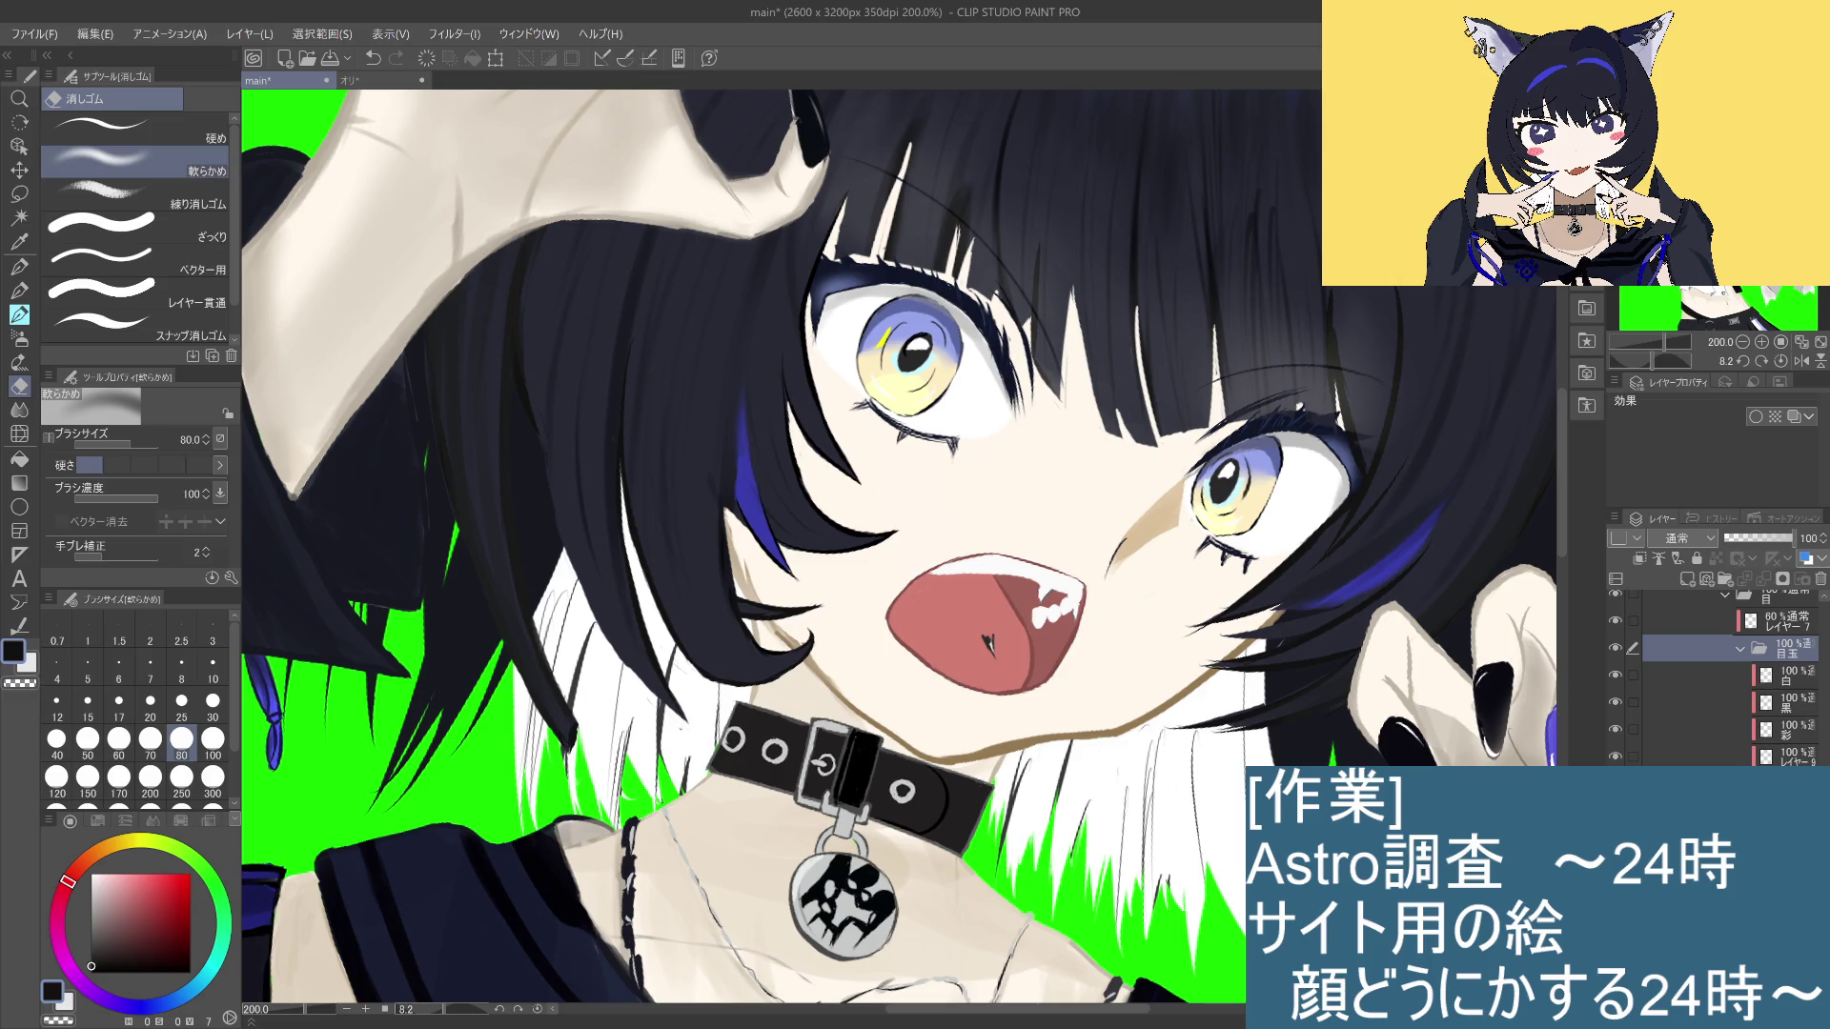
{"action": "left_click", "coordinate": [1644, 675]}
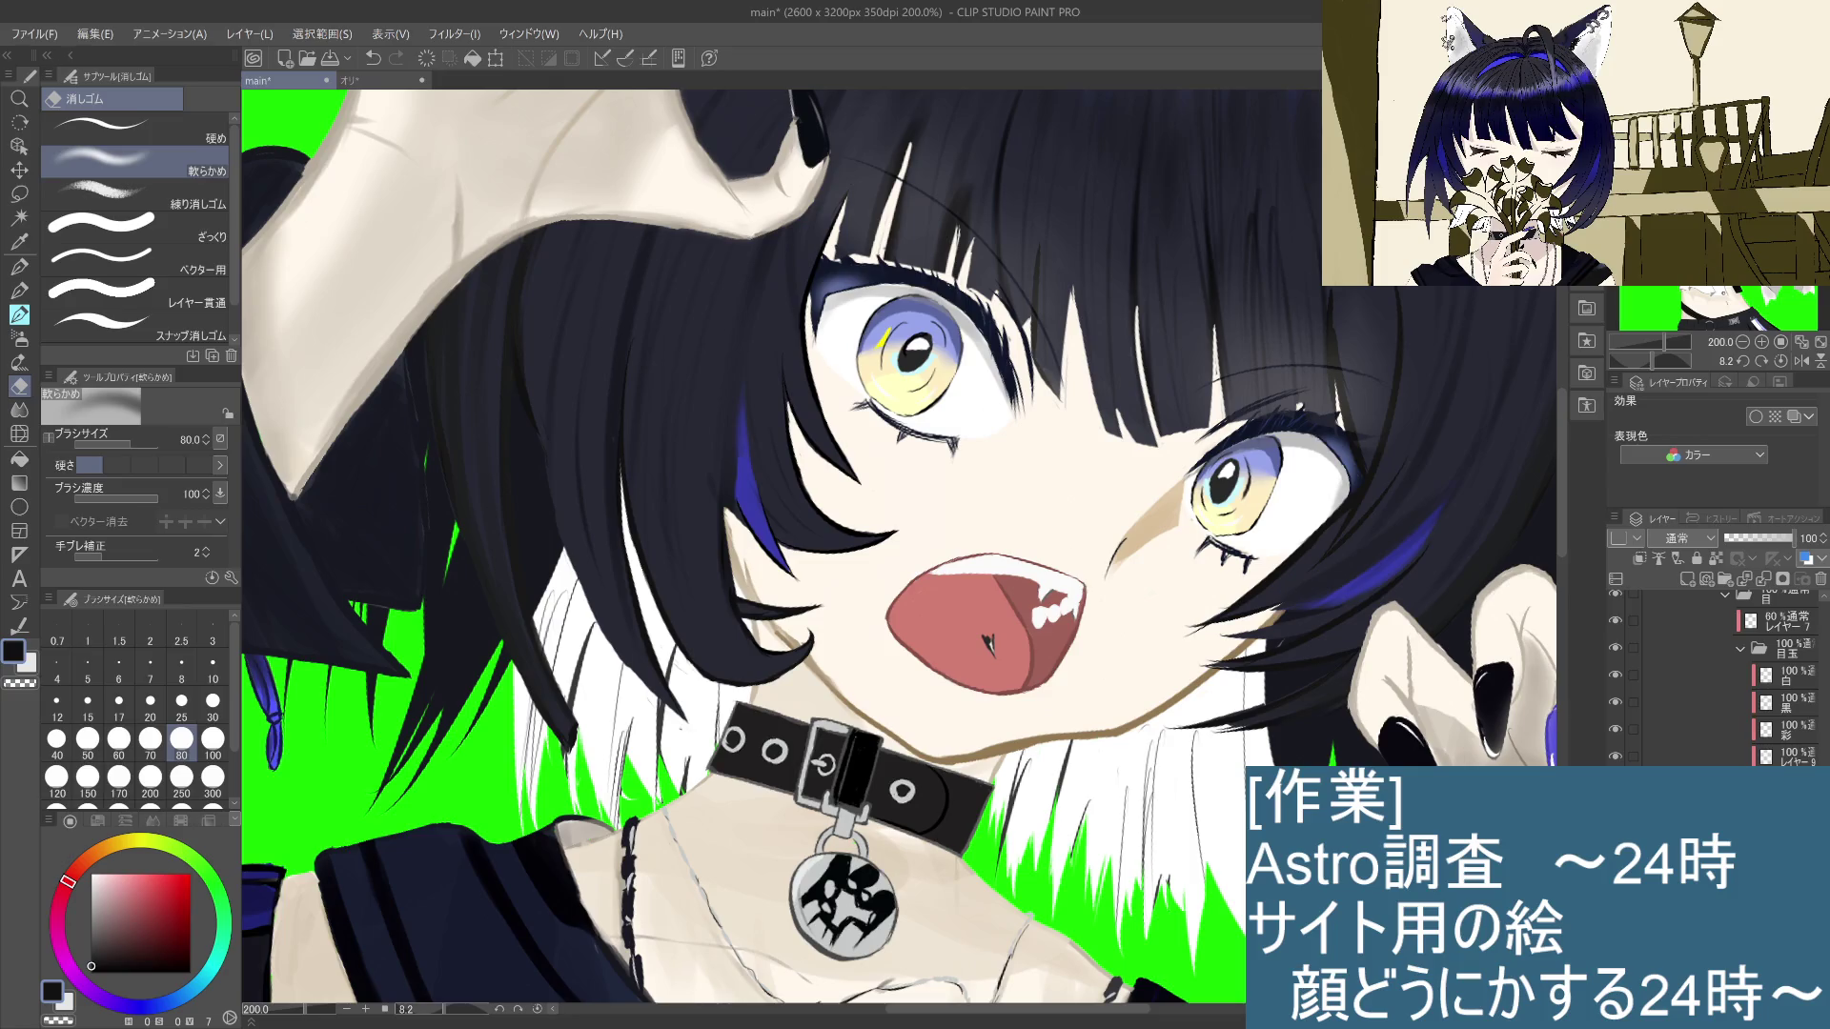
Step: Hide the 黒 pupil layer and switch back to the pencil
{"action": "left_click", "coordinate": [1621, 704]}
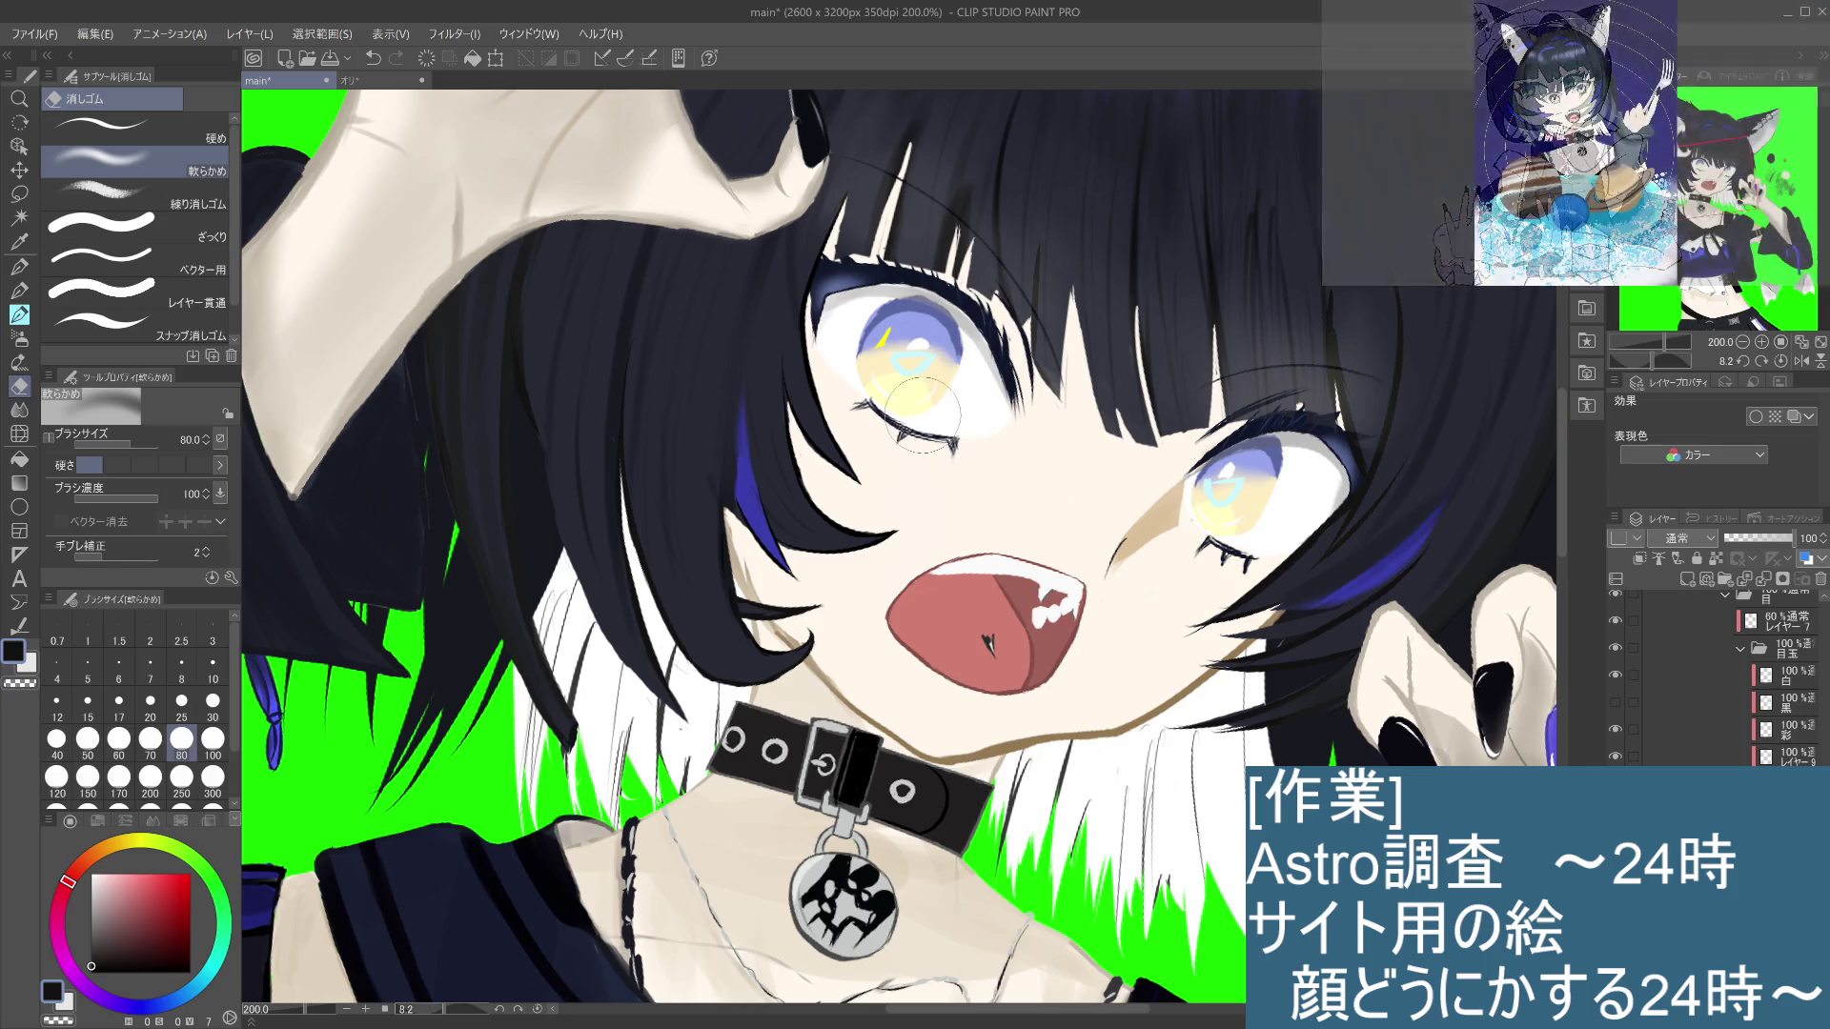
{"action": "left_click", "coordinate": [21, 291]}
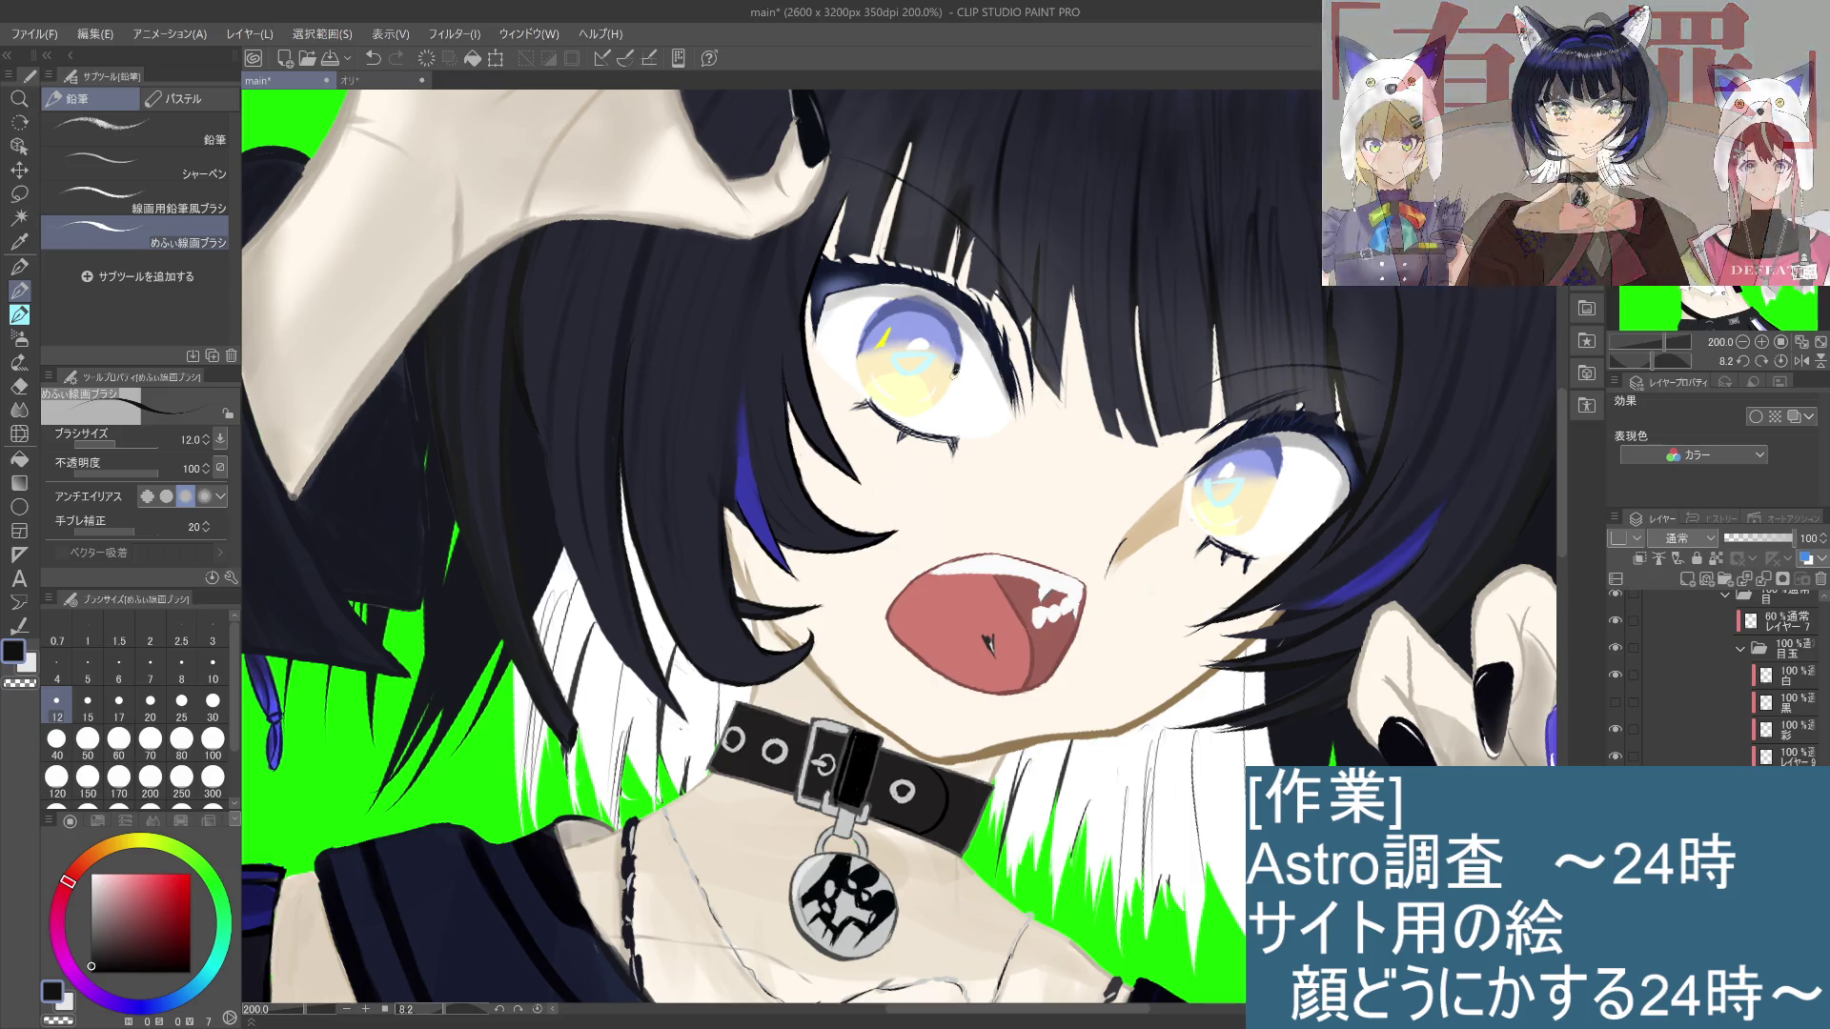
Step: Undo the stray stroke near the eye, compare the 黒 pupils on and off, and sample cream
{"action": "key", "text": "ctrl+z"}
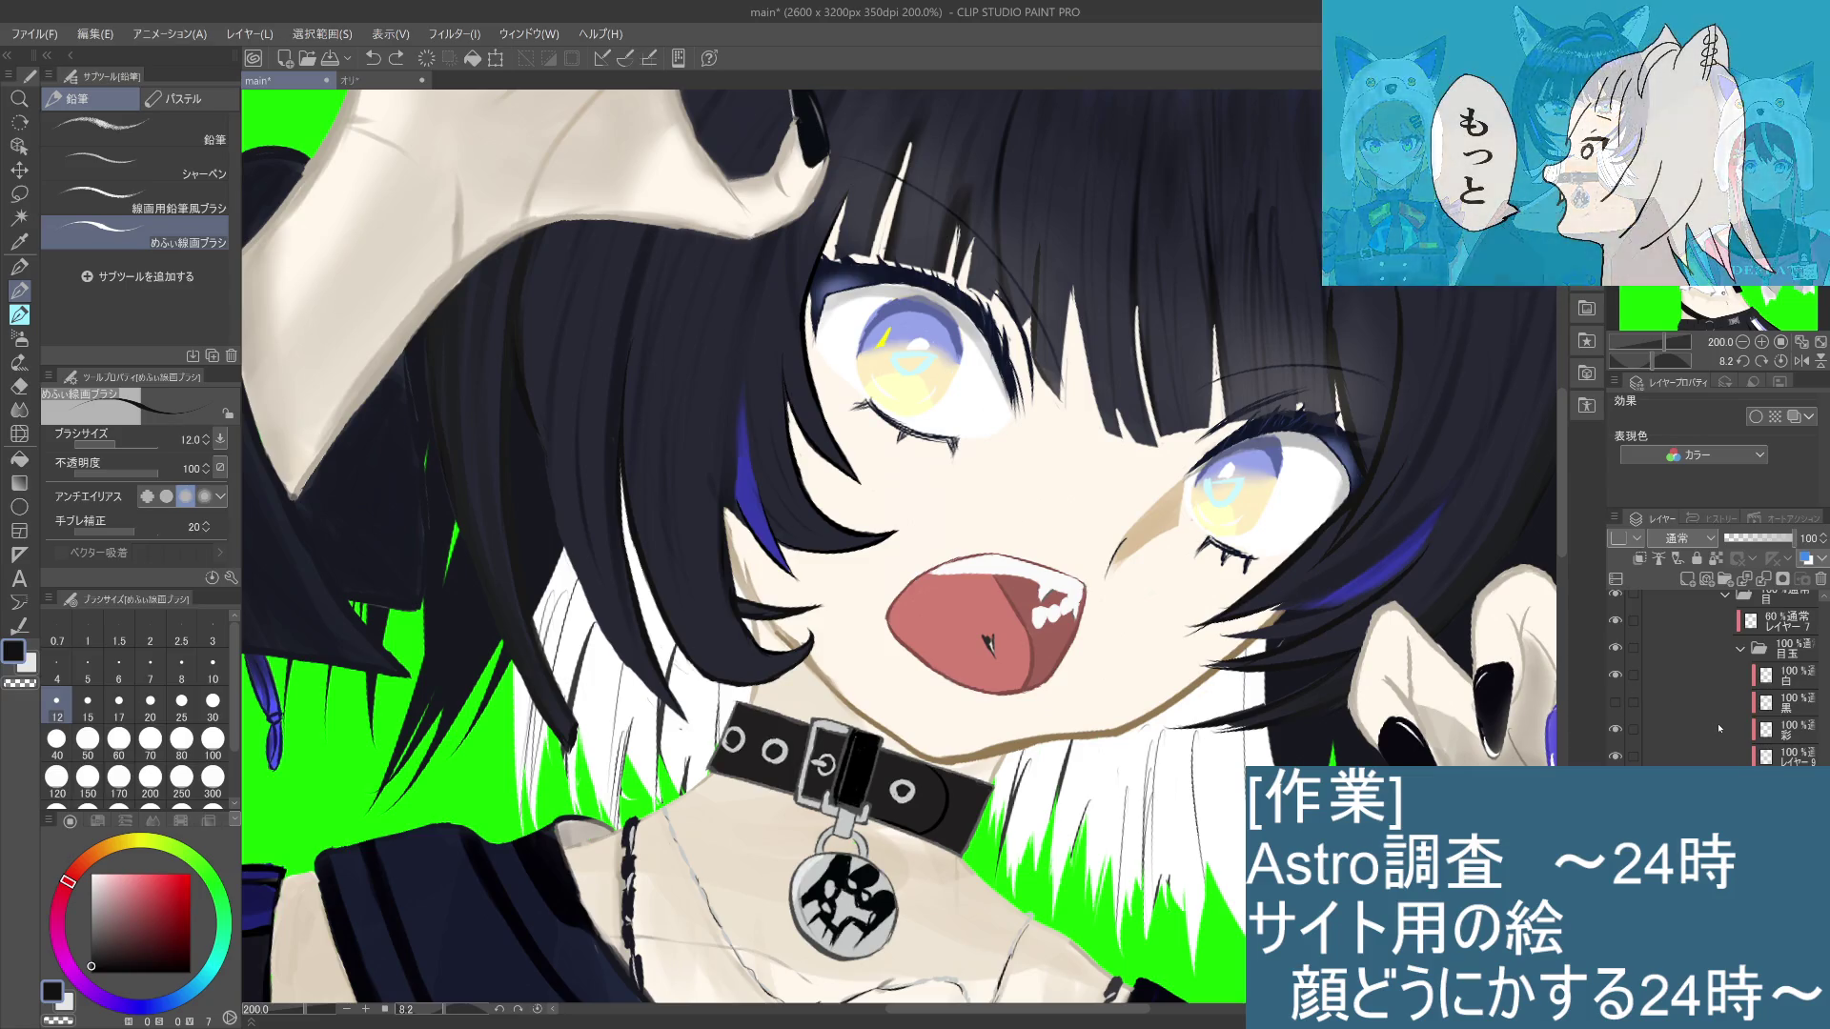
{"action": "left_click", "coordinate": [1615, 702]}
{"action": "left_click", "coordinate": [1614, 702]}
{"action": "left_click", "coordinate": [1614, 702]}
{"action": "left_click", "coordinate": [1615, 703]}
{"action": "left_click", "coordinate": [1614, 703]}
{"action": "left_click", "coordinate": [946, 382], "text": "alt"}
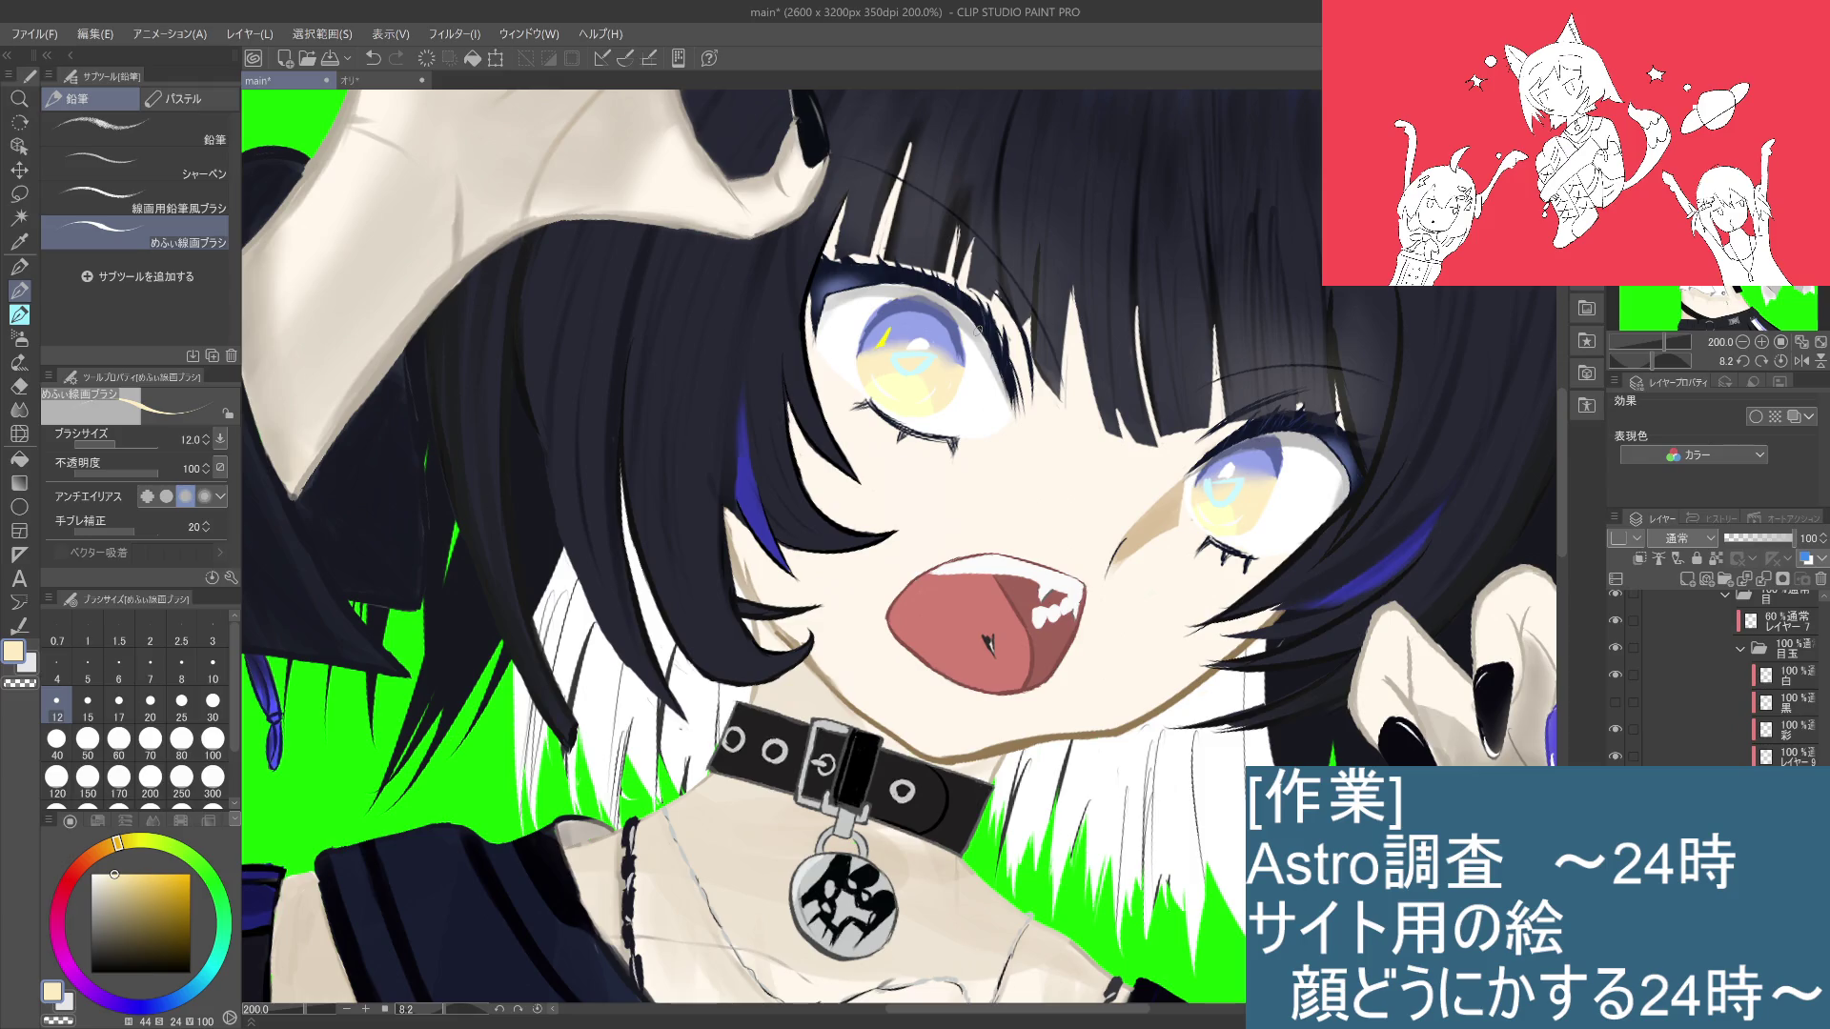
Step: Undo and compare the last mark, then pick a light lavender-blue from the eye
{"action": "scroll", "coordinate": [977, 331], "scroll_direction": "down", "scroll_amount": 2}
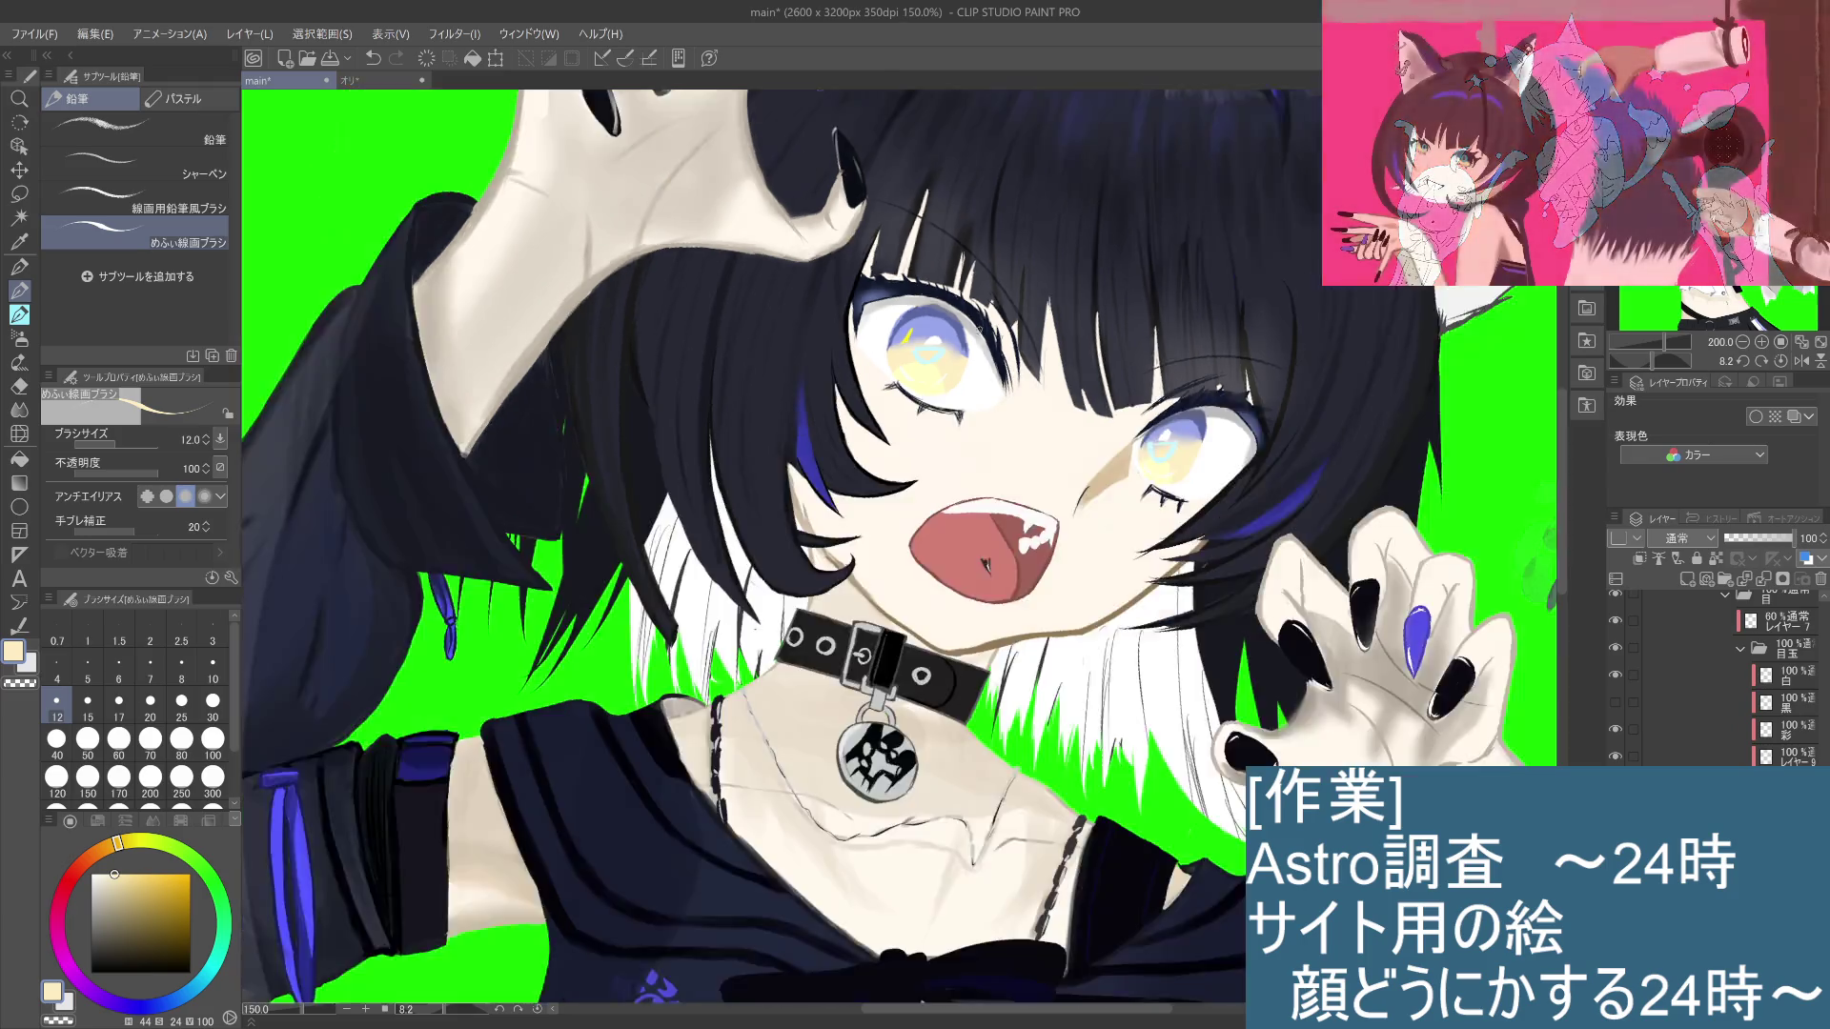
{"action": "key", "text": "ctrl+z"}
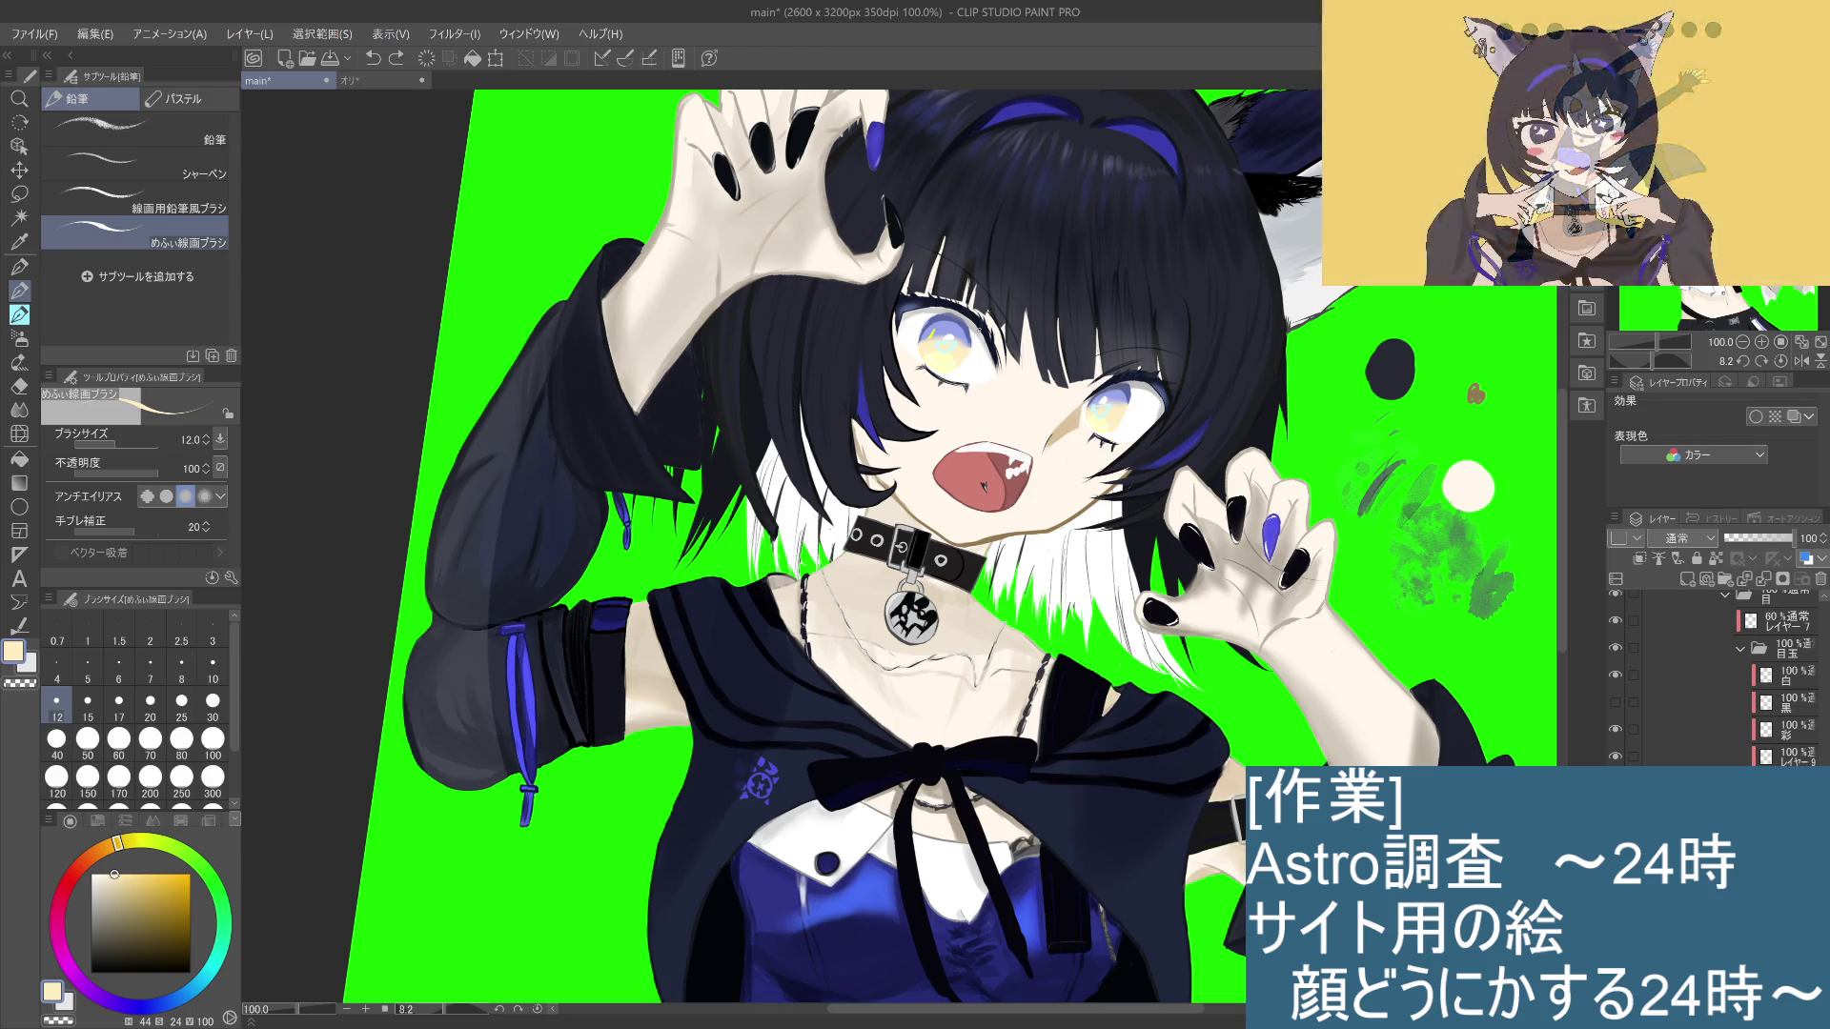
{"action": "key", "text": "ctrl+y"}
{"action": "key", "text": "ctrl+z"}
{"action": "key", "text": "ctrl+y"}
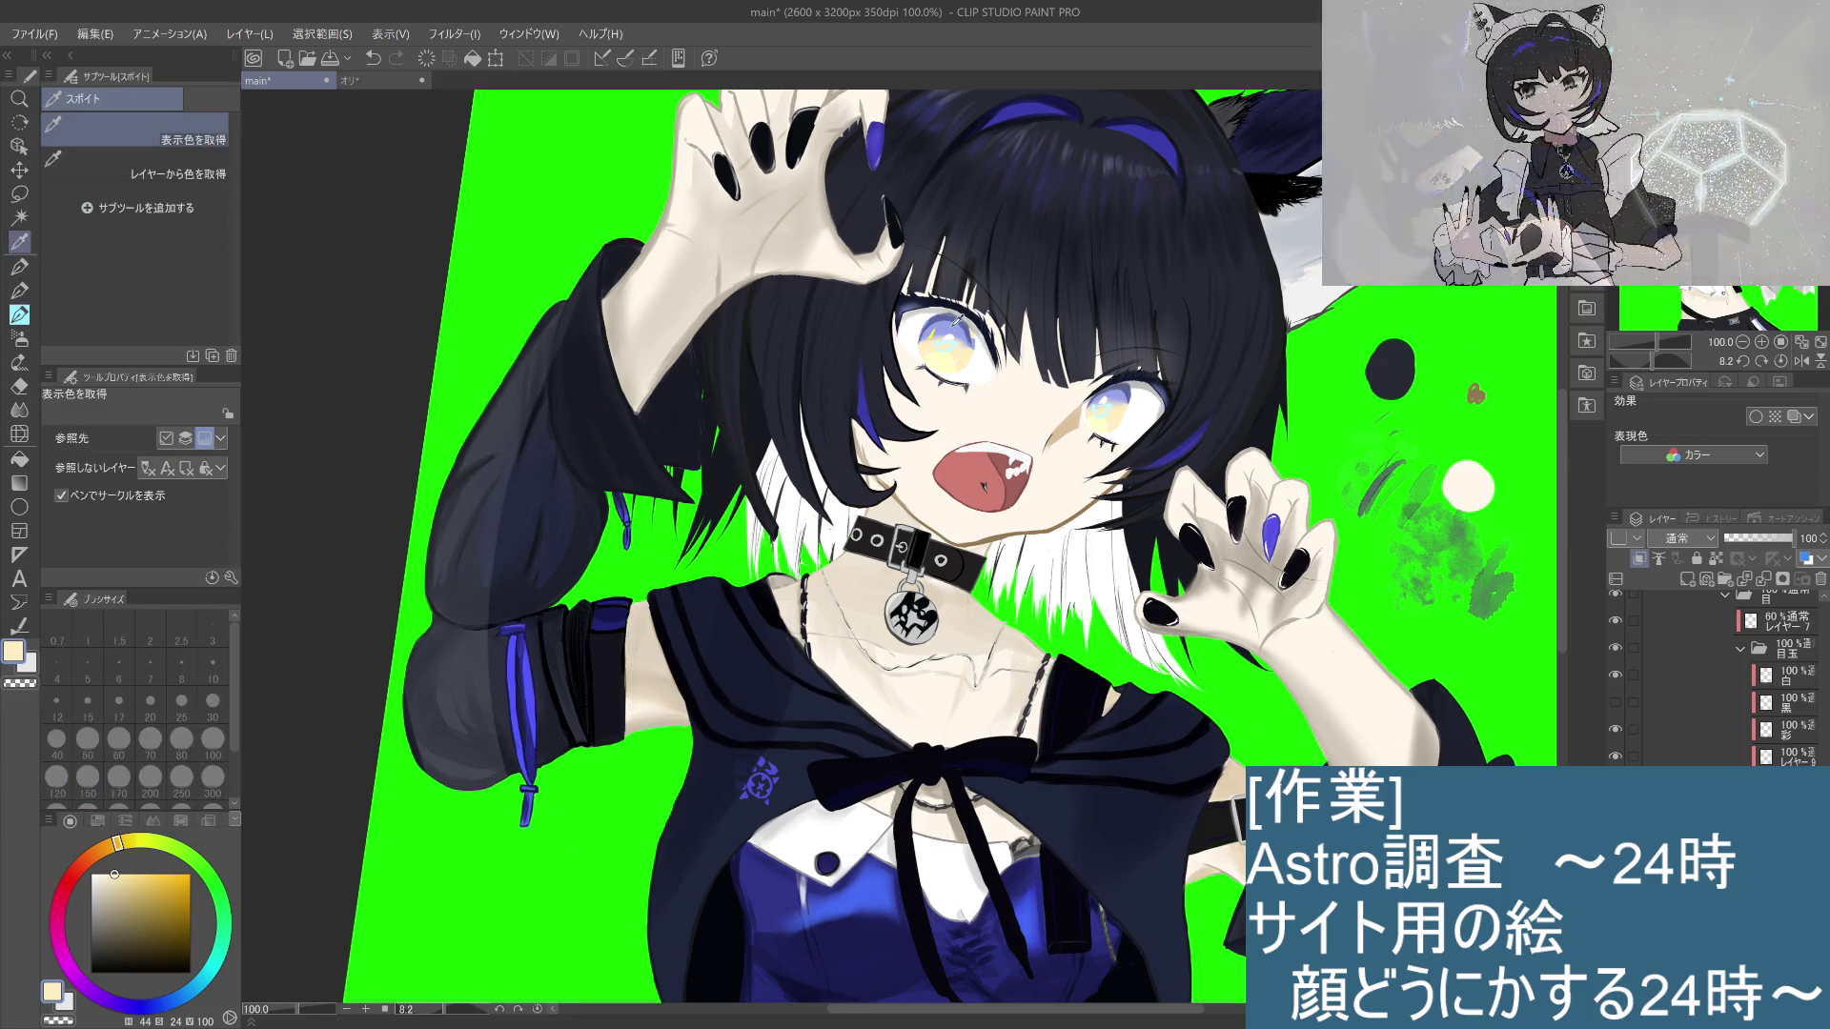
{"action": "left_click", "coordinate": [950, 324], "text": "alt"}
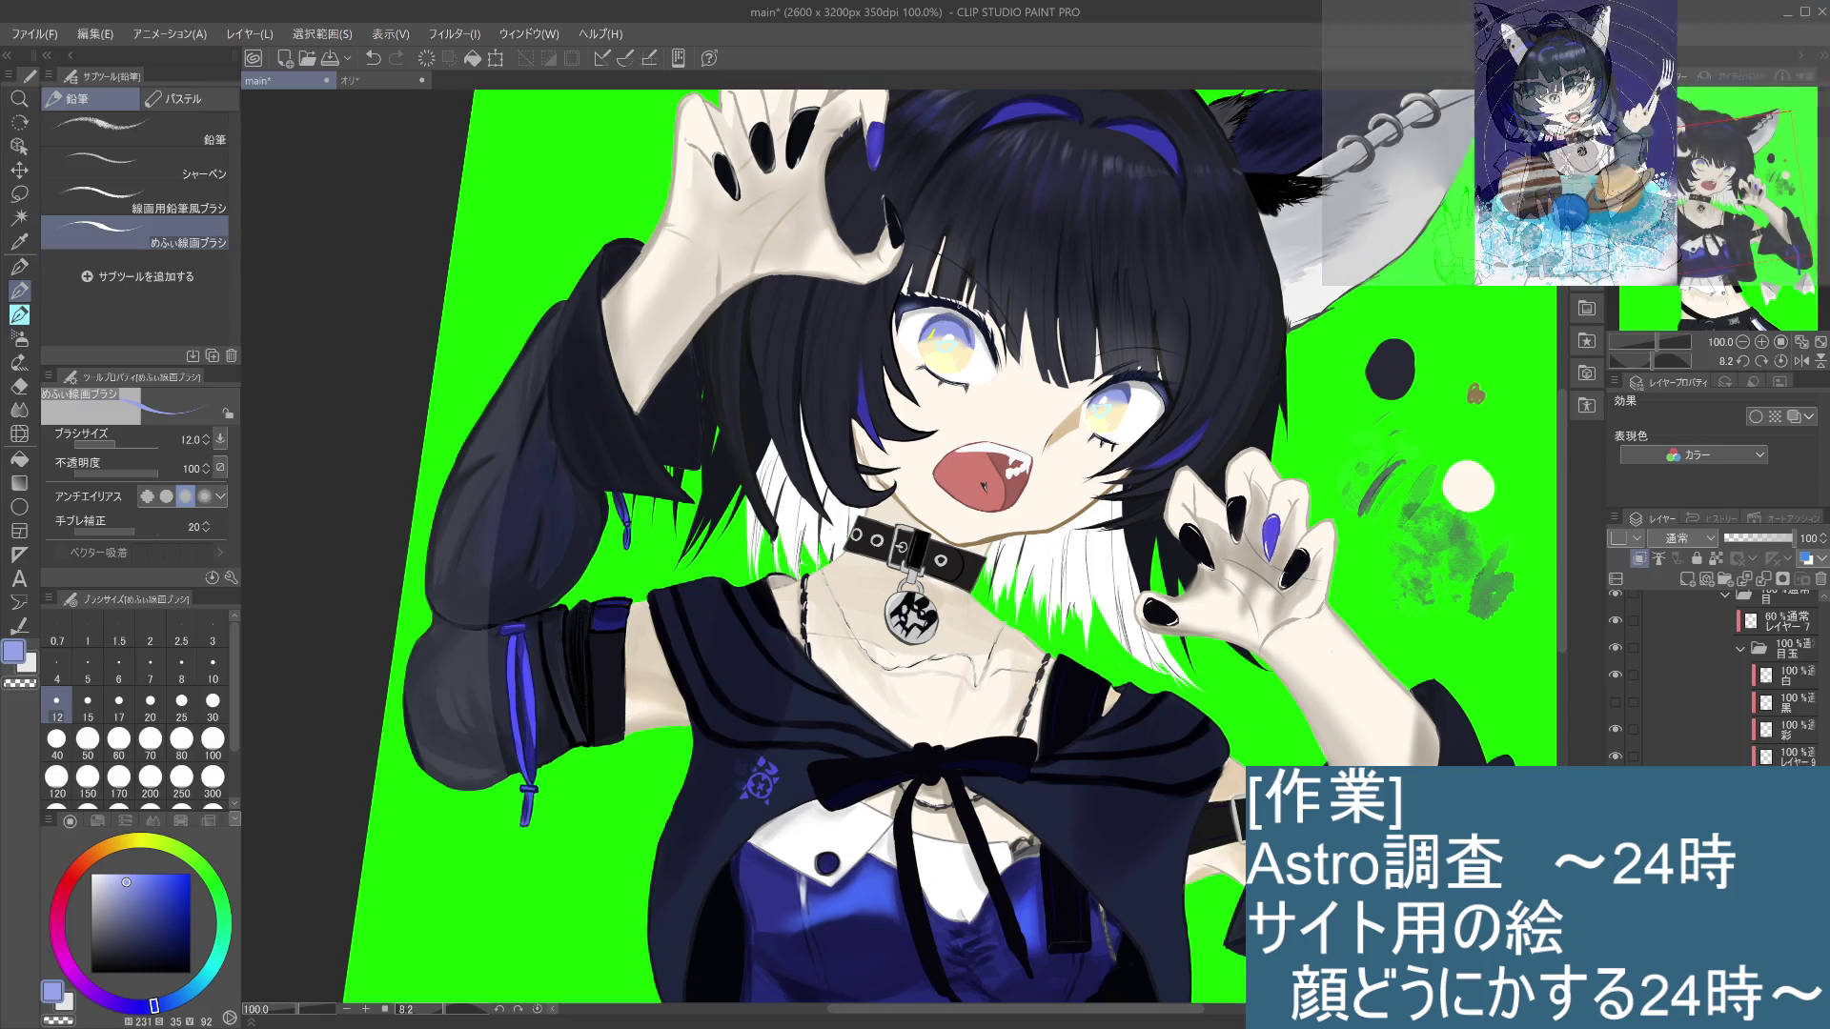
Step: Show and select the 黒 layer, ring the left iris with a thin light line, then pick near-black
{"action": "key", "text": "ctrl+0"}
{"action": "key", "text": "ctrl+alt+0"}
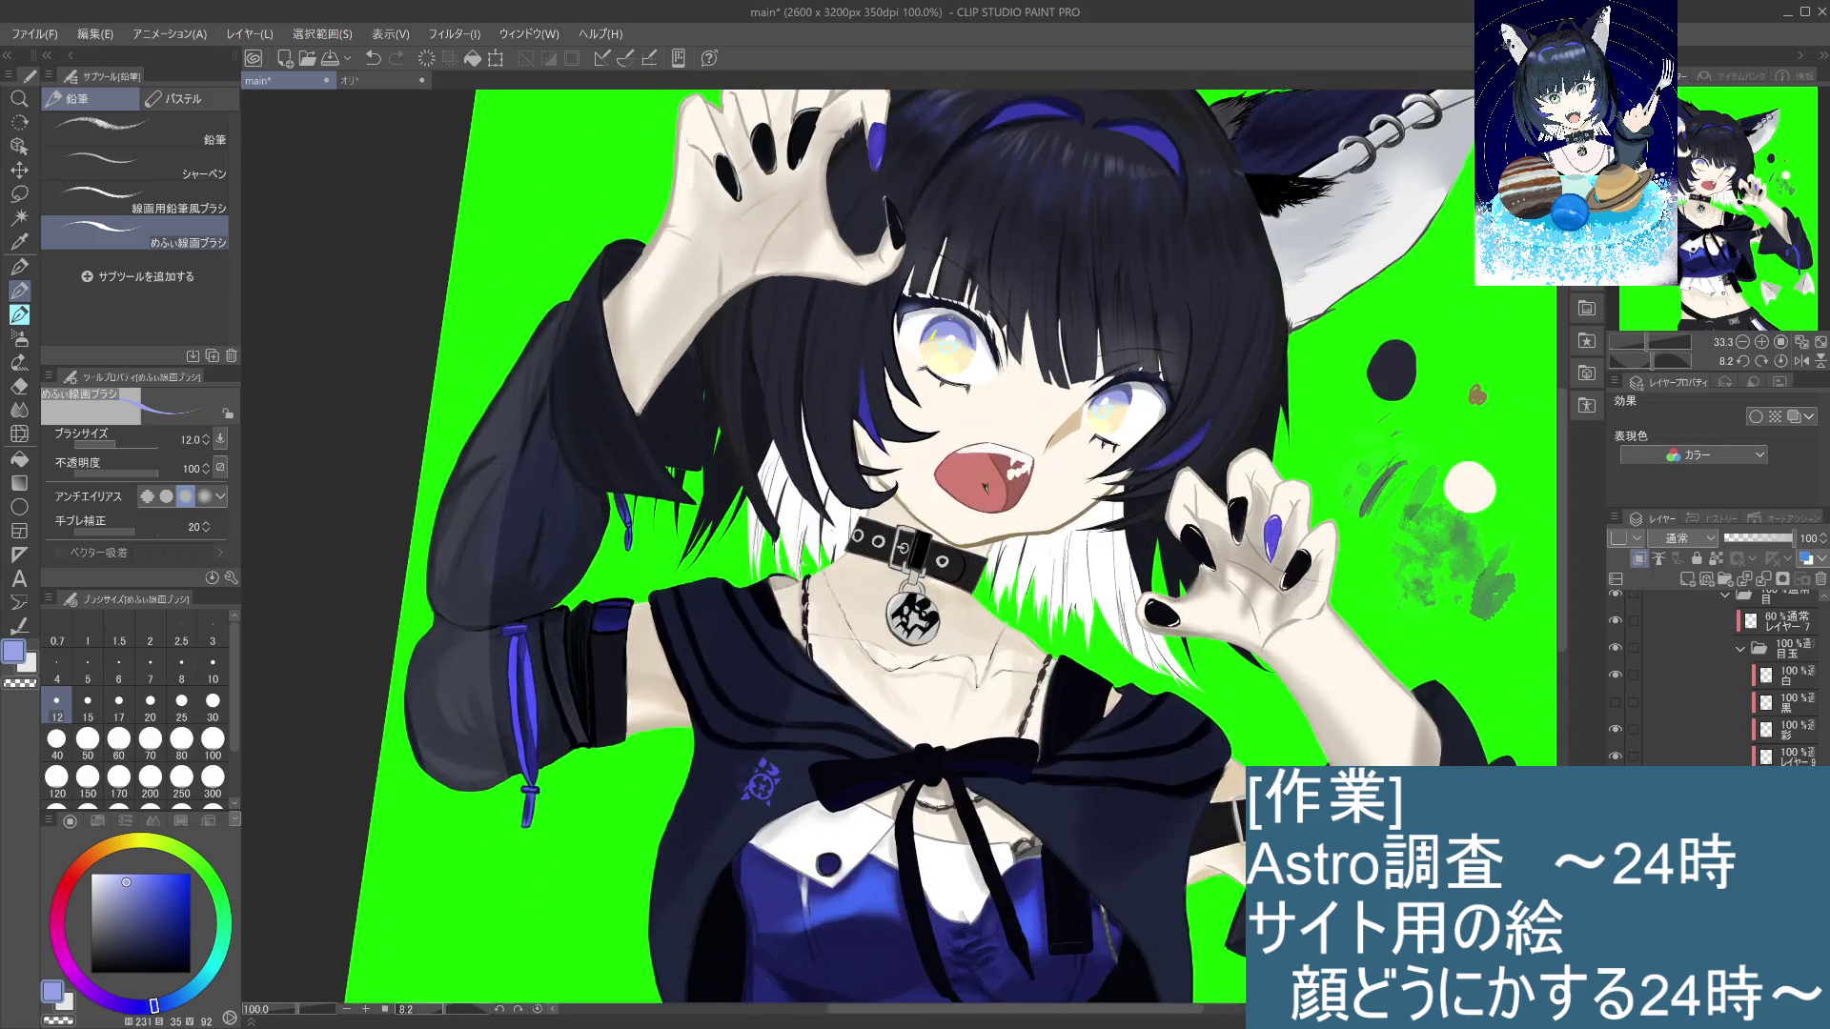
{"action": "left_click", "coordinate": [1615, 701]}
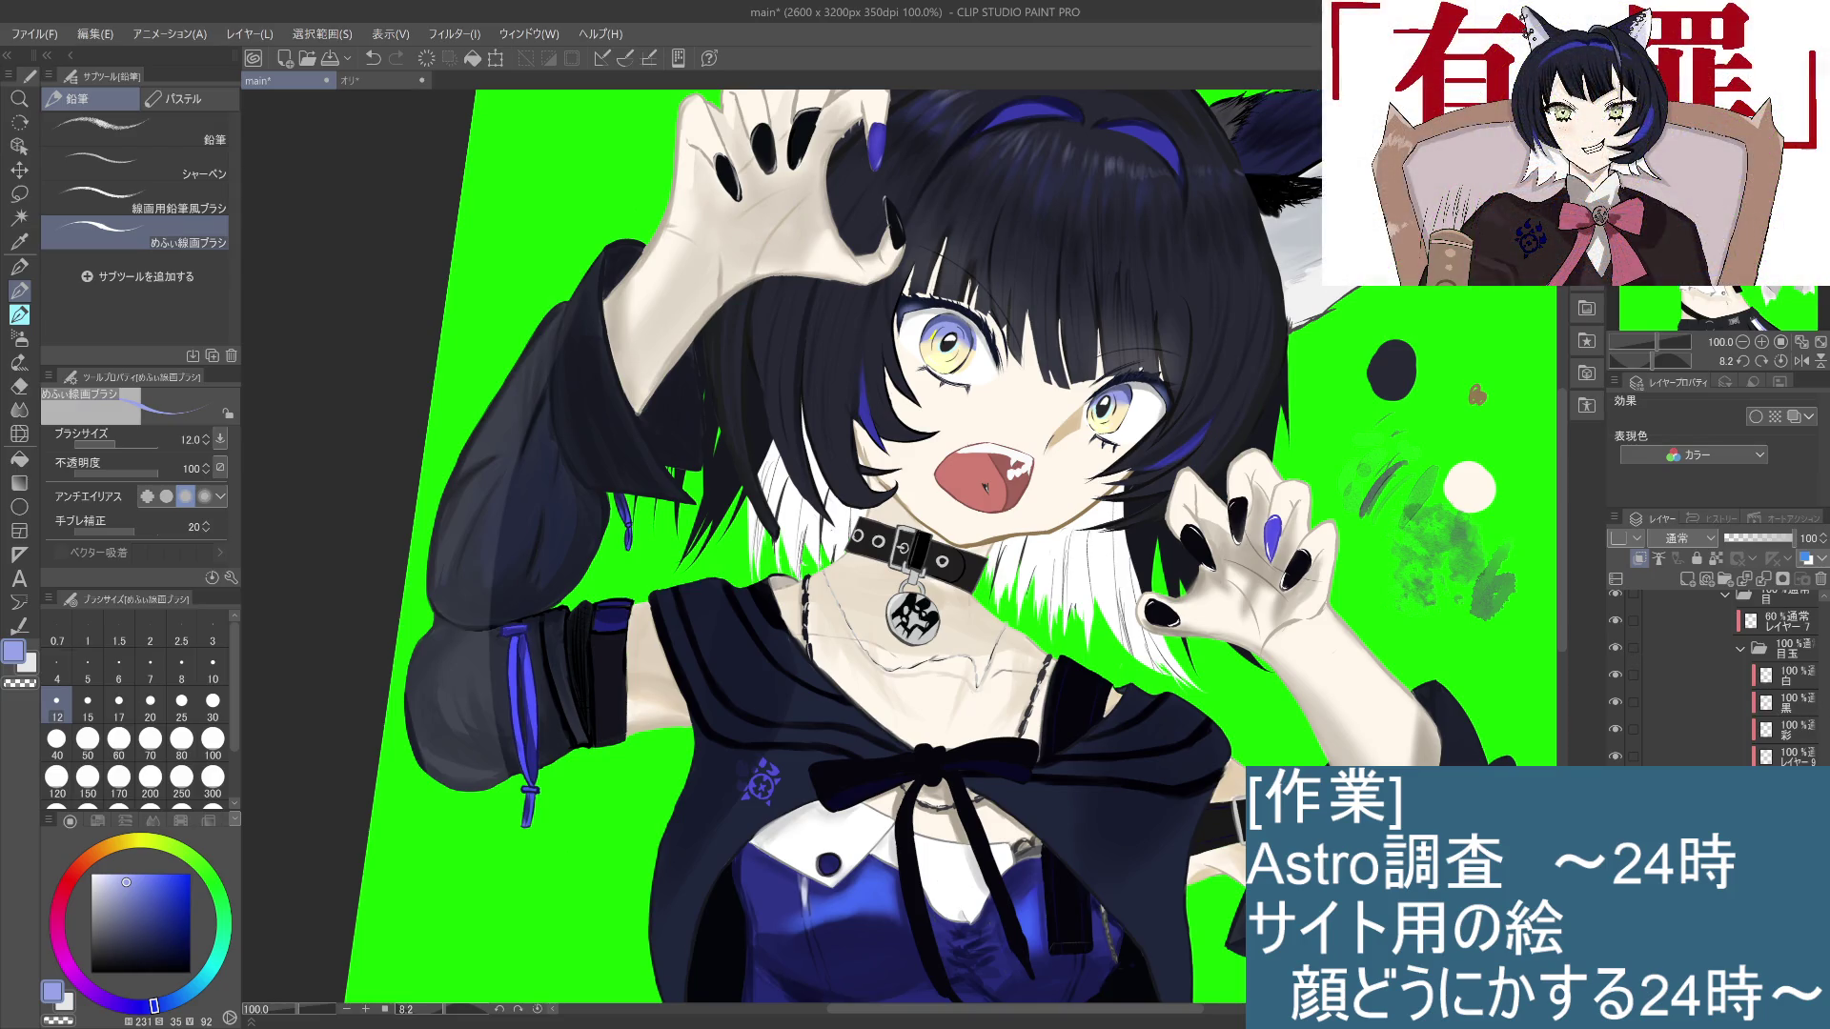
{"action": "left_click", "coordinate": [1706, 702]}
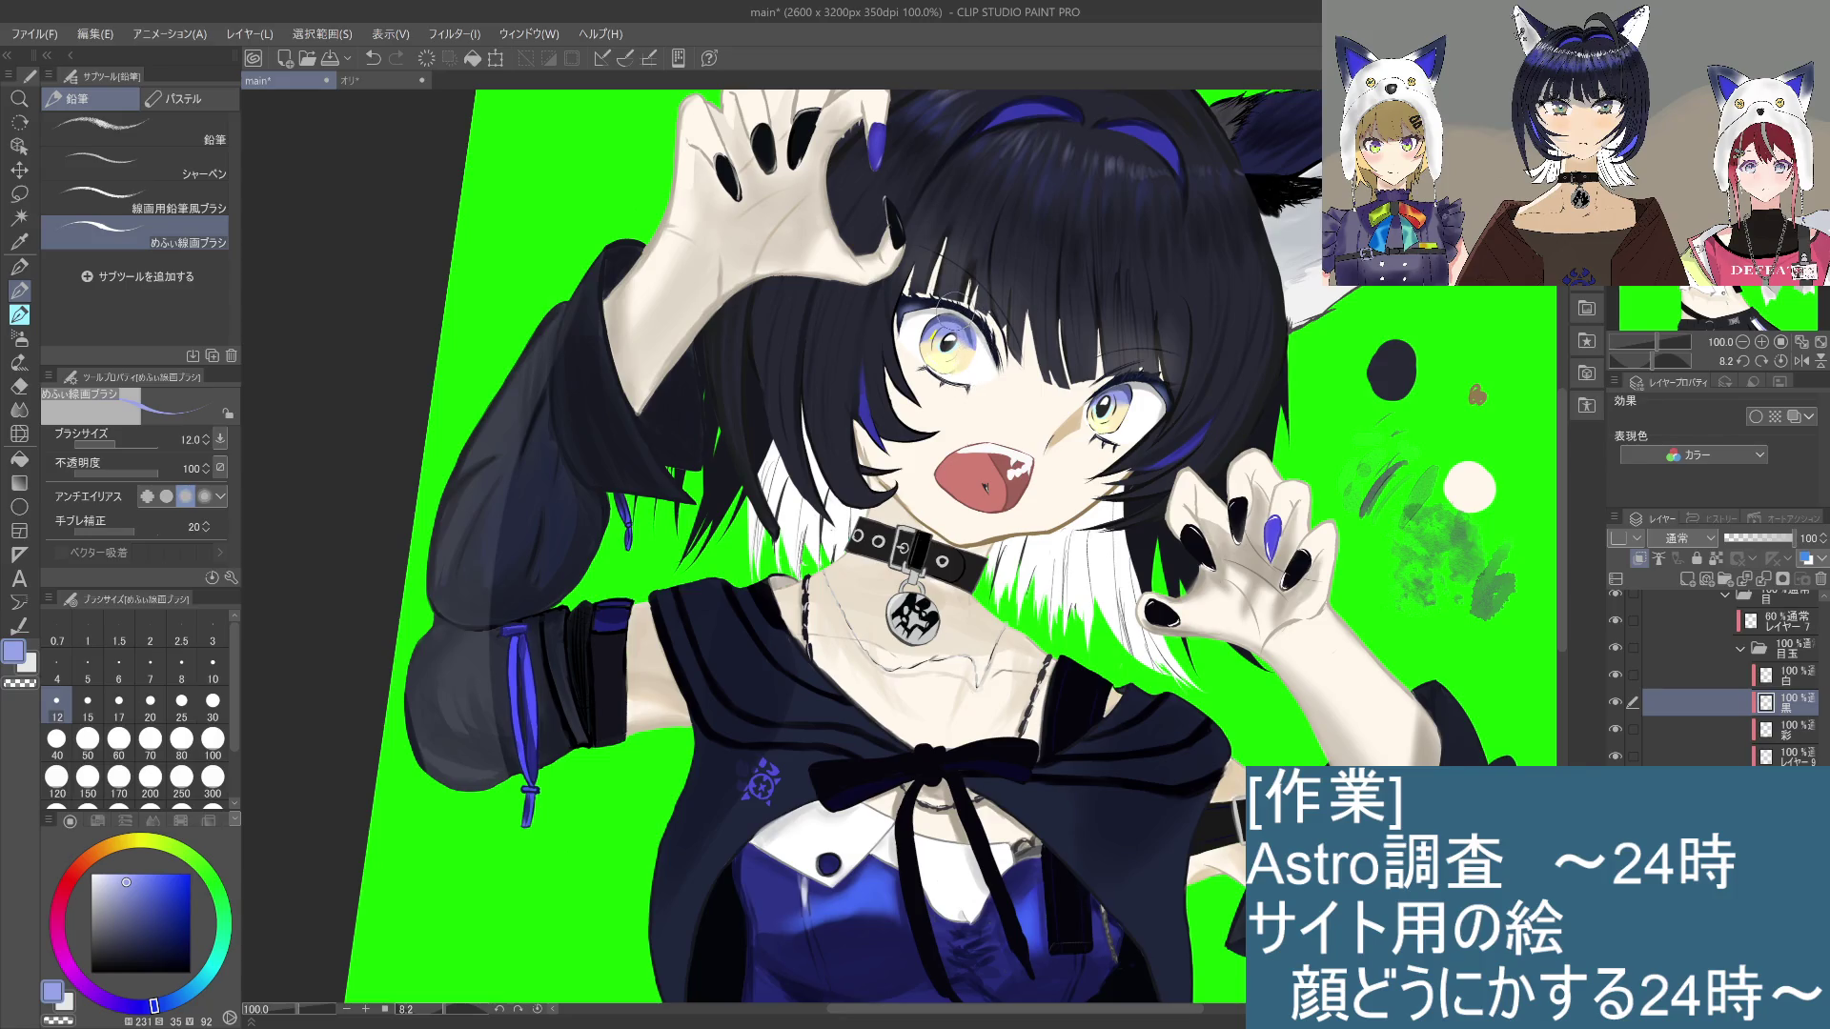
{"action": "left_click_drag", "start_coordinate": [942, 313], "coordinate": [929, 360]}
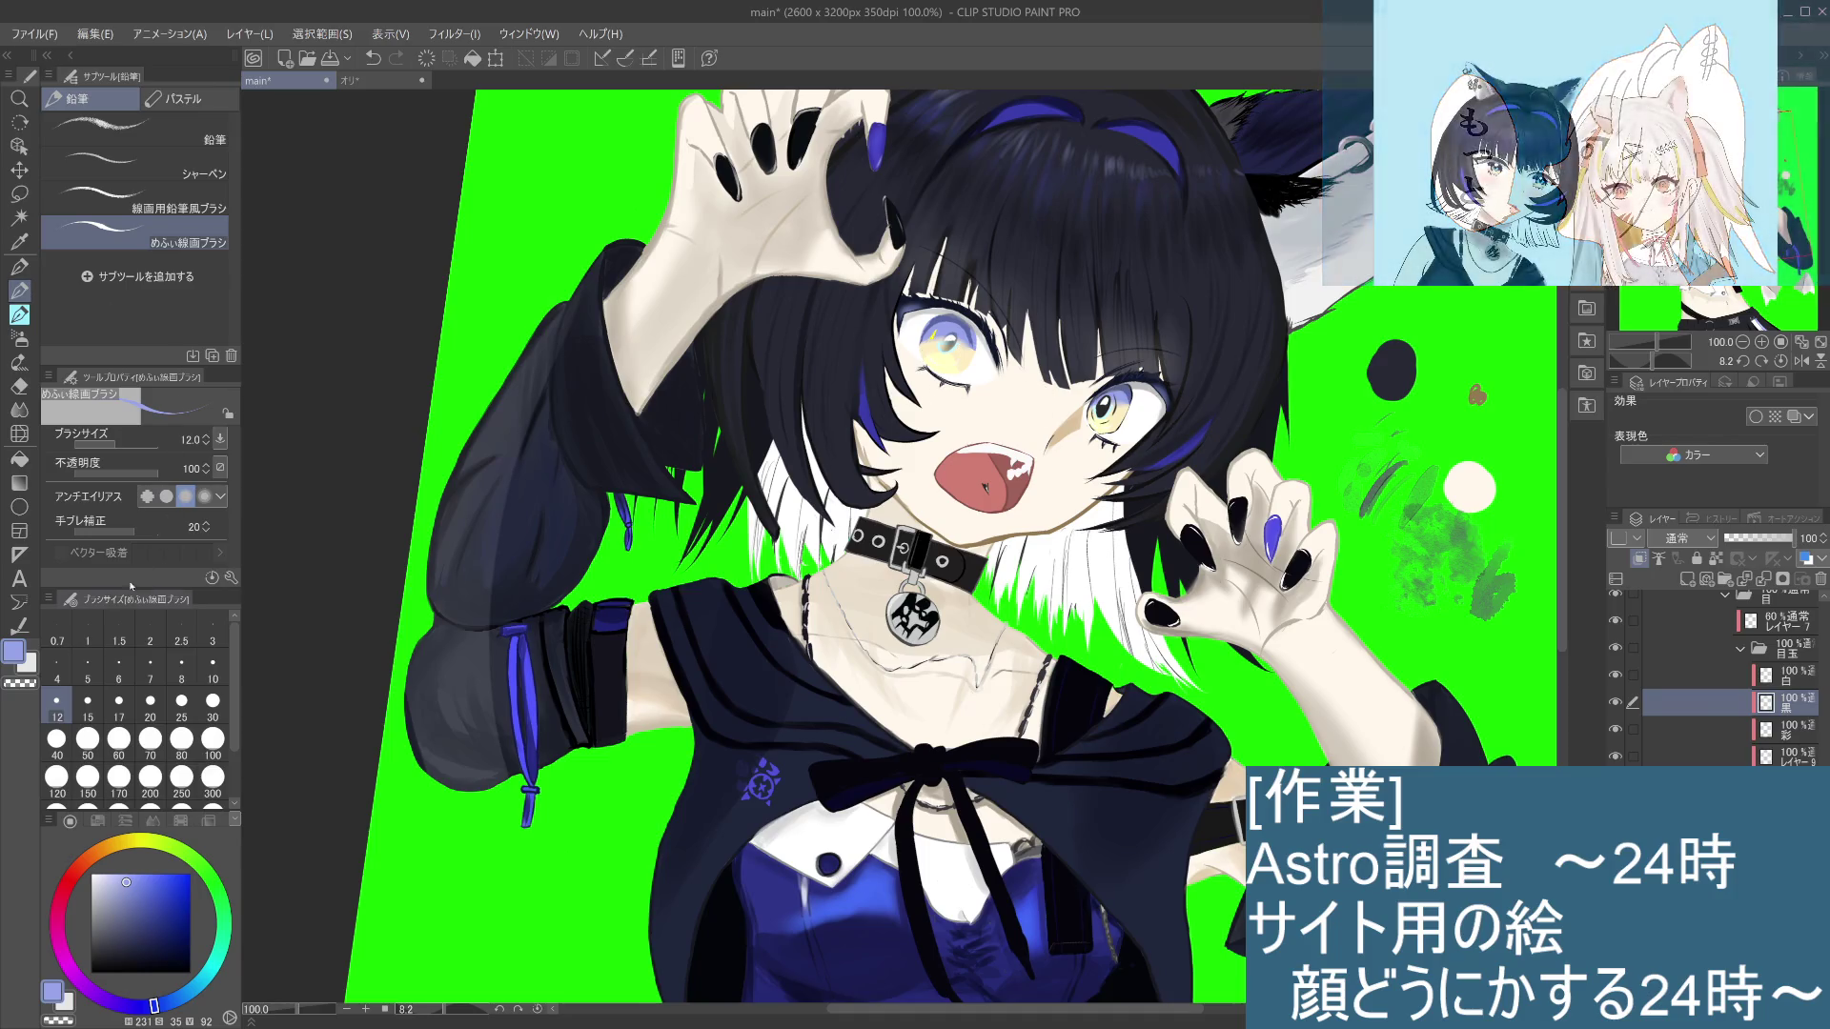
{"action": "mouse_move", "coordinate": [129, 886]}
{"action": "left_mouse_down"}
{"action": "mouse_move", "coordinate": [82, 959]}
{"action": "mouse_move", "coordinate": [81, 1007]}
{"action": "left_mouse_up"}
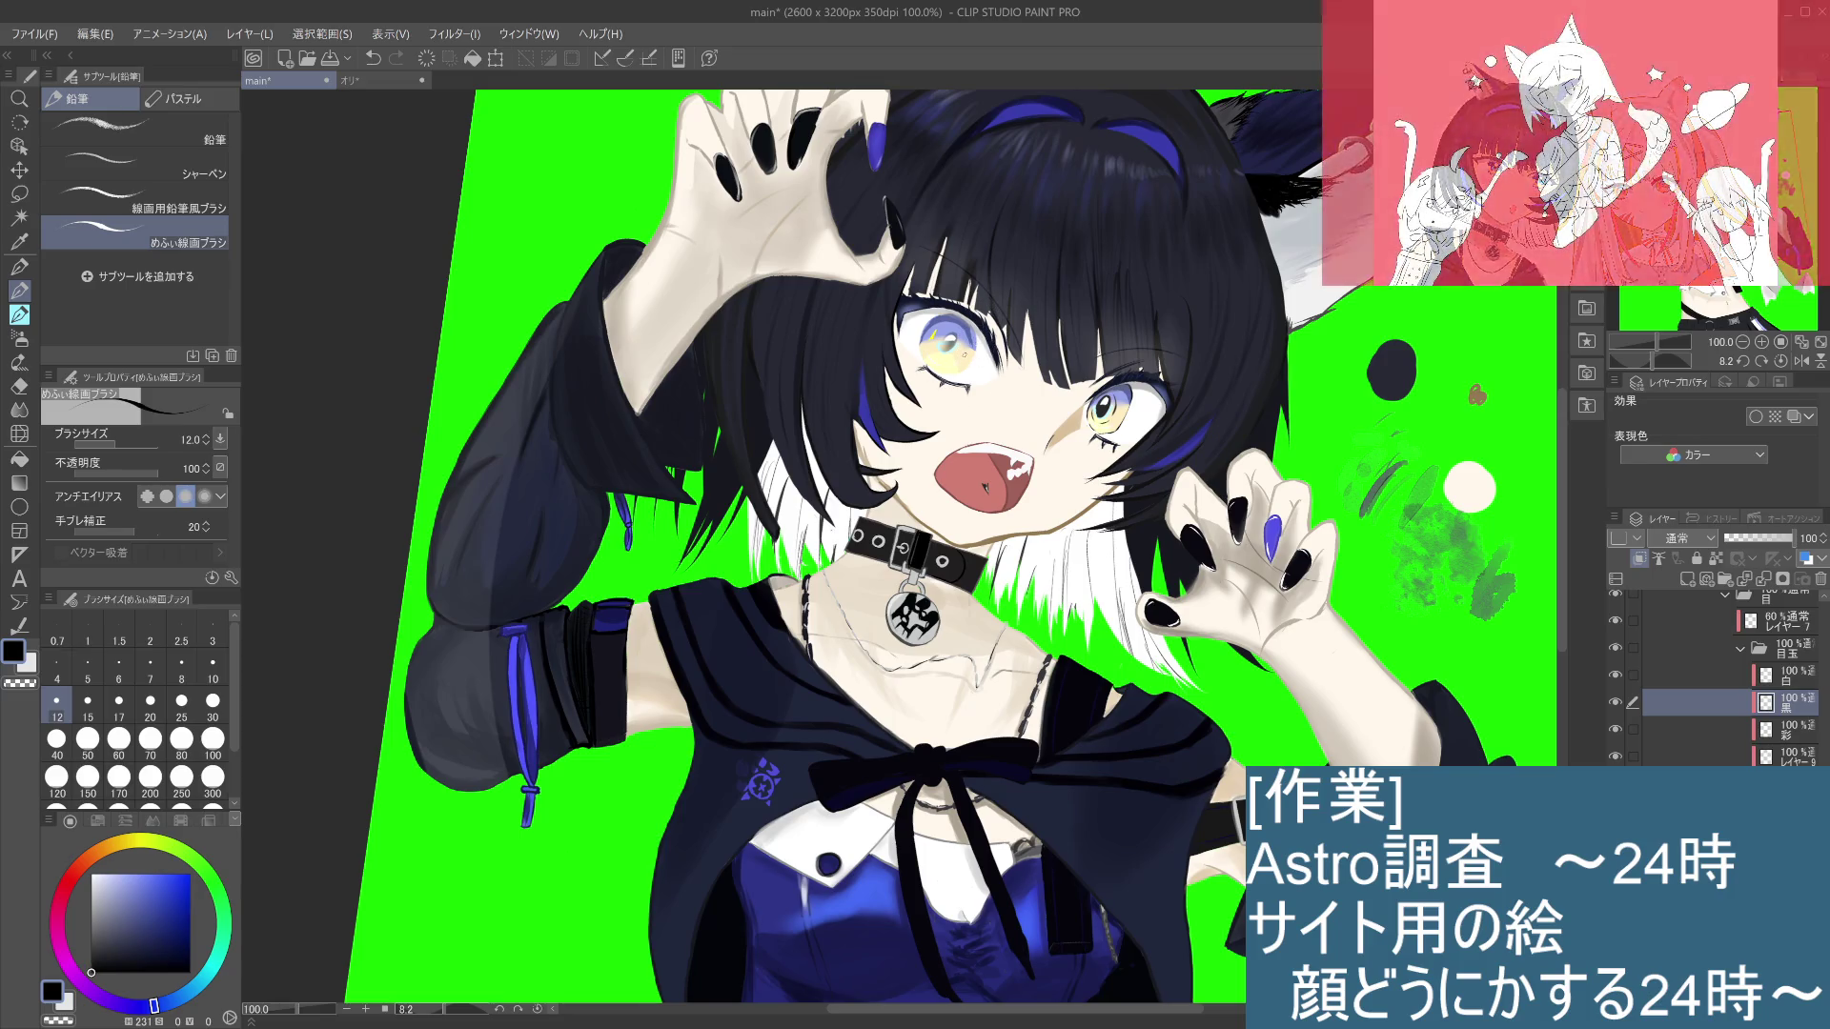
{"action": "key", "text": "ctrl+z"}
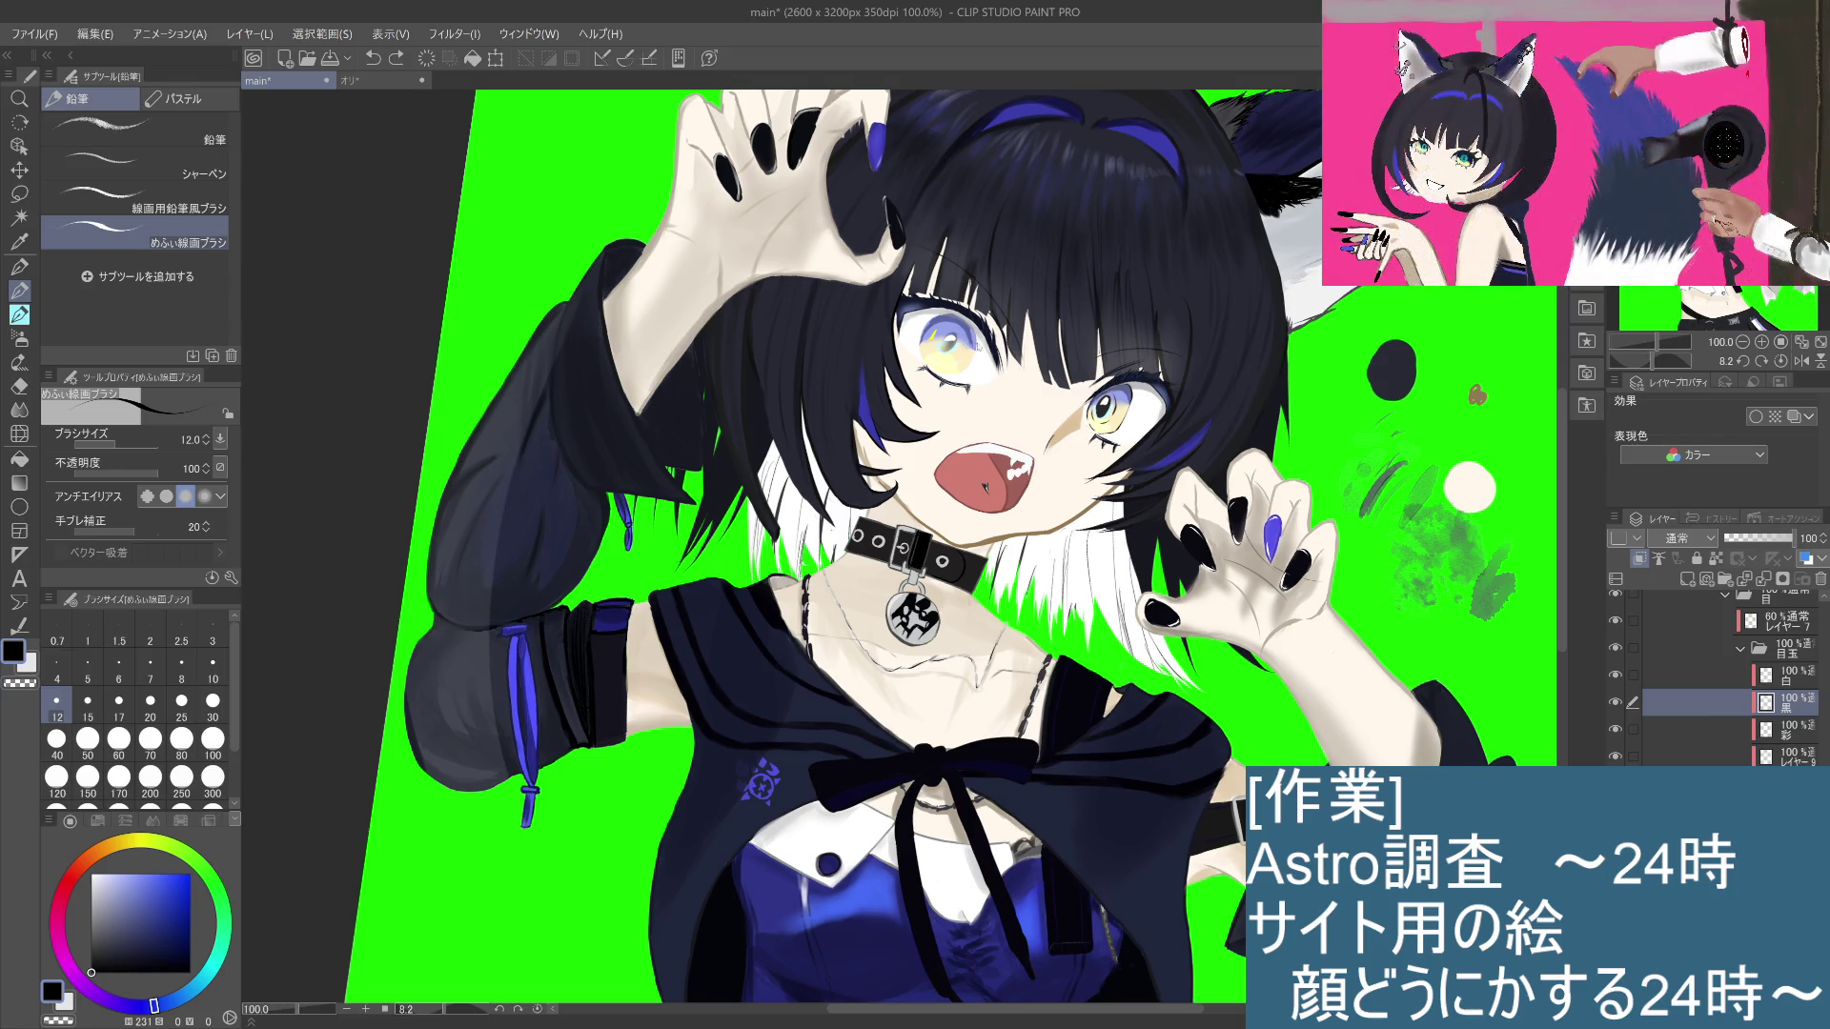
{"action": "key", "text": "ctrl+y"}
{"action": "key", "text": "ctrl+z"}
{"action": "key", "text": "ctrl+y"}
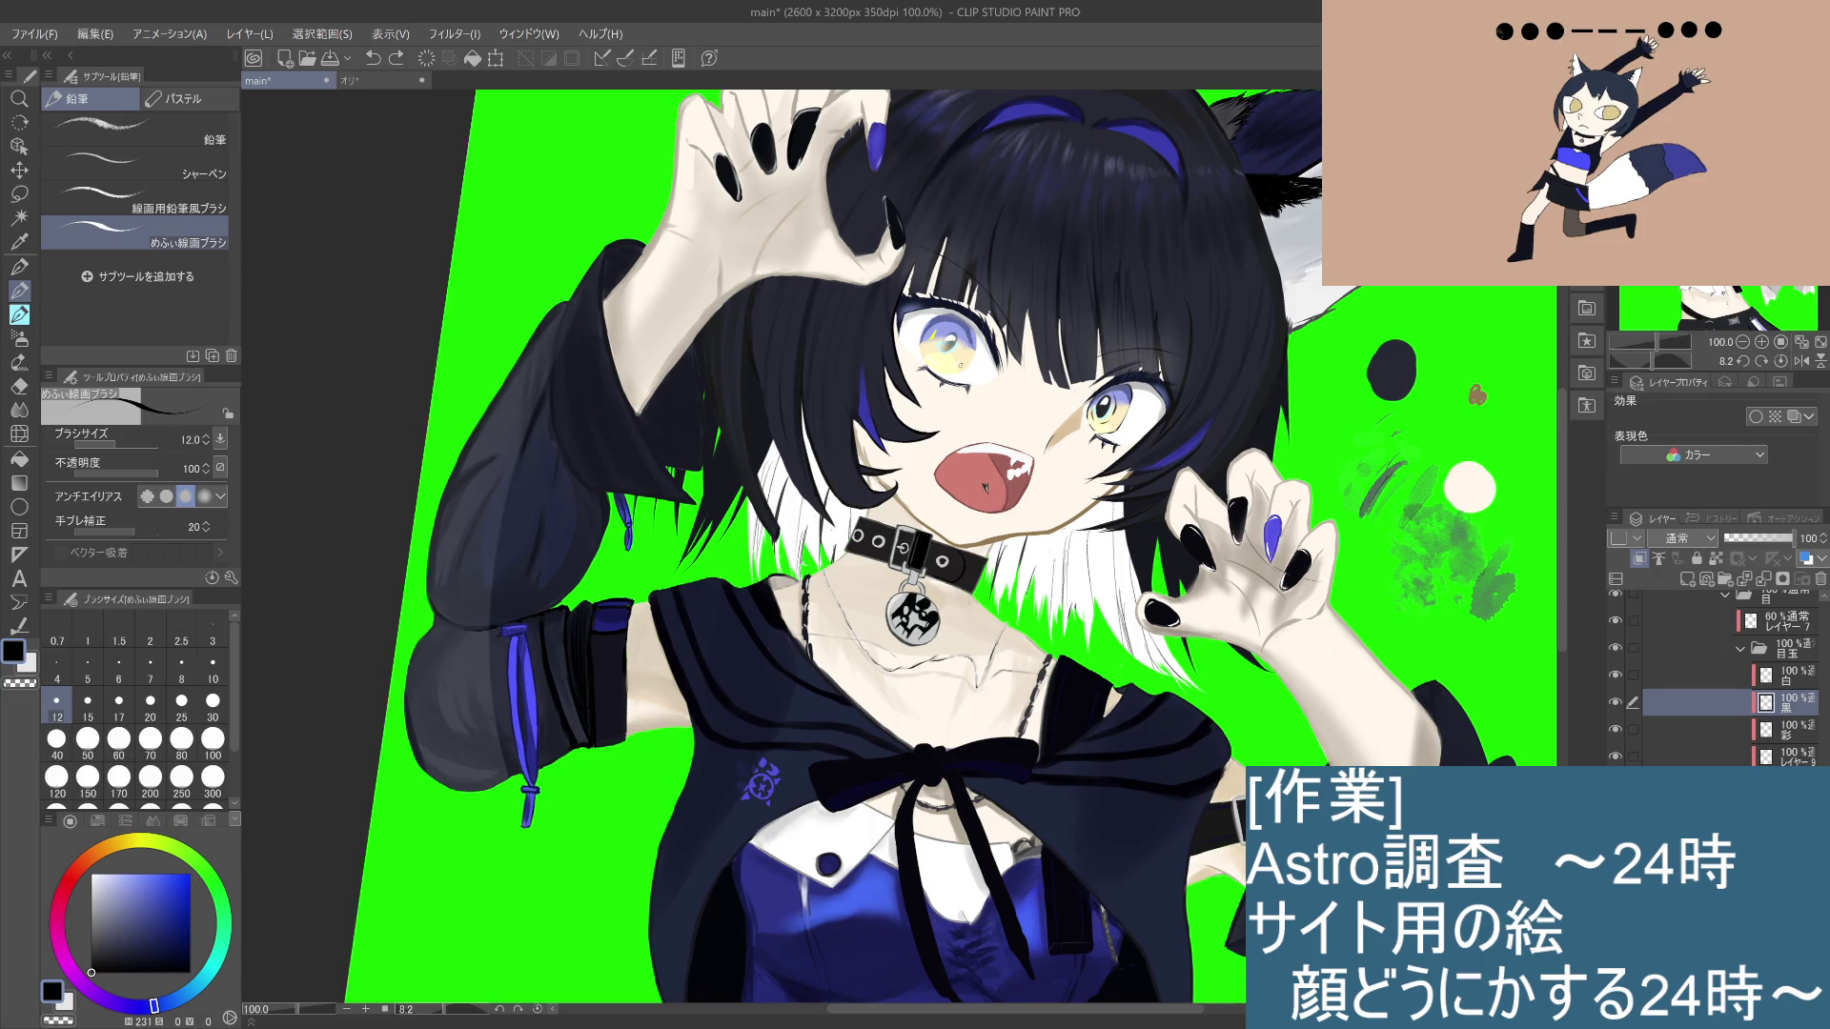
{"action": "left_click_drag", "start_coordinate": [107, 949], "coordinate": [78, 940]}
{"action": "key", "text": "ctrl+y"}
{"action": "key", "text": "ctrl+z"}
{"action": "key", "text": "ctrl+y"}
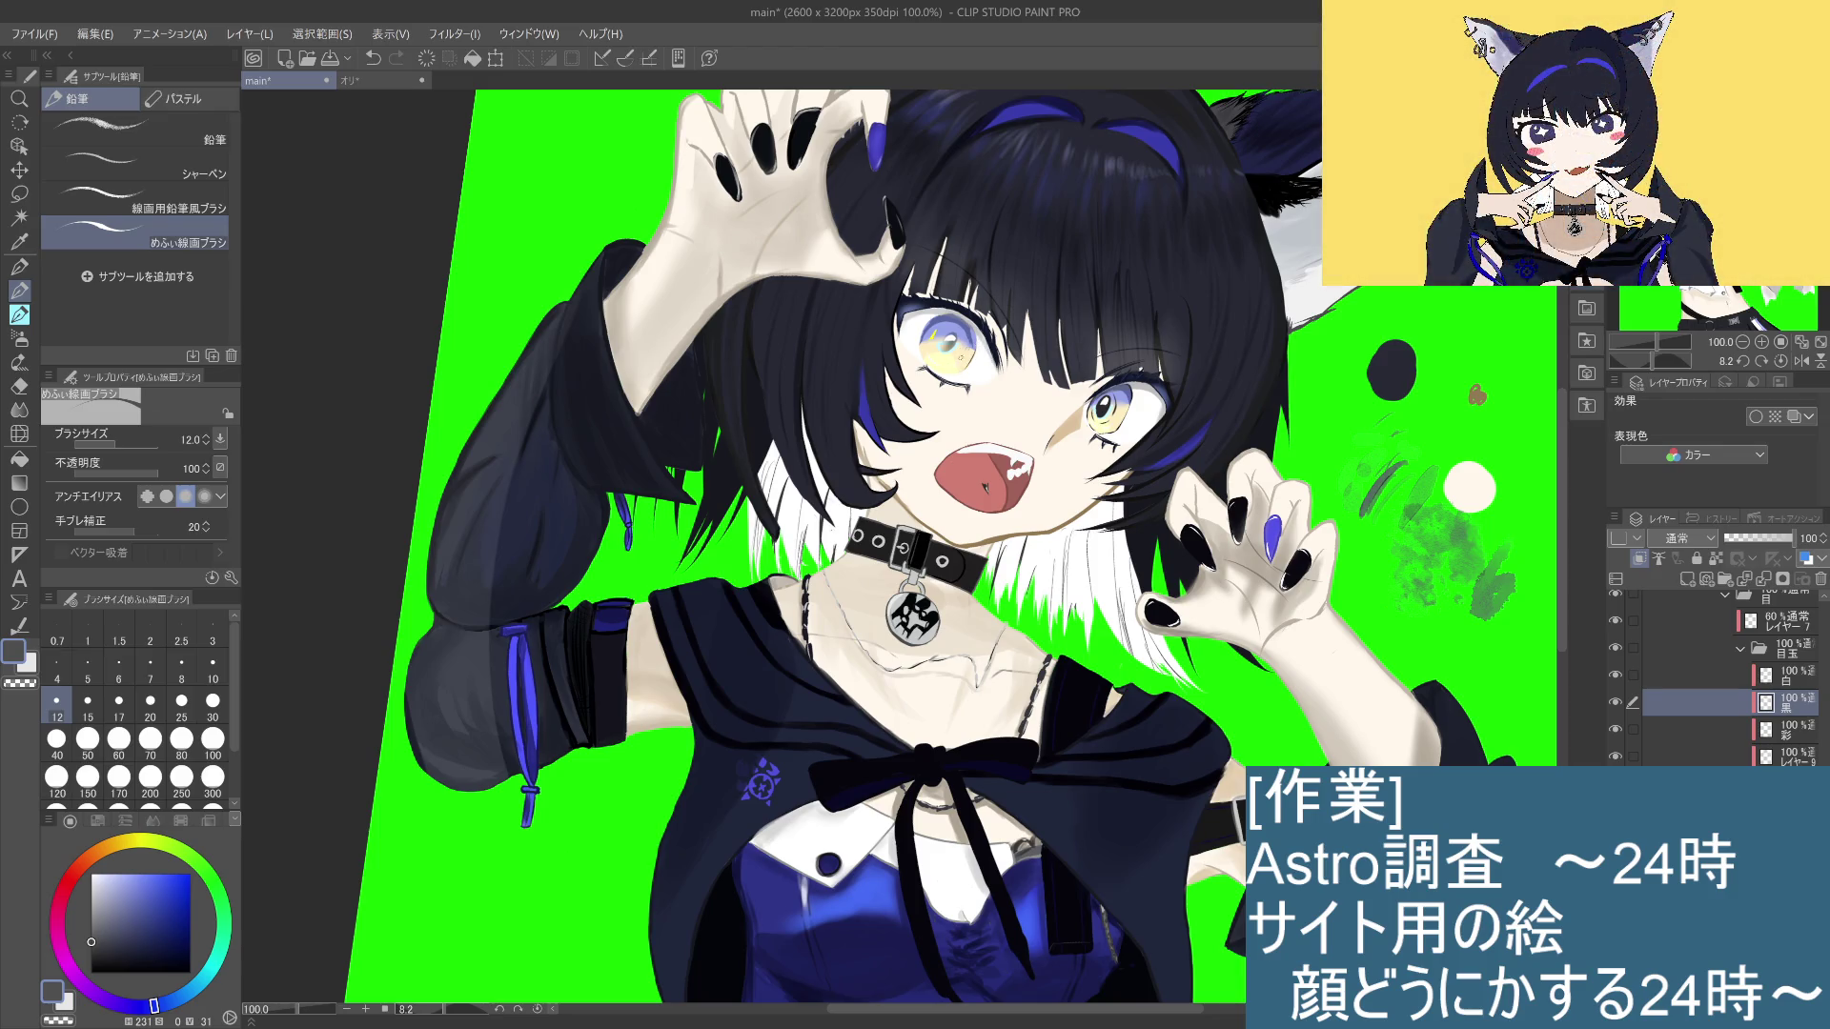
{"action": "key", "text": "ctrl+z"}
{"action": "key", "text": "ctrl+y"}
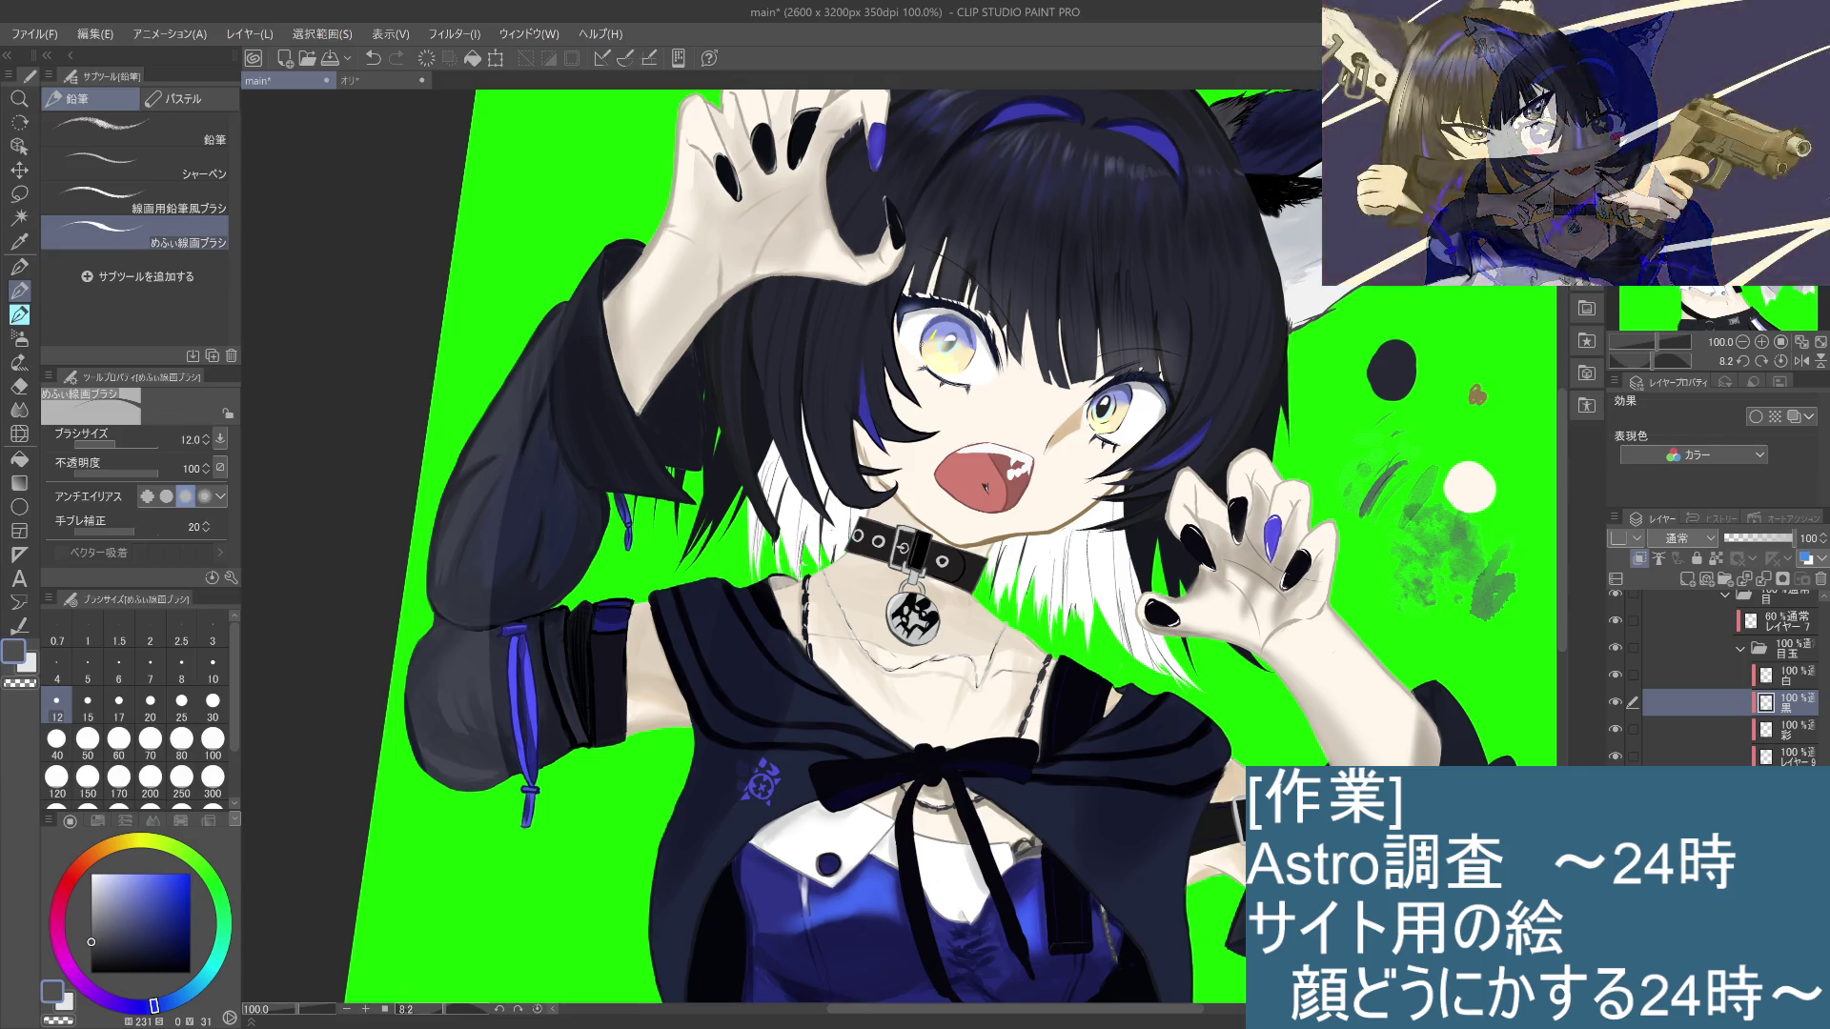
{"action": "key", "text": "ctrl+z"}
{"action": "key", "text": "ctrl+y"}
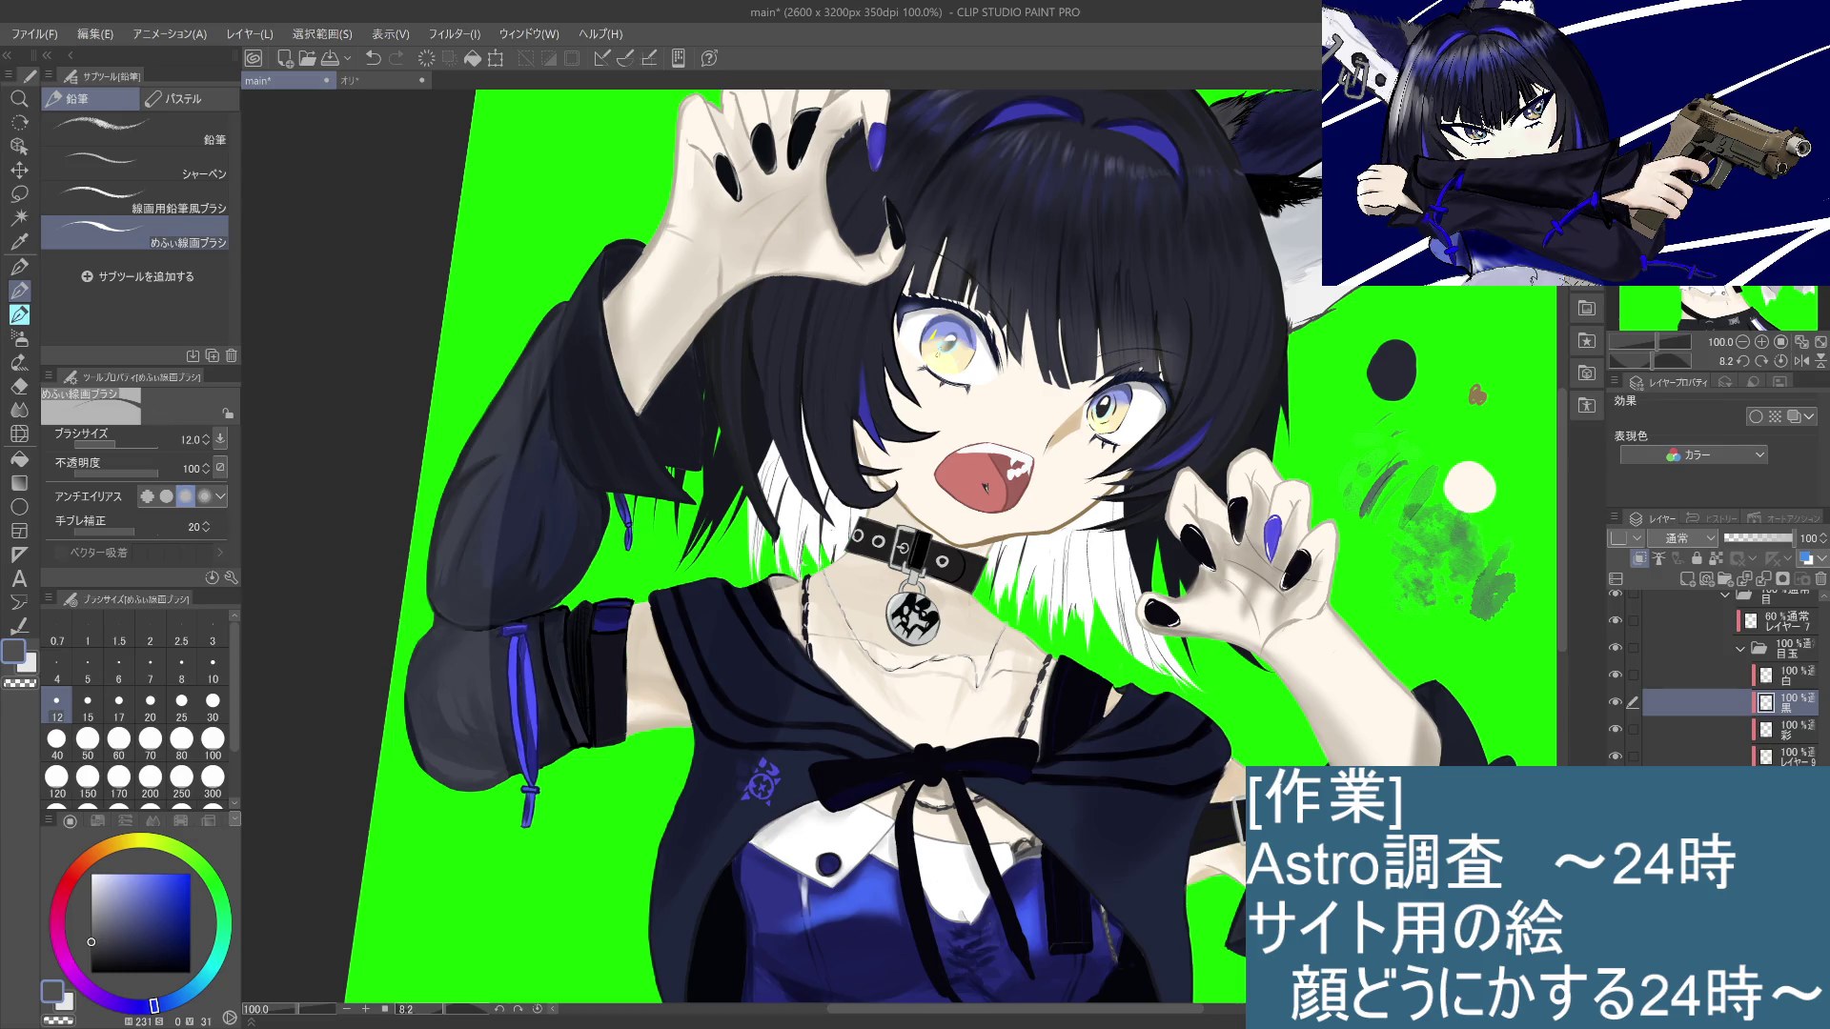
{"action": "key", "text": "ctrl+z"}
{"action": "key", "text": "ctrl+y"}
{"action": "key", "text": "ctrl+z"}
{"action": "key", "text": "ctrl+y"}
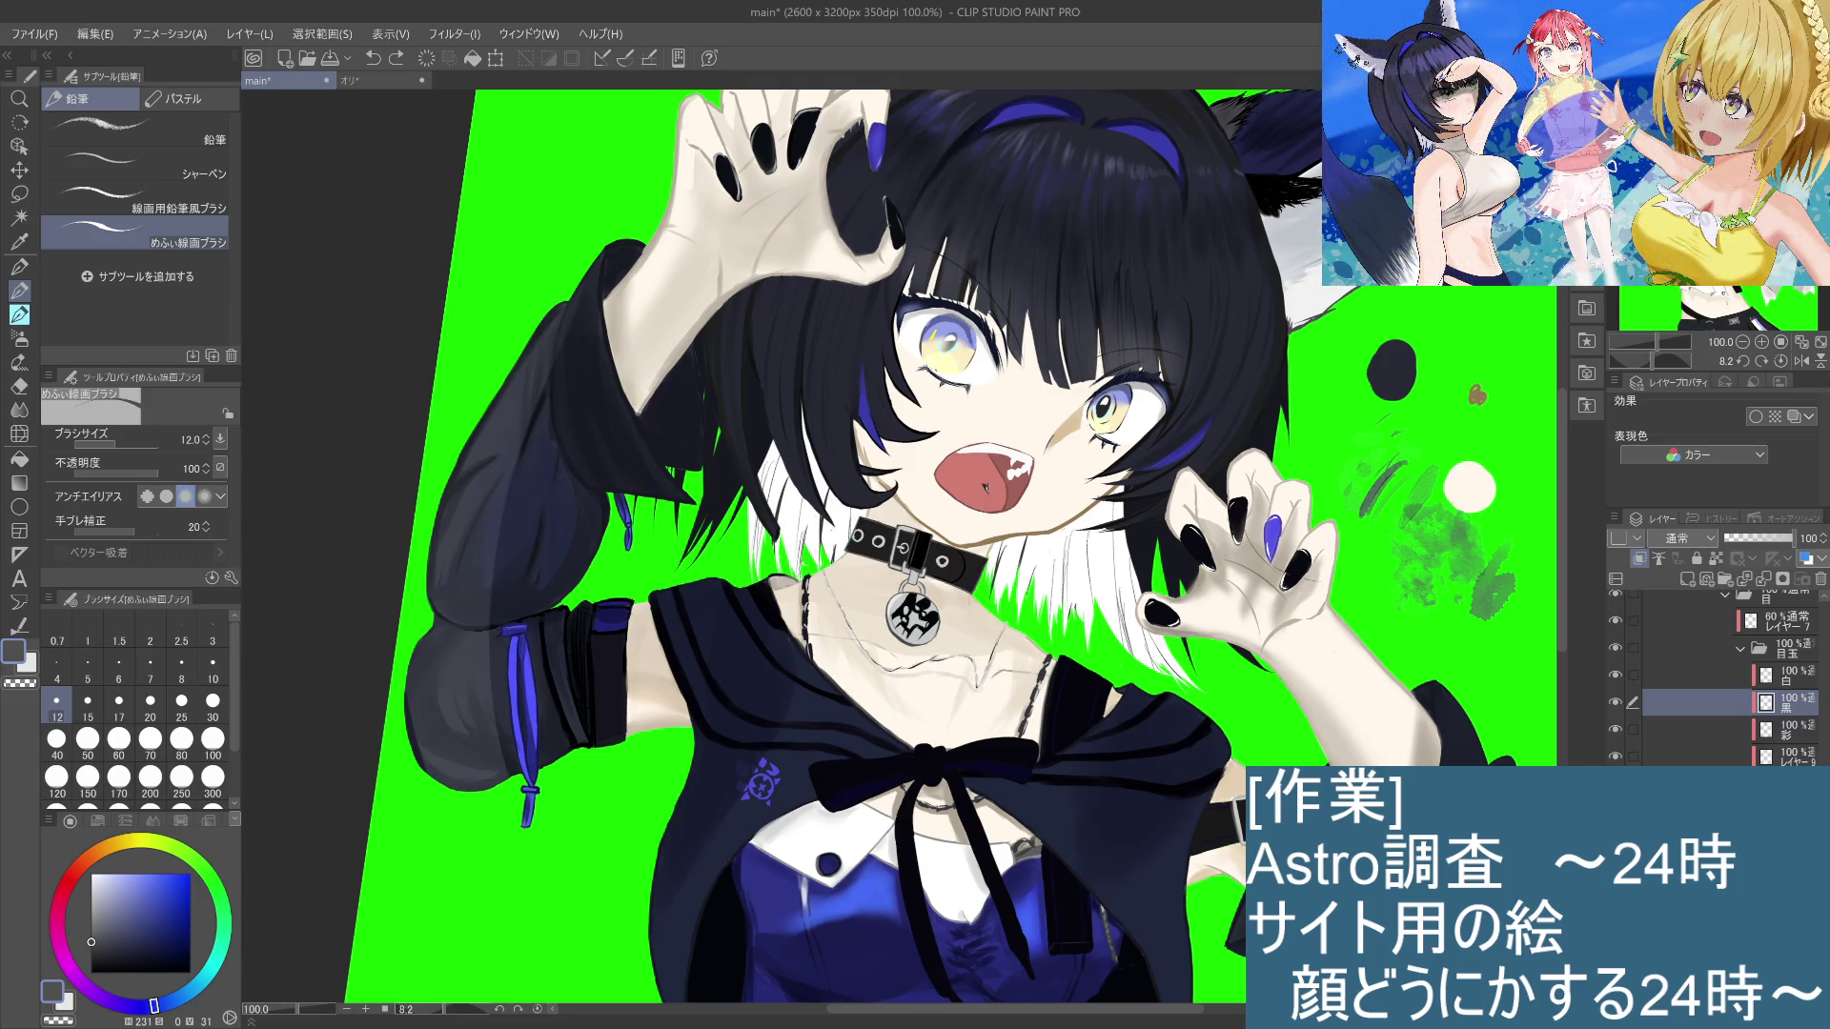
{"action": "key", "text": "ctrl+y"}
{"action": "key", "text": "ctrl+z"}
{"action": "key", "text": "ctrl+y"}
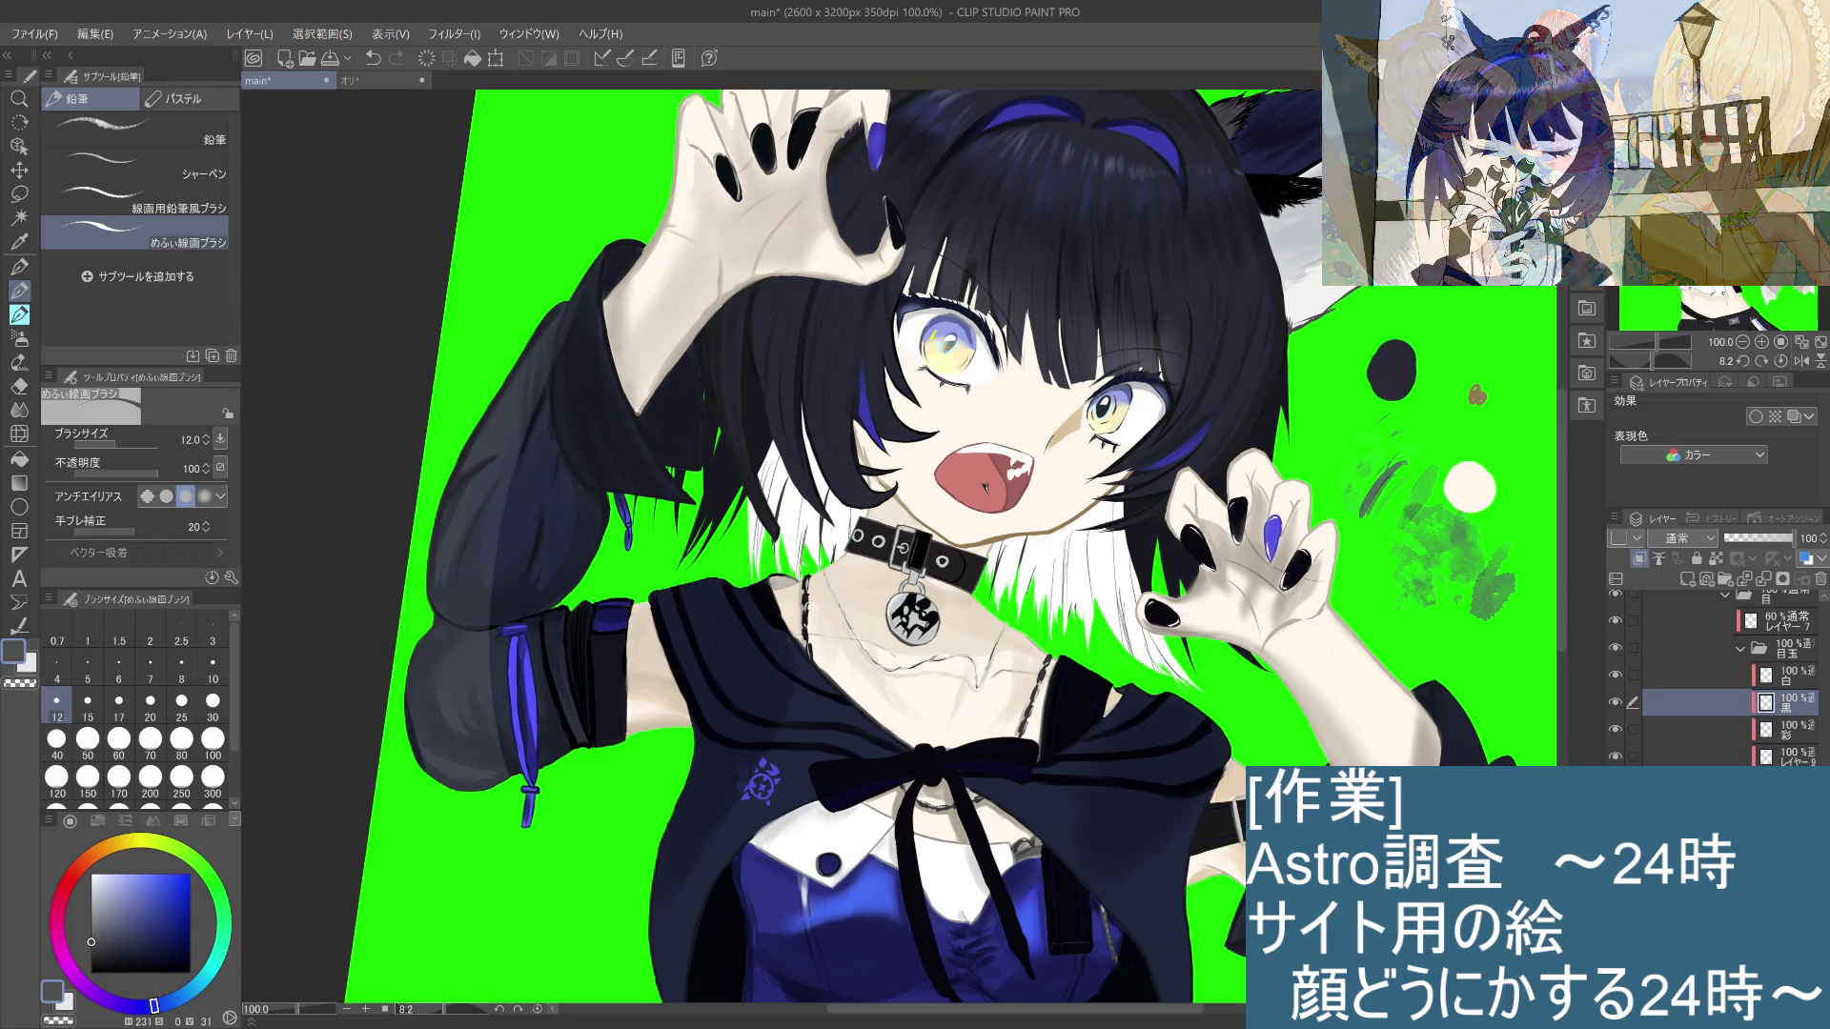
{"action": "key", "text": "ctrl+z"}
{"action": "key", "text": "ctrl+y"}
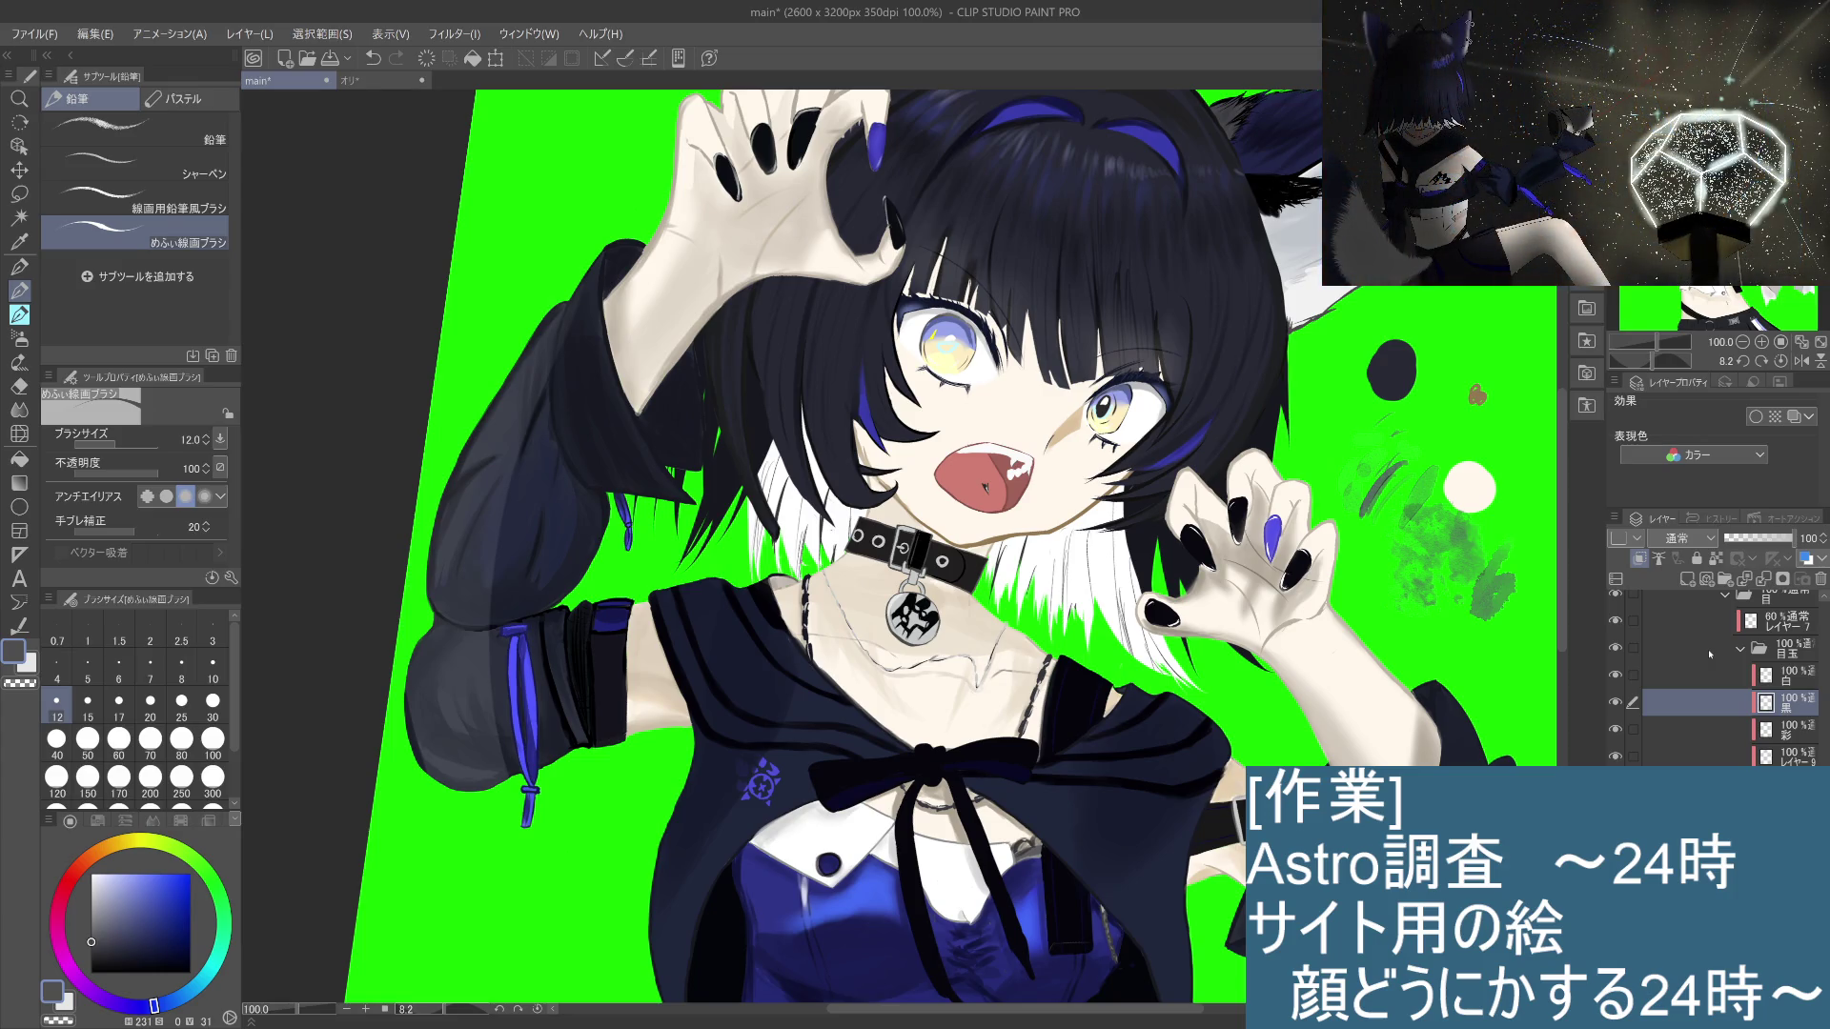
{"action": "left_click", "coordinate": [1754, 735]}
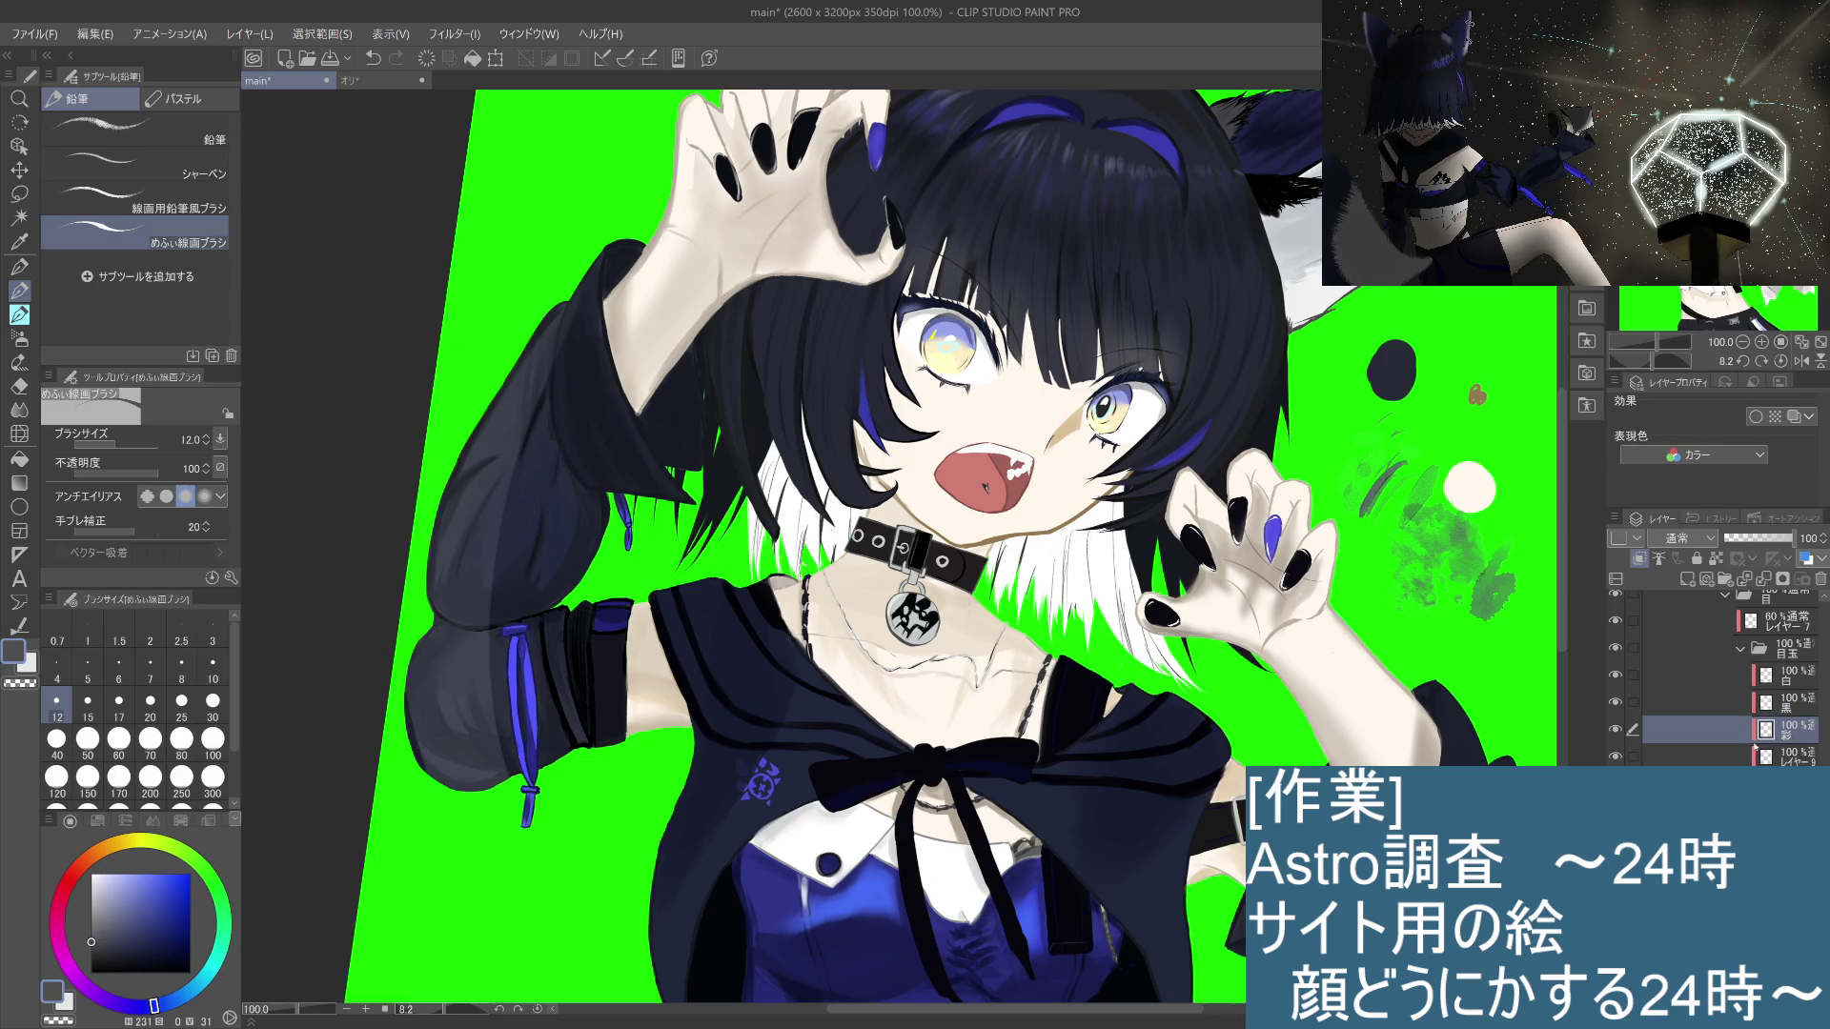
Step: Toggle the レイヤー9 eye highlights on and off to compare the eyes
{"action": "left_click", "coordinate": [1779, 678]}
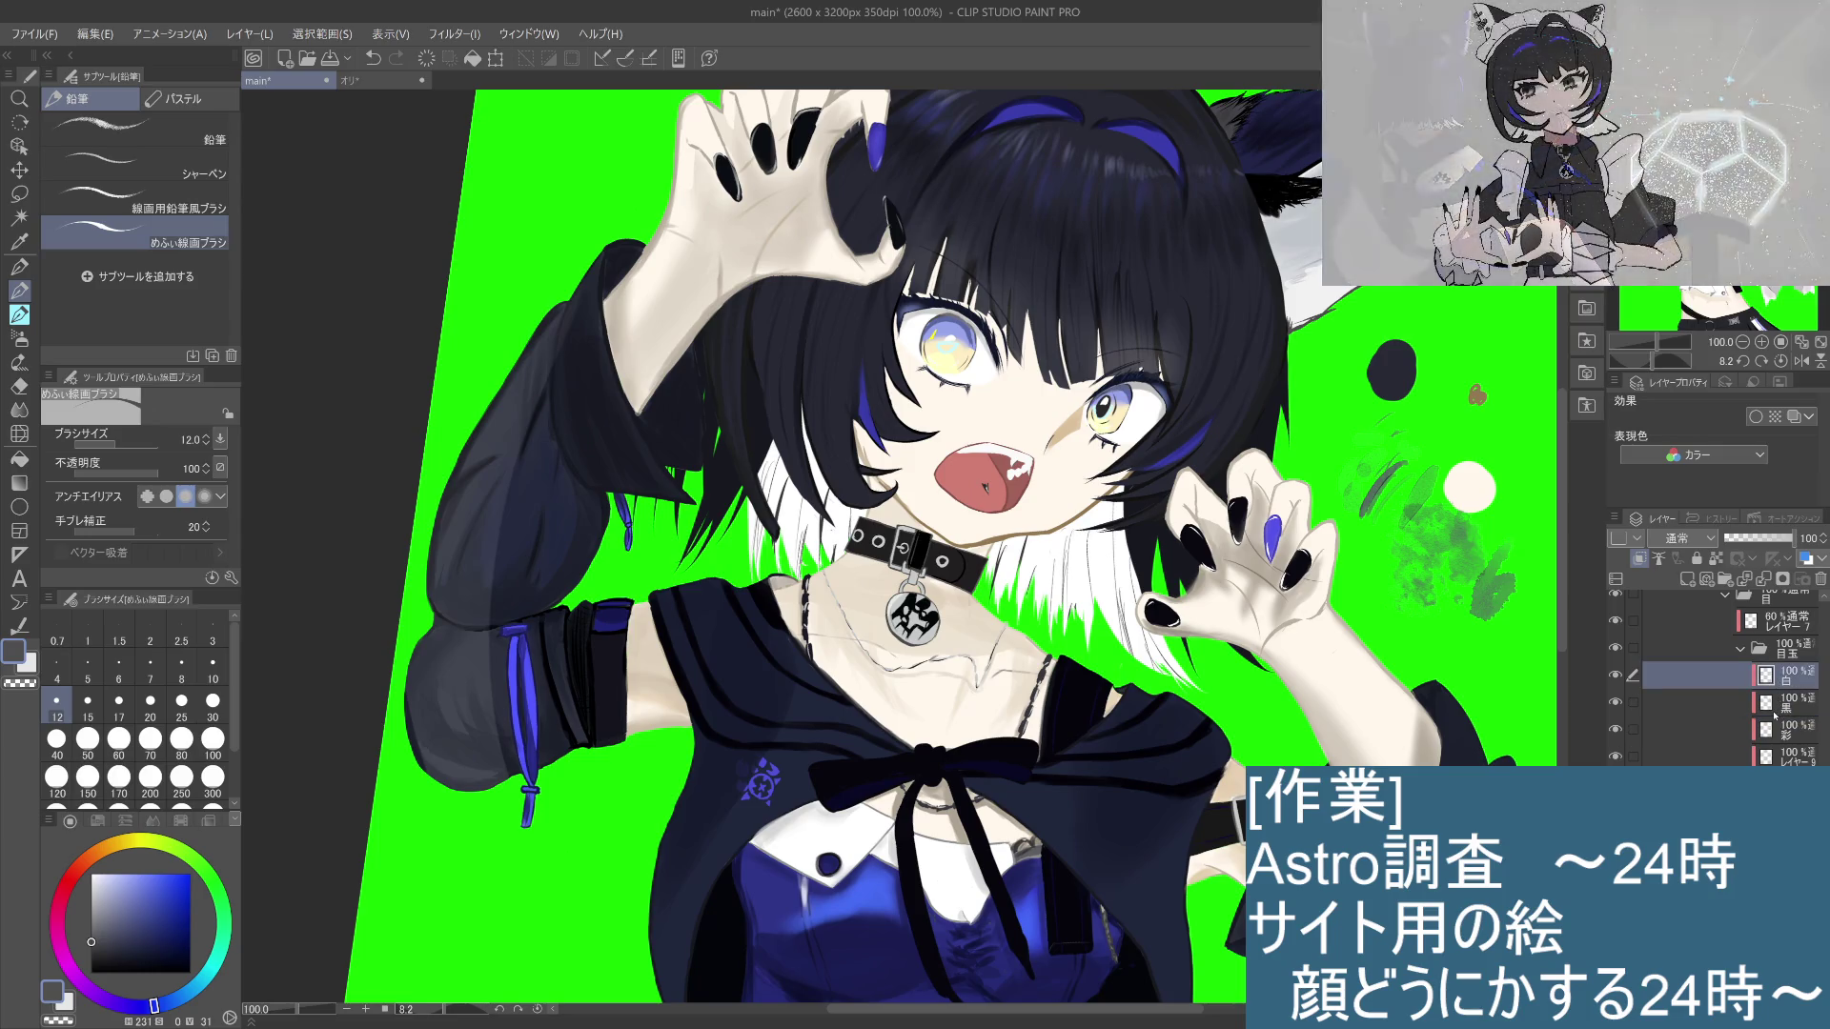
{"action": "left_click", "coordinate": [1778, 755]}
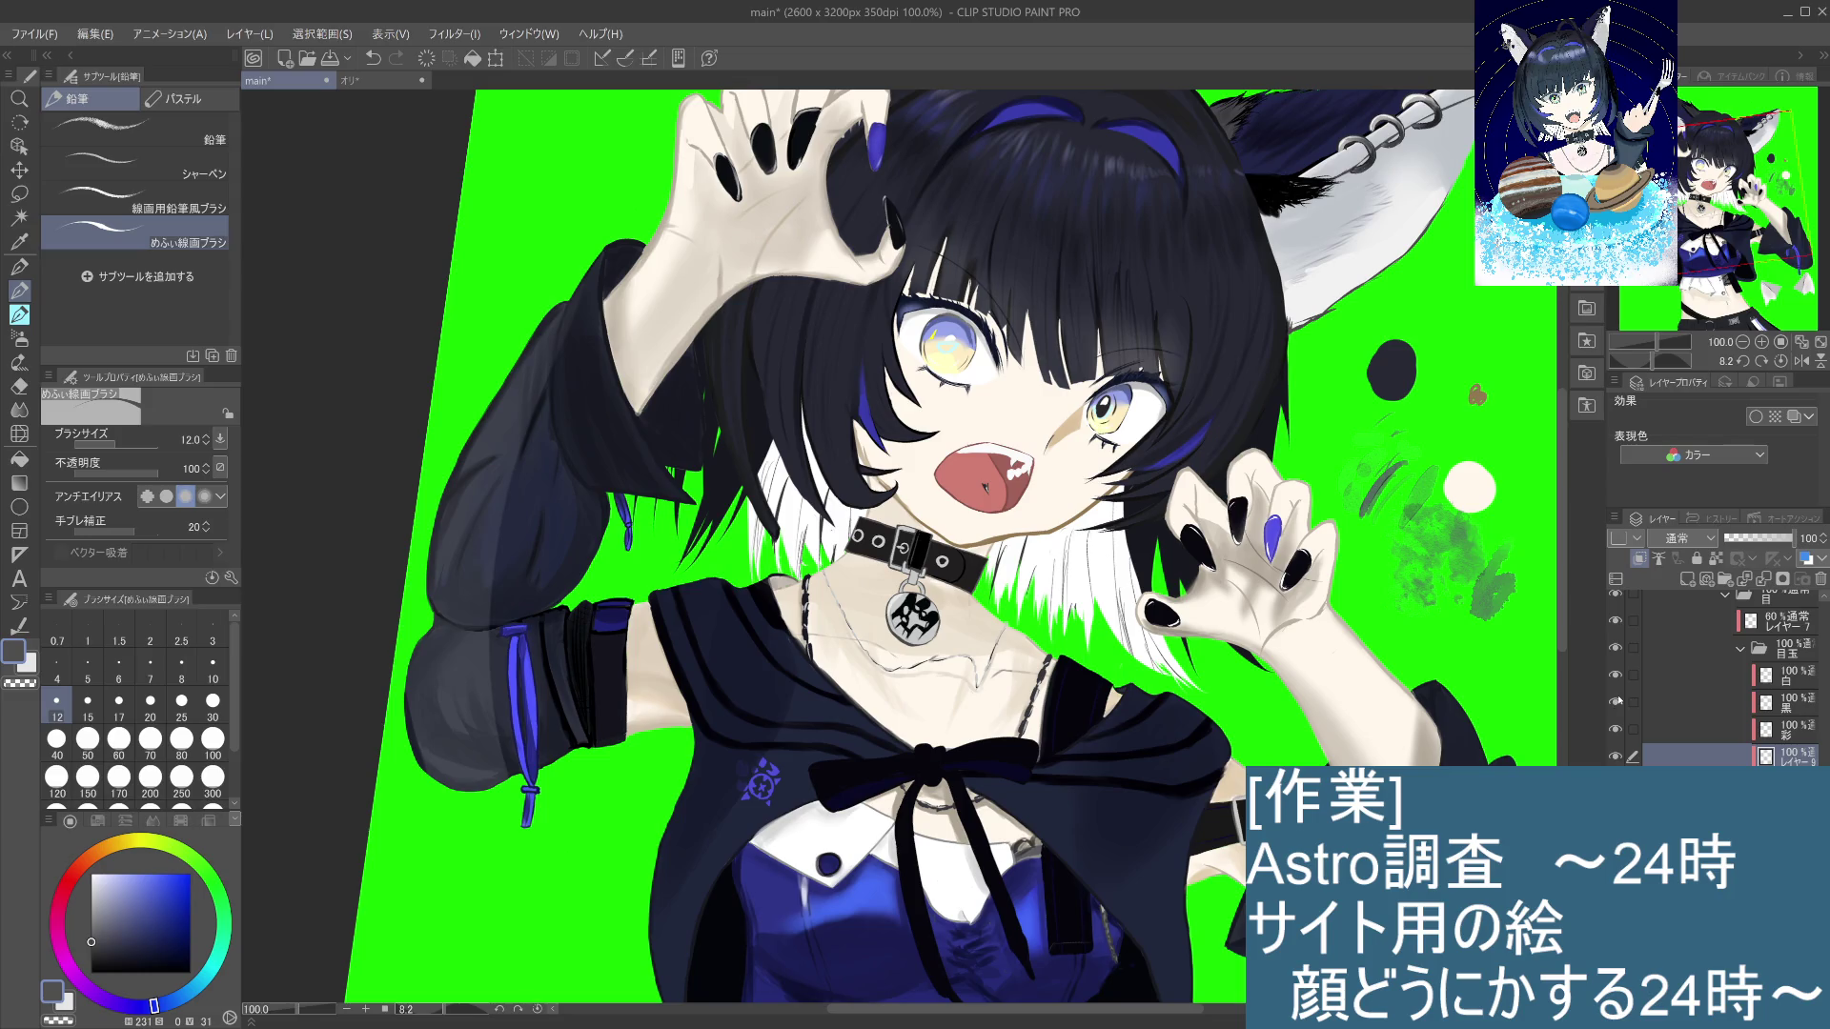
{"action": "left_click", "coordinate": [1616, 758]}
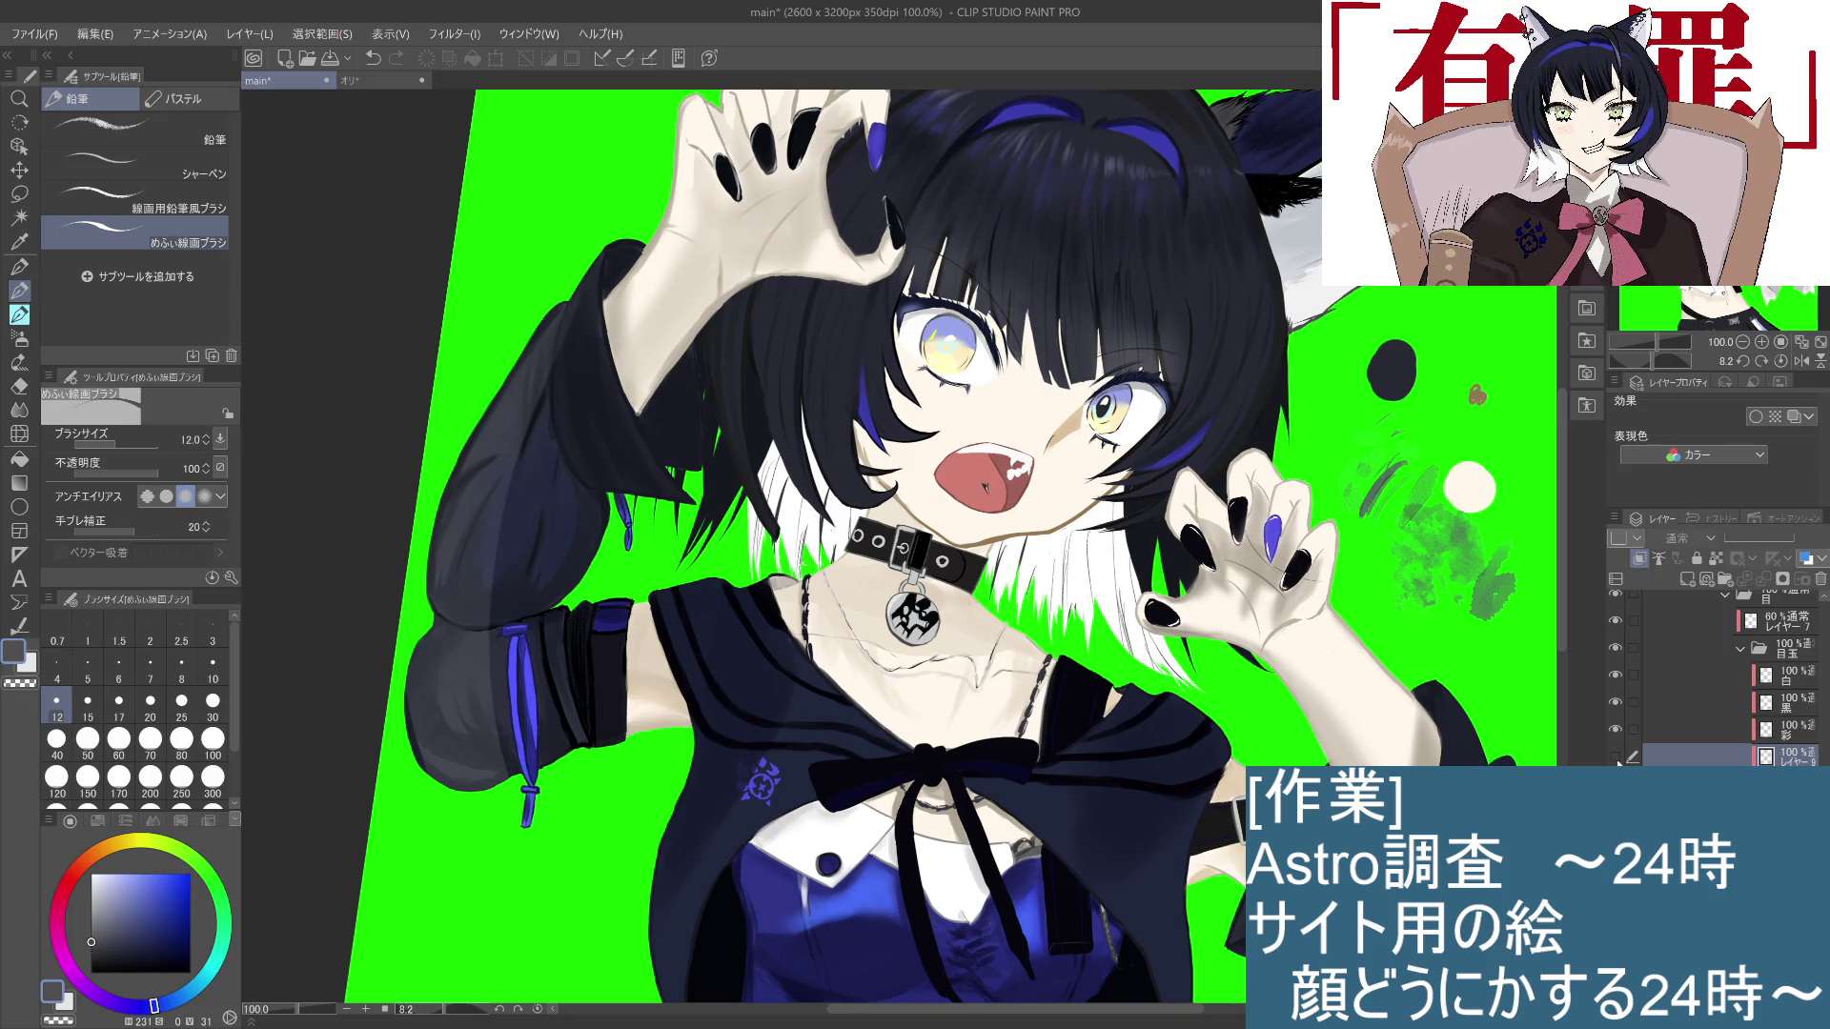
{"action": "left_click", "coordinate": [1617, 758]}
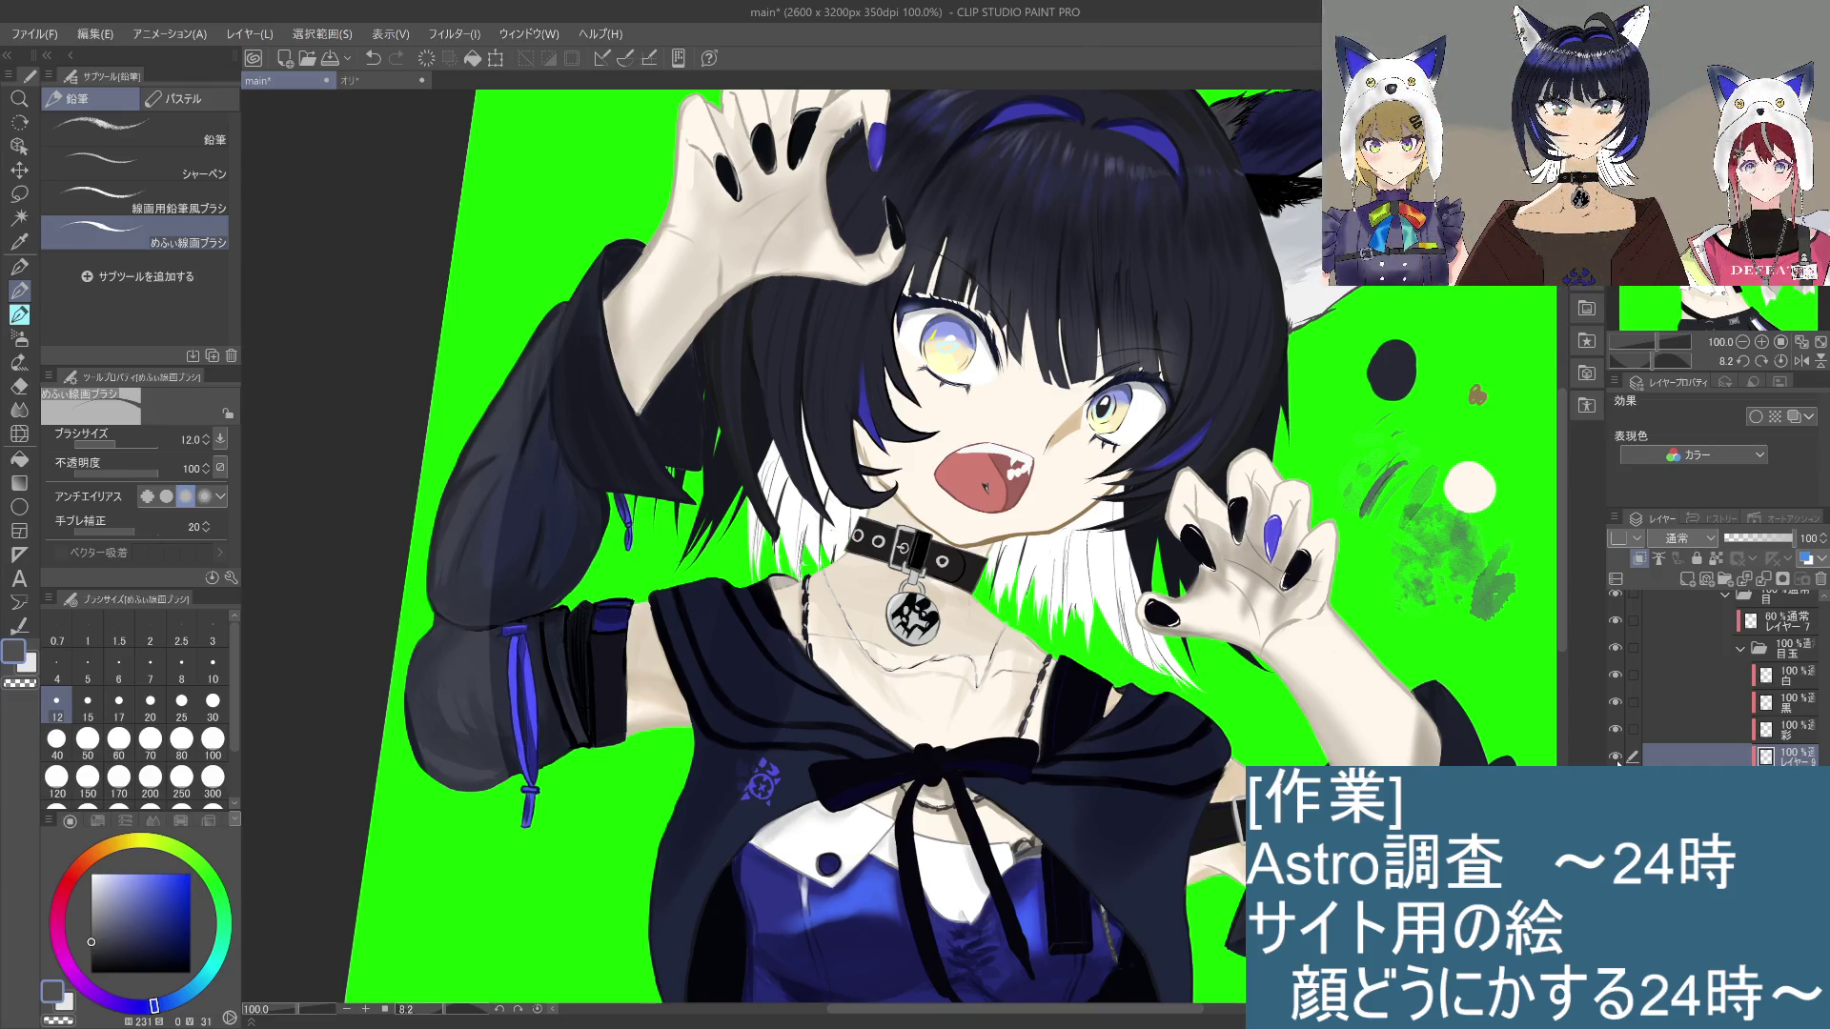
{"action": "left_click", "coordinate": [1616, 757]}
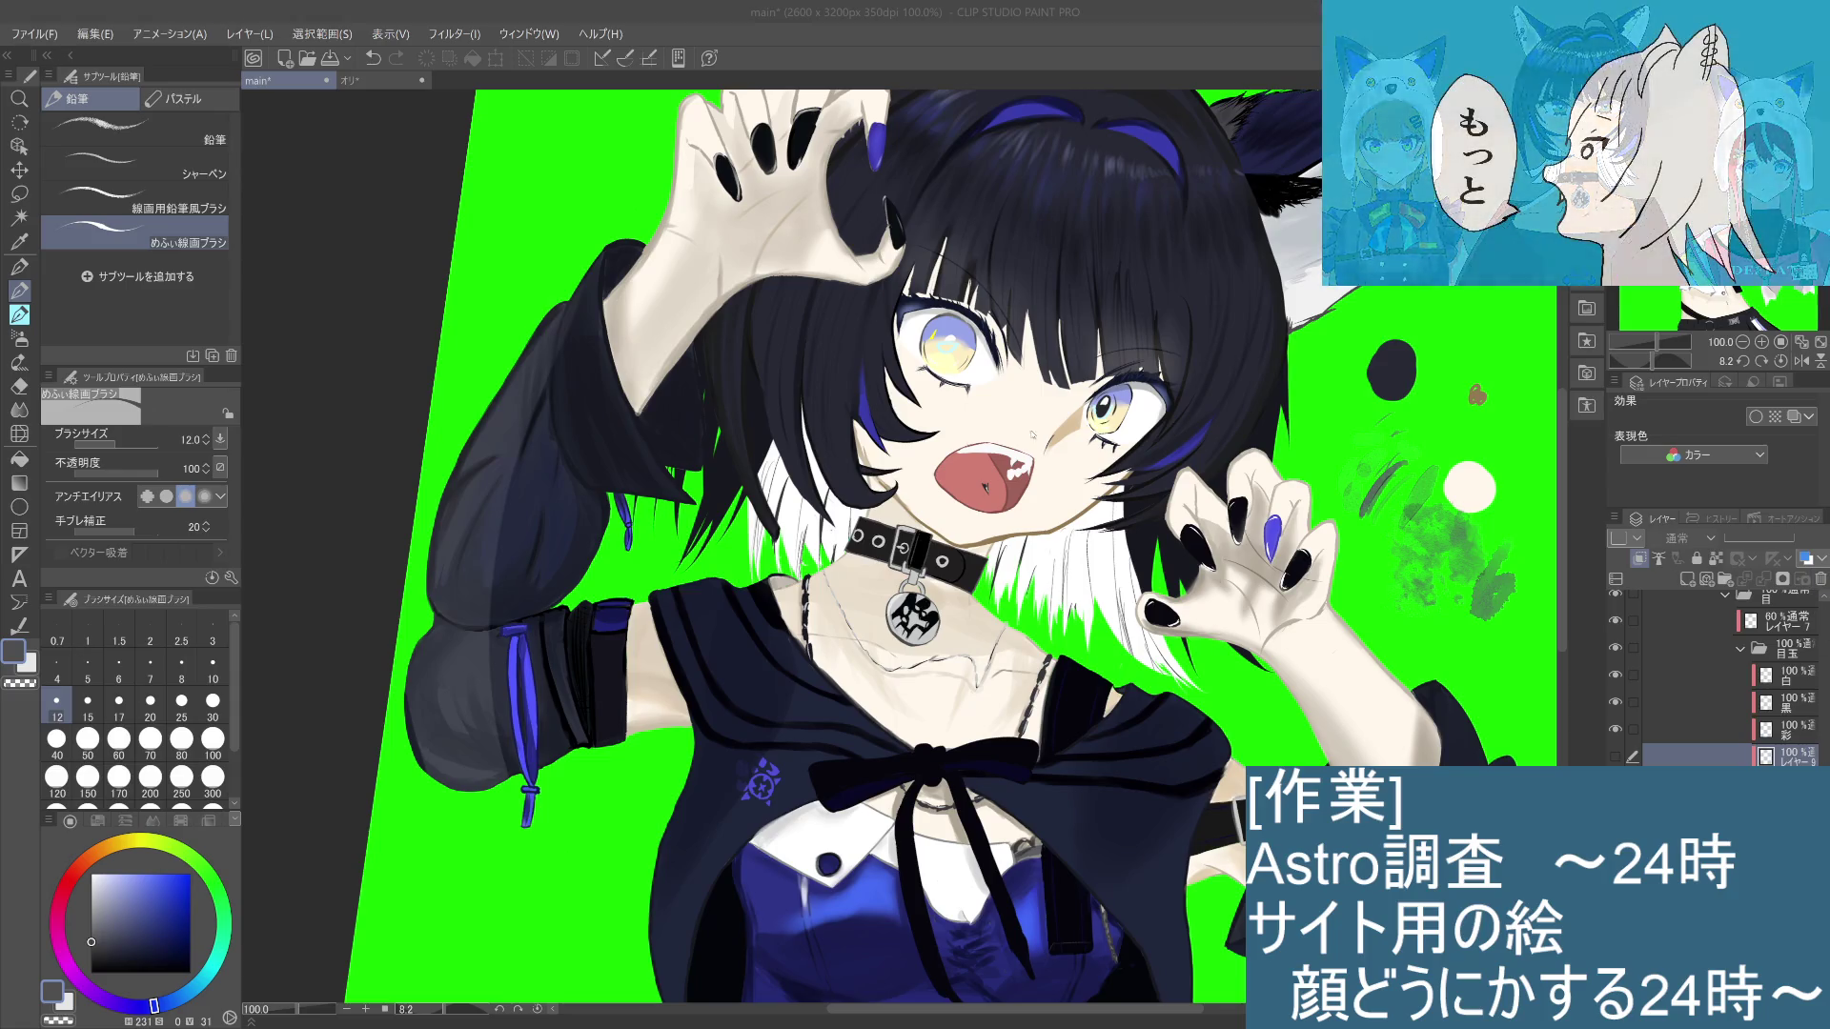
{"action": "left_click", "coordinate": [1616, 758]}
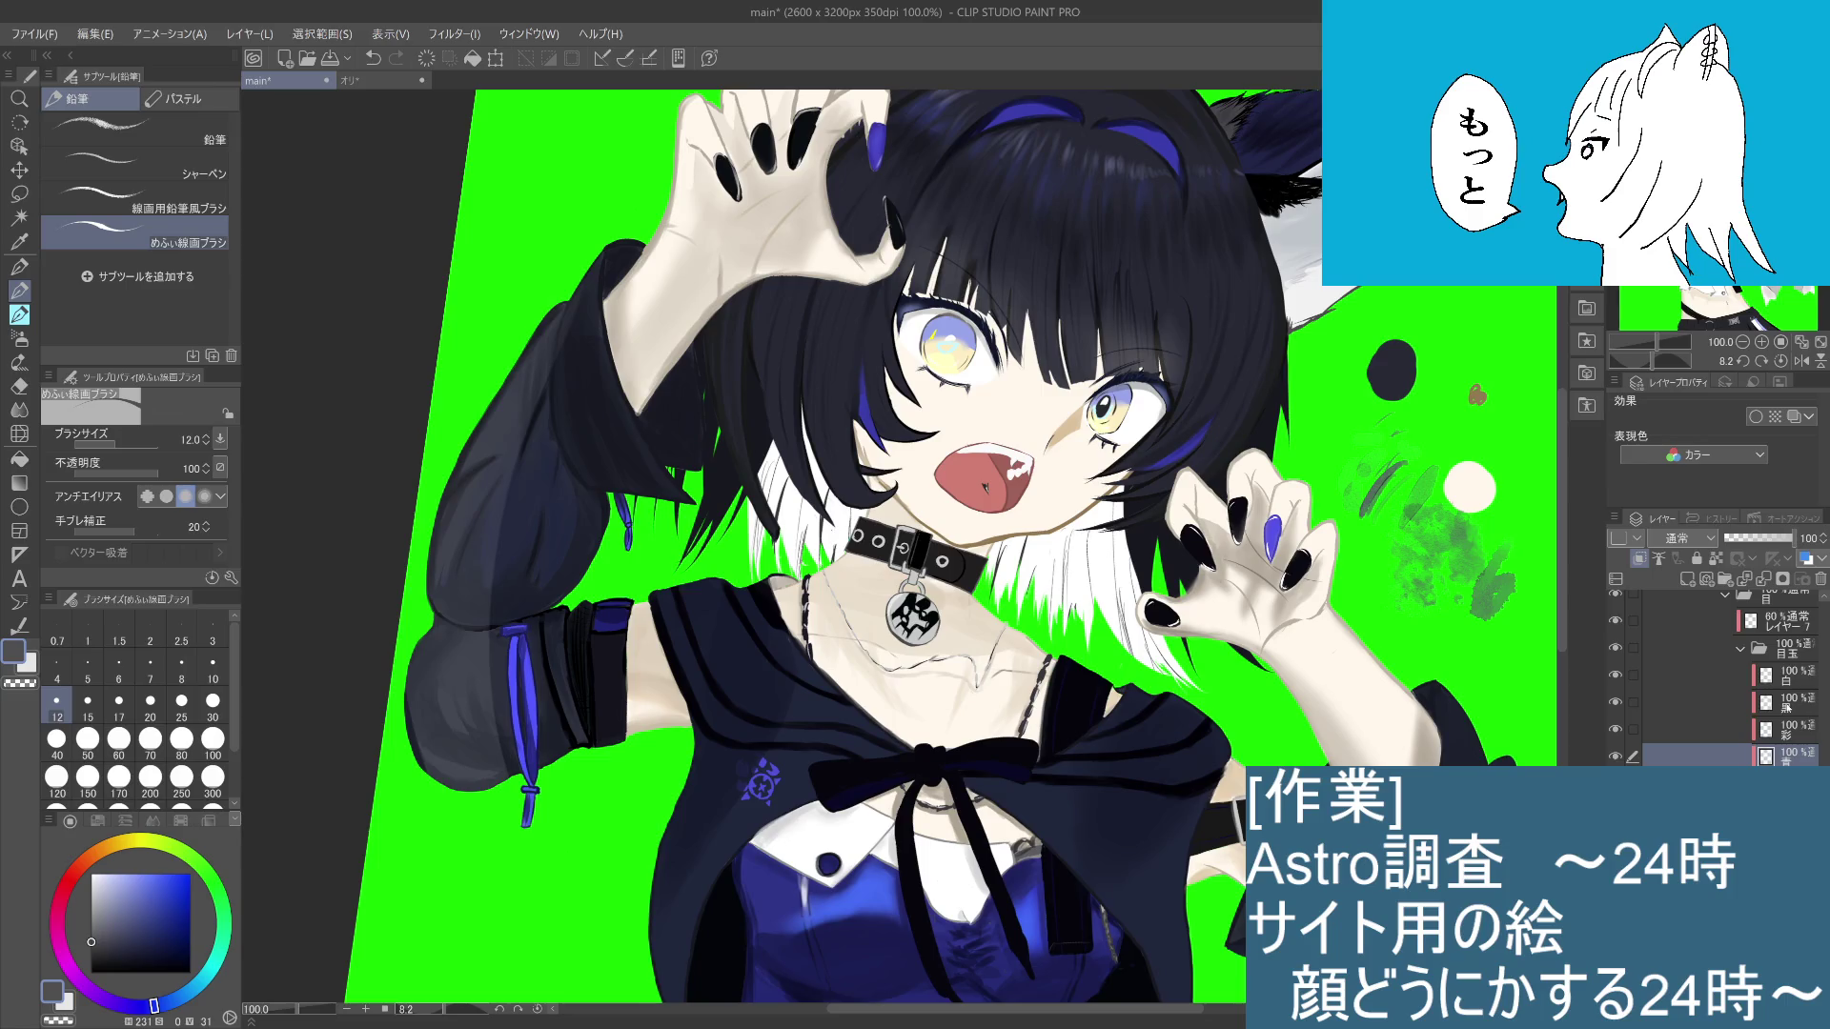
Step: On the 黒 layer, draw a black curved pupil in the left eye, redrawing it once
{"action": "left_click", "coordinate": [1762, 710]}
{"action": "left_click_drag", "start_coordinate": [91, 958], "coordinate": [86, 1007]}
{"action": "left_click_drag", "start_coordinate": [939, 350], "coordinate": [958, 358]}
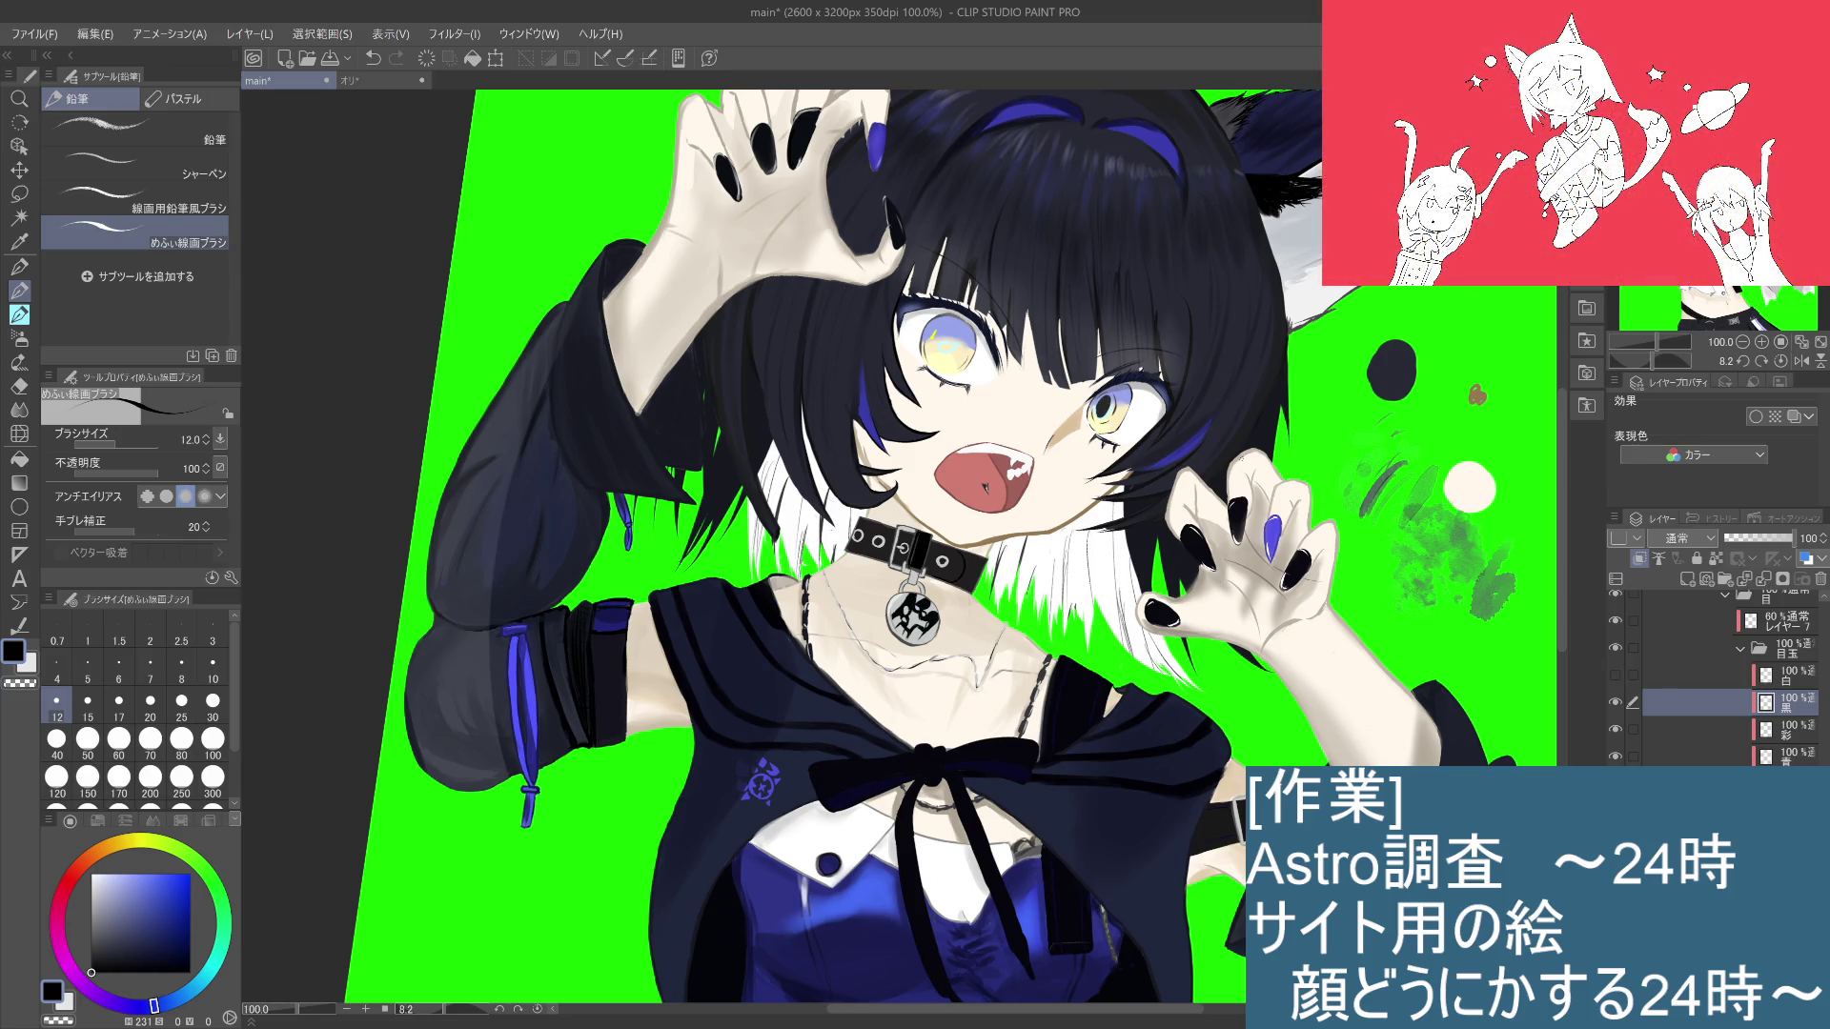
{"action": "key", "text": "ctrl+z"}
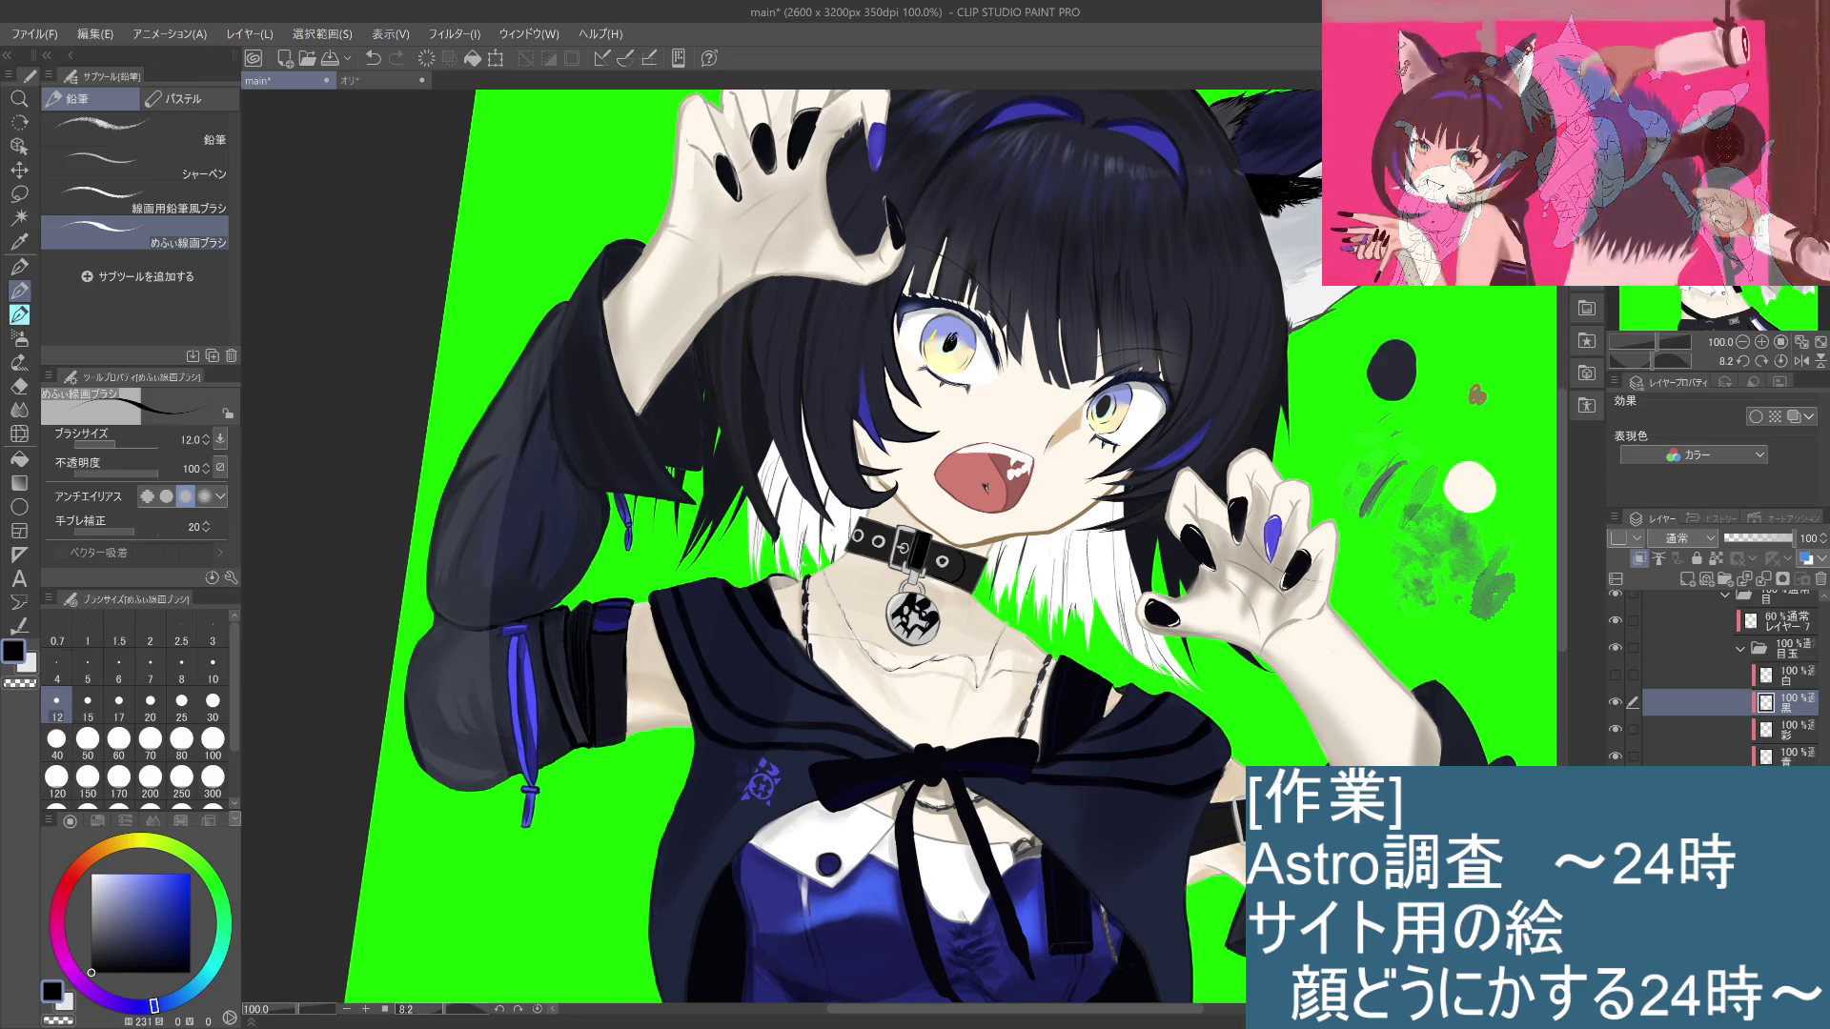
{"action": "key", "text": "ctrl+z"}
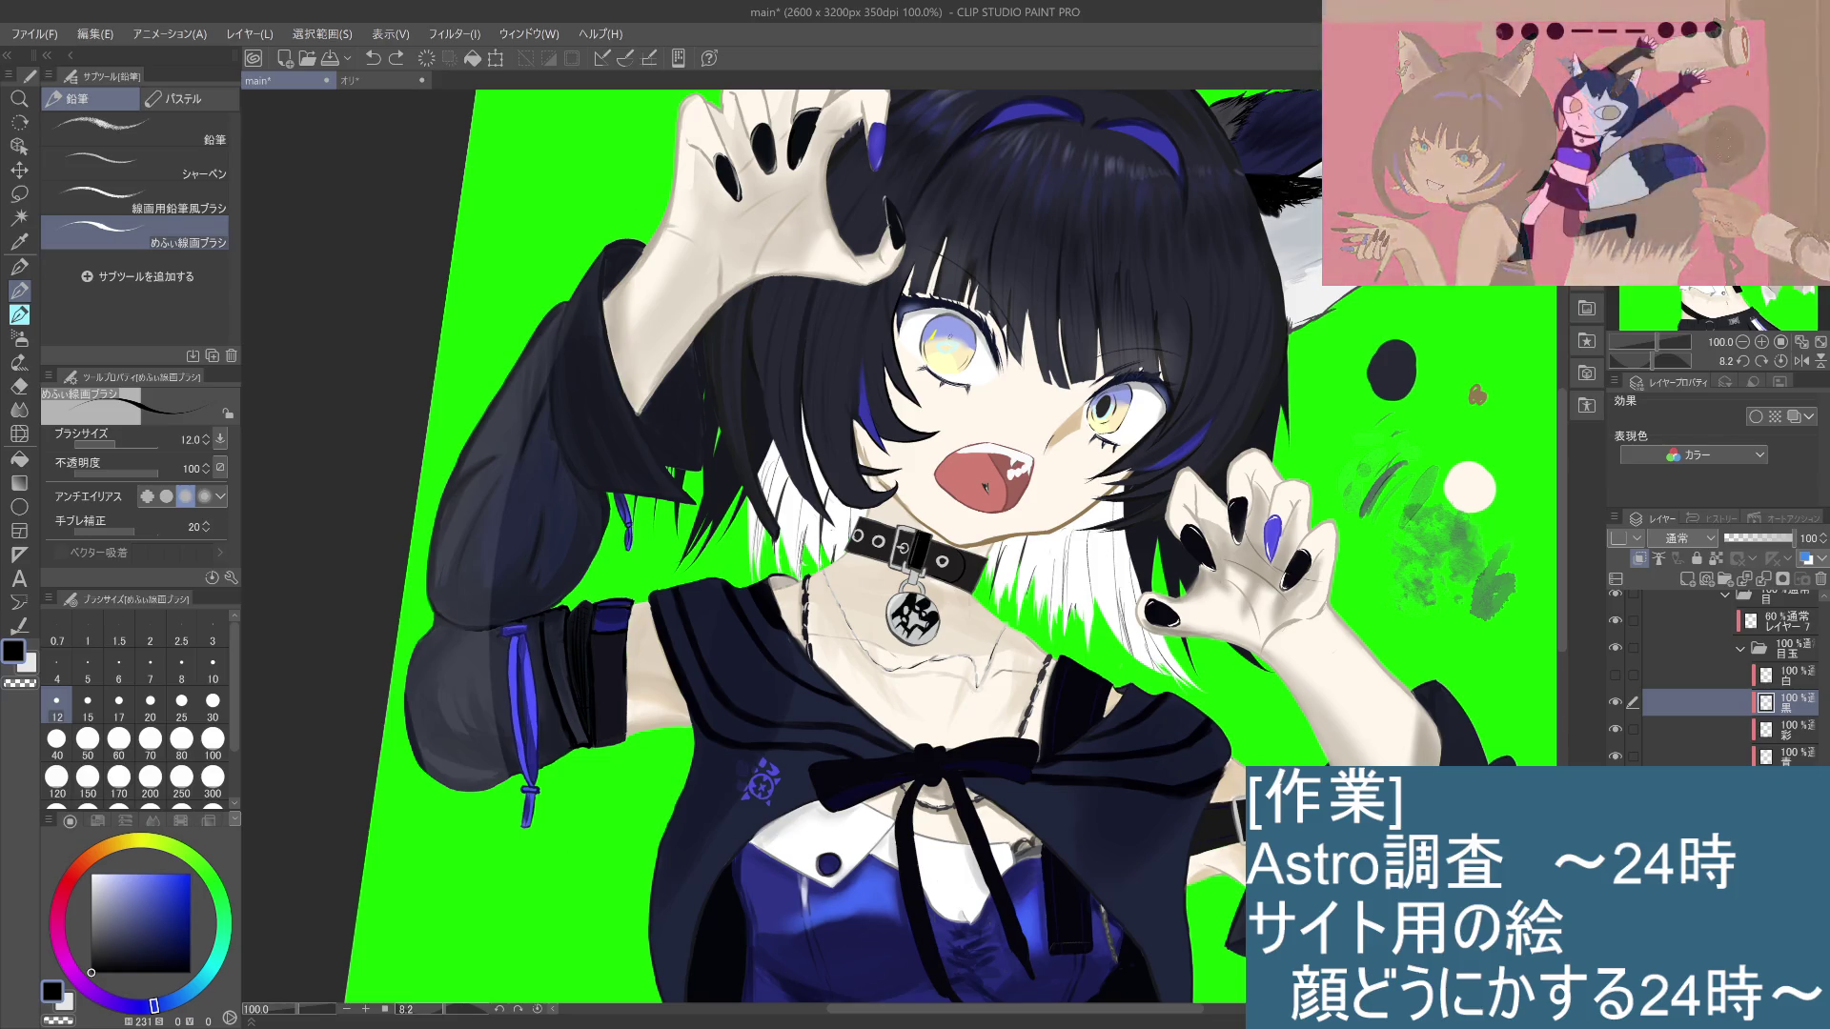
{"action": "left_click_drag", "start_coordinate": [951, 332], "coordinate": [949, 350]}
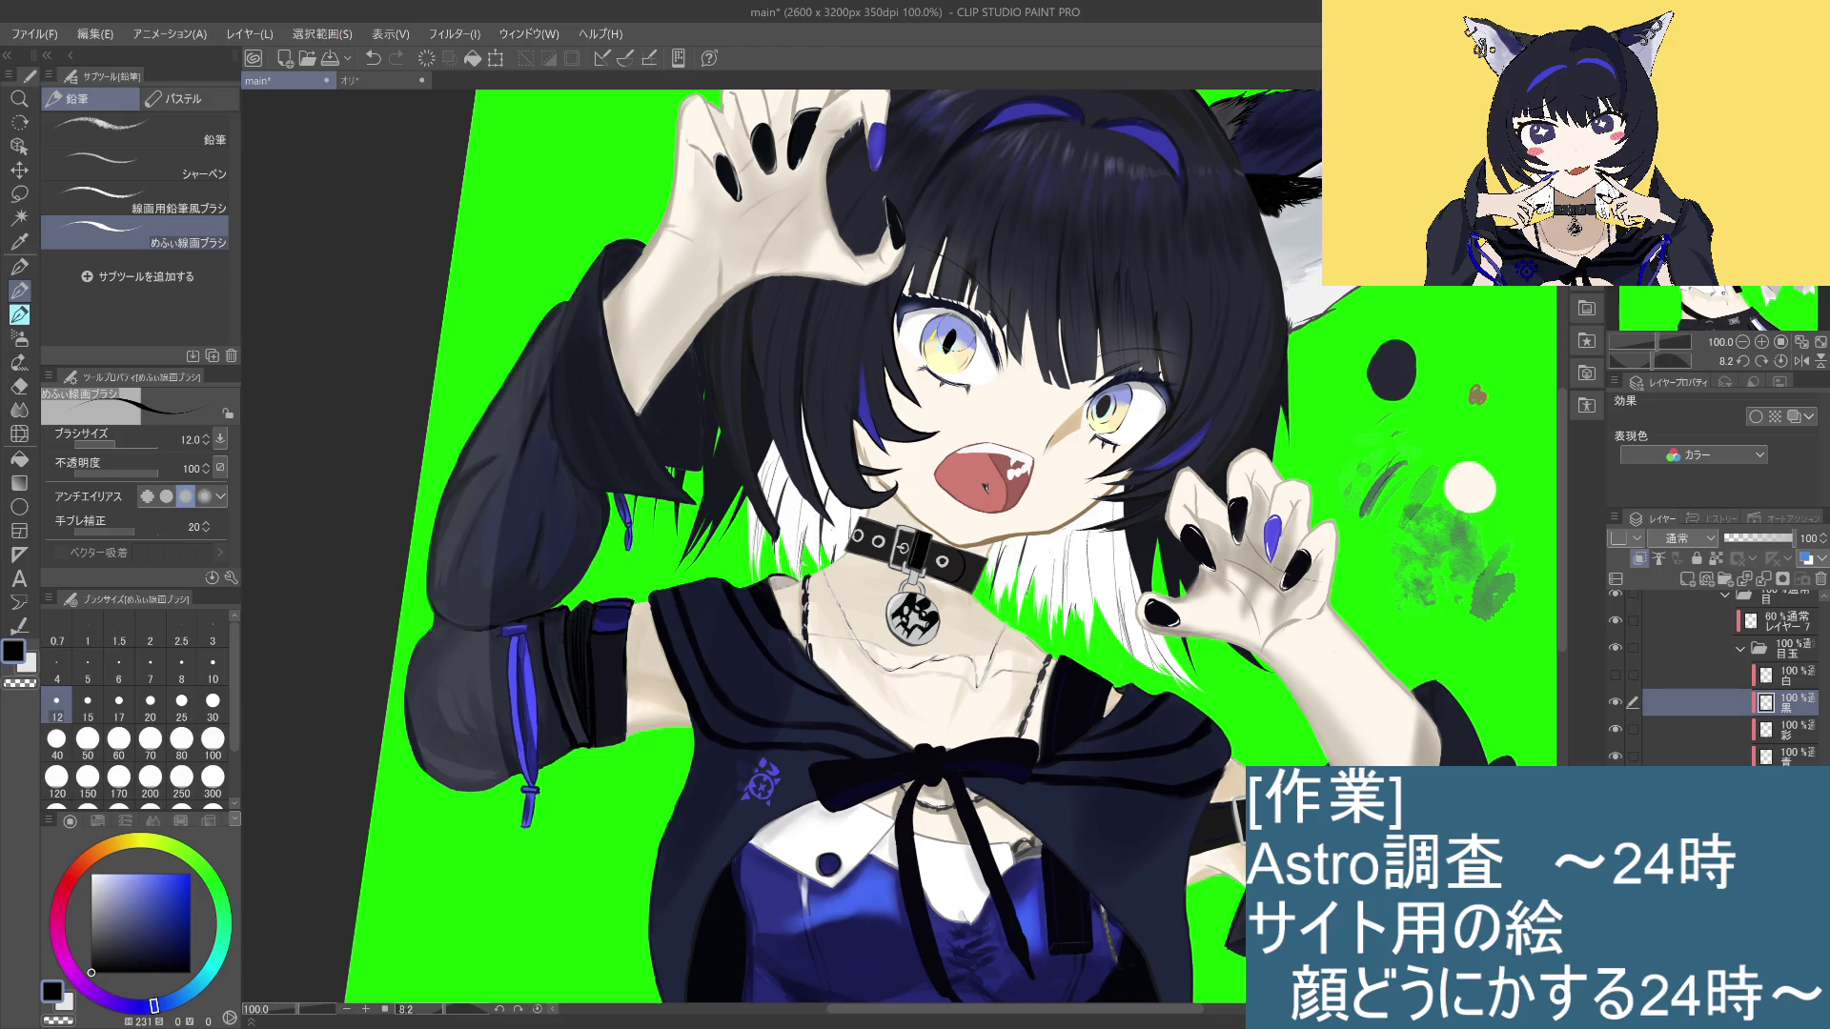
Step: Try the hard eraser, return to the pencil, hide the 彩 layer and select 黒
{"action": "left_click", "coordinate": [19, 386]}
{"action": "left_click", "coordinate": [222, 122]}
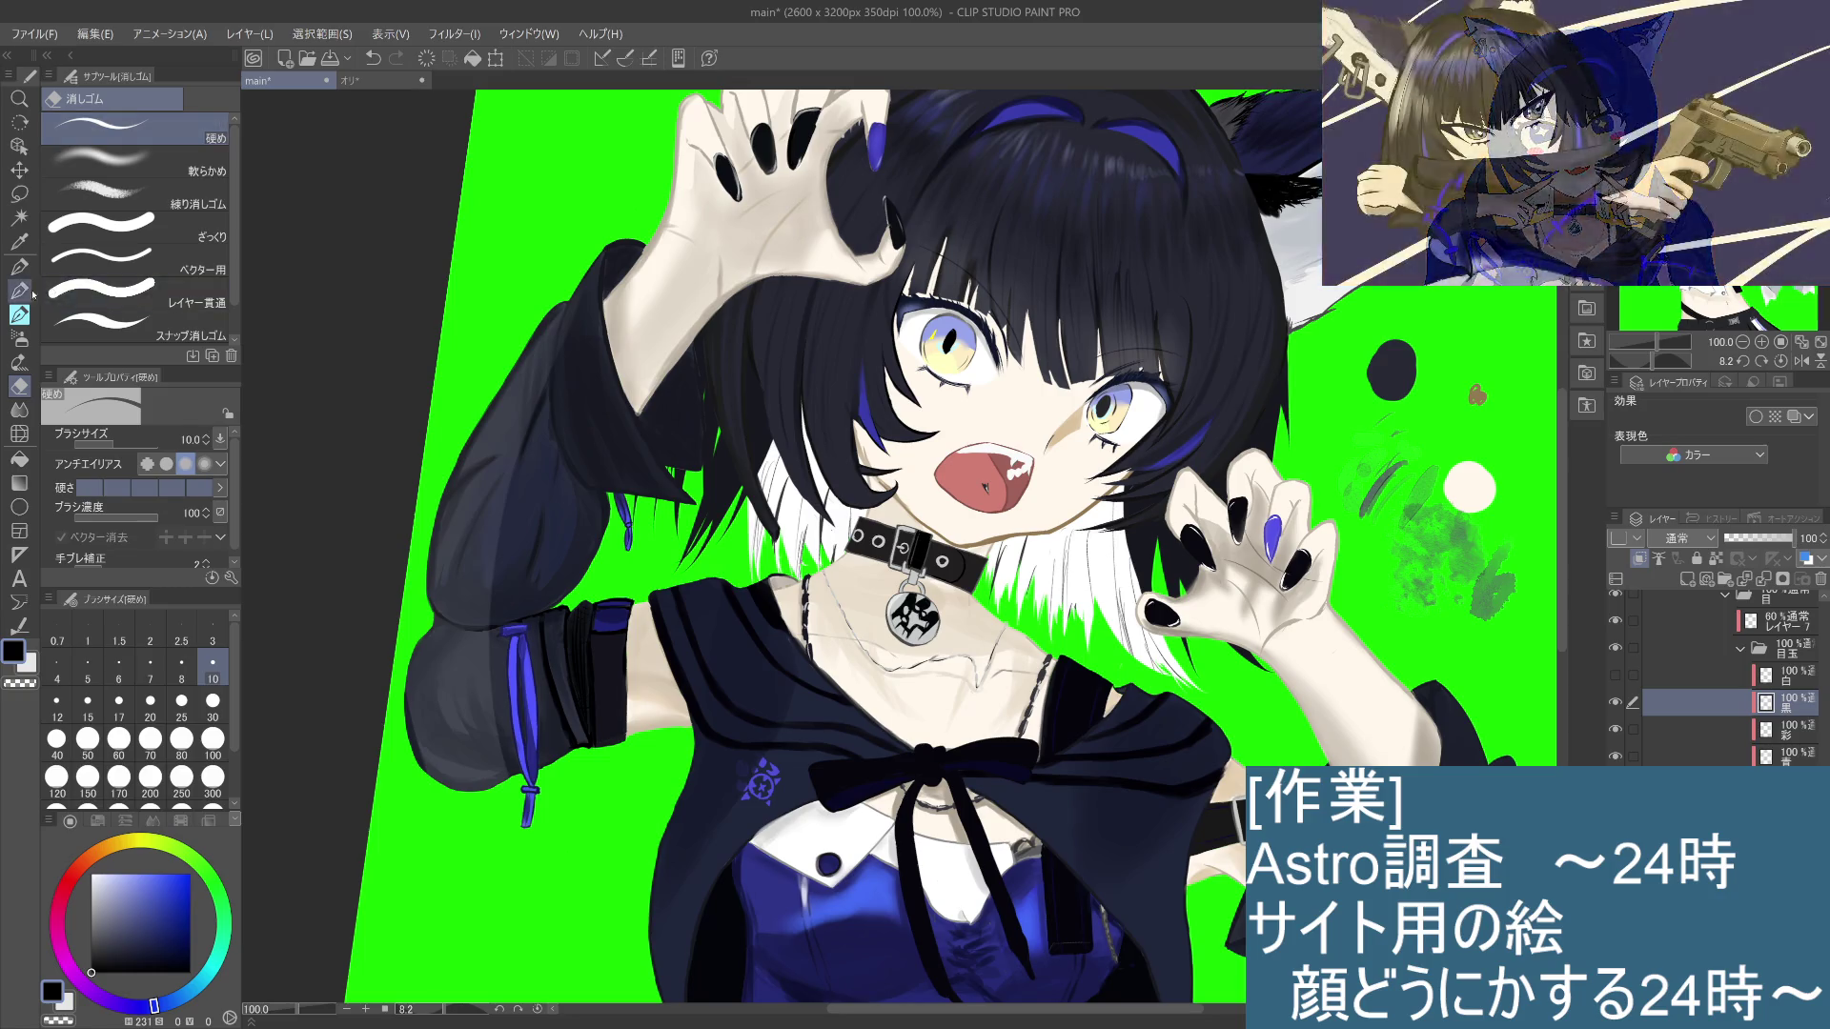
{"action": "key", "text": "p"}
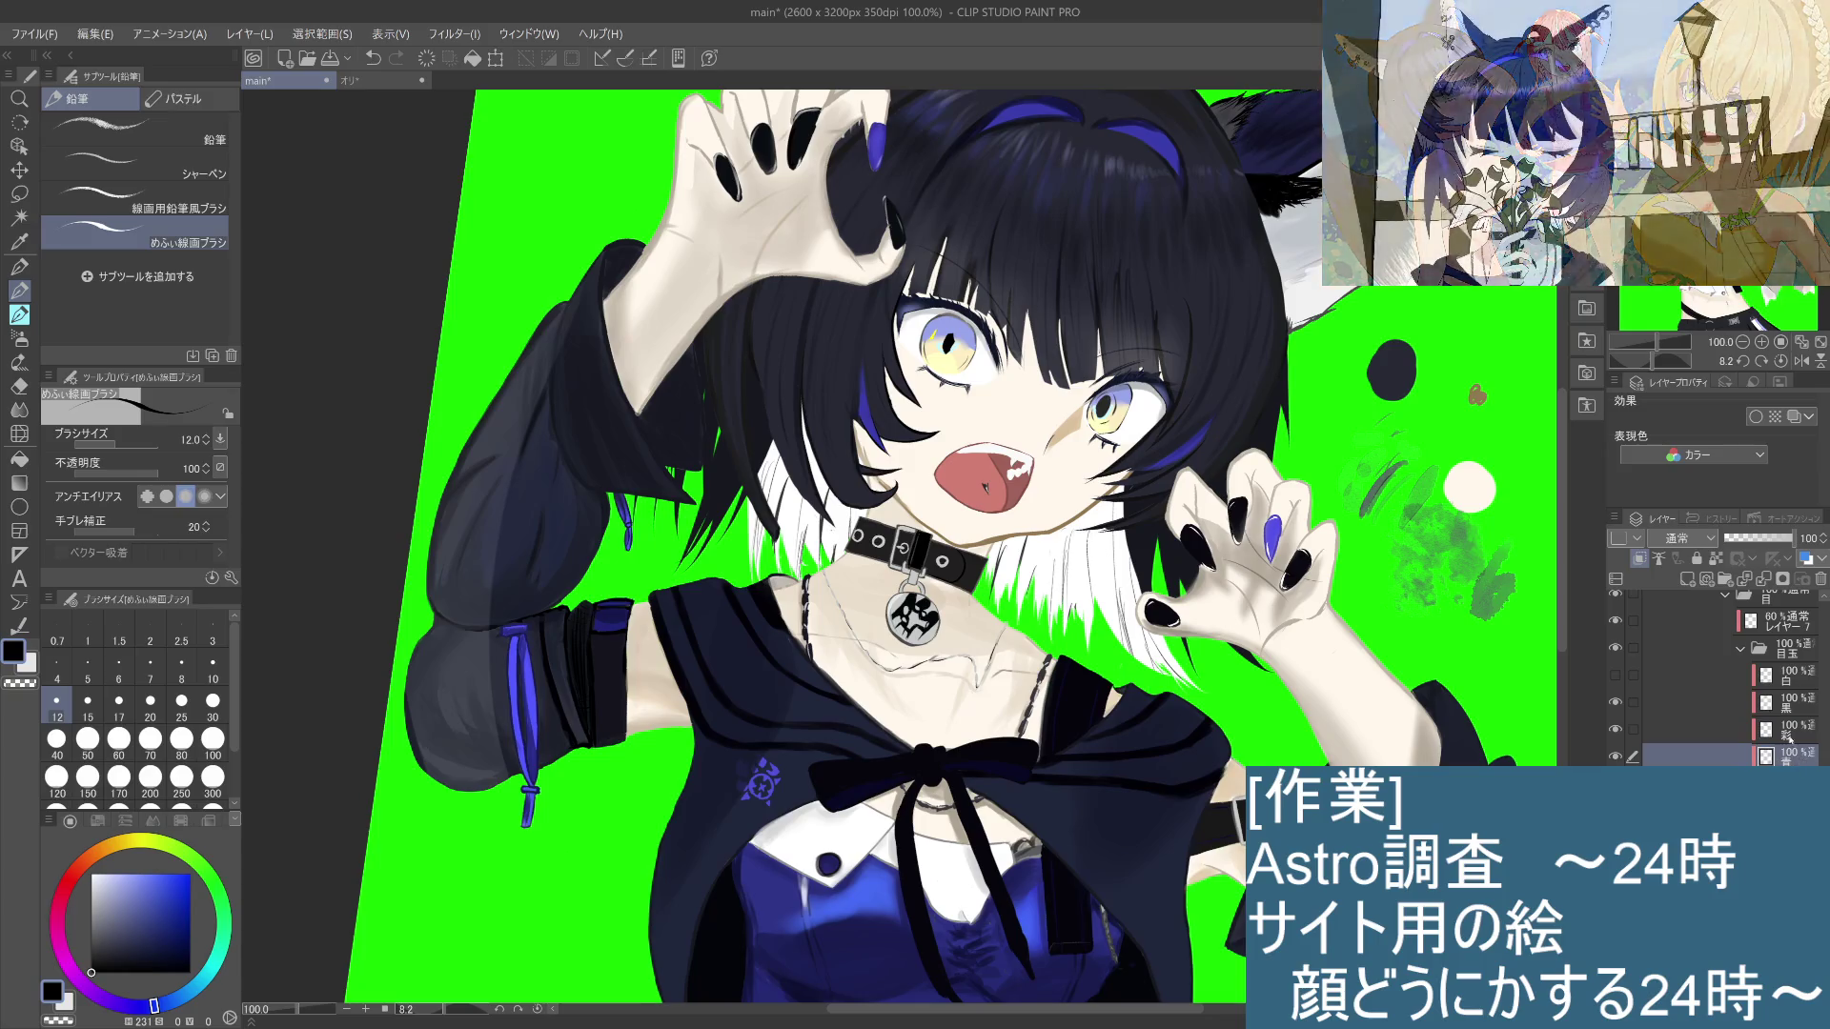
{"action": "left_click", "coordinate": [1622, 730]}
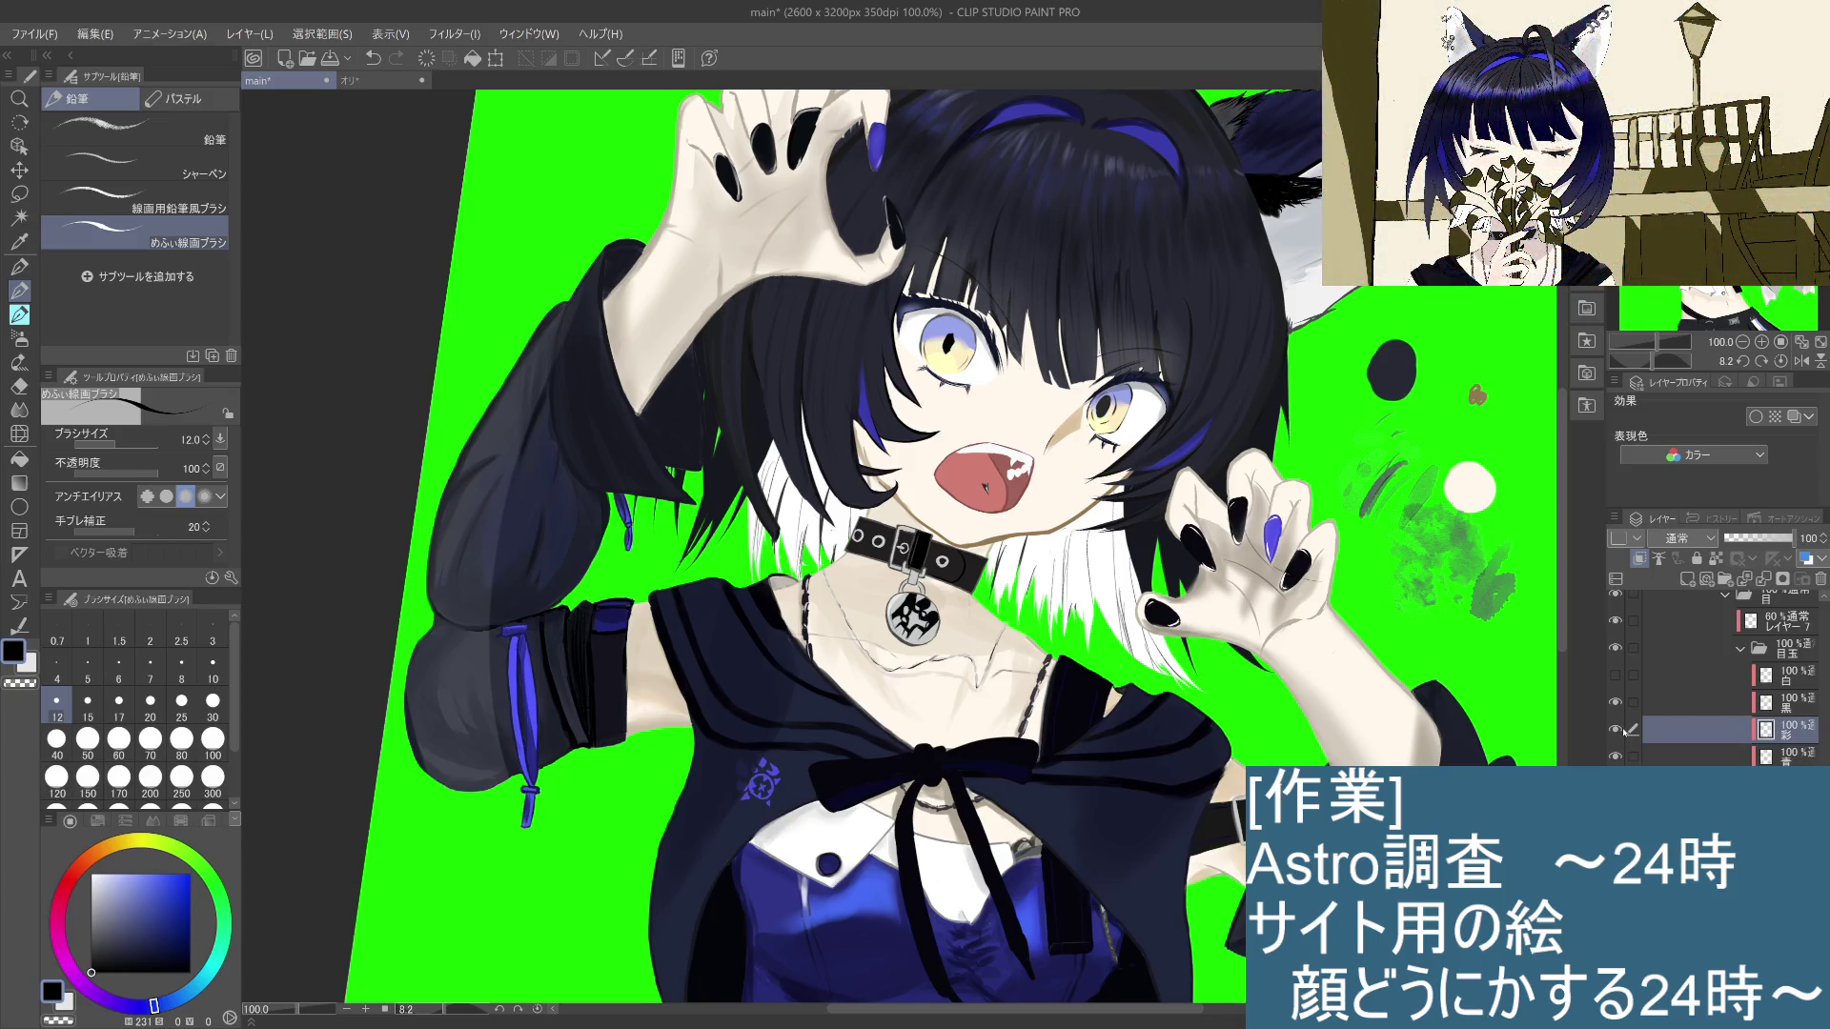
{"action": "left_click", "coordinate": [1623, 731]}
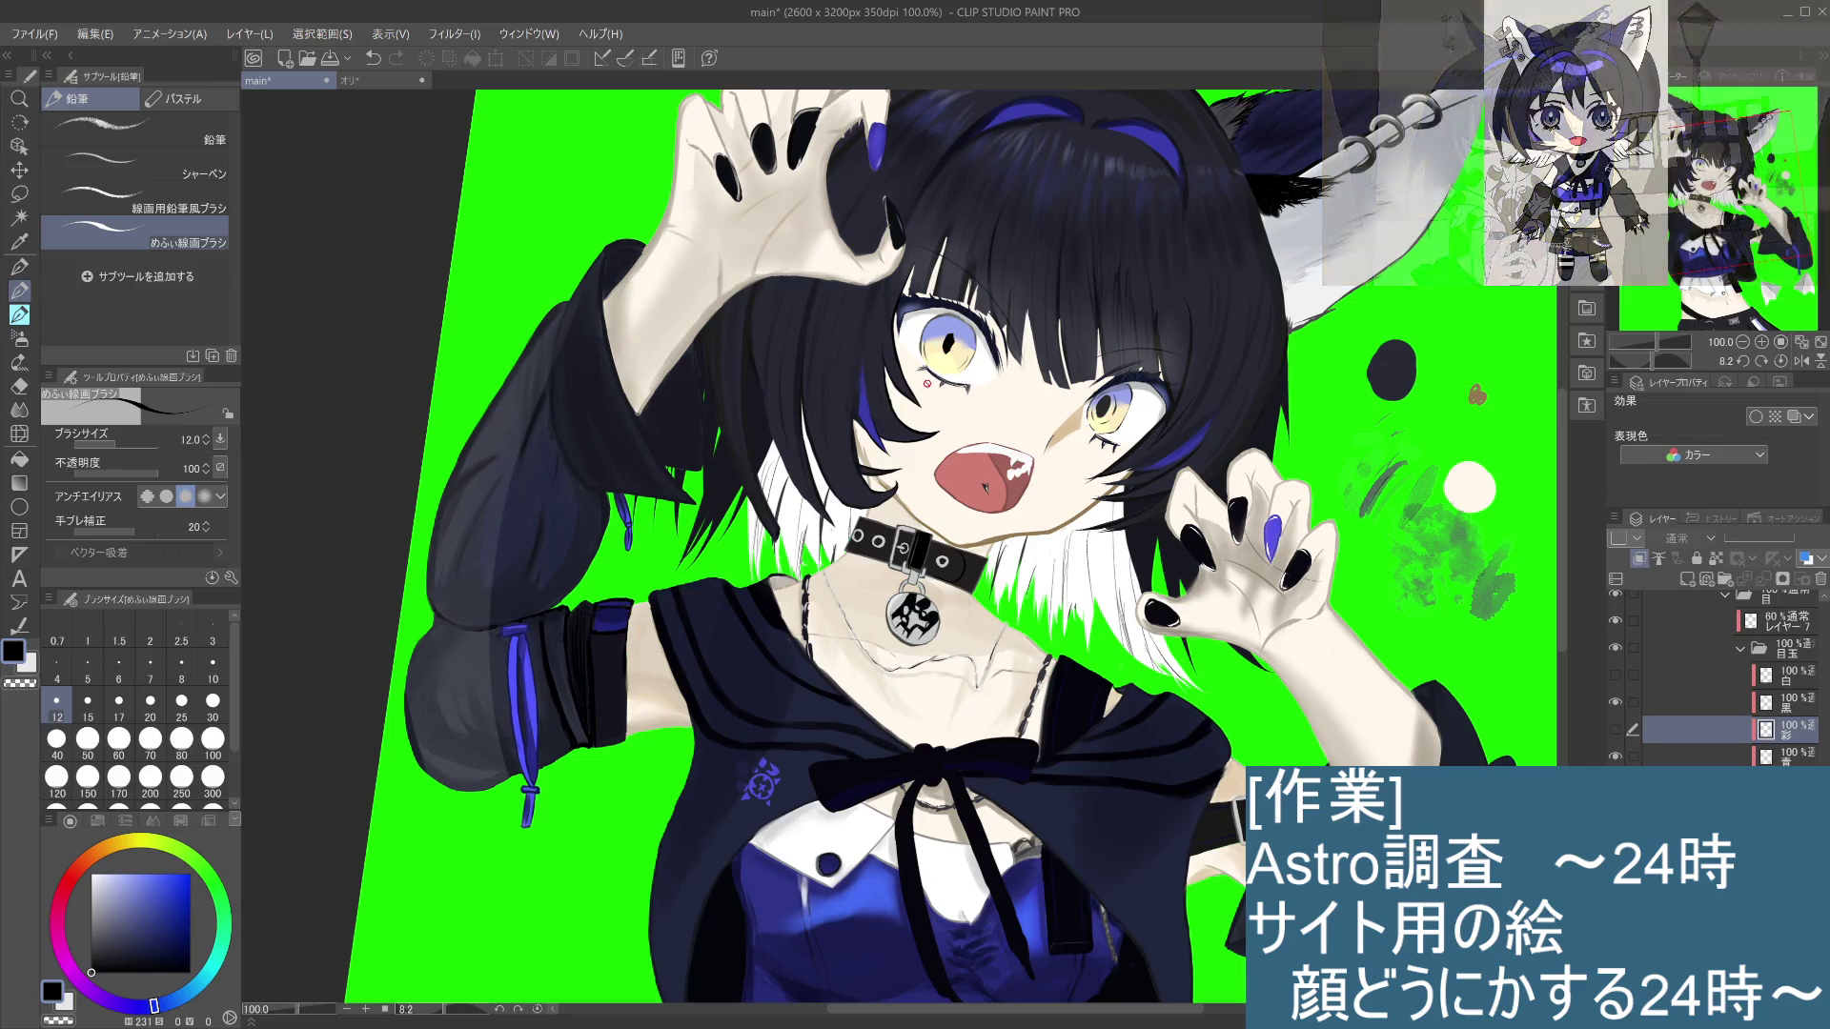
{"action": "left_click", "coordinate": [1787, 700]}
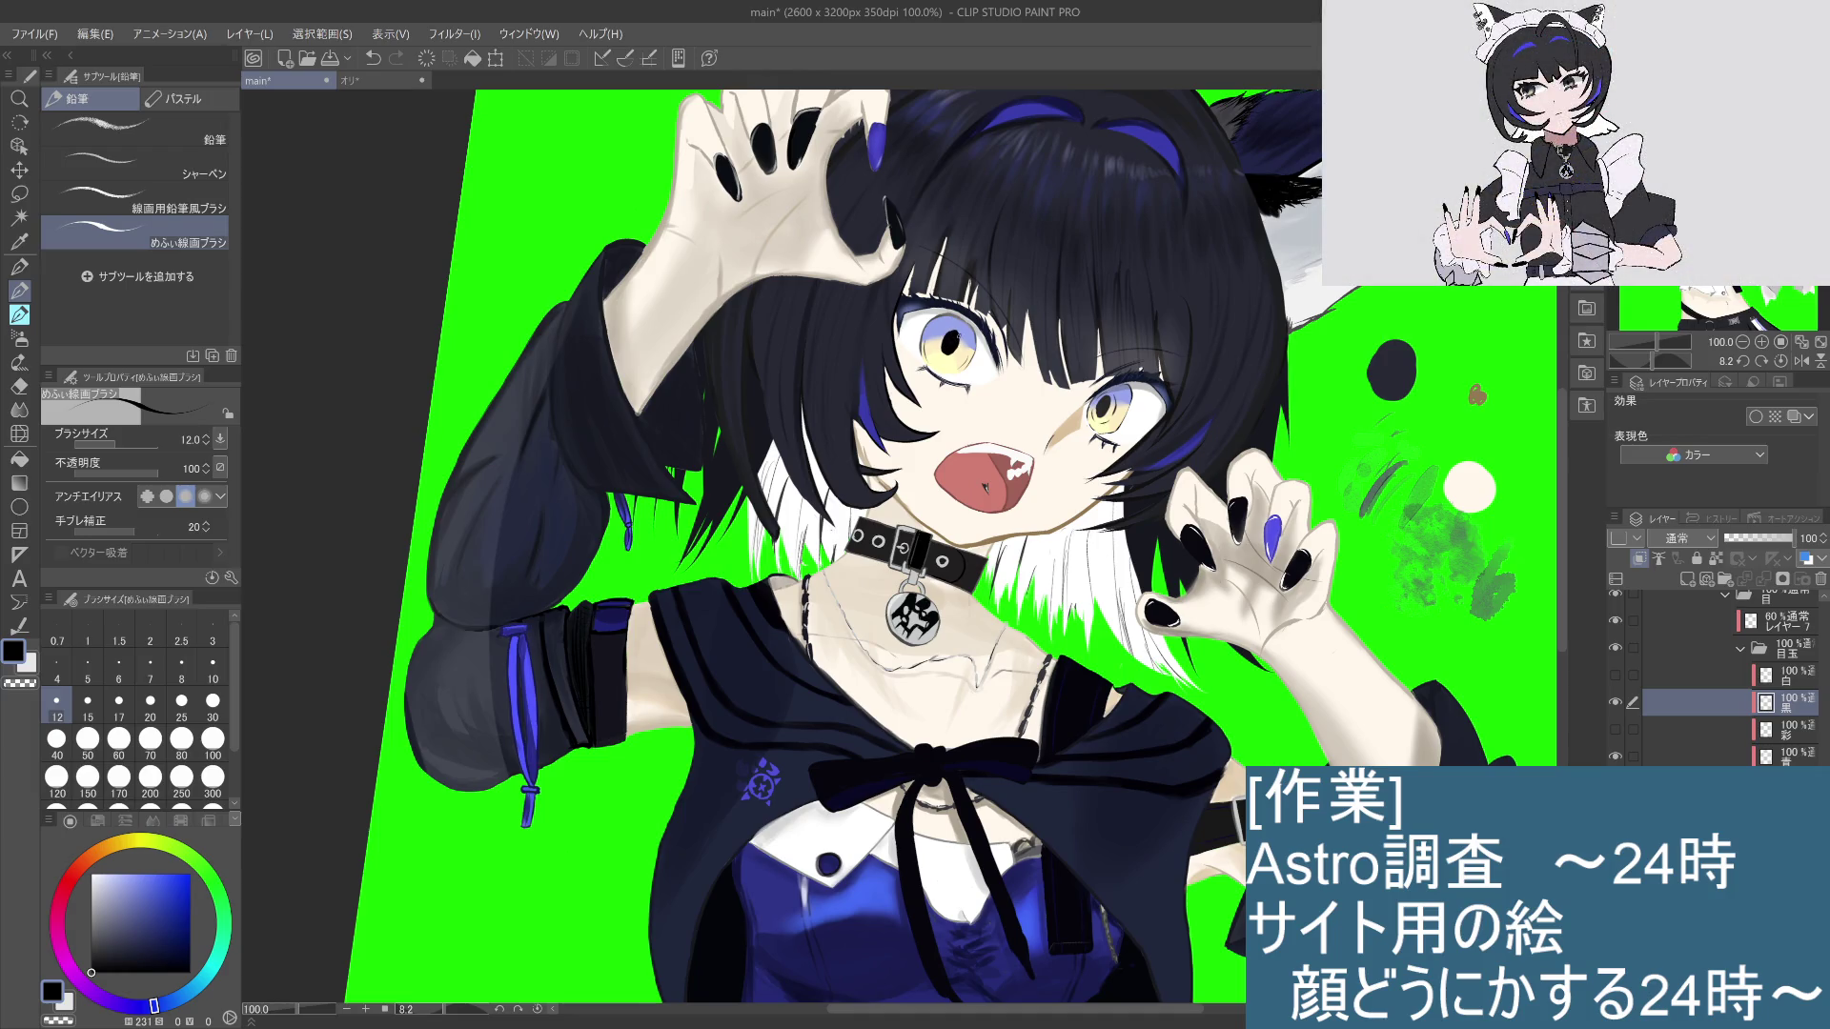
Step: Undo and redo the last eye stroke to compare, keep it, and zoom out
{"action": "key", "text": "ctrl+z"}
{"action": "key", "text": "ctrl+y"}
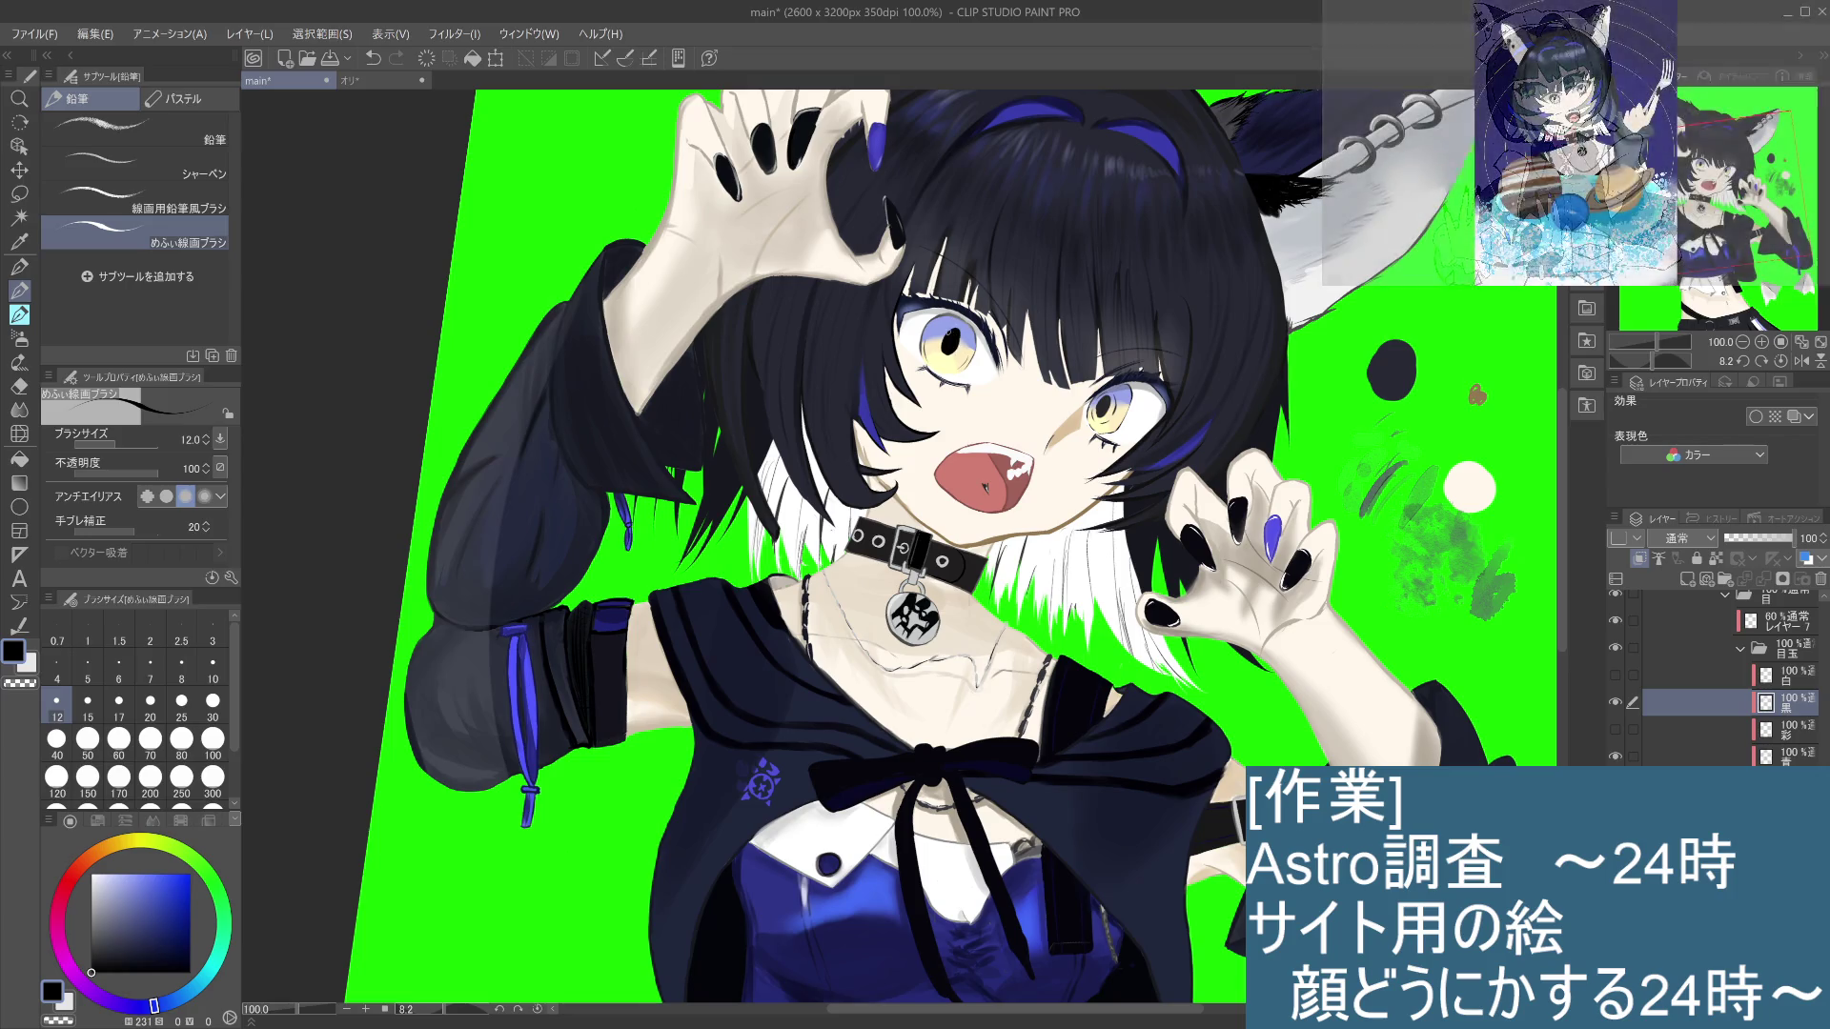
{"action": "key", "text": "ctrl+z"}
{"action": "key", "text": "ctrl+y"}
{"action": "key", "text": "ctrl+z"}
{"action": "key", "text": "ctrl+y"}
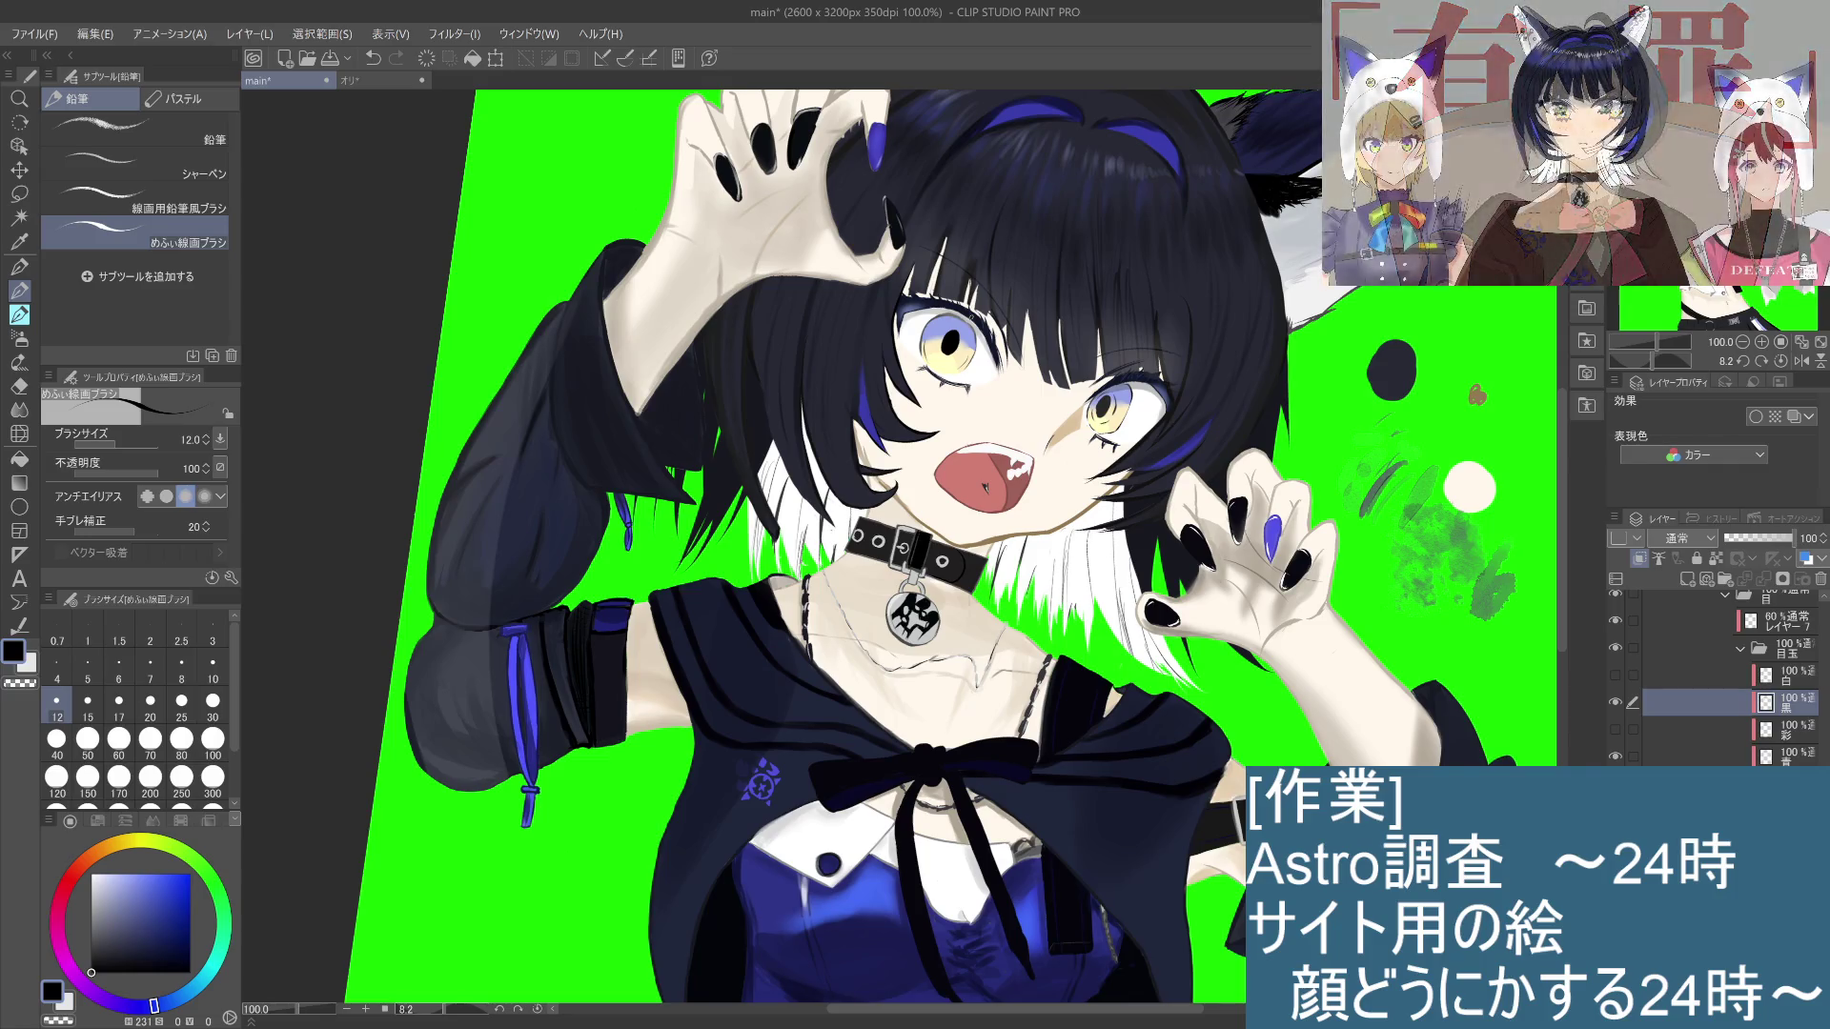
{"action": "key", "text": "ctrl+minus"}
{"action": "key", "text": "ctrl+minus"}
{"action": "key", "text": "ctrl+minus"}
Step: Paint two short dark strokes into the left eye to reshape its pupil
{"action": "scroll", "coordinate": [970, 312], "scroll_direction": "up", "scroll_amount": 2}
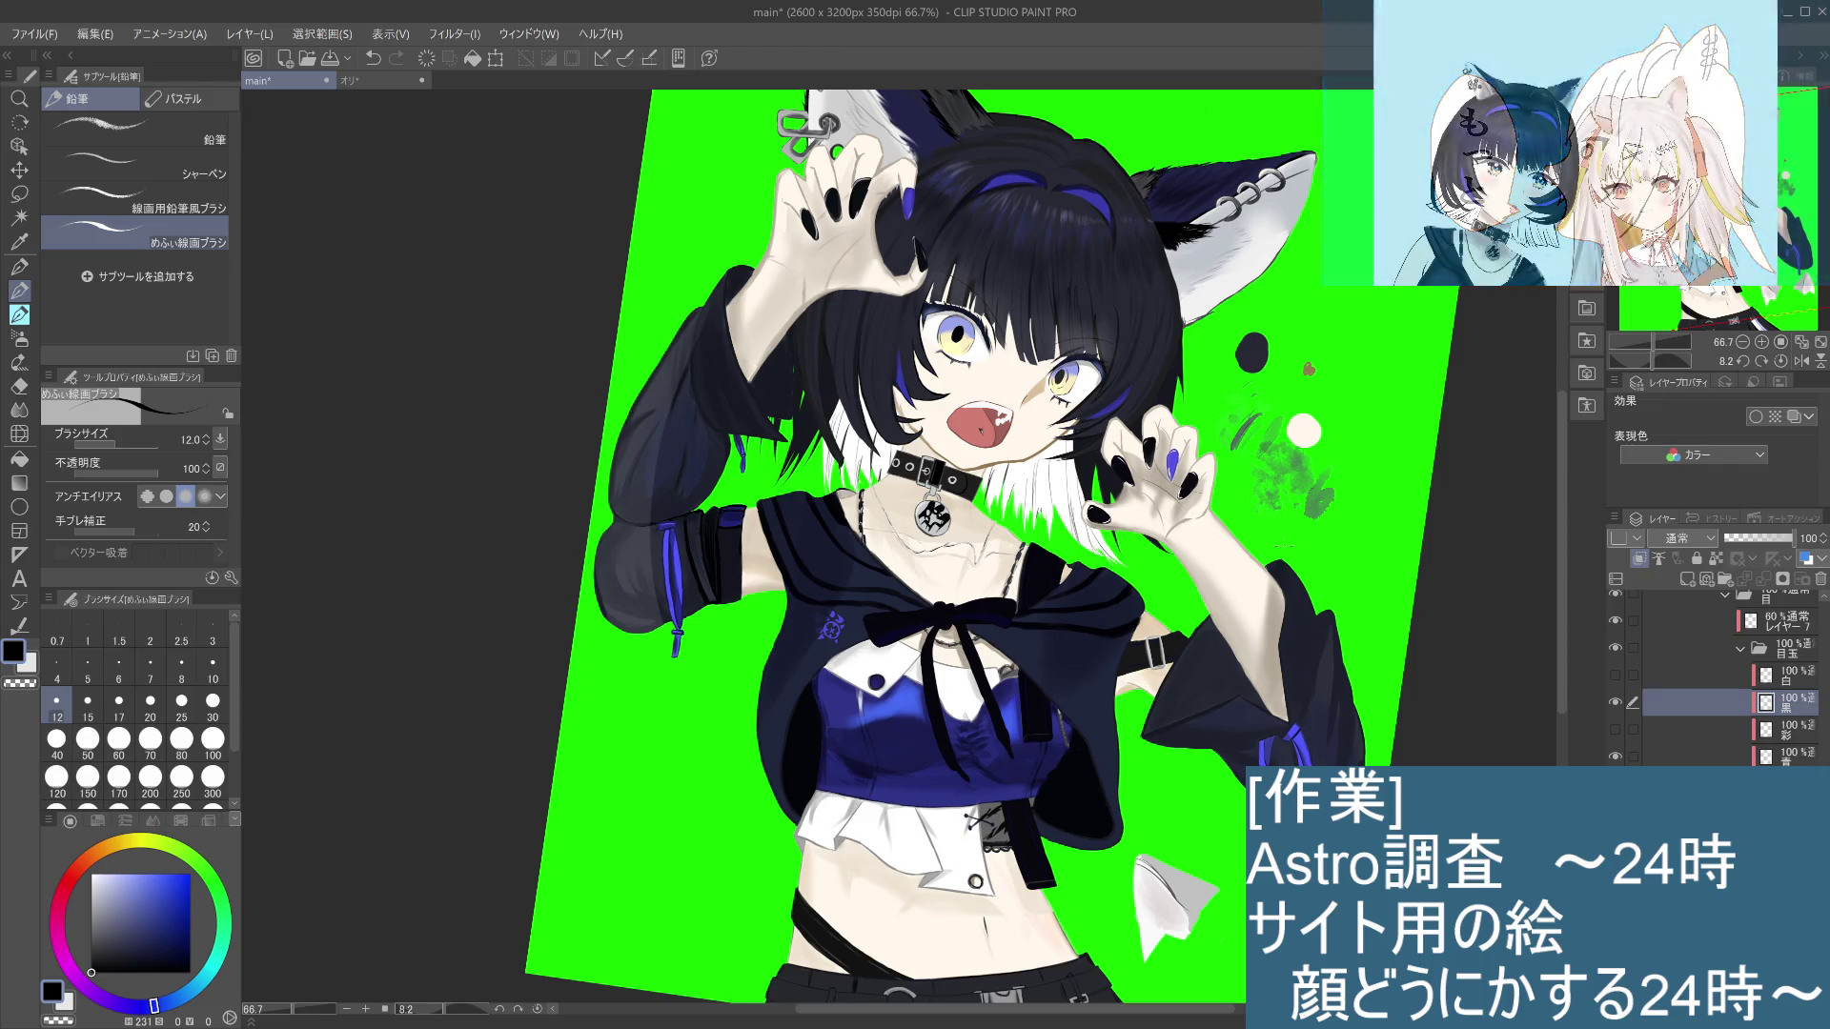
{"action": "left_click_drag", "start_coordinate": [951, 328], "coordinate": [955, 341]}
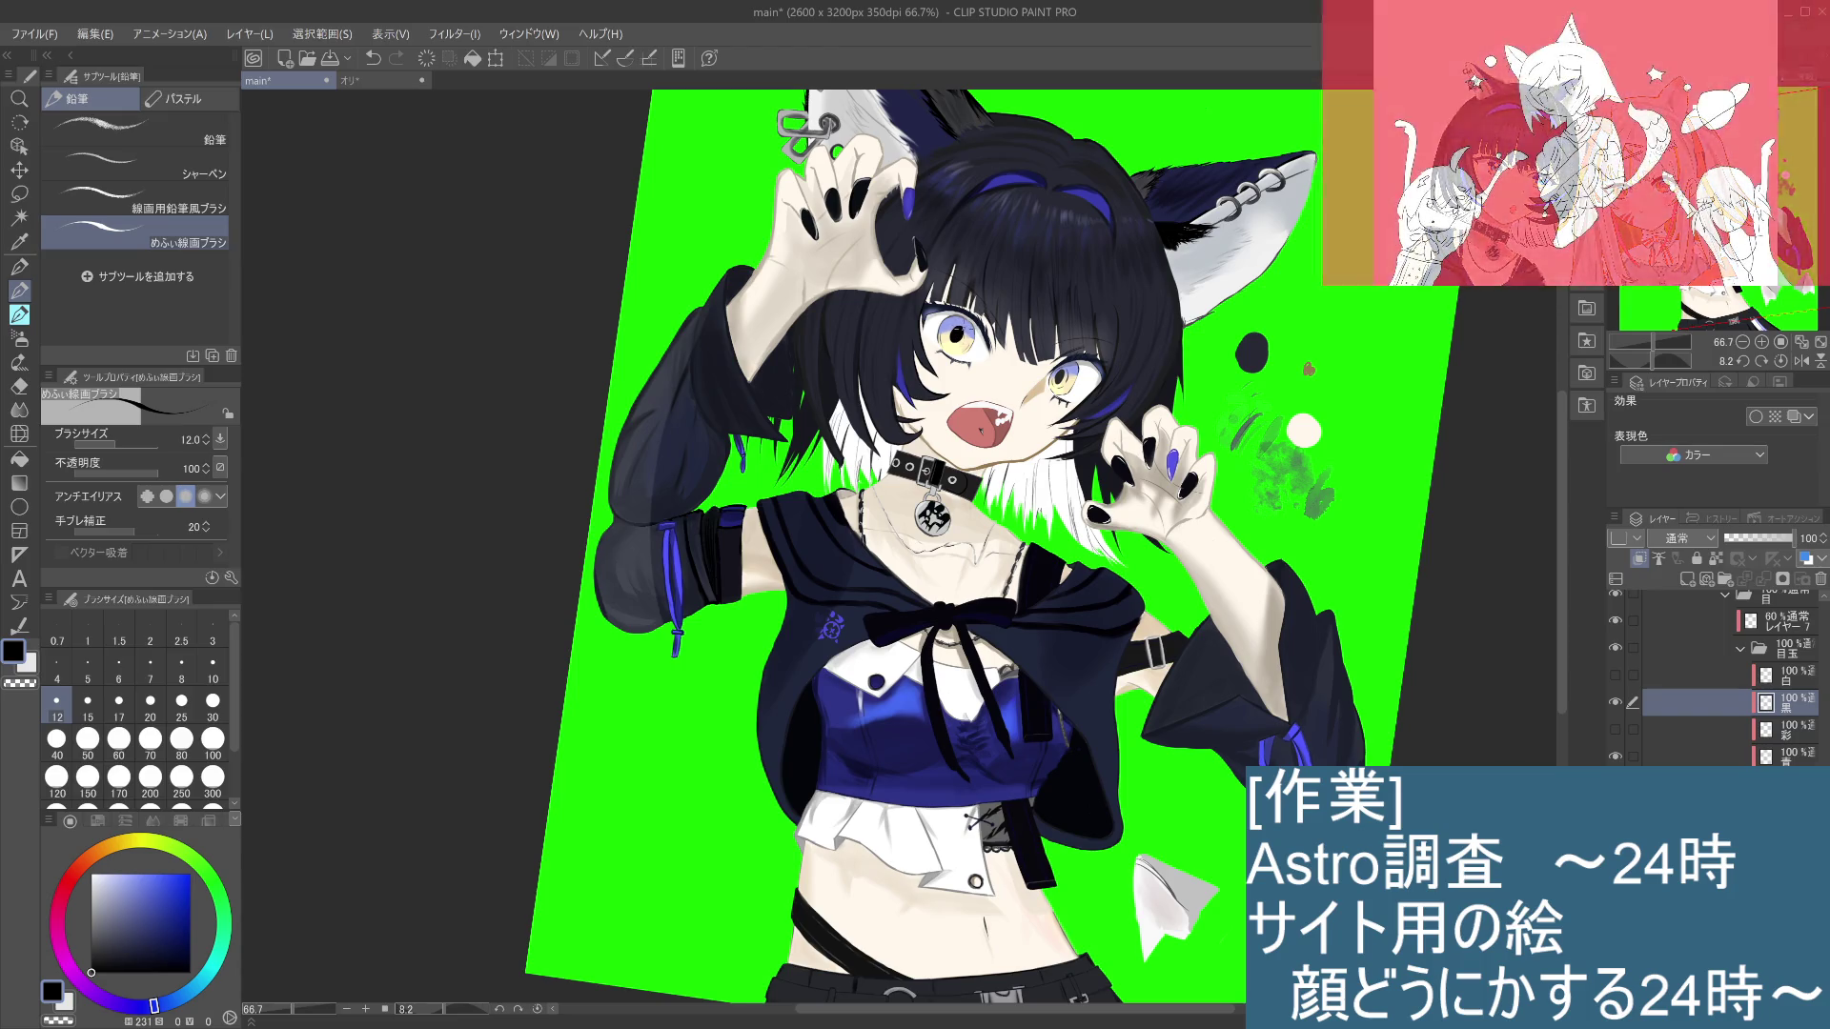
{"action": "left_click_drag", "start_coordinate": [956, 329], "coordinate": [957, 338]}
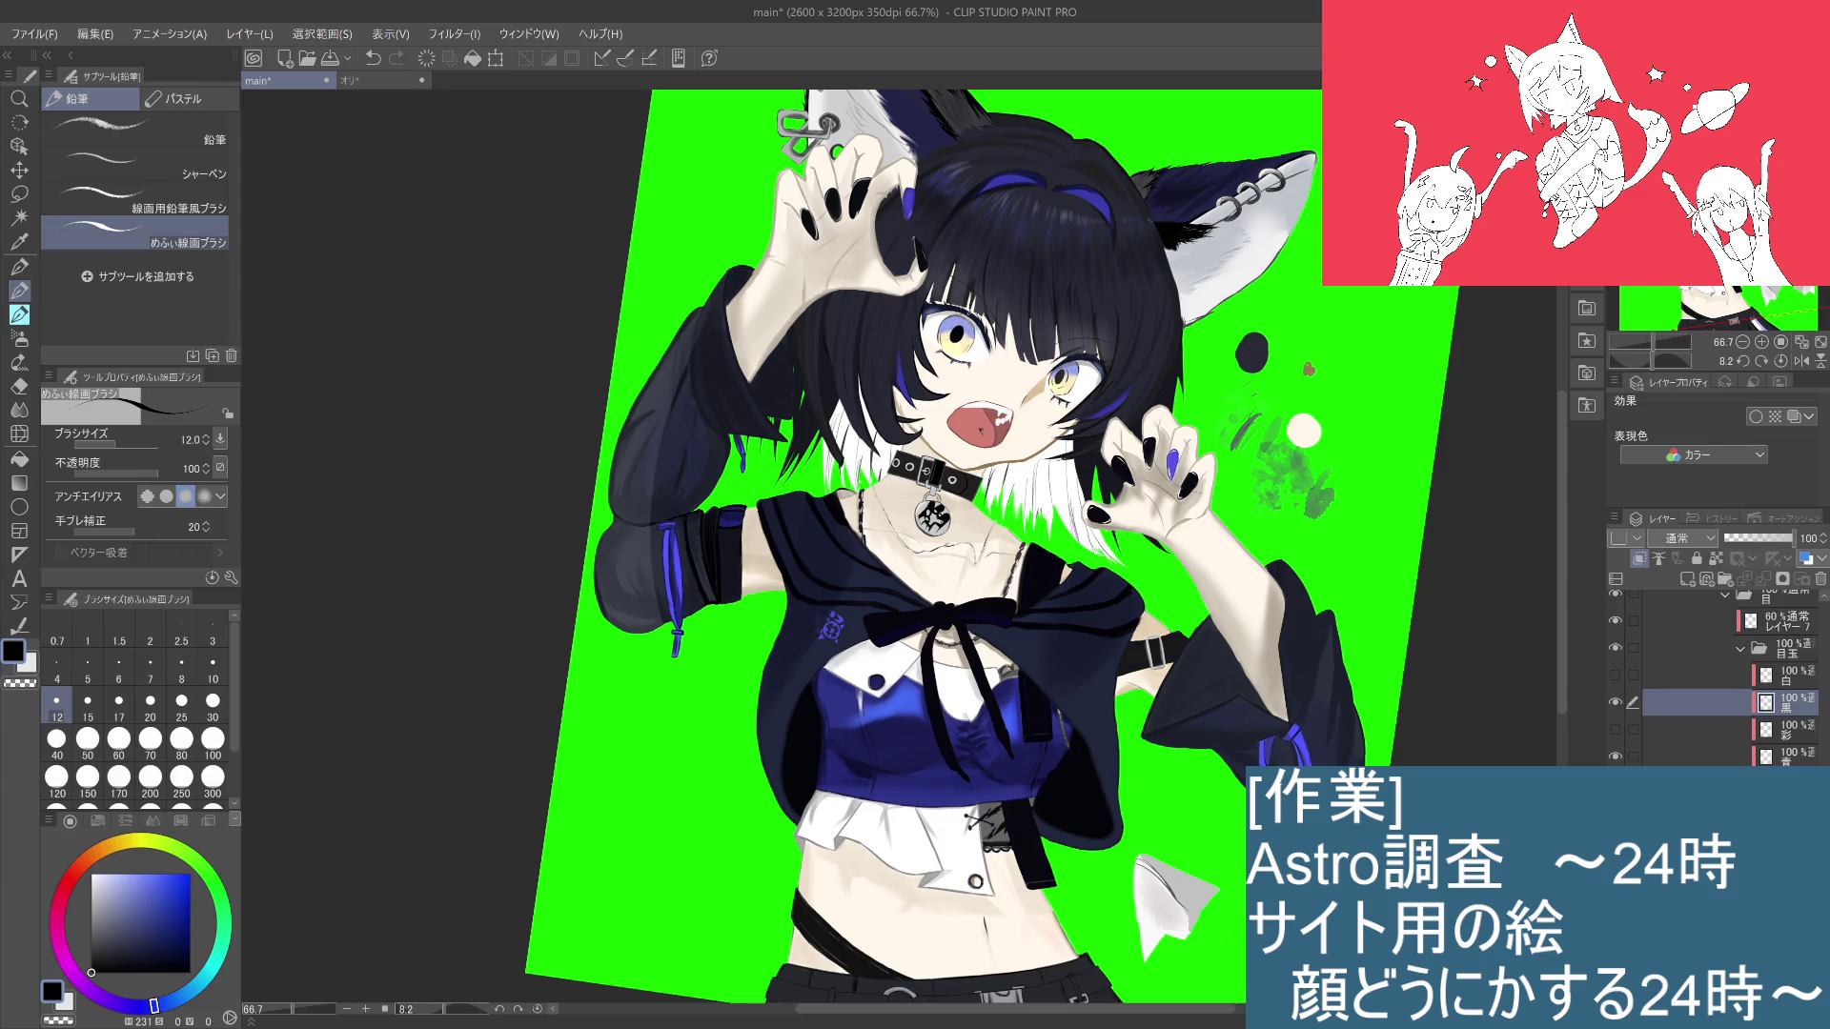
{"action": "scroll", "coordinate": [958, 330], "scroll_direction": "down", "scroll_amount": 1}
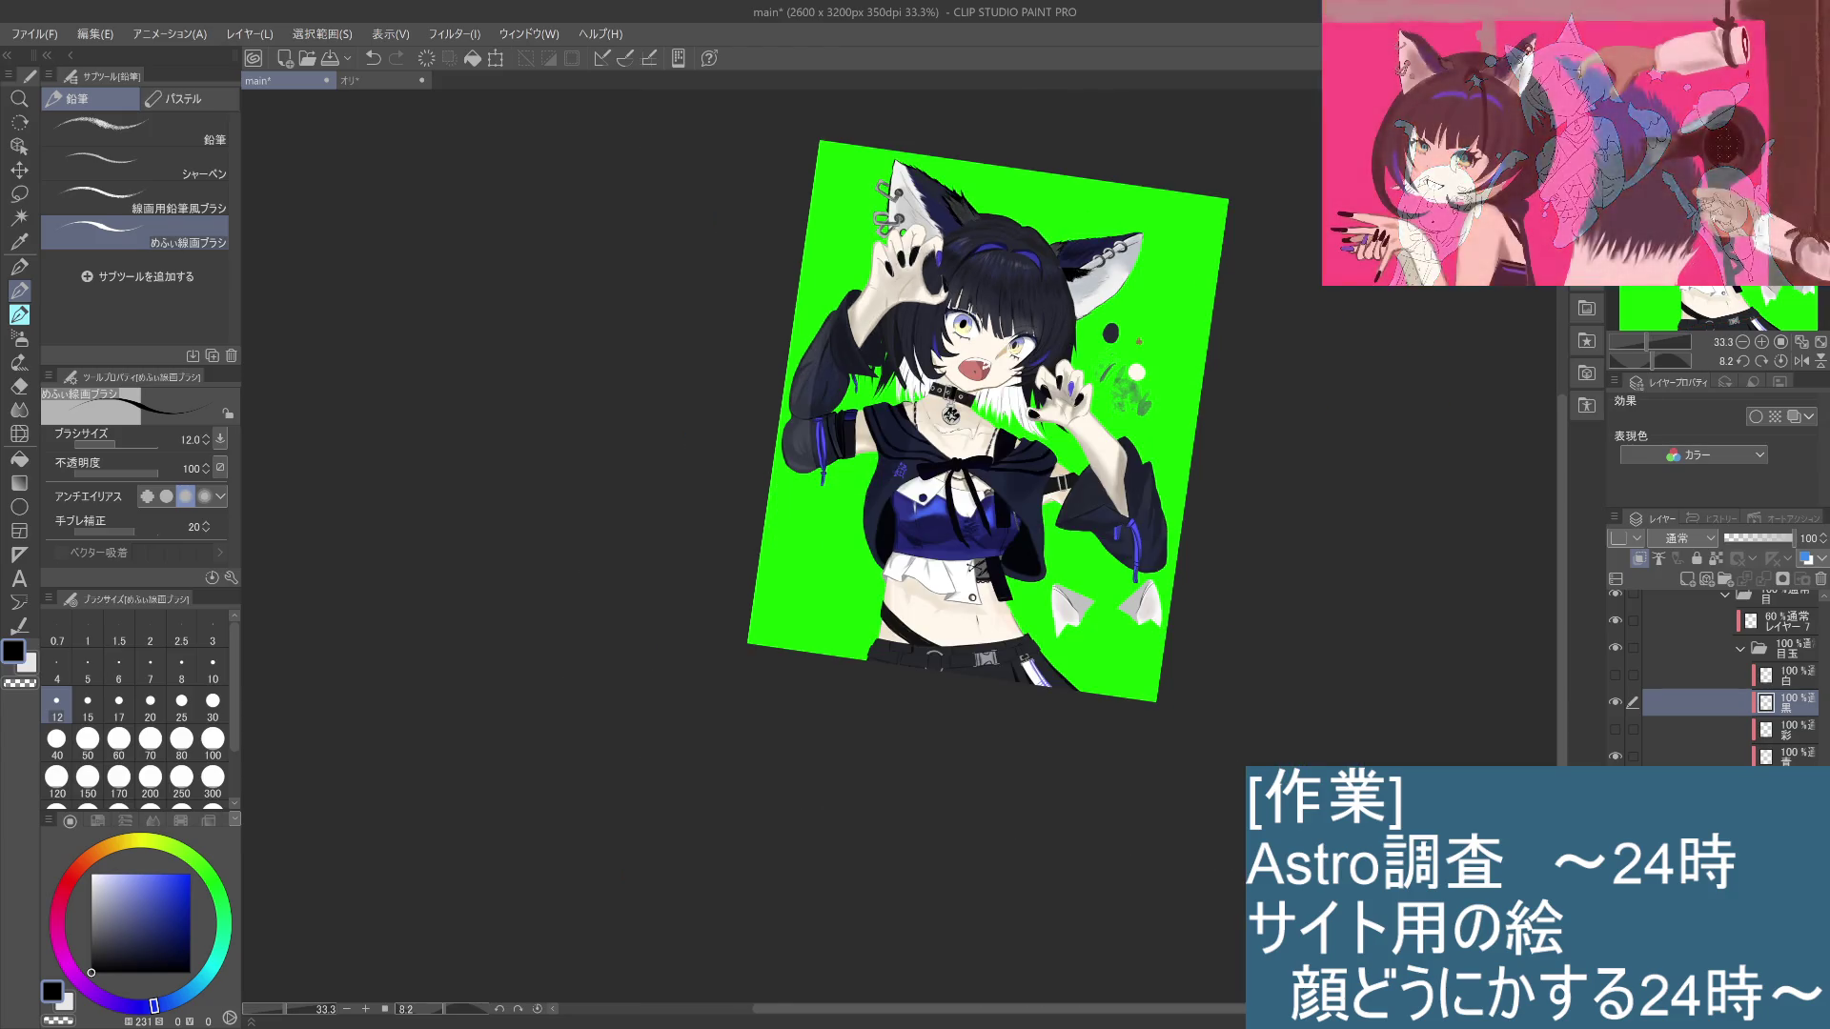
{"action": "scroll", "coordinate": [958, 330], "scroll_direction": "up", "scroll_amount": 2}
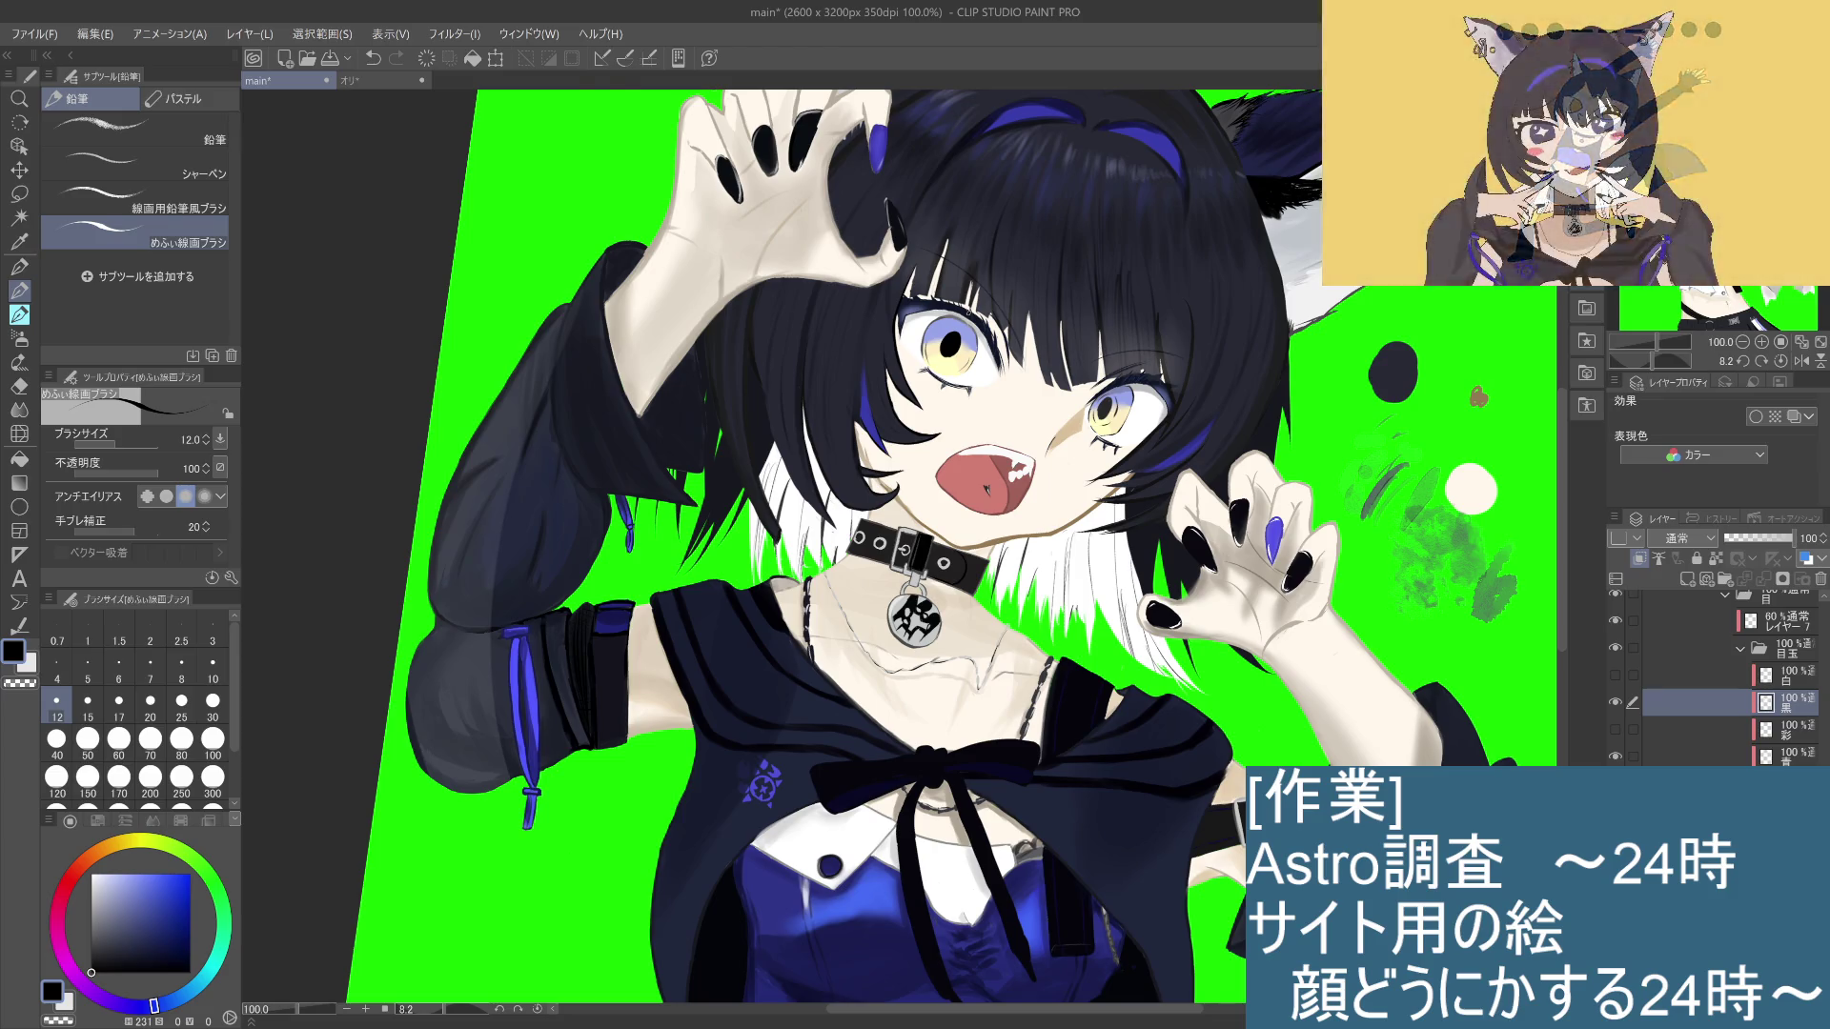
{"action": "scroll", "coordinate": [968, 310], "scroll_direction": "up", "scroll_amount": 2}
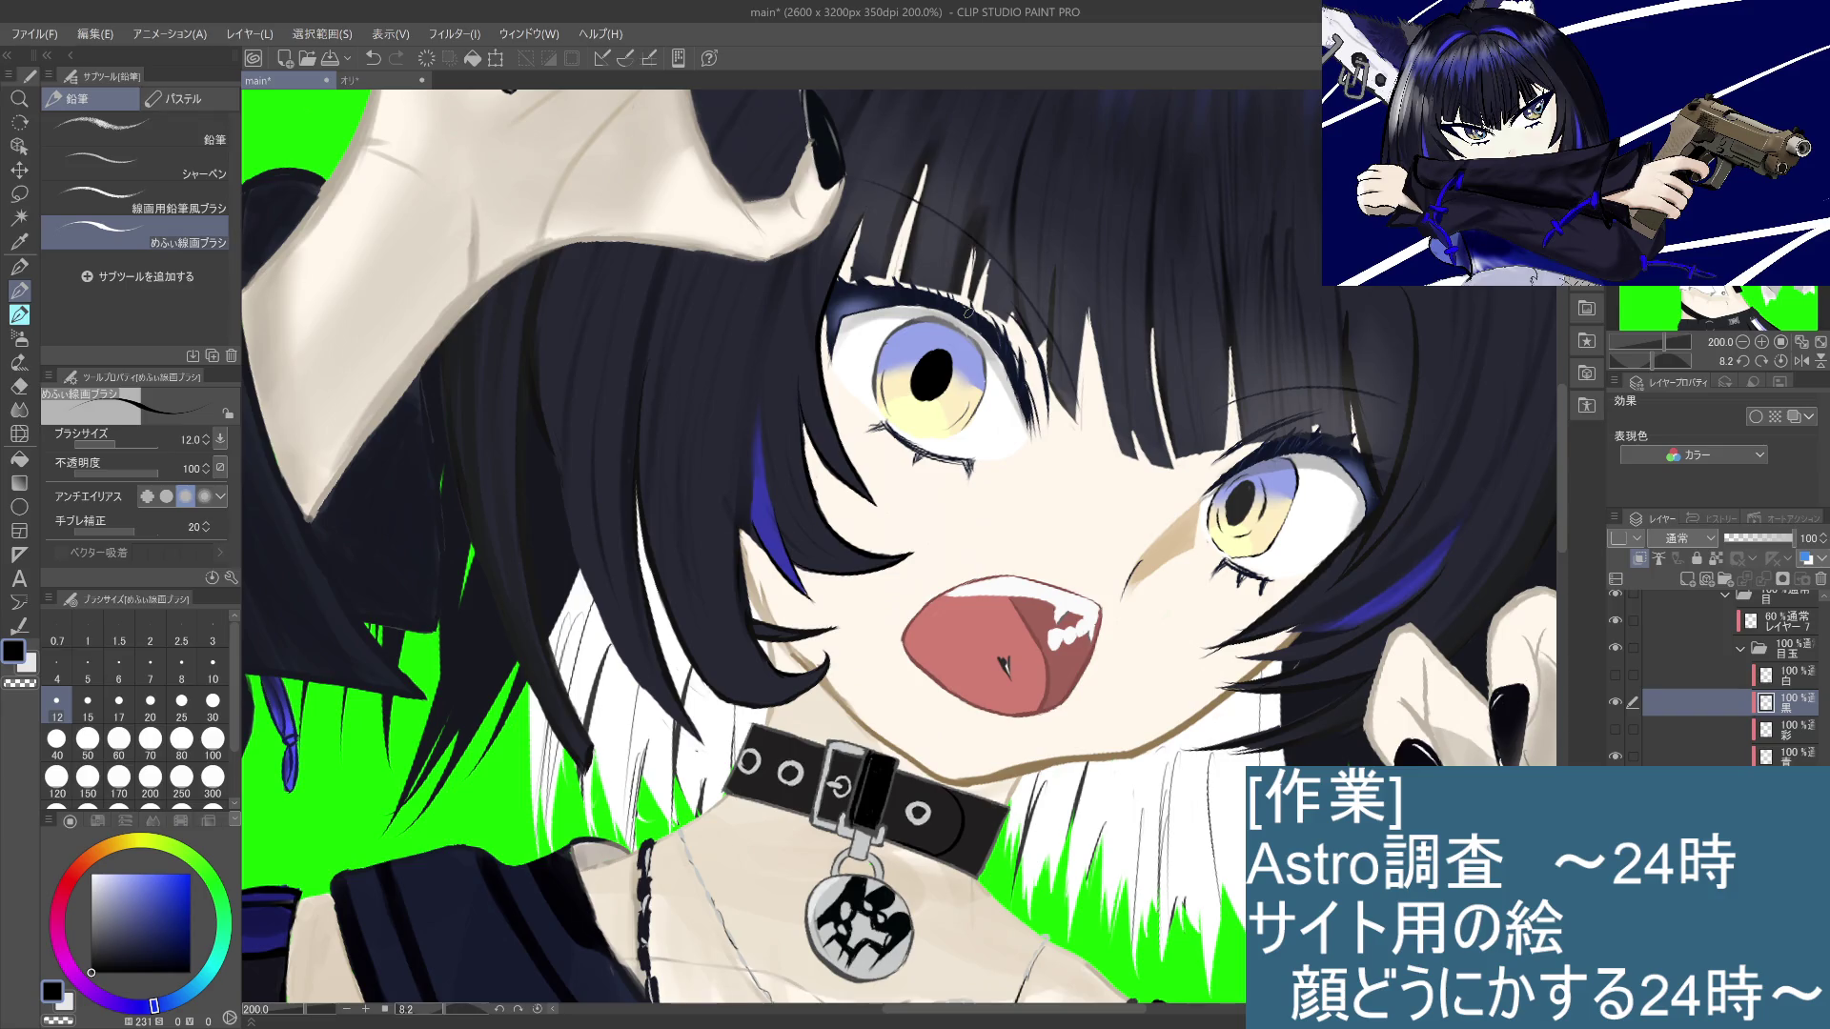
Step: Toggle the レイヤー7 eye shading to compare, and try スクリーン blending before reverting to 通常
{"action": "left_click", "coordinate": [1792, 680]}
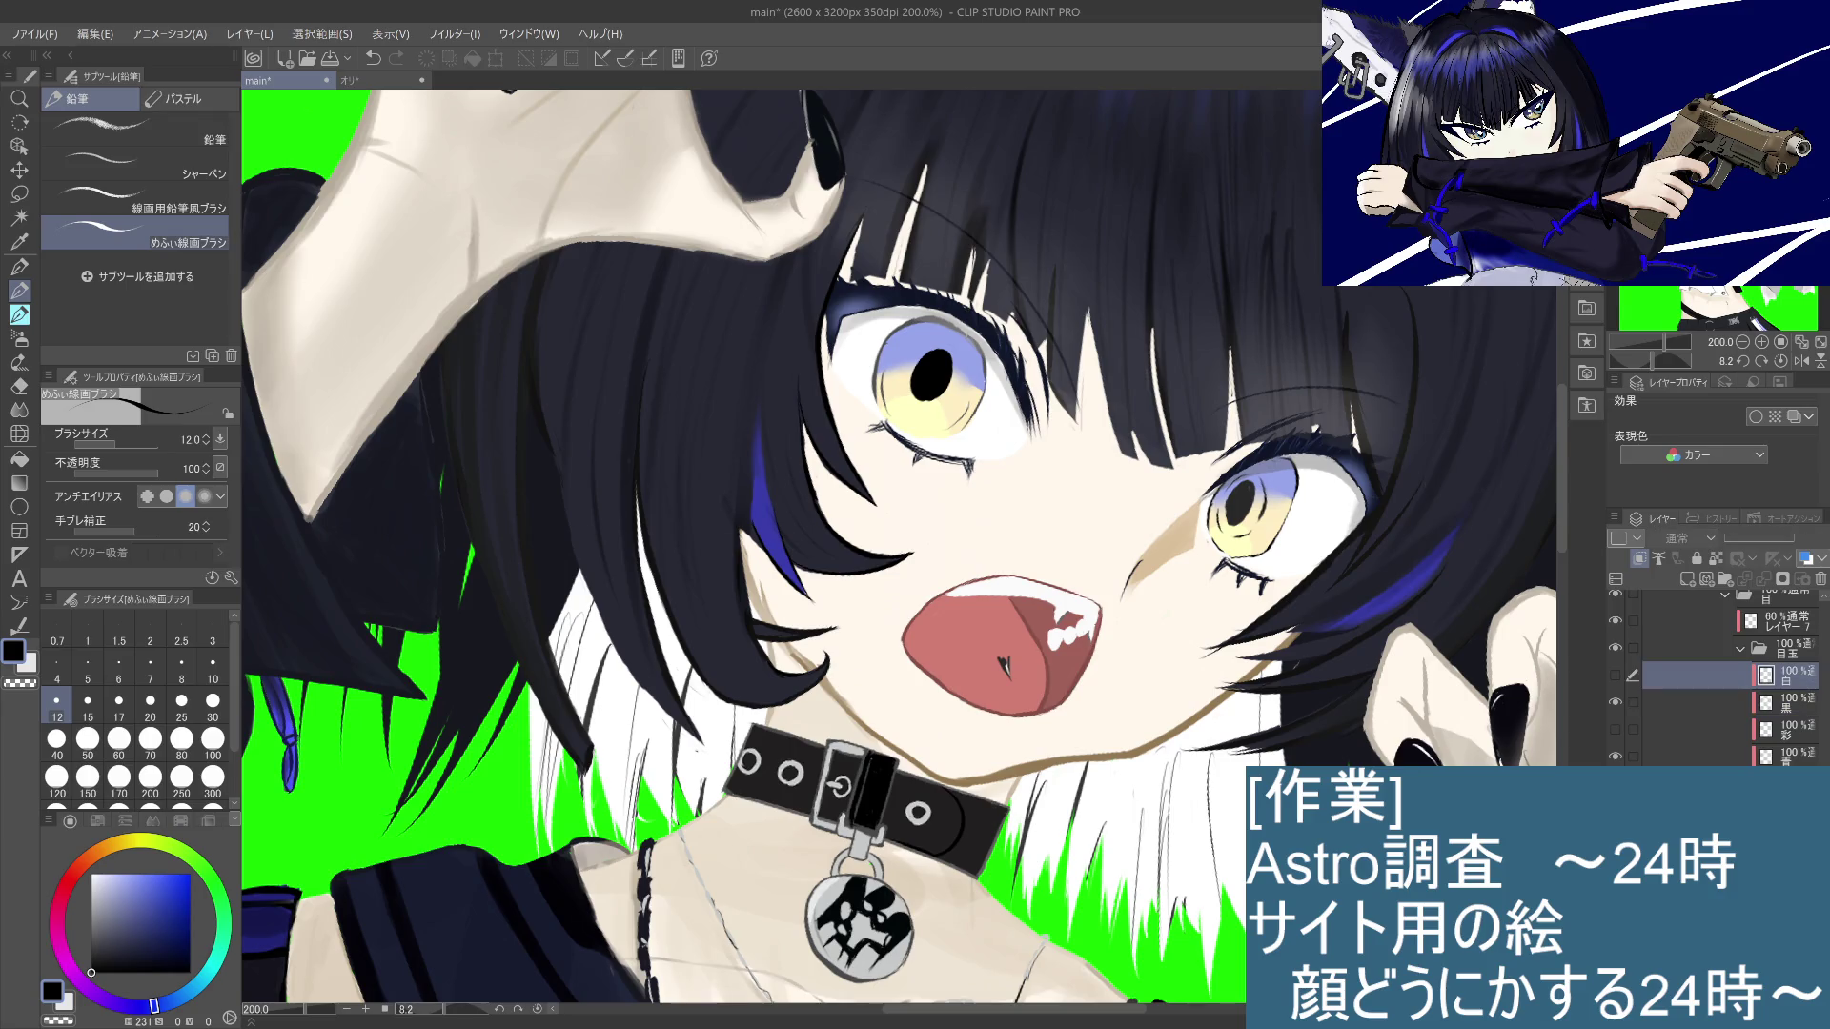
{"action": "scroll", "coordinate": [1716, 667], "scroll_direction": "up", "scroll_amount": 1}
{"action": "left_click", "coordinate": [1678, 654]}
{"action": "left_click", "coordinate": [1617, 654]}
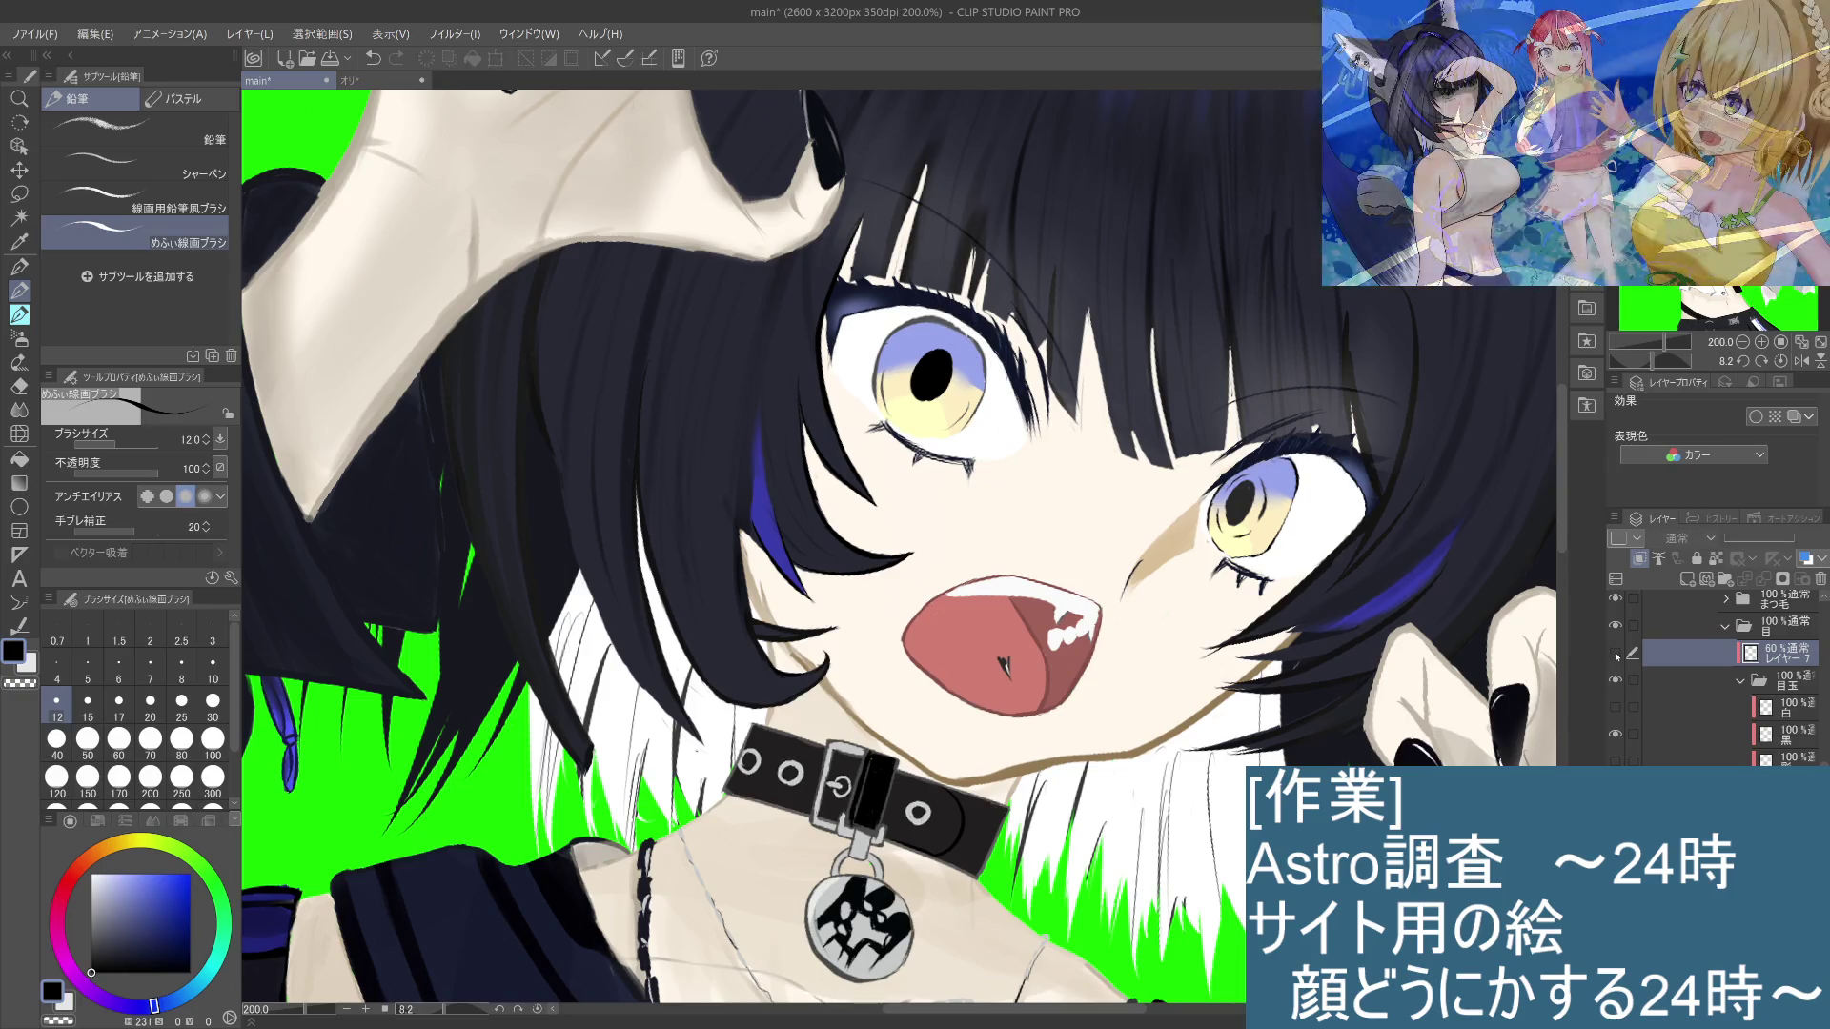
{"action": "left_click", "coordinate": [1617, 655]}
{"action": "left_click", "coordinate": [1618, 655]}
{"action": "left_click", "coordinate": [1618, 655]}
{"action": "left_click", "coordinate": [1617, 655]}
{"action": "left_click", "coordinate": [1618, 654]}
{"action": "left_click", "coordinate": [1618, 654]}
{"action": "left_click", "coordinate": [1618, 655]}
{"action": "left_click", "coordinate": [1617, 655]}
{"action": "left_click", "coordinate": [1618, 654]}
{"action": "left_click", "coordinate": [1617, 655]}
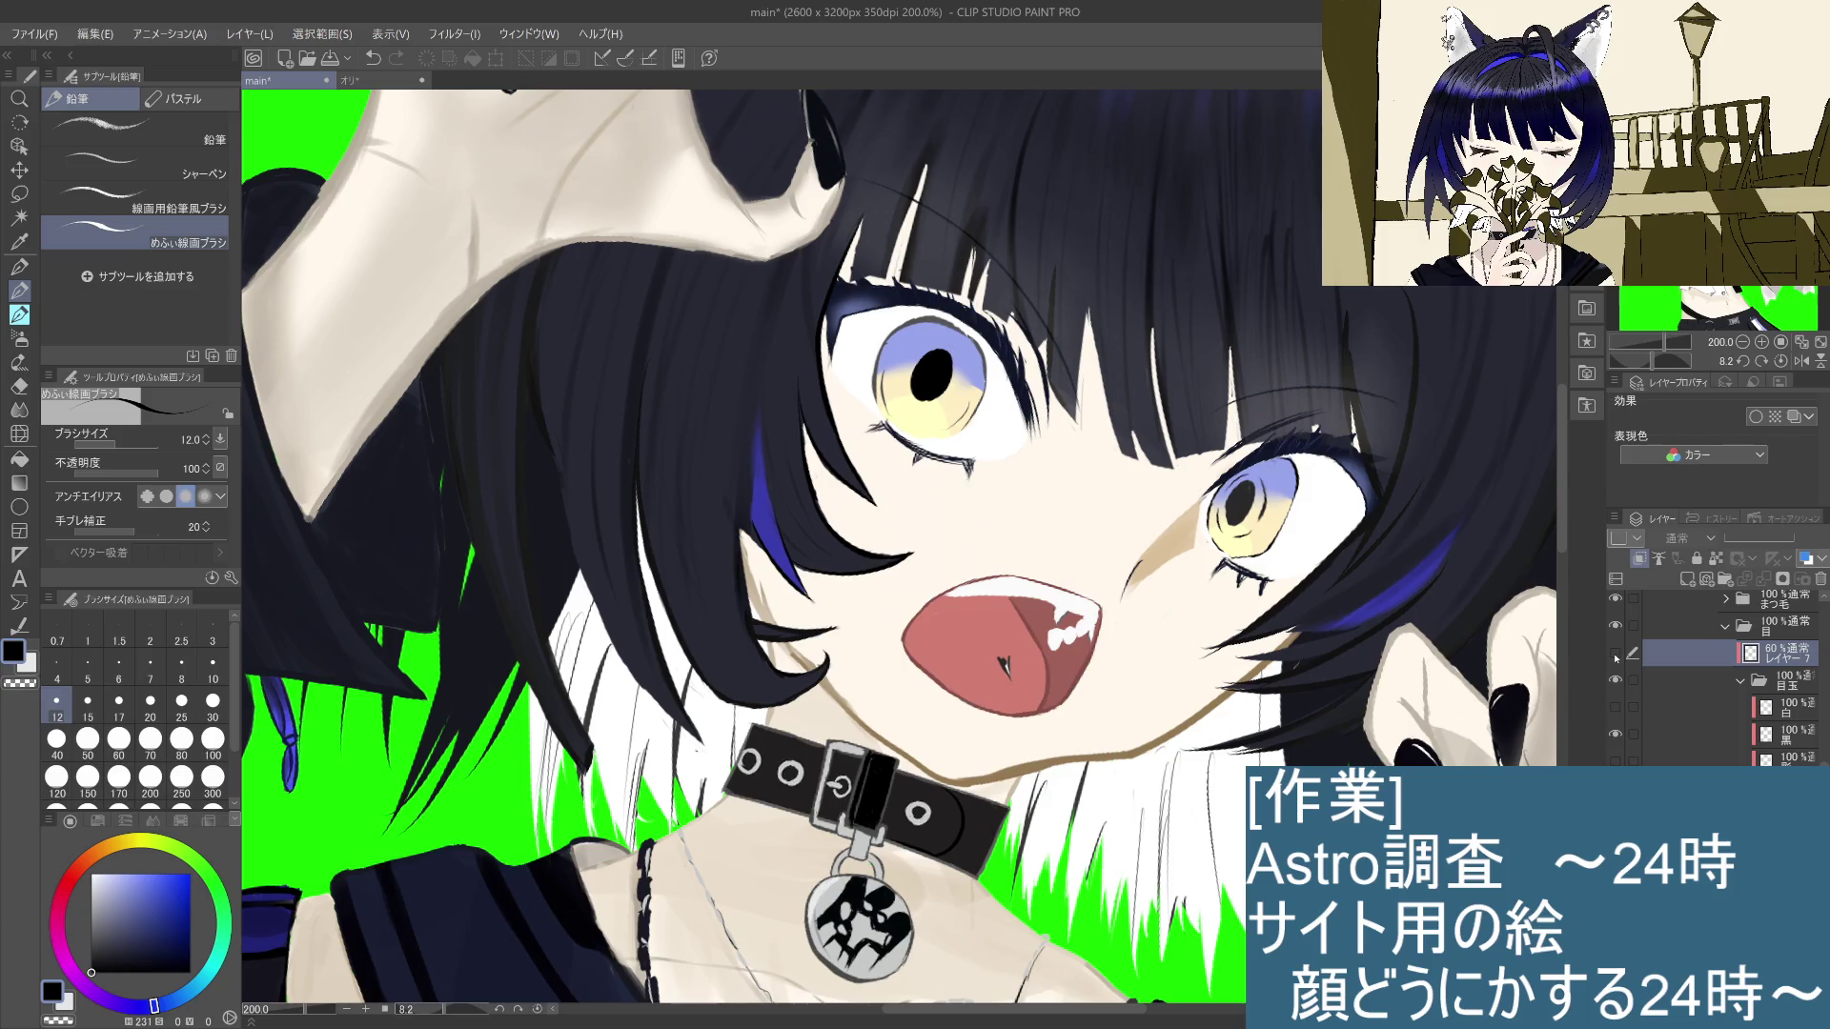
{"action": "left_click", "coordinate": [1616, 655]}
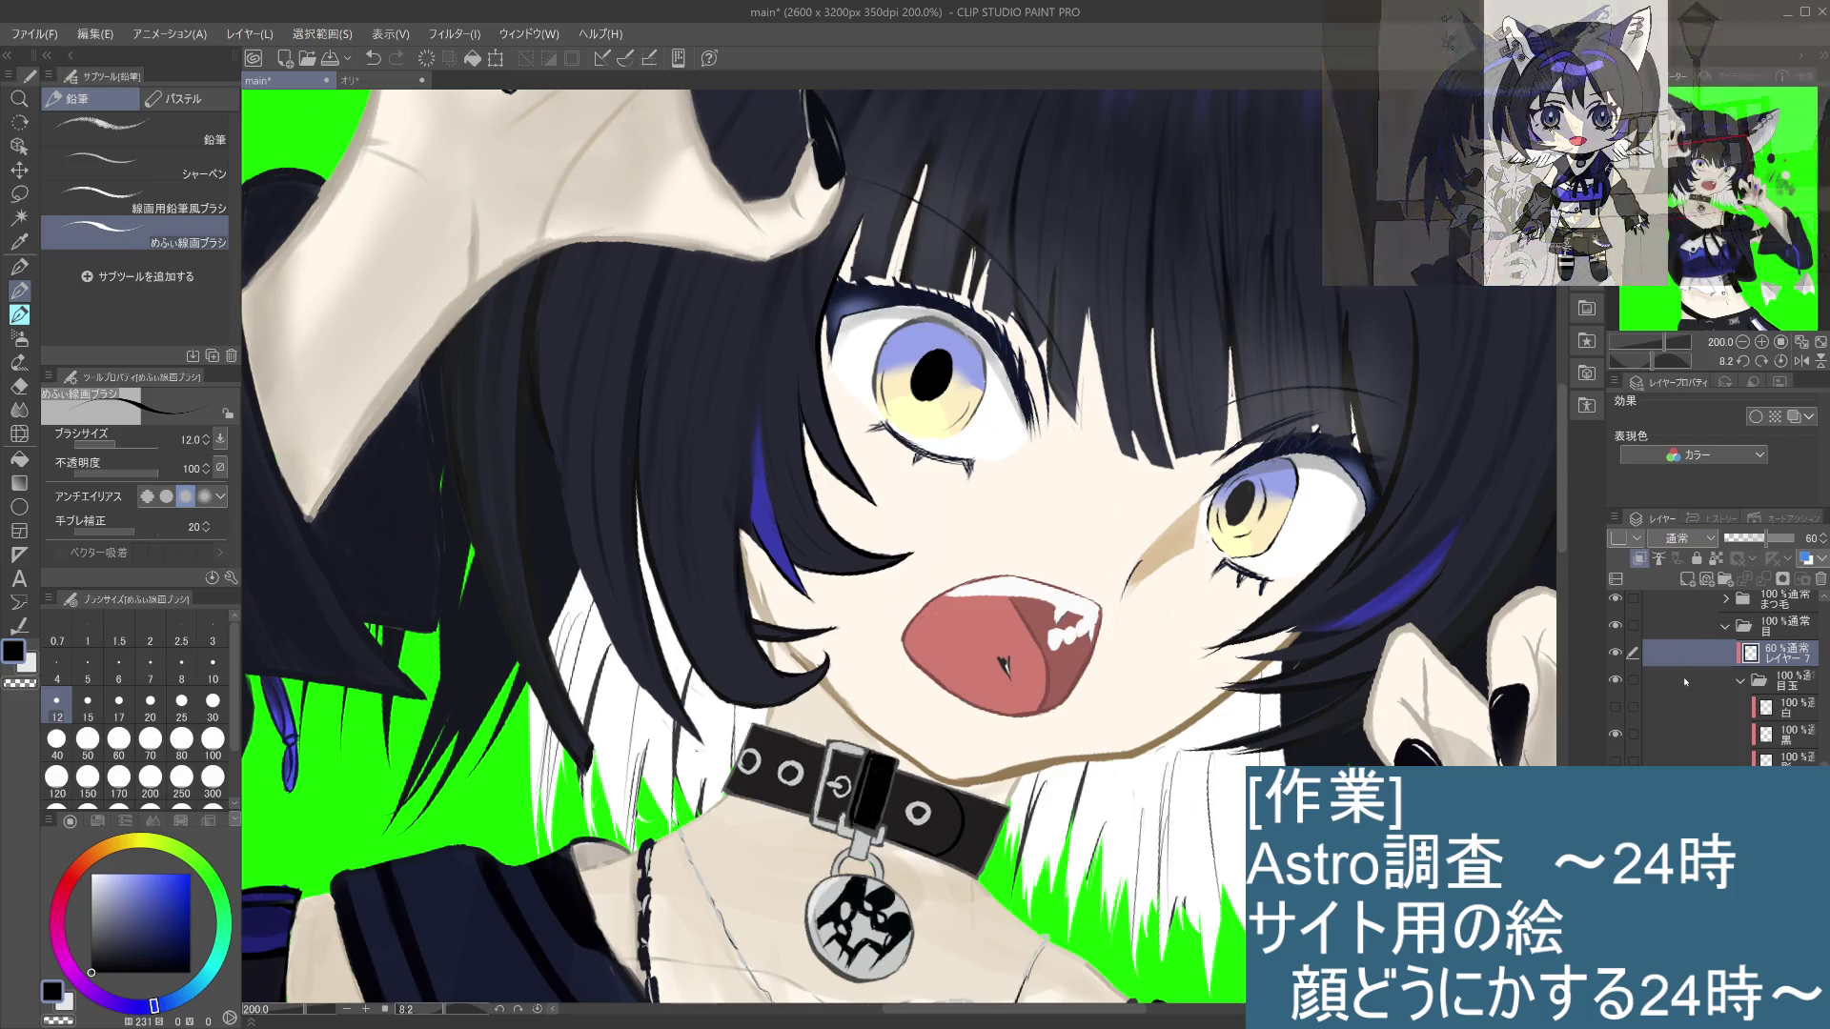
{"action": "key", "text": "alt+shift+s"}
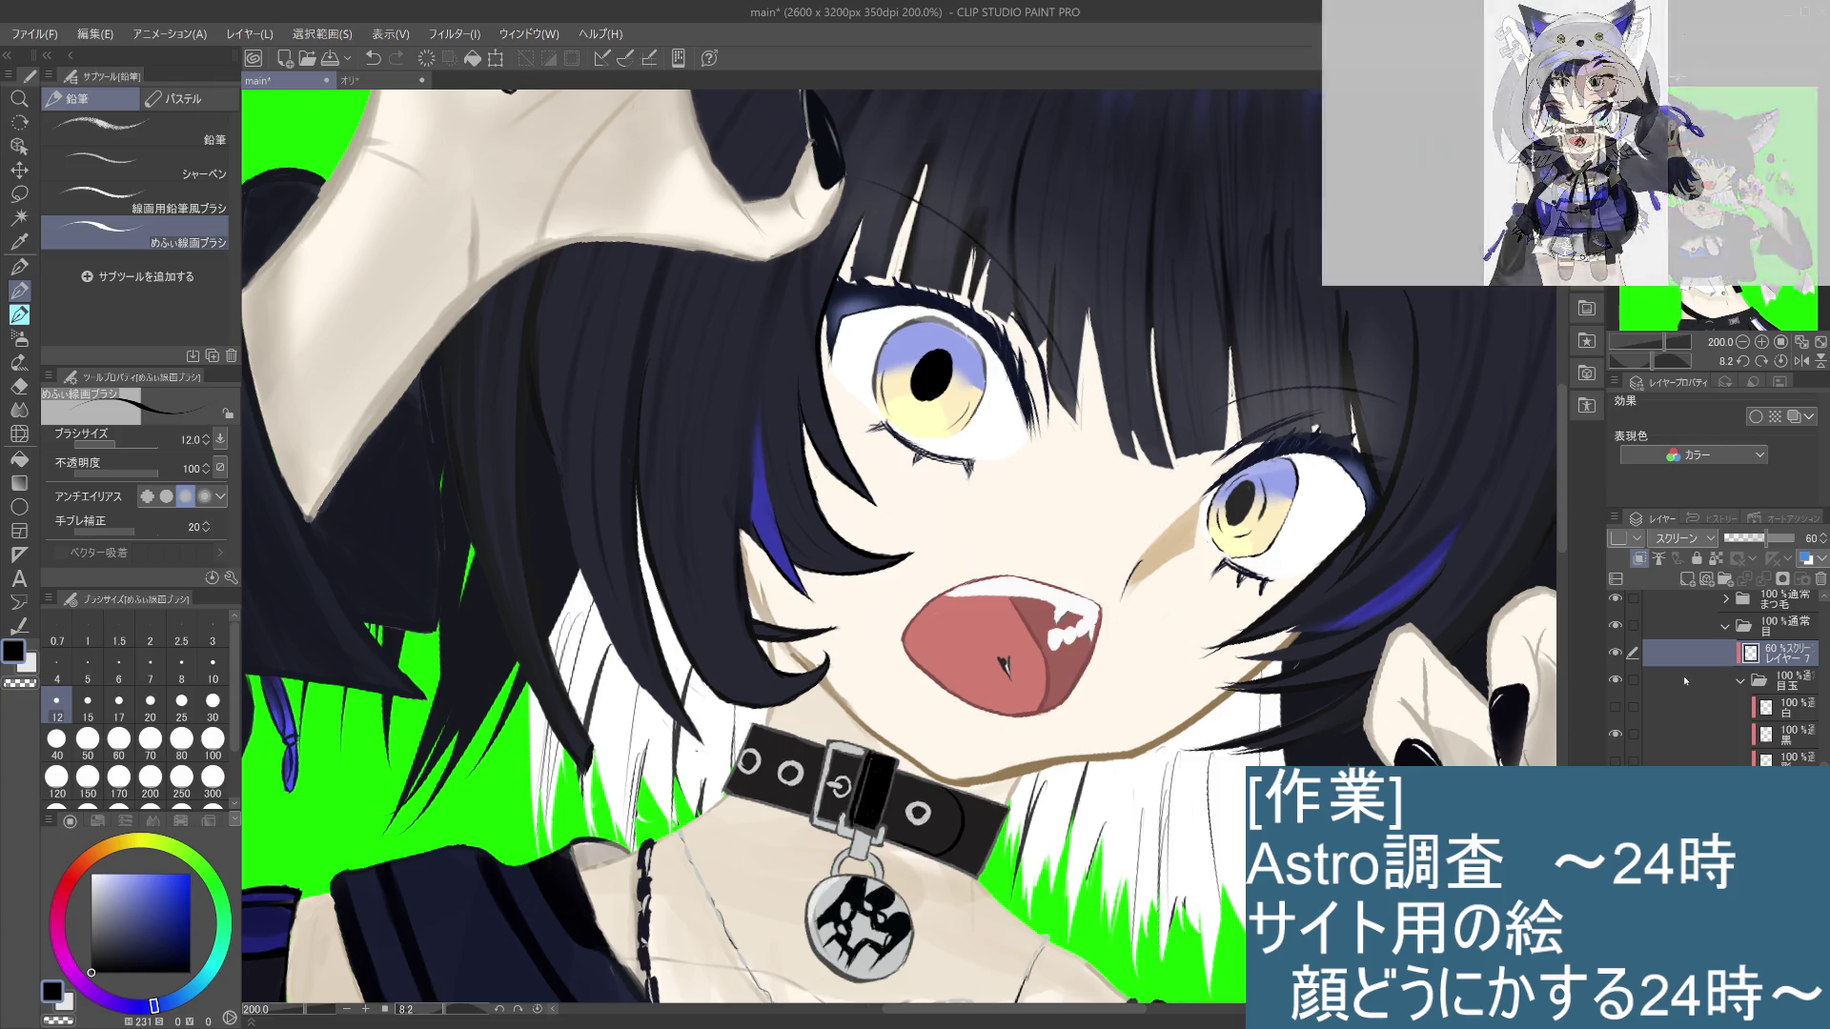
{"action": "key", "text": "alt+shift+n"}
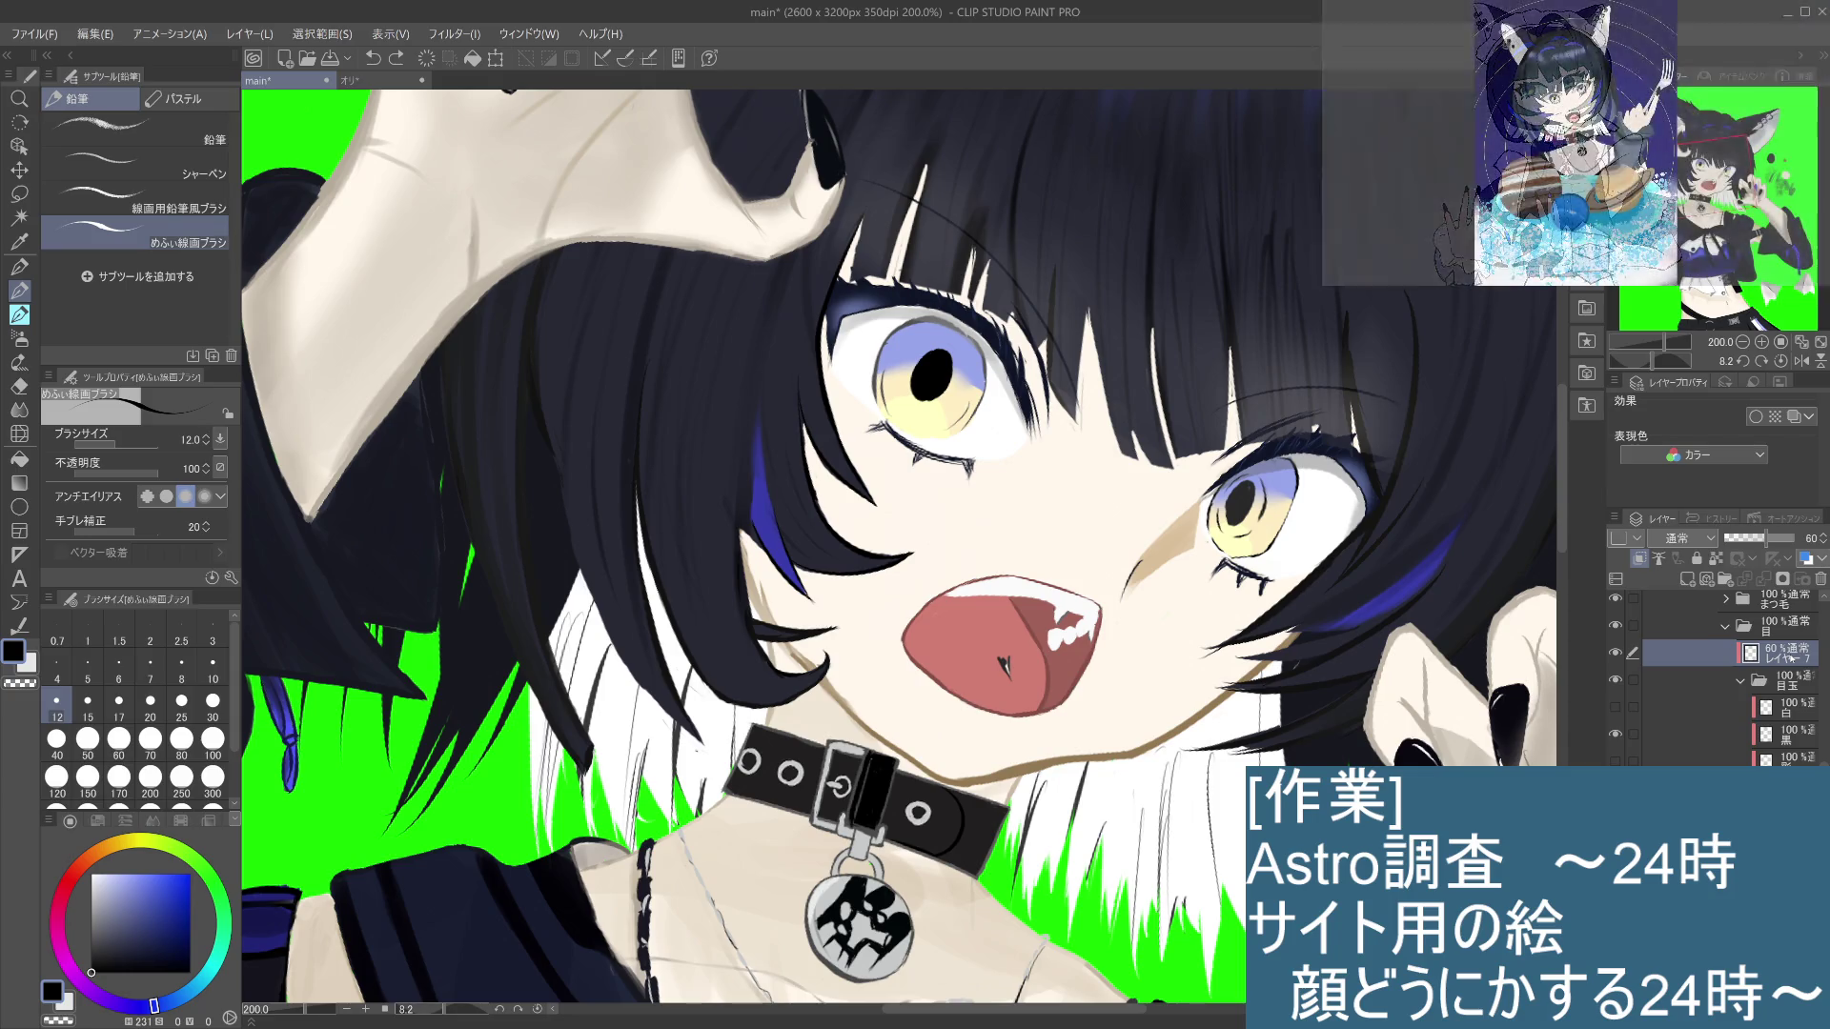
Step: Try a light-yellow stroke on the left iris, undo it, and pick the 黒 layer
{"action": "key", "text": "alt+bracketright"}
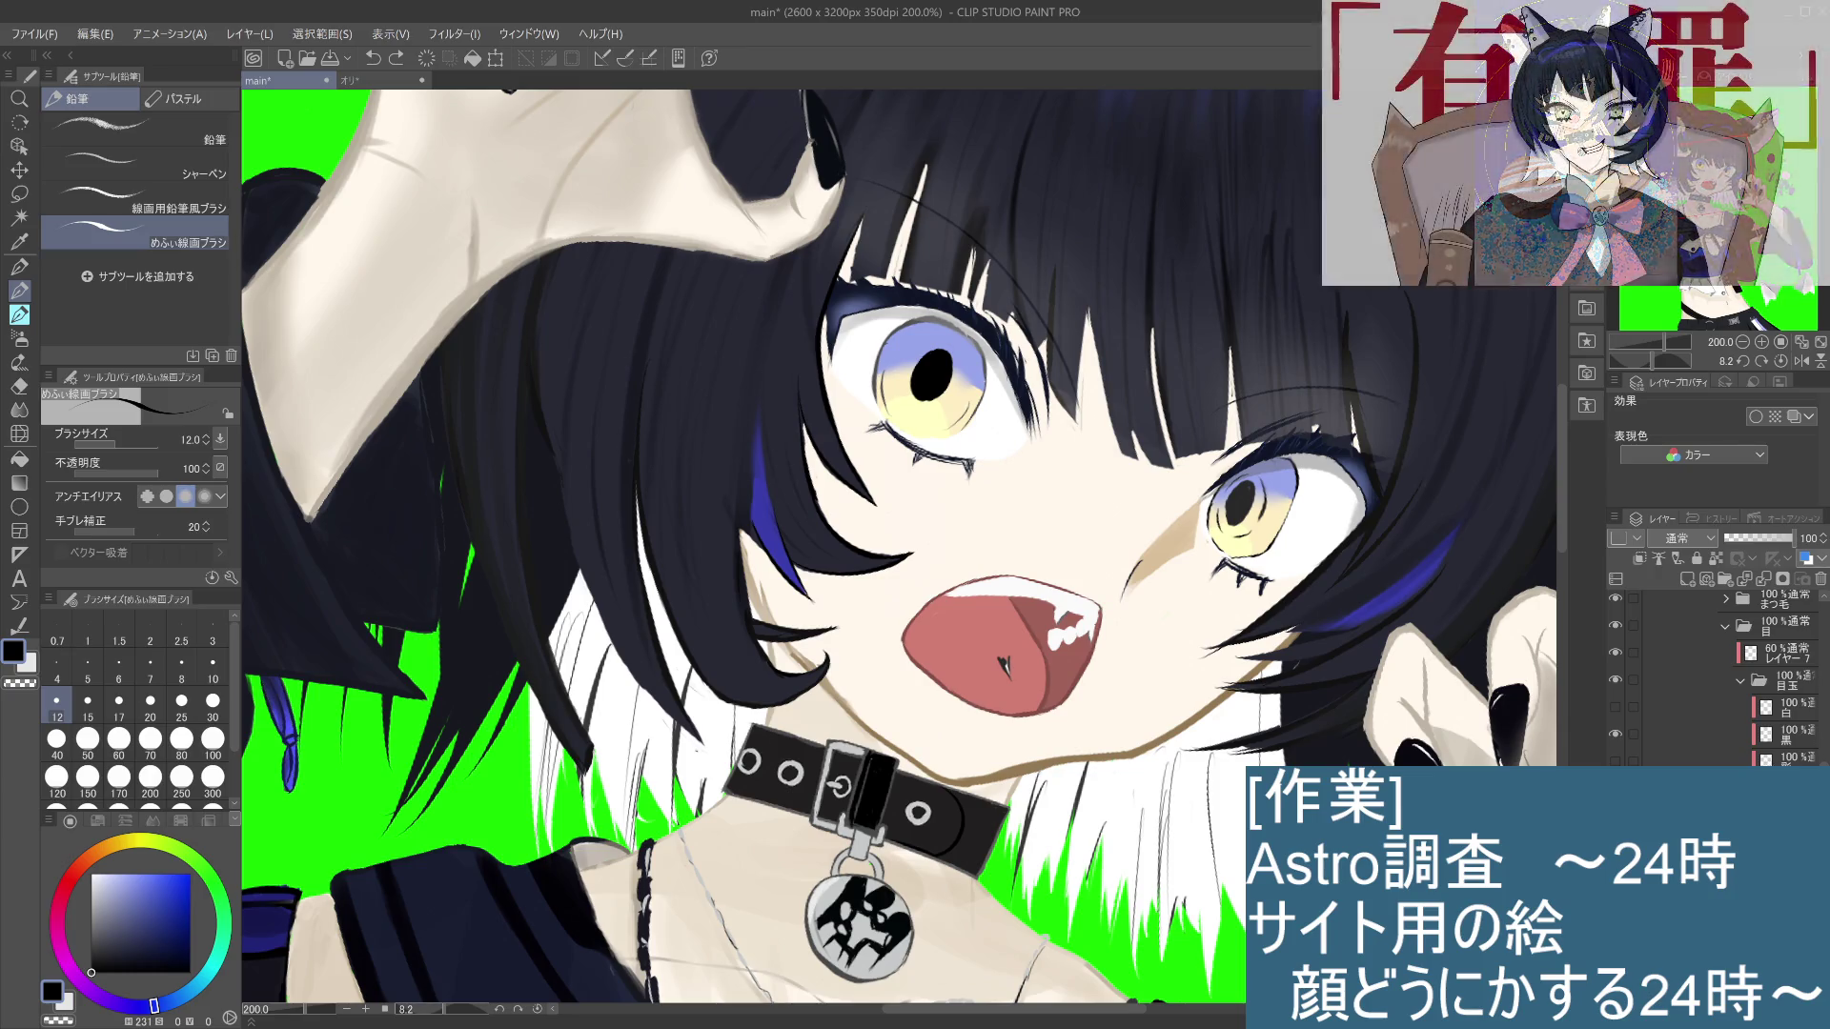
{"action": "left_click_drag", "start_coordinate": [901, 351], "coordinate": [893, 371]}
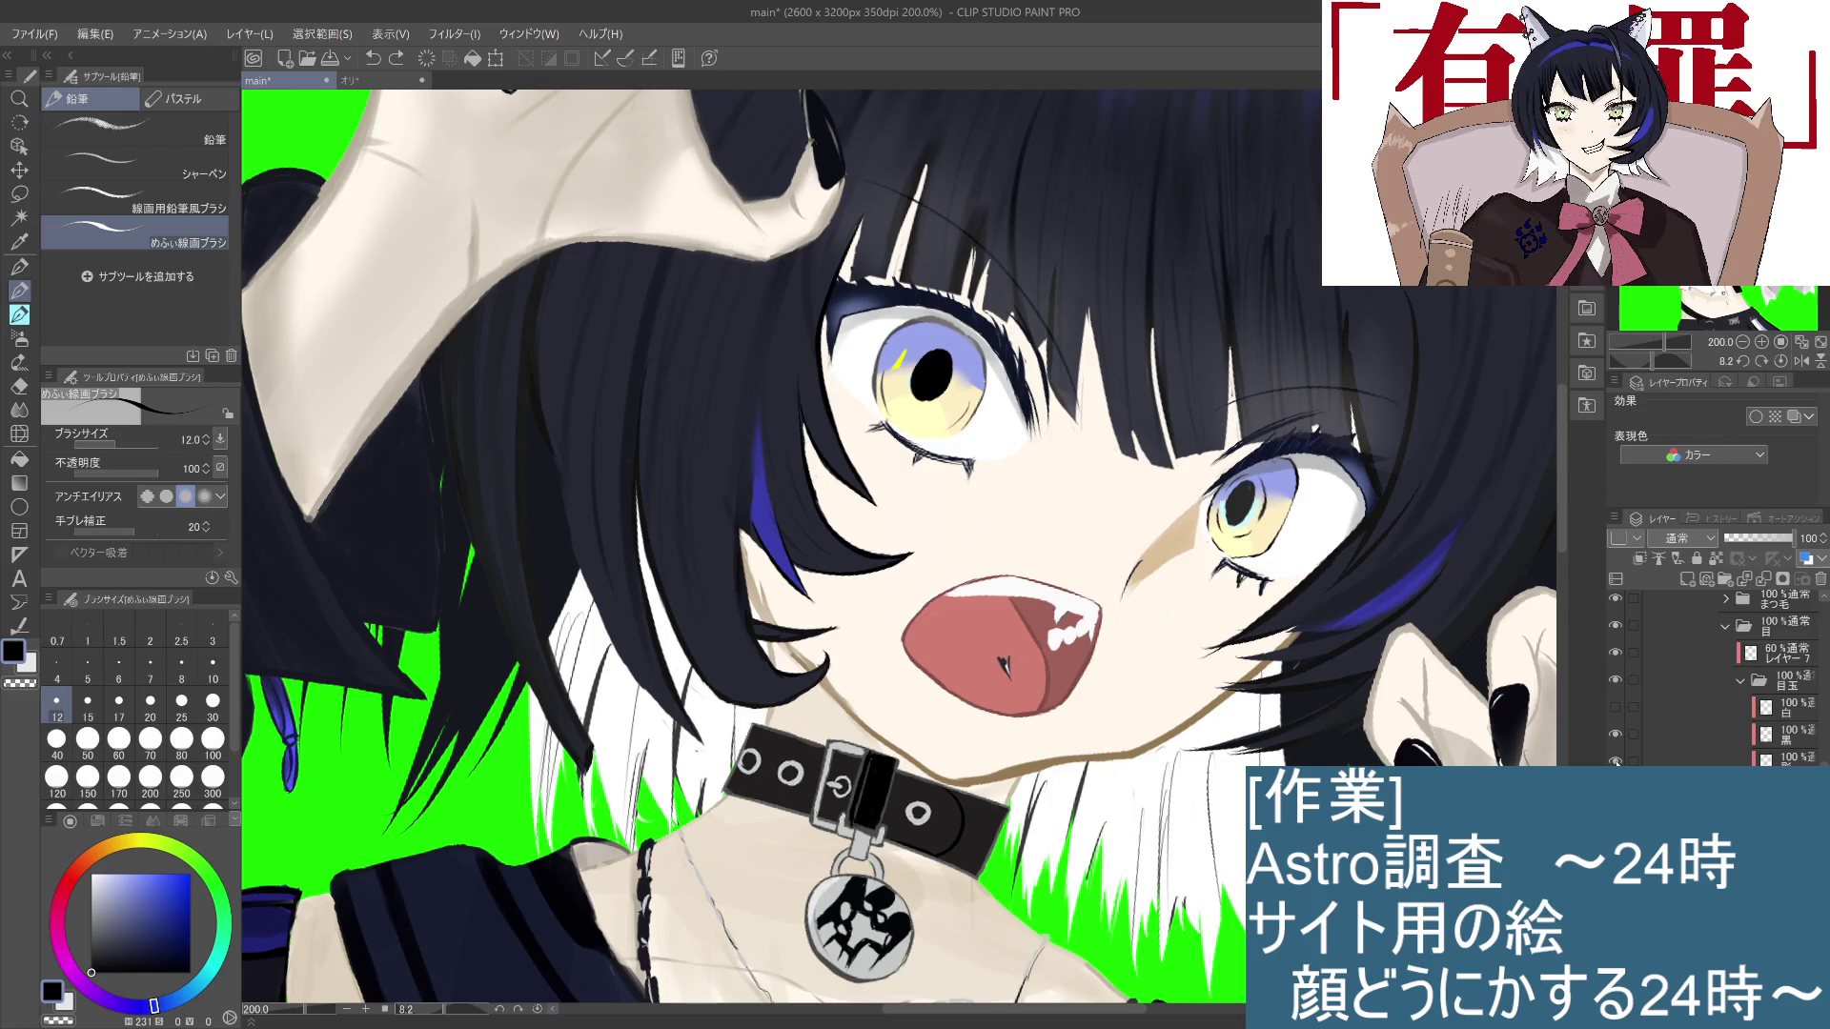
{"action": "key", "text": "ctrl+z"}
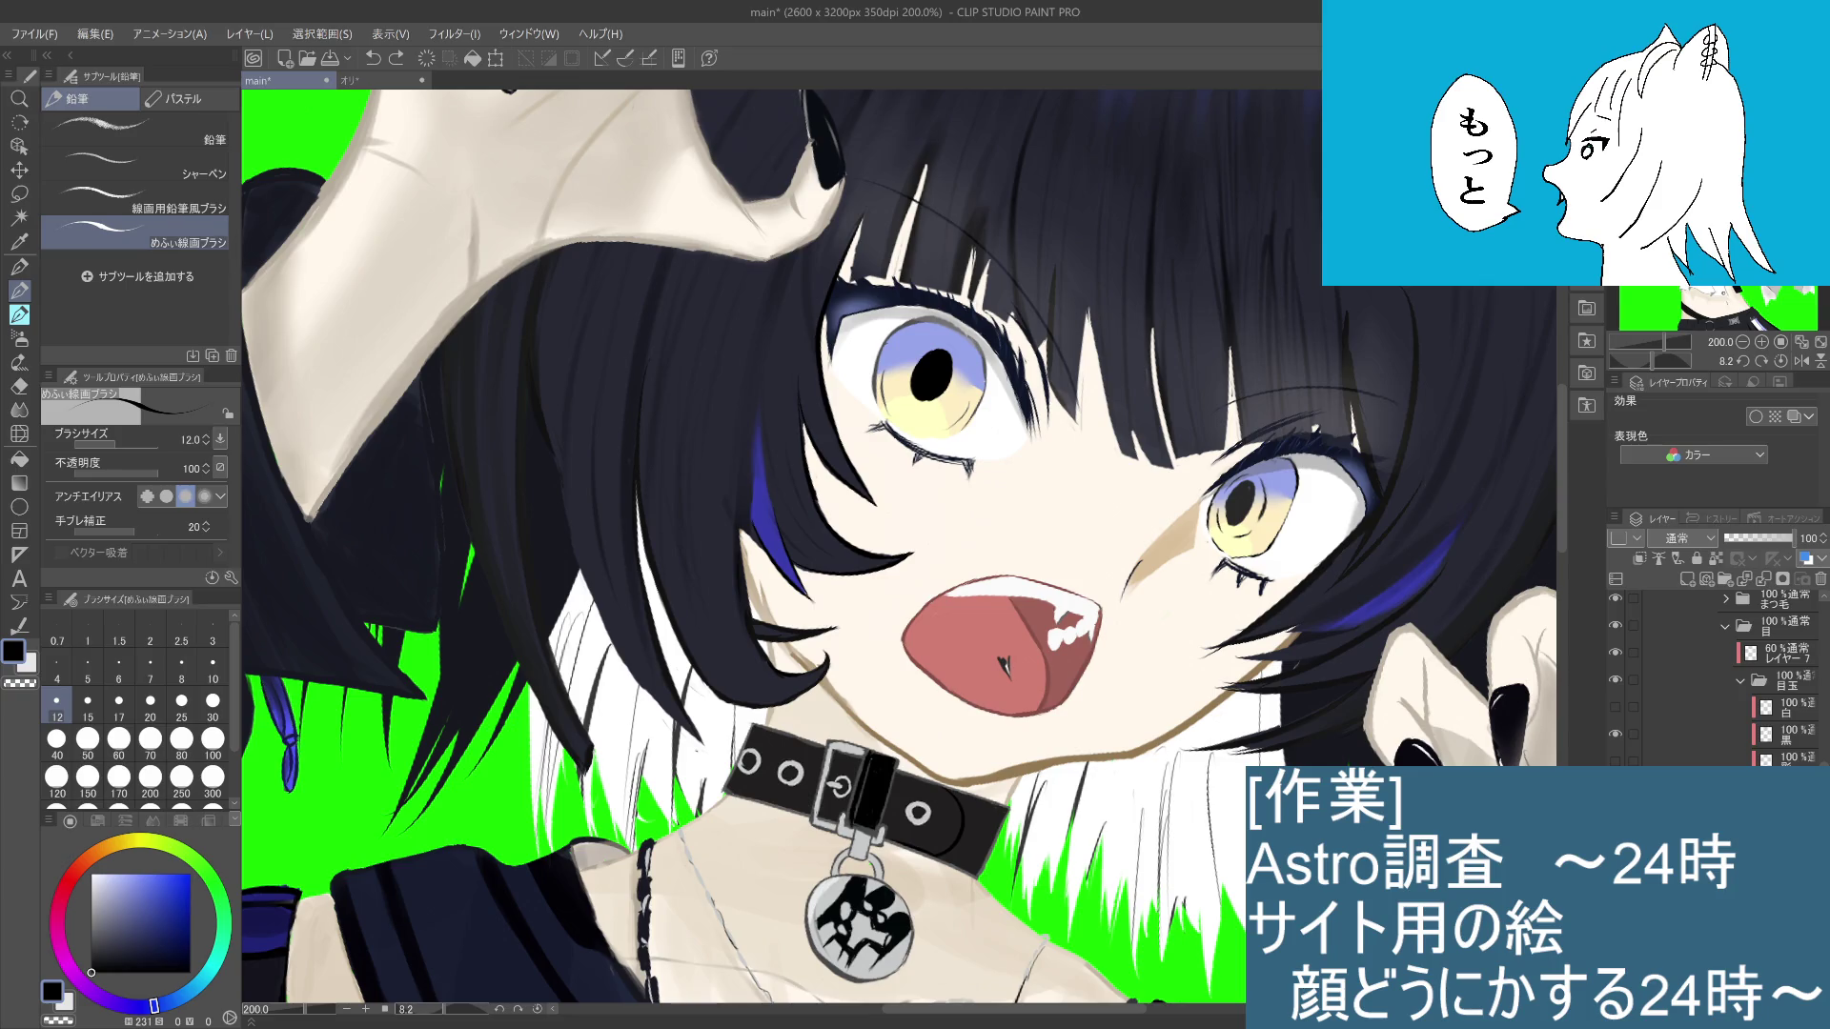
{"action": "left_click", "coordinate": [982, 366], "text": "ctrl"}
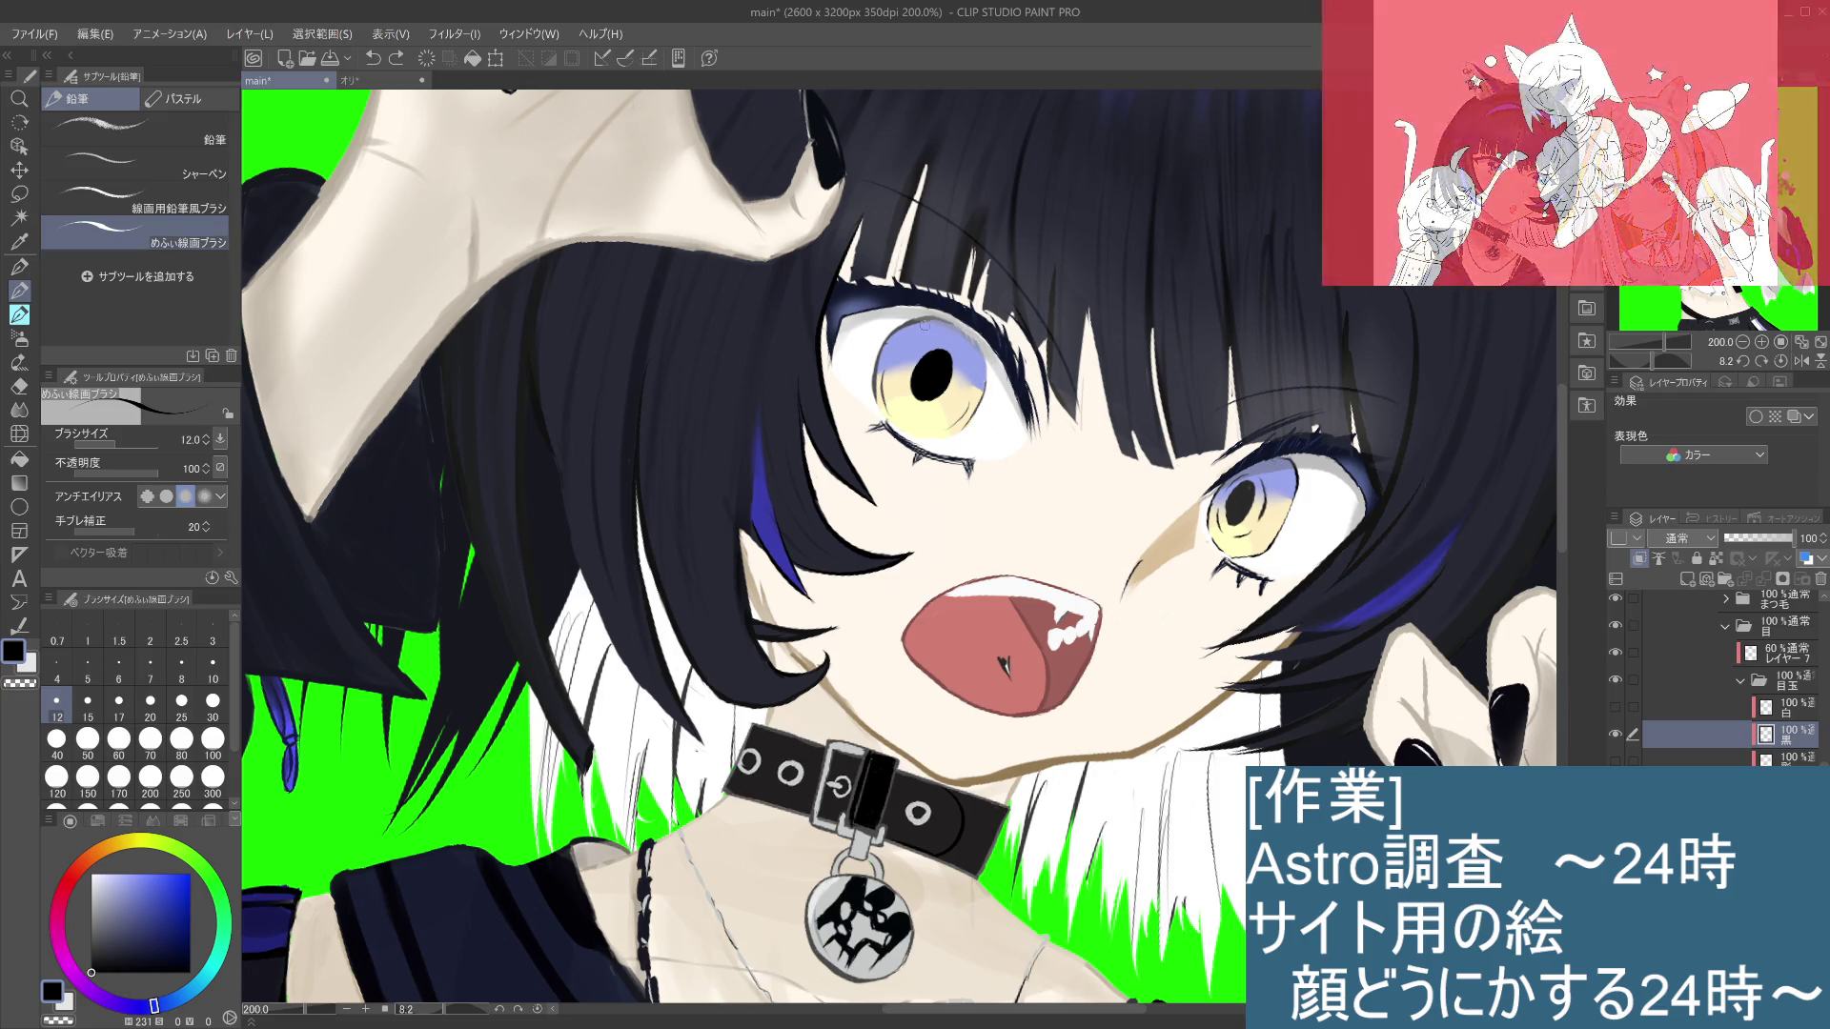
Step: Paint and redraw light strokes beside the left iris's upper-left edge
{"action": "left_click_drag", "start_coordinate": [877, 370], "coordinate": [873, 390]}
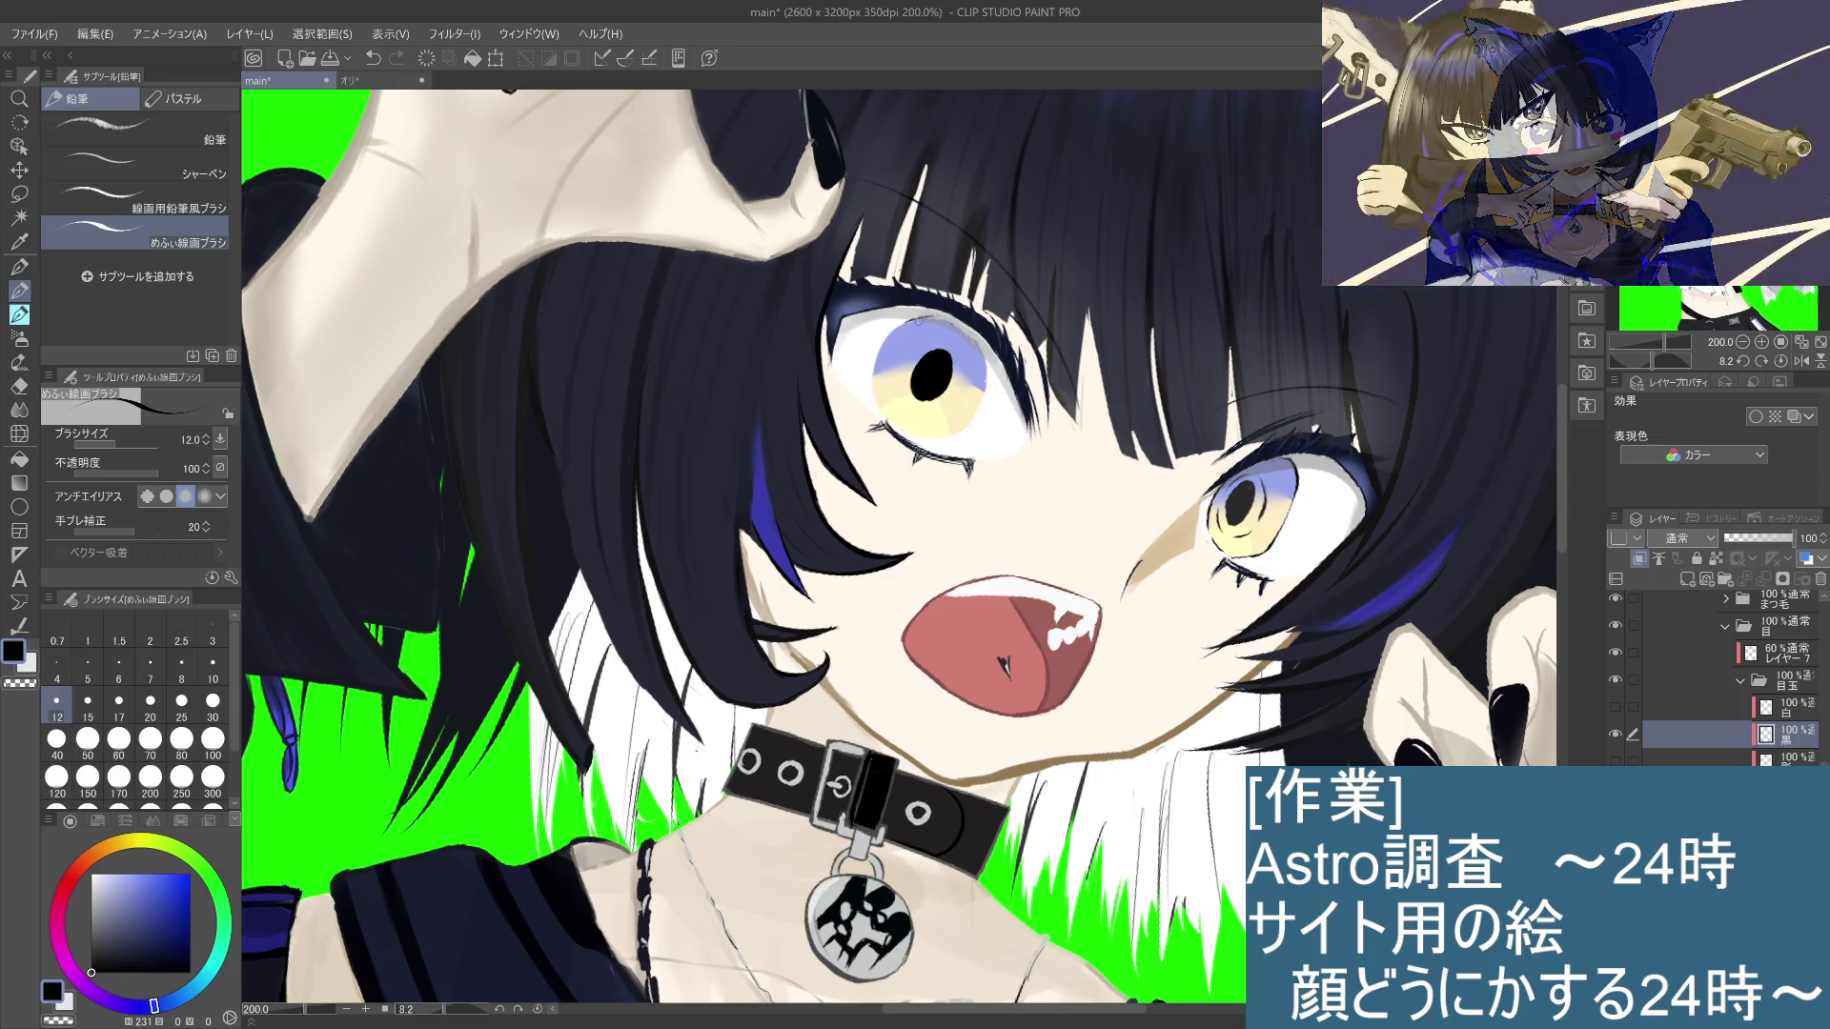
{"action": "key", "text": "ctrl+z"}
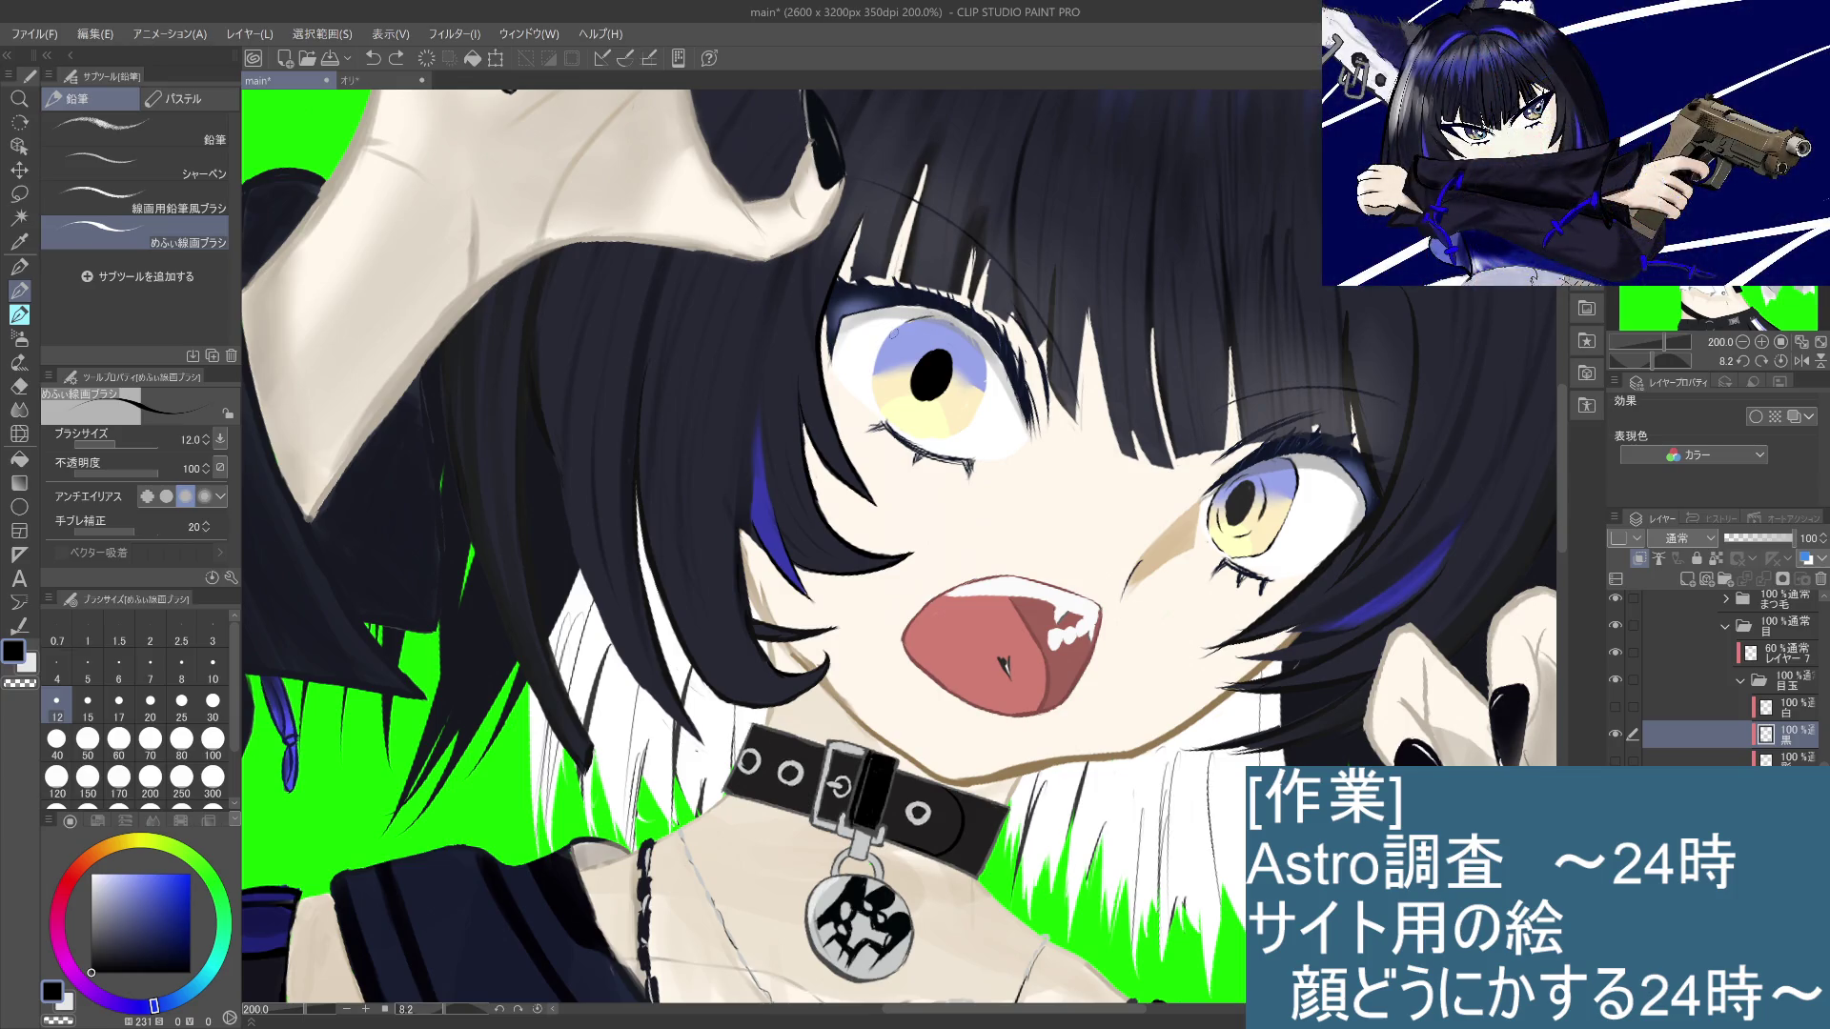
{"action": "mouse_move", "coordinate": [902, 321]}
{"action": "left_mouse_down"}
{"action": "mouse_move", "coordinate": [940, 319]}
{"action": "mouse_move", "coordinate": [886, 334]}
{"action": "left_mouse_up"}
{"action": "key", "text": "ctrl+z"}
{"action": "key", "text": "ctrl+z"}
{"action": "left_click_drag", "start_coordinate": [893, 331], "coordinate": [917, 322]}
Step: Toggle undo/redo to compare the eye with and without the light stroke
{"action": "key", "text": "ctrl+z"}
{"action": "key", "text": "ctrl+y"}
{"action": "key", "text": "ctrl+z"}
{"action": "key", "text": "ctrl+y"}
{"action": "key", "text": "ctrl+z"}
{"action": "key", "text": "ctrl+y"}
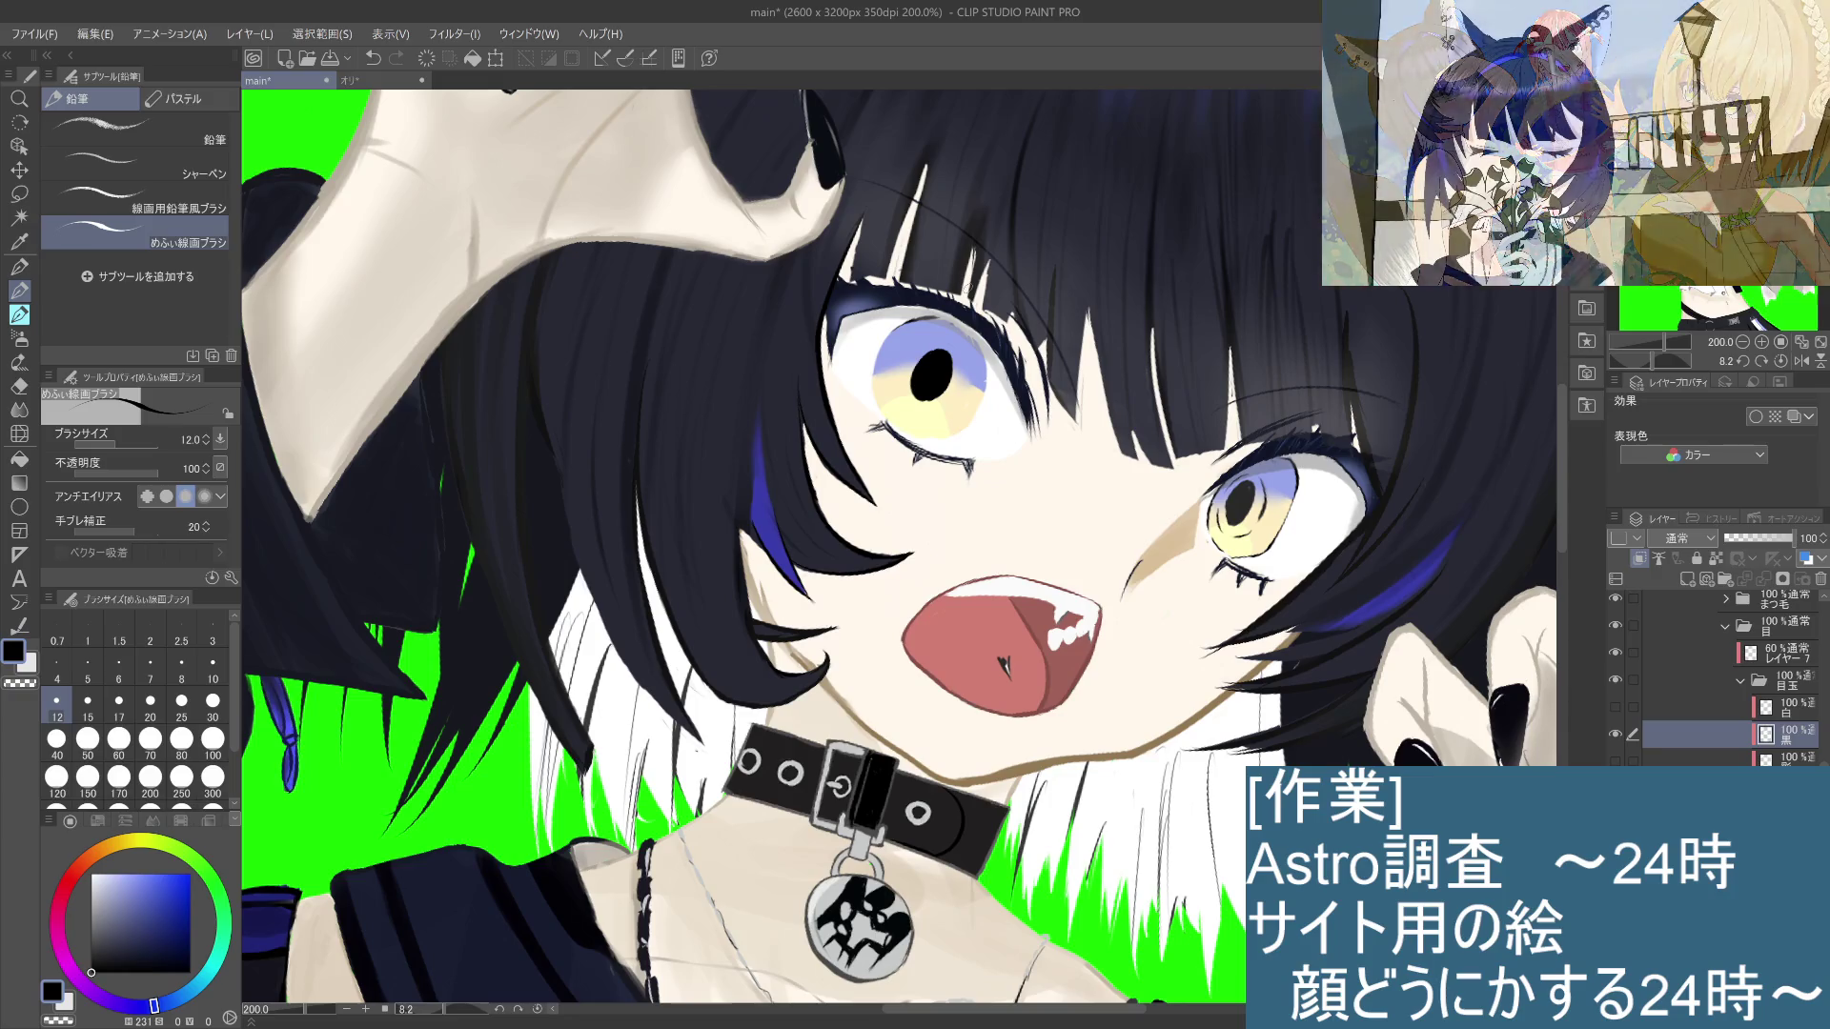
{"action": "key", "text": "ctrl+z"}
{"action": "key", "text": "ctrl+y"}
{"action": "key", "text": "ctrl+z"}
{"action": "key", "text": "ctrl+y"}
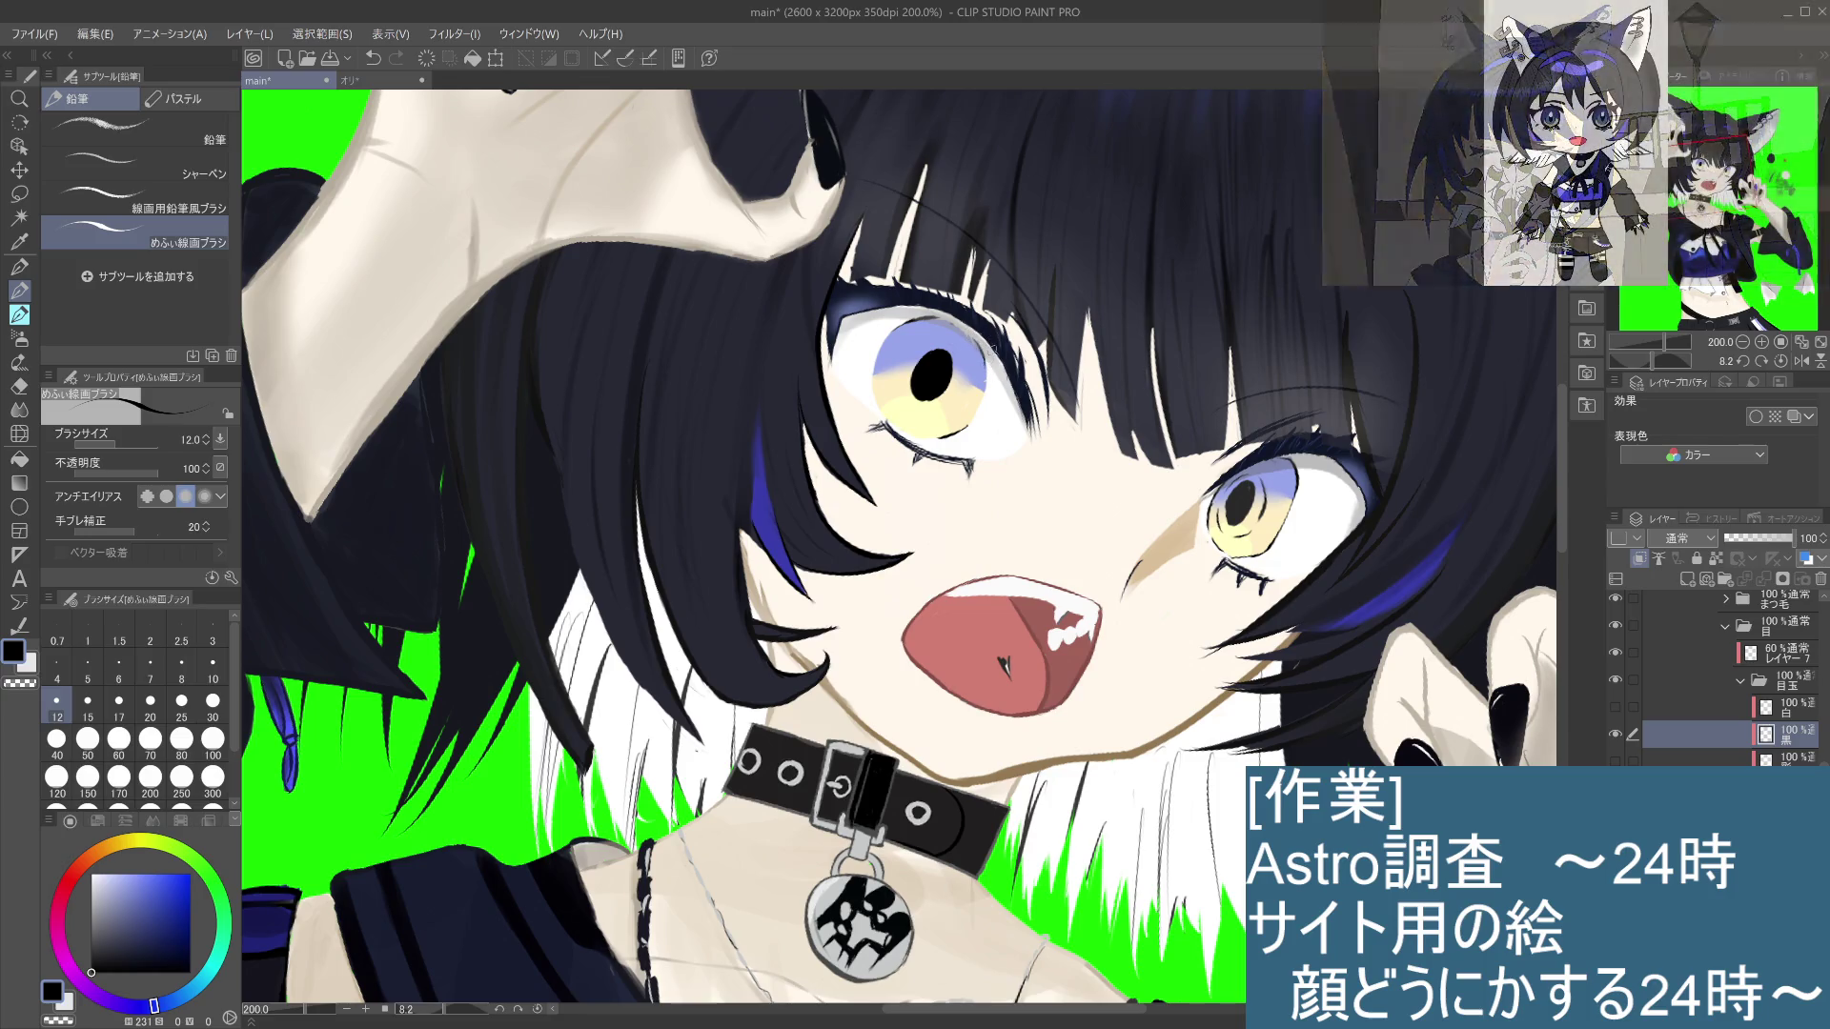
{"action": "key", "text": "ctrl+z"}
Step: Try the light stroke slightly lower, then take it back
{"action": "mouse_move", "coordinate": [973, 339]}
{"action": "left_mouse_down"}
{"action": "mouse_move", "coordinate": [987, 395]}
{"action": "mouse_move", "coordinate": [987, 374]}
{"action": "left_mouse_up"}
{"action": "key", "text": "ctrl+z"}
{"action": "key", "text": "ctrl+z"}
{"action": "key", "text": "ctrl+z"}
{"action": "key", "text": "ctrl+z"}
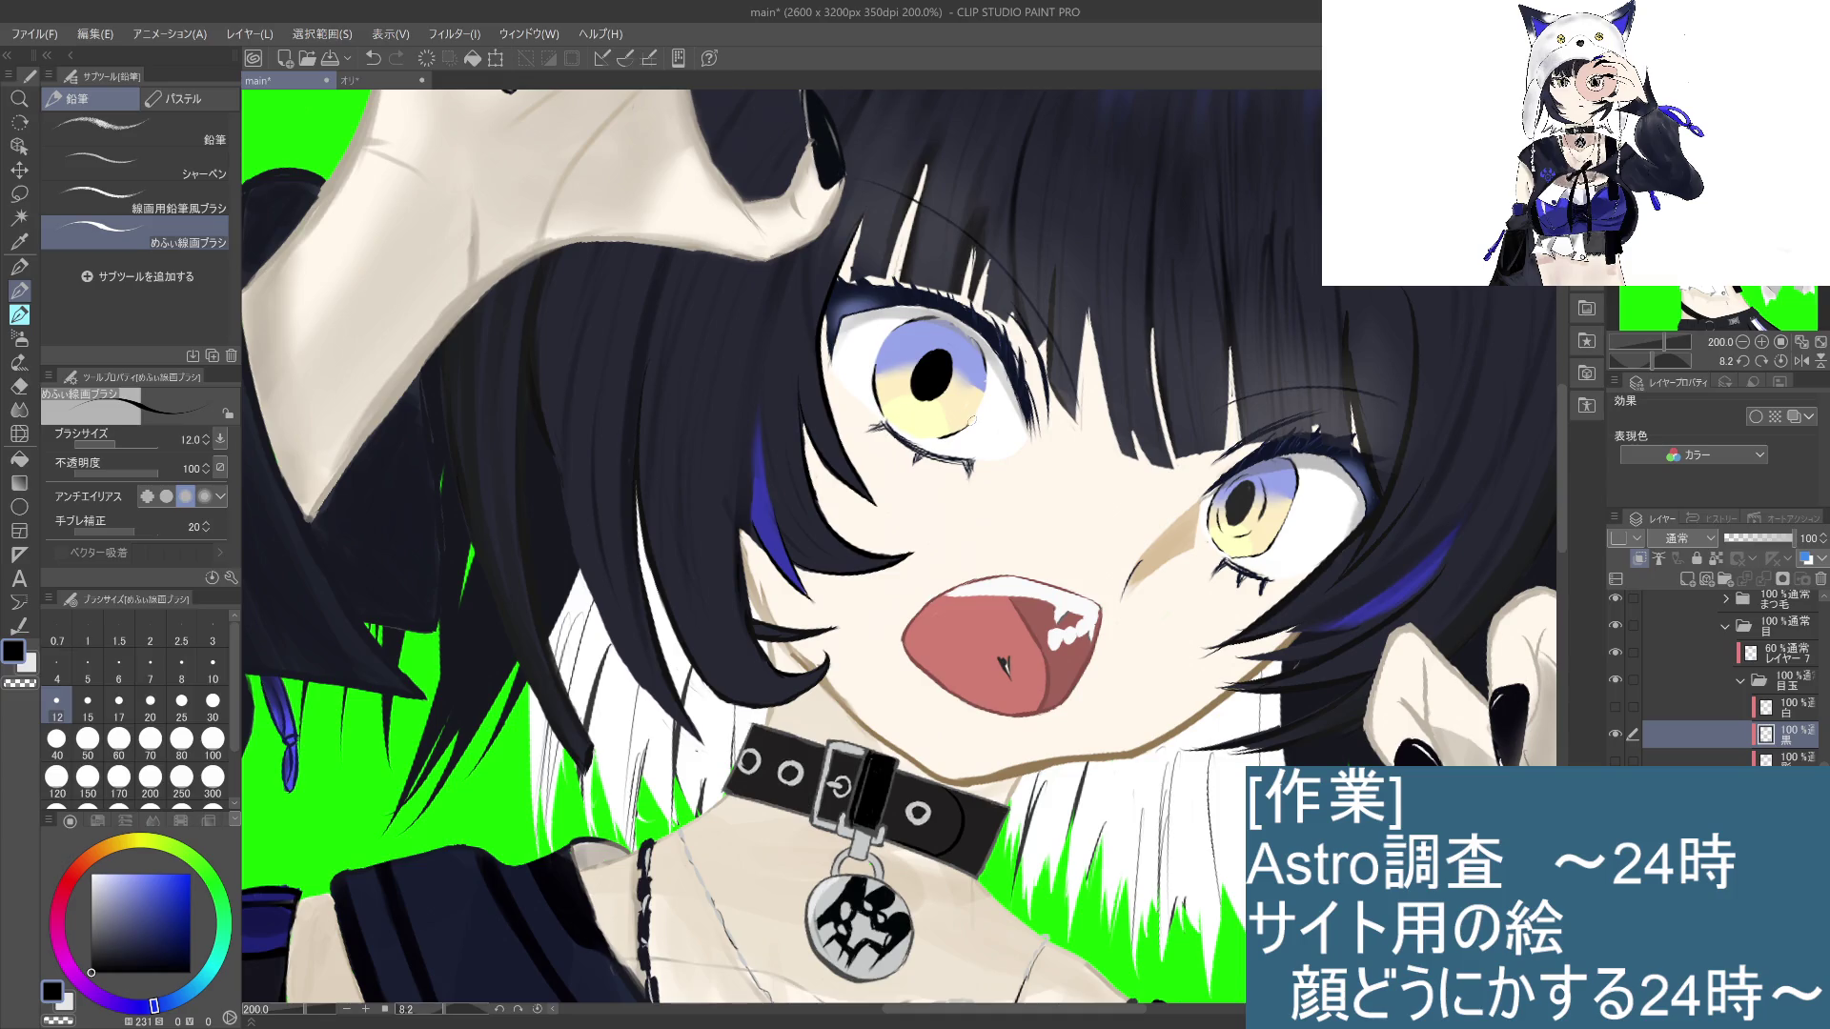
{"action": "scroll", "coordinate": [974, 417], "scroll_direction": "down", "scroll_amount": 3}
{"action": "scroll", "coordinate": [972, 423], "scroll_direction": "up", "scroll_amount": 1}
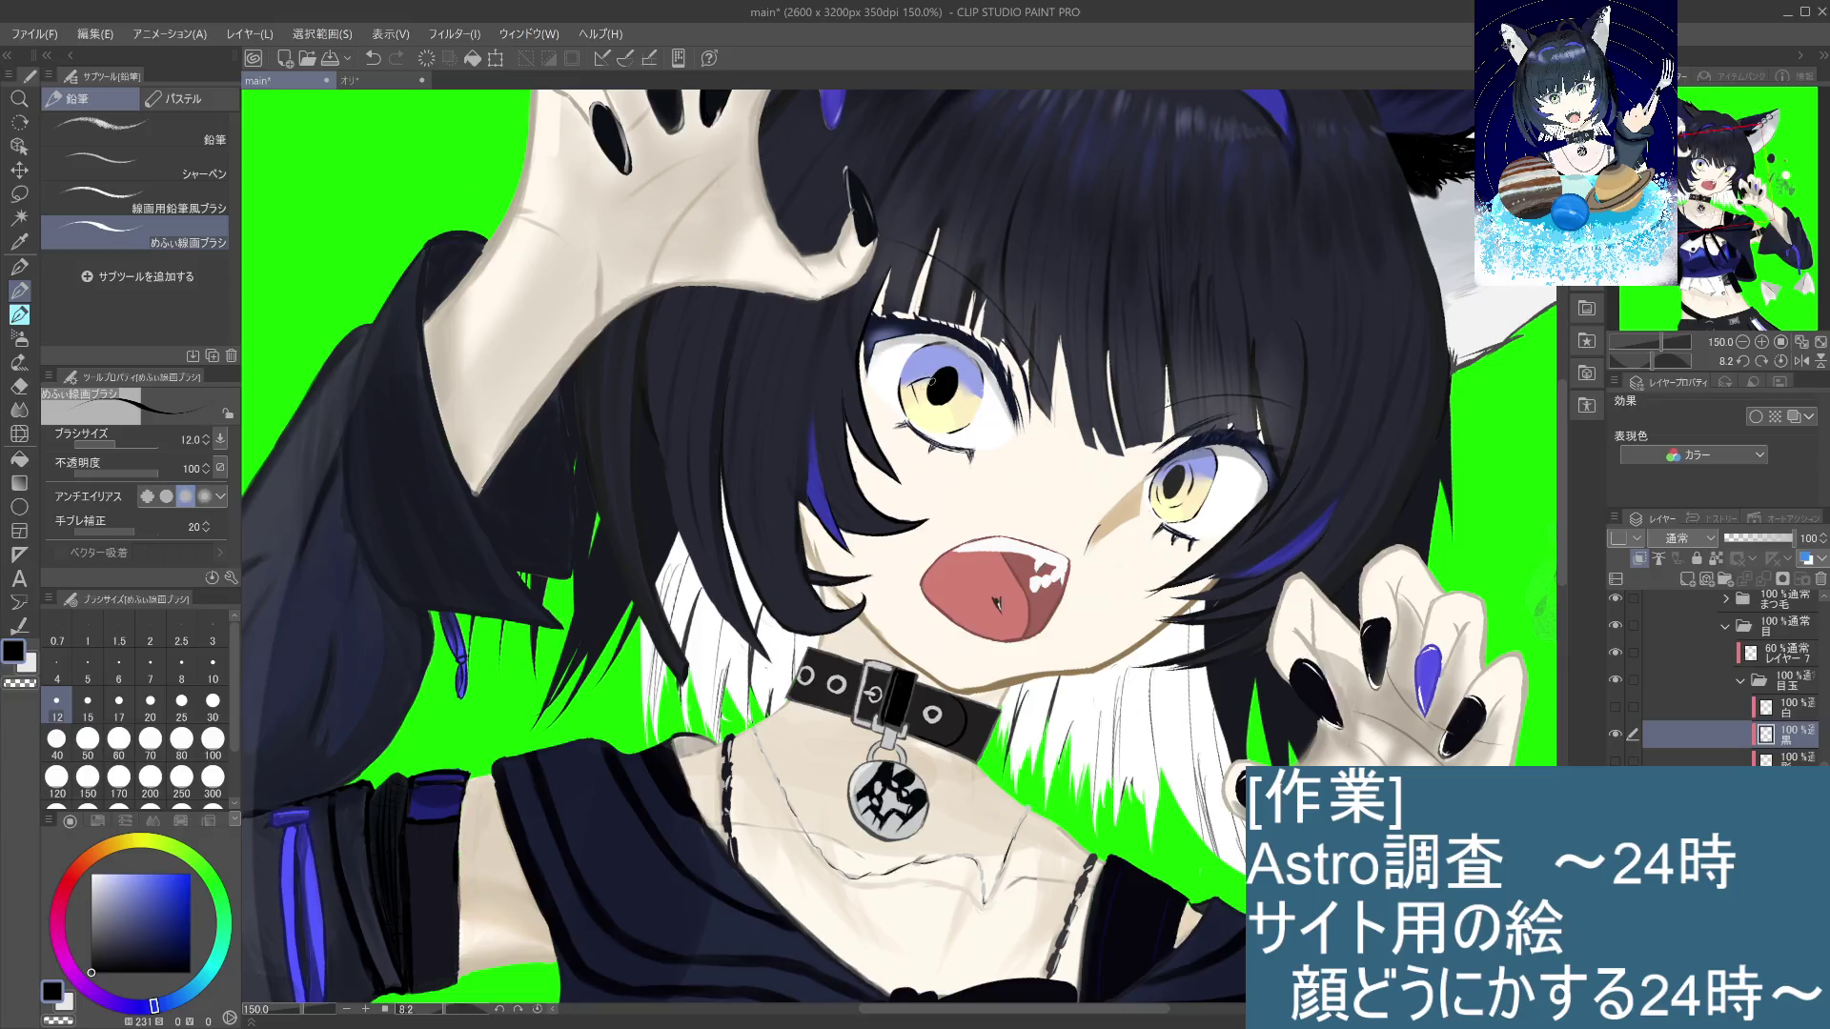
Step: Dab dark paint beside the left pupil, undoing and repainting dabs to refine its size
{"action": "left_click", "coordinate": [931, 383]}
{"action": "left_click", "coordinate": [921, 384]}
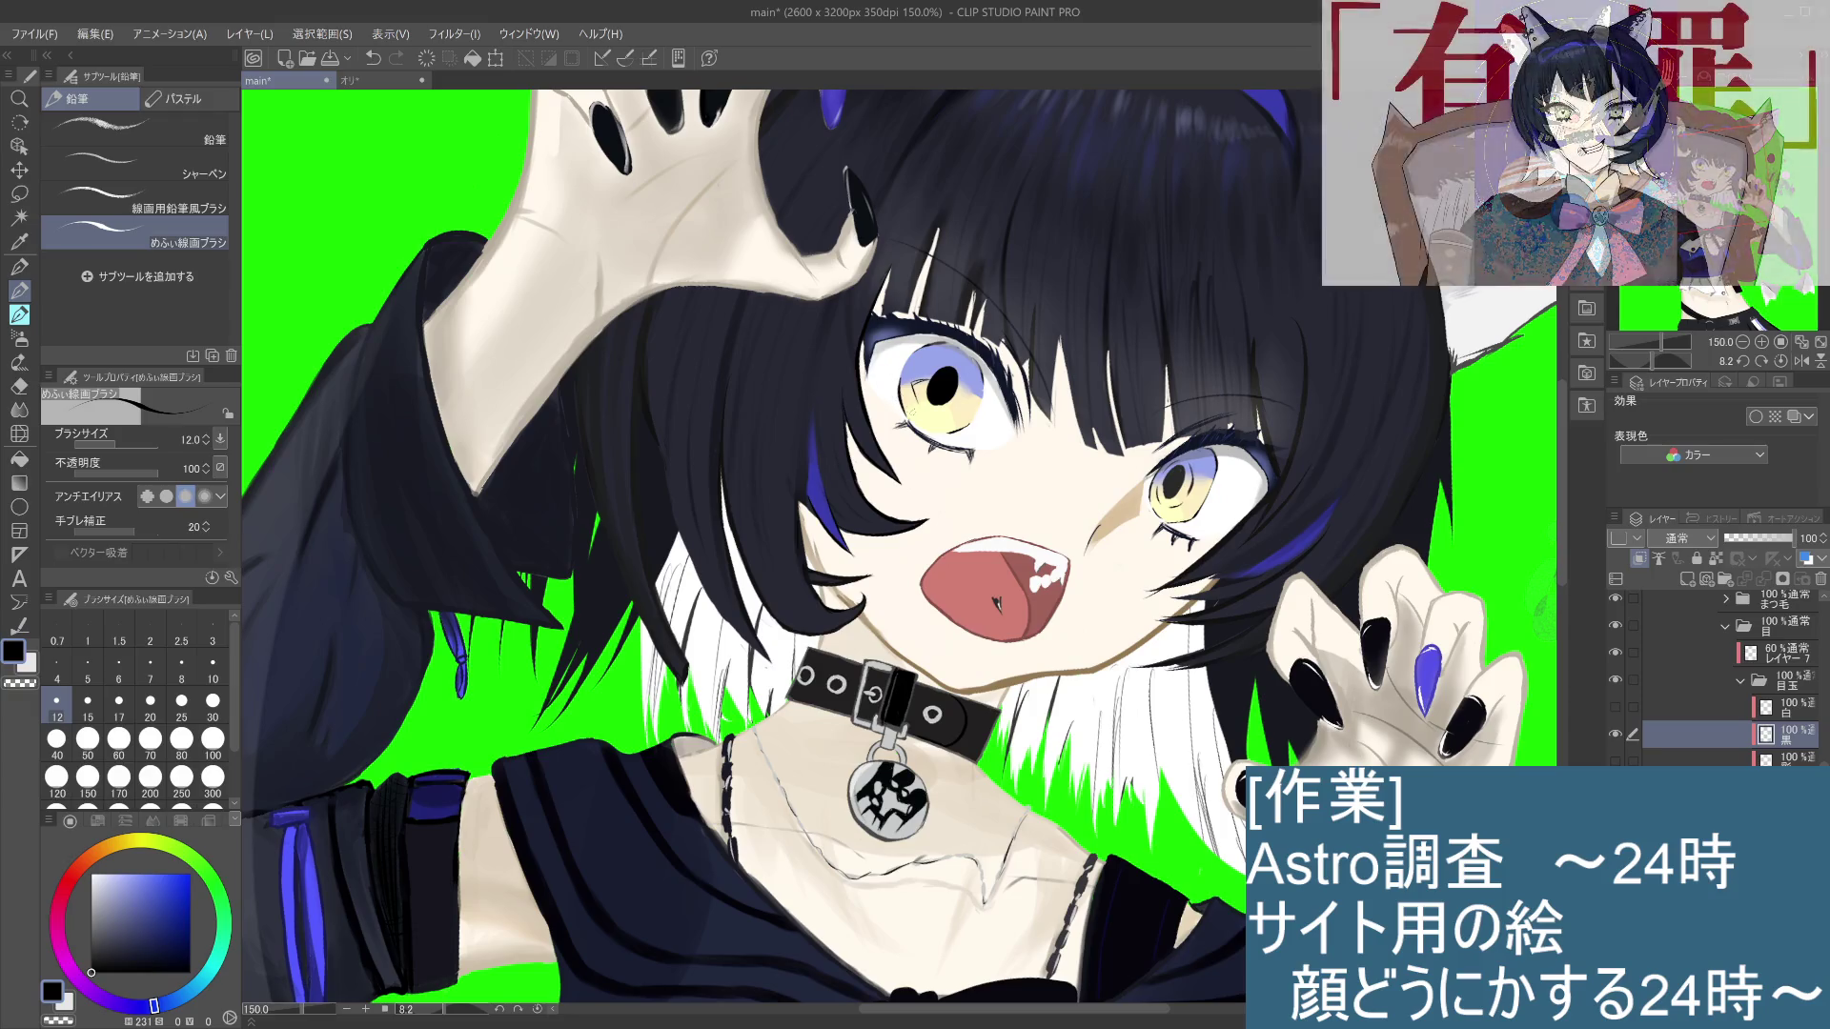
{"action": "left_click", "coordinate": [921, 395]}
{"action": "key", "text": "ctrl+z"}
{"action": "left_click", "coordinate": [920, 392]}
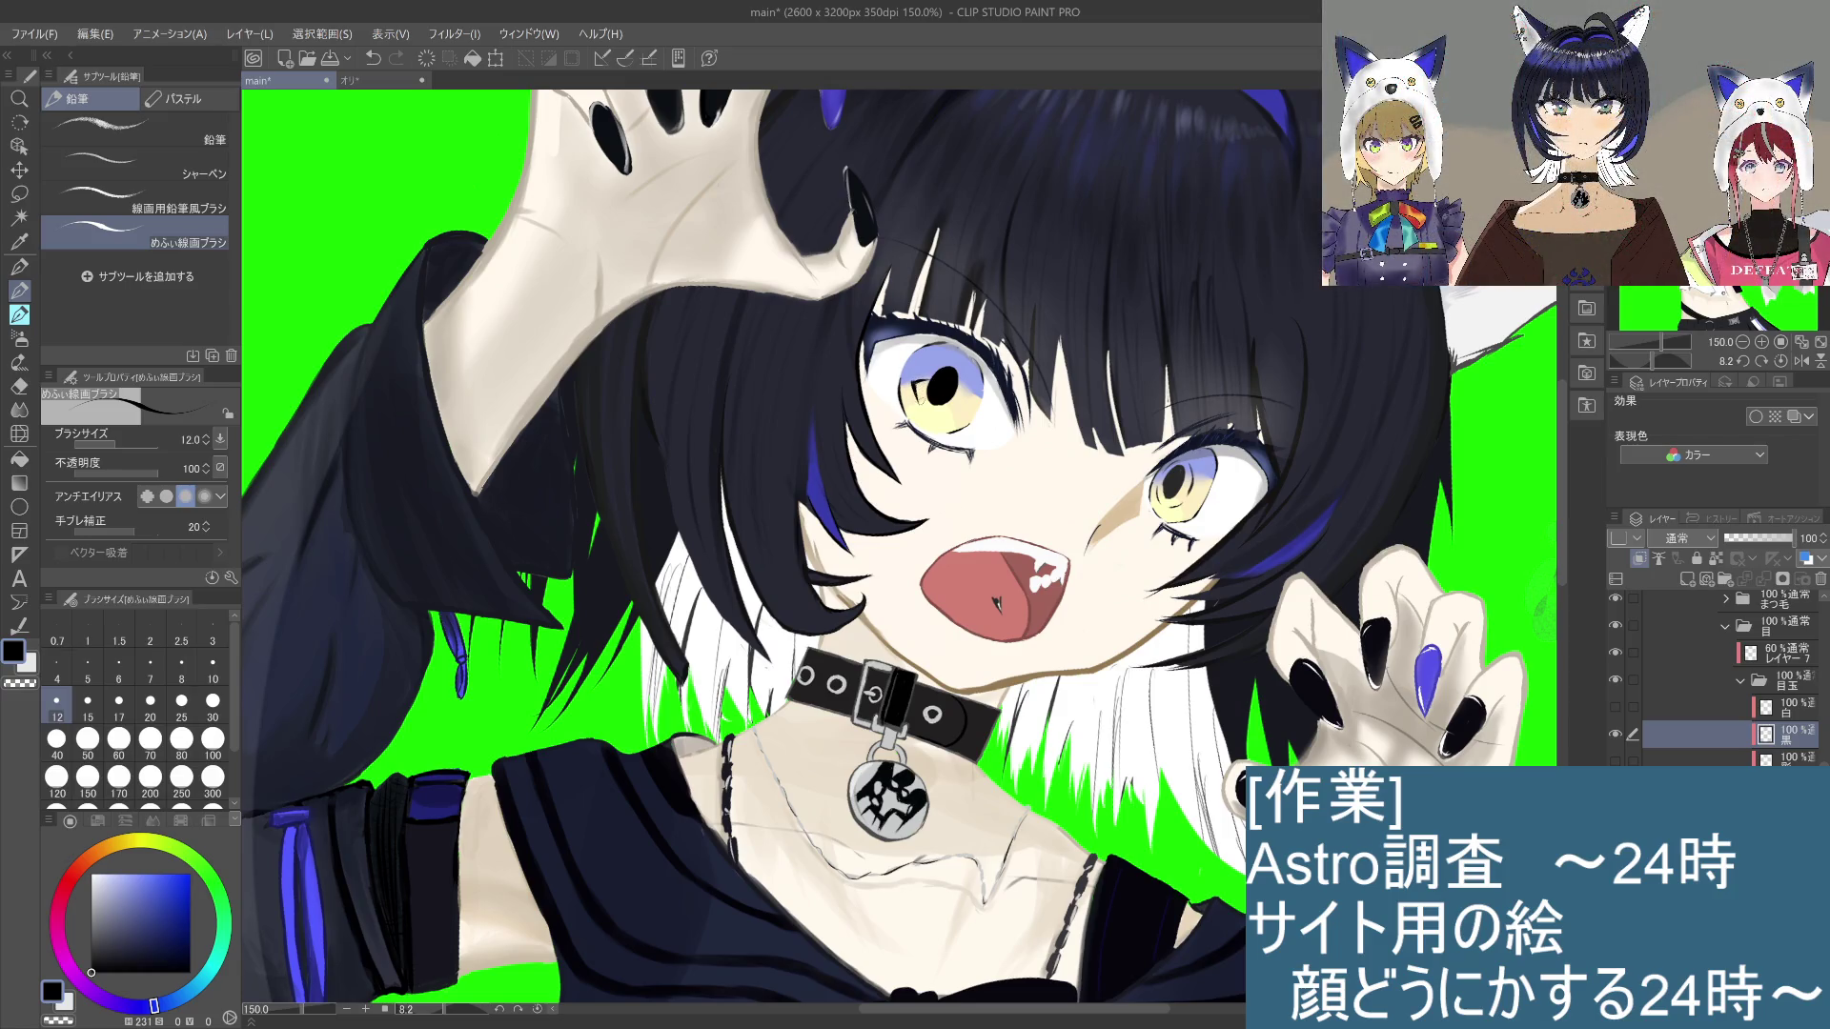
{"action": "key", "text": "ctrl+z"}
{"action": "left_click", "coordinate": [933, 384]}
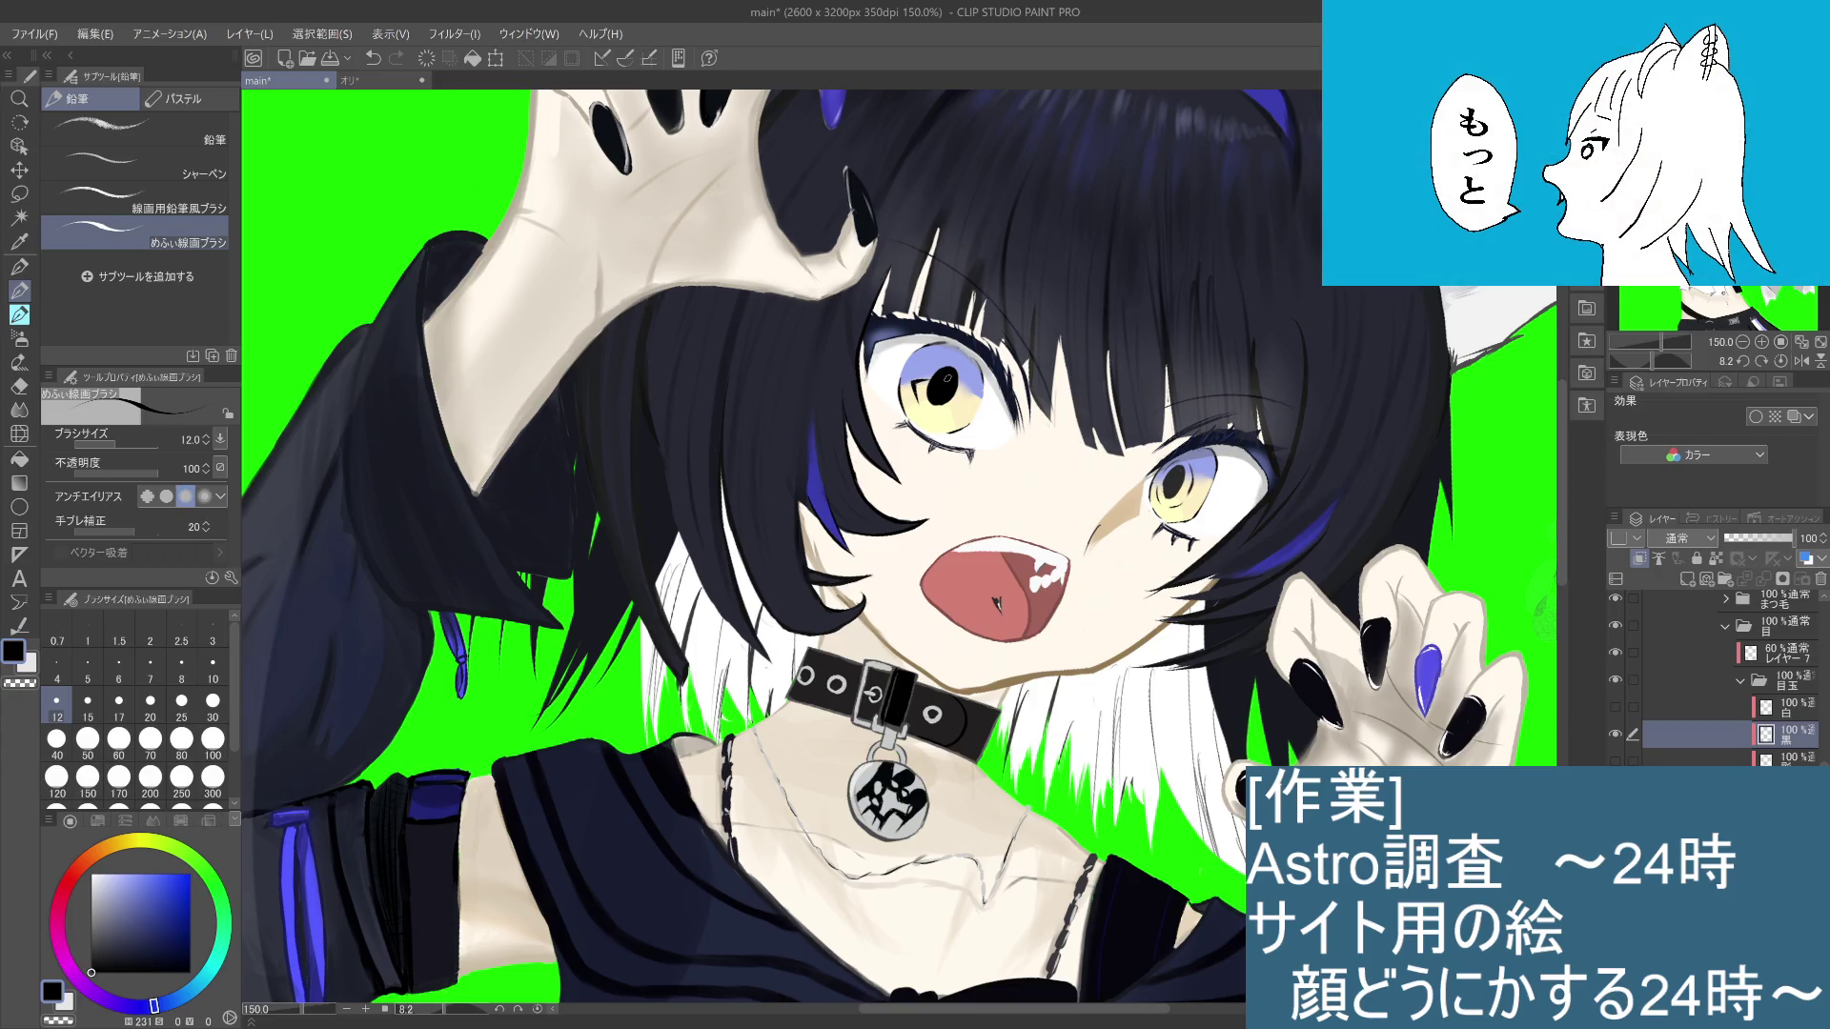
{"action": "left_click", "coordinate": [968, 388]}
{"action": "key", "text": "ctrl+z"}
{"action": "left_click", "coordinate": [968, 389]}
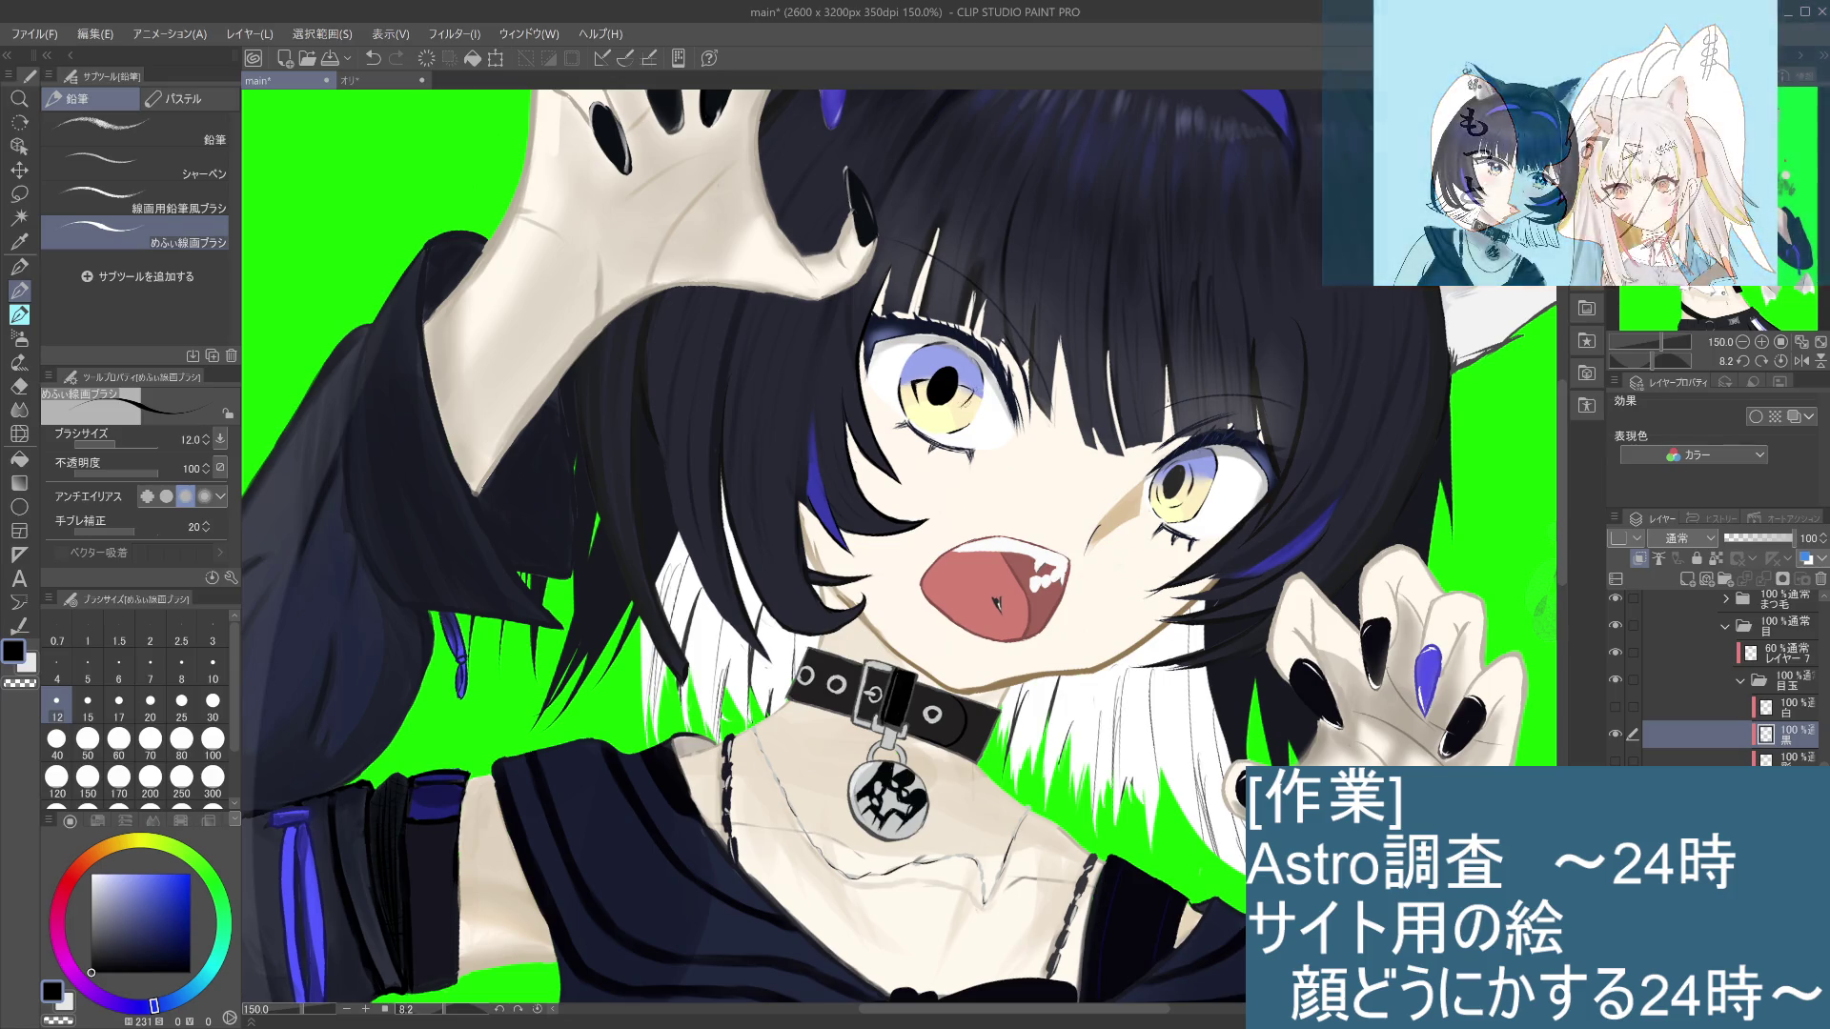
{"action": "left_click", "coordinate": [948, 396]}
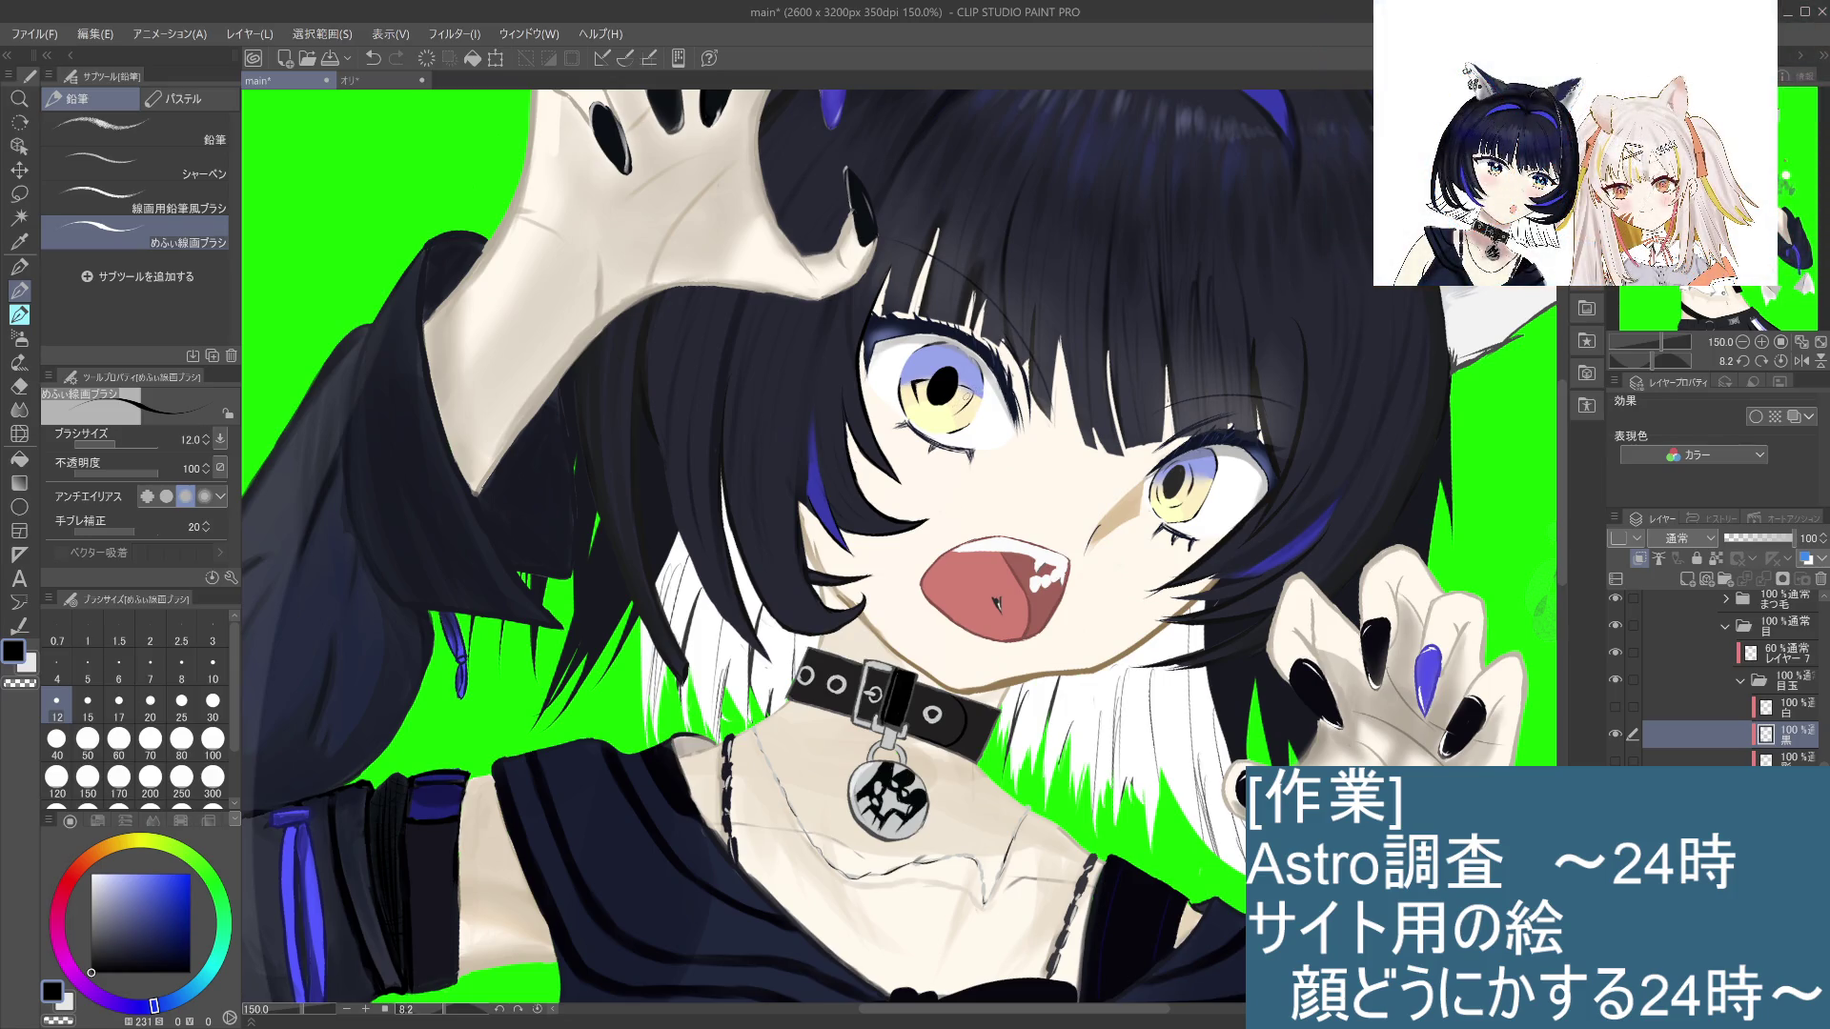
Step: Toggle undo/redo repeatedly to compare the pupil with and without the last dab
{"action": "key", "text": "ctrl+z"}
{"action": "key", "text": "ctrl+y"}
{"action": "key", "text": "ctrl+z"}
{"action": "key", "text": "ctrl+y"}
{"action": "key", "text": "ctrl+z"}
{"action": "key", "text": "ctrl+y"}
{"action": "key", "text": "ctrl+y"}
{"action": "key", "text": "ctrl+z"}
{"action": "key", "text": "ctrl+y"}
{"action": "key", "text": "ctrl+z"}
{"action": "key", "text": "ctrl+y"}
{"action": "key", "text": "ctrl+z"}
{"action": "key", "text": "ctrl+y"}
{"action": "scroll", "coordinate": [980, 360], "scroll_direction": "up", "scroll_amount": 5}
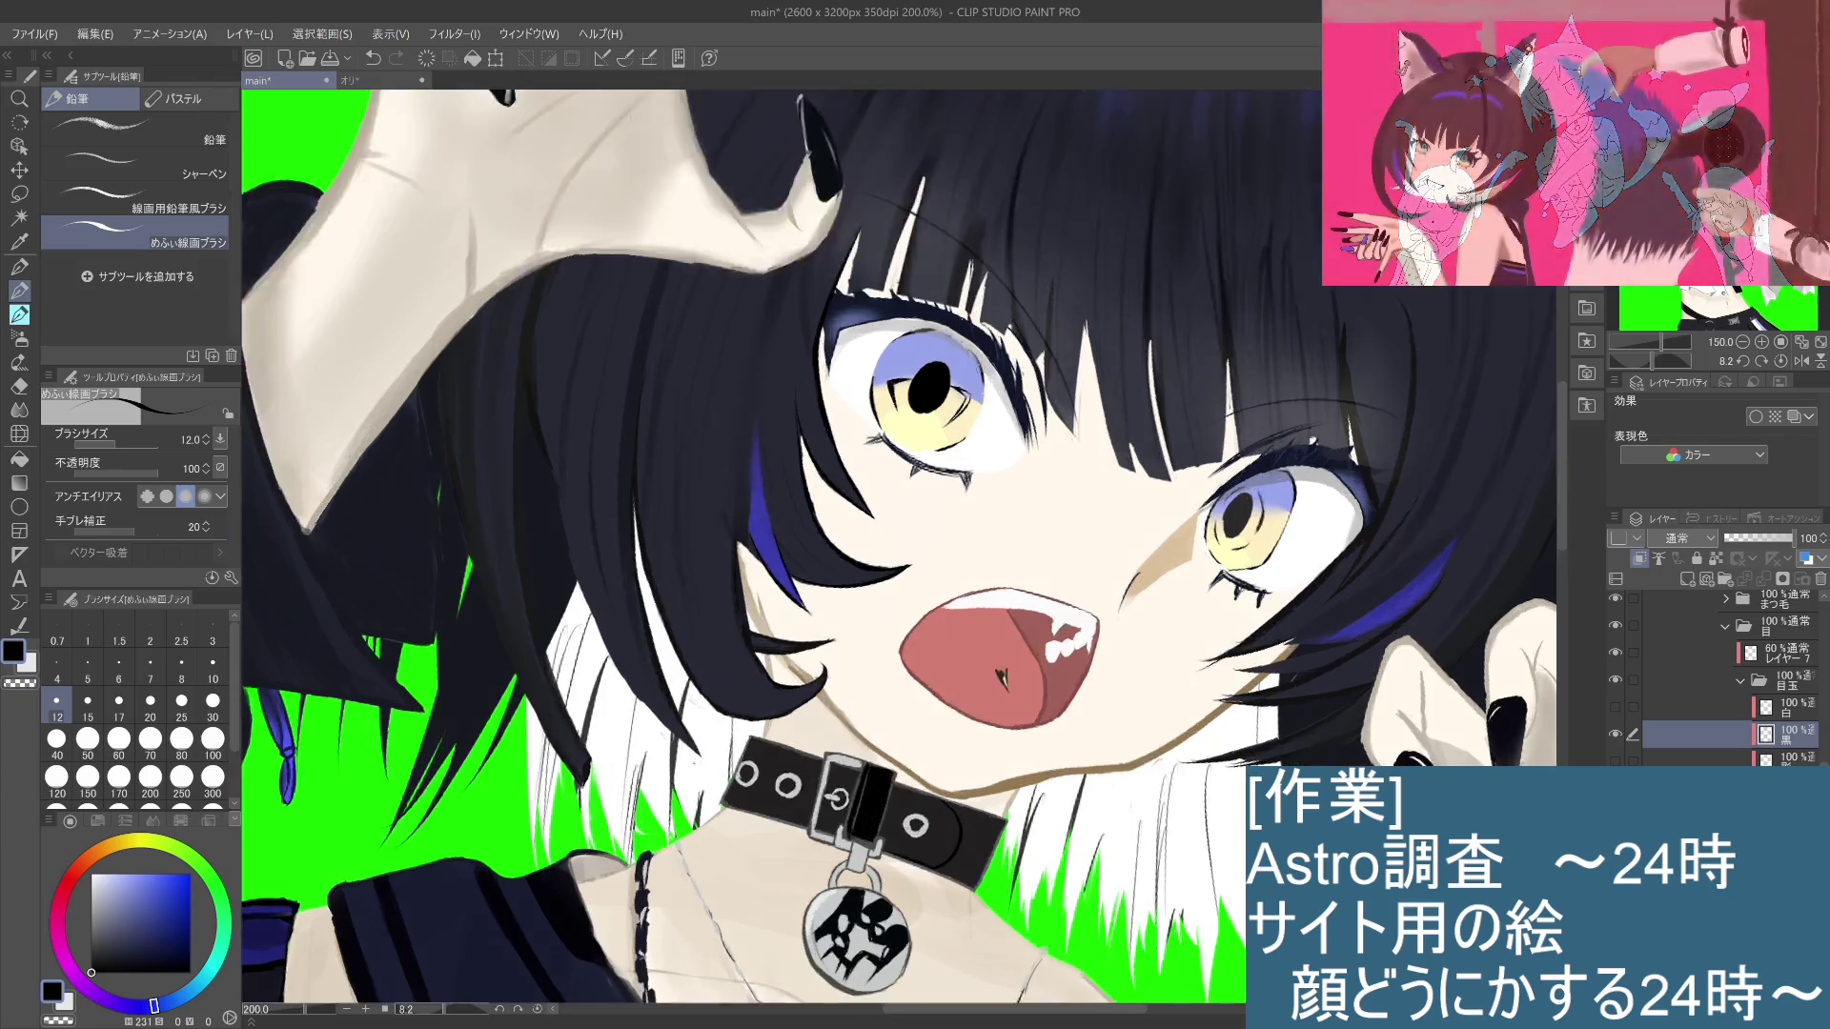
Step: Redraw three dark lines in the left iris to the right of the pupil
{"action": "left_click_drag", "start_coordinate": [932, 515], "coordinate": [853, 638]}
{"action": "left_click_drag", "start_coordinate": [901, 581], "coordinate": [835, 658]}
{"action": "left_click_drag", "start_coordinate": [930, 522], "coordinate": [917, 562]}
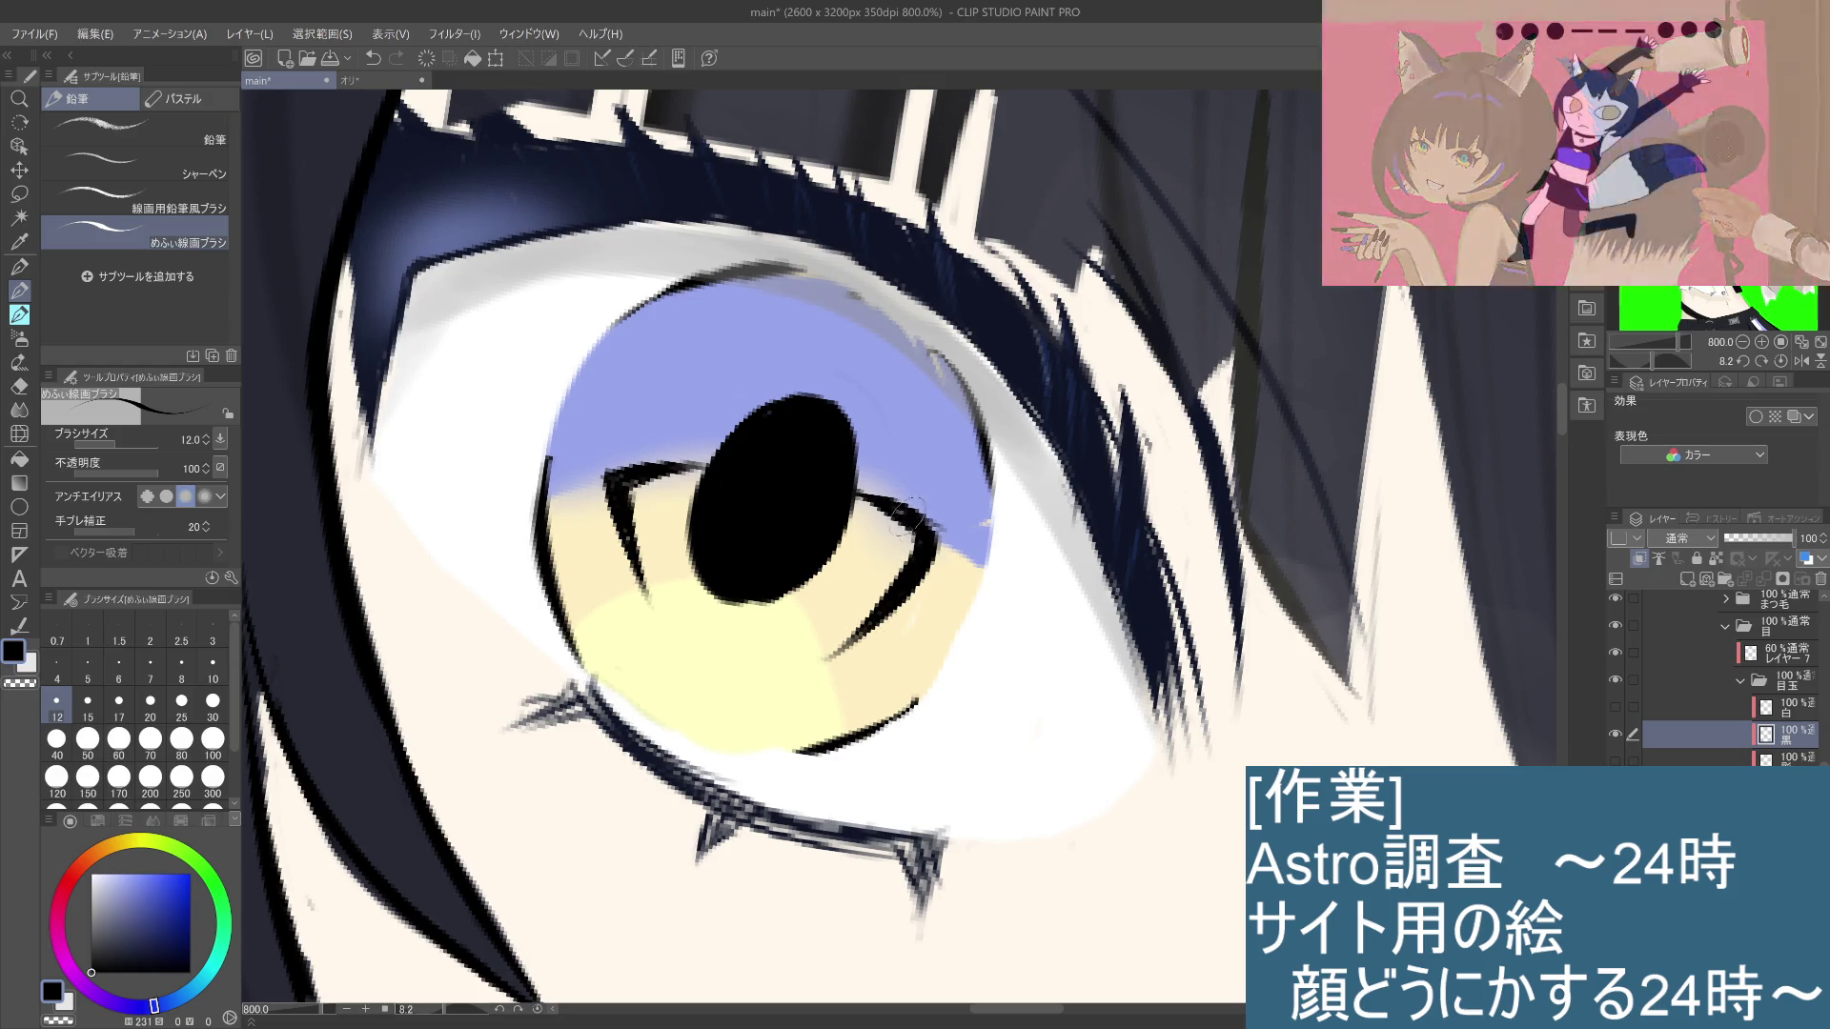
{"action": "scroll", "coordinate": [929, 541], "scroll_direction": "down", "scroll_amount": 5}
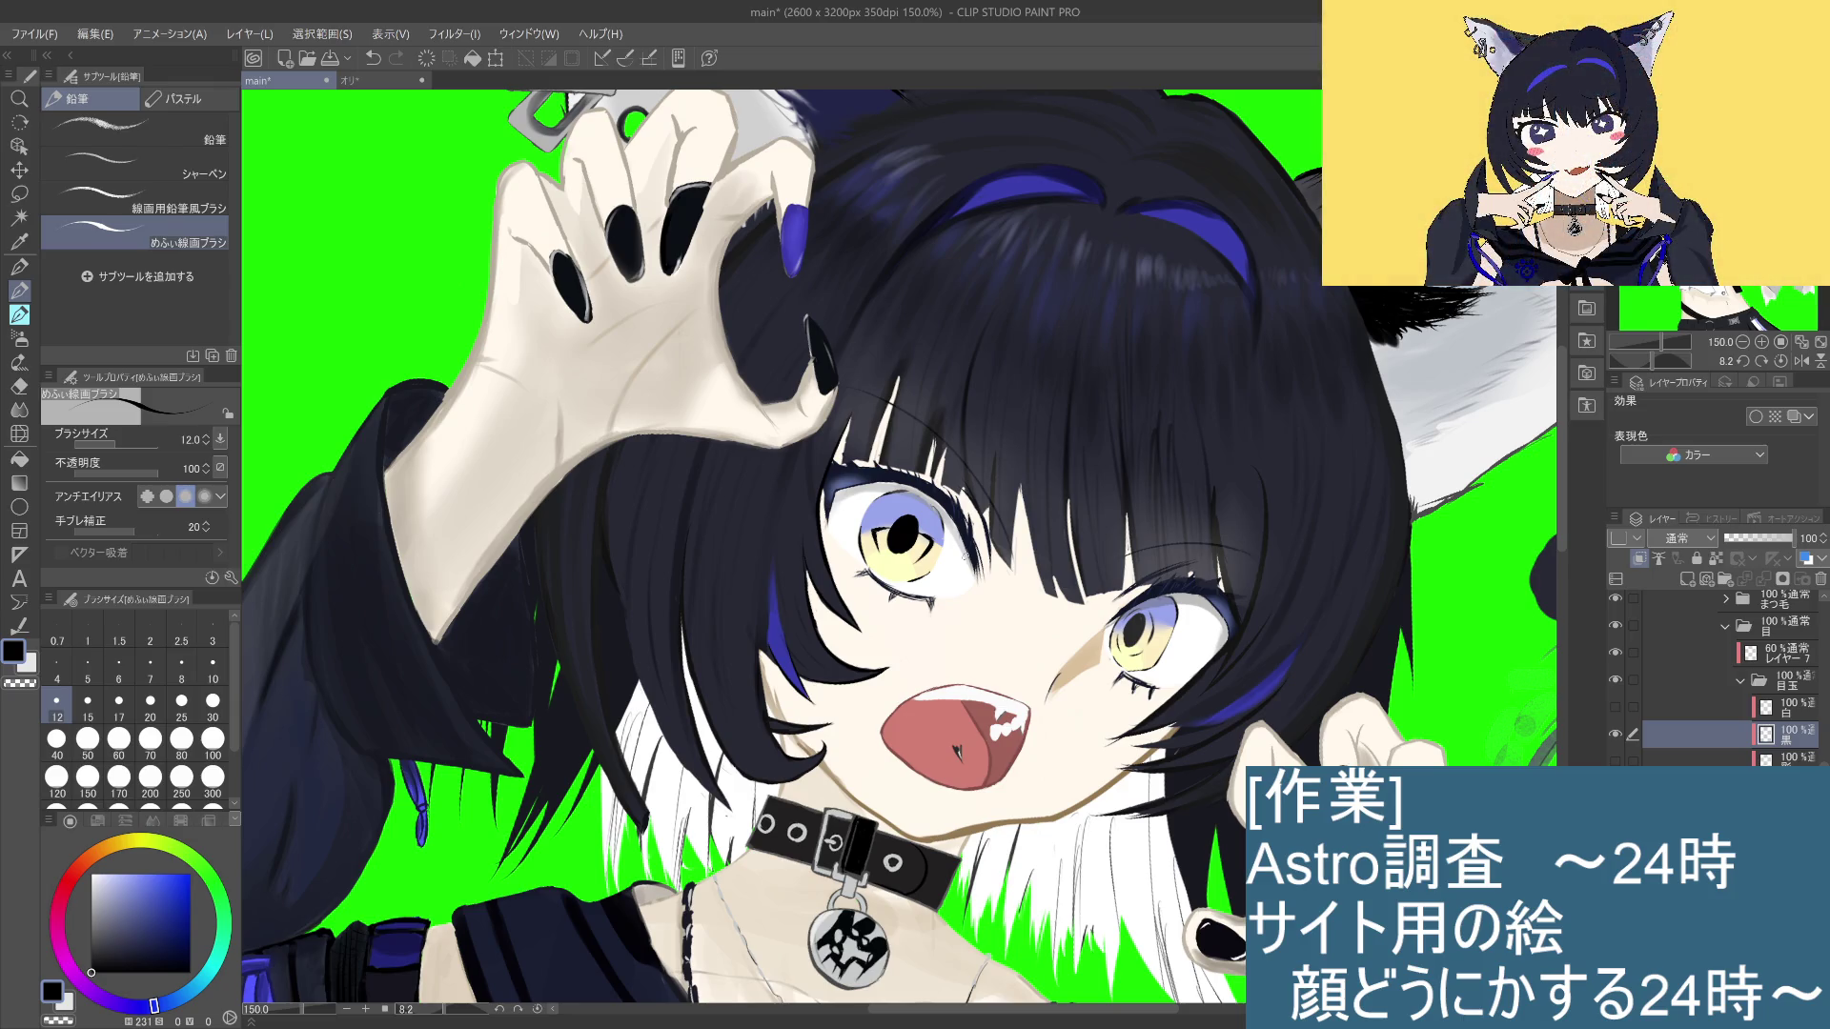
{"action": "scroll", "coordinate": [965, 554], "scroll_direction": "down", "scroll_amount": 4}
{"action": "scroll", "coordinate": [966, 554], "scroll_direction": "up", "scroll_amount": 4}
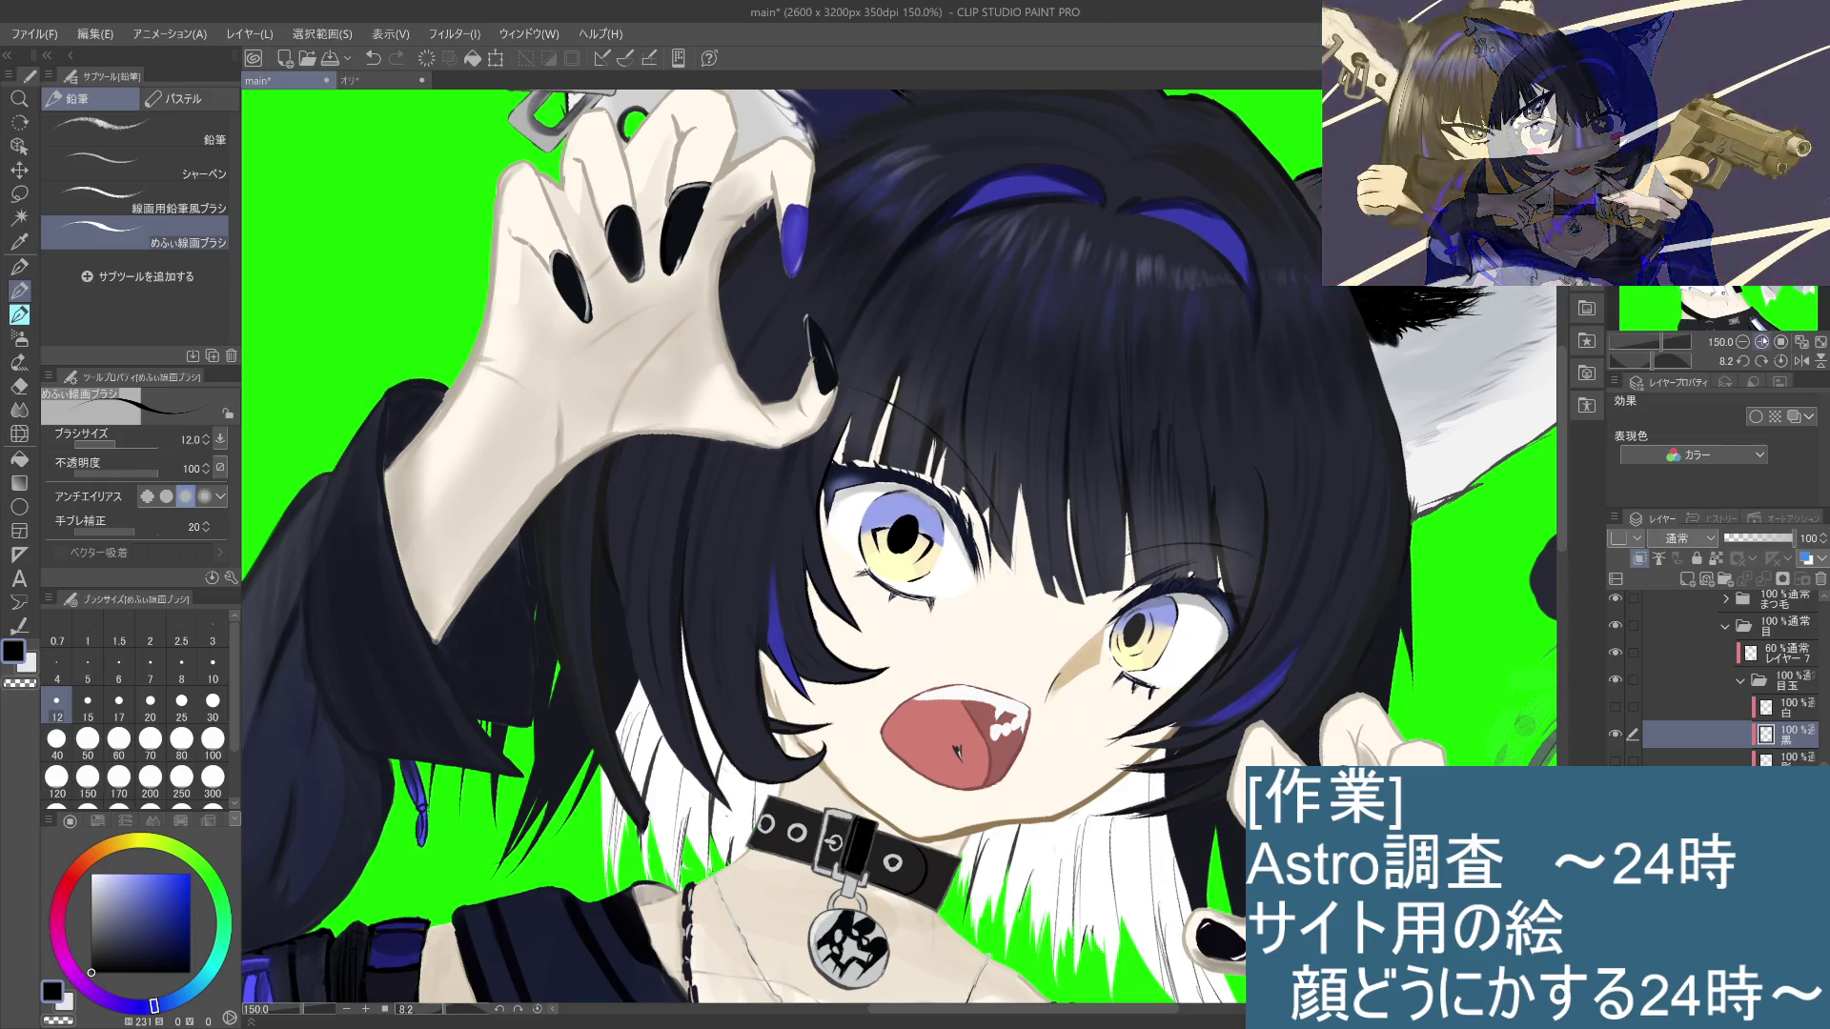
Step: Reset the canvas rotation upright, switch layers, and pick a dark navy colour
{"action": "left_click", "coordinate": [1780, 363]}
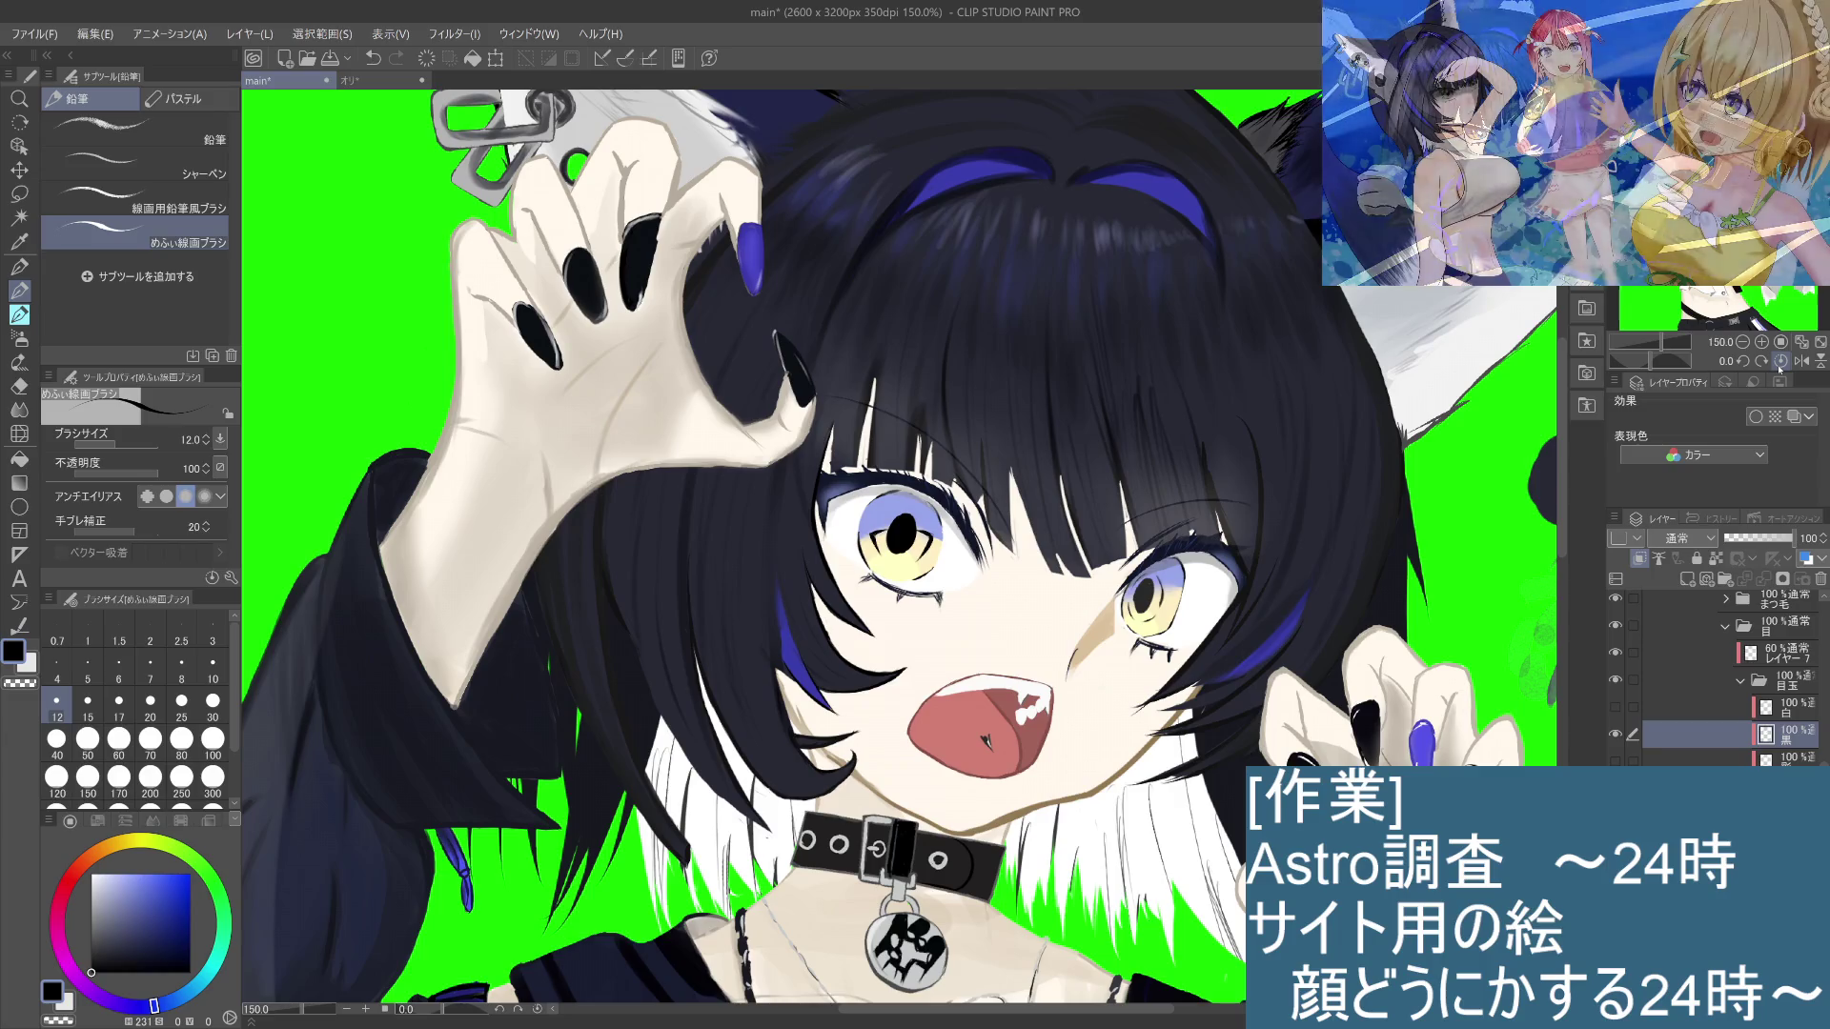
{"action": "scroll", "coordinate": [951, 522], "scroll_direction": "up", "scroll_amount": 3}
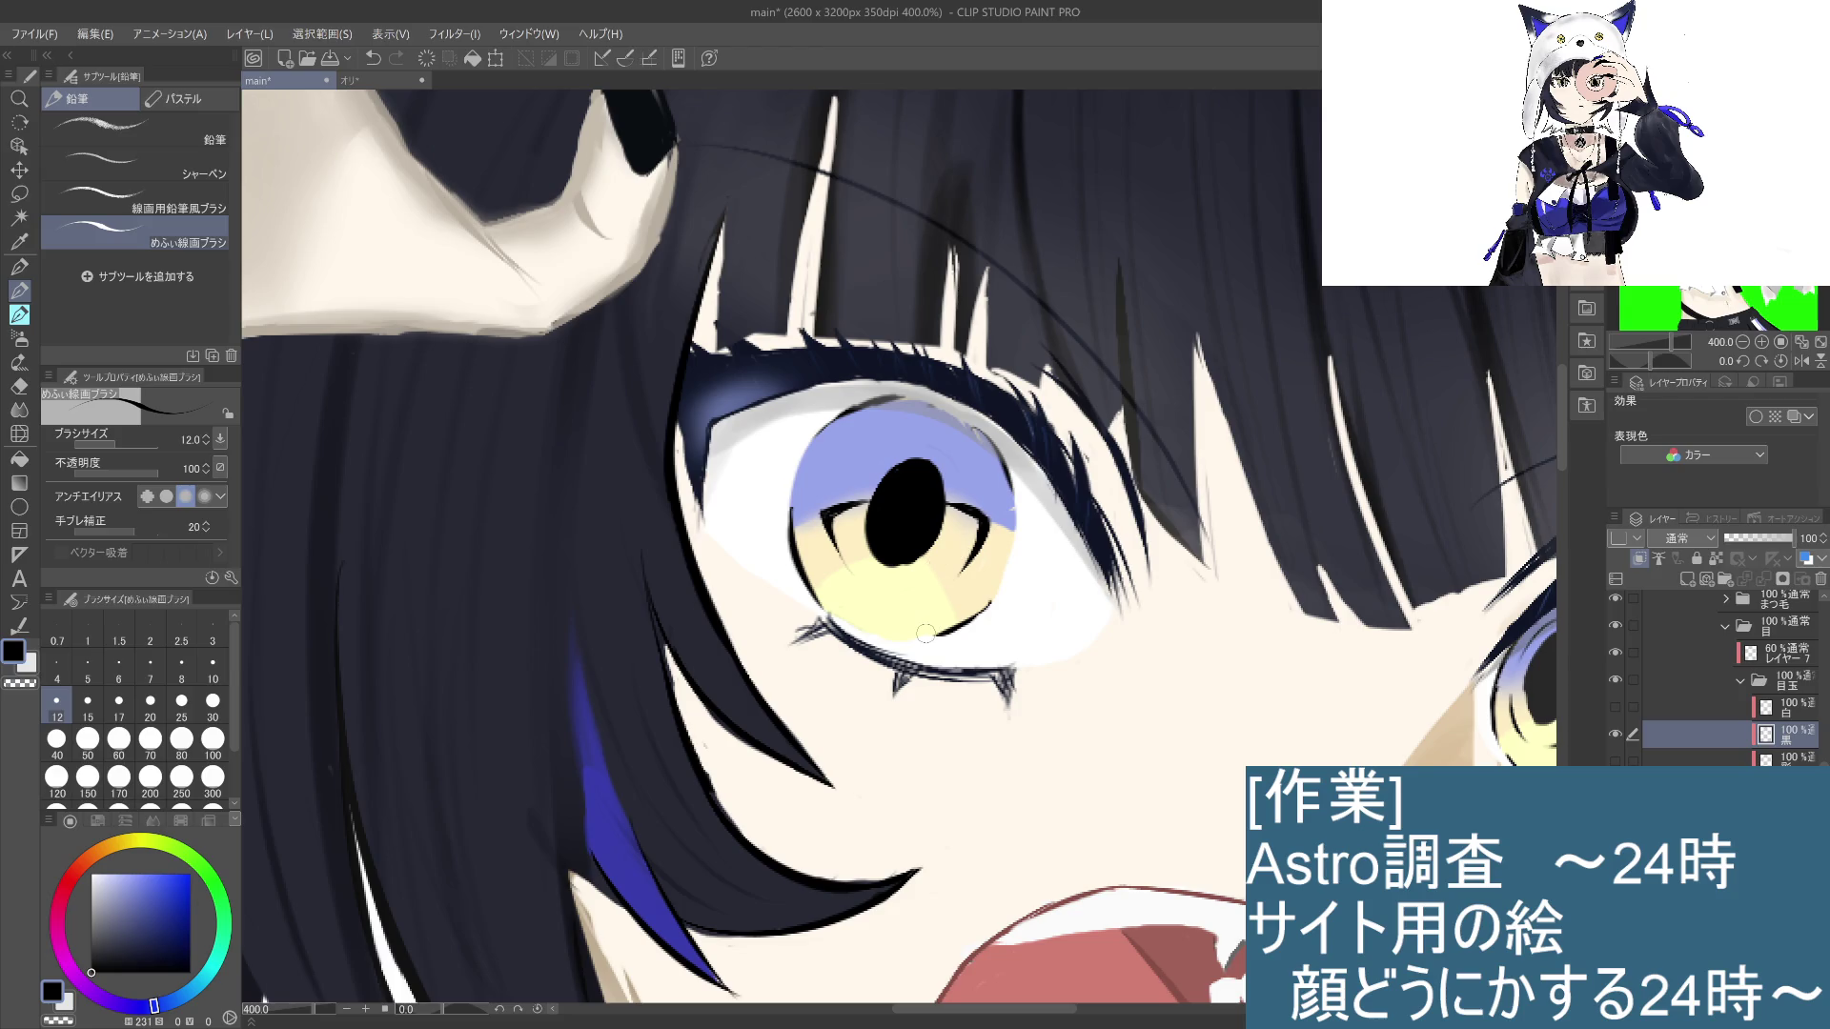
{"action": "scroll", "coordinate": [939, 582], "scroll_direction": "down", "scroll_amount": 5}
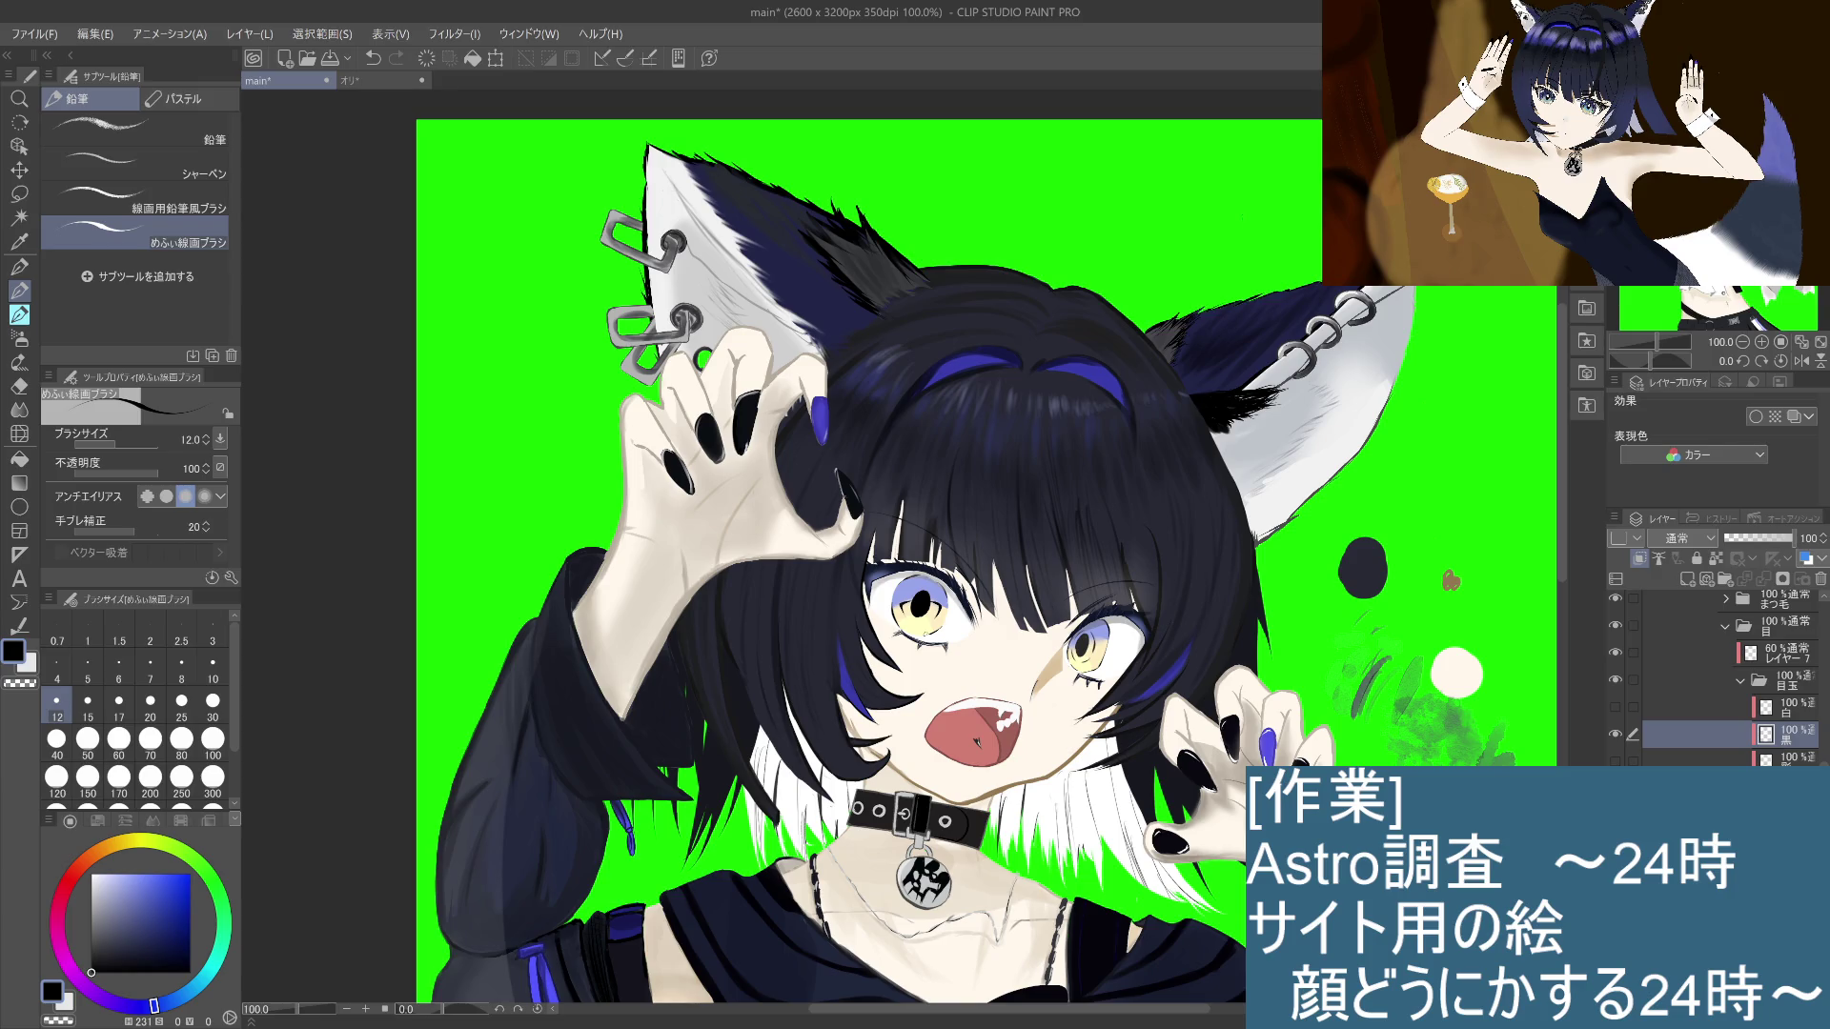
{"action": "scroll", "coordinate": [920, 634], "scroll_direction": "up", "scroll_amount": 1}
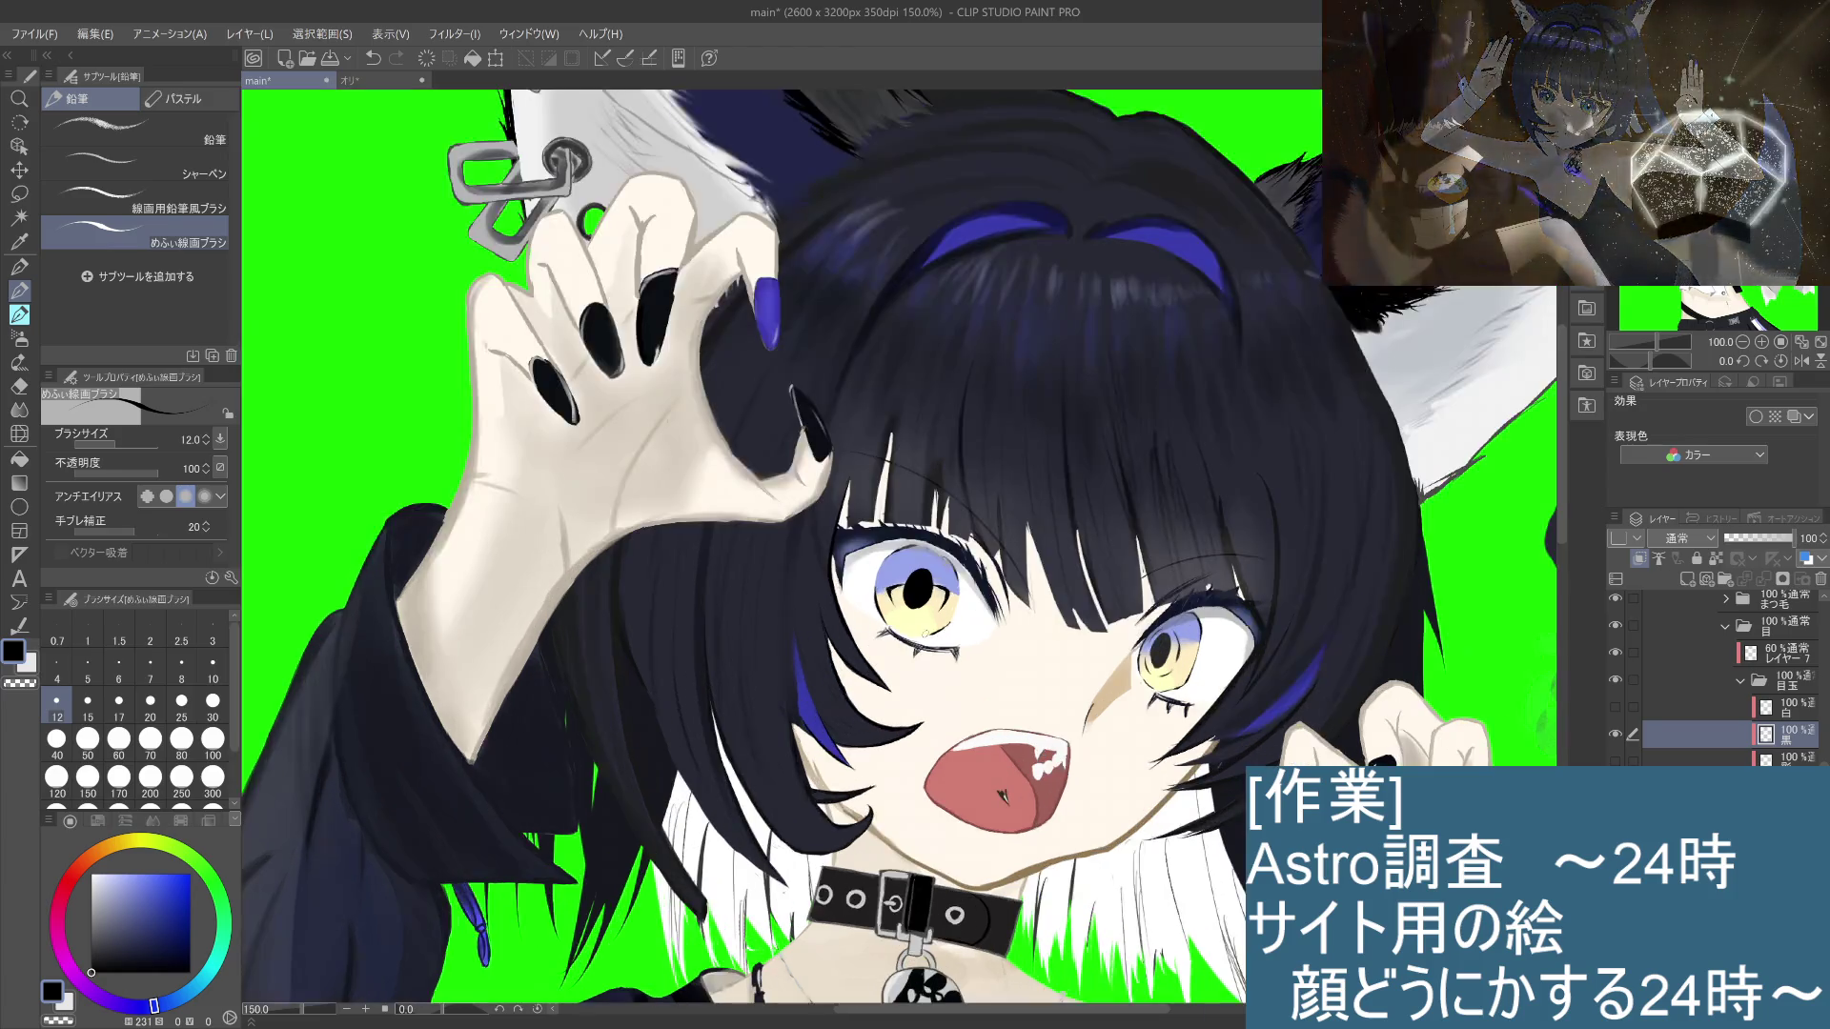
{"action": "scroll", "coordinate": [924, 632], "scroll_direction": "up", "scroll_amount": 1}
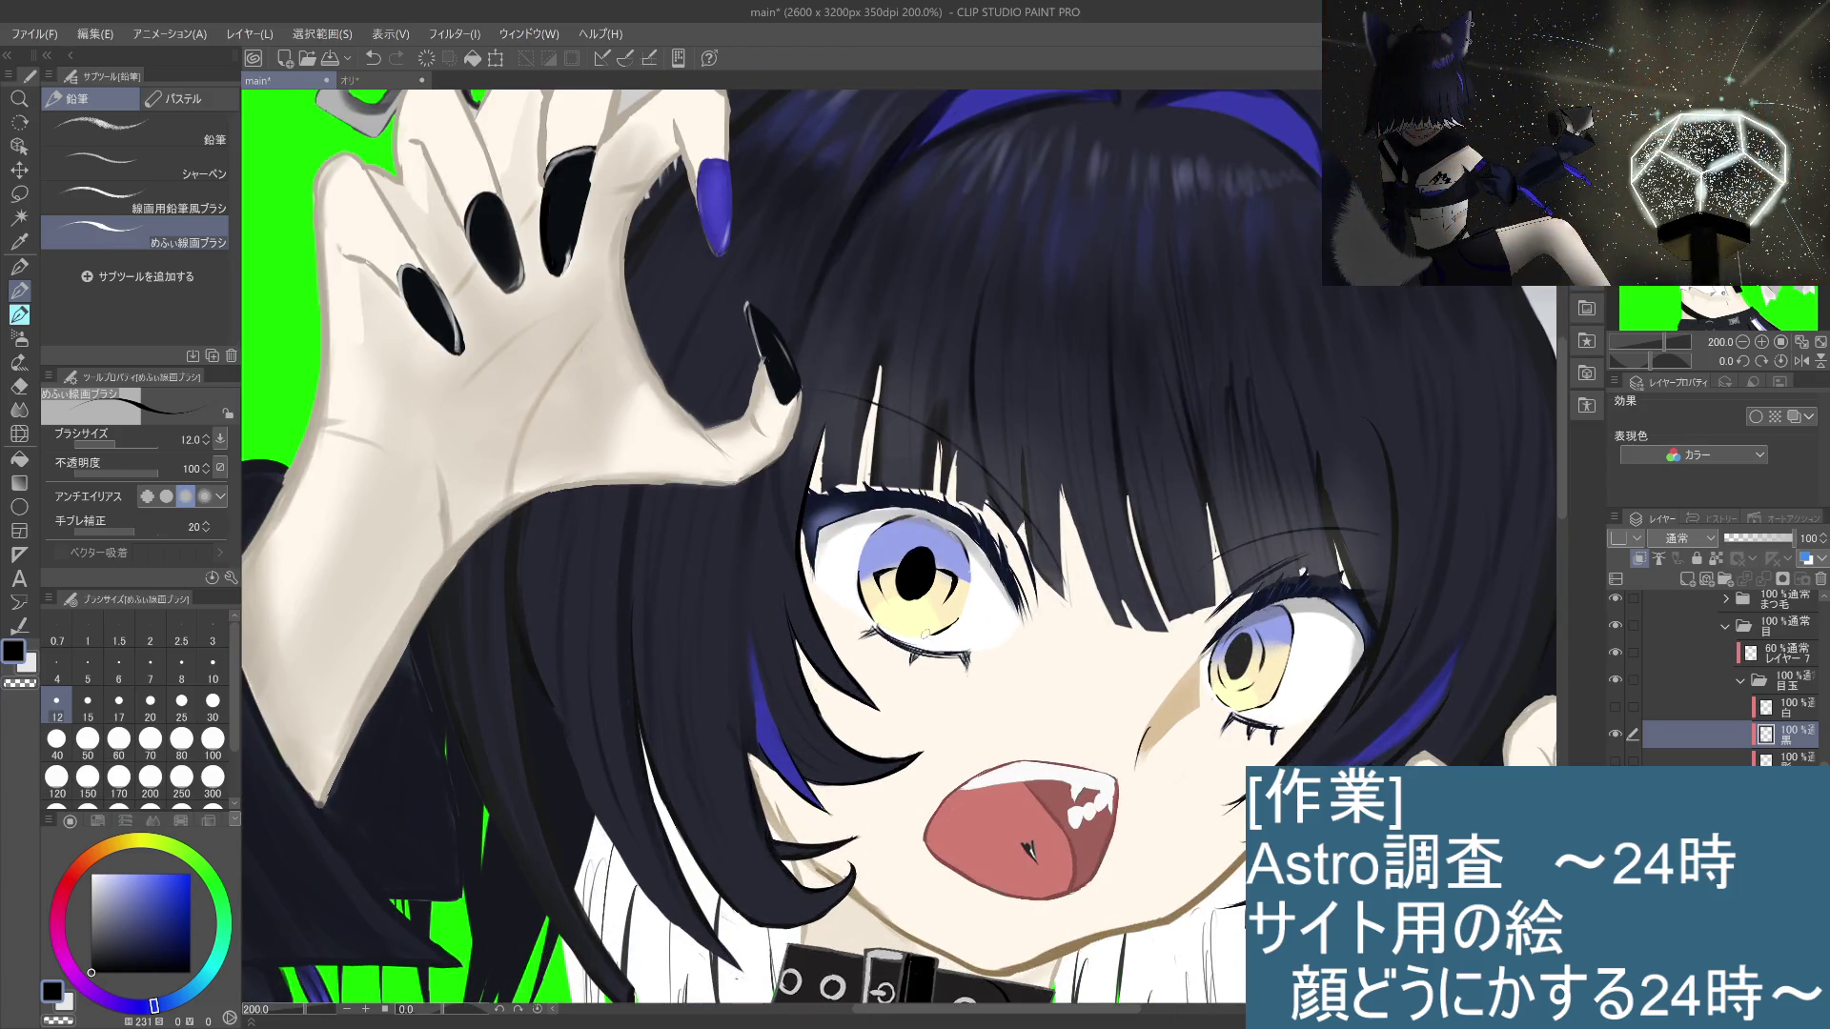
{"action": "key", "text": "alt+bracketleft"}
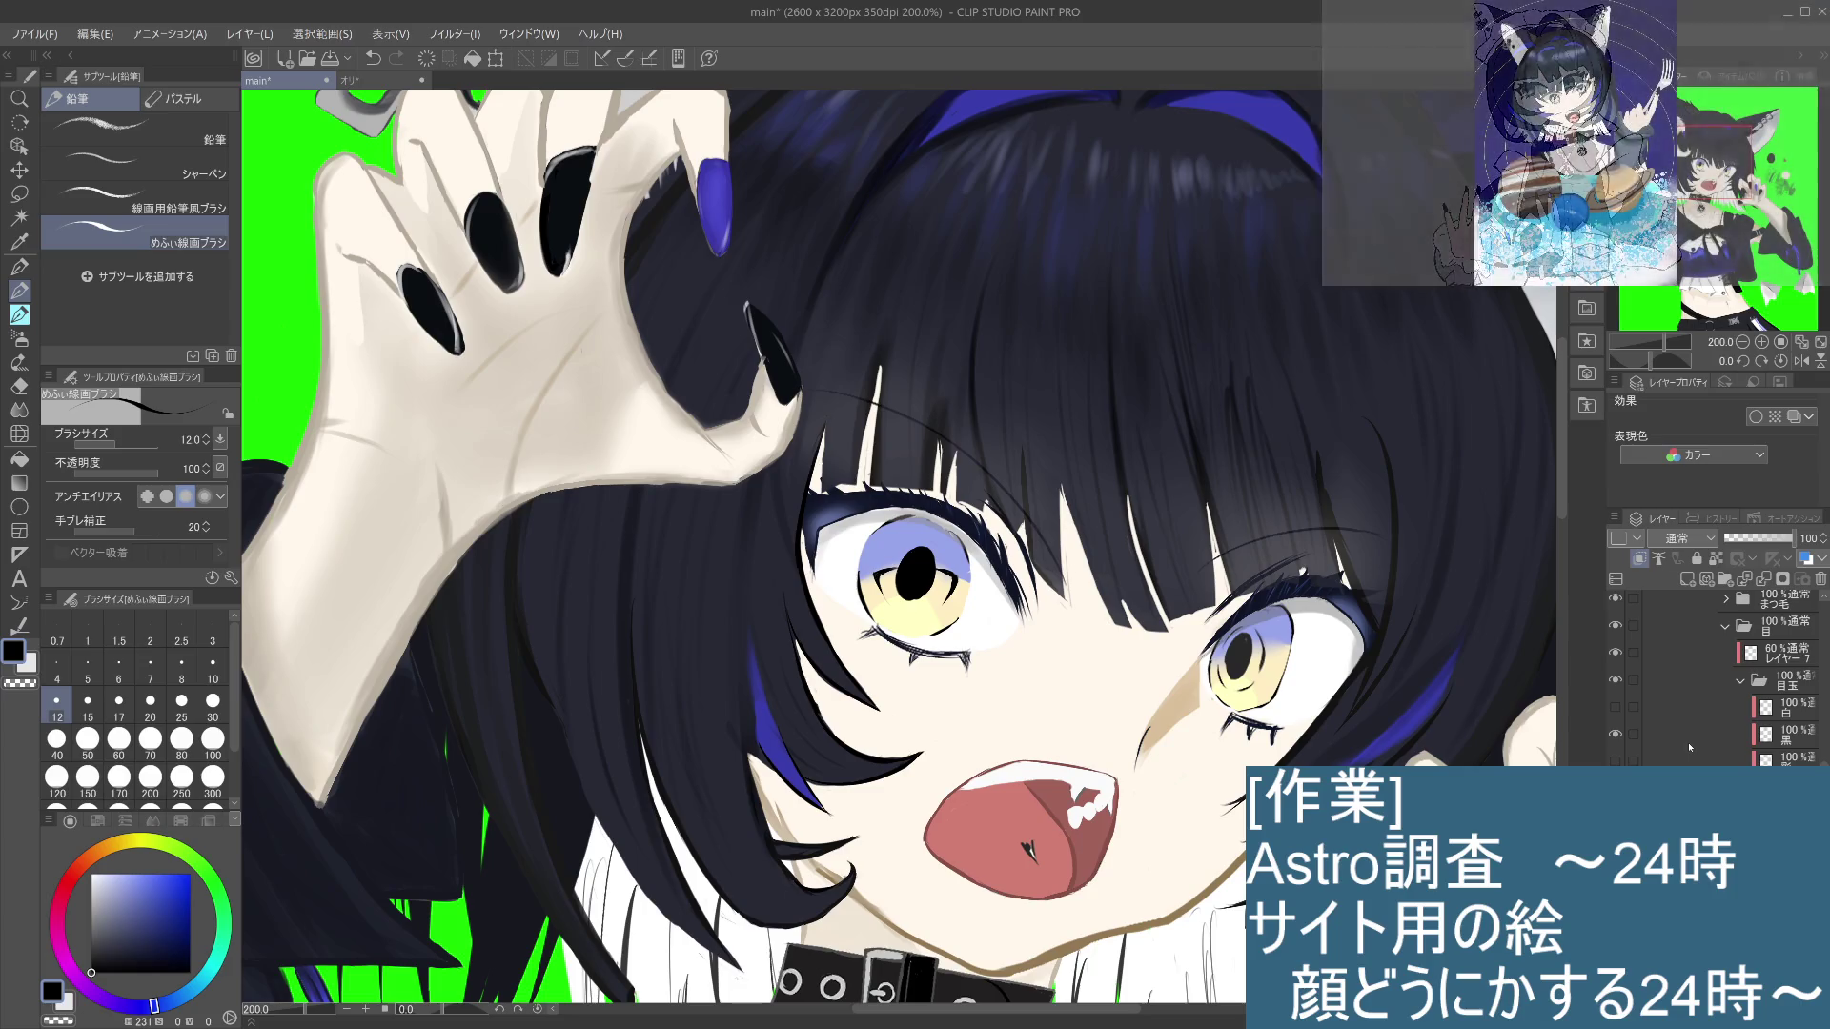
{"action": "left_click", "coordinate": [172, 941]}
Step: Adjust the painting colour to a more saturated navy, then to a brighter blue
{"action": "left_click_drag", "start_coordinate": [173, 941], "coordinate": [197, 948]}
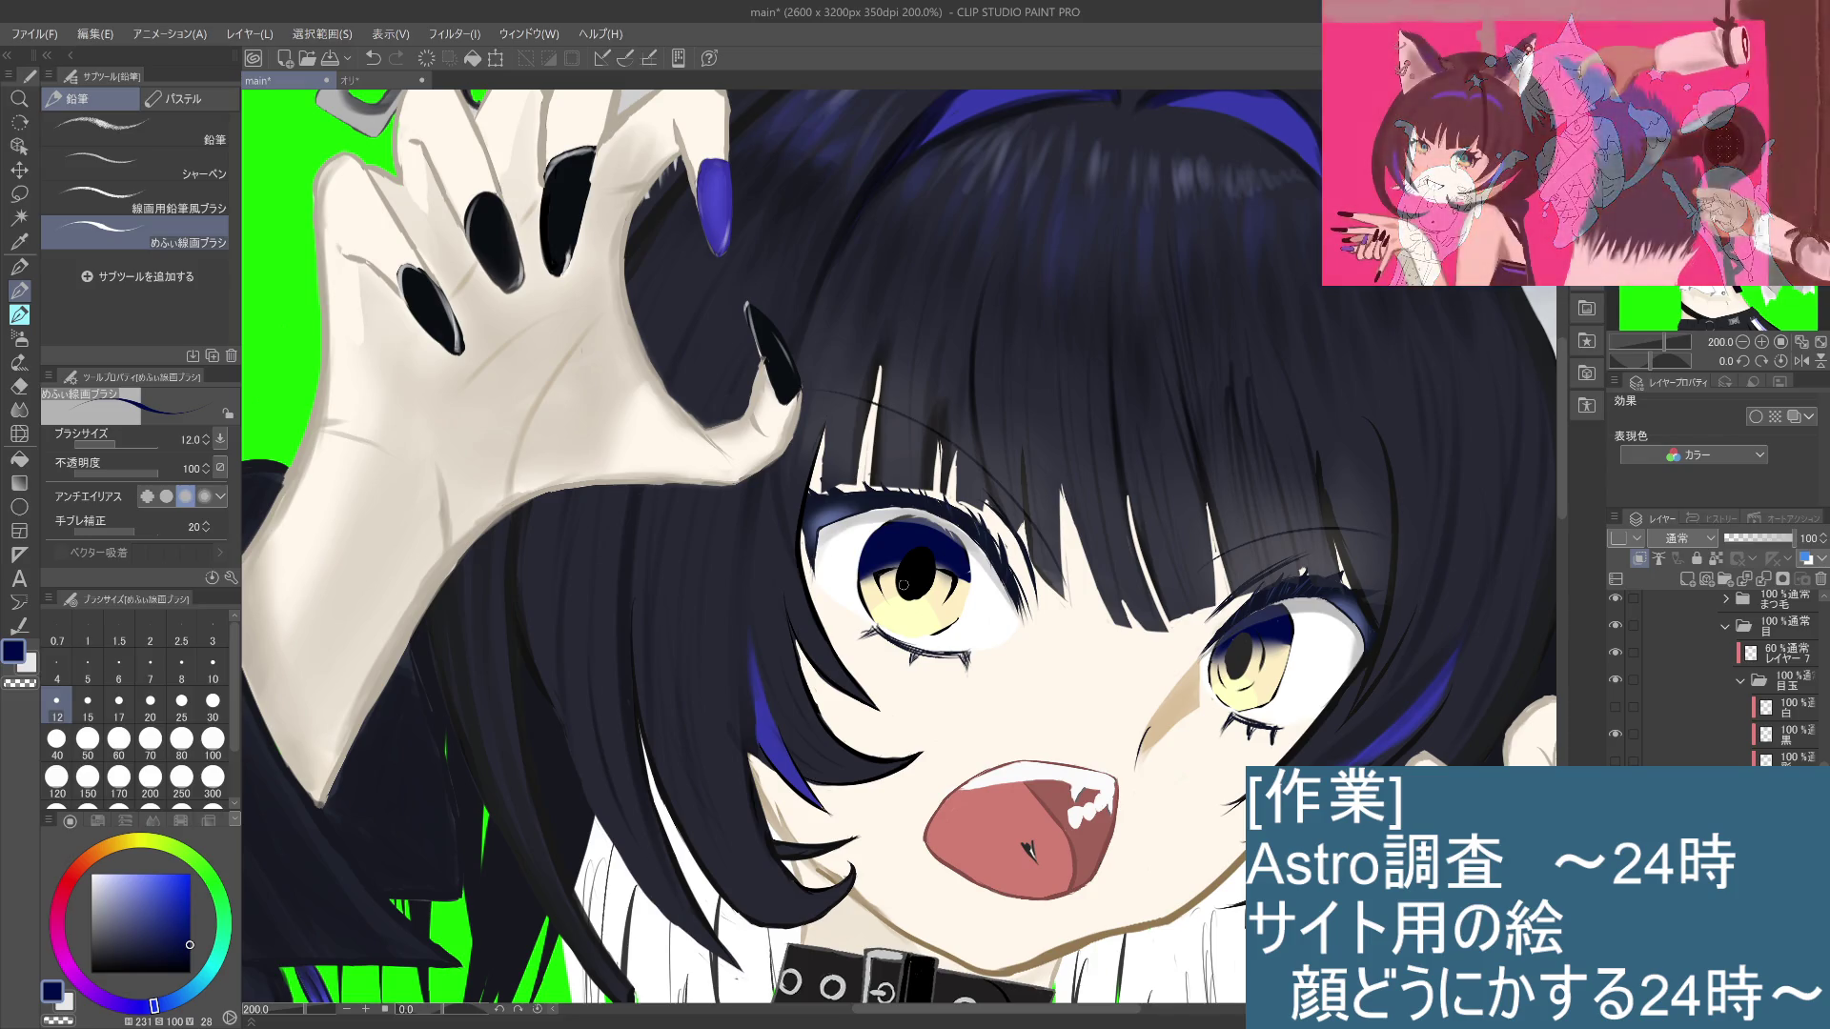
{"action": "key", "text": "ctrl+z"}
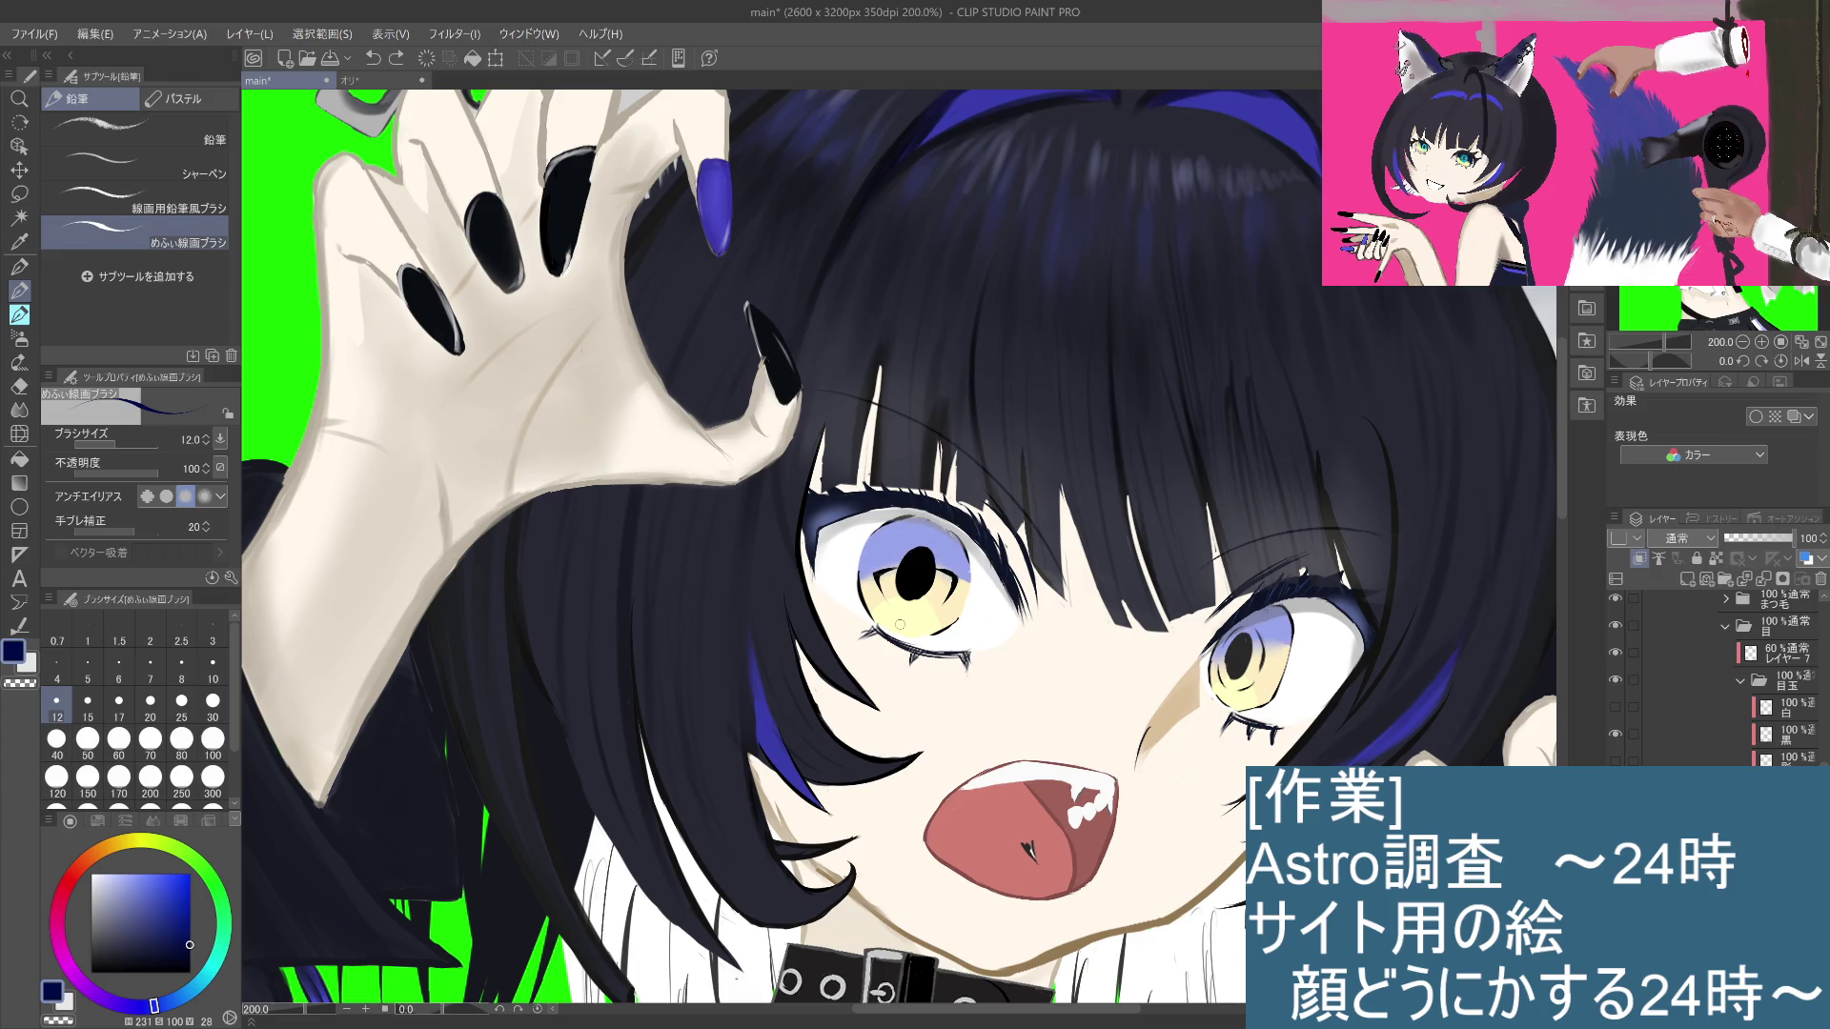
{"action": "mouse_move", "coordinate": [187, 932]}
{"action": "left_mouse_down"}
{"action": "mouse_move", "coordinate": [164, 903]}
{"action": "mouse_move", "coordinate": [135, 916]}
{"action": "left_mouse_up"}
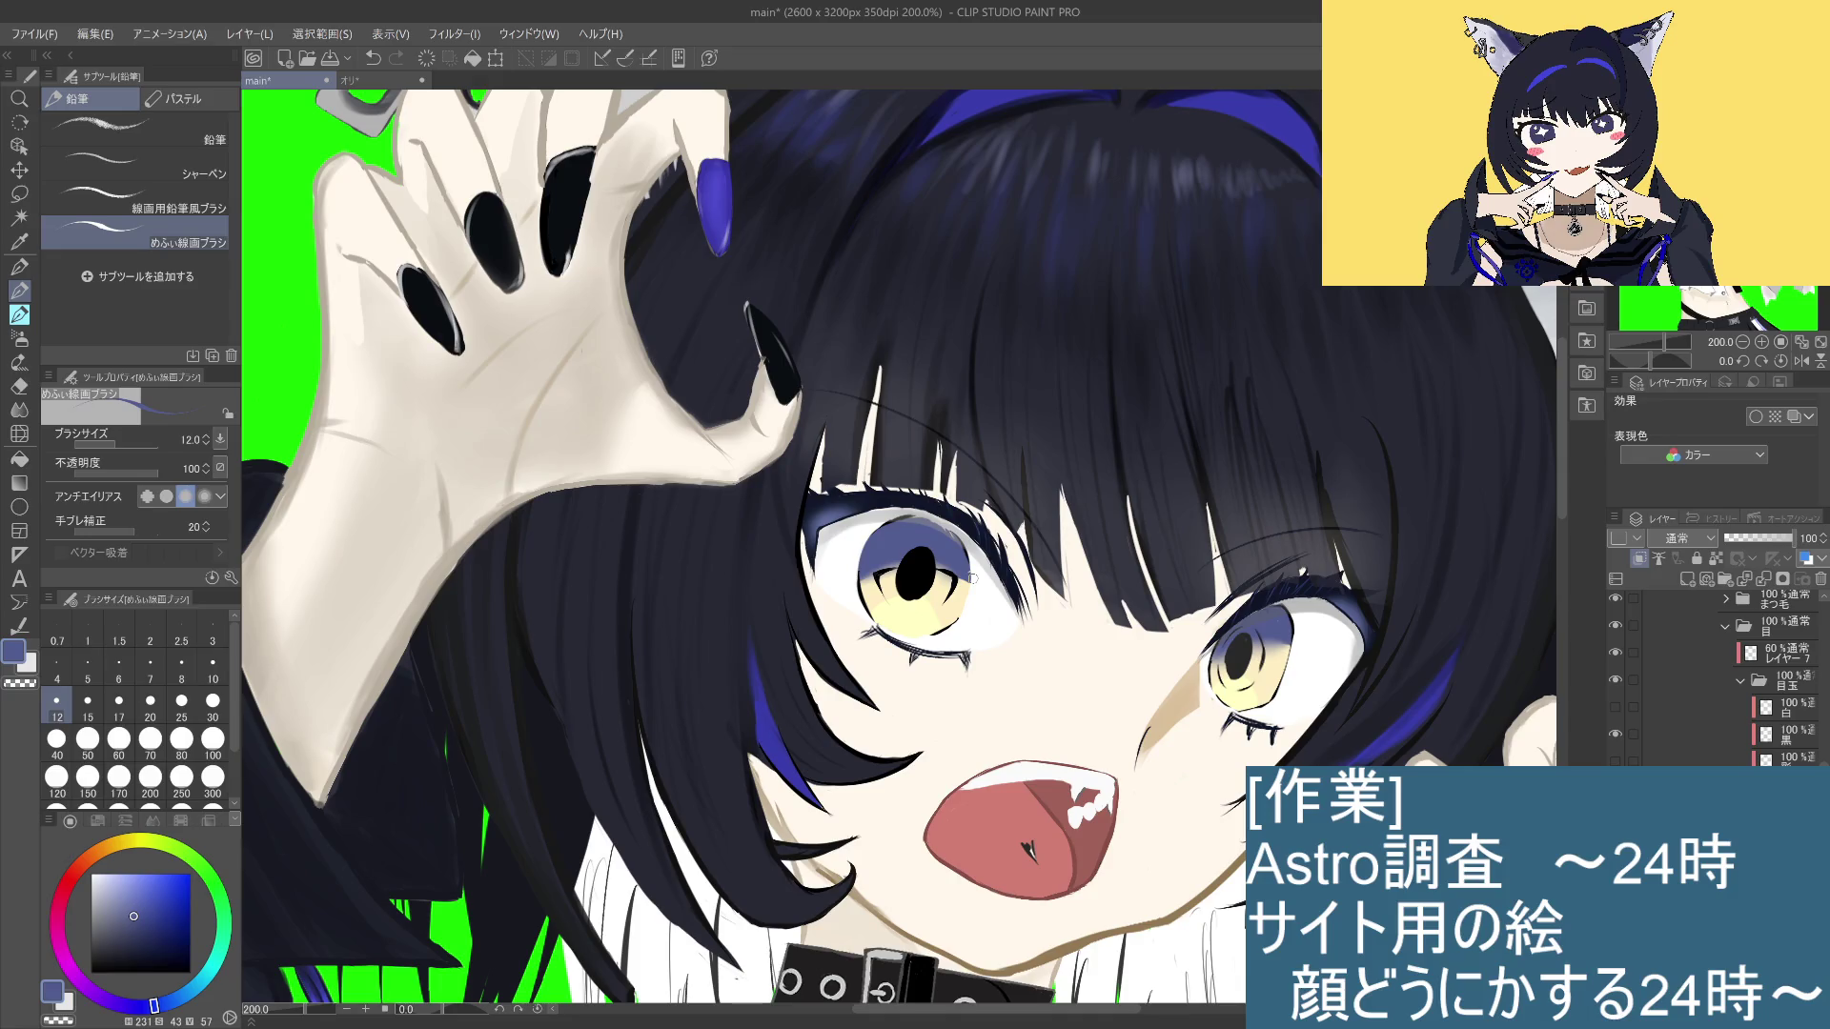
Step: Fold up the 目玉 folder in the Layer panel
{"action": "scroll", "coordinate": [973, 578], "scroll_direction": "down", "scroll_amount": 5}
{"action": "scroll", "coordinate": [973, 579], "scroll_direction": "up", "scroll_amount": 8}
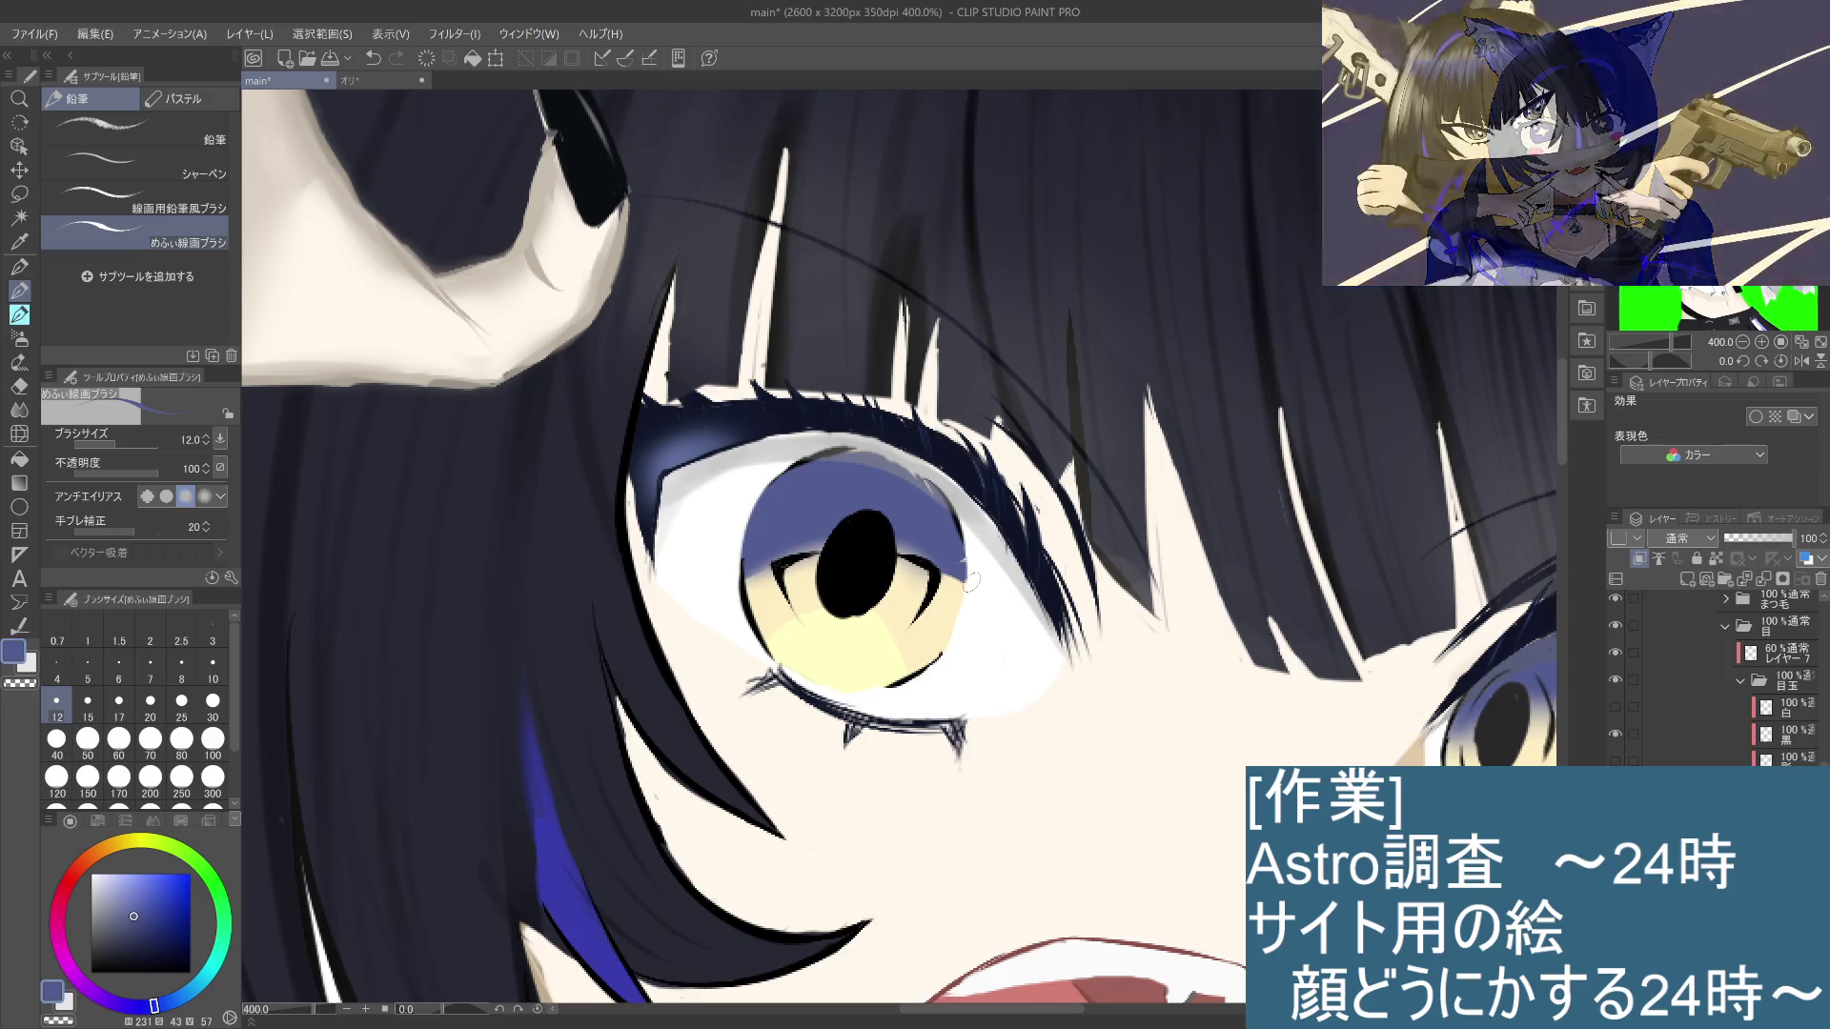
{"action": "scroll", "coordinate": [973, 578], "scroll_direction": "down", "scroll_amount": 6}
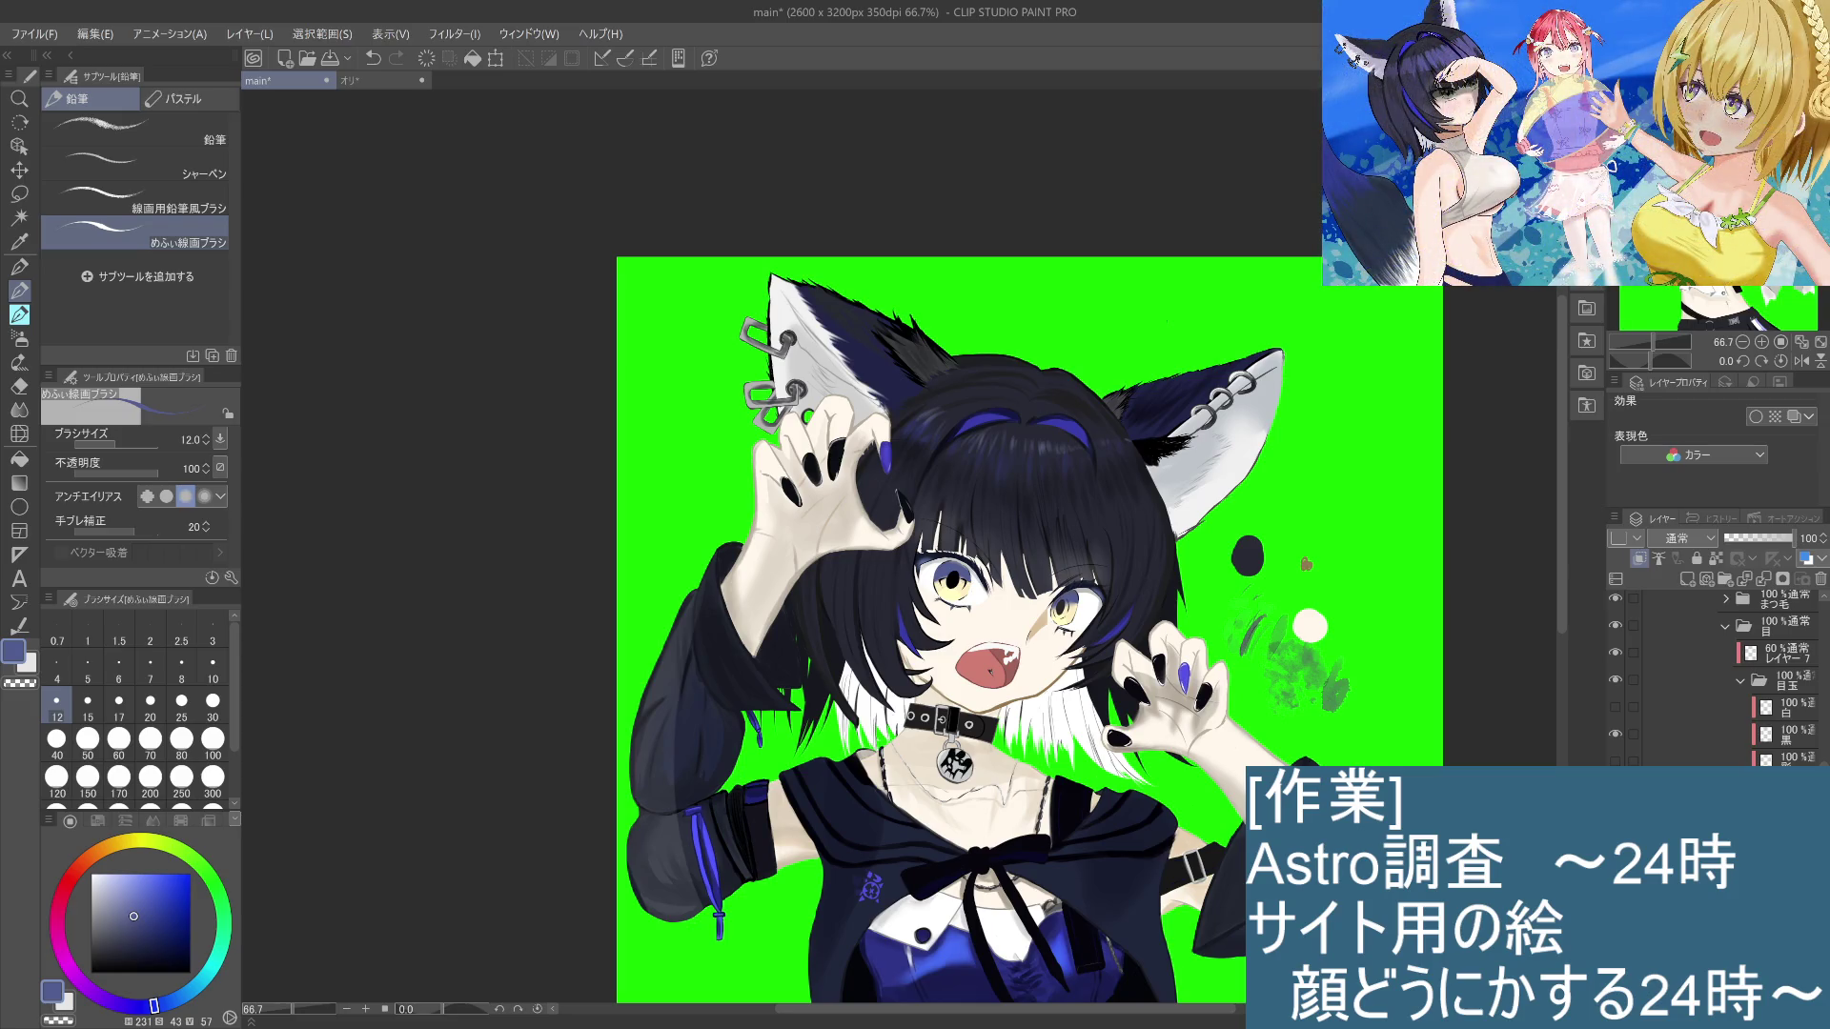
{"action": "left_click", "coordinate": [1741, 681]}
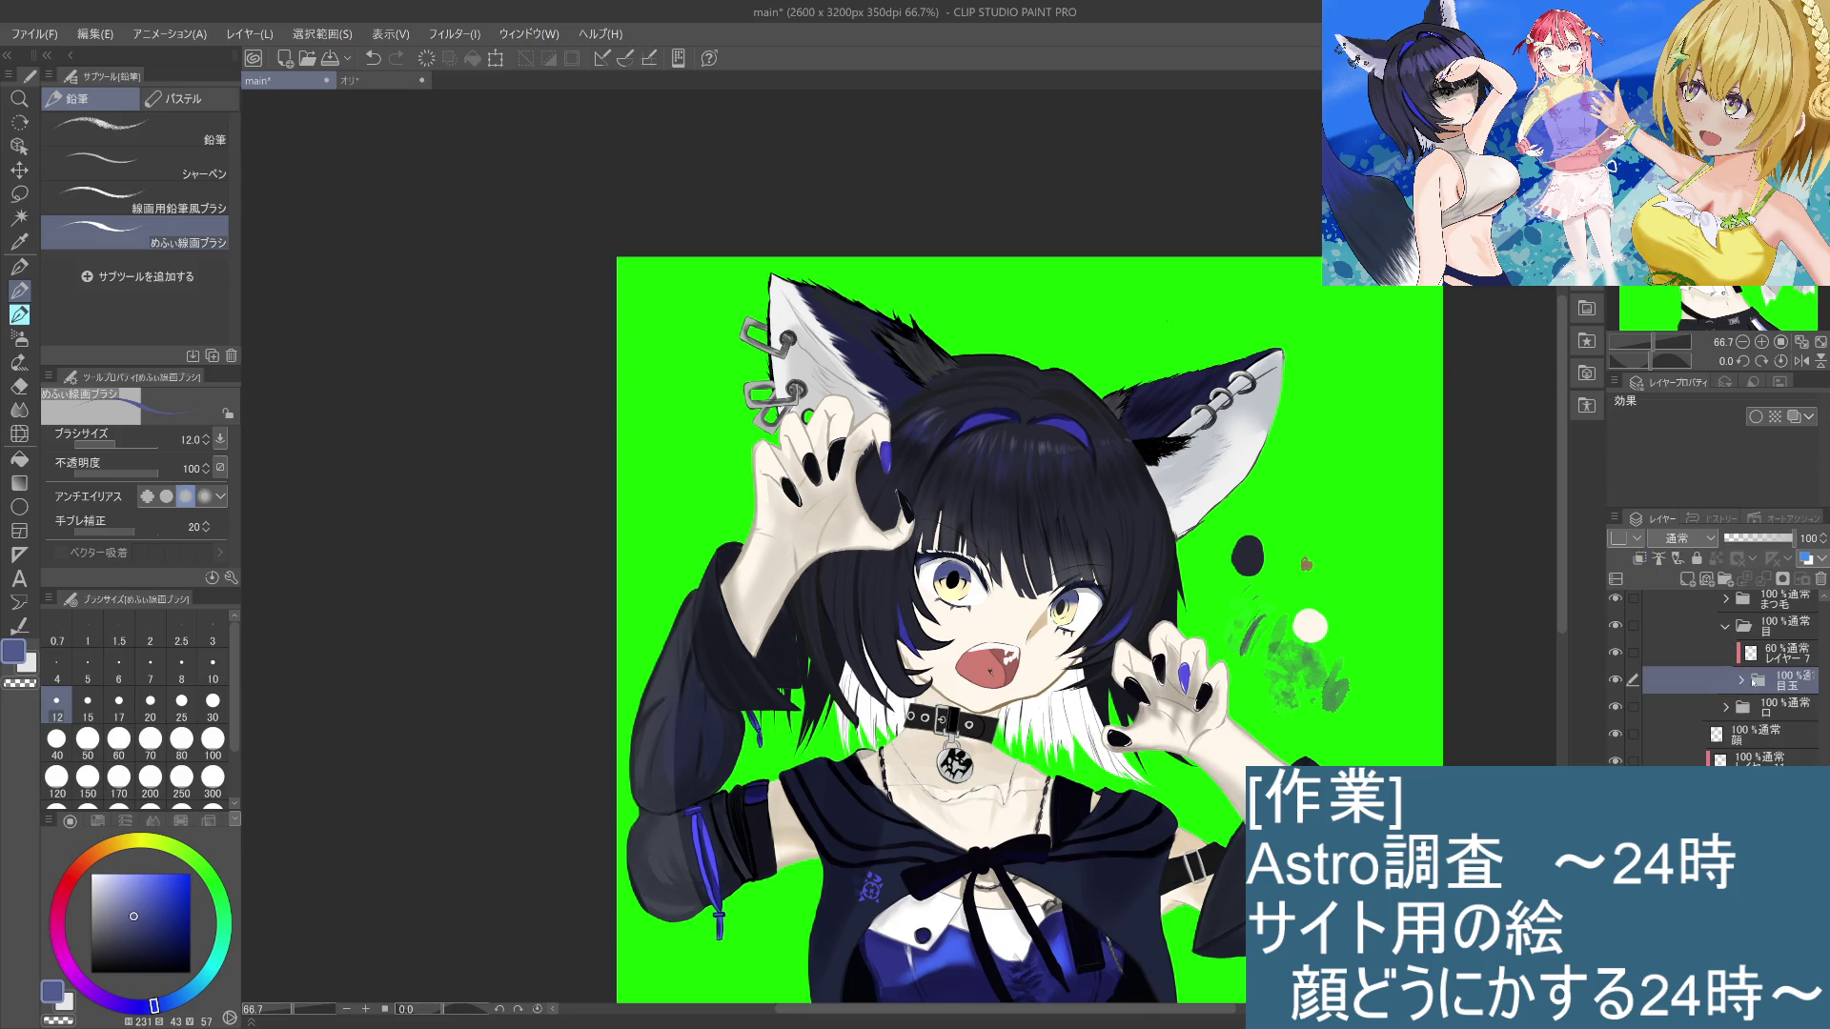
Step: Select the 目 folder and lasso the left eye's iris
{"action": "left_click", "coordinate": [1782, 631]}
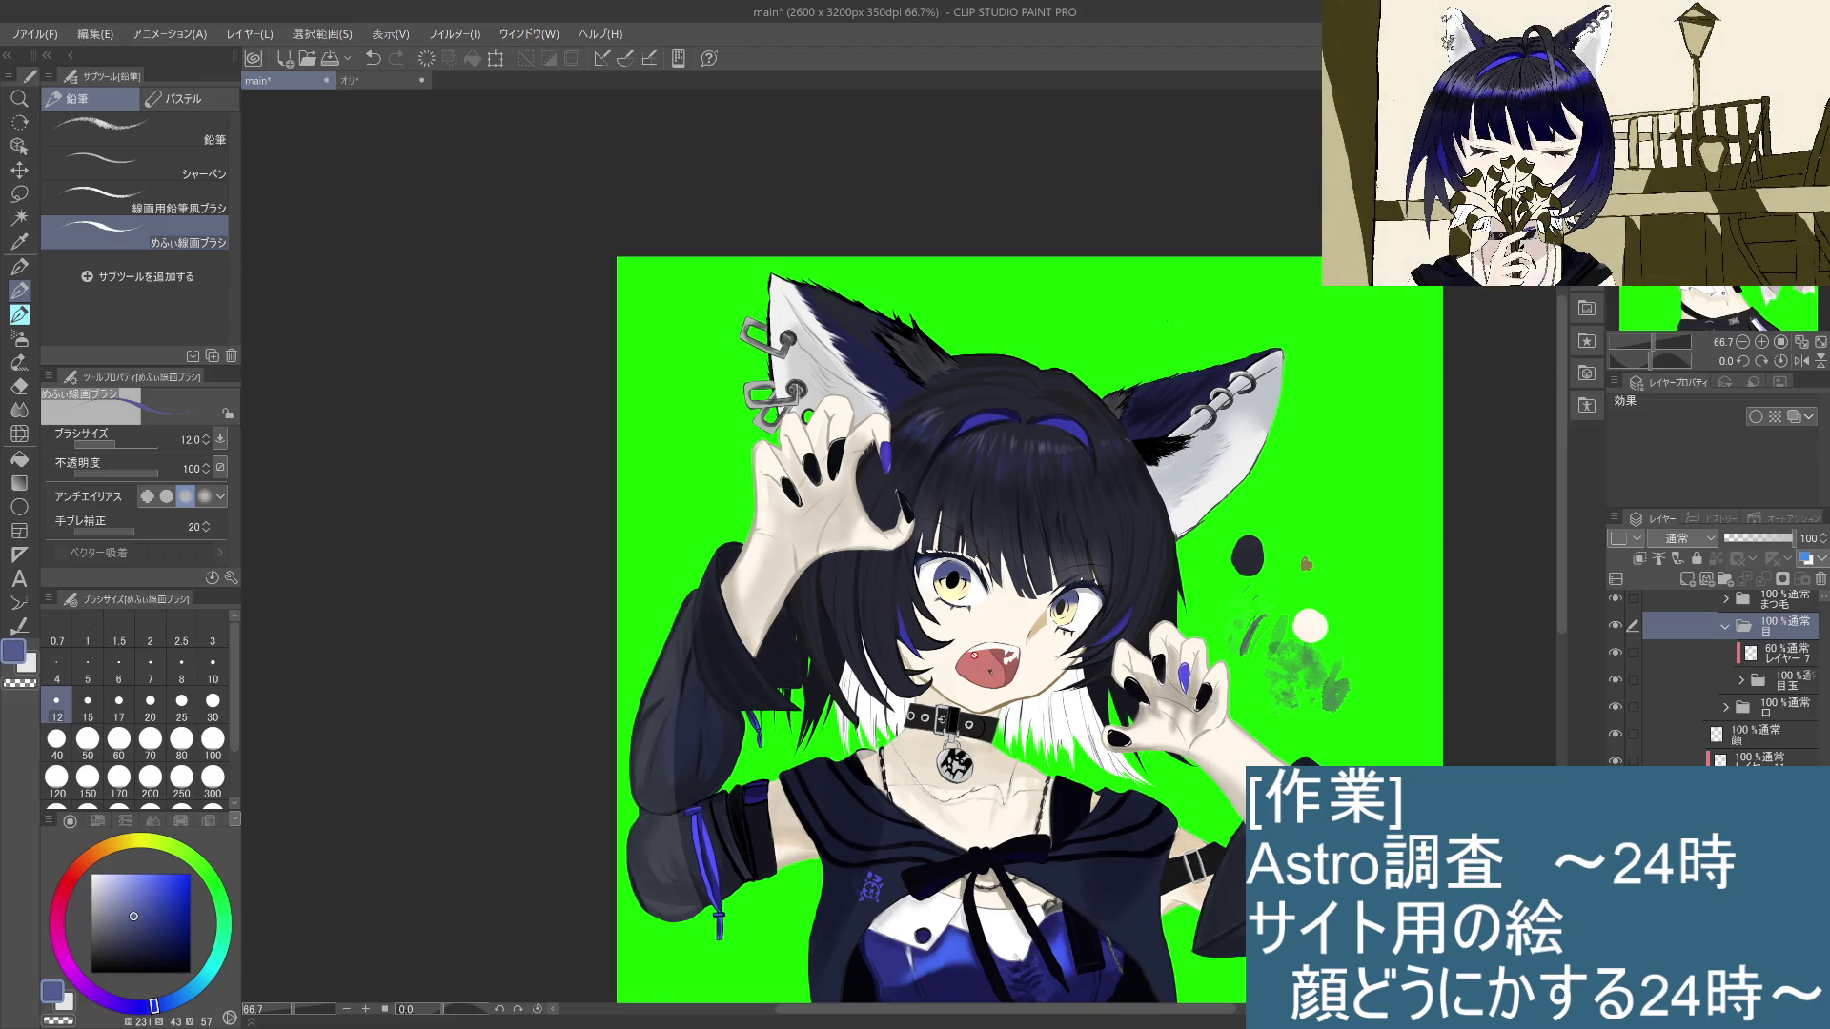
{"action": "scroll", "coordinate": [961, 658], "scroll_direction": "up", "scroll_amount": 1}
{"action": "scroll", "coordinate": [975, 671], "scroll_direction": "up", "scroll_amount": 2}
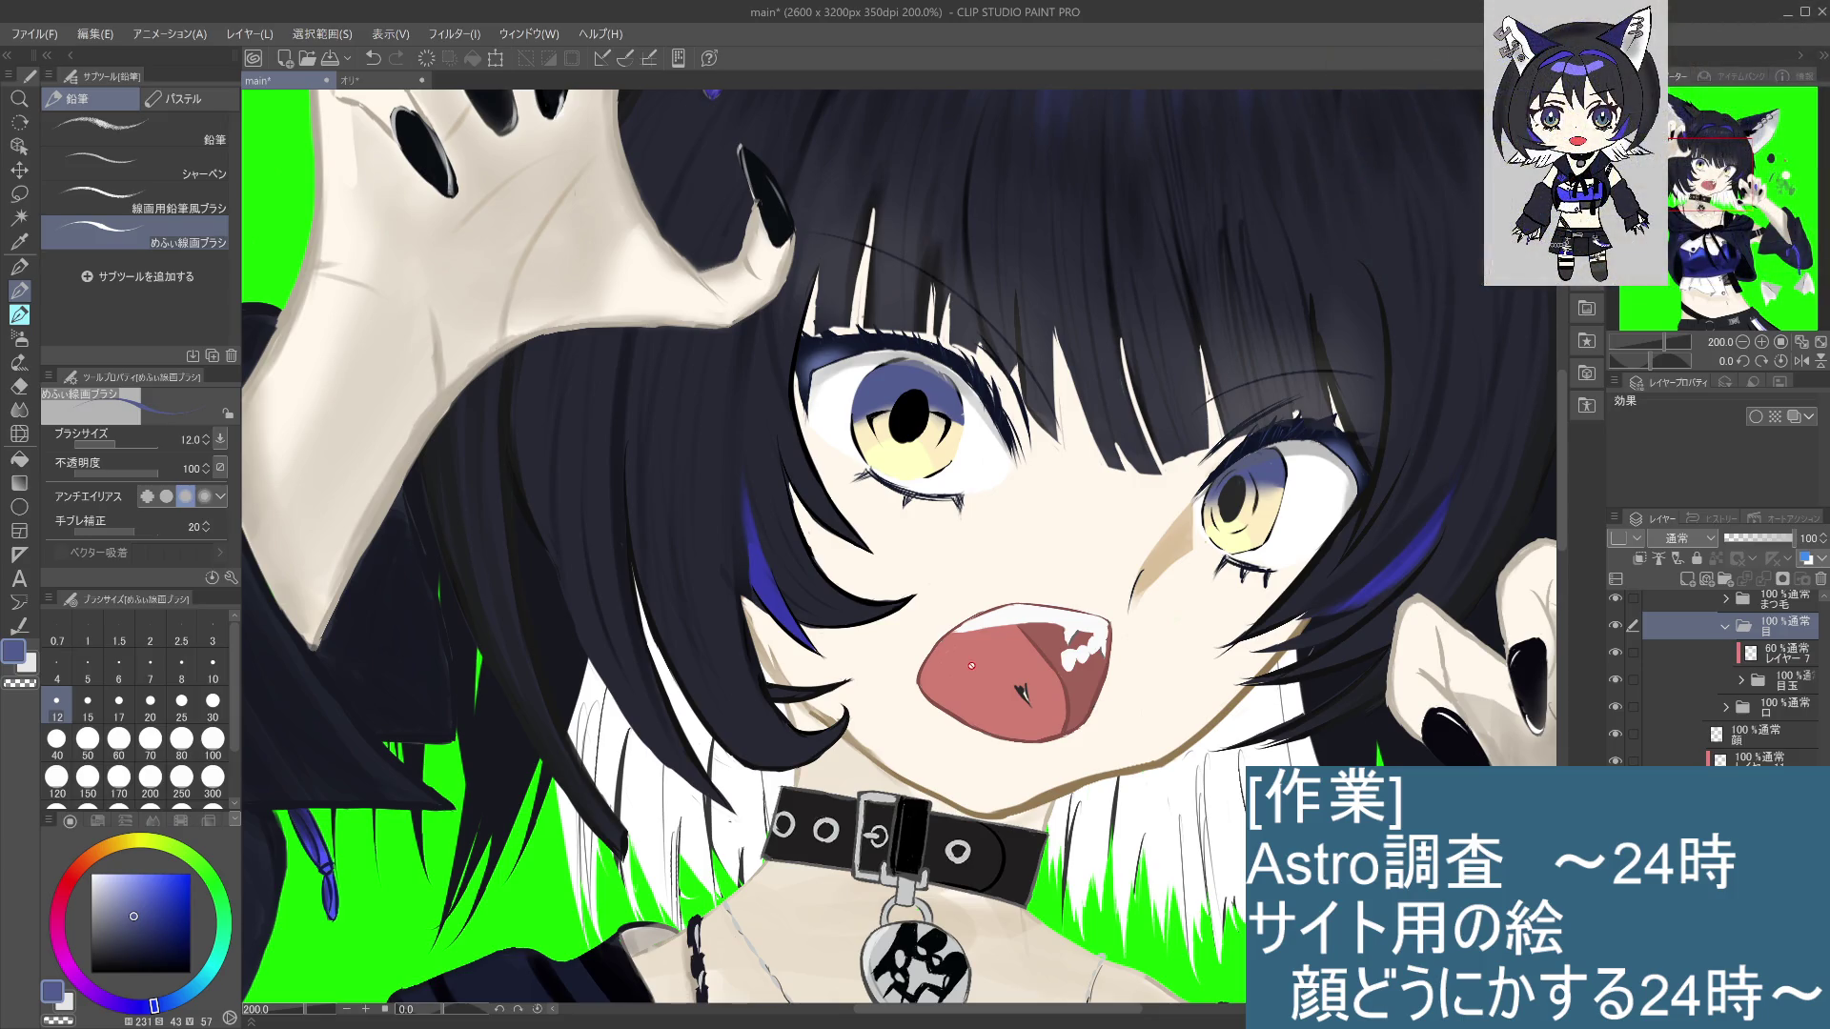
{"action": "key", "text": "m"}
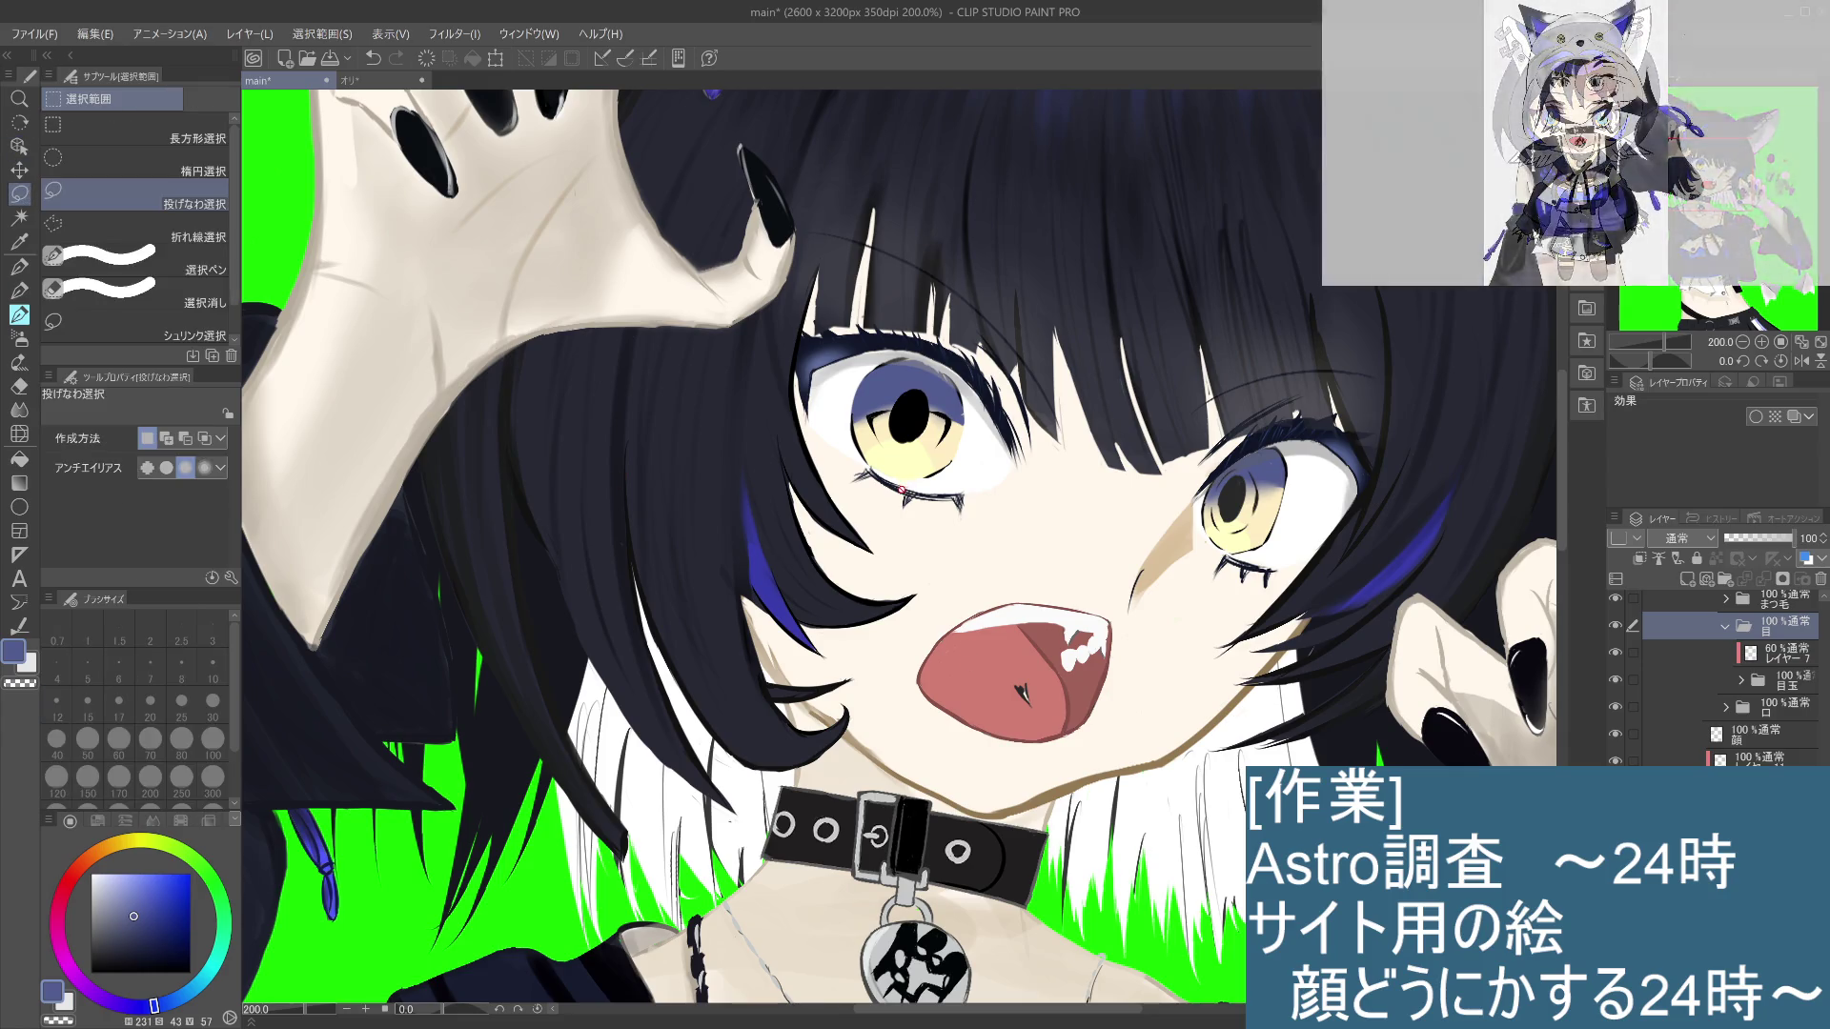
{"action": "mouse_move", "coordinate": [939, 478]}
{"action": "left_mouse_down"}
{"action": "mouse_move", "coordinate": [867, 460]}
{"action": "mouse_move", "coordinate": [870, 359]}
{"action": "mouse_move", "coordinate": [975, 430]}
{"action": "mouse_move", "coordinate": [940, 476]}
{"action": "left_mouse_up"}
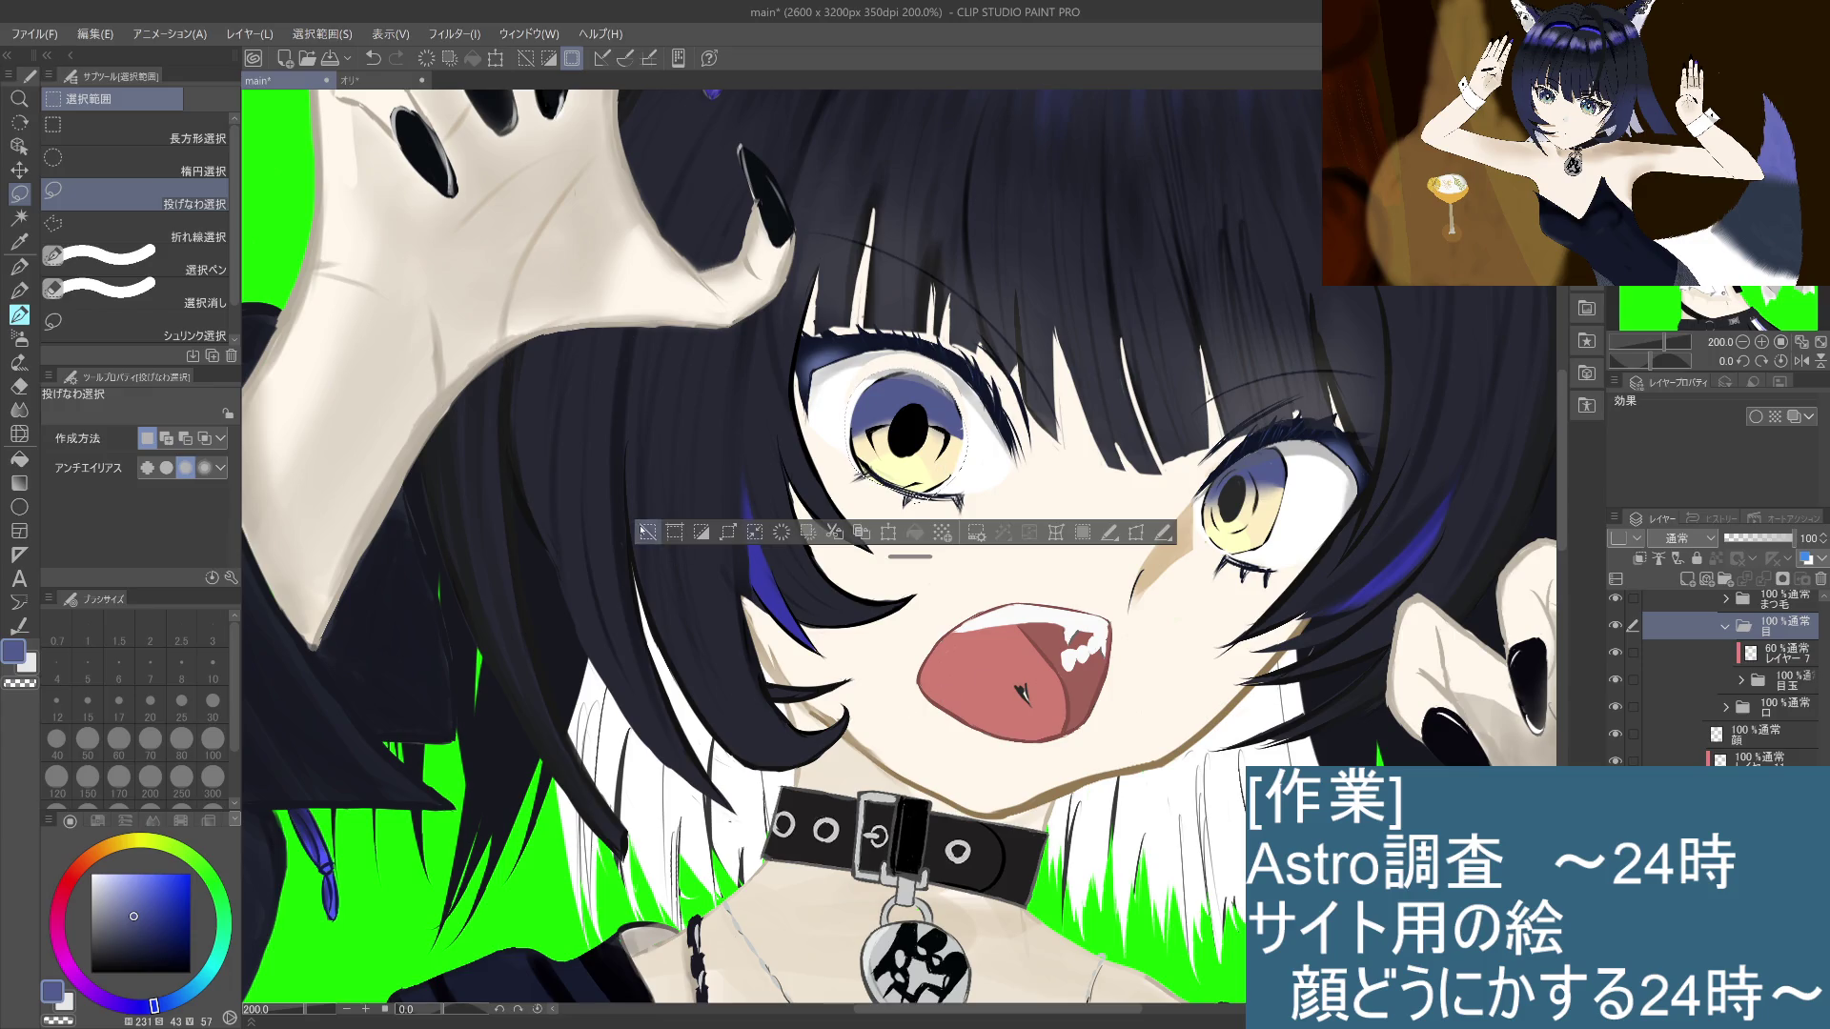
{"action": "key", "text": "ctrl+d"}
{"action": "key", "text": "ctrl+alt+0"}
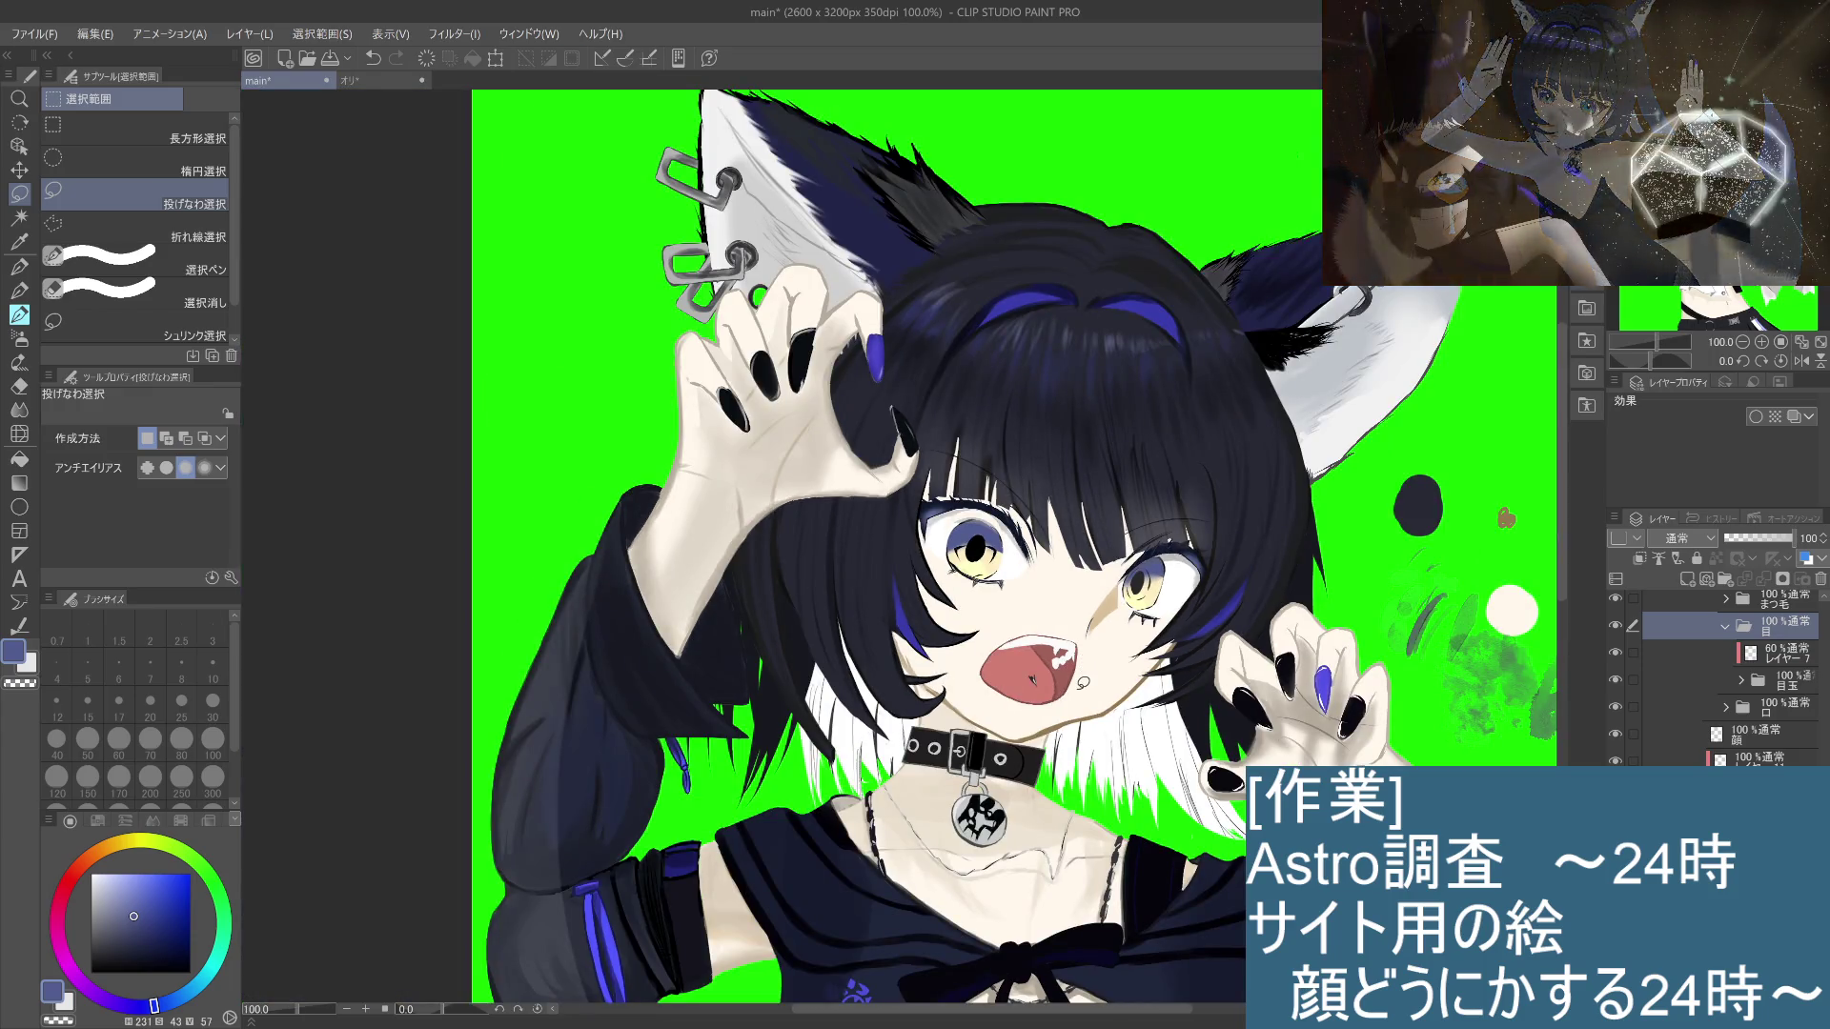
{"action": "key", "text": "ctrl+shift+d"}
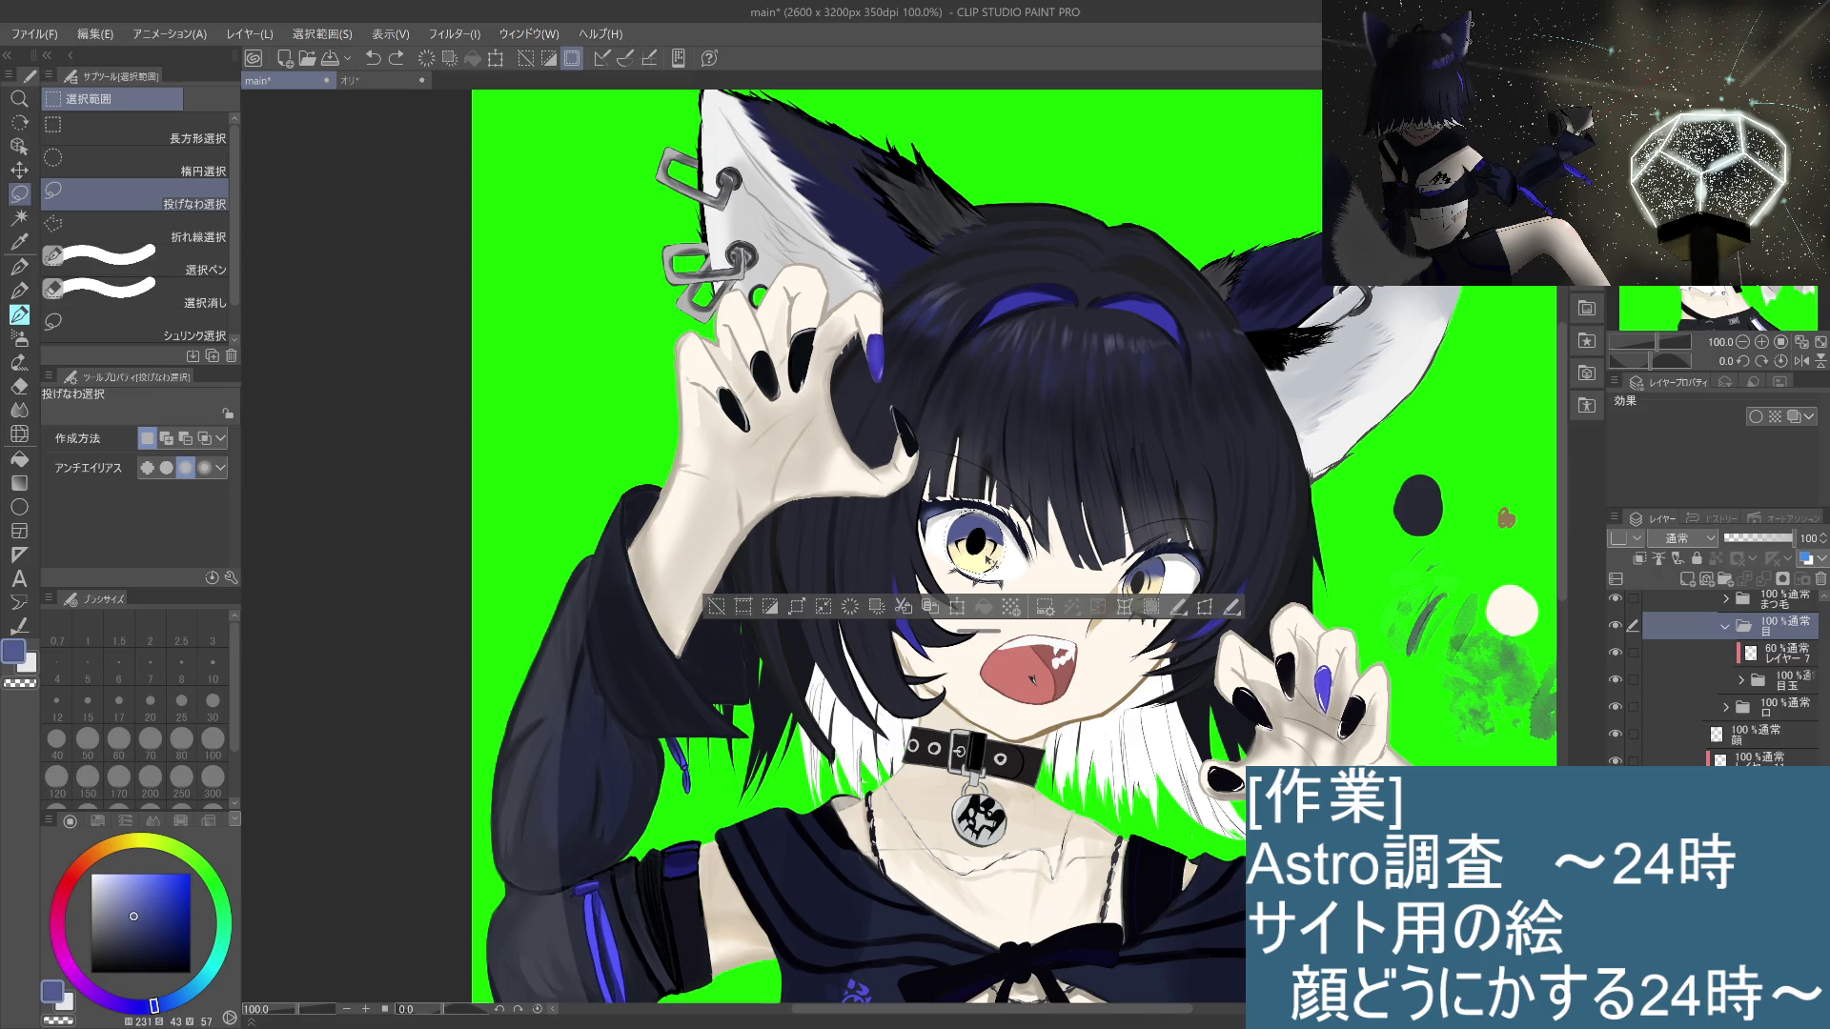
Step: Redraw the lasso around the left eye, clearing and restoring the selection
{"action": "left_click_drag", "start_coordinate": [991, 564], "coordinate": [983, 570]}
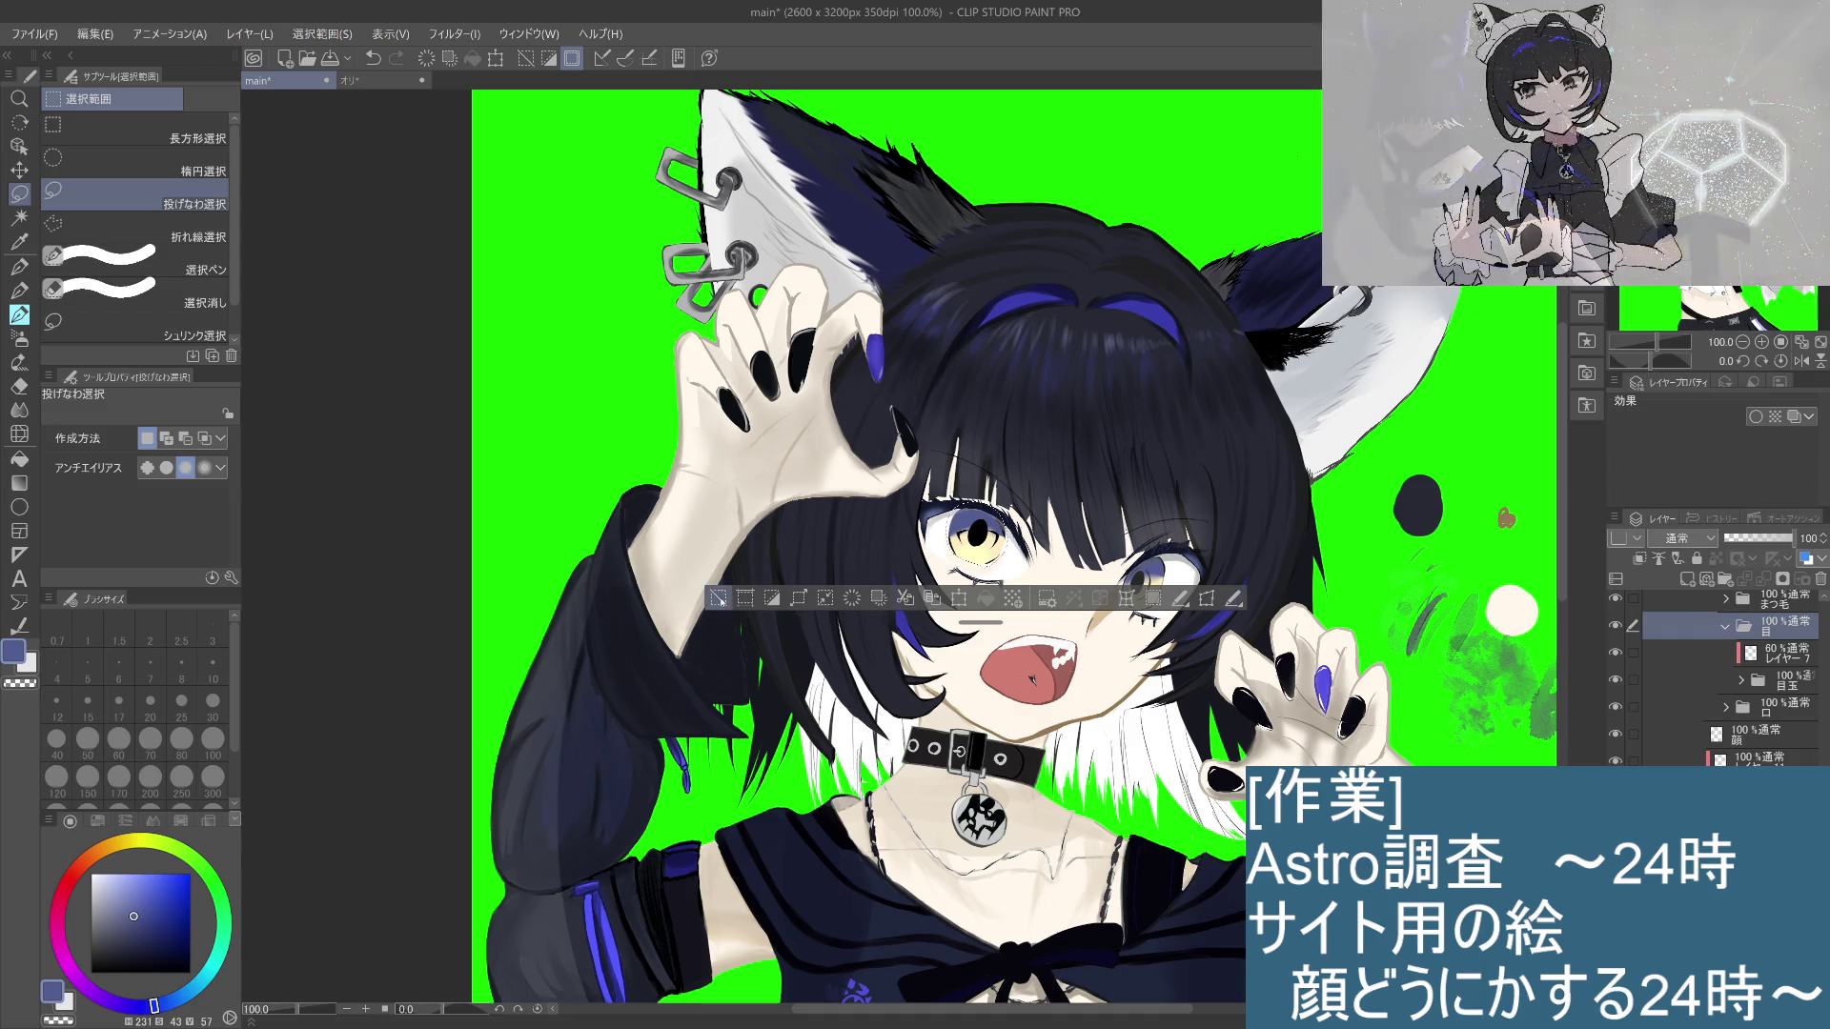
{"action": "left_click", "coordinate": [719, 598]}
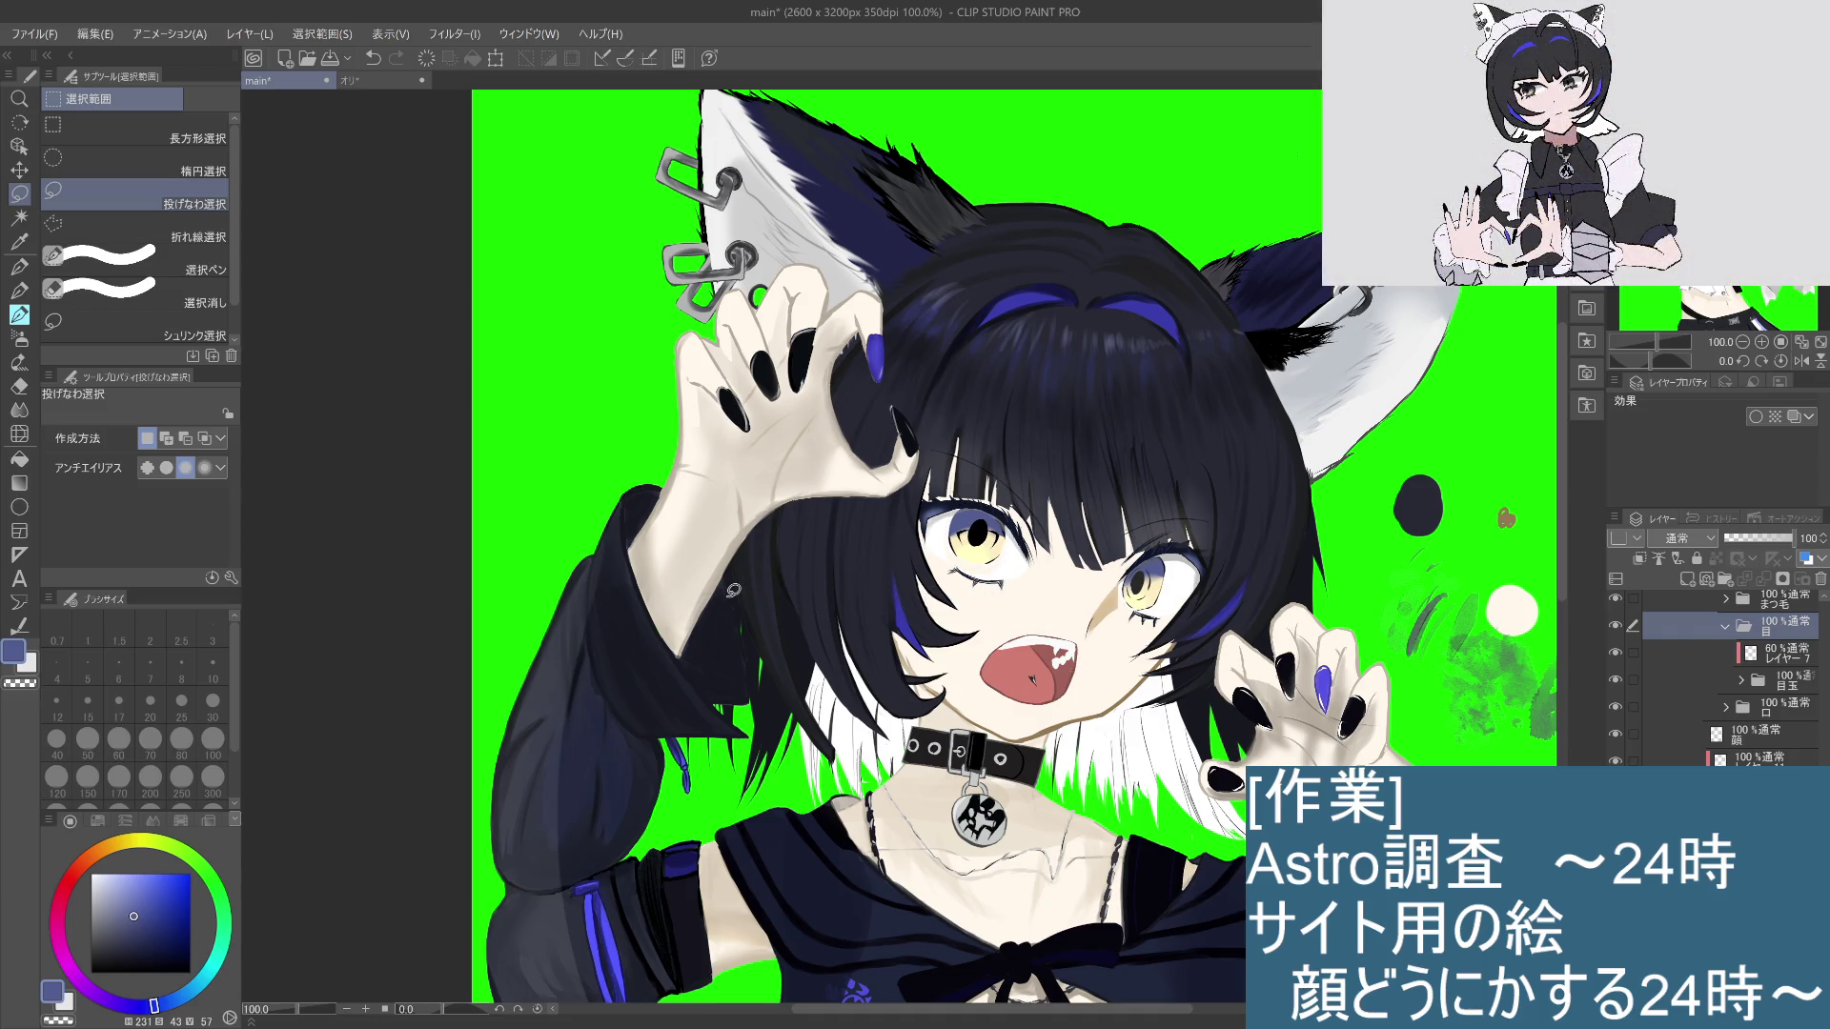
{"action": "key", "text": "ctrl+z"}
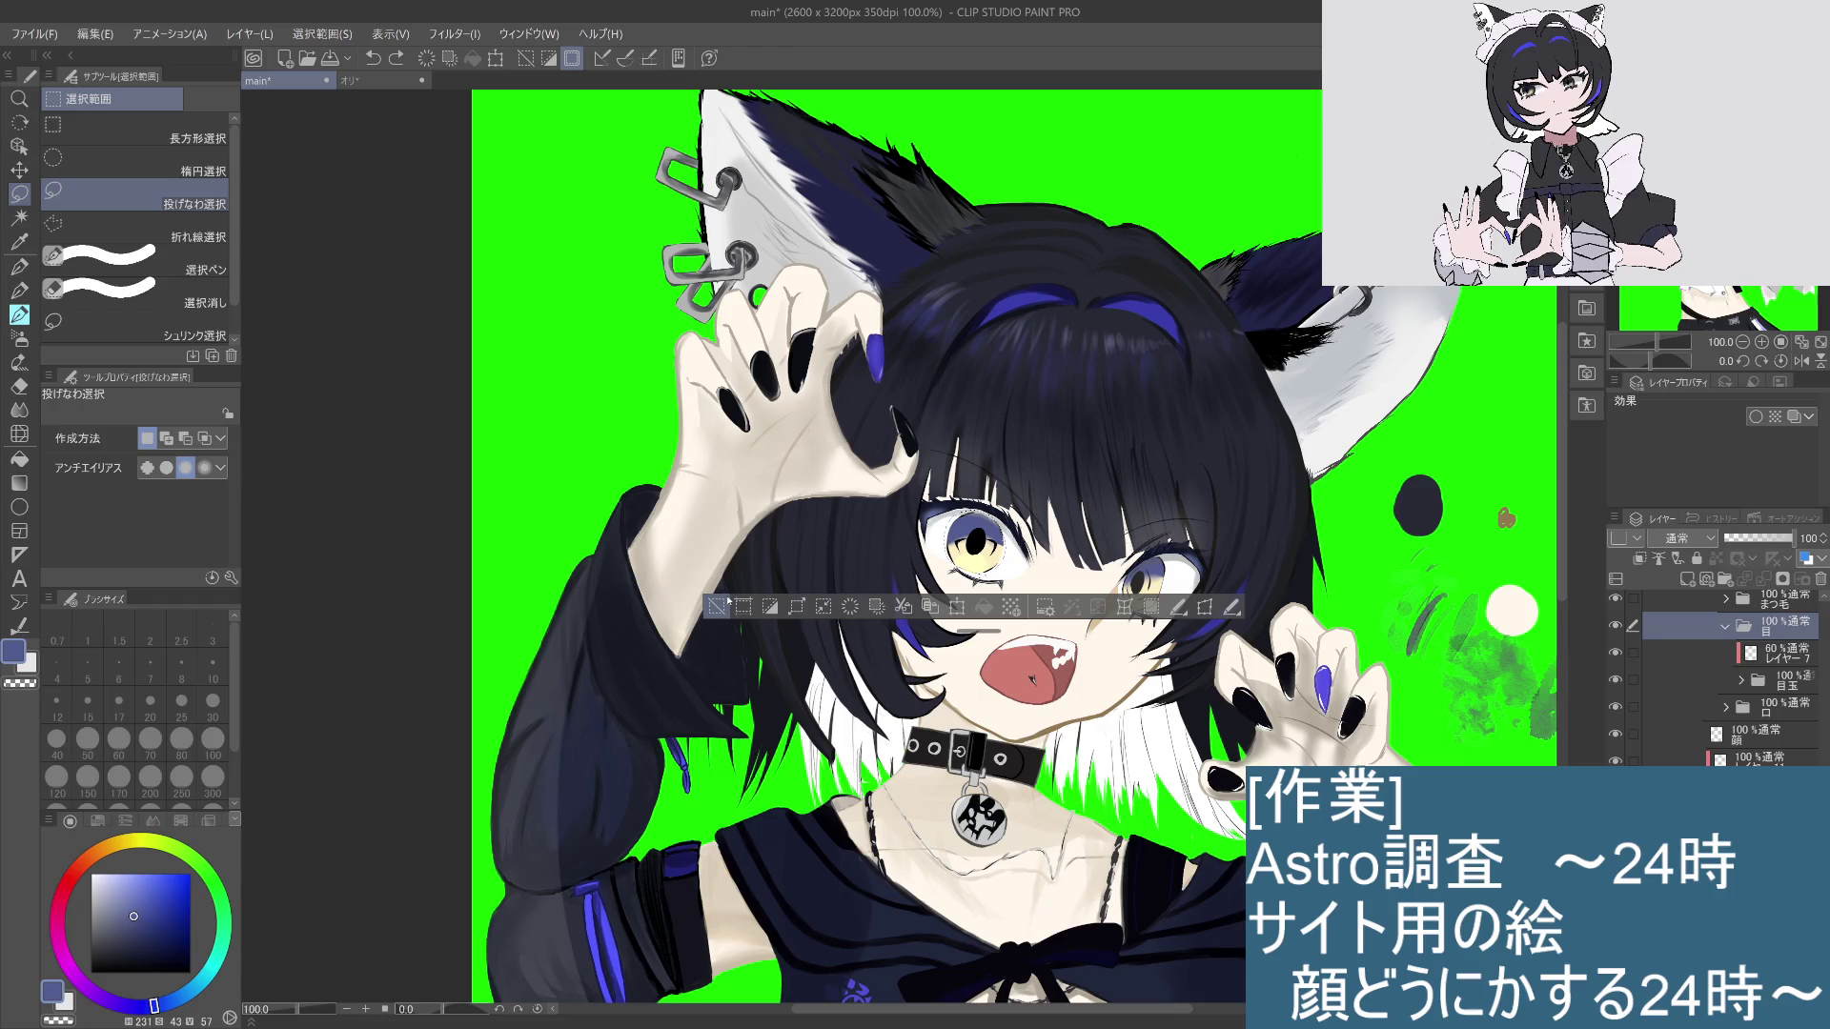
{"action": "left_click", "coordinate": [728, 603]}
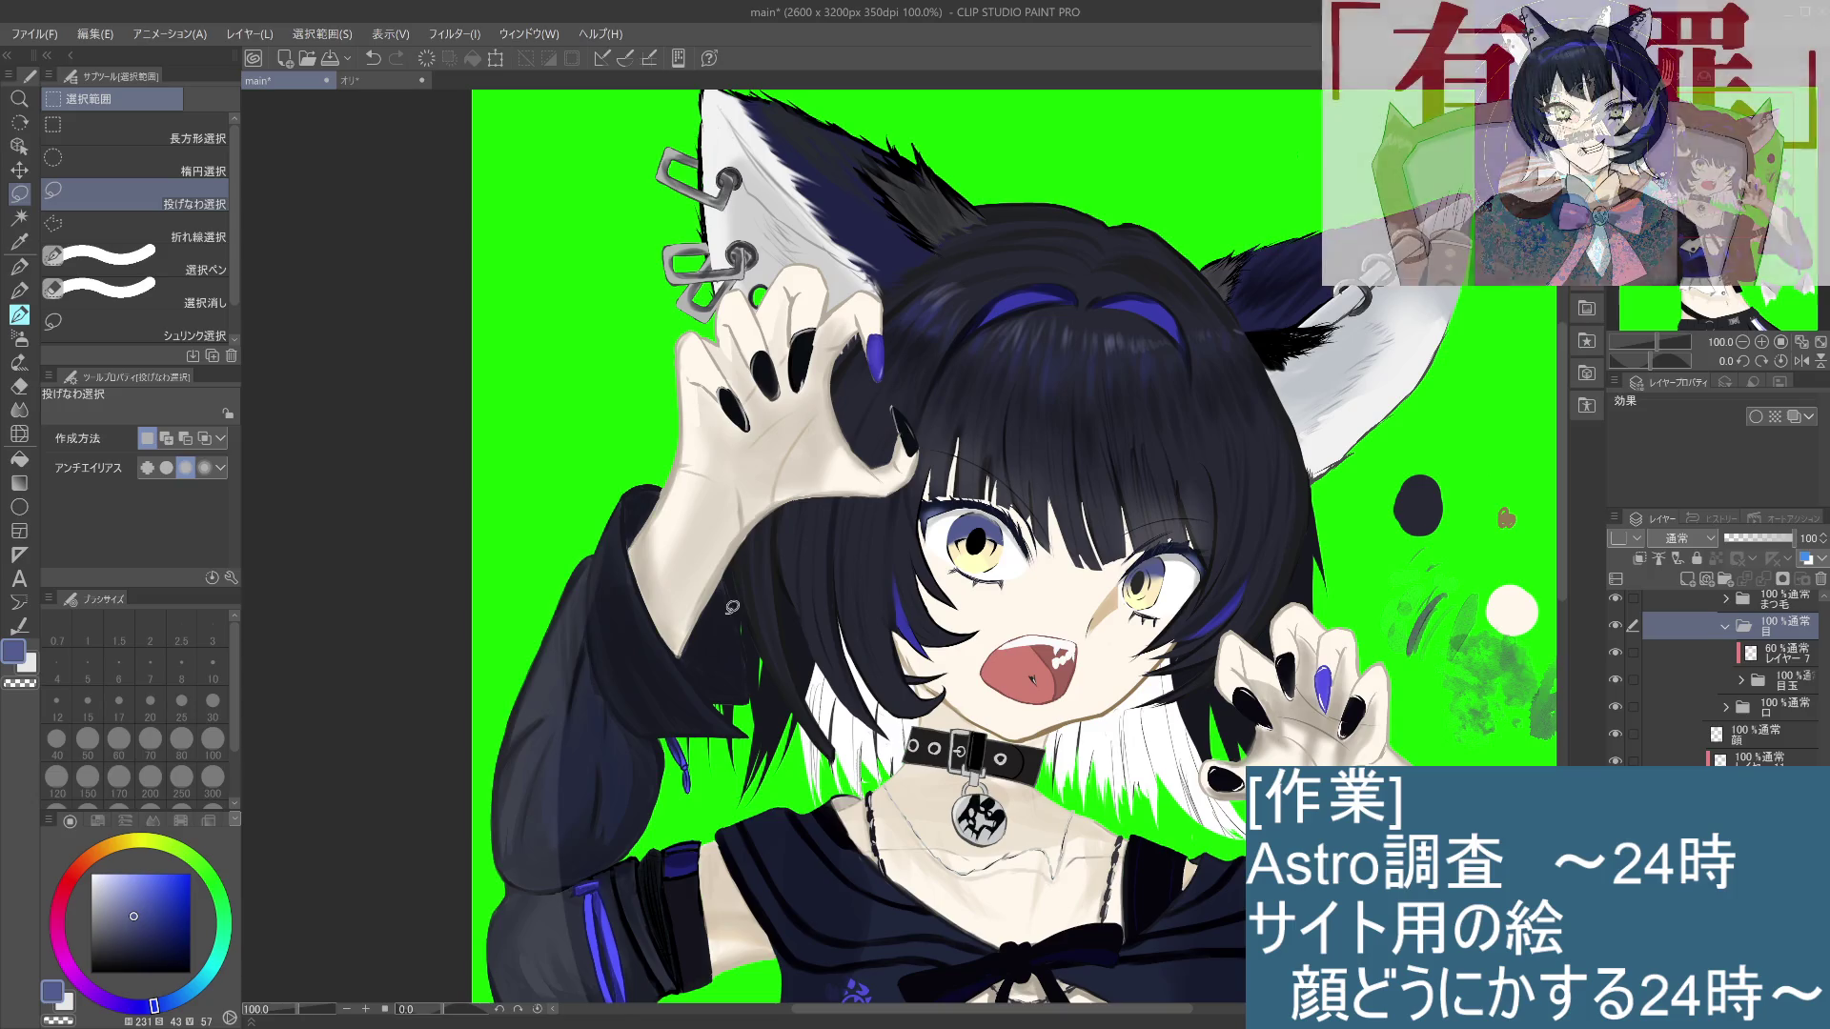
{"action": "scroll", "coordinate": [732, 607], "scroll_direction": "up", "scroll_amount": 3}
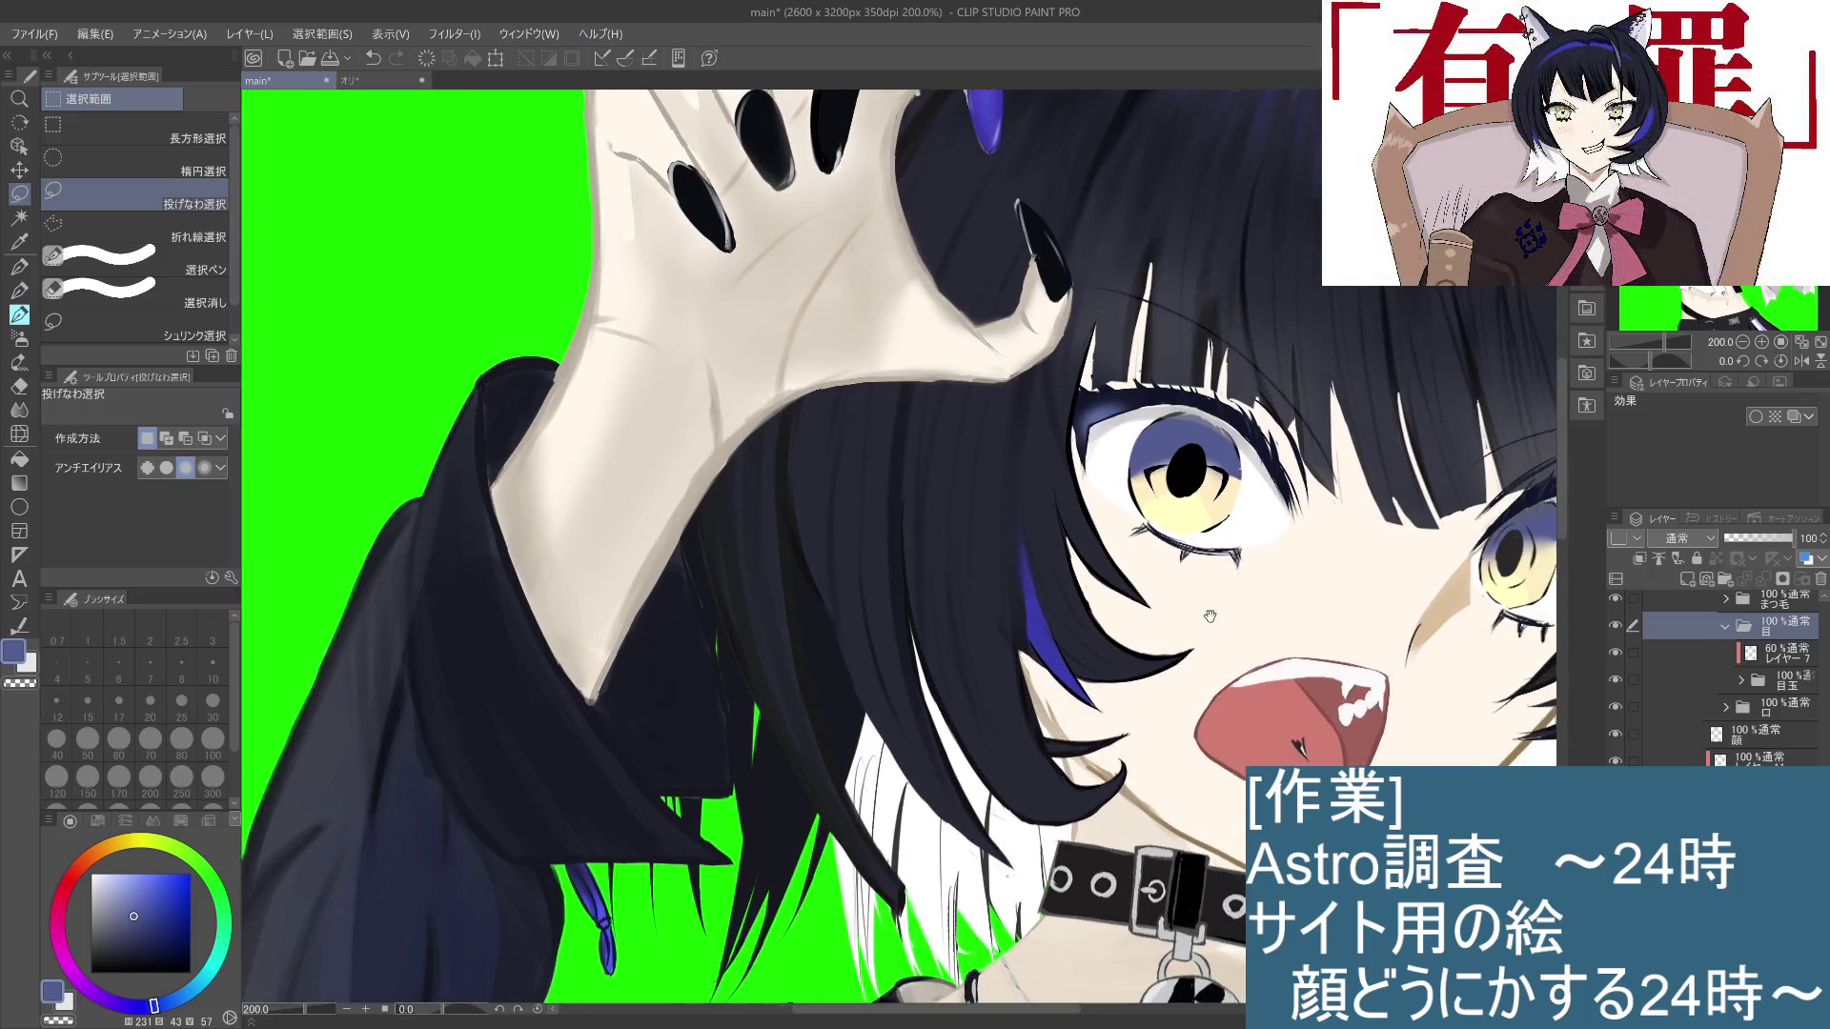
{"action": "scroll", "coordinate": [1211, 610], "scroll_direction": "up", "scroll_amount": 3}
{"action": "key", "text": "ctrl+z"}
{"action": "key", "text": "ctrl+z"}
{"action": "key", "text": "ctrl+z"}
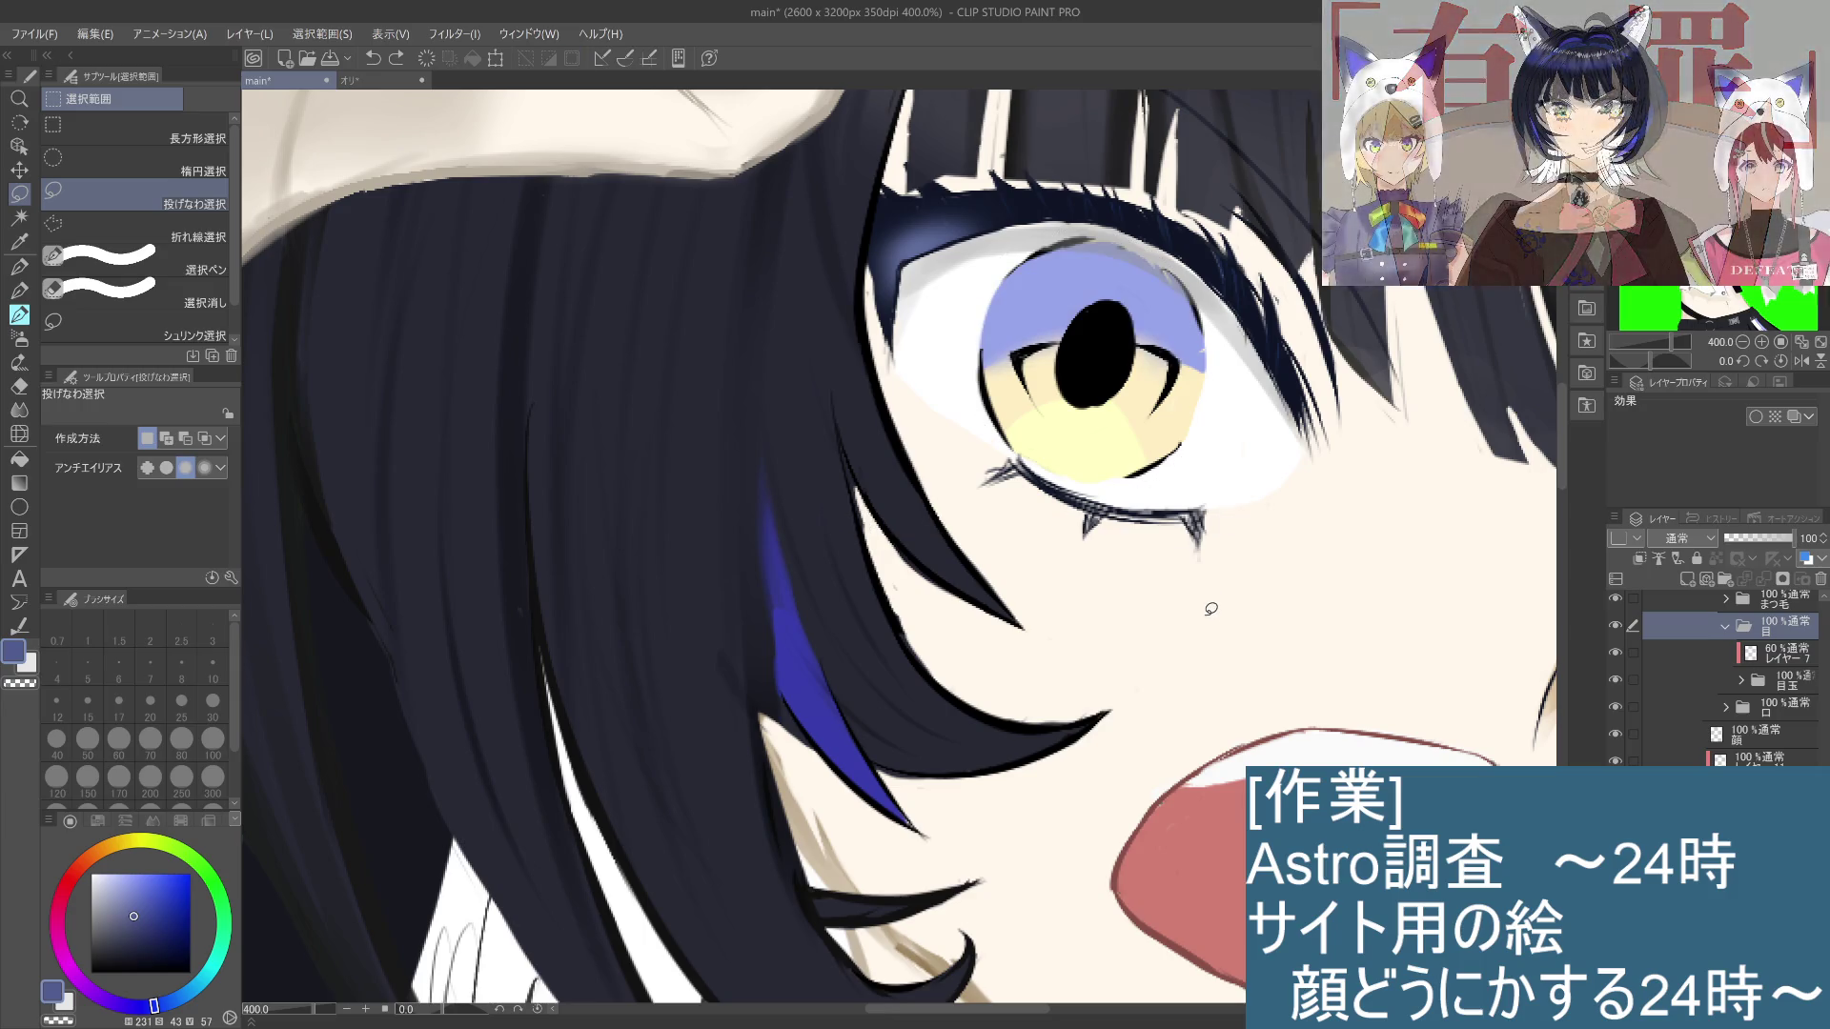
{"action": "key", "text": "ctrl+y"}
{"action": "key", "text": "ctrl+y"}
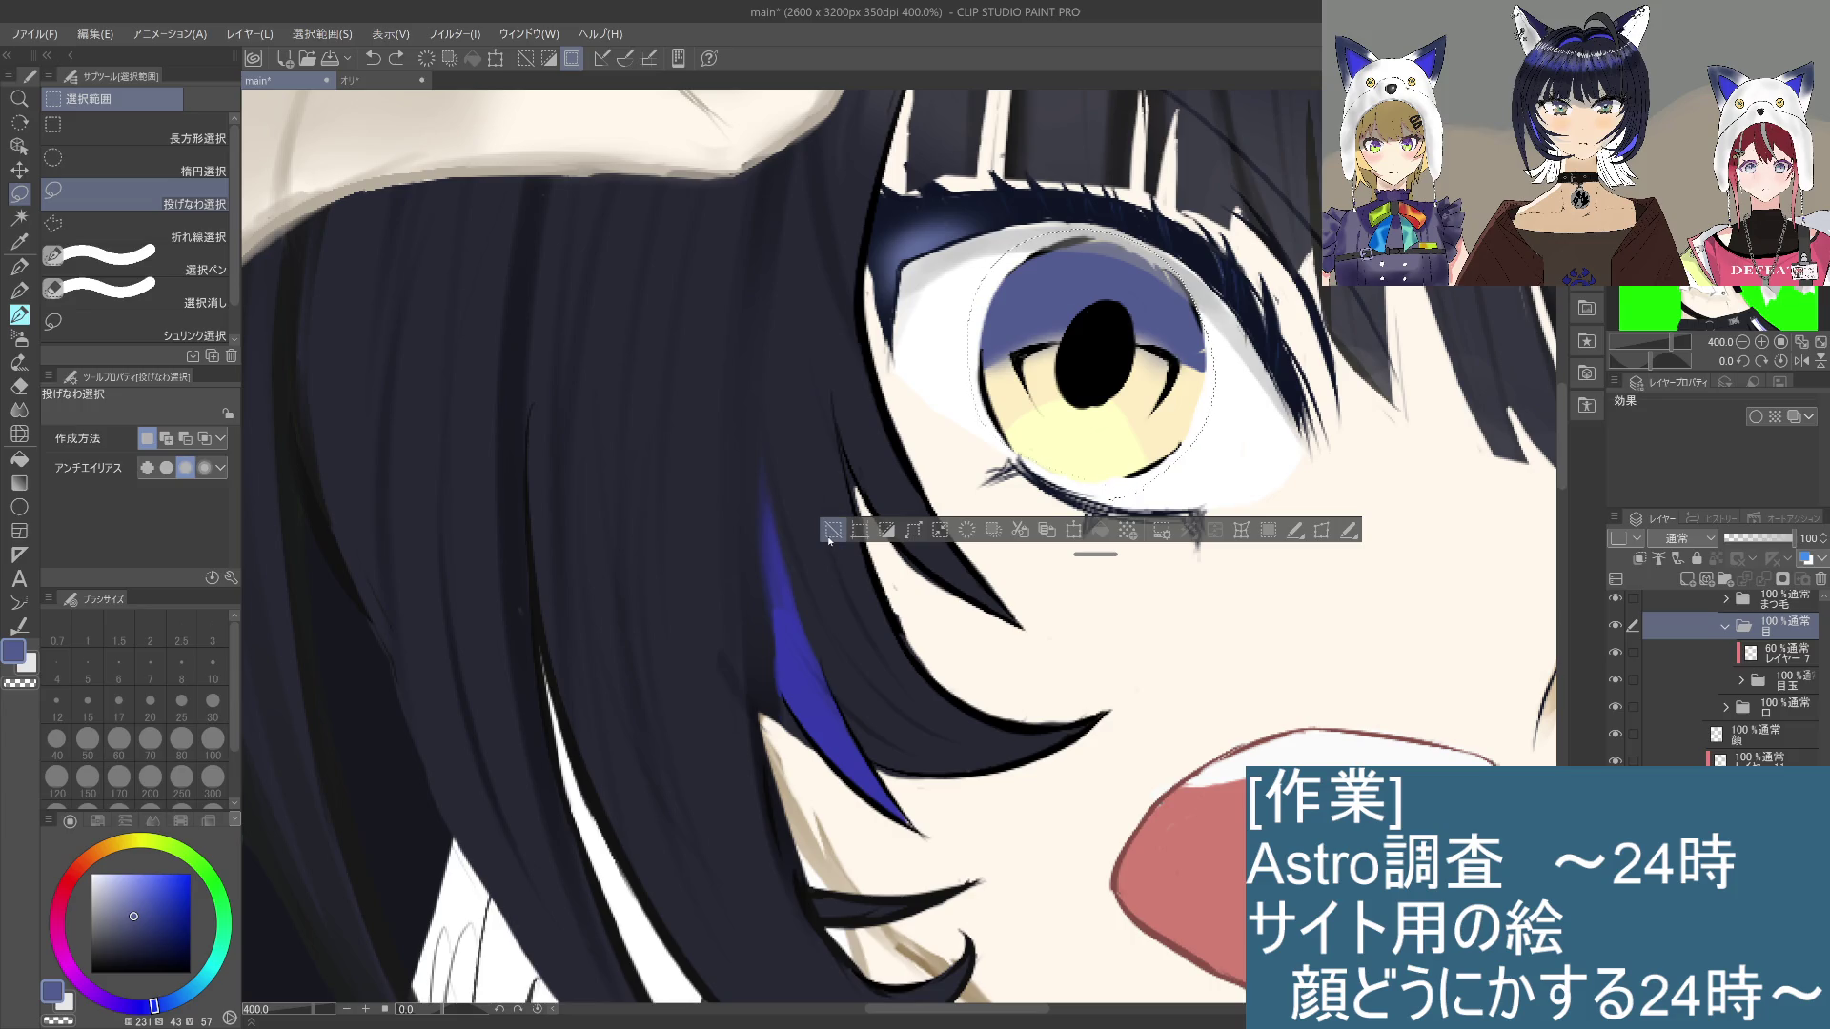
Step: On the 目玉 folder, scale the selected left iris up to about 112%
{"action": "left_click", "coordinate": [1156, 523]}
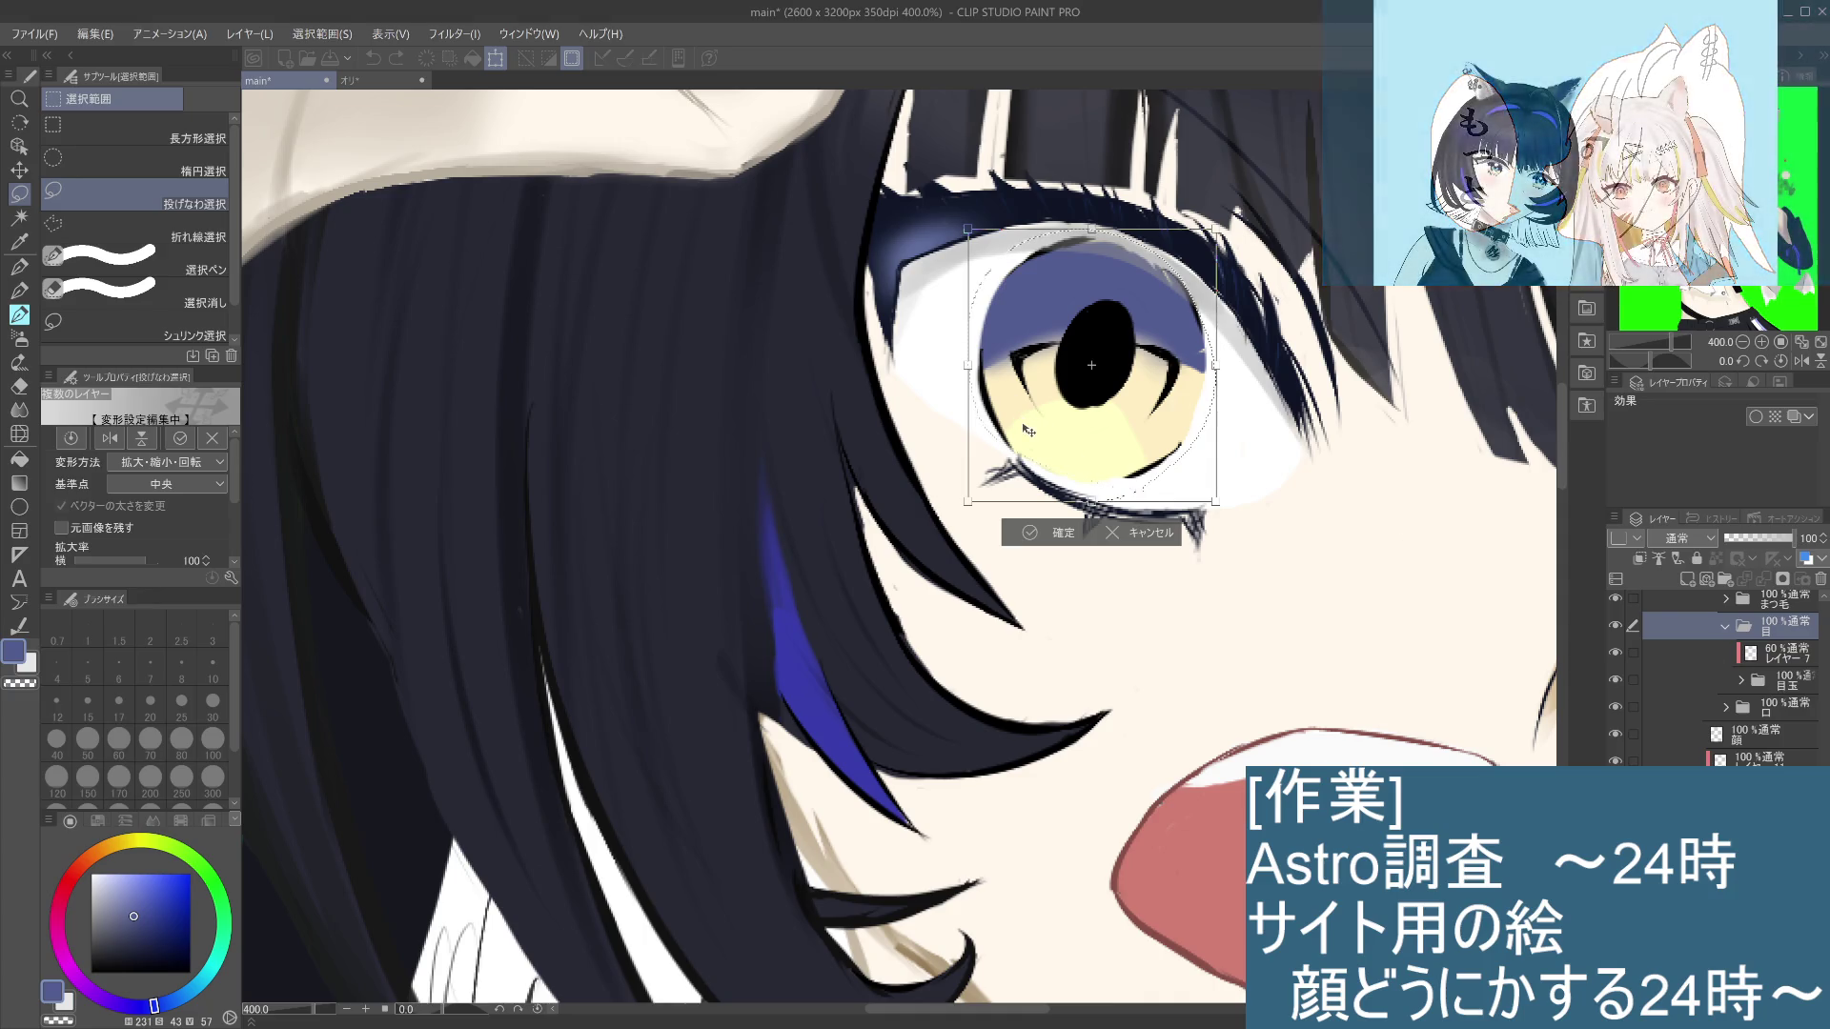
{"action": "key", "text": "Return"}
{"action": "left_click", "coordinate": [1784, 682]}
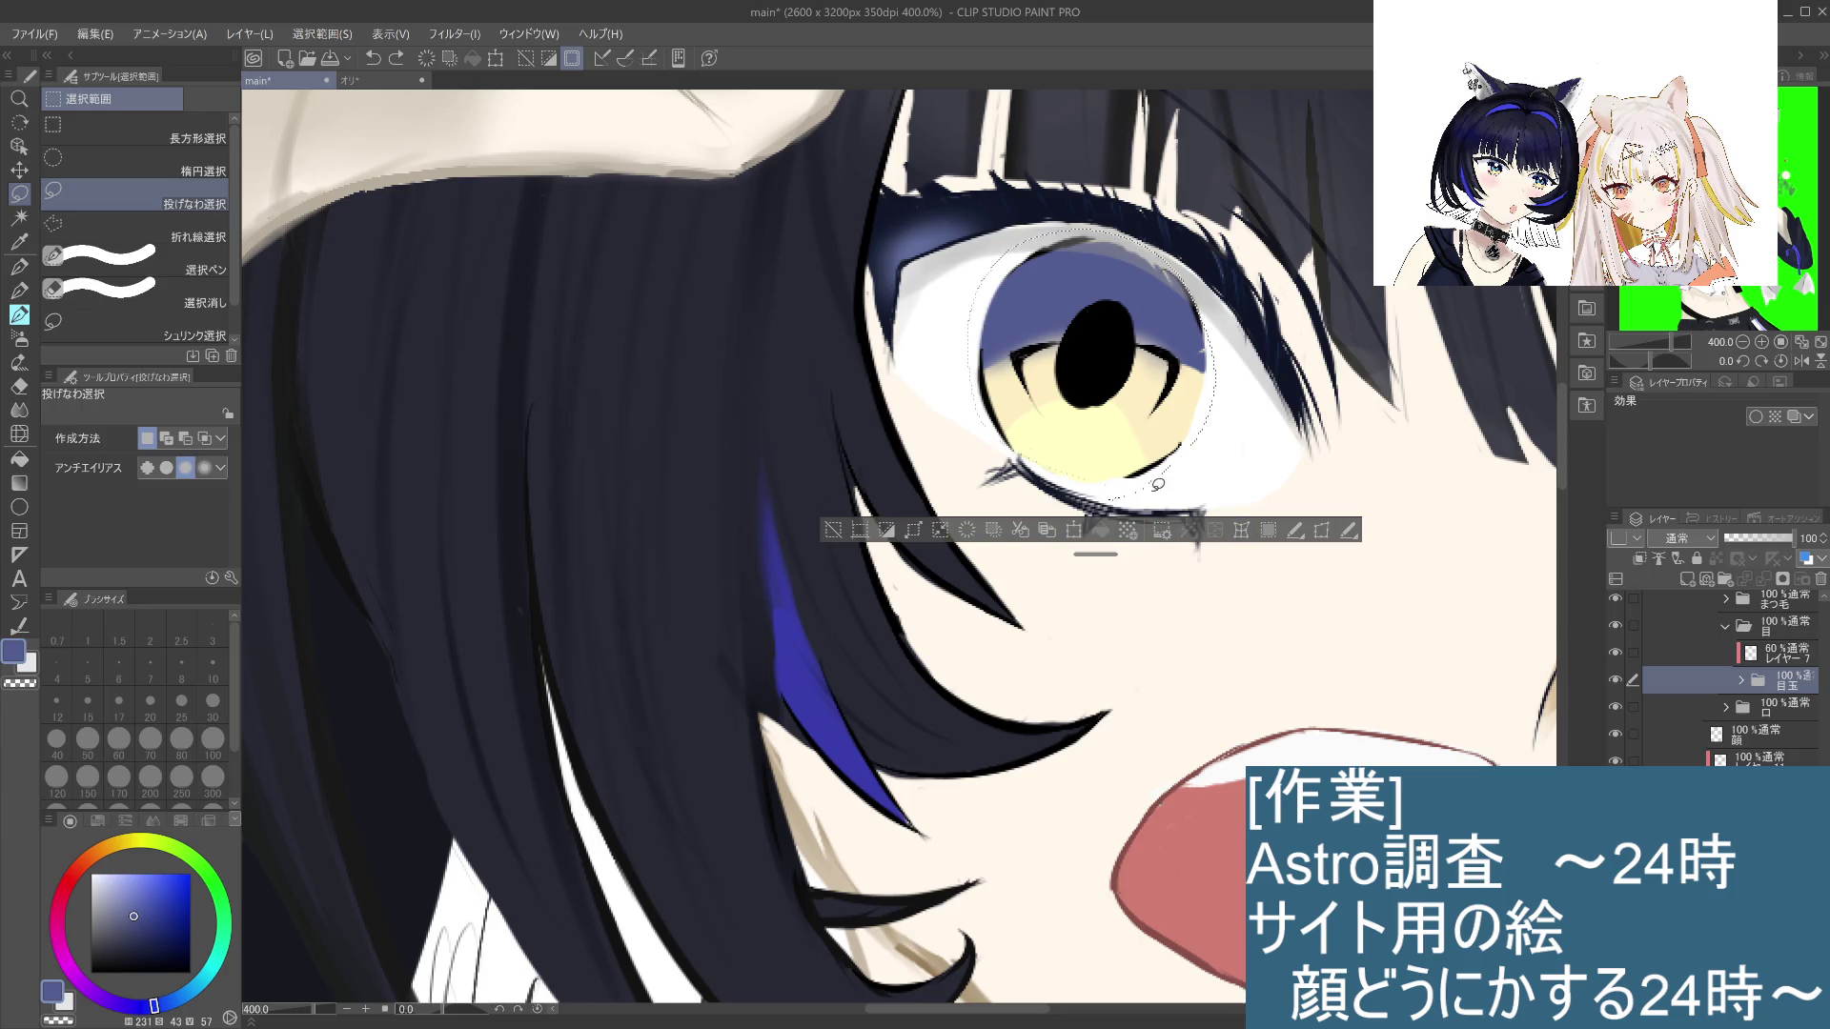
{"action": "left_click", "coordinate": [1073, 530]}
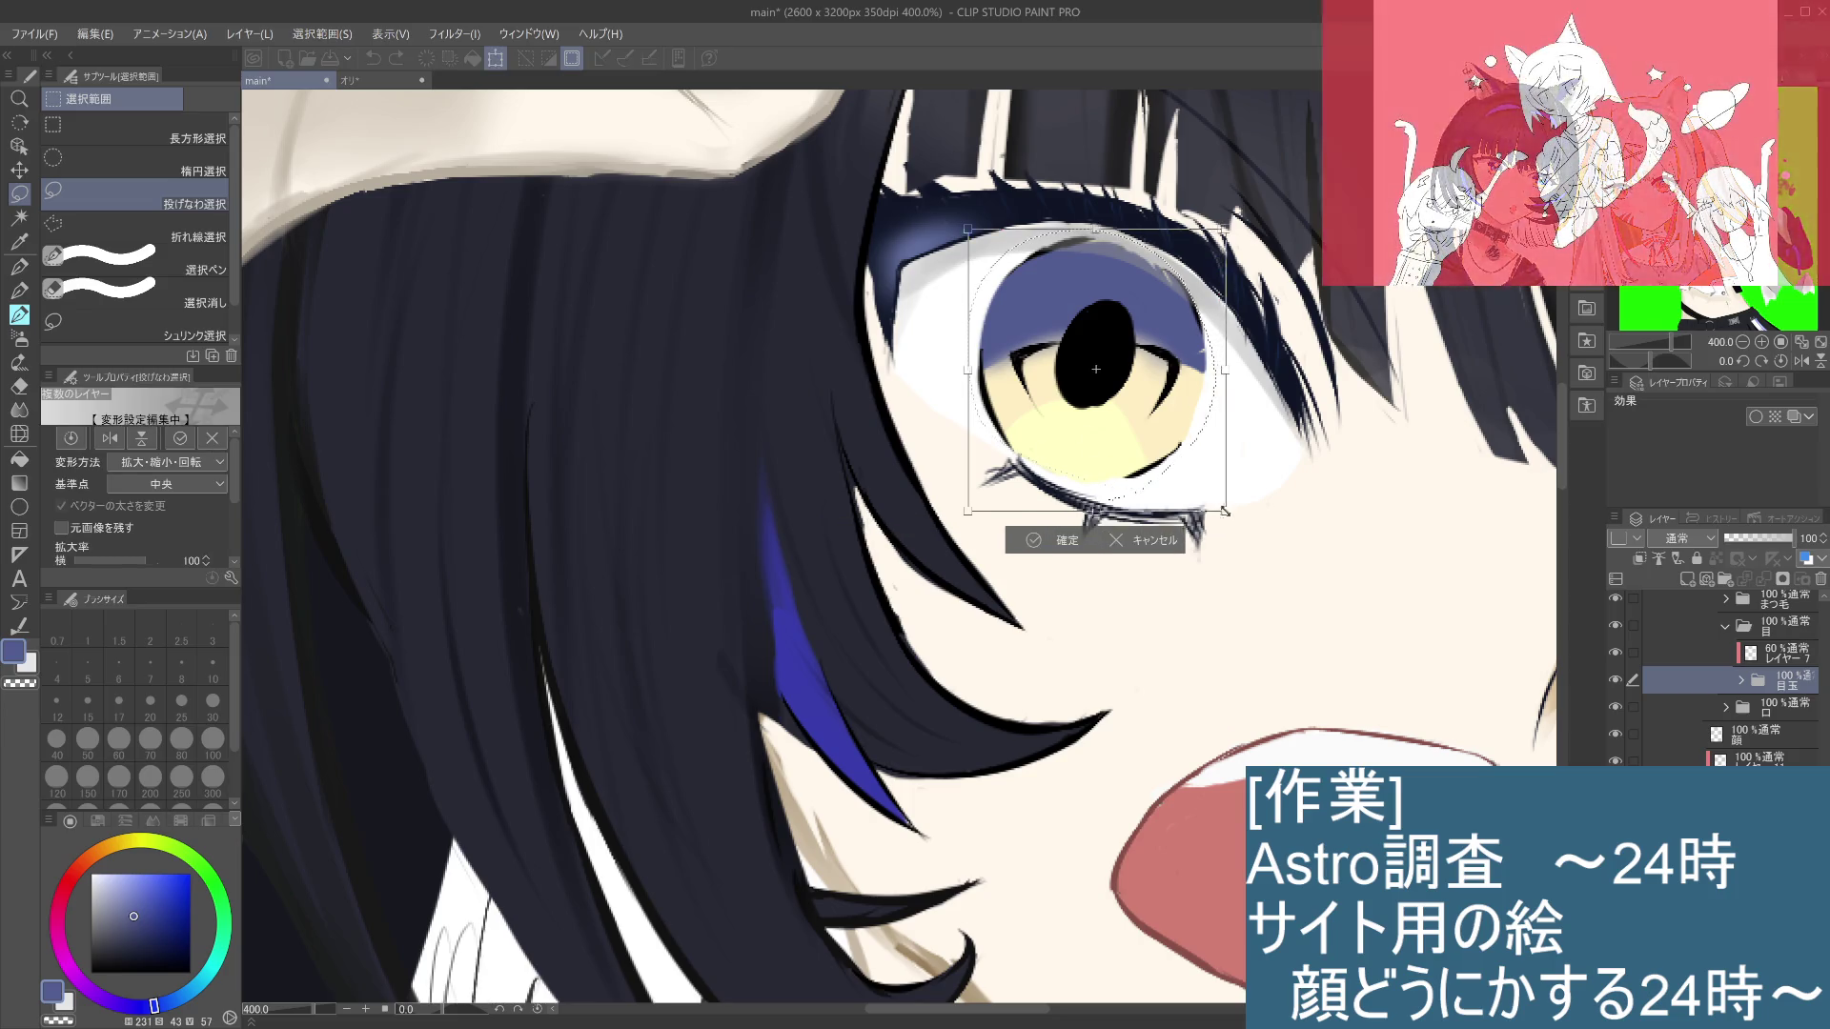
{"action": "mouse_move", "coordinate": [1239, 527]}
{"action": "left_mouse_down"}
{"action": "mouse_move", "coordinate": [1262, 548]}
{"action": "mouse_move", "coordinate": [1170, 490]}
{"action": "left_mouse_up"}
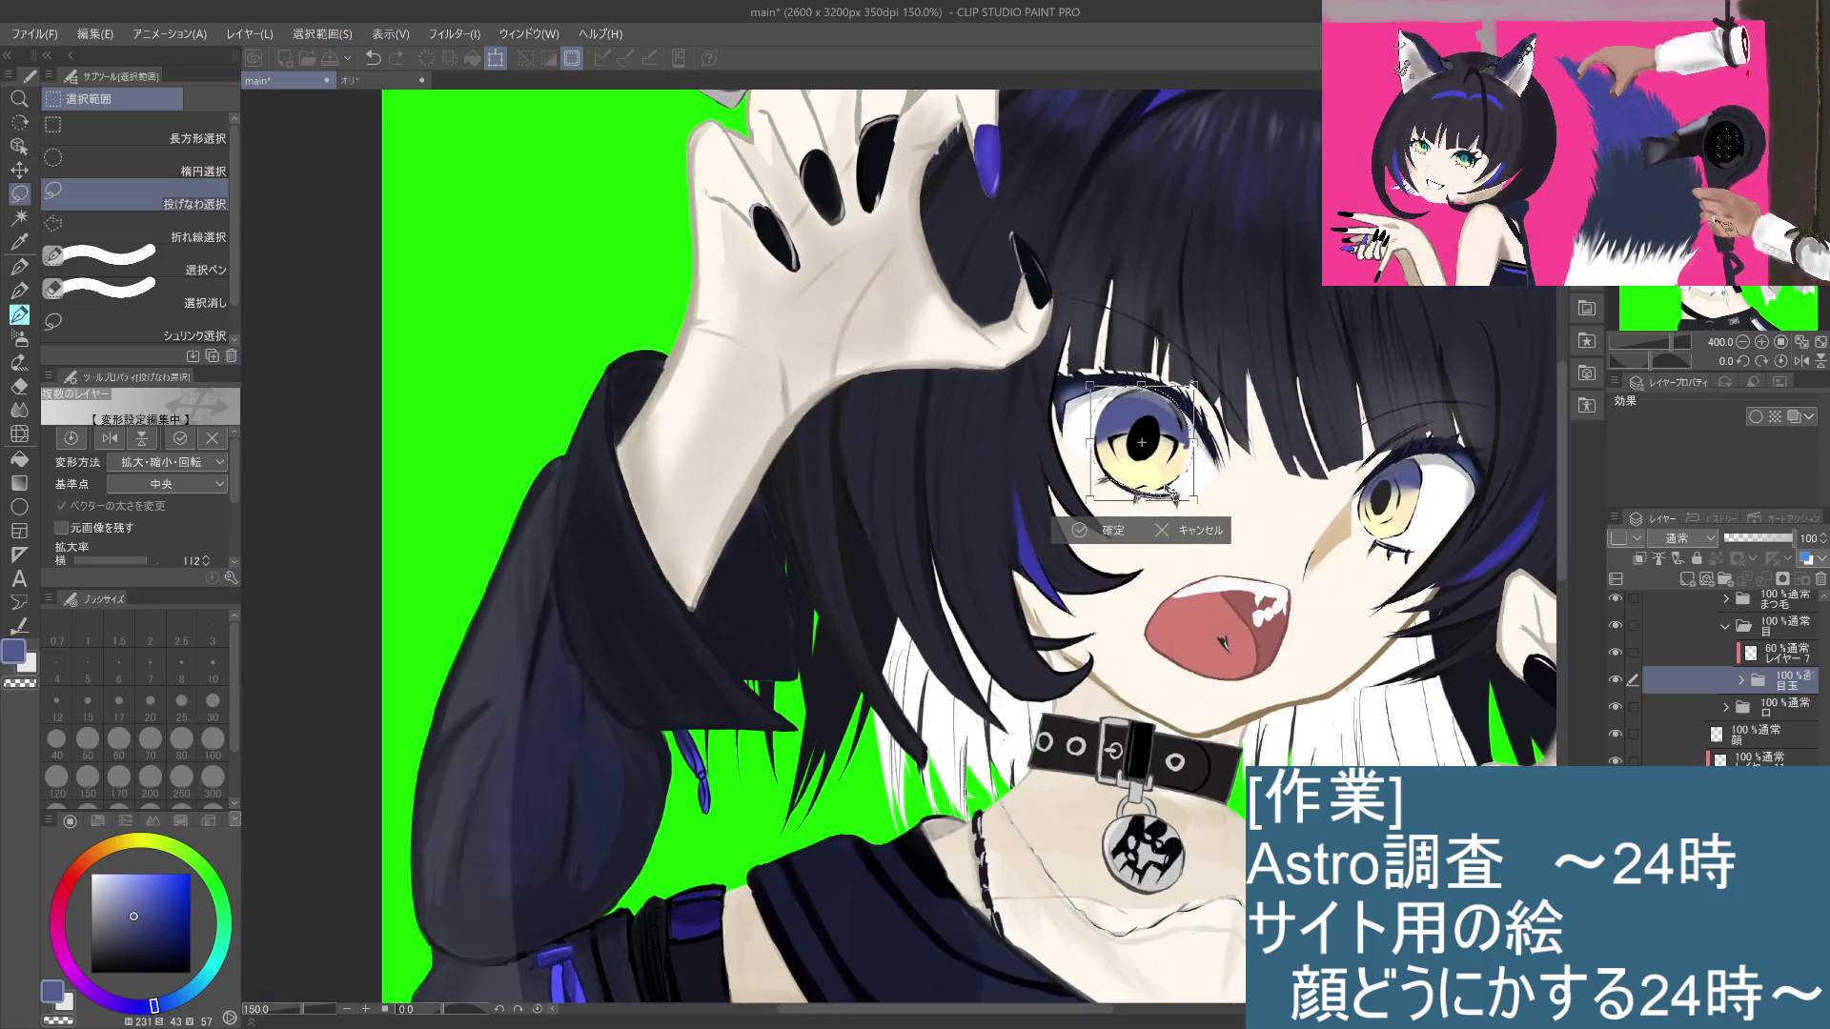
Step: Commit the enlarged iris transform and clear the selection
{"action": "scroll", "coordinate": [1170, 490], "scroll_direction": "down", "scroll_amount": 4}
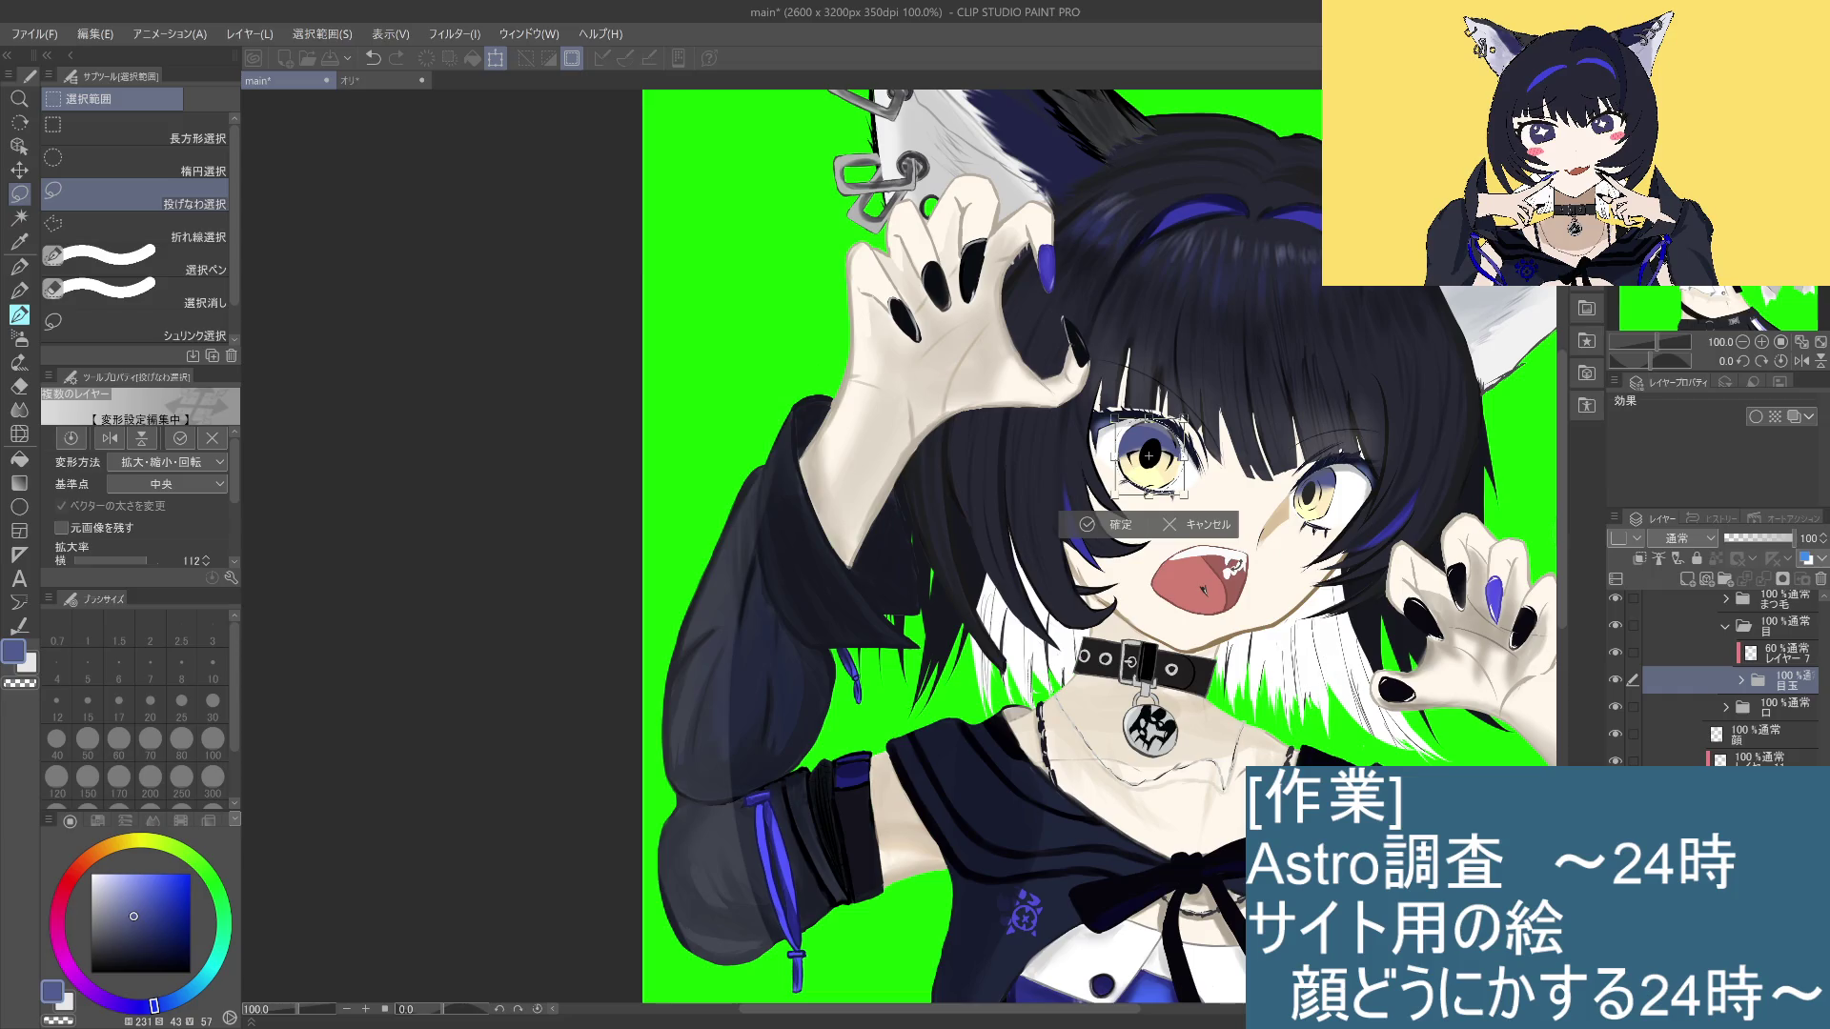
{"action": "left_click", "coordinate": [1120, 527]}
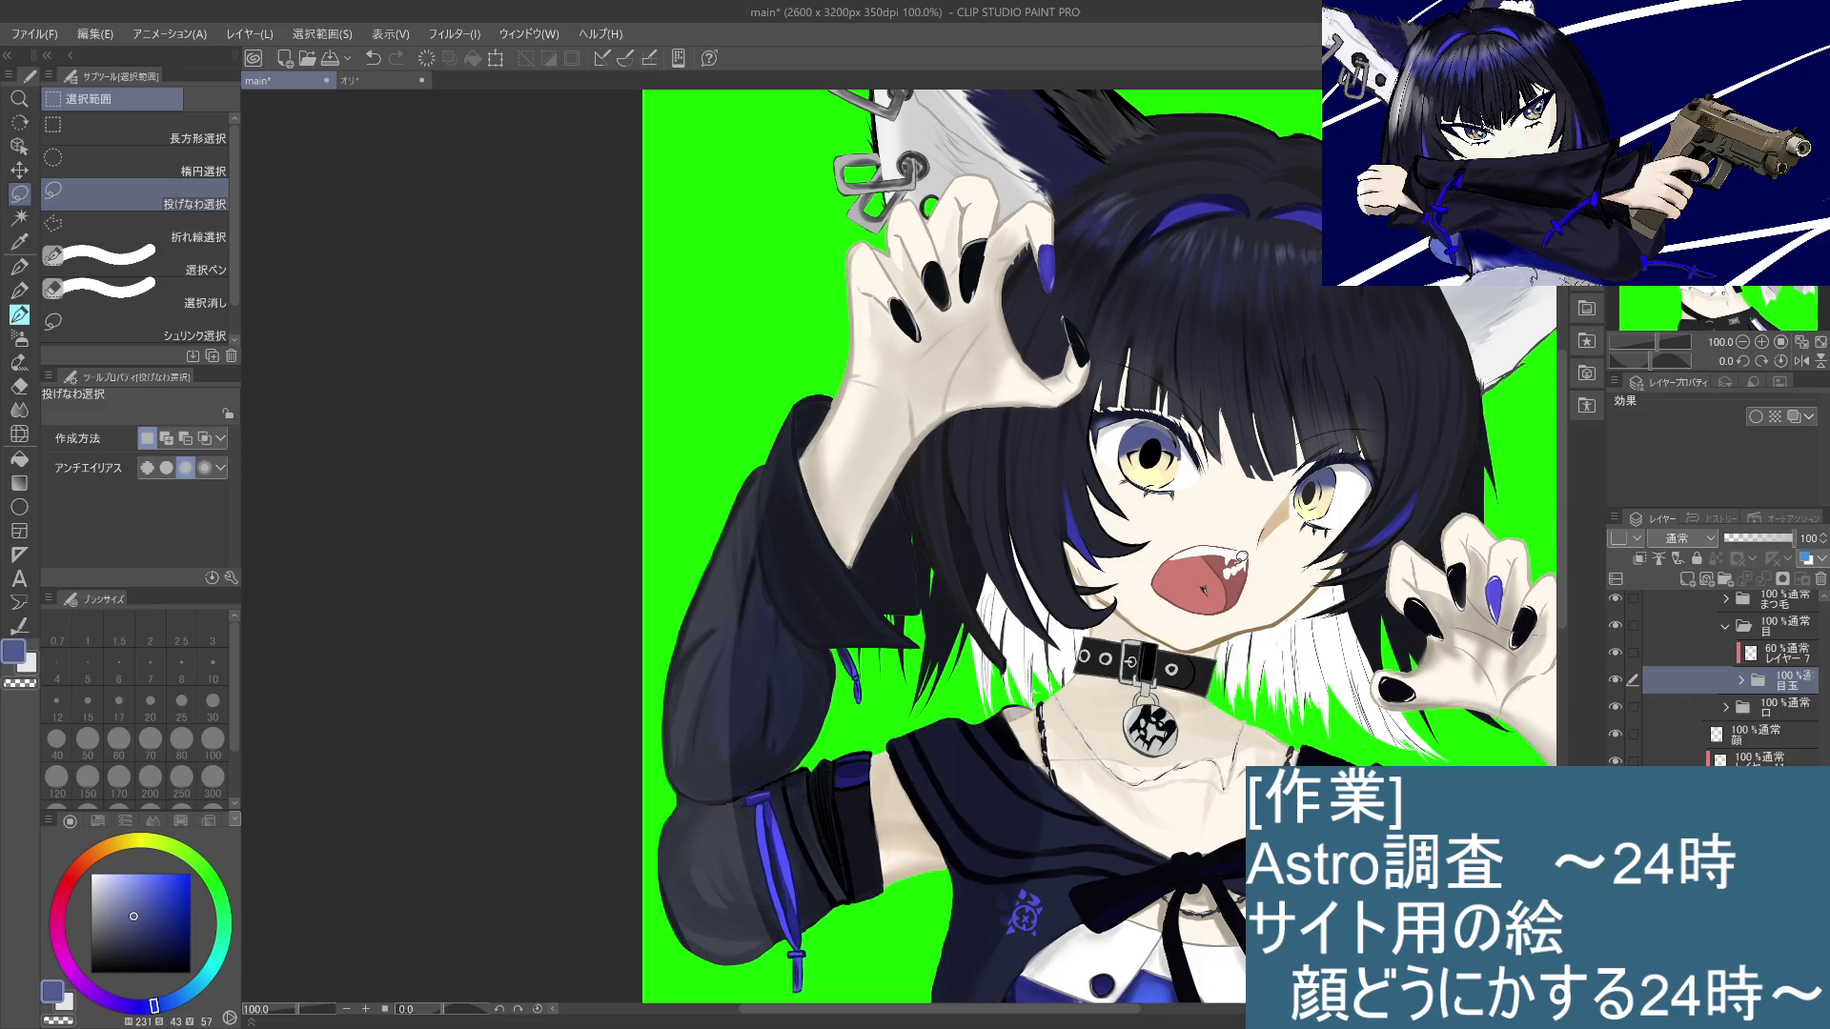
{"action": "key", "text": "ctrl+z"}
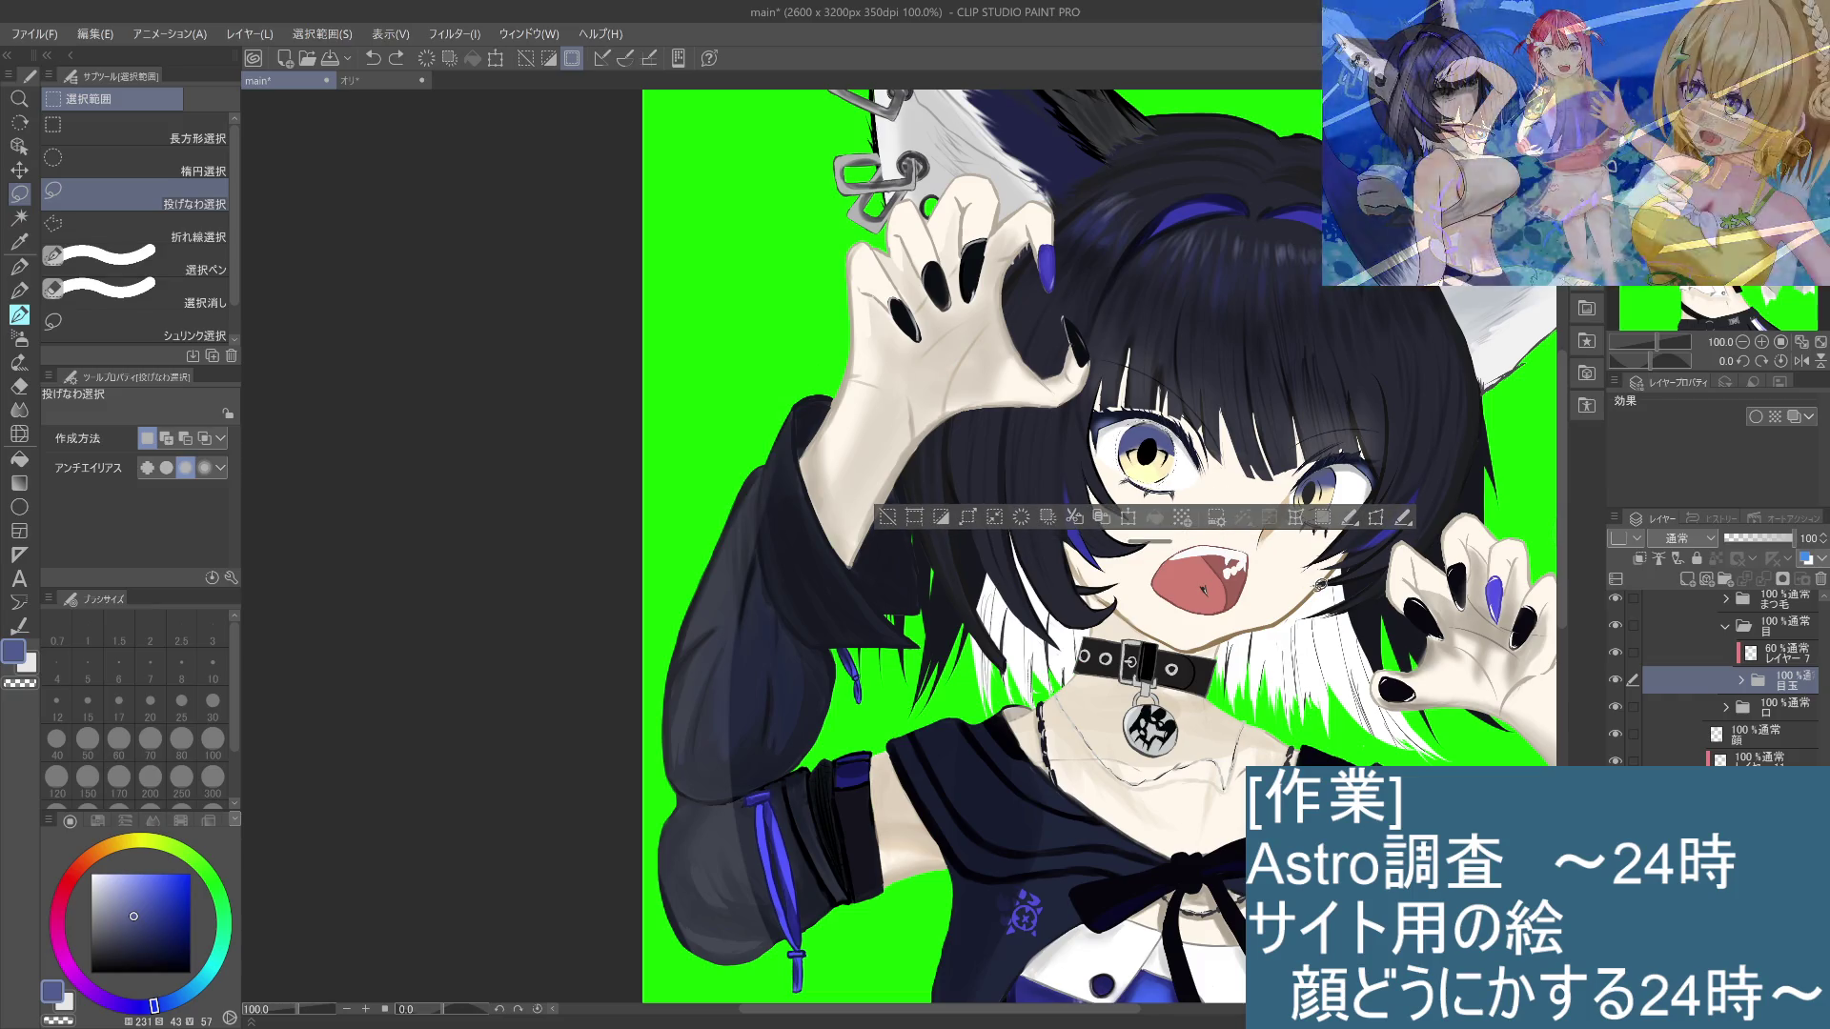
{"action": "key", "text": "ctrl+d"}
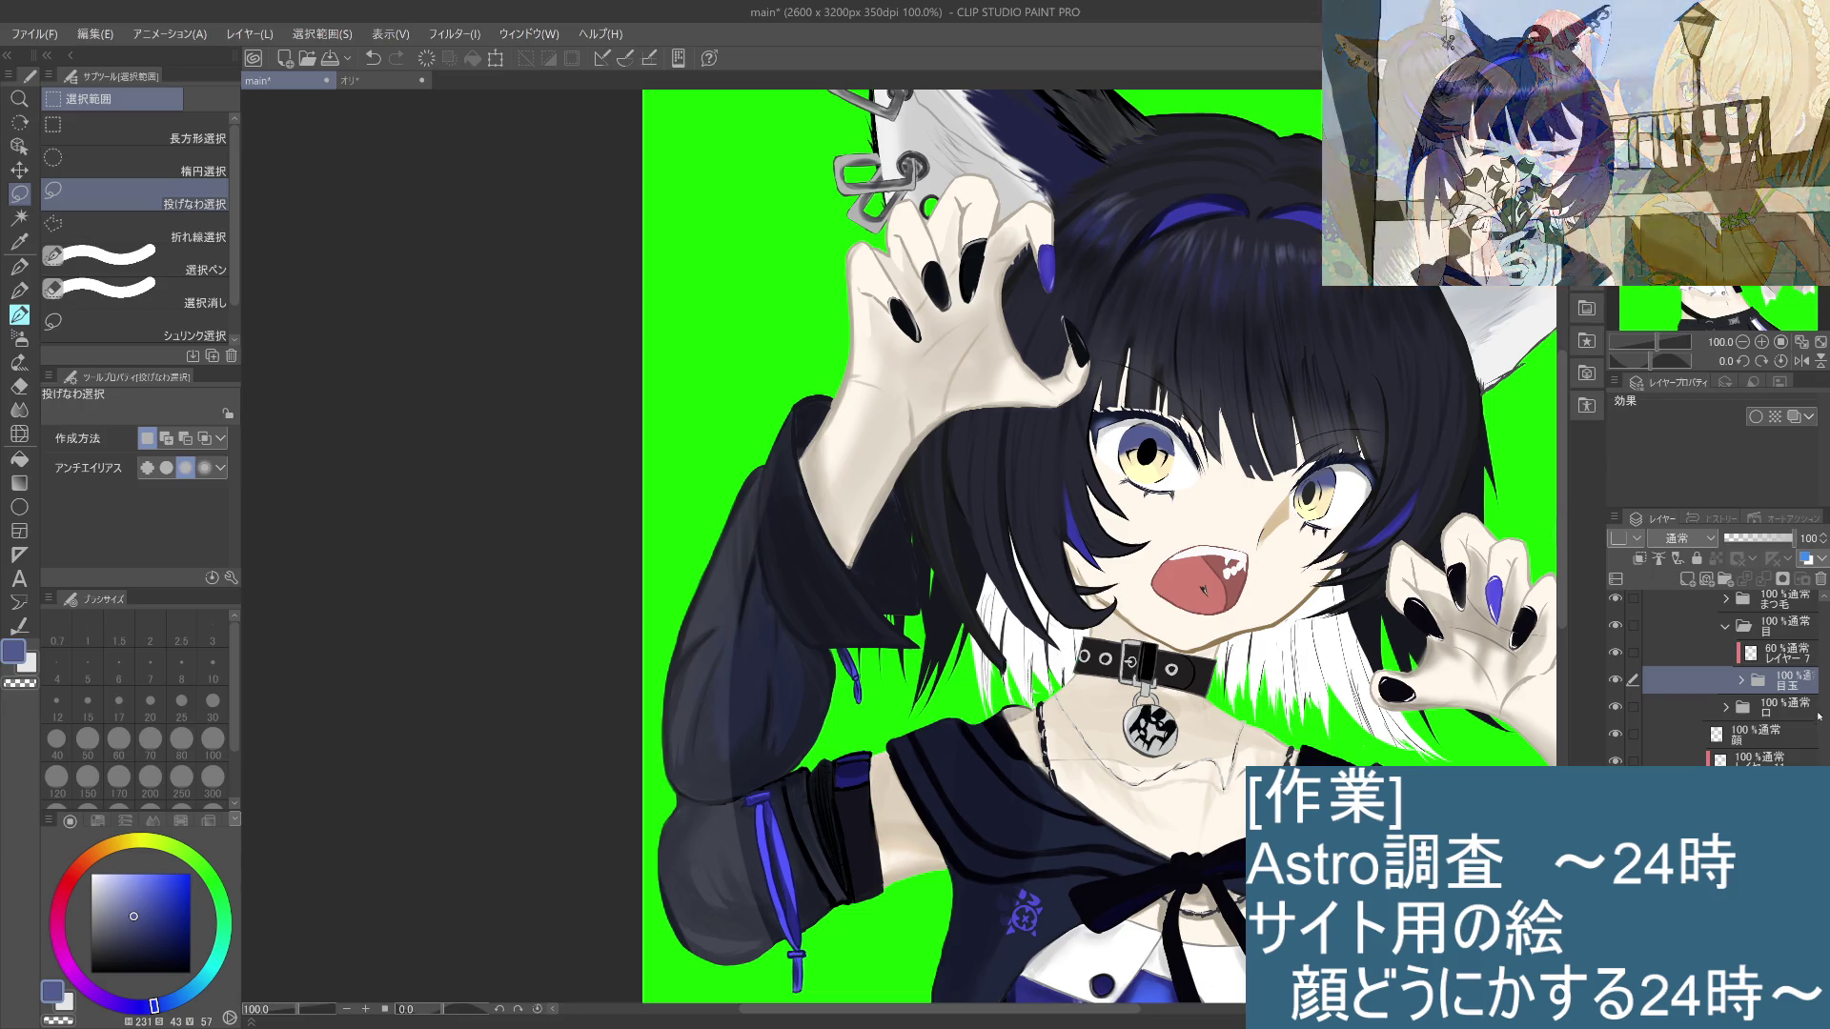
Step: Expand the 目玉 folder, select its inner layer, and zoom in on the eye
{"action": "scroll", "coordinate": [1716, 677], "scroll_direction": "up", "scroll_amount": 2}
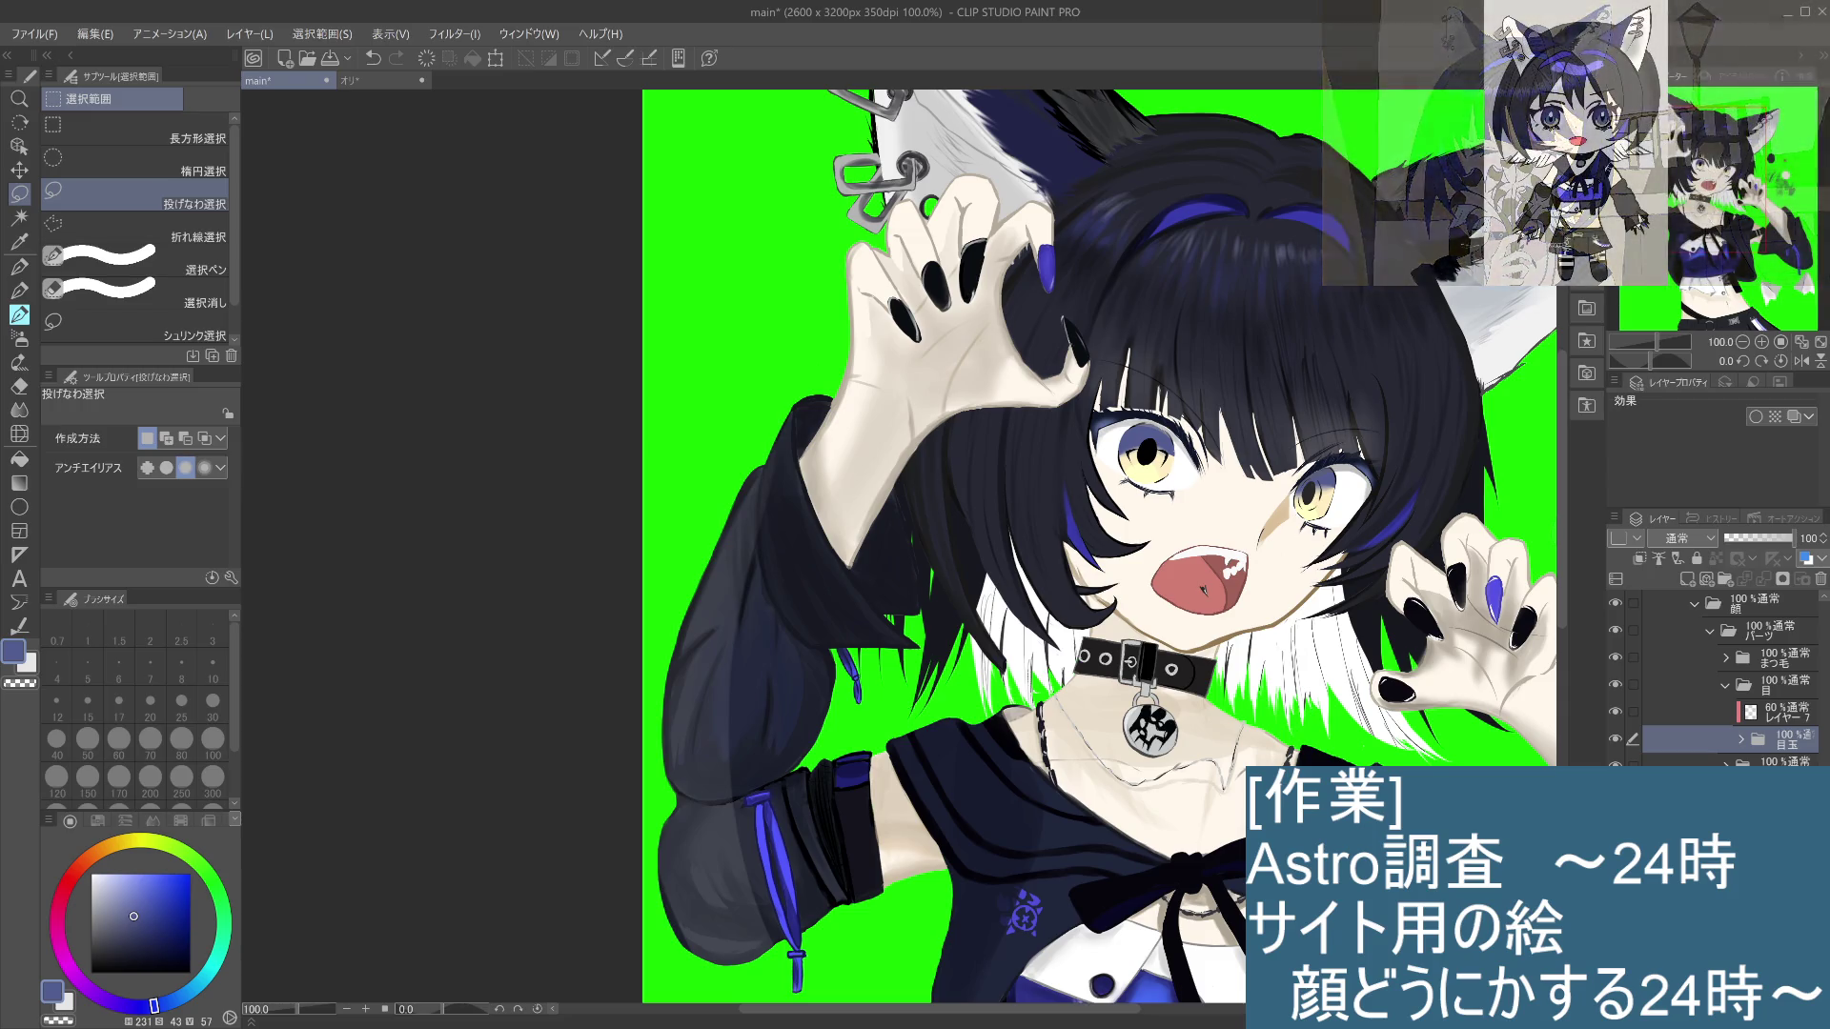
{"action": "left_click", "coordinate": [1740, 741]}
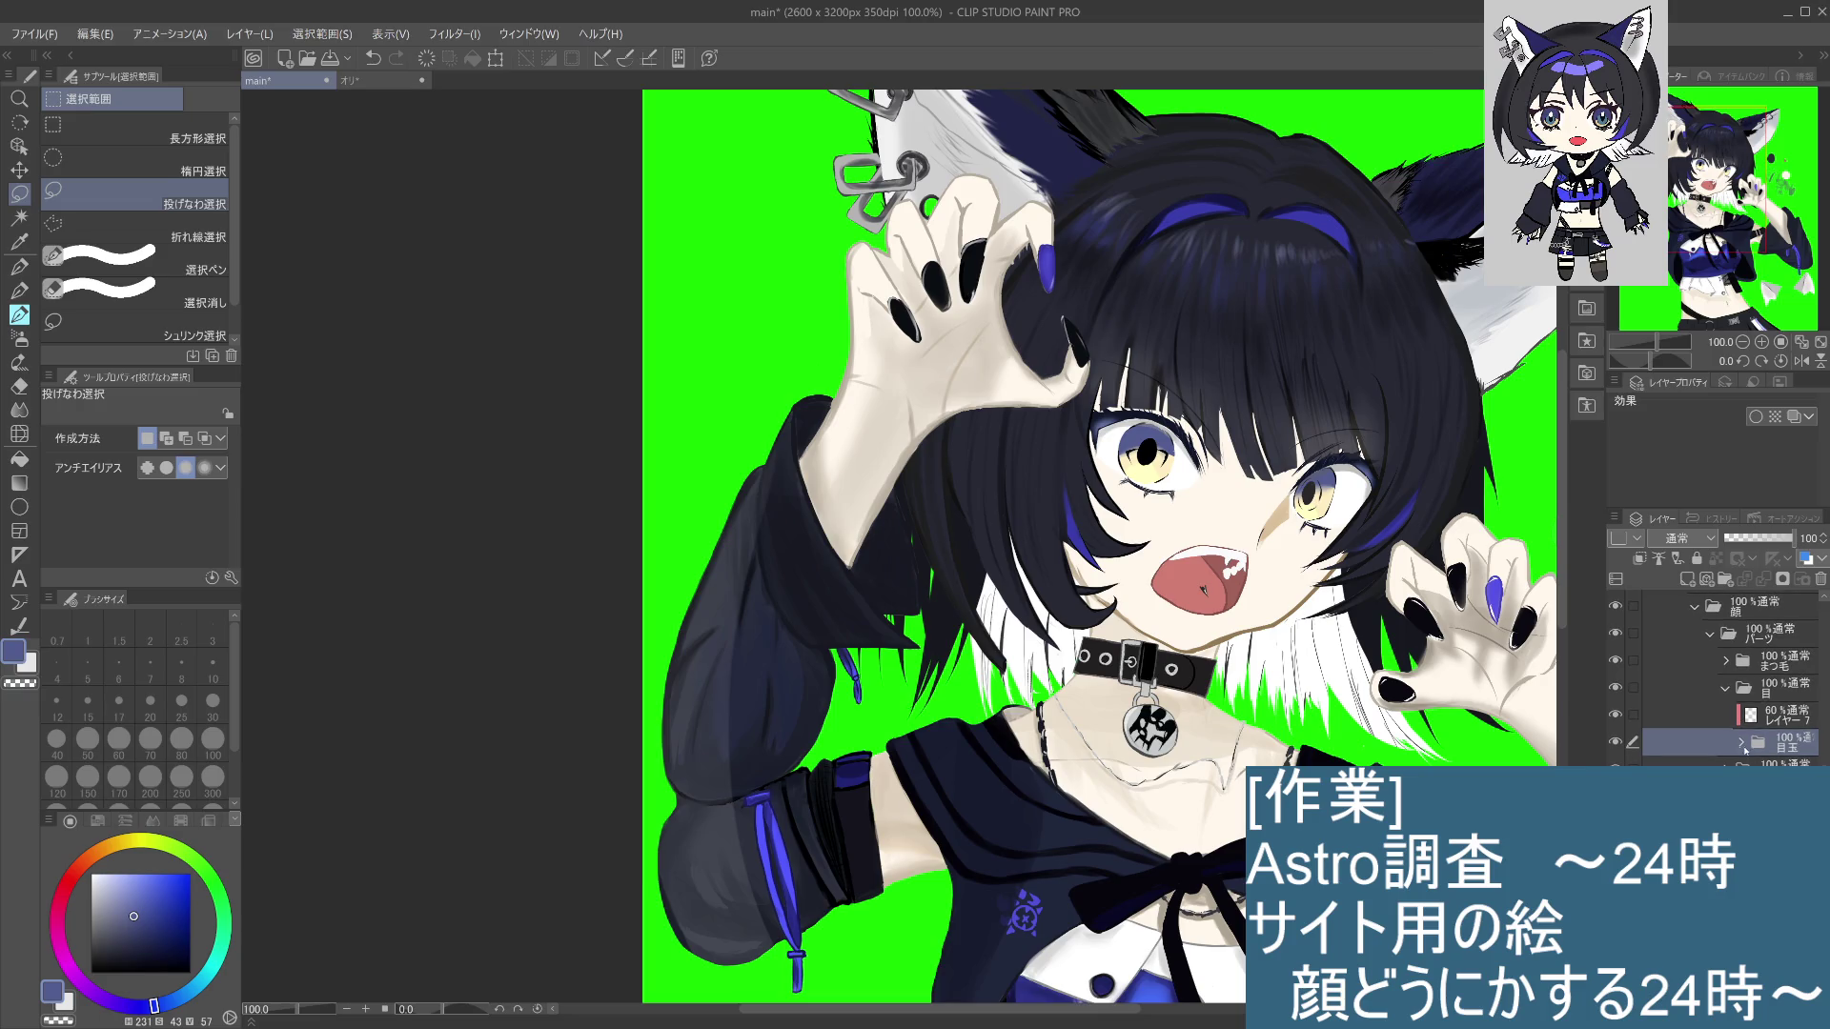
{"action": "left_click", "coordinate": [1778, 762]}
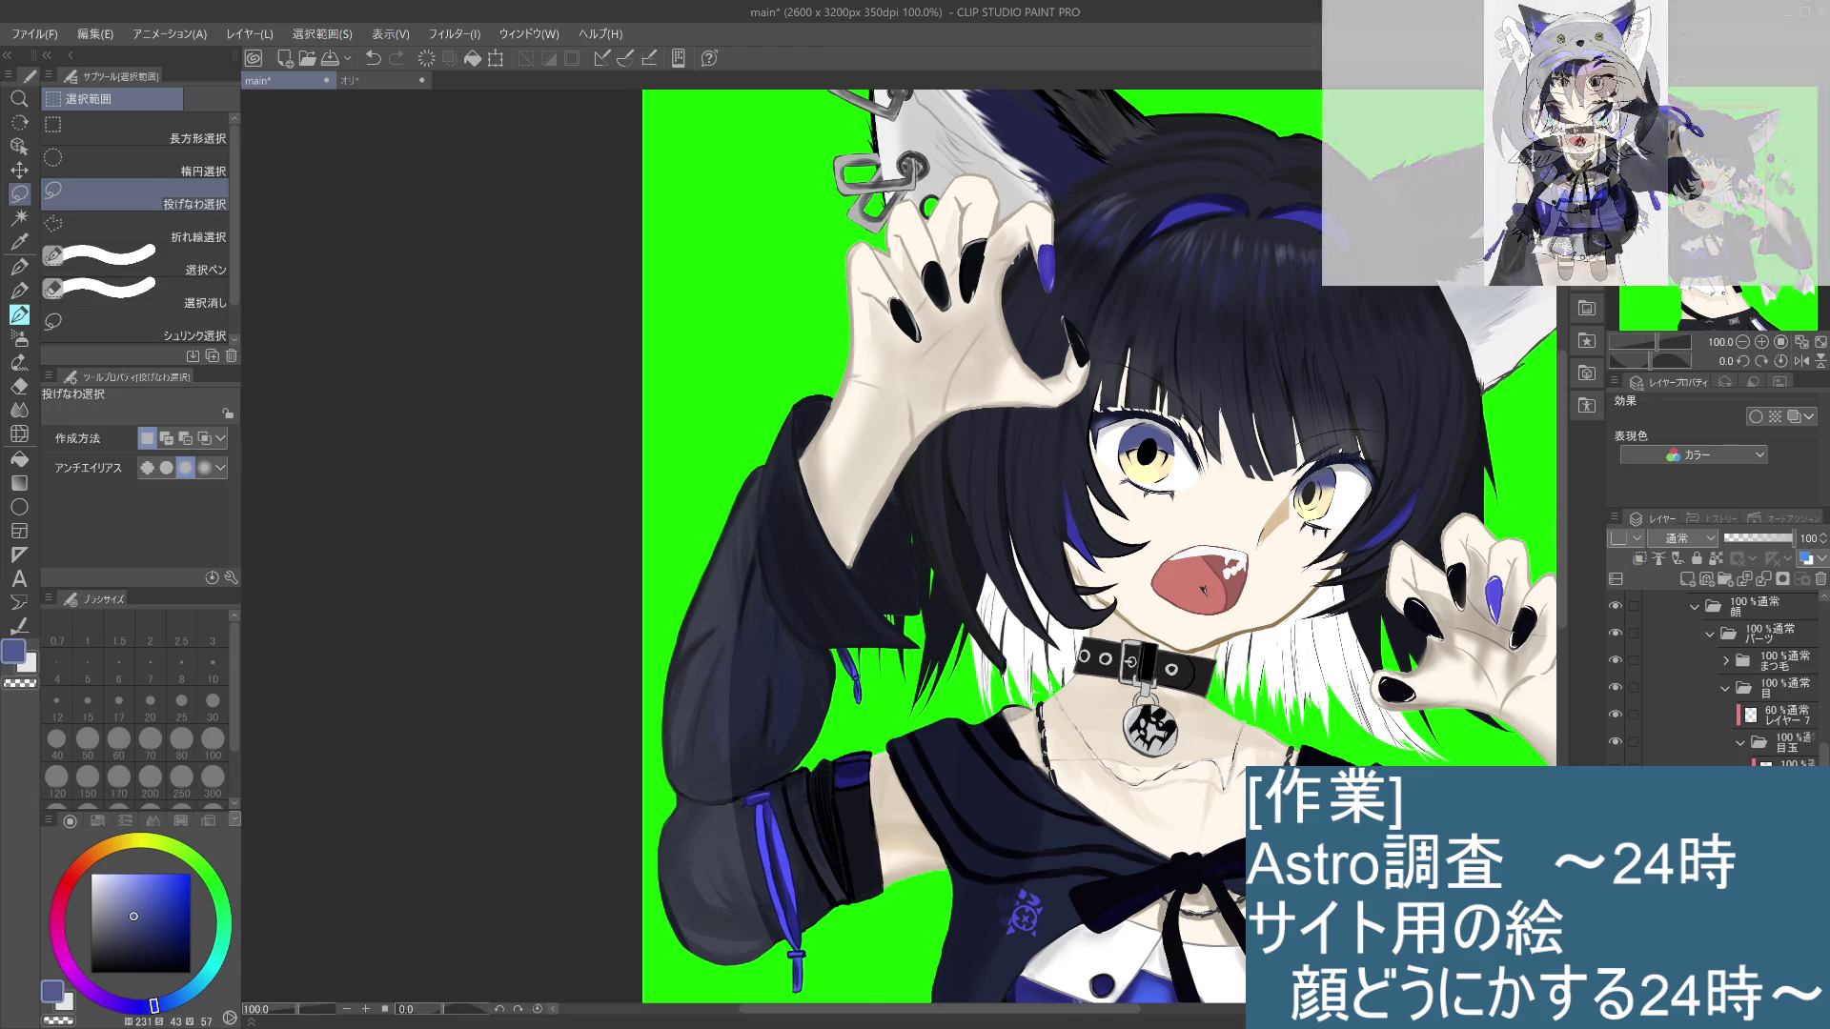
{"action": "key", "text": "ctrl+plus"}
{"action": "scroll", "coordinate": [1350, 408], "scroll_direction": "up", "scroll_amount": 3}
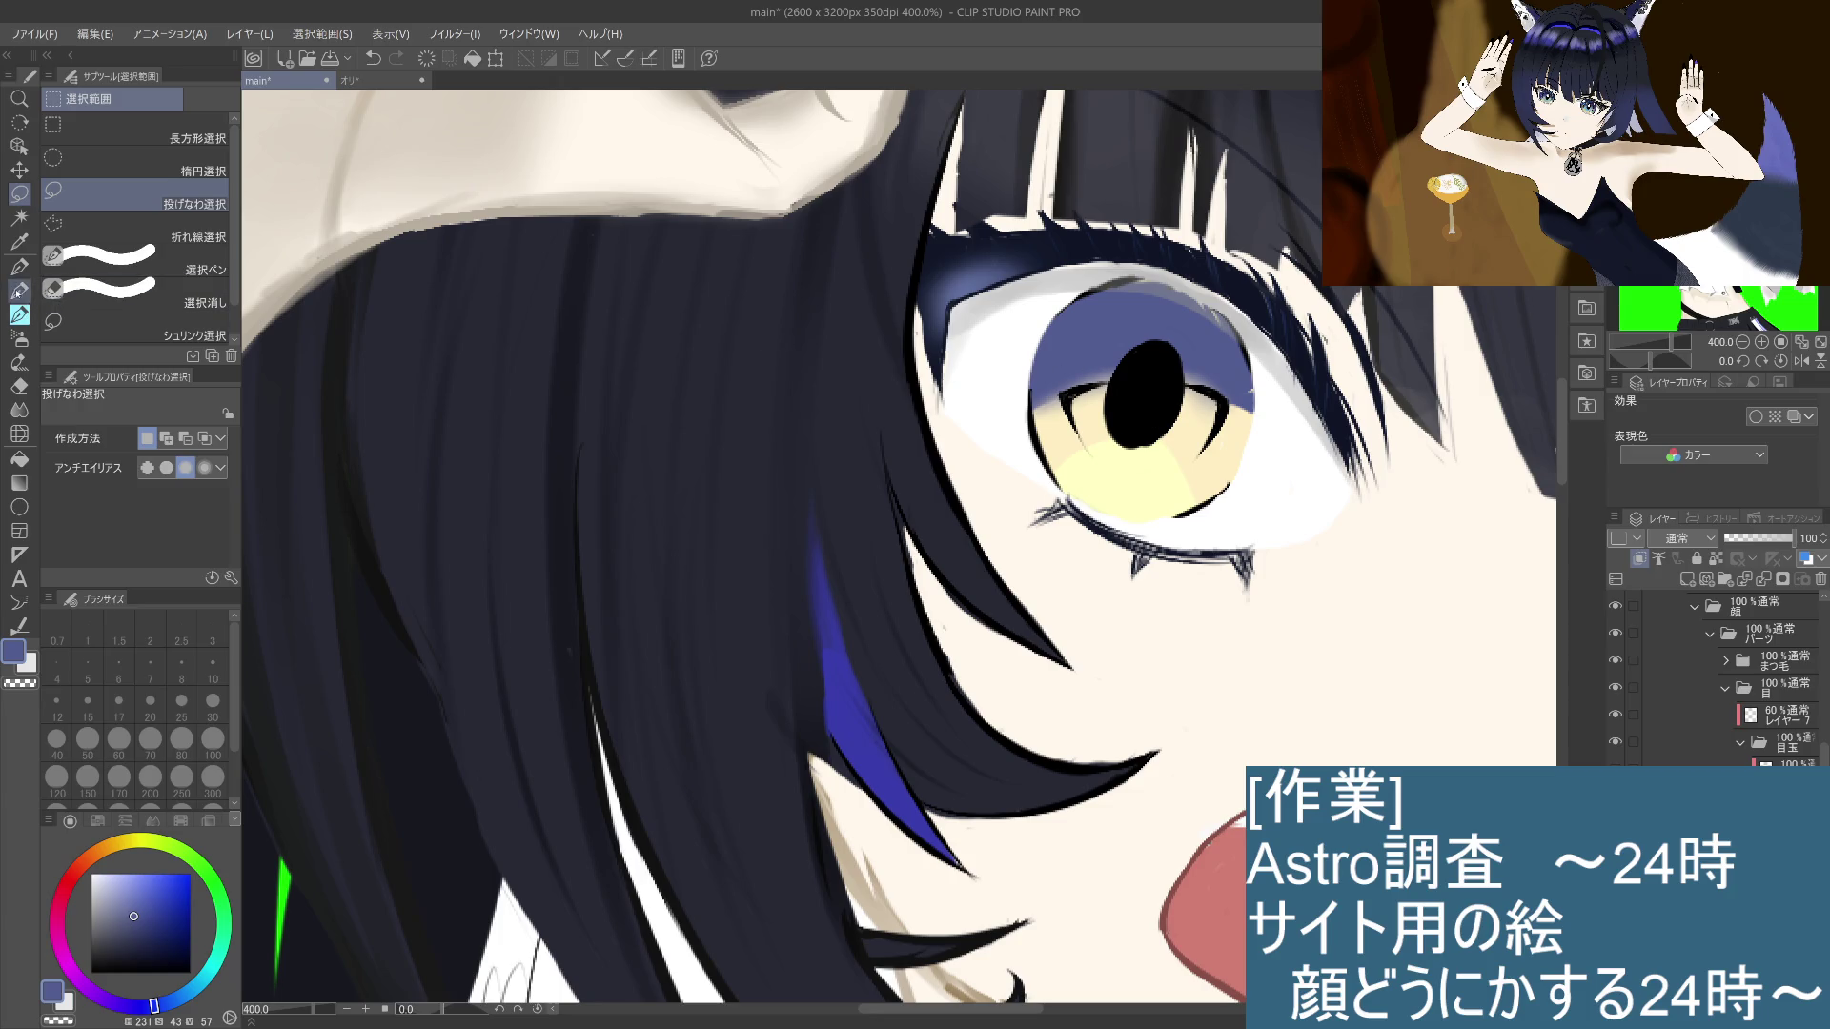
Step: Sample the iris's purple-blue with the Eyedropper as the new drawing colour
{"action": "left_click", "coordinate": [19, 242]}
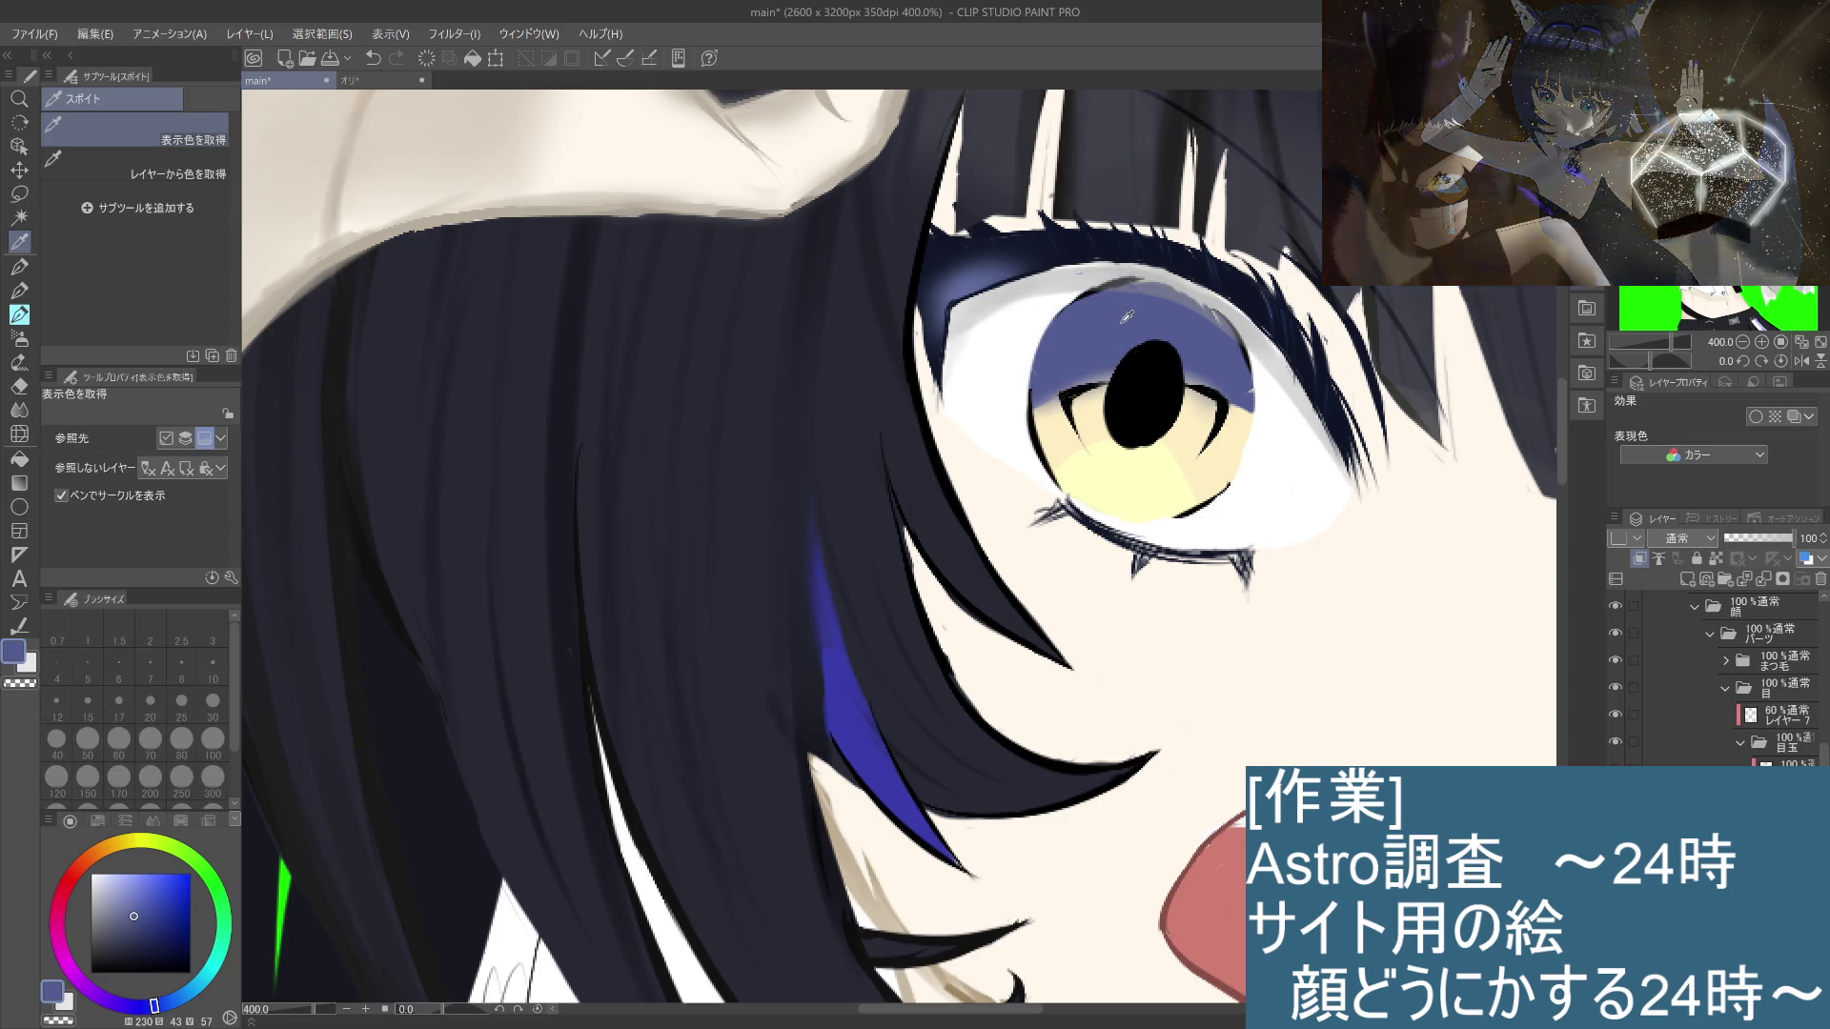
{"action": "key", "text": "p"}
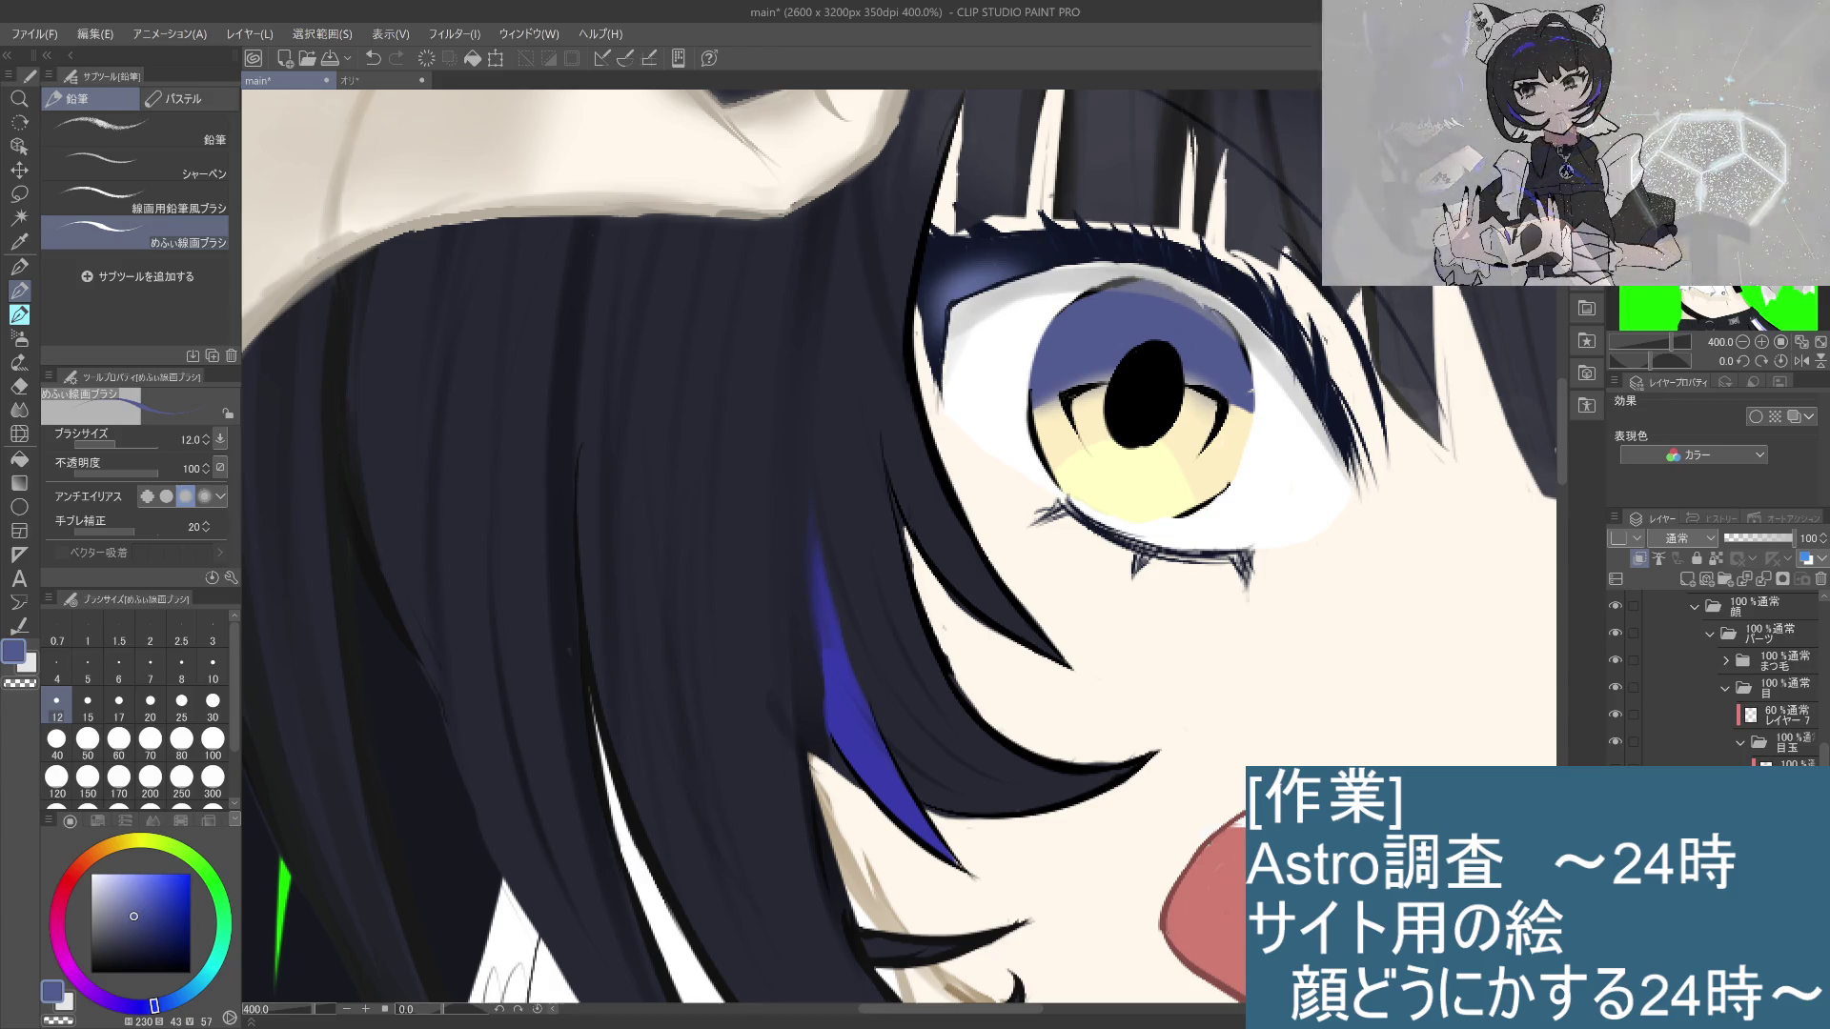
{"action": "left_click", "coordinate": [1187, 452], "text": "alt"}
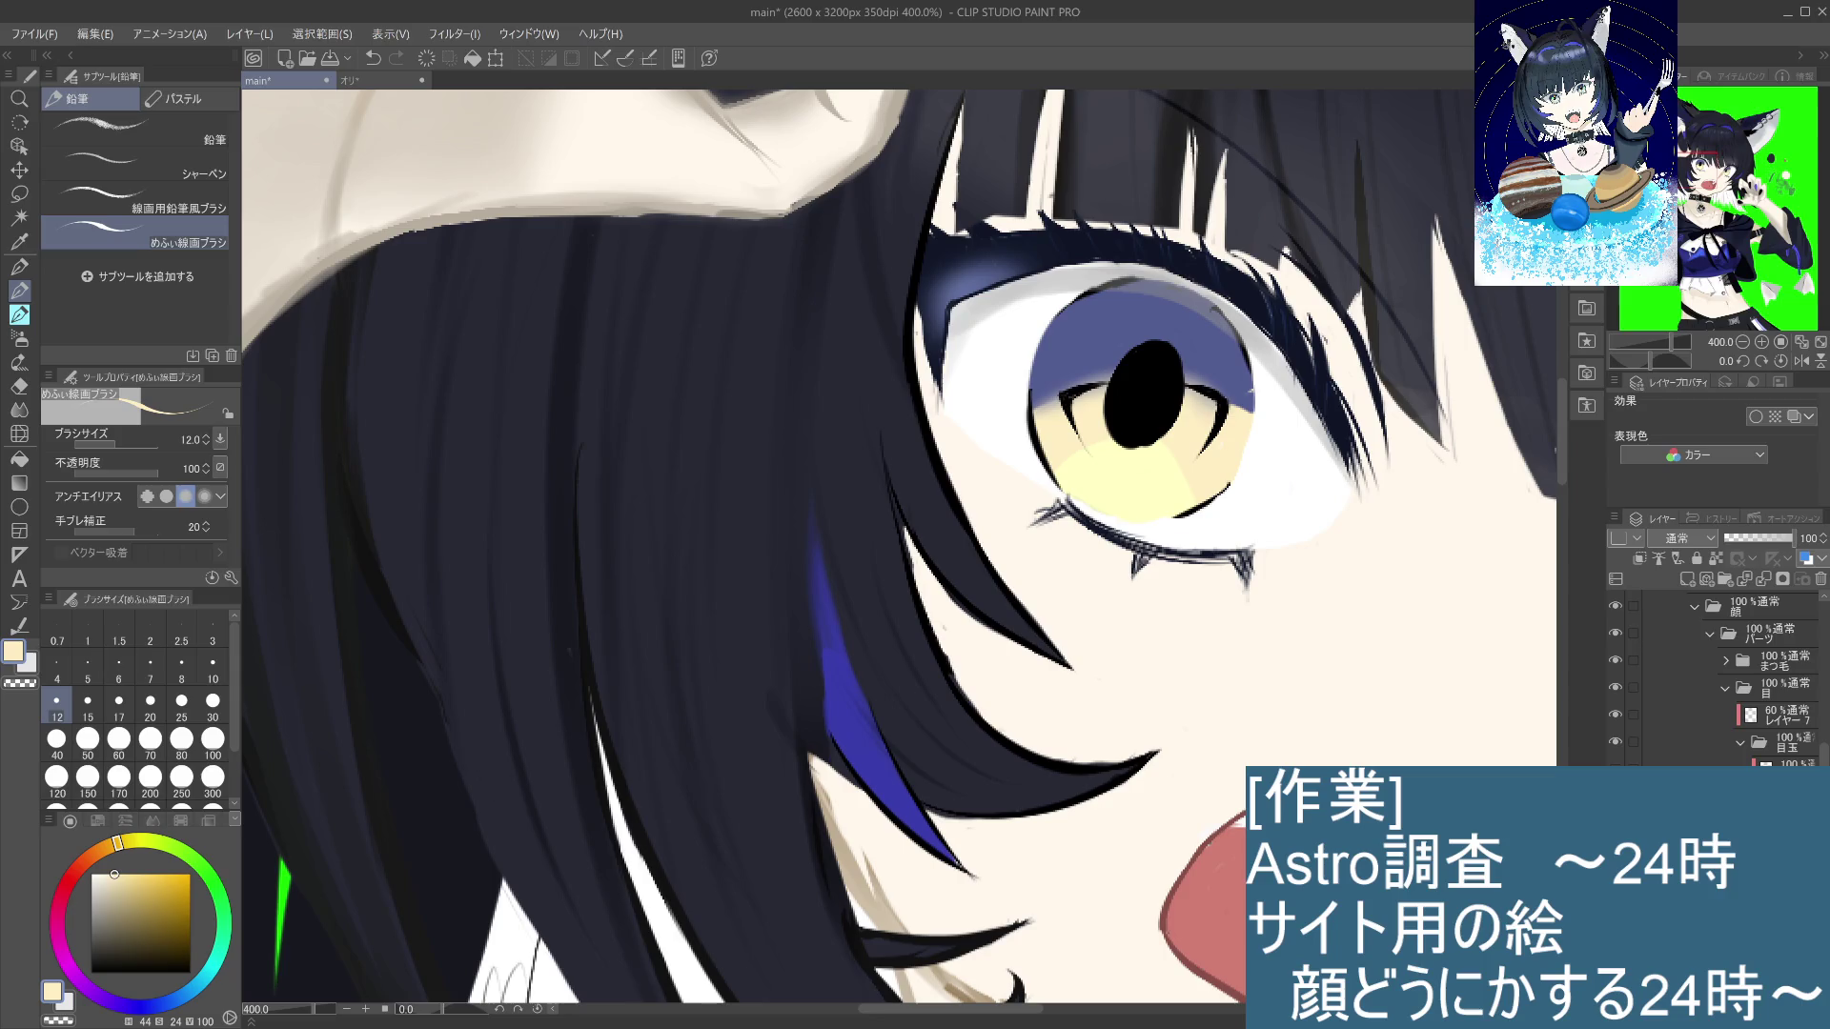
{"action": "key", "text": "i"}
{"action": "left_click", "coordinate": [1211, 353]}
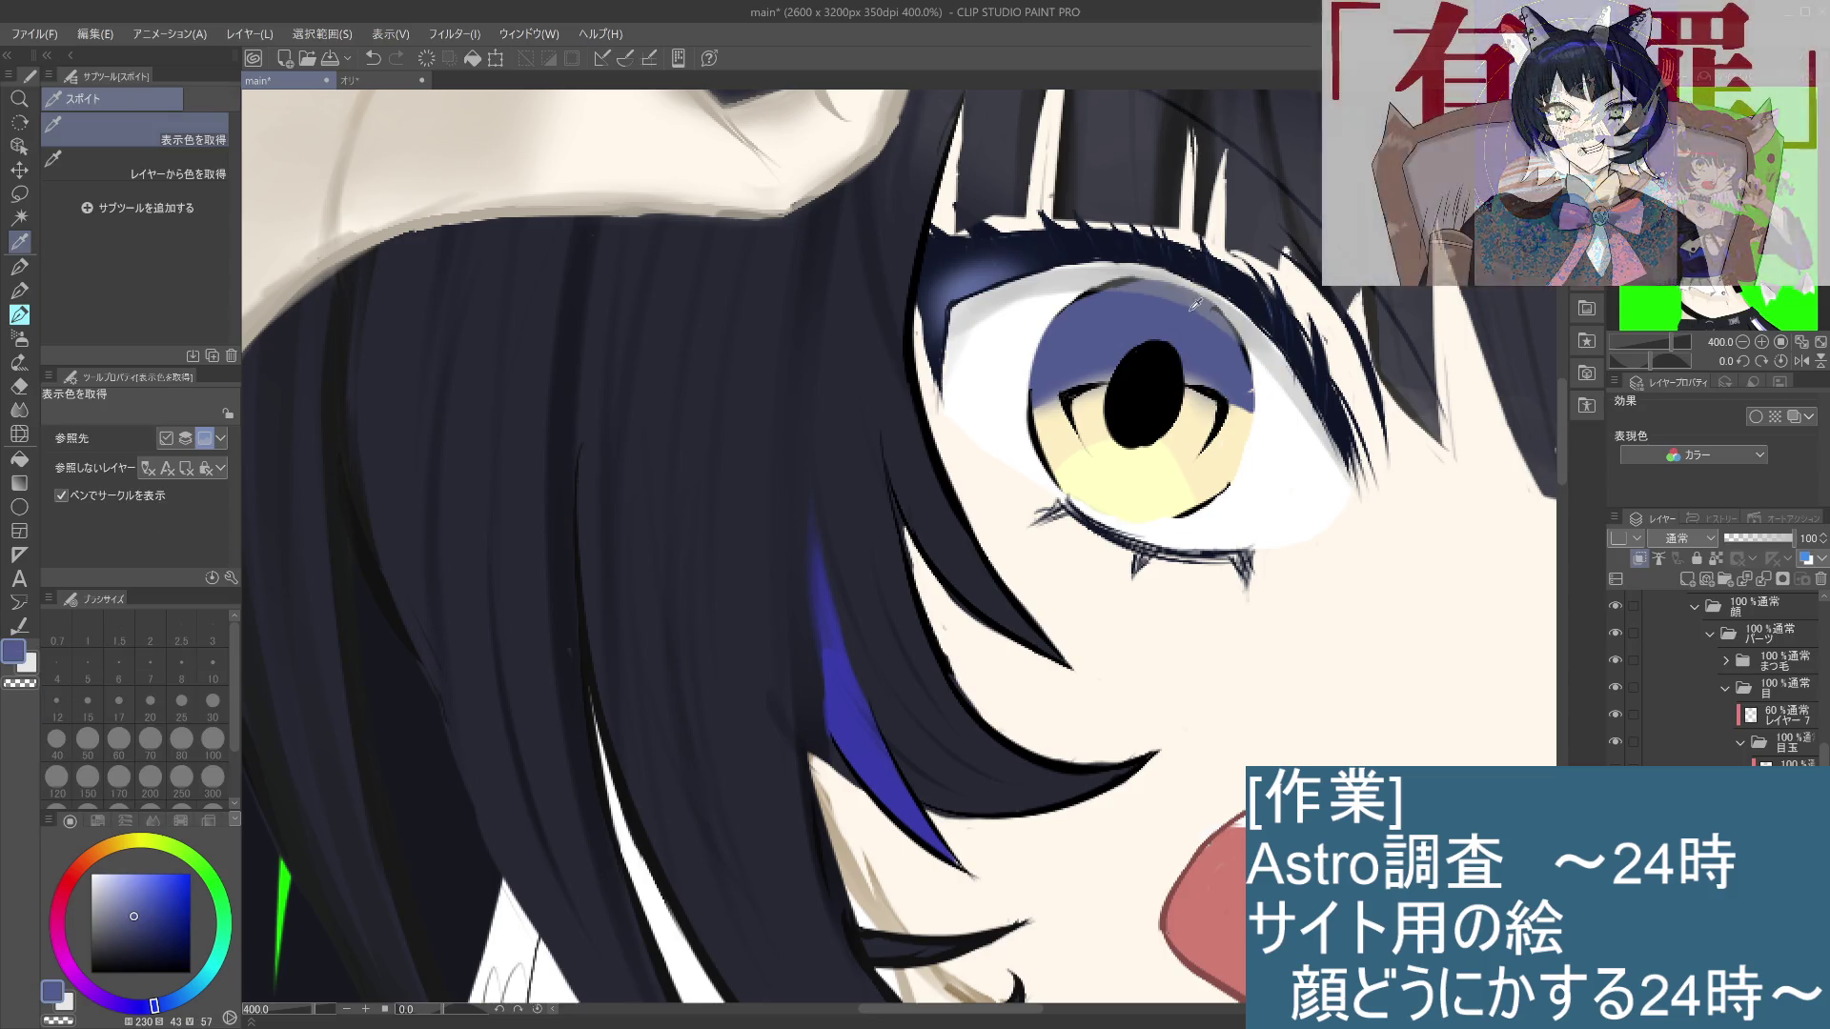
Step: Switch to the めふぃ線画ブラシ pencil sub-tool and zoom out to 150%
{"action": "key", "text": "b"}
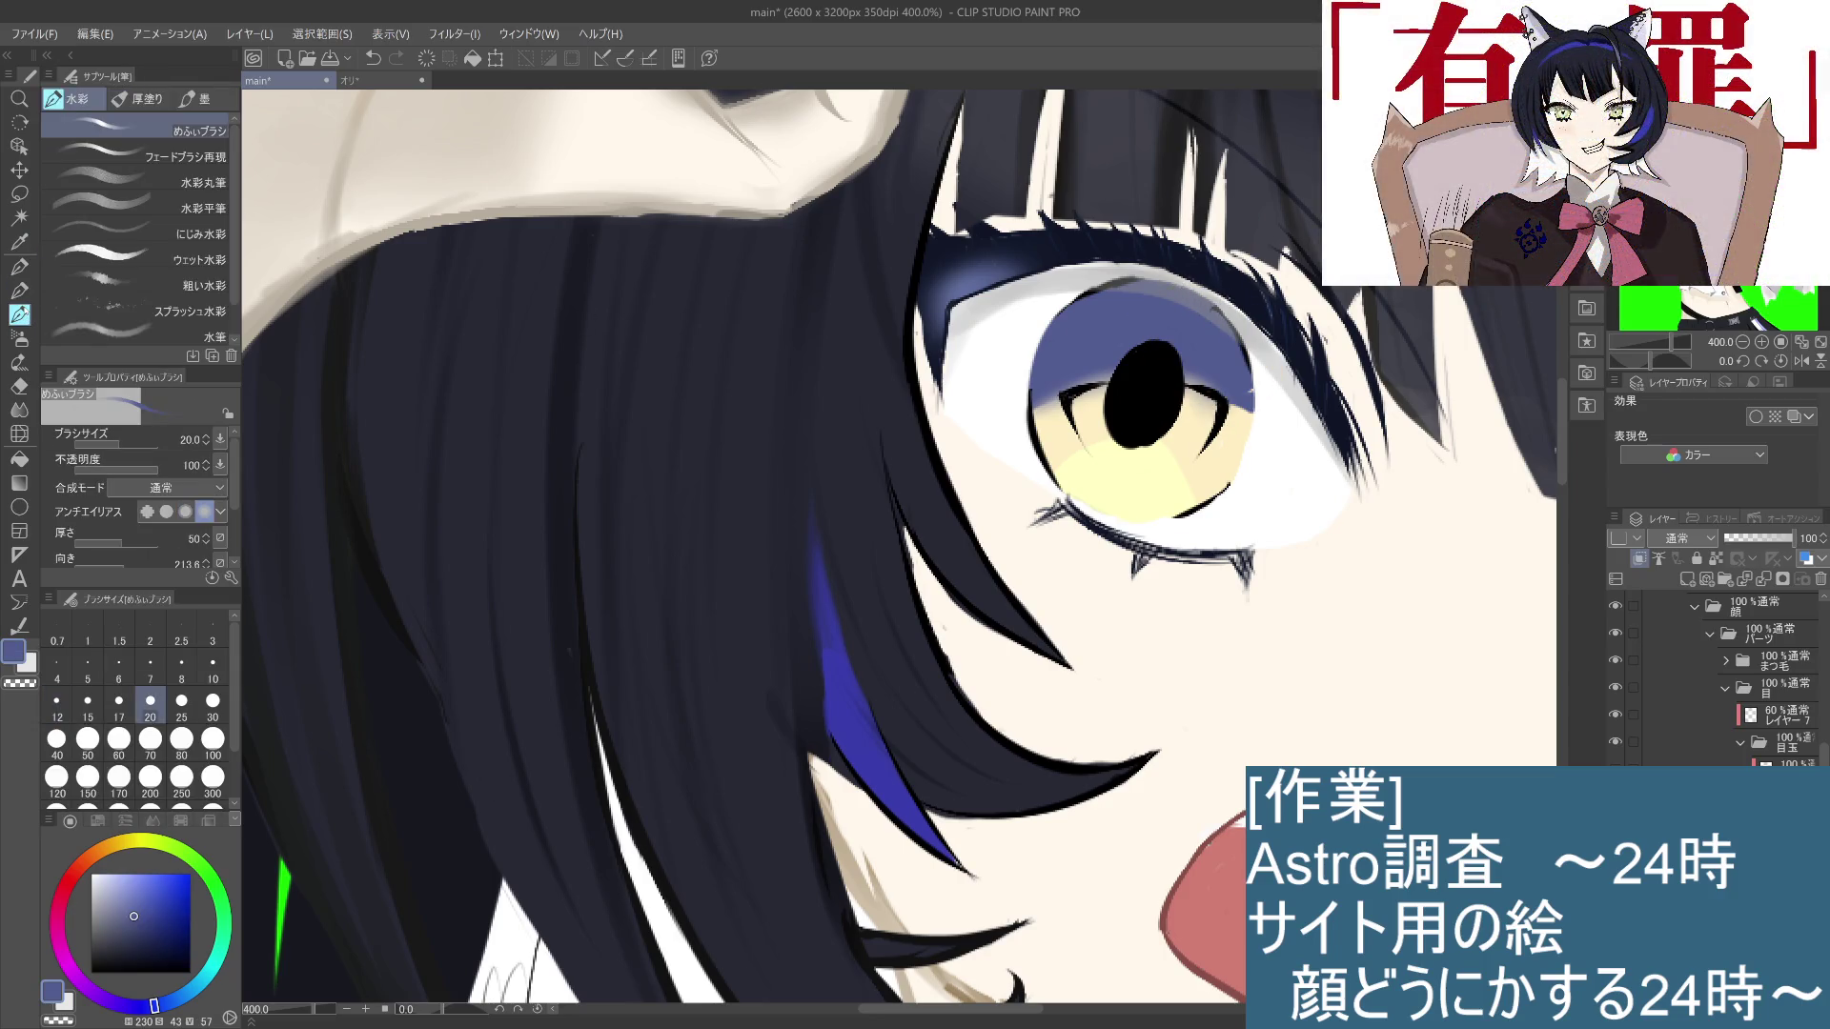
{"action": "key", "text": "p"}
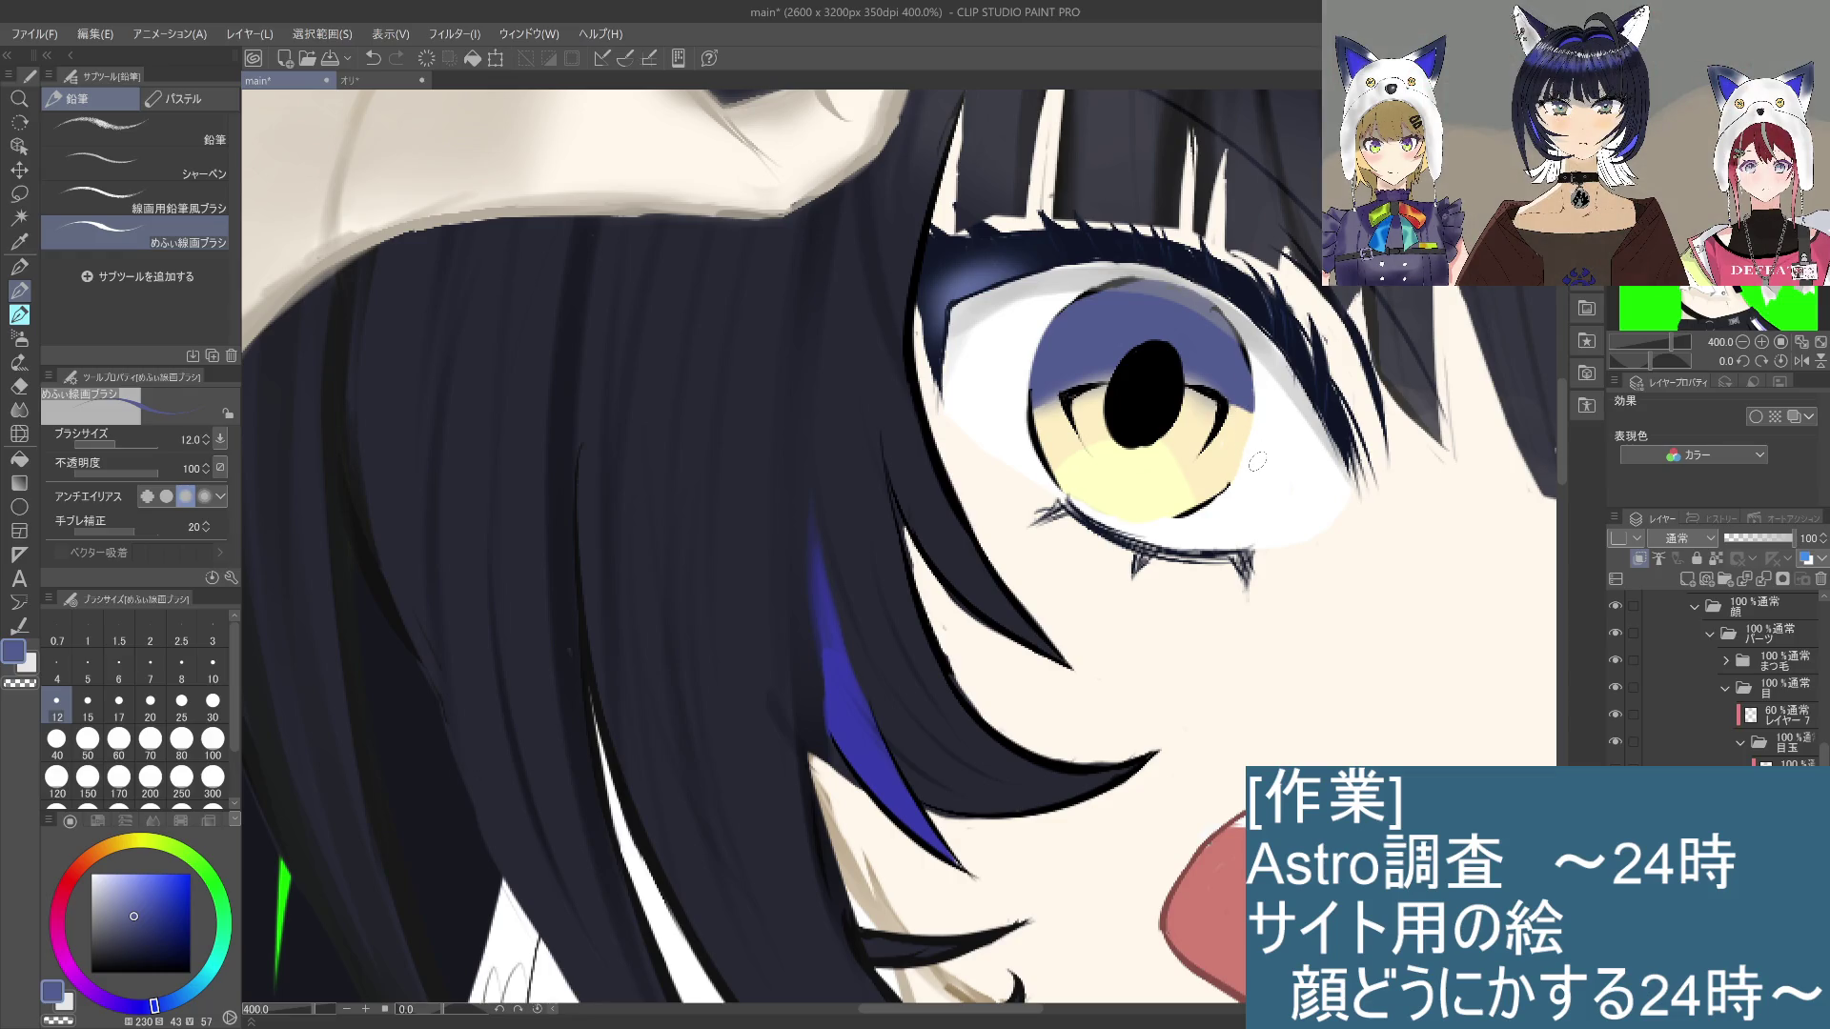
{"action": "scroll", "coordinate": [1257, 461], "scroll_direction": "down", "scroll_amount": 3}
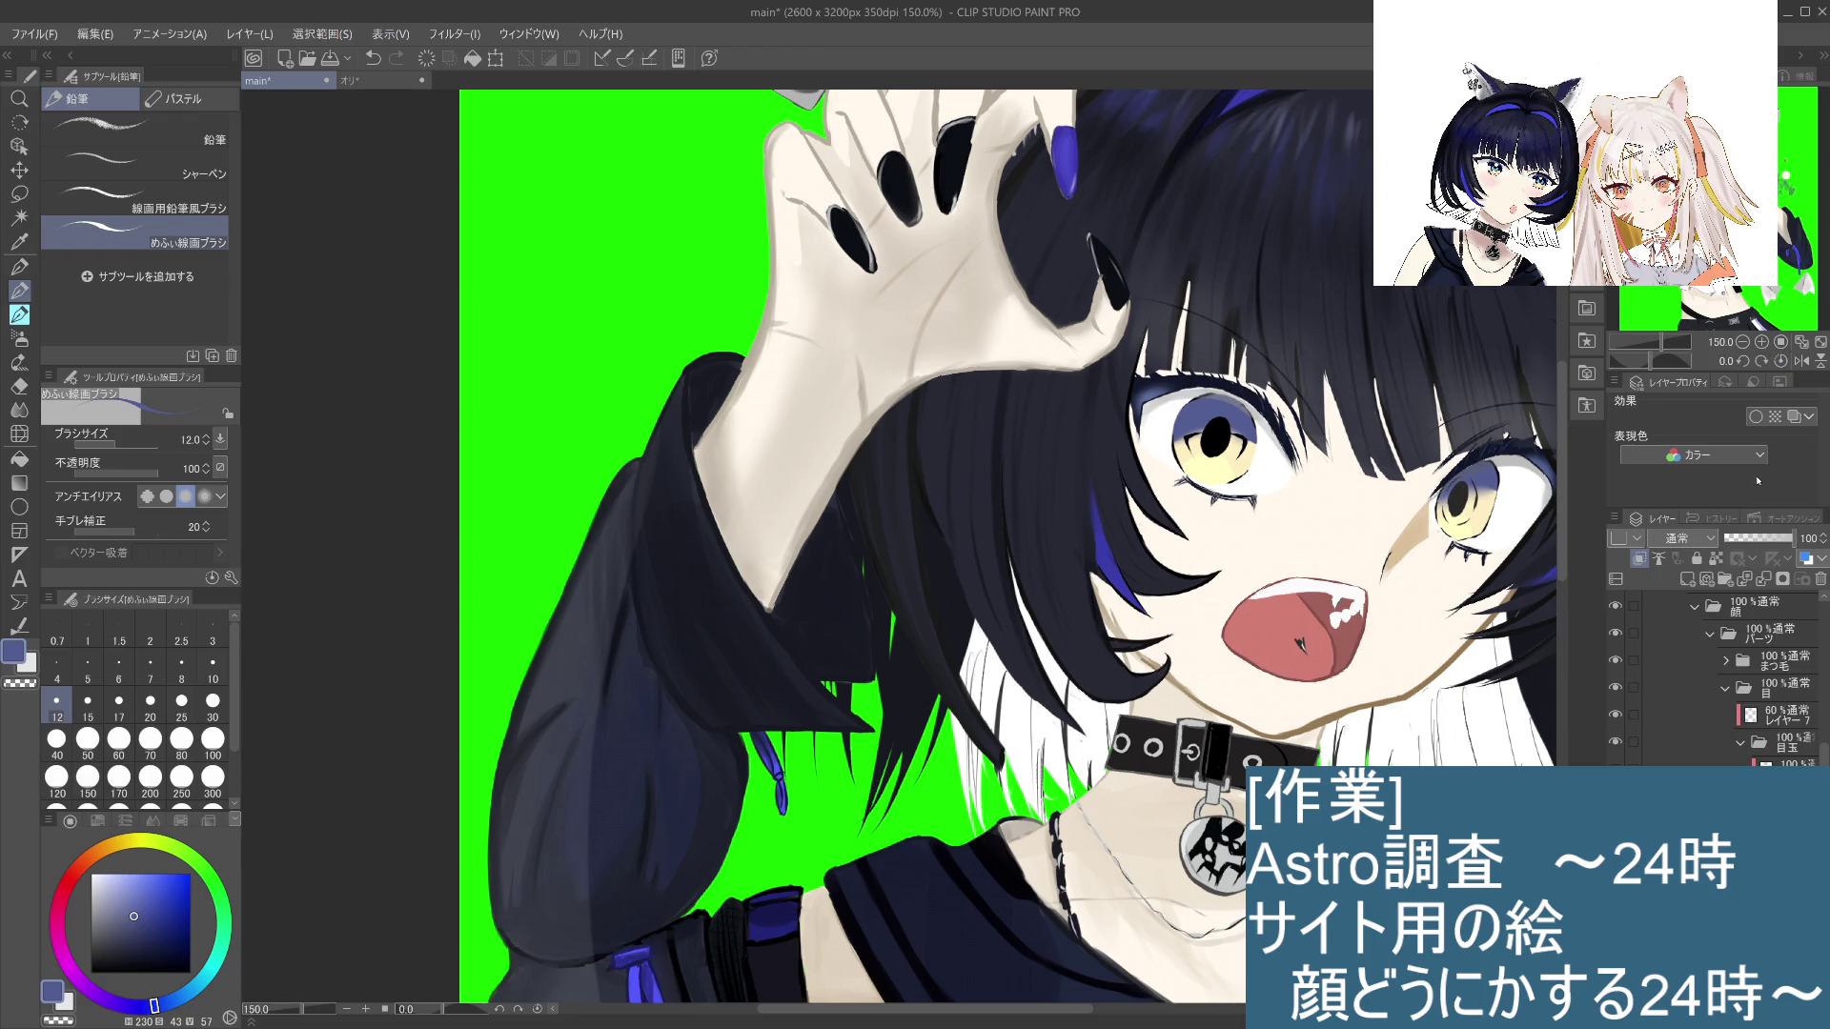
Step: On the 目玉 eyeball folder, lasso-select the left eye
{"action": "key", "text": "ctrl+minus"}
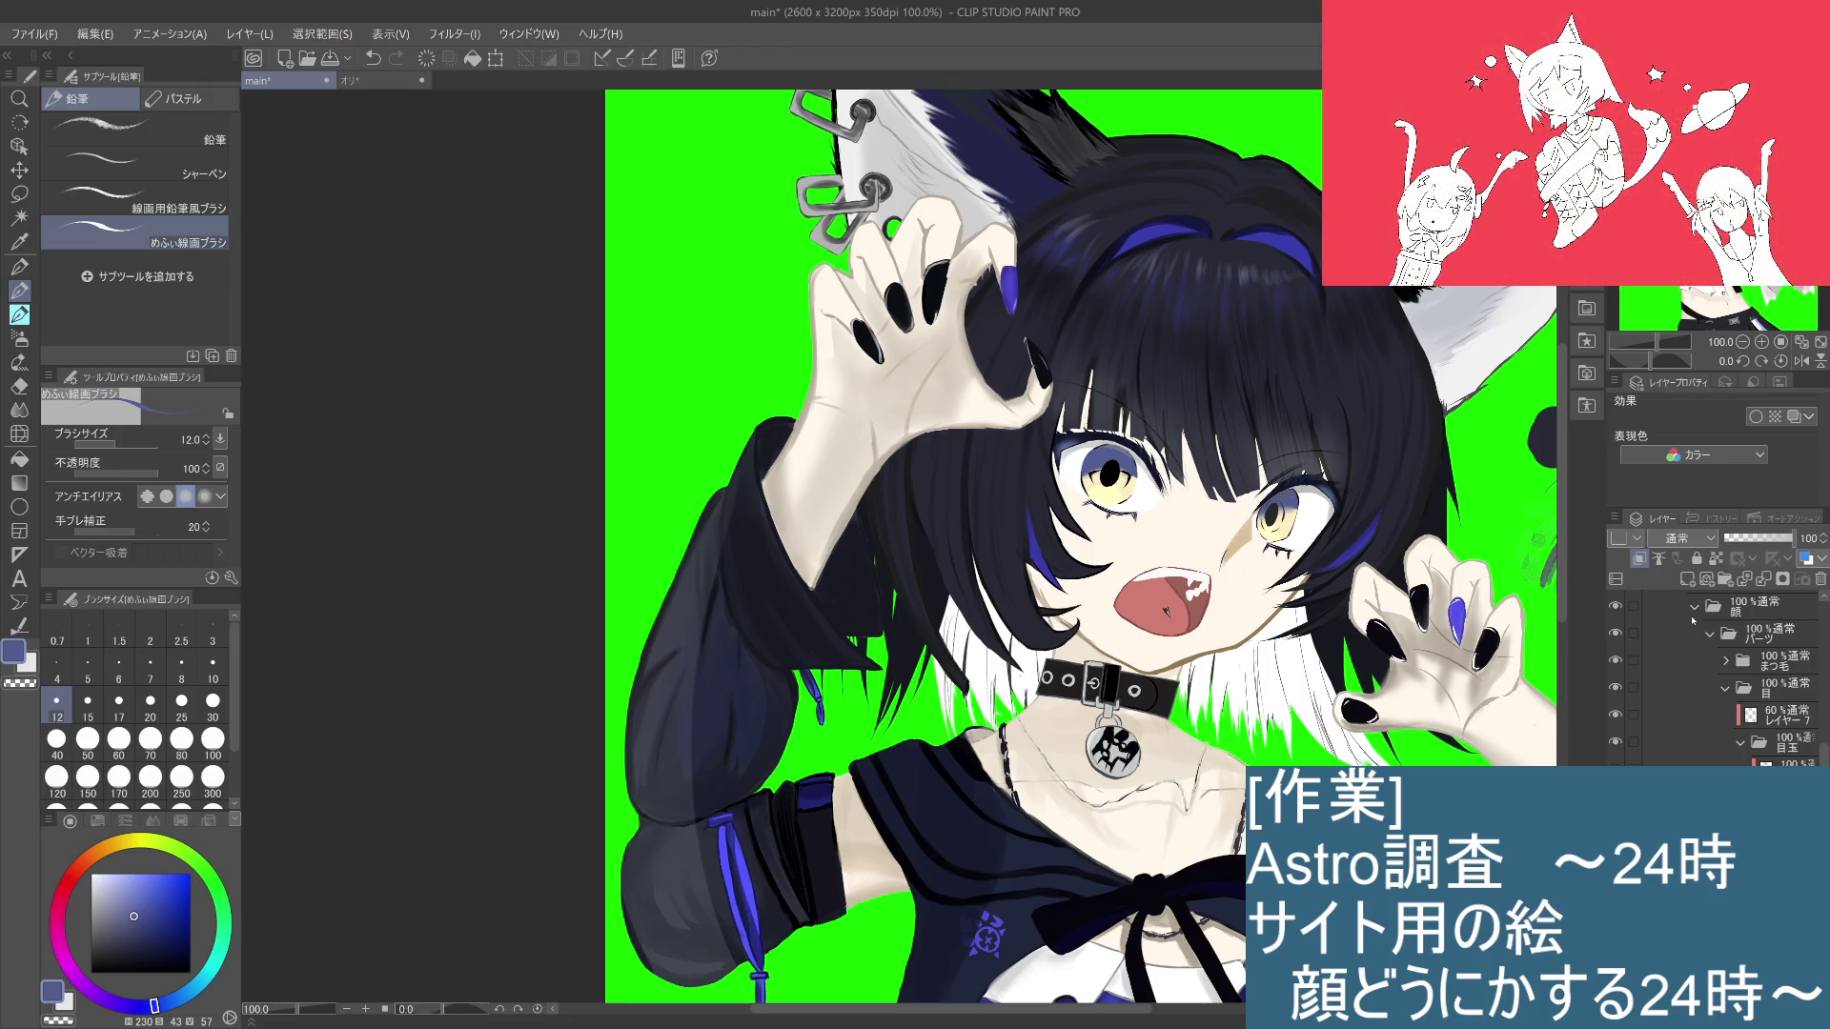
{"action": "left_click", "coordinate": [1794, 743]}
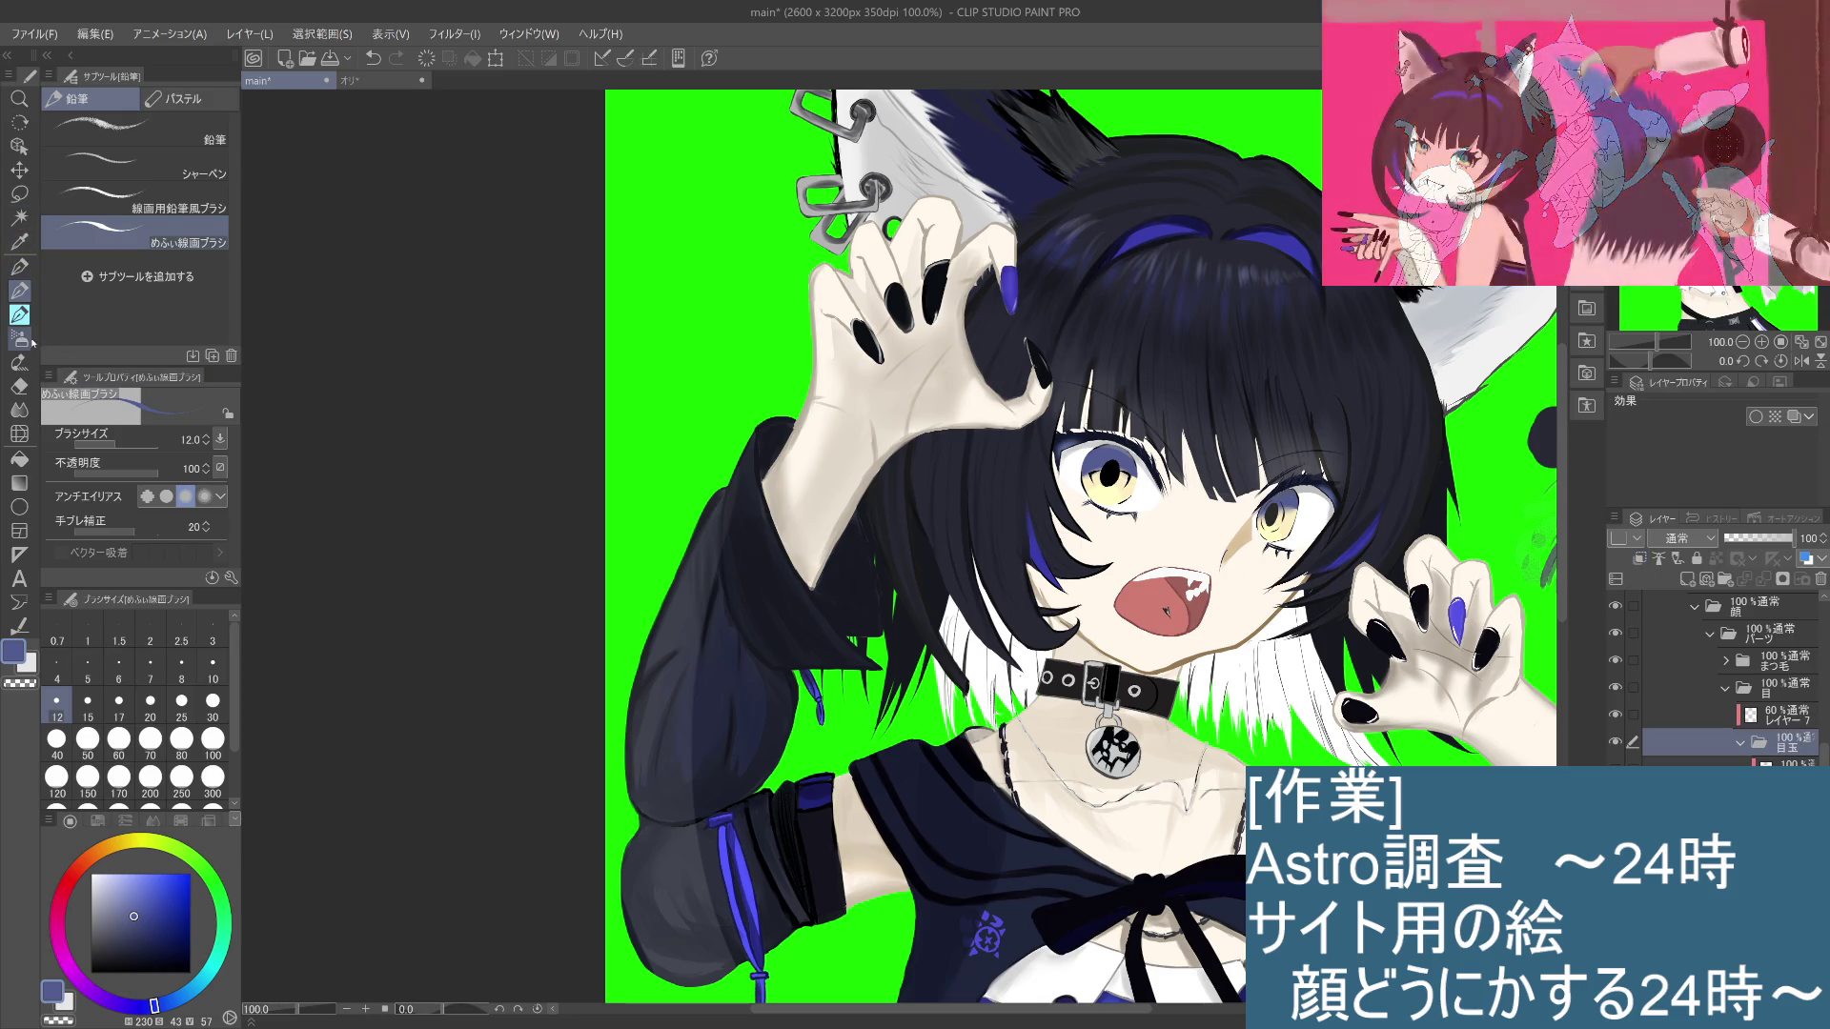
{"action": "left_click", "coordinate": [19, 193]}
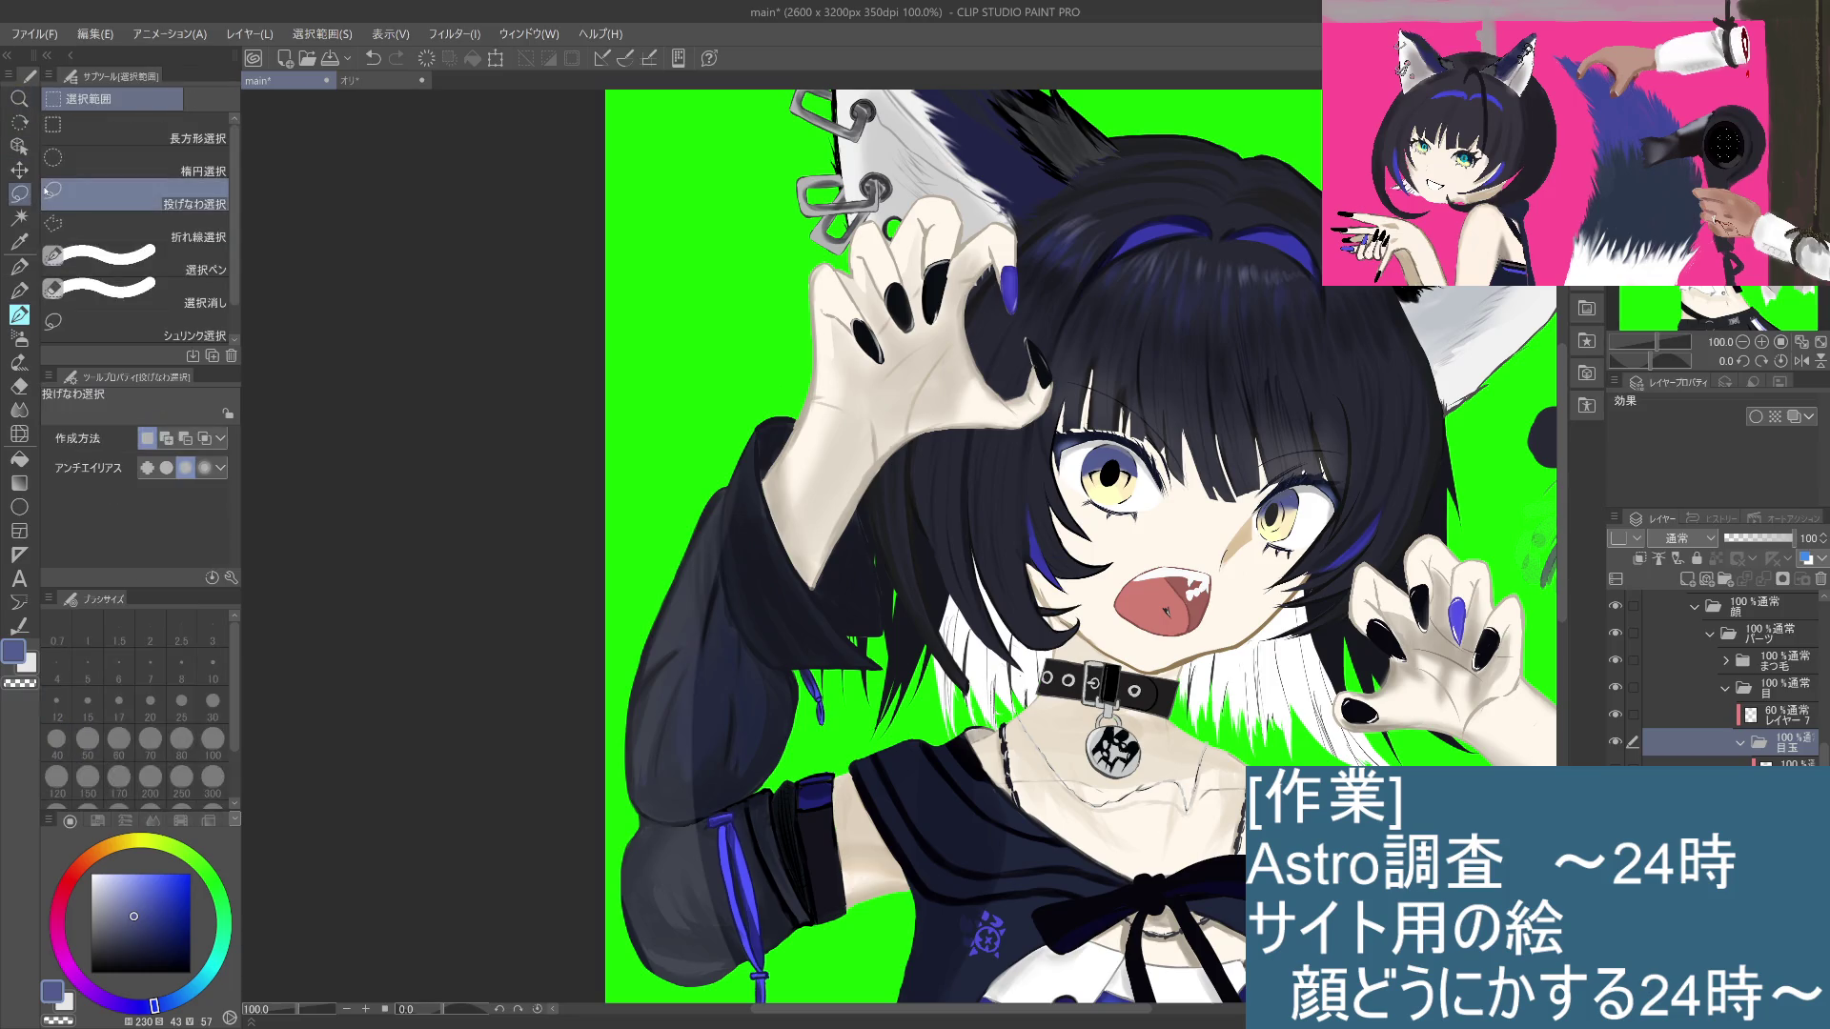
{"action": "left_click_drag", "start_coordinate": [1133, 488], "coordinate": [1066, 519]}
{"action": "left_click", "coordinate": [1065, 520]}
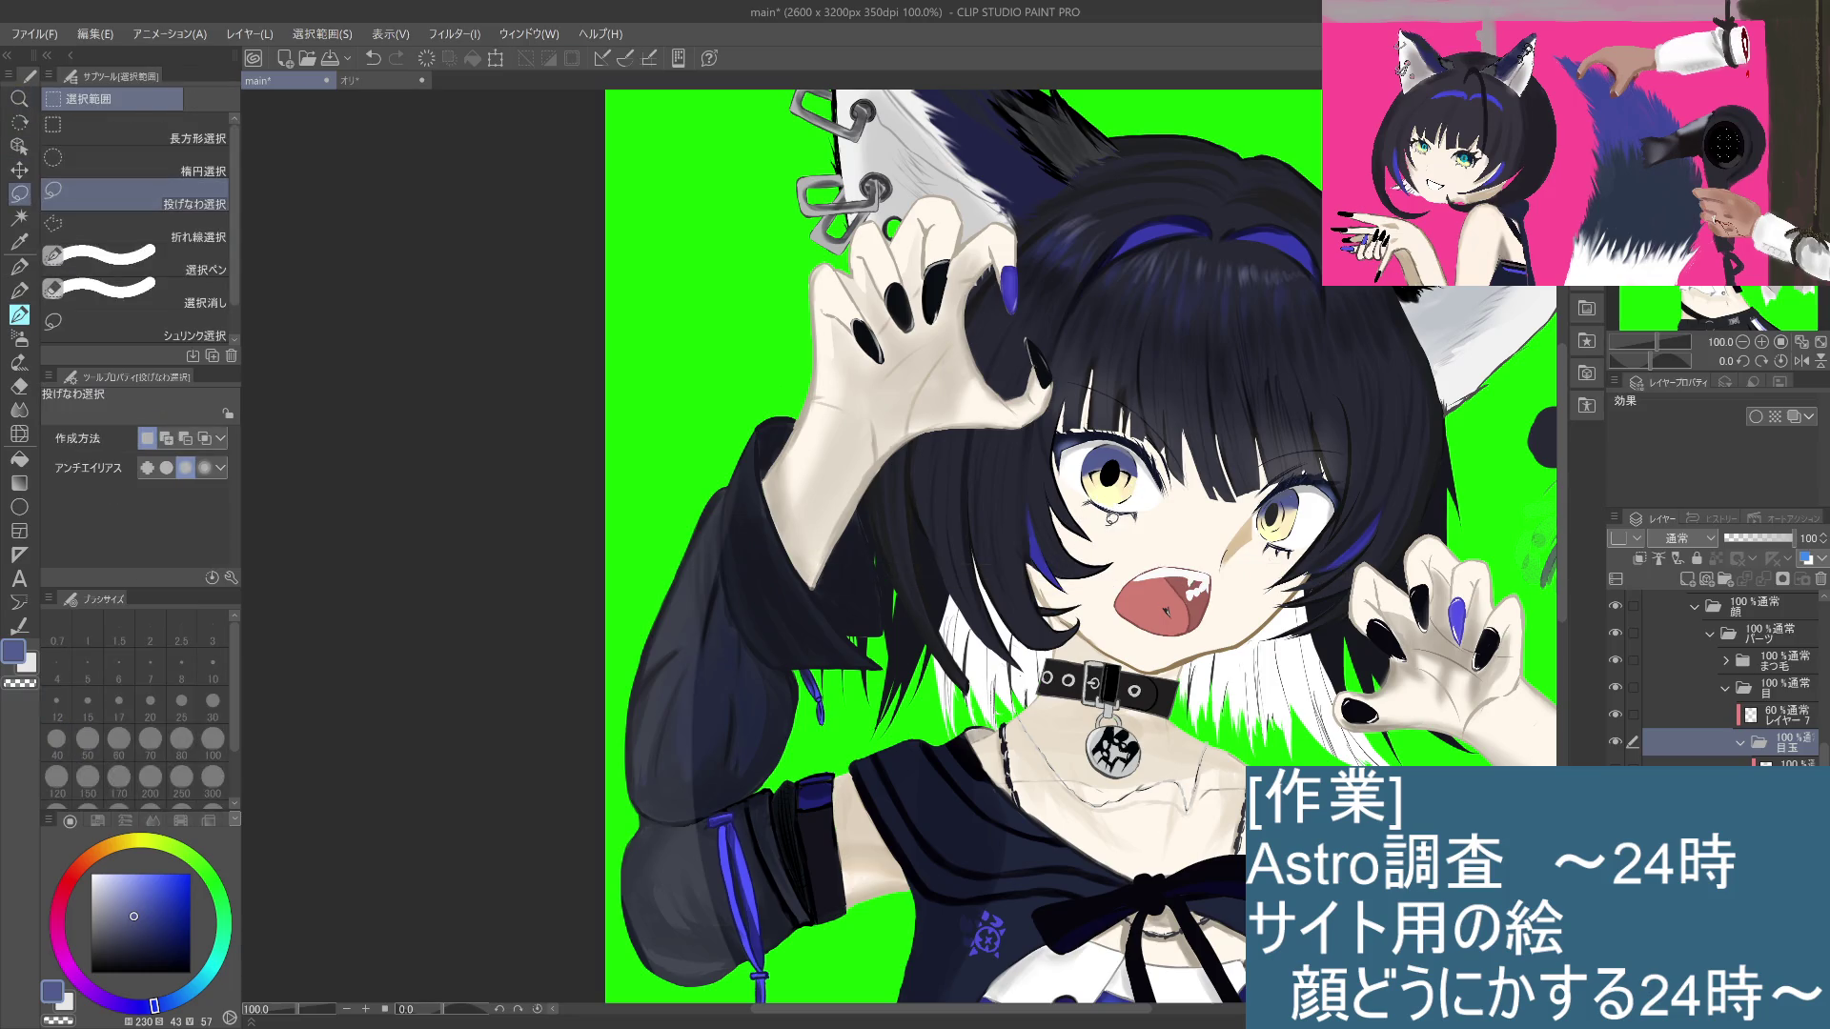
{"action": "mouse_move", "coordinate": [1067, 446]}
{"action": "left_mouse_down"}
{"action": "mouse_move", "coordinate": [1178, 476]}
{"action": "mouse_move", "coordinate": [1068, 519]}
{"action": "left_mouse_up"}
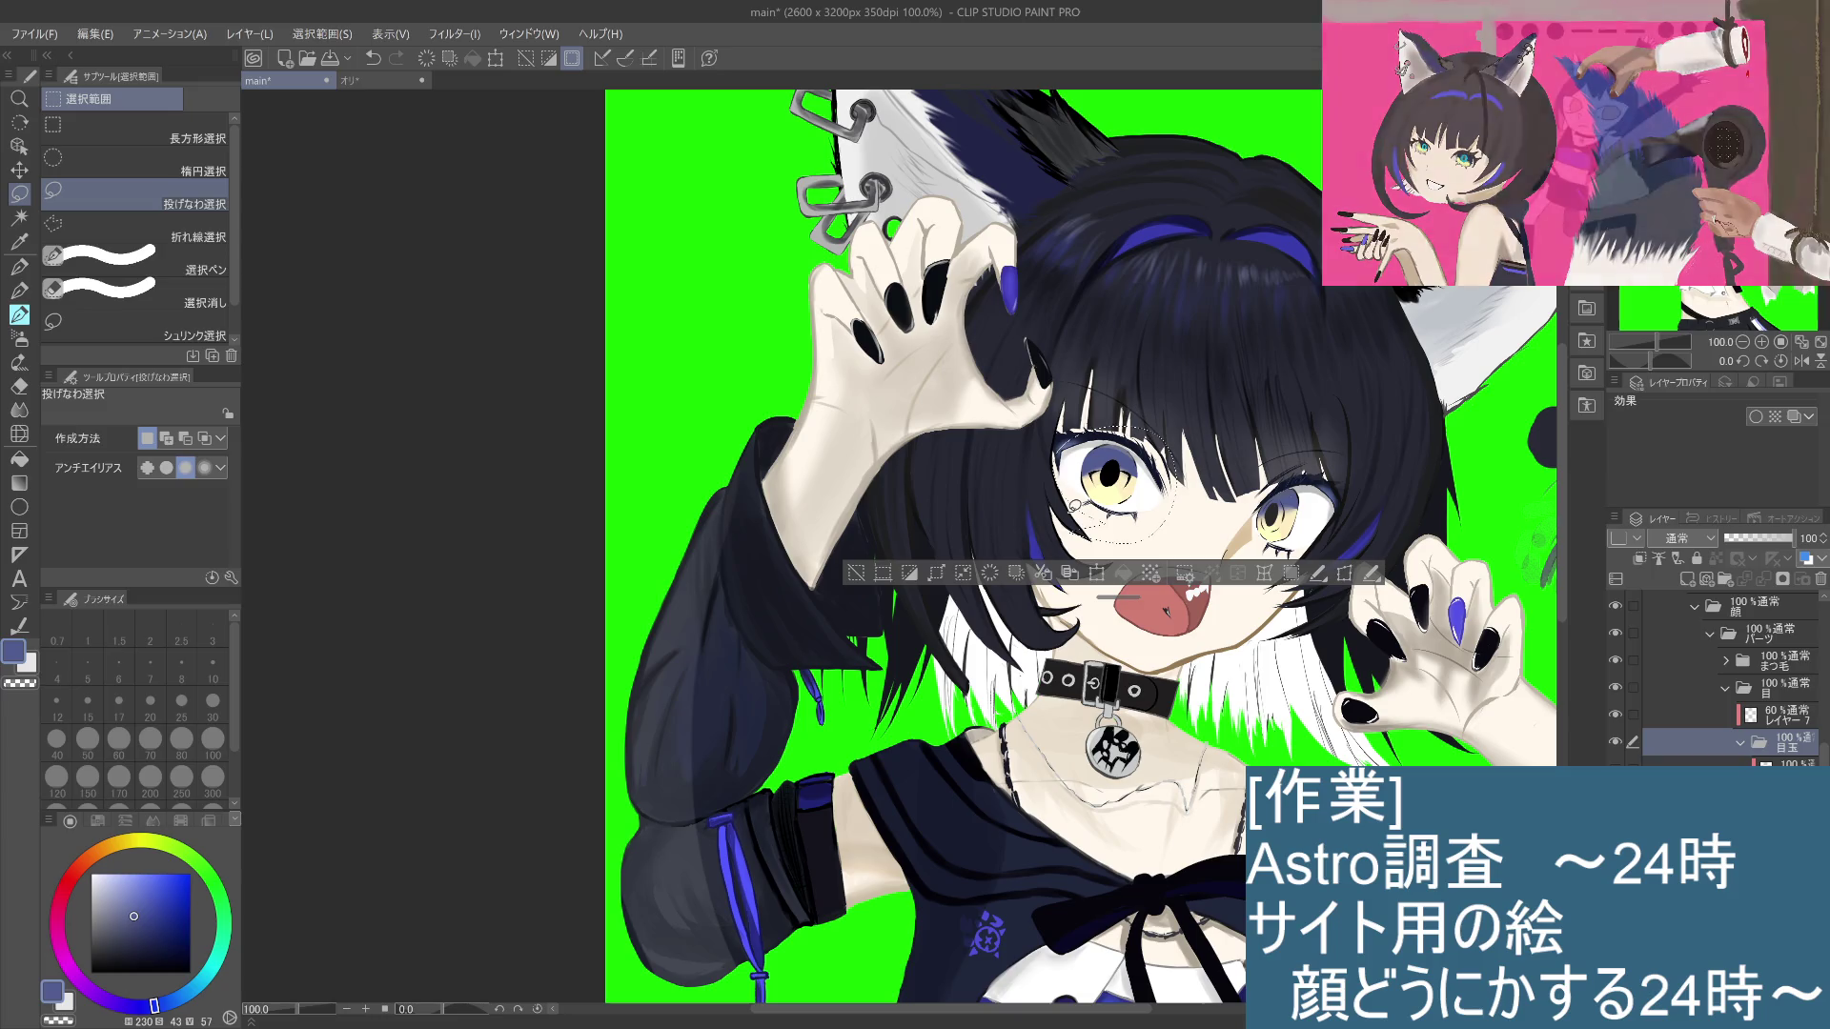
Step: Rotate the selected left eye slightly with Ctrl+T and confirm it with 確定
{"action": "left_click", "coordinate": [1097, 573]}
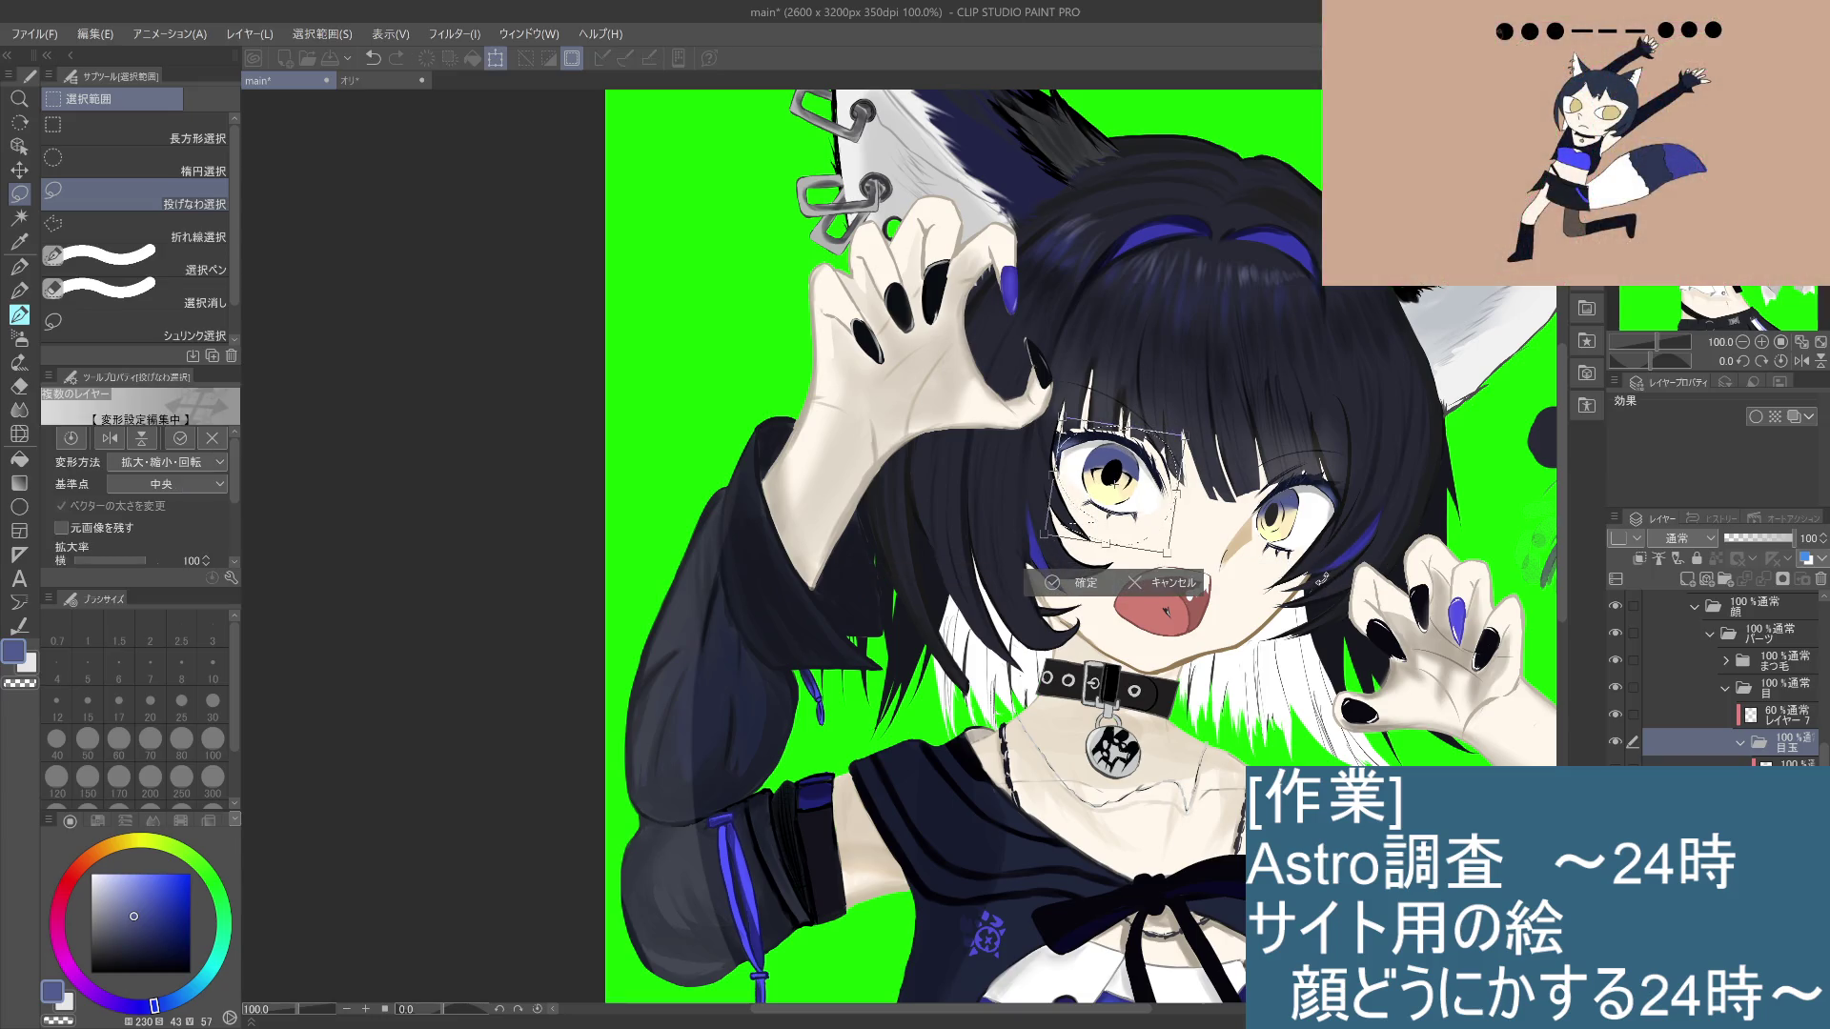
{"action": "key", "text": "ctrl+z"}
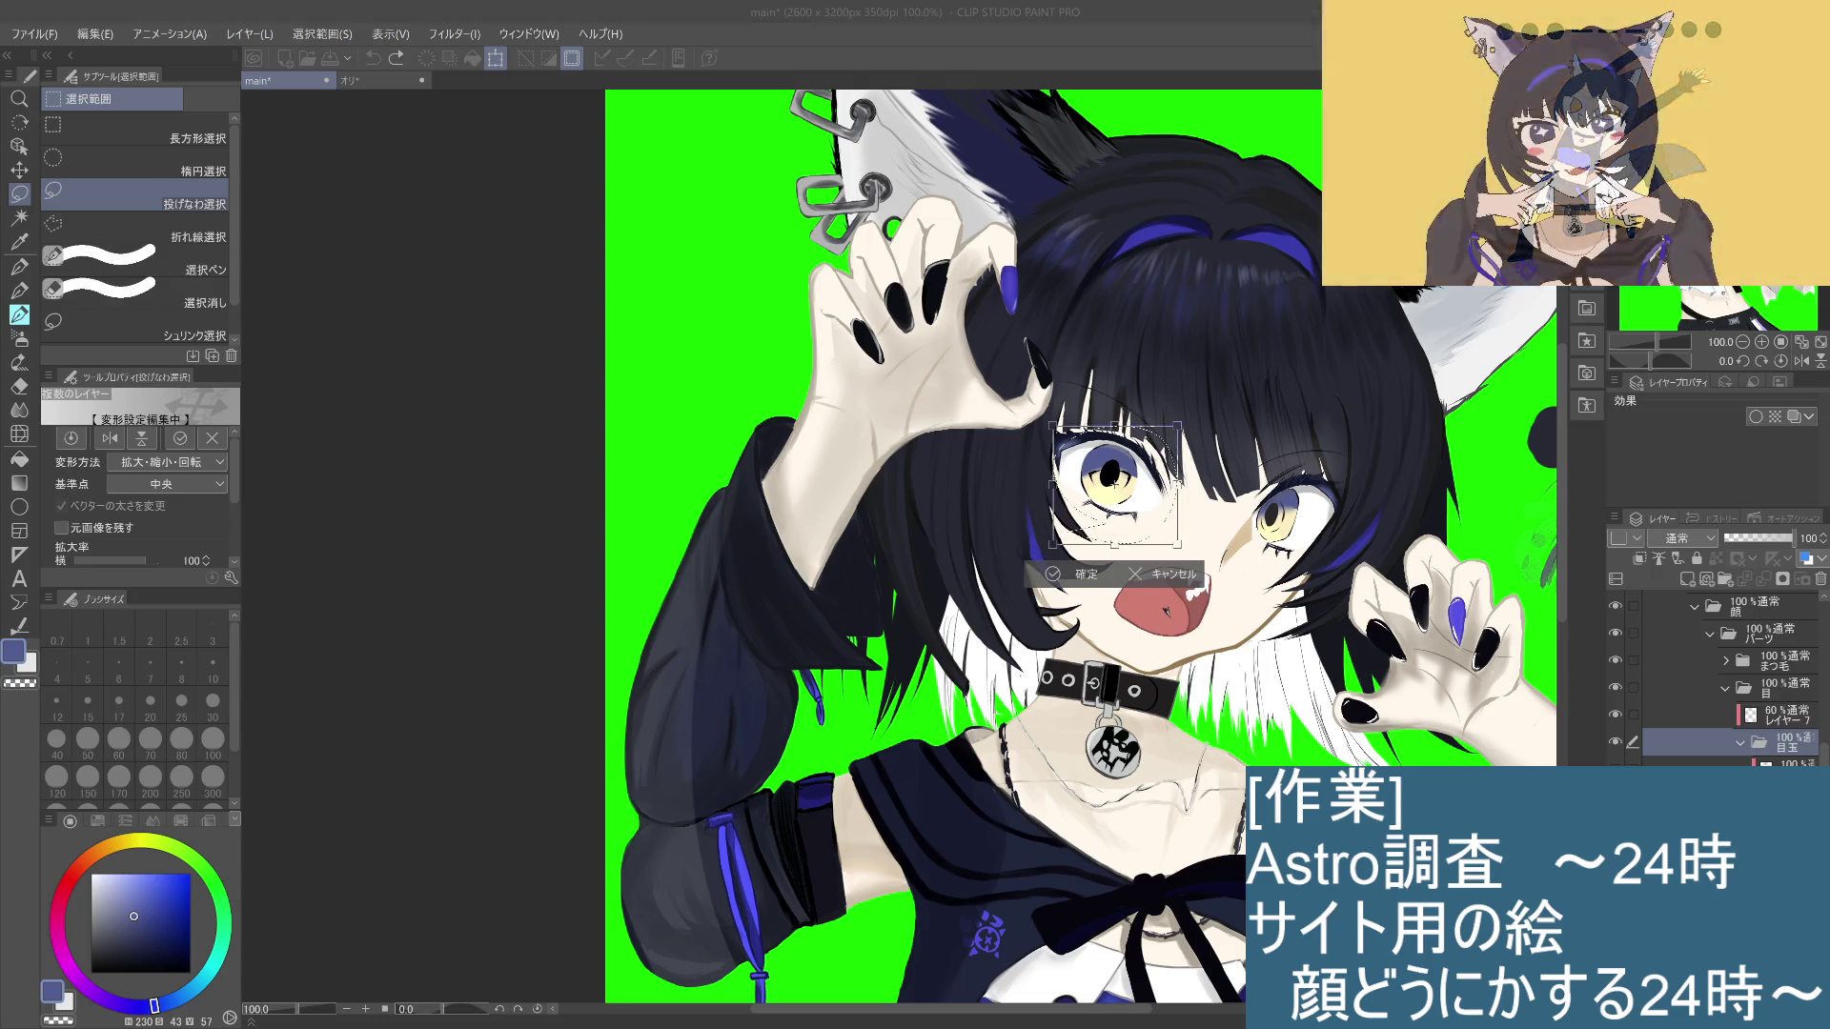
{"action": "key", "text": "Return"}
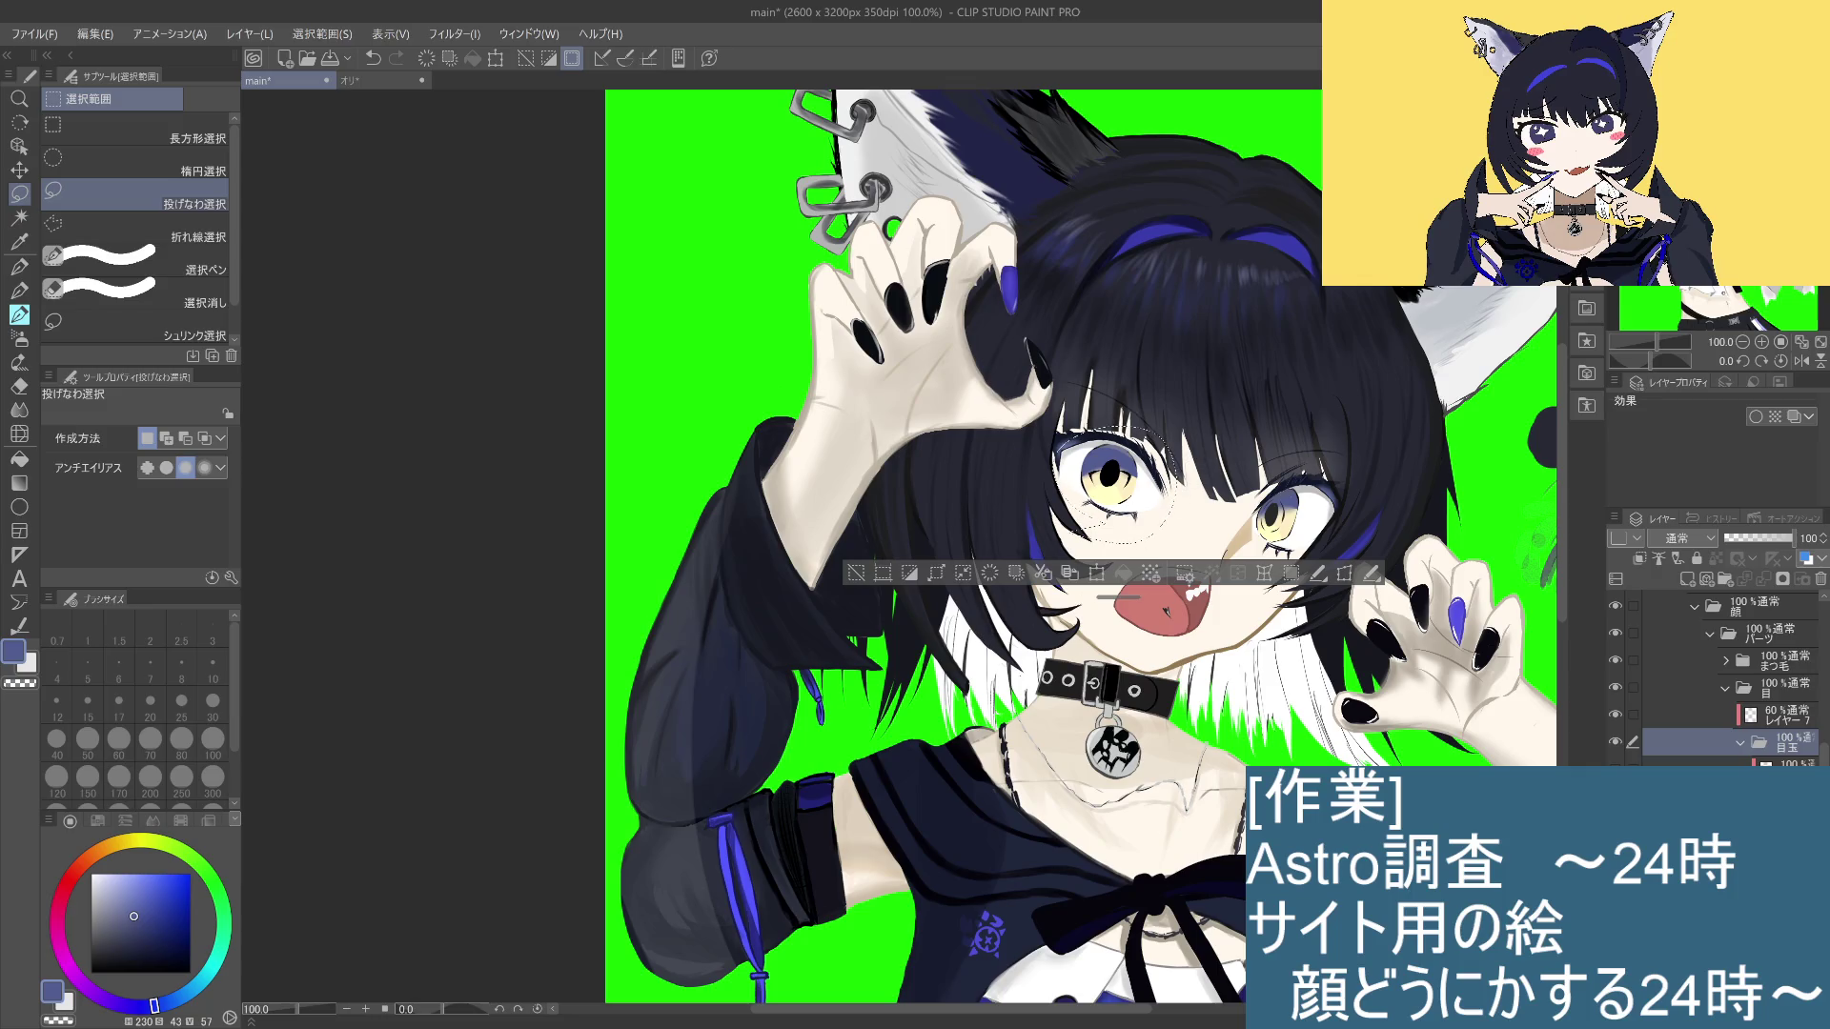
{"action": "key", "text": "ctrl+t"}
{"action": "mouse_move", "coordinate": [1191, 558]}
{"action": "left_mouse_down"}
{"action": "mouse_move", "coordinate": [1321, 624]}
{"action": "mouse_move", "coordinate": [1304, 640]}
{"action": "left_mouse_up"}
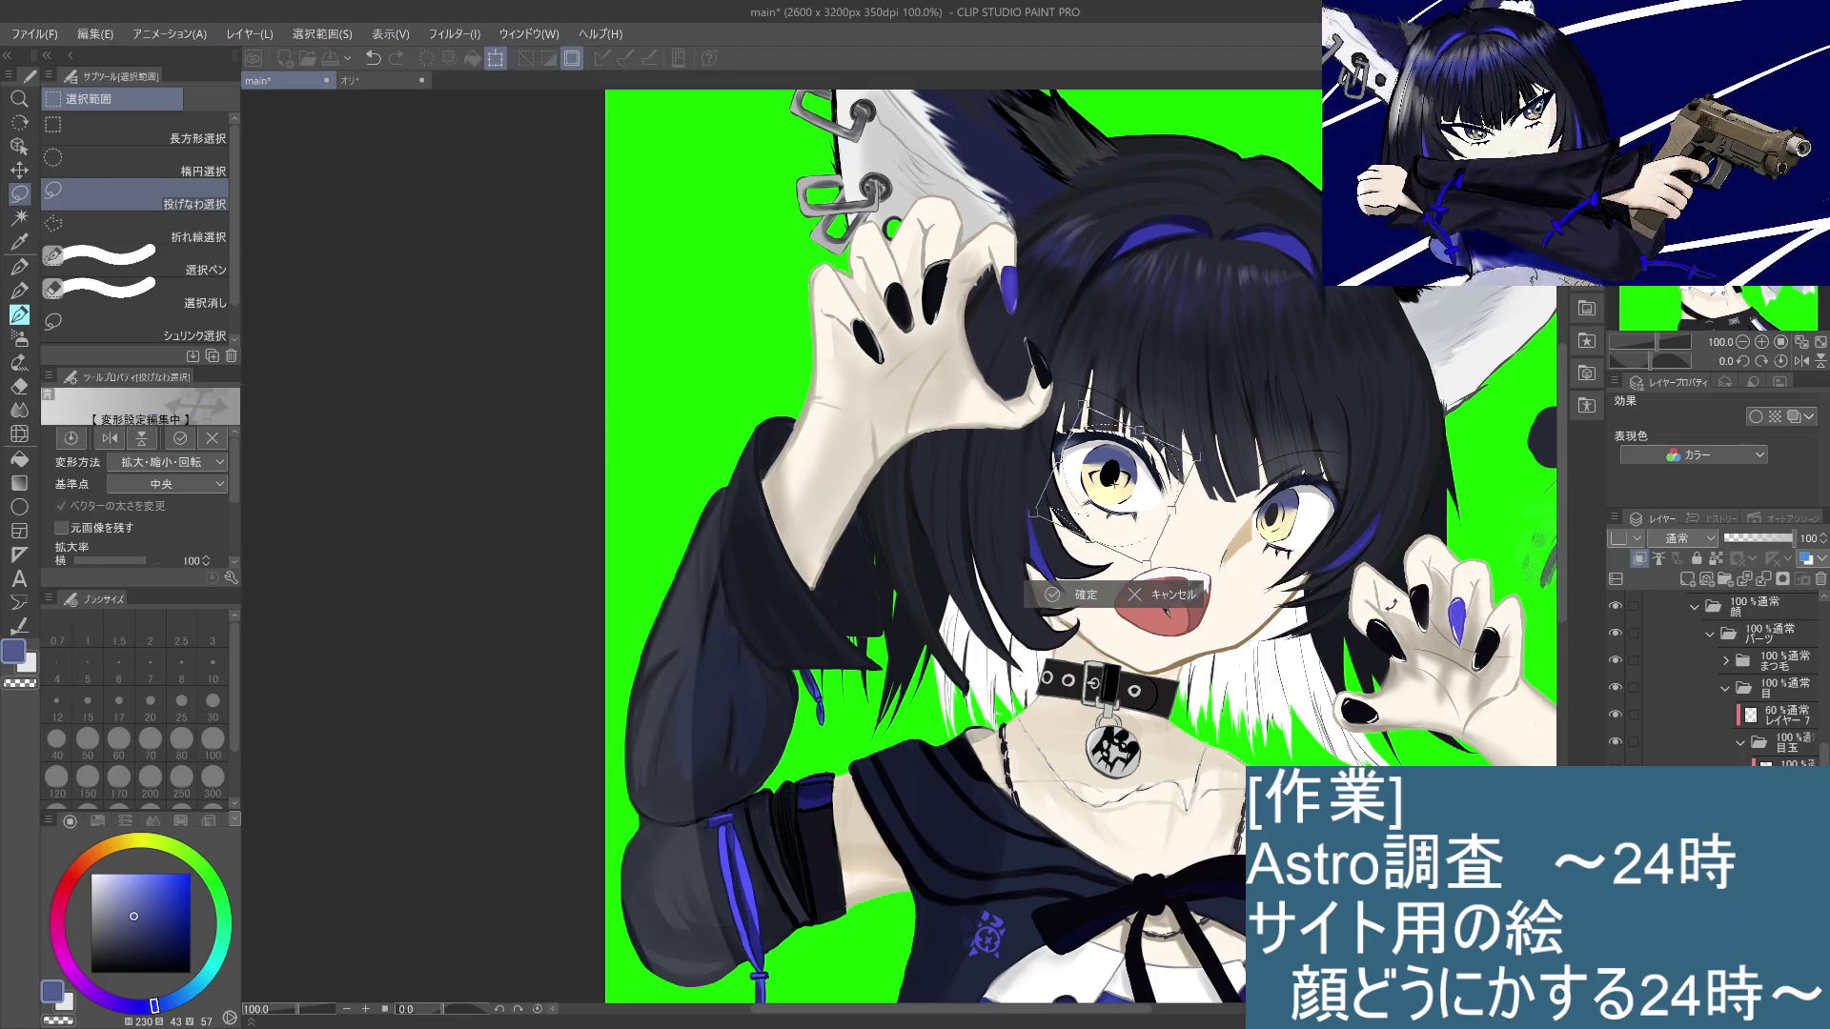
{"action": "left_click", "coordinate": [1088, 598]}
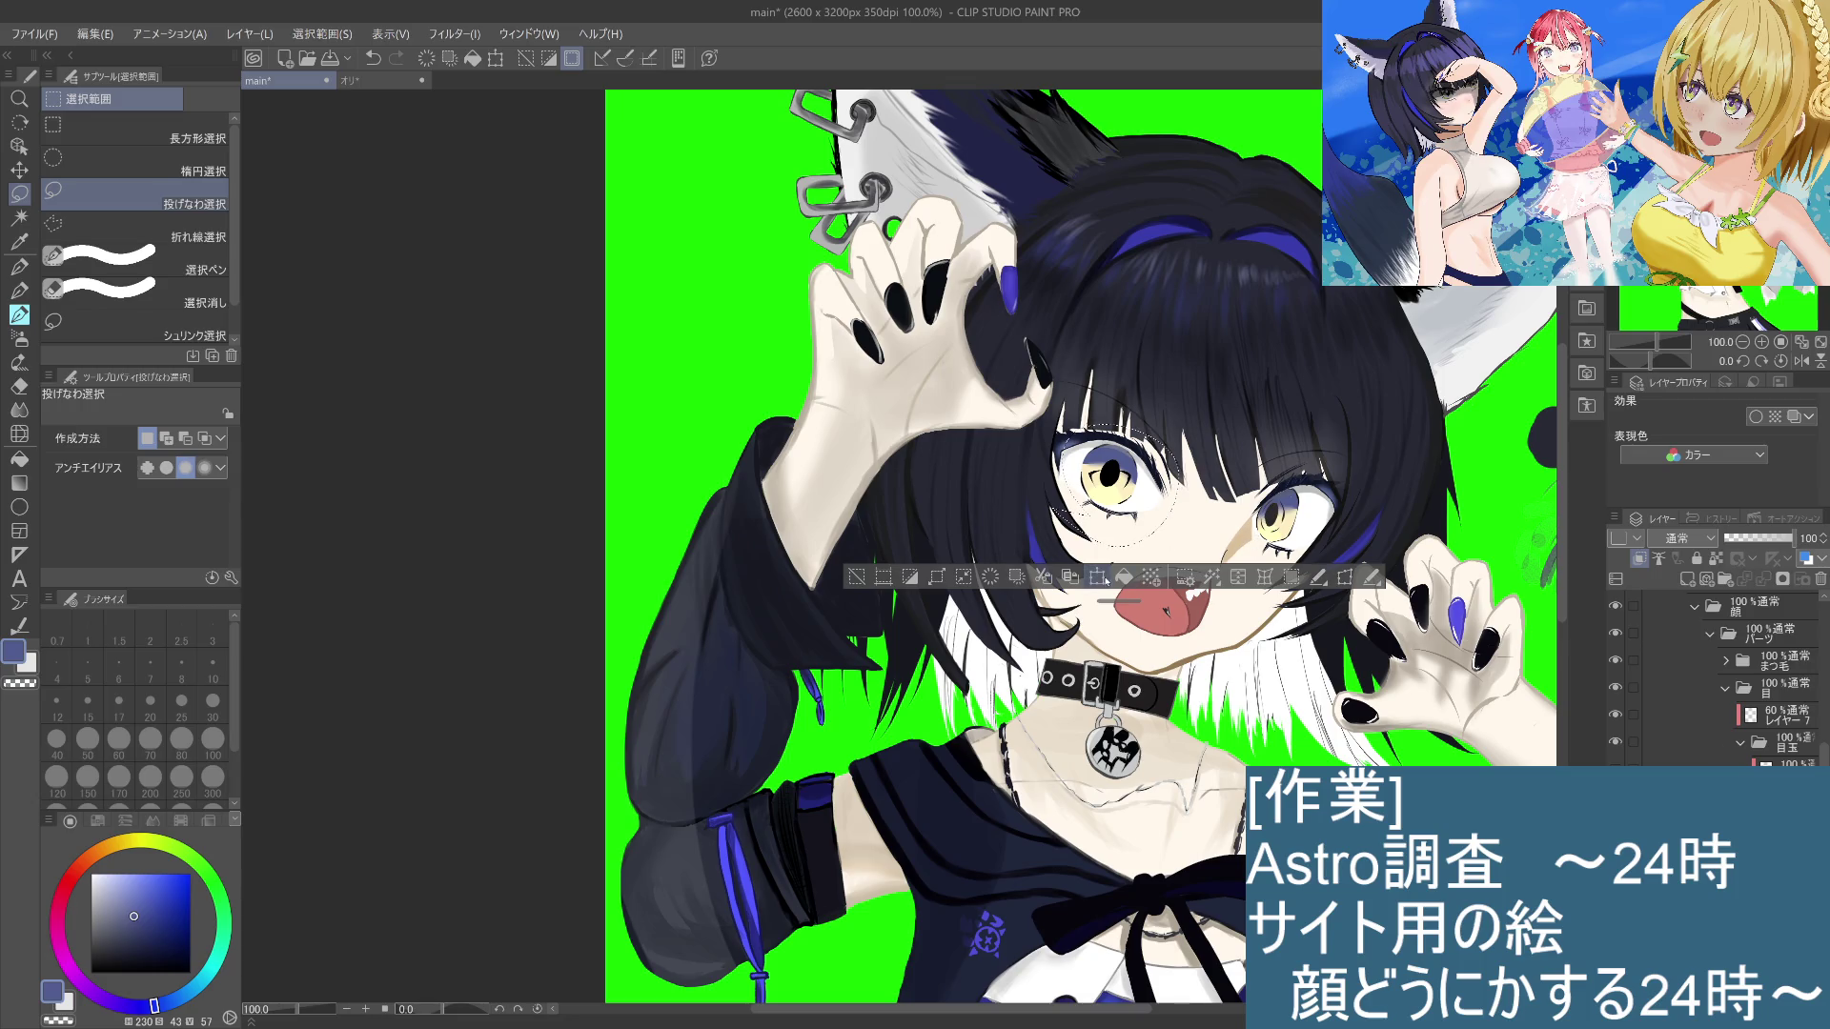
{"action": "left_click", "coordinate": [1099, 577]}
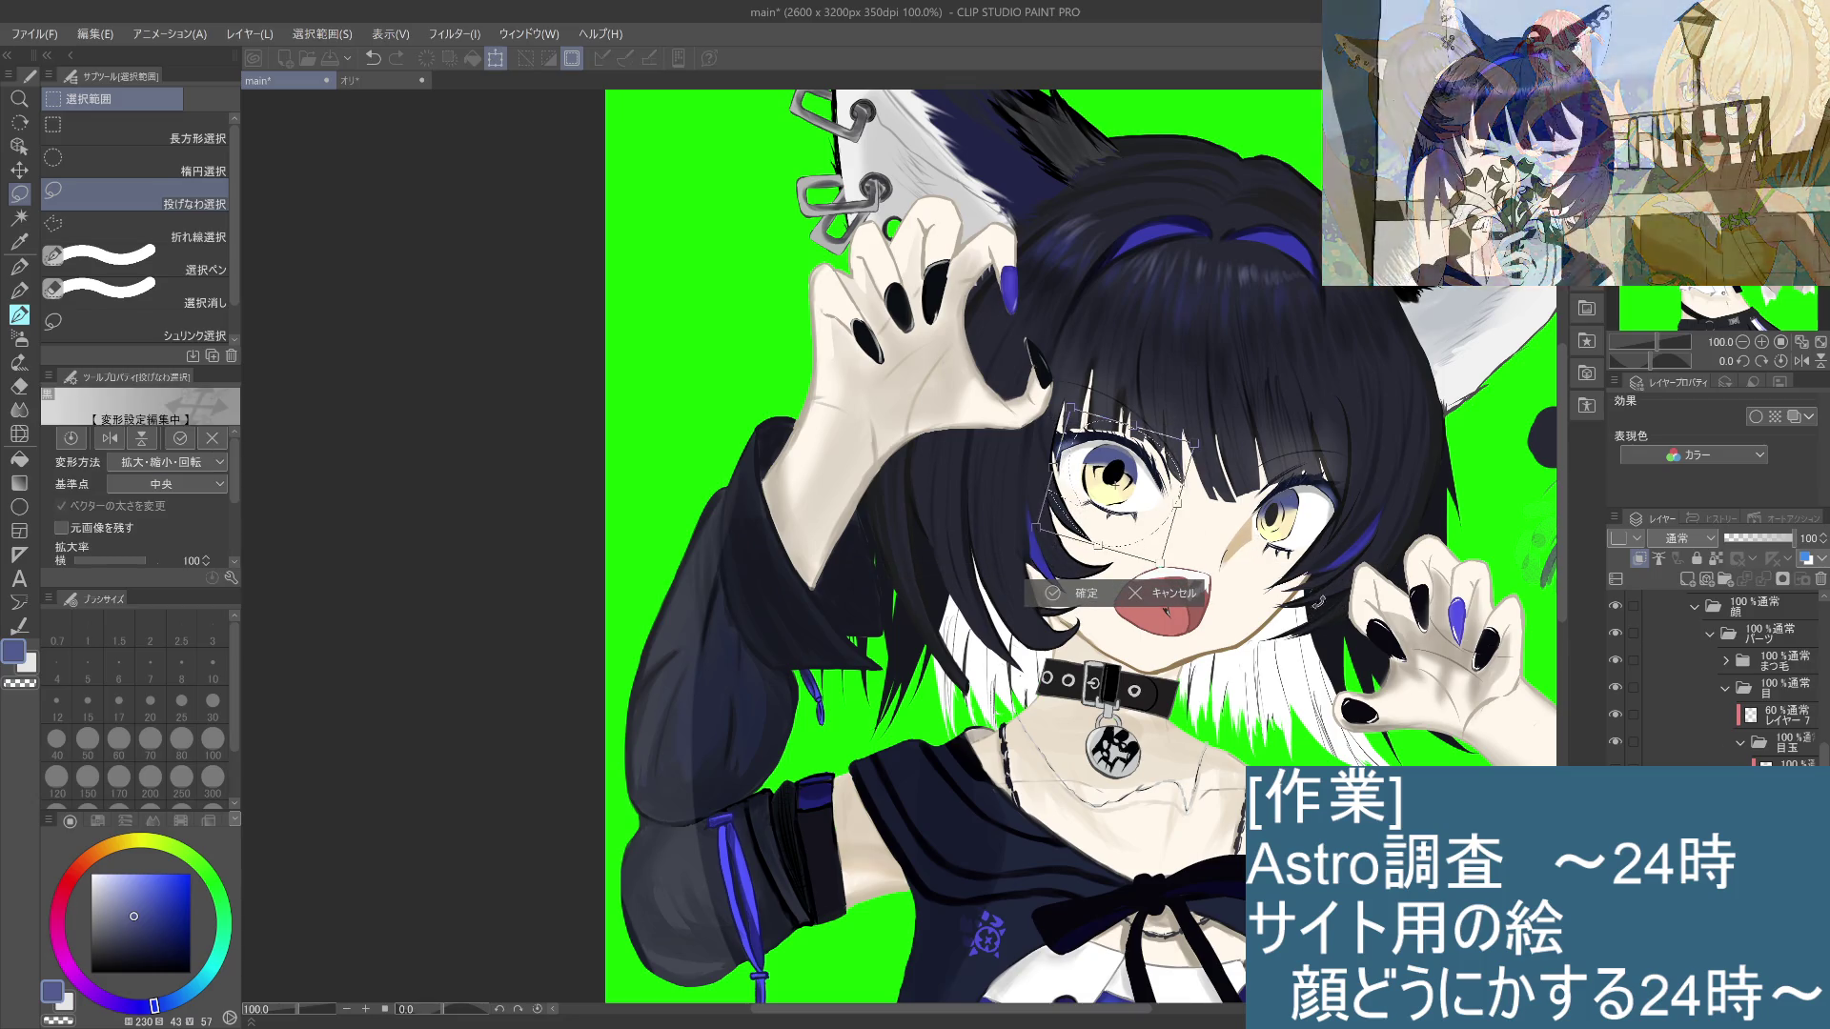
{"action": "left_click_drag", "start_coordinate": [1196, 446], "coordinate": [1191, 436]}
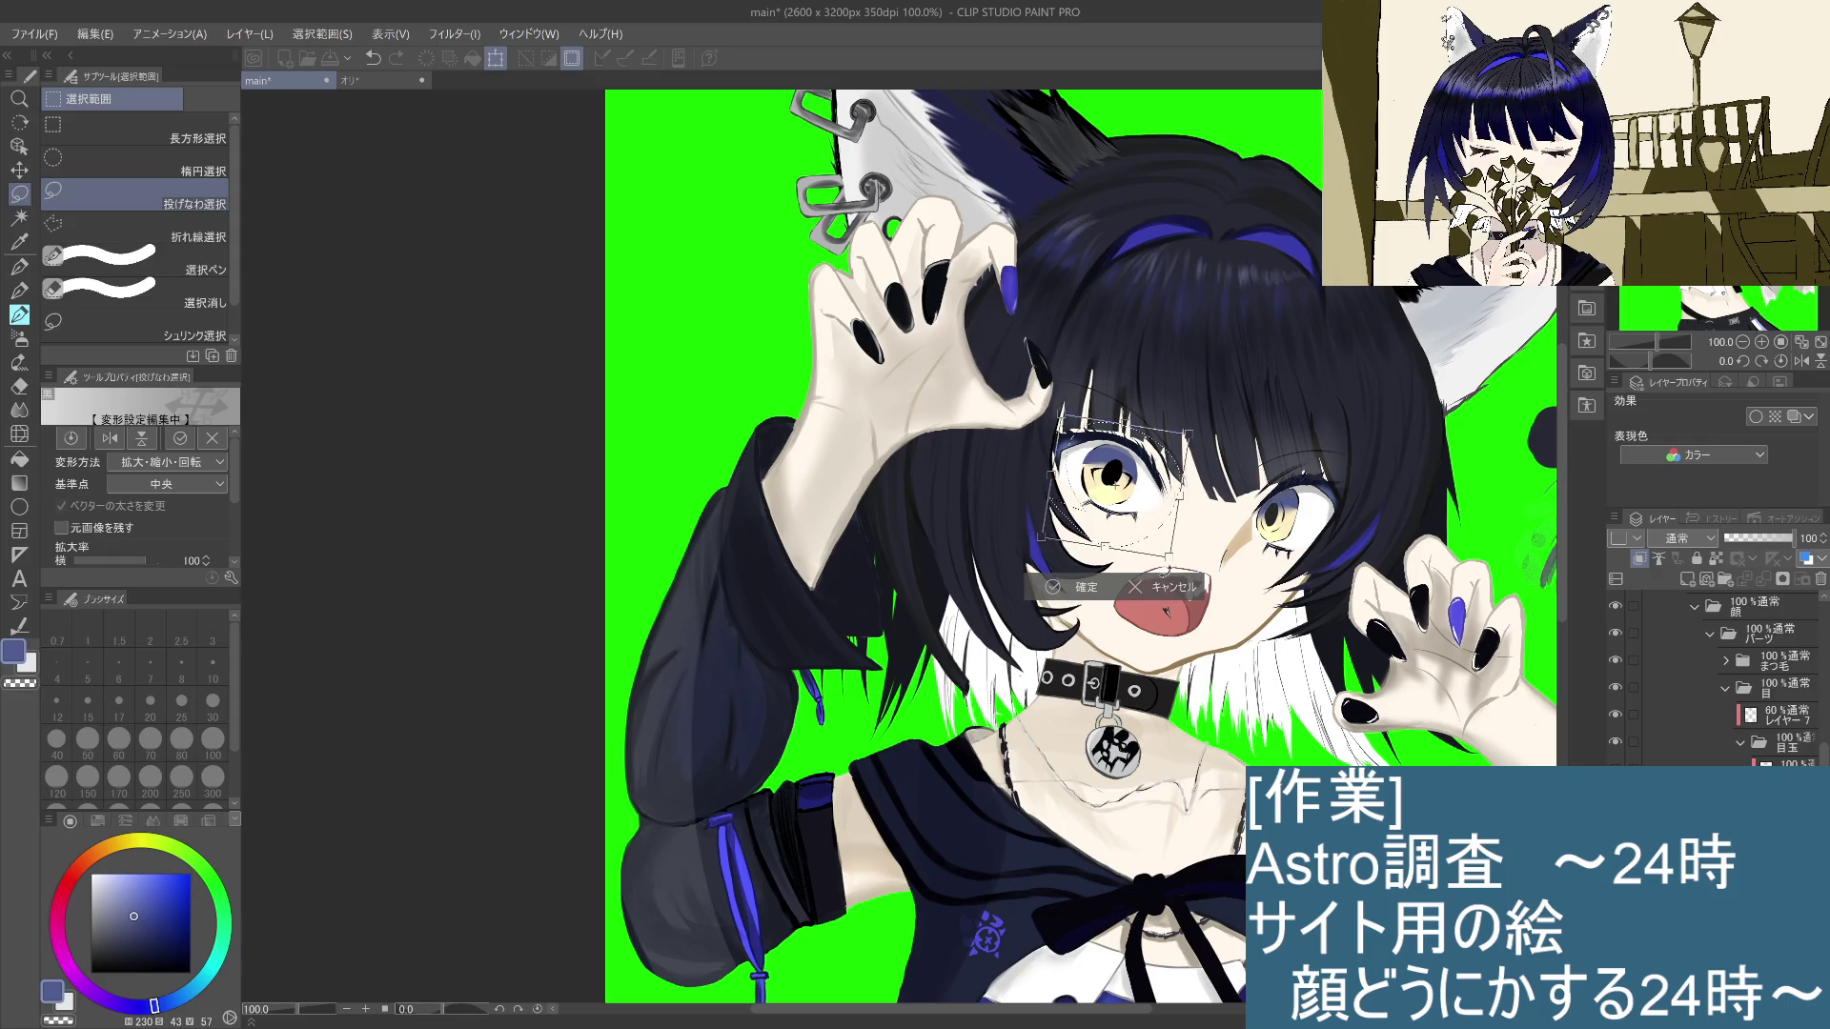
{"action": "left_click", "coordinate": [1182, 589]}
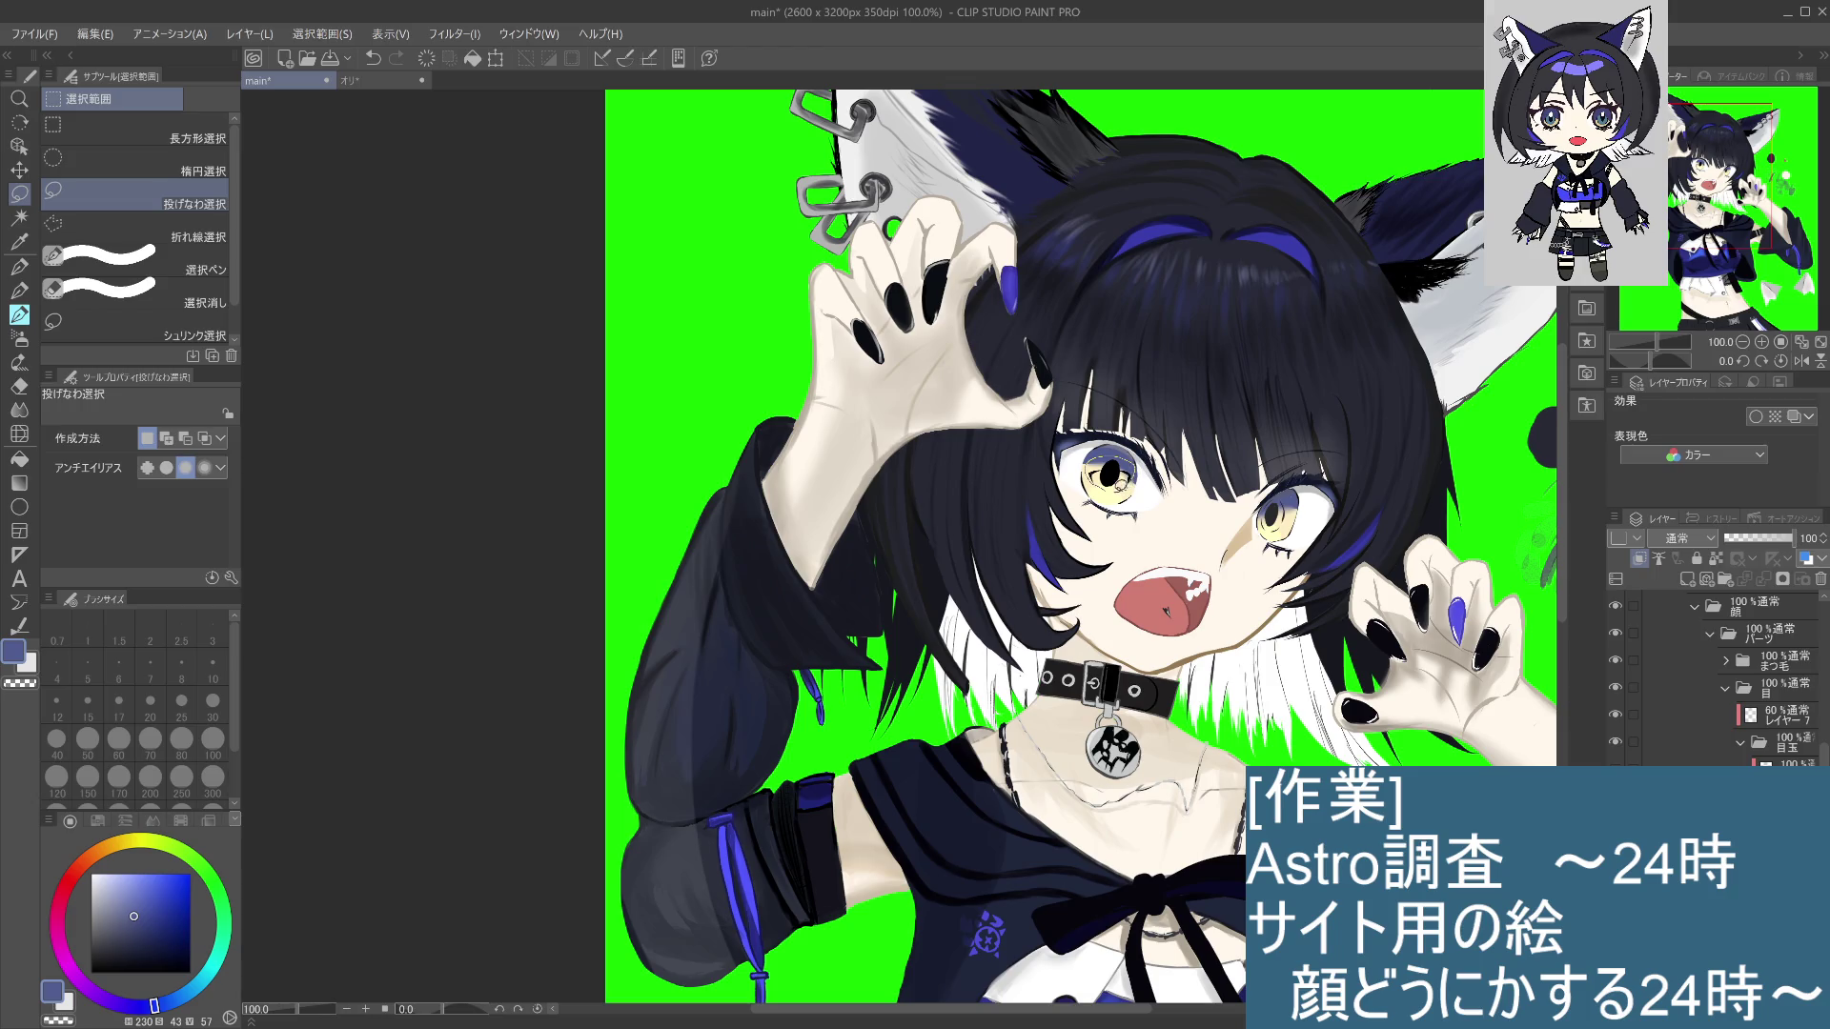
Step: Scale the selected left eye slightly with Ctrl+T and commit the resize
{"action": "key", "text": "ctrl+t"}
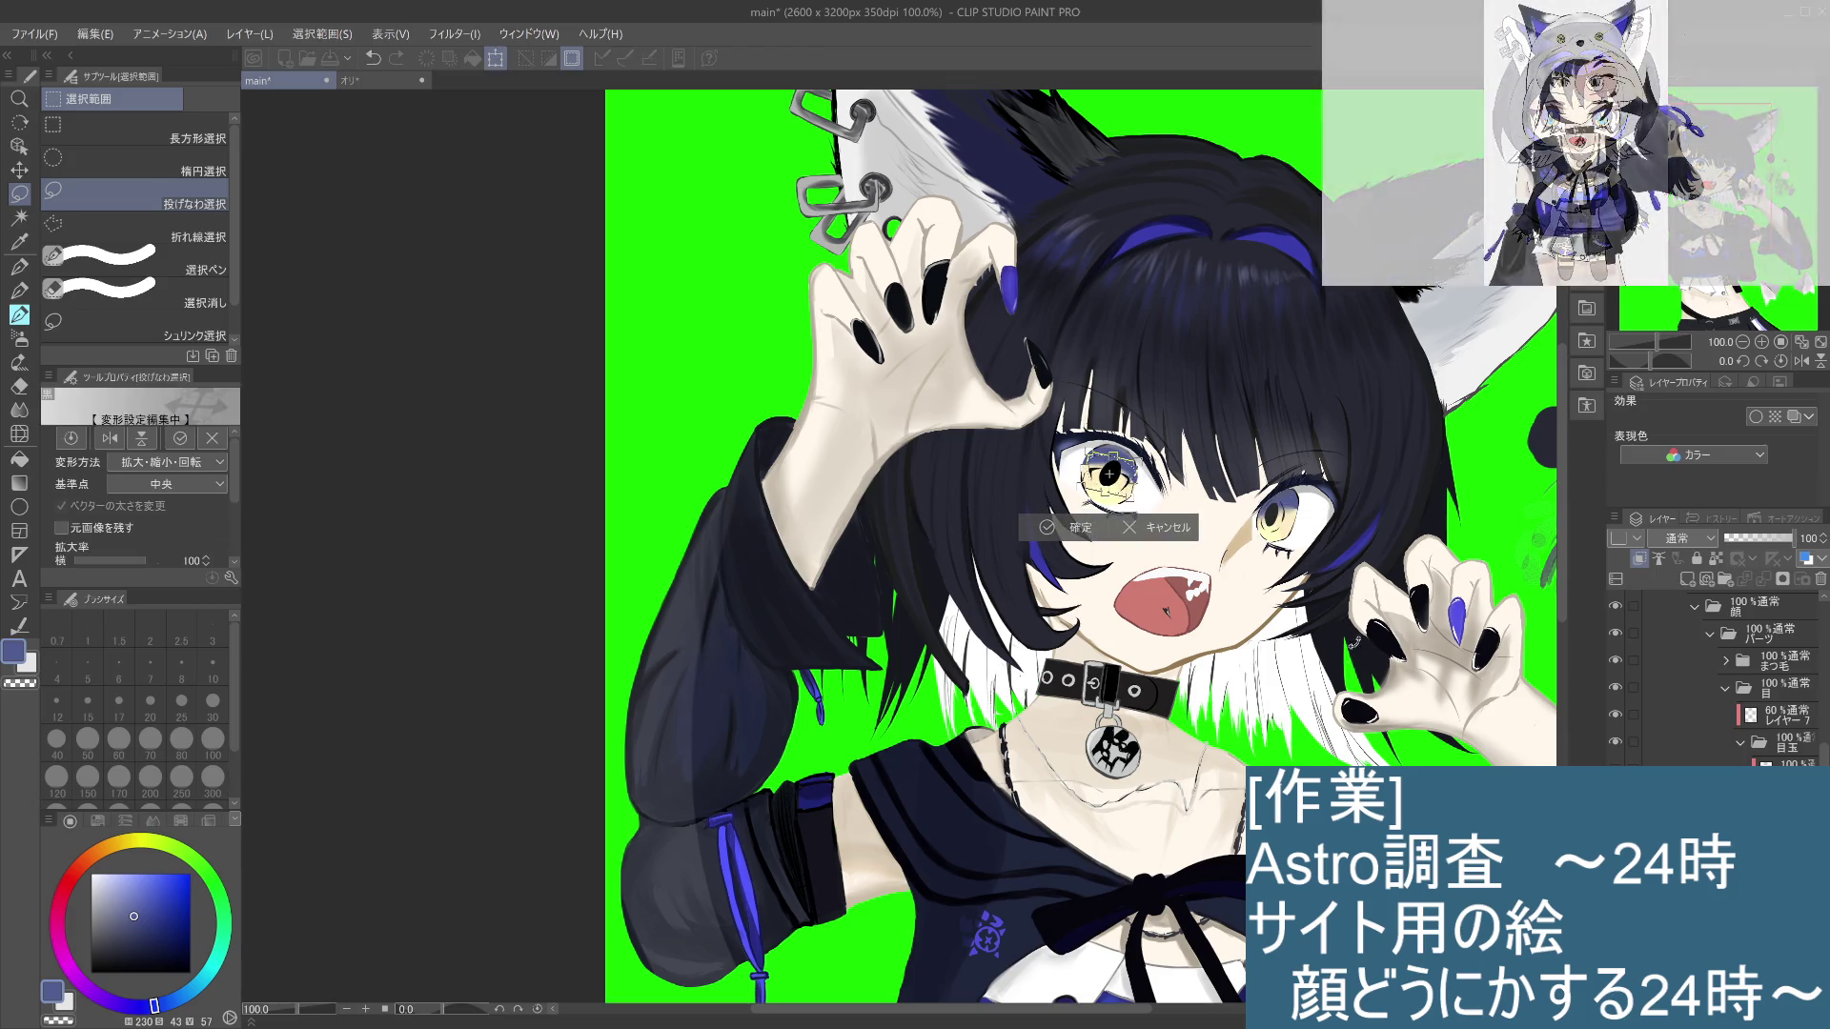
{"action": "left_click_drag", "start_coordinate": [1087, 467], "coordinate": [1111, 468]}
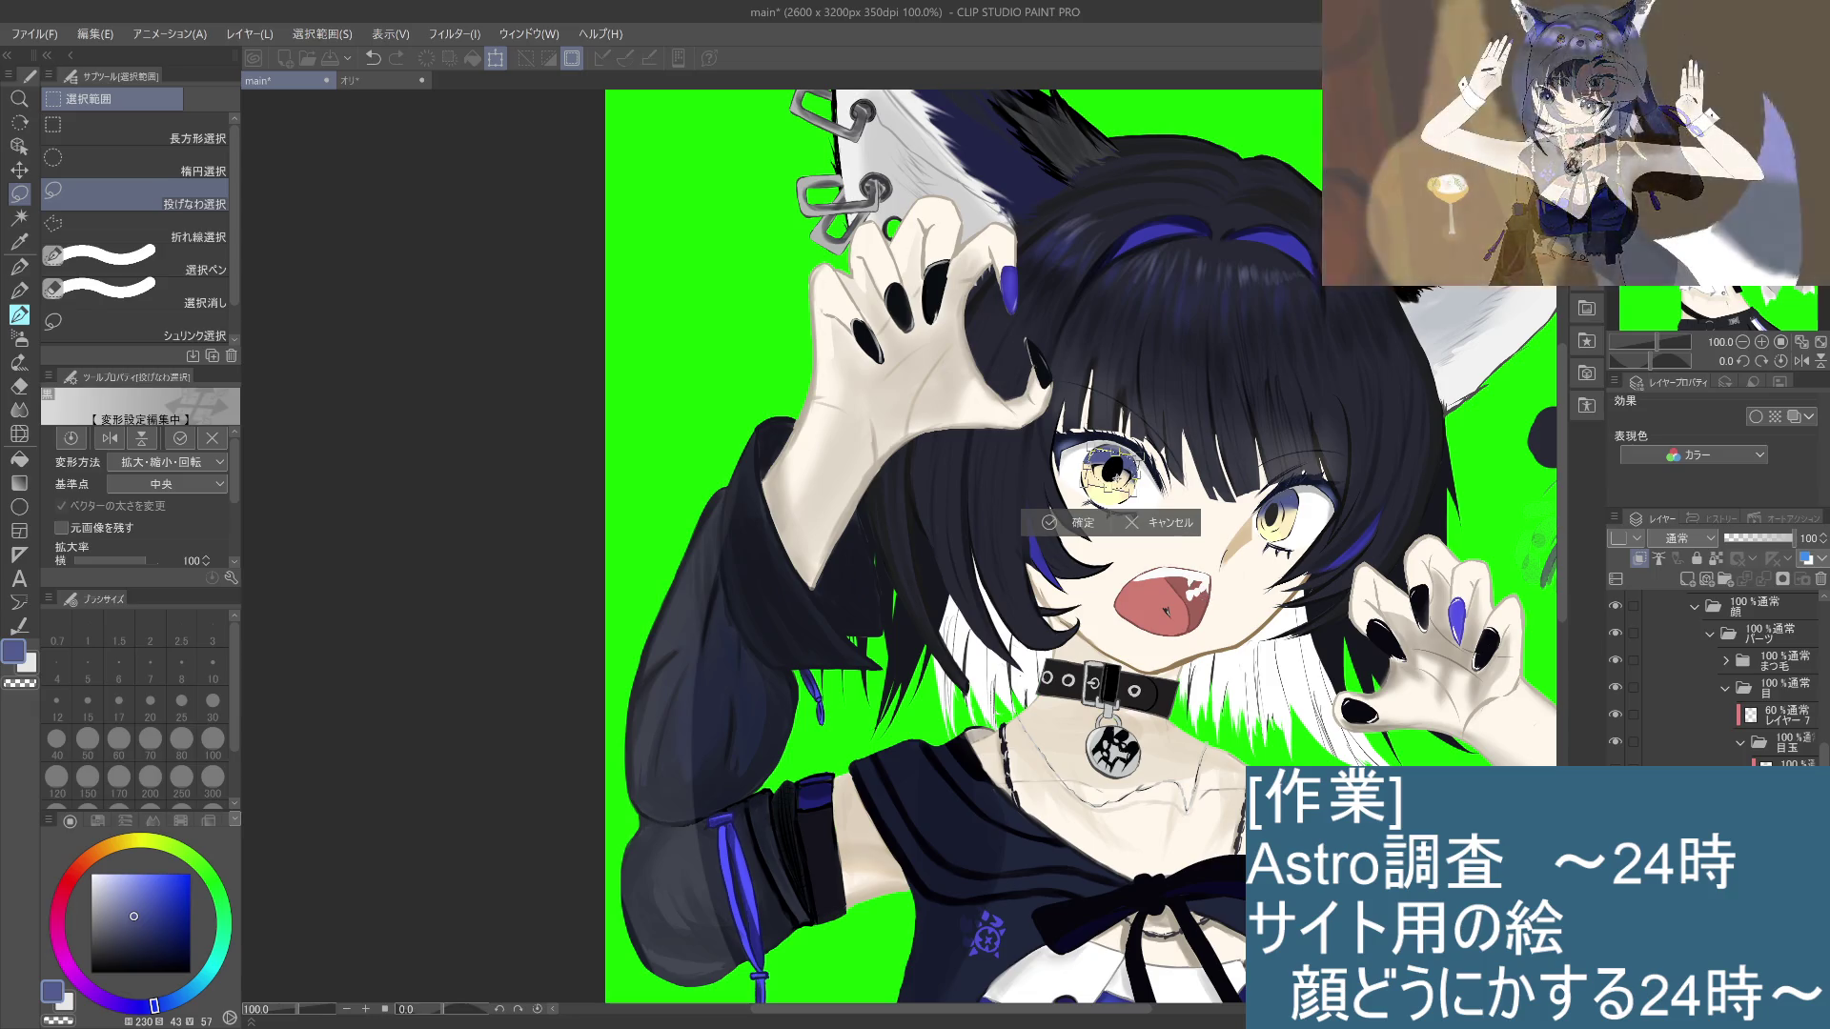
{"action": "left_click_drag", "start_coordinate": [1155, 488], "coordinate": [1150, 489]}
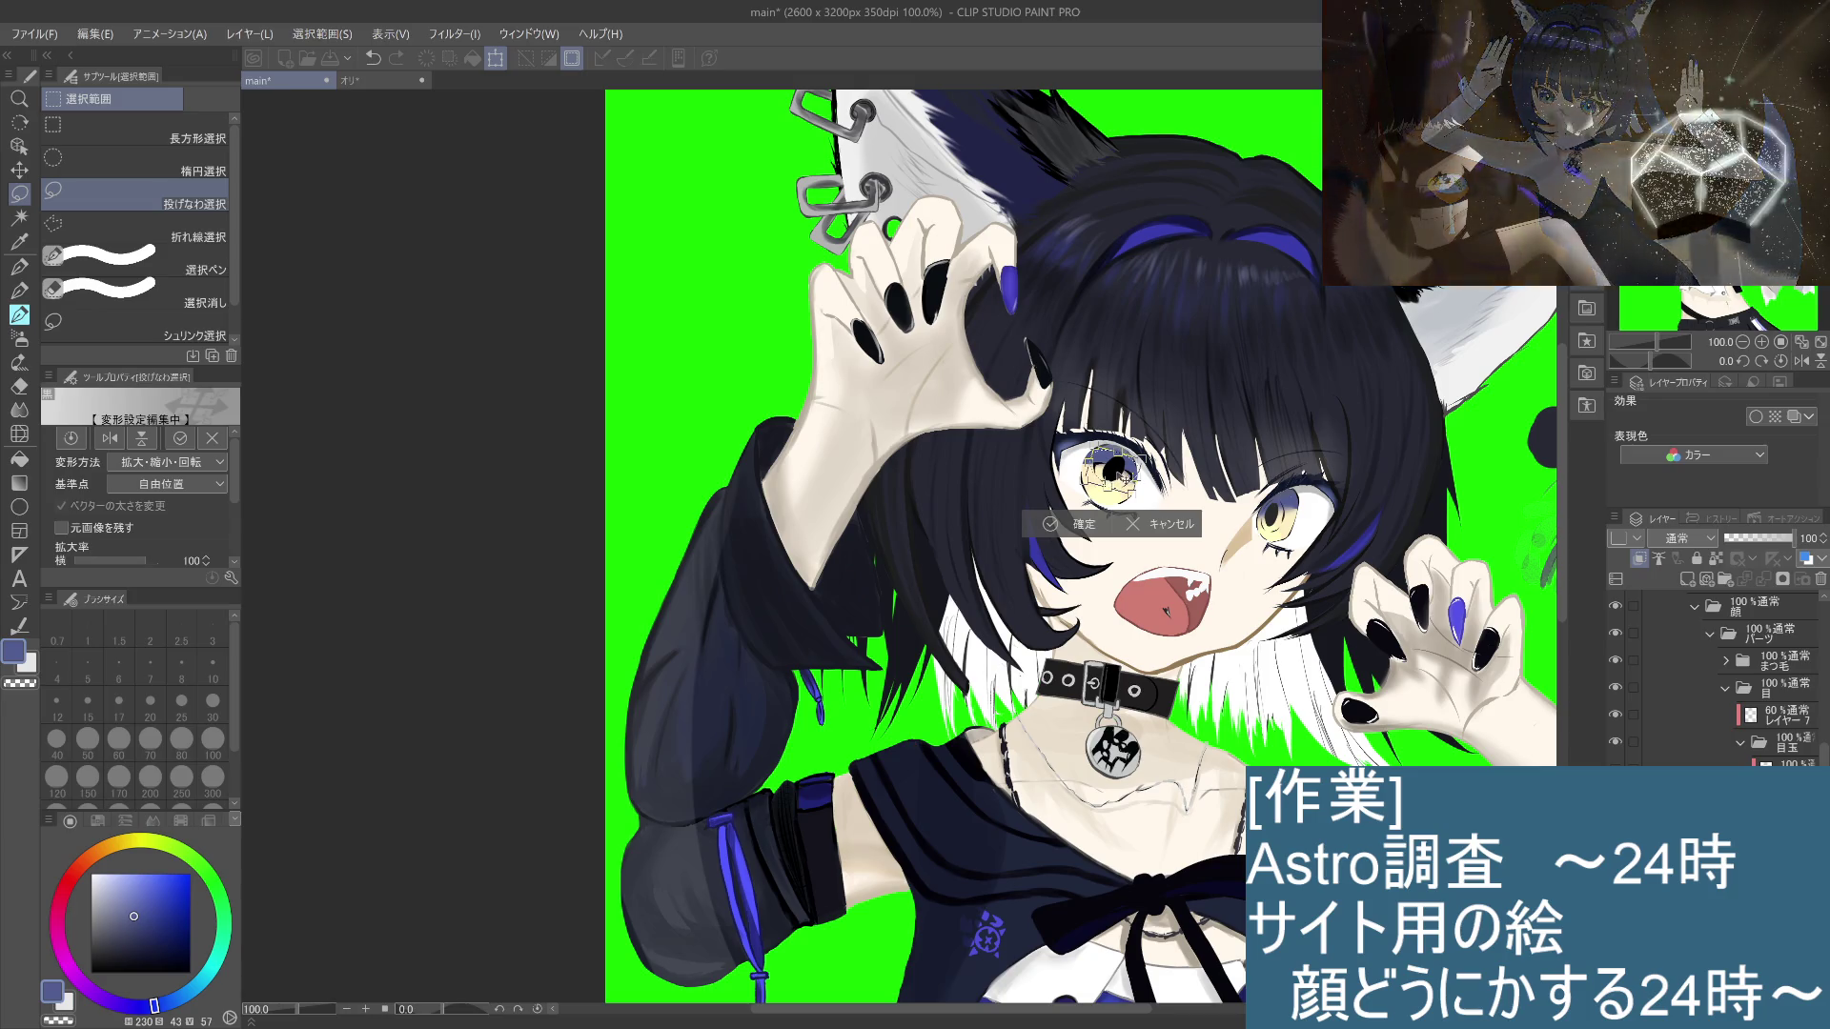
{"action": "key", "text": "Return"}
{"action": "left_click", "coordinate": [855, 518]}
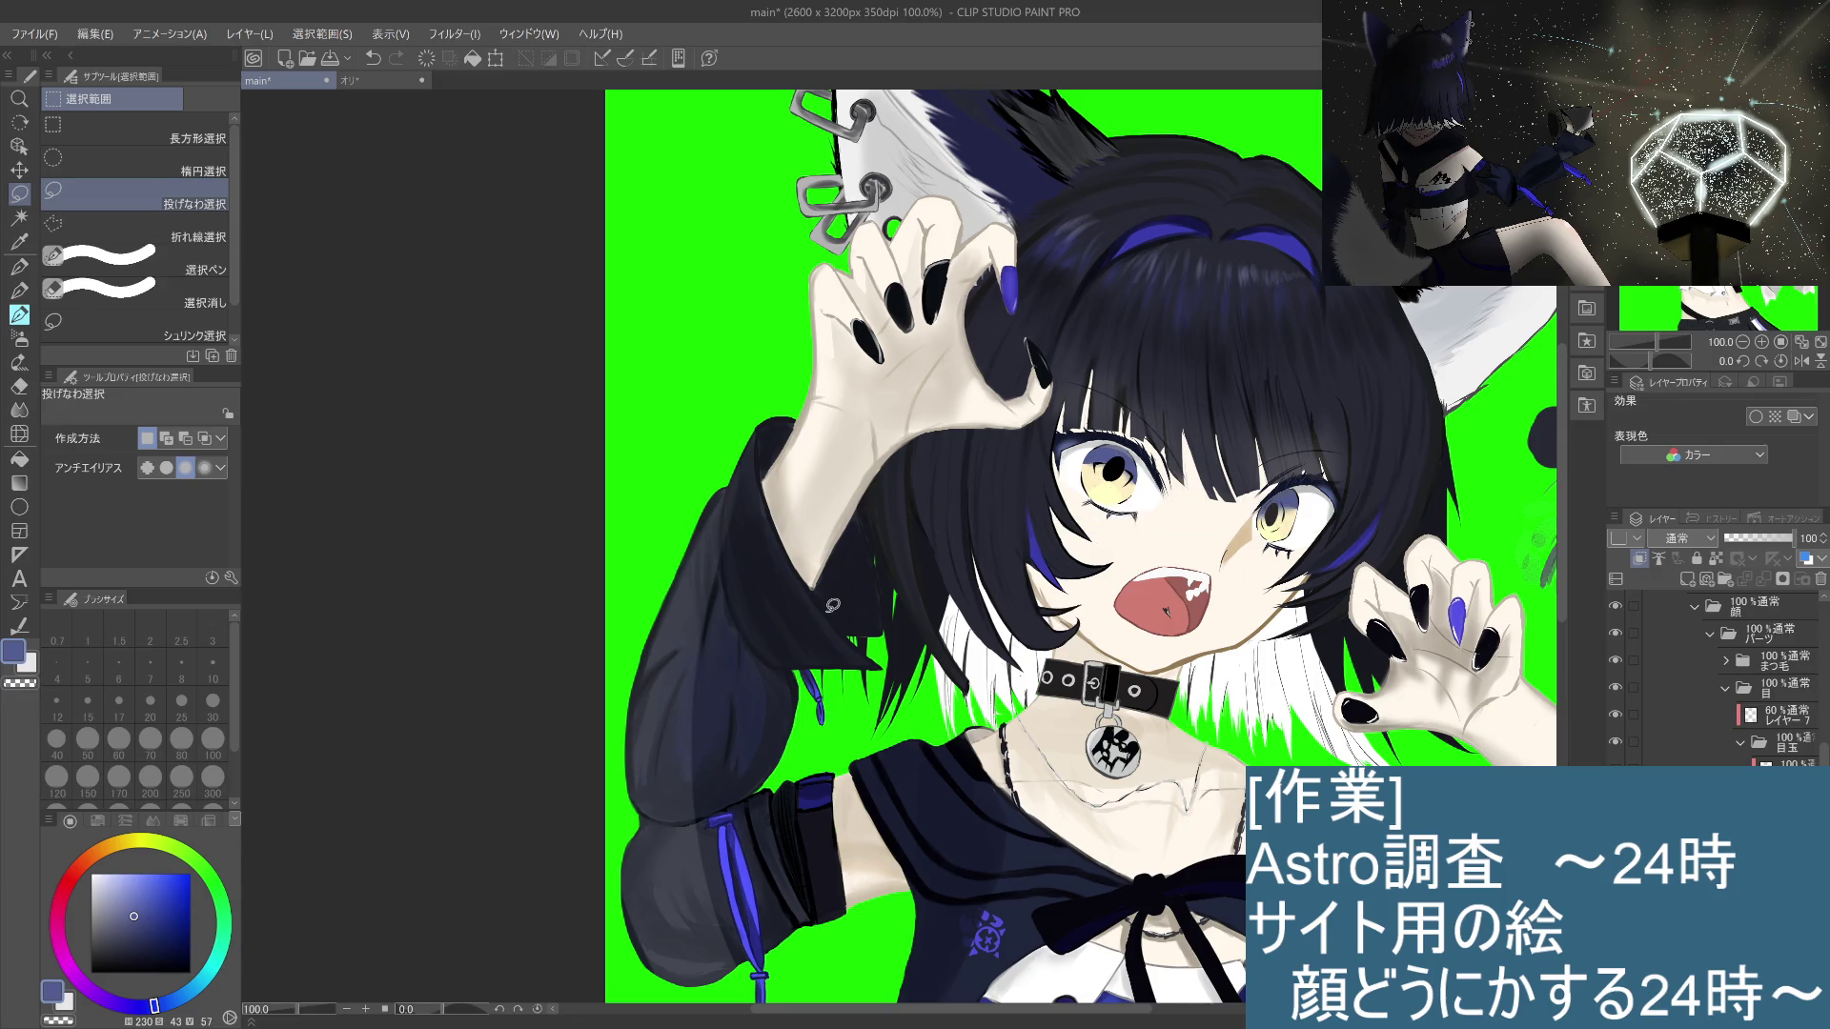
{"action": "key", "text": "ctrl+z"}
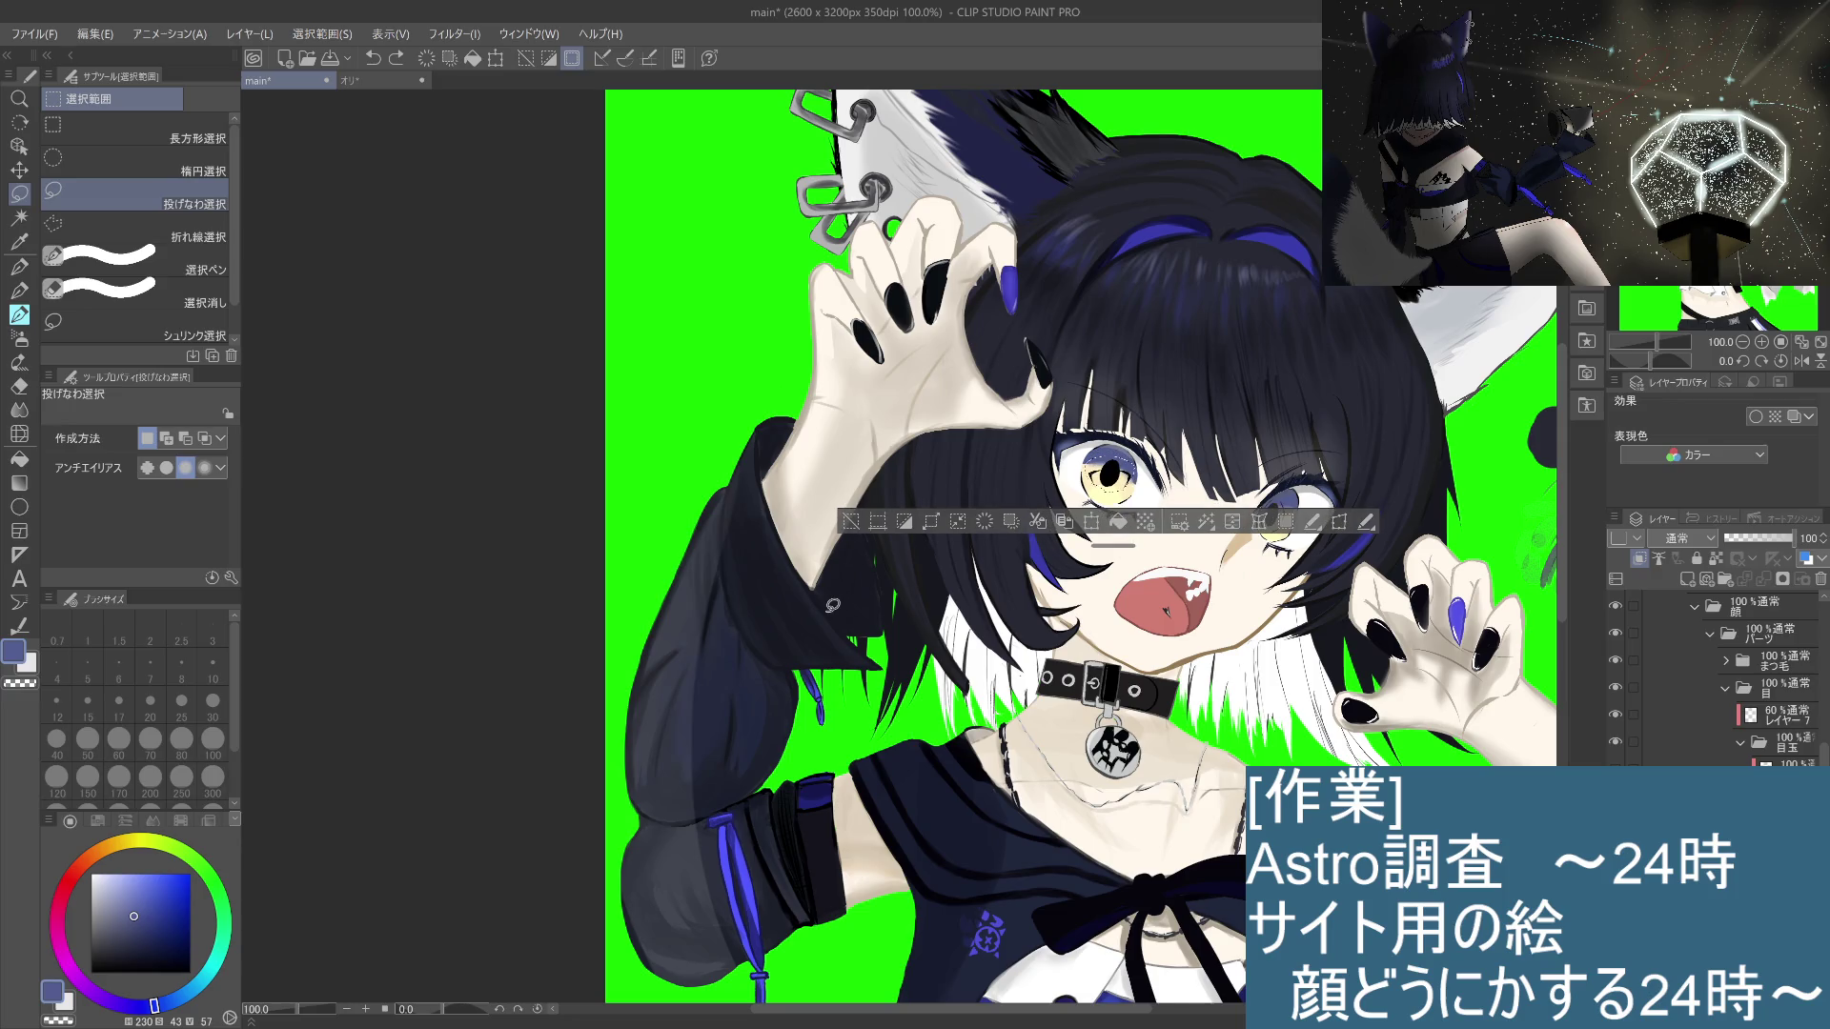
Step: Enlarge the eye a touch more, clear the selection, and return to the Pencil
{"action": "left_click", "coordinate": [956, 521]}
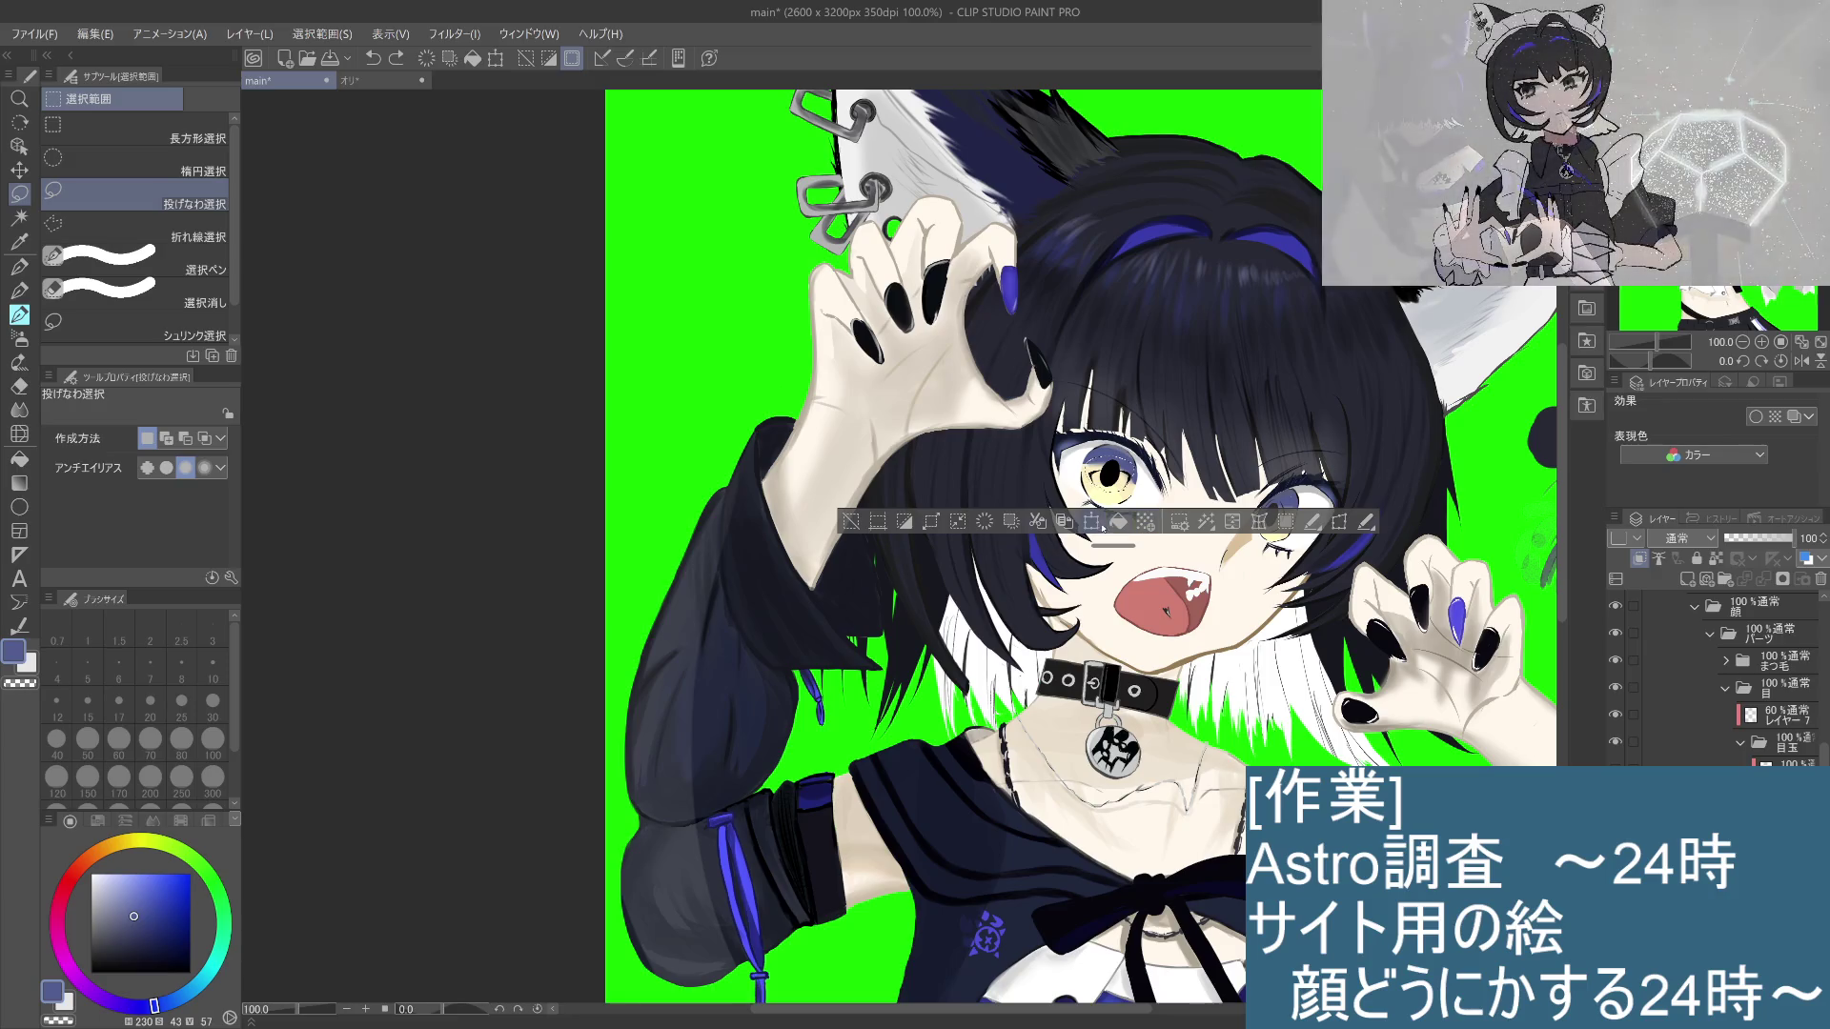
{"action": "left_click_drag", "start_coordinate": [1092, 465], "coordinate": [1083, 477]}
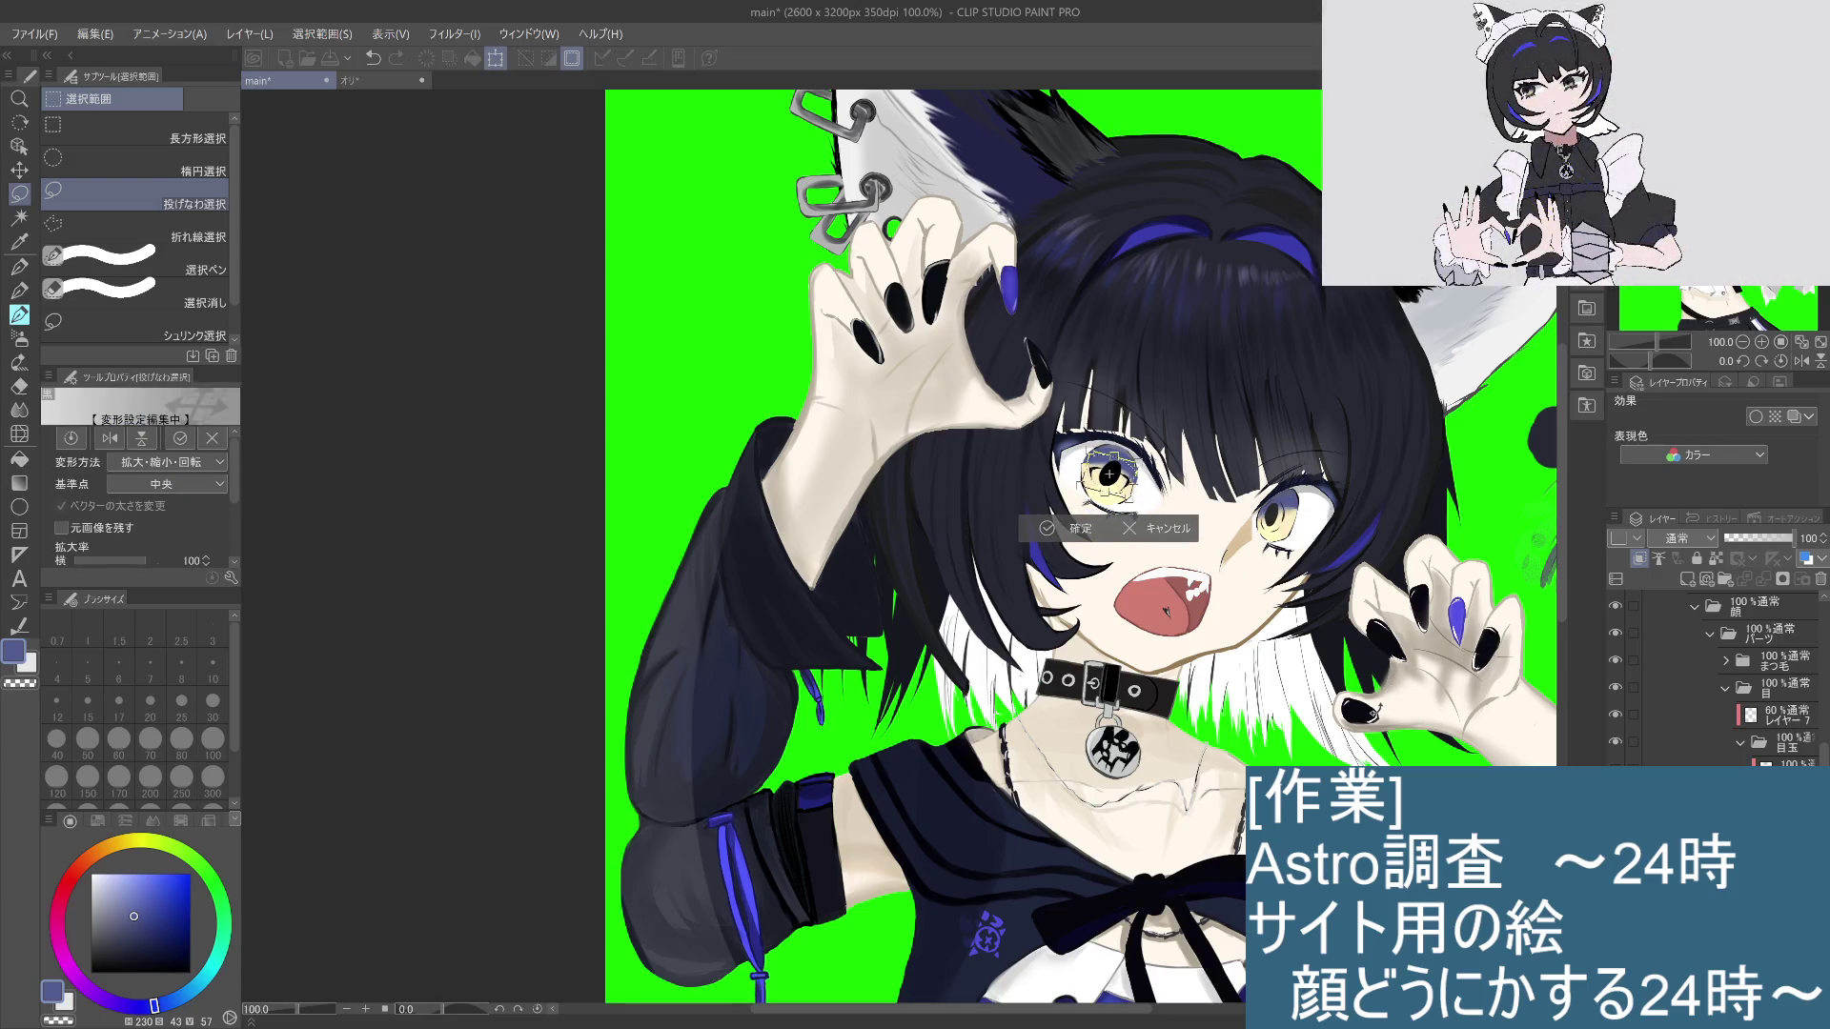
{"action": "key", "text": "Return"}
{"action": "key", "text": "ctrl+d"}
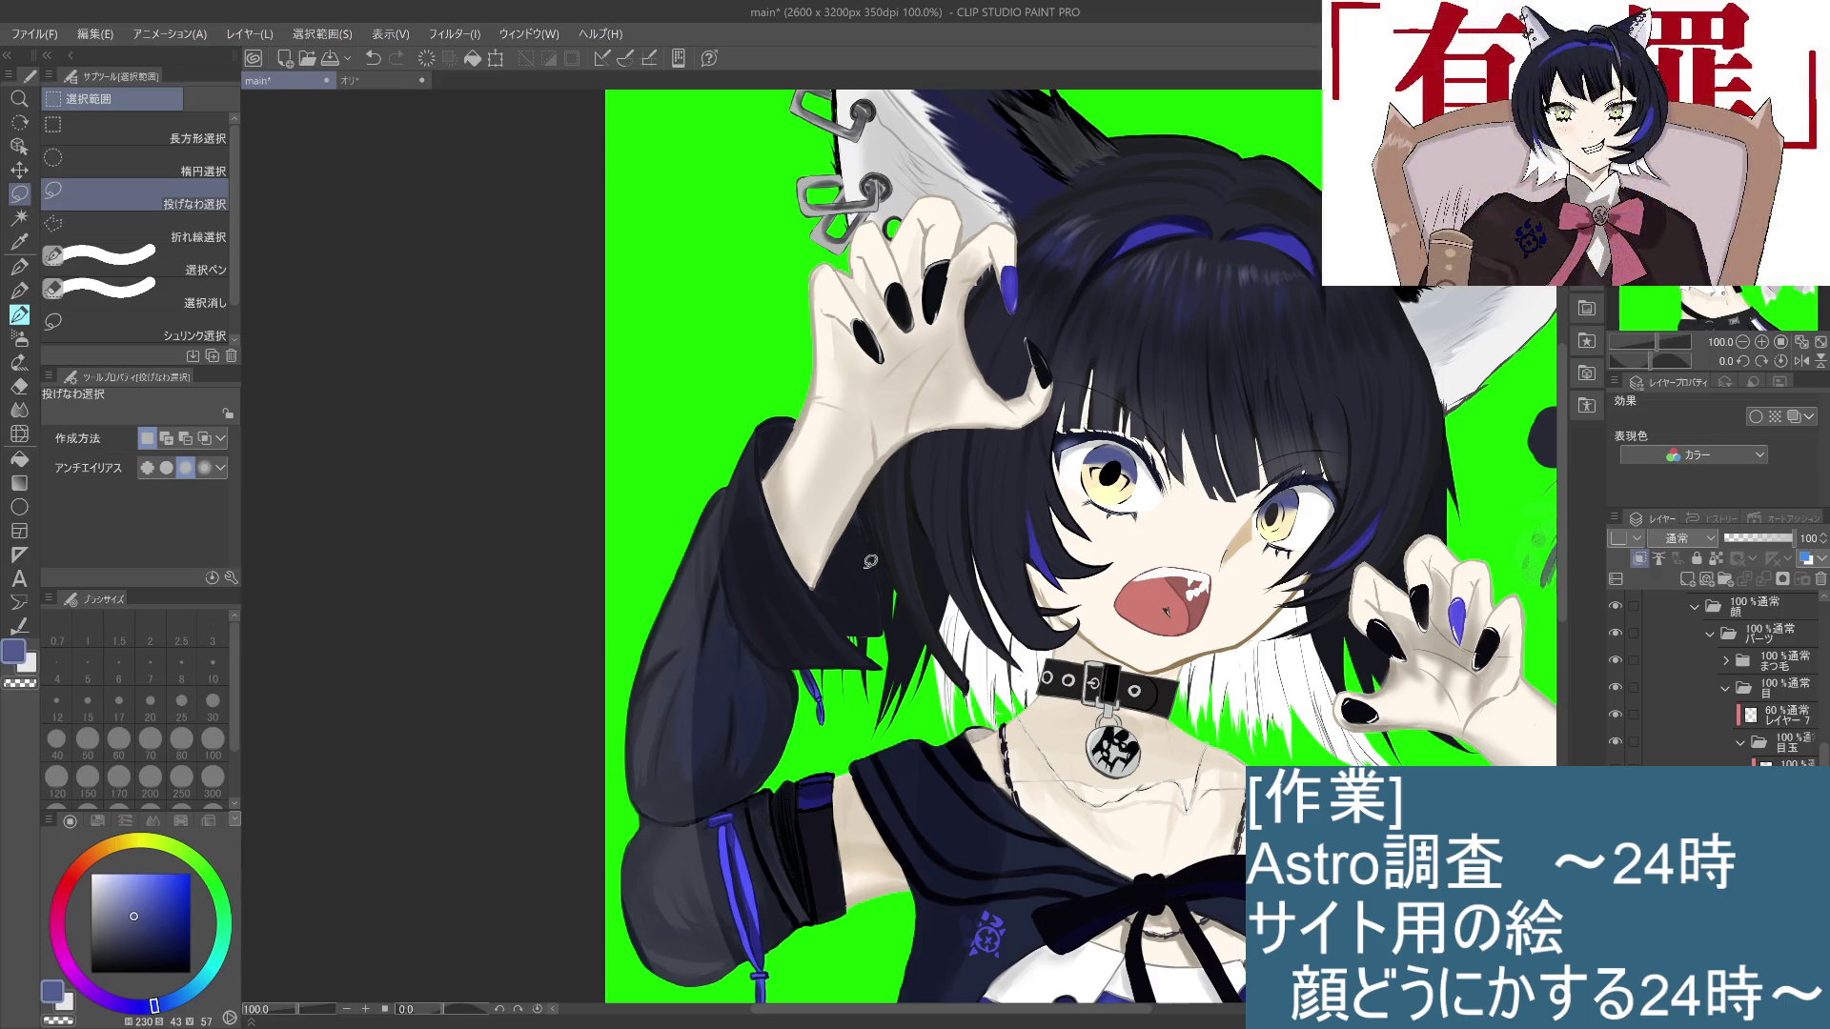
{"action": "key", "text": "ctrl+z"}
{"action": "key", "text": "ctrl+z"}
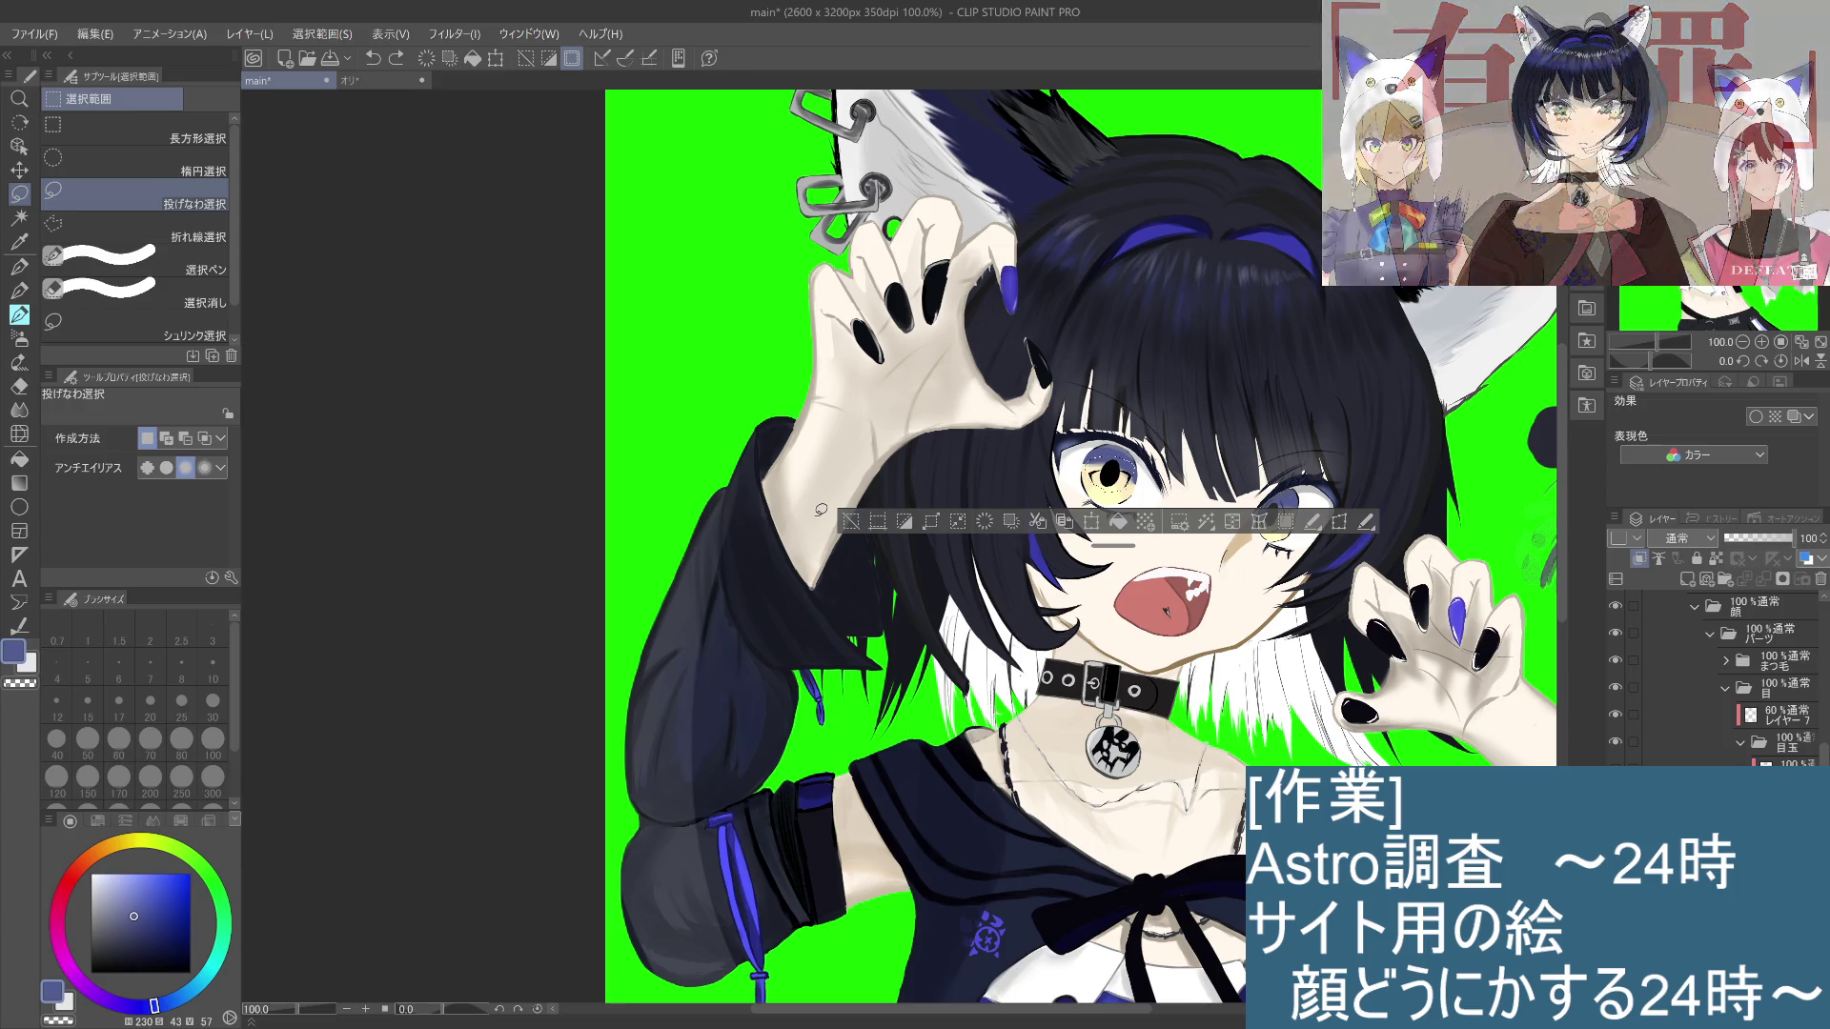
{"action": "left_click", "coordinate": [19, 290]}
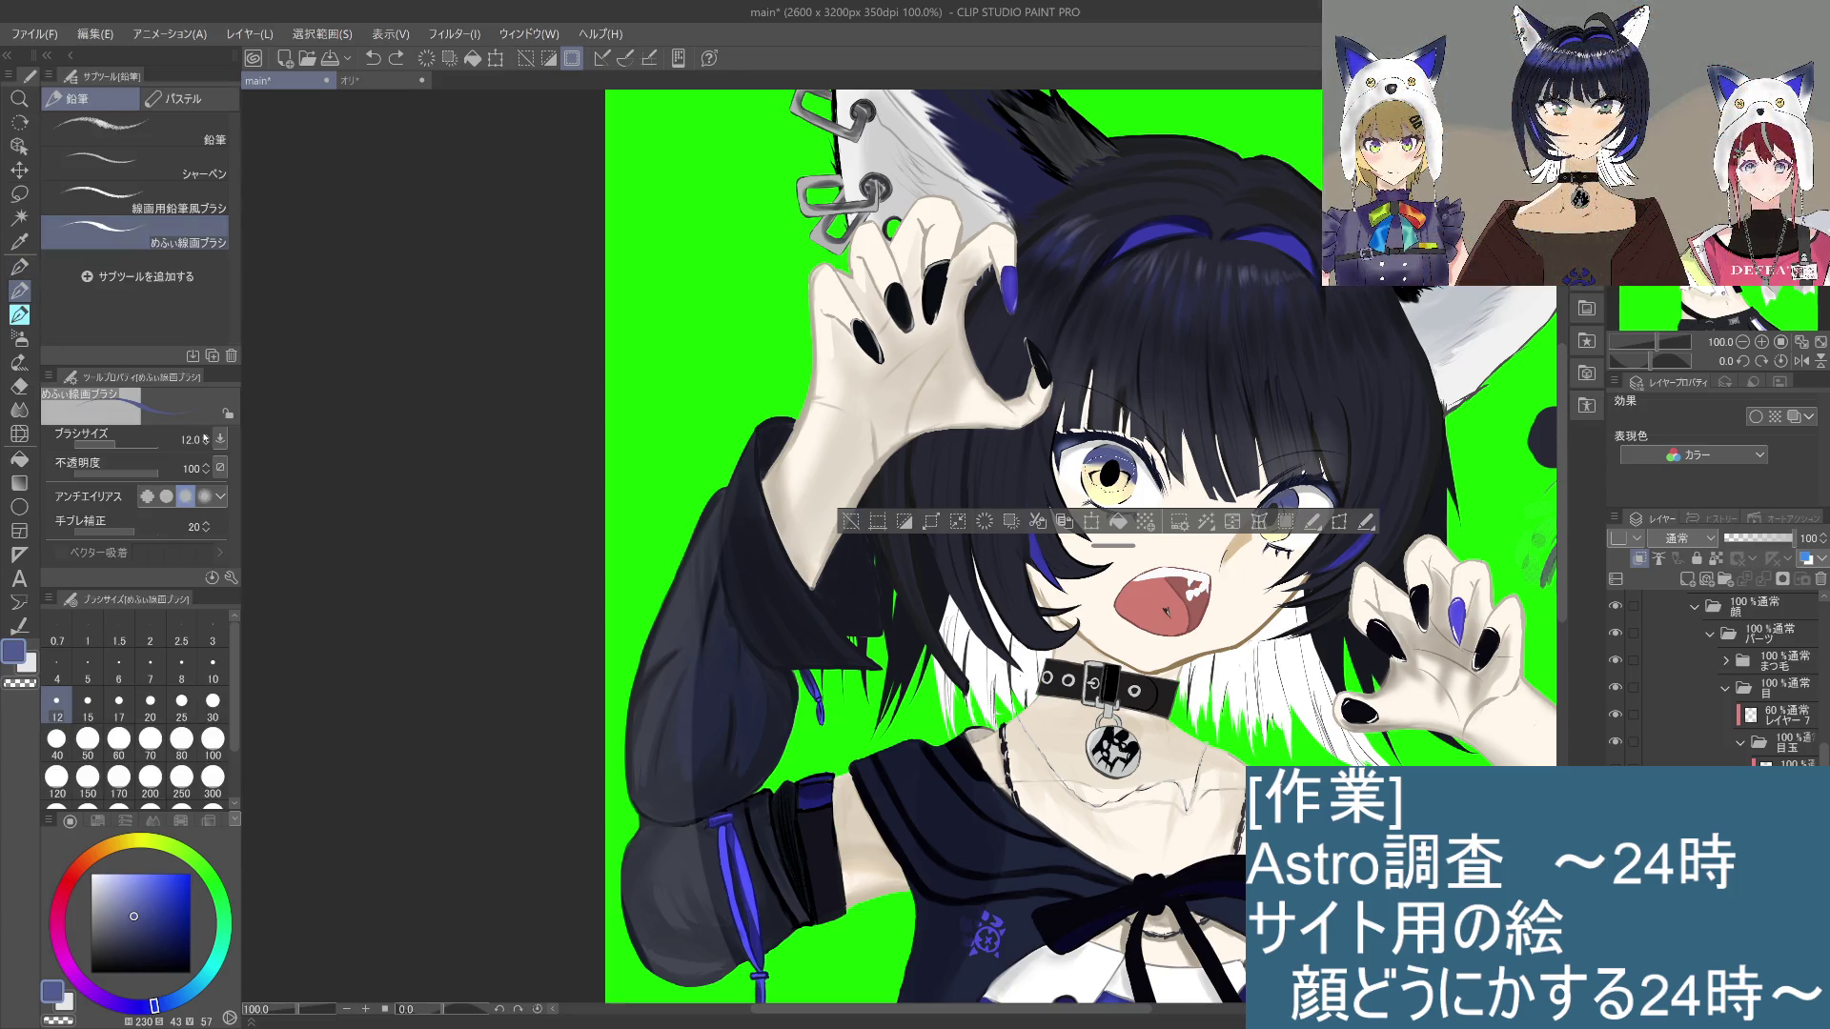
{"action": "left_click", "coordinate": [851, 521]}
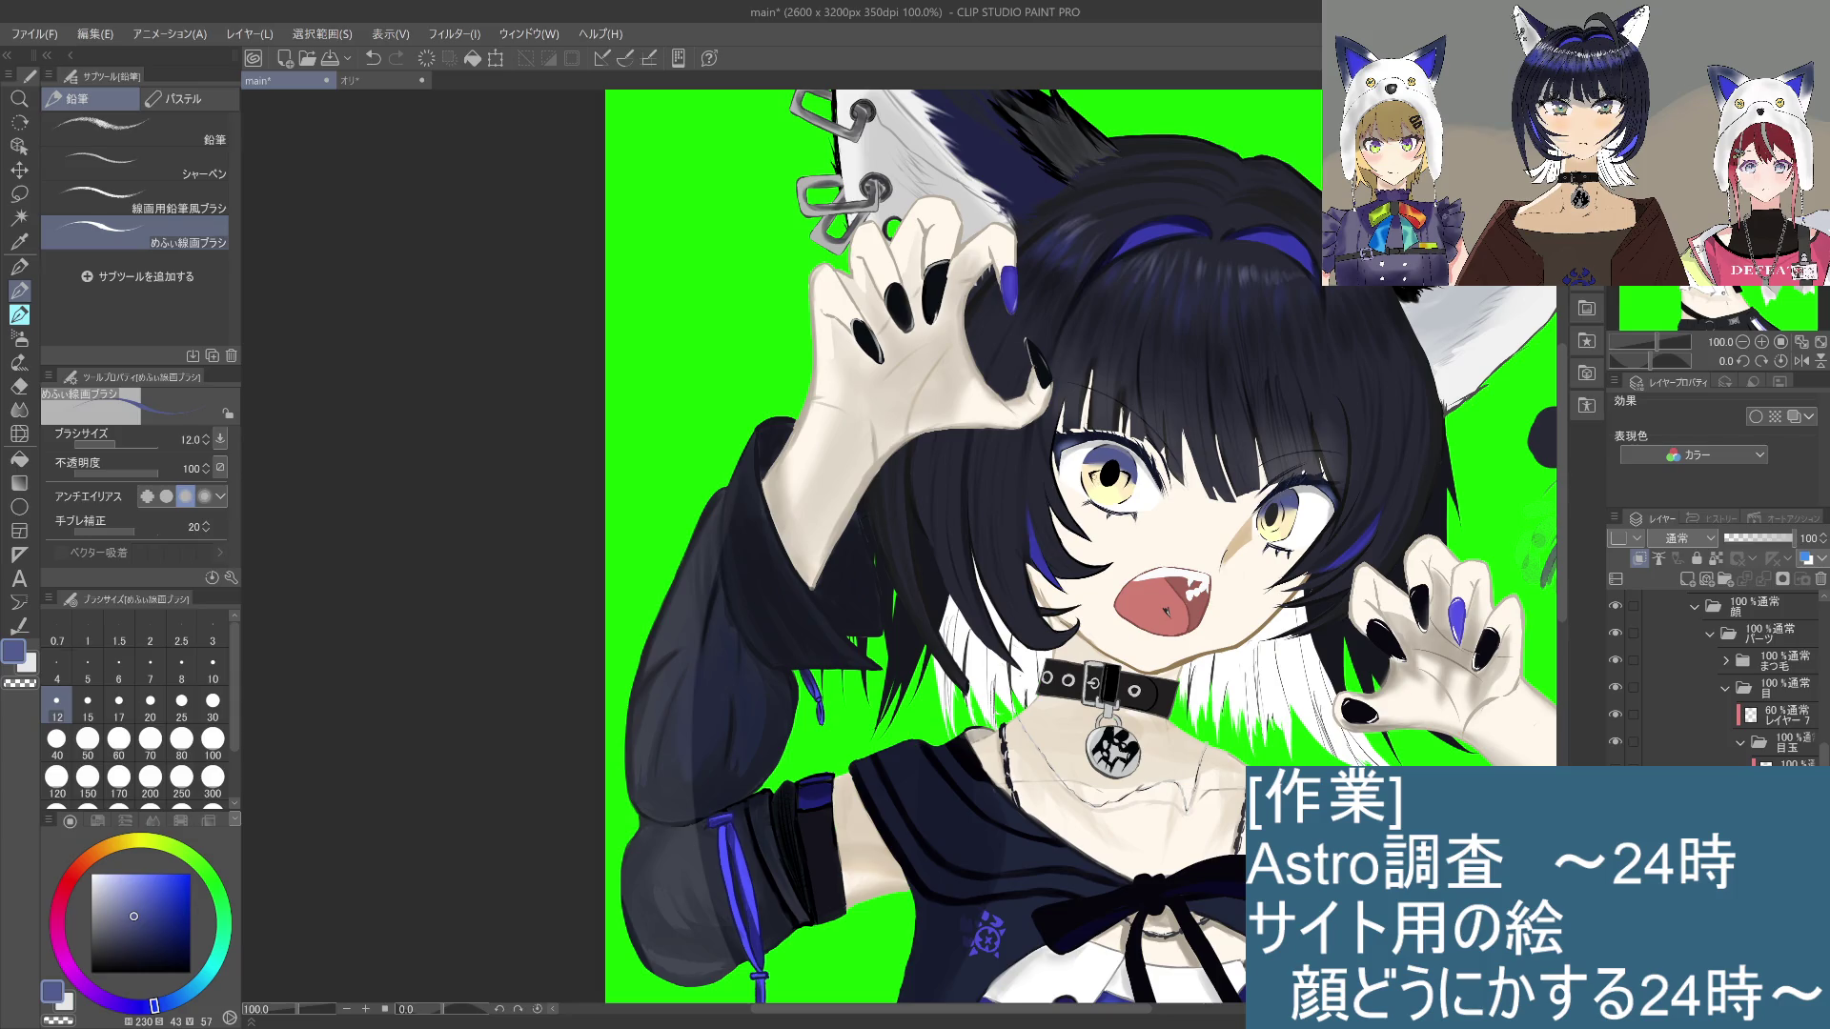
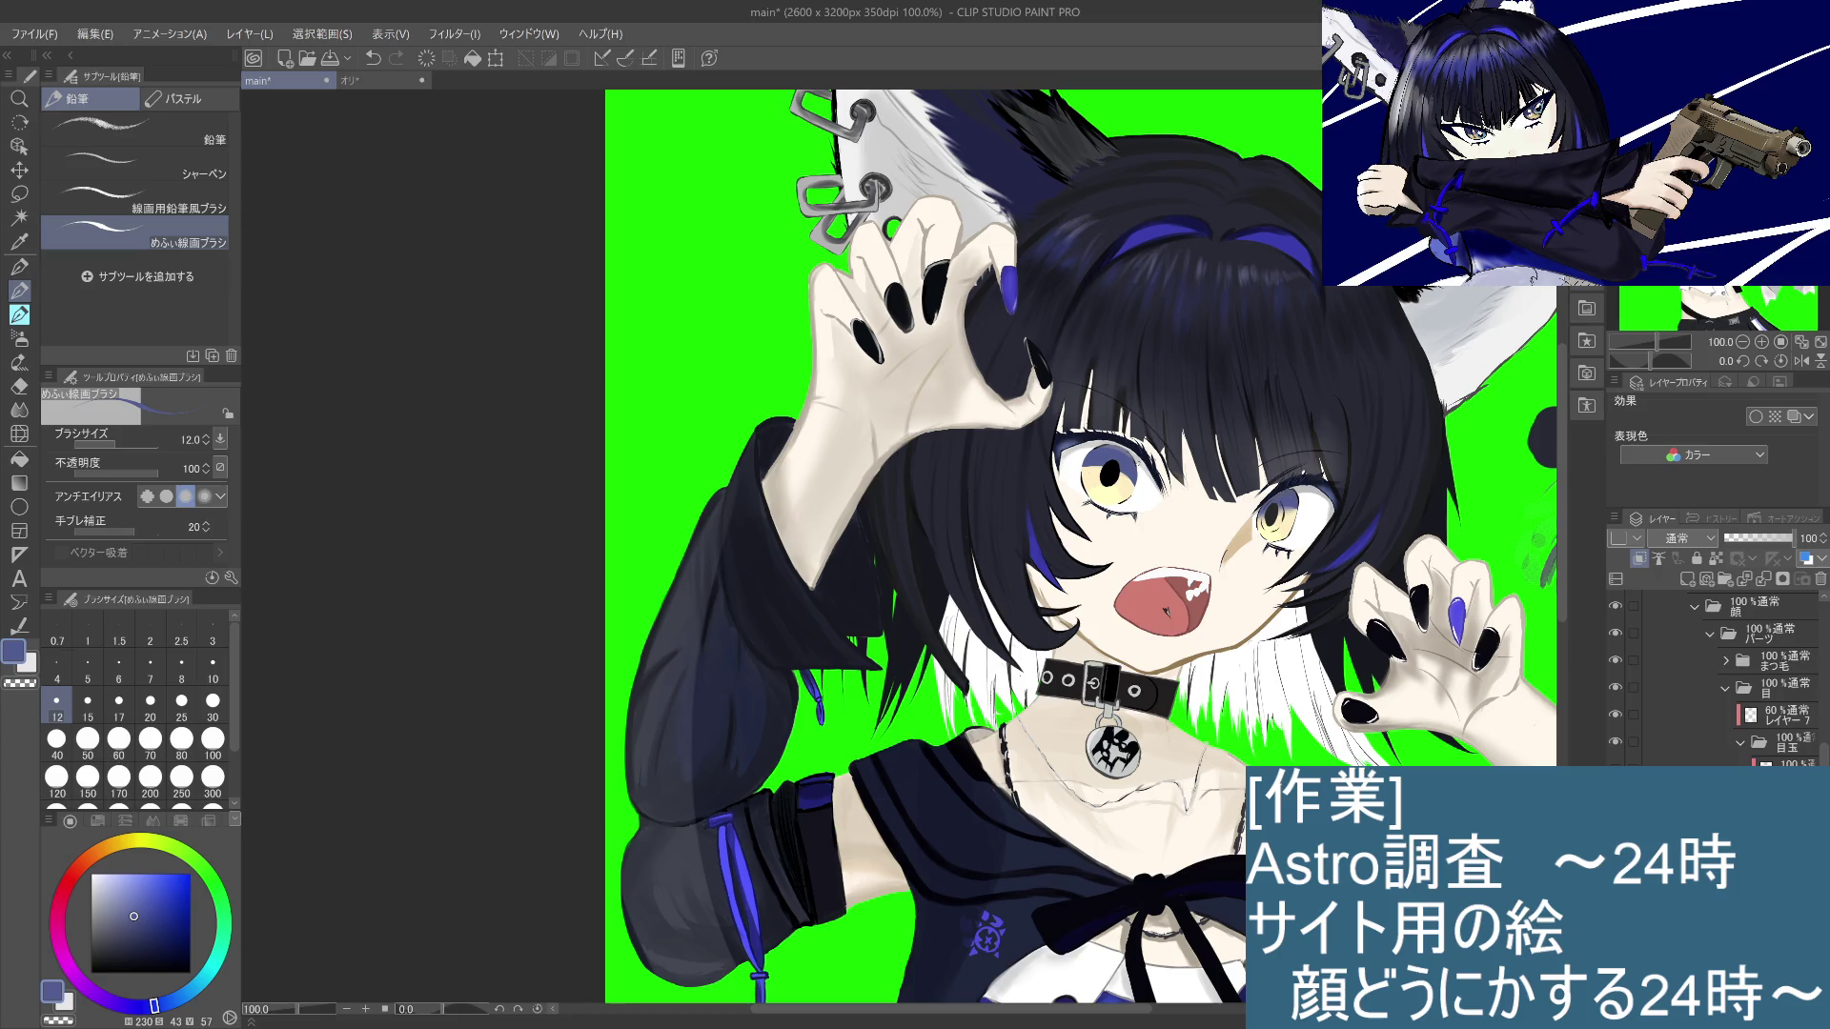
Step: Zoom to 150%, sample black from the eye, and check the stroke beside it
{"action": "scroll", "coordinate": [1137, 462], "scroll_direction": "up", "scroll_amount": 1}
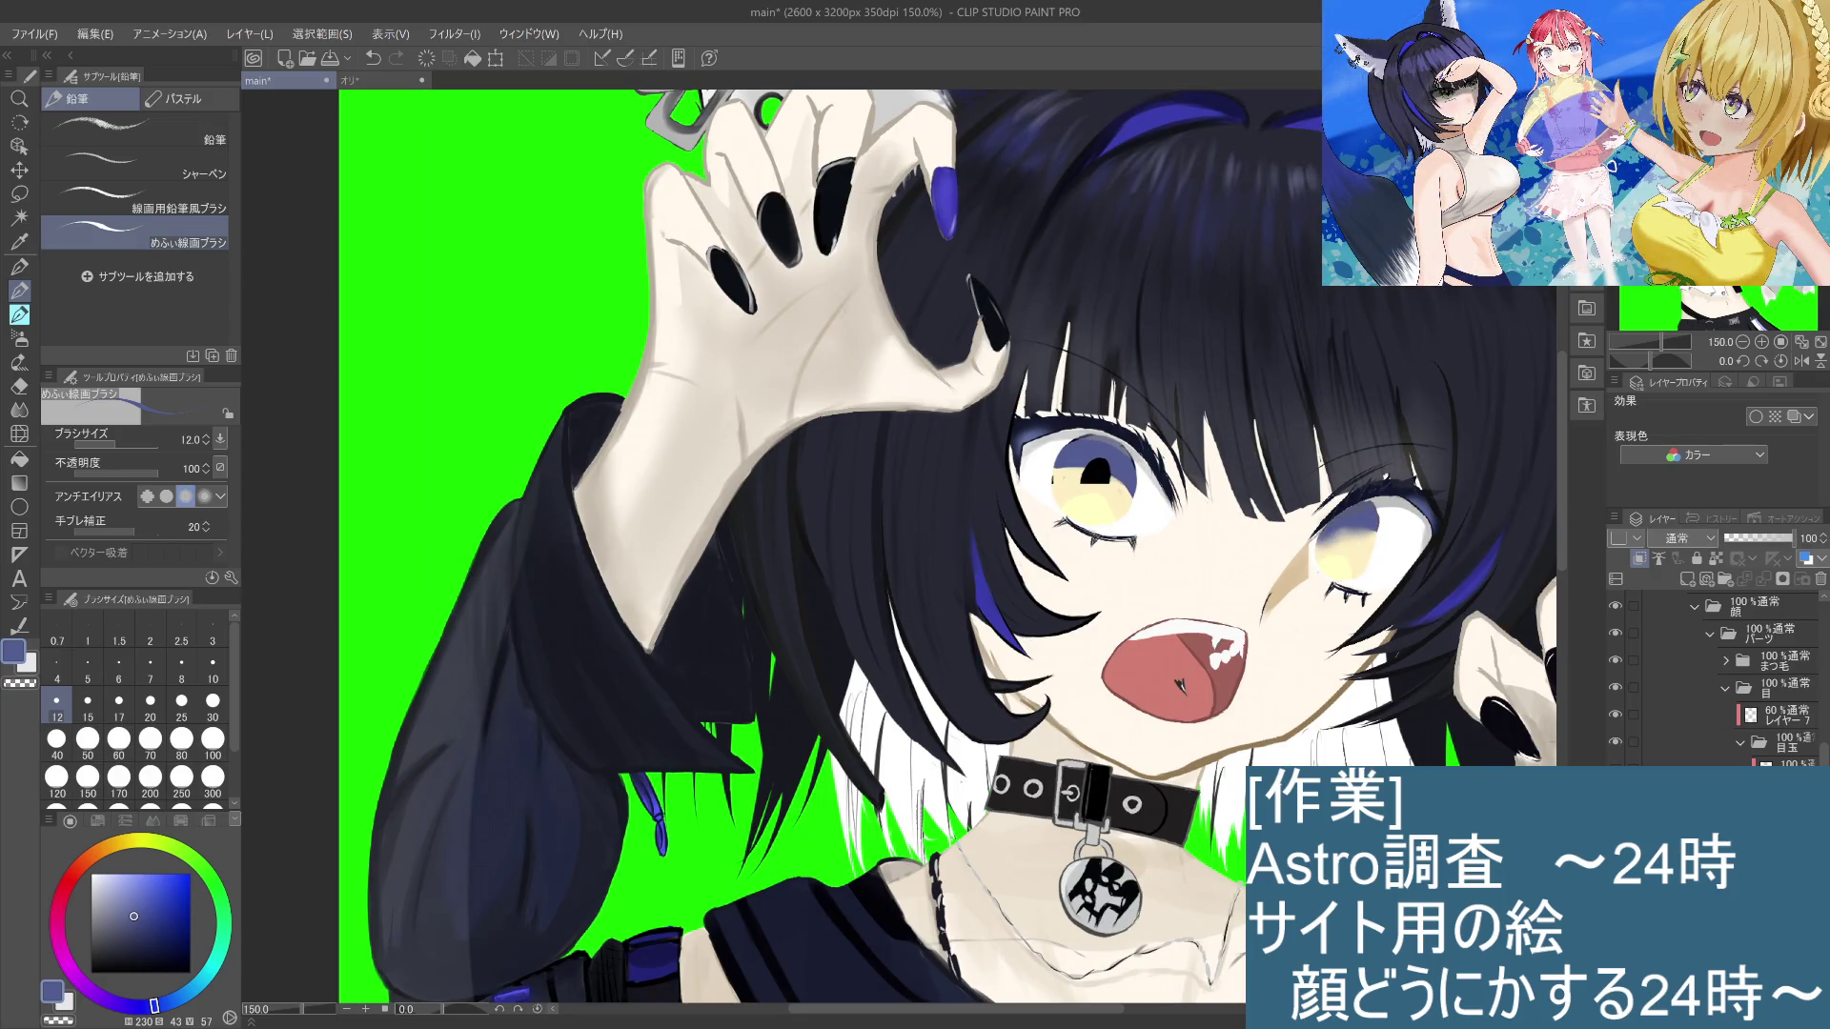
{"action": "left_click", "coordinate": [1122, 516], "text": "alt"}
{"action": "key", "text": "ctrl+z"}
{"action": "key", "text": "ctrl+y"}
{"action": "key", "text": "ctrl+y"}
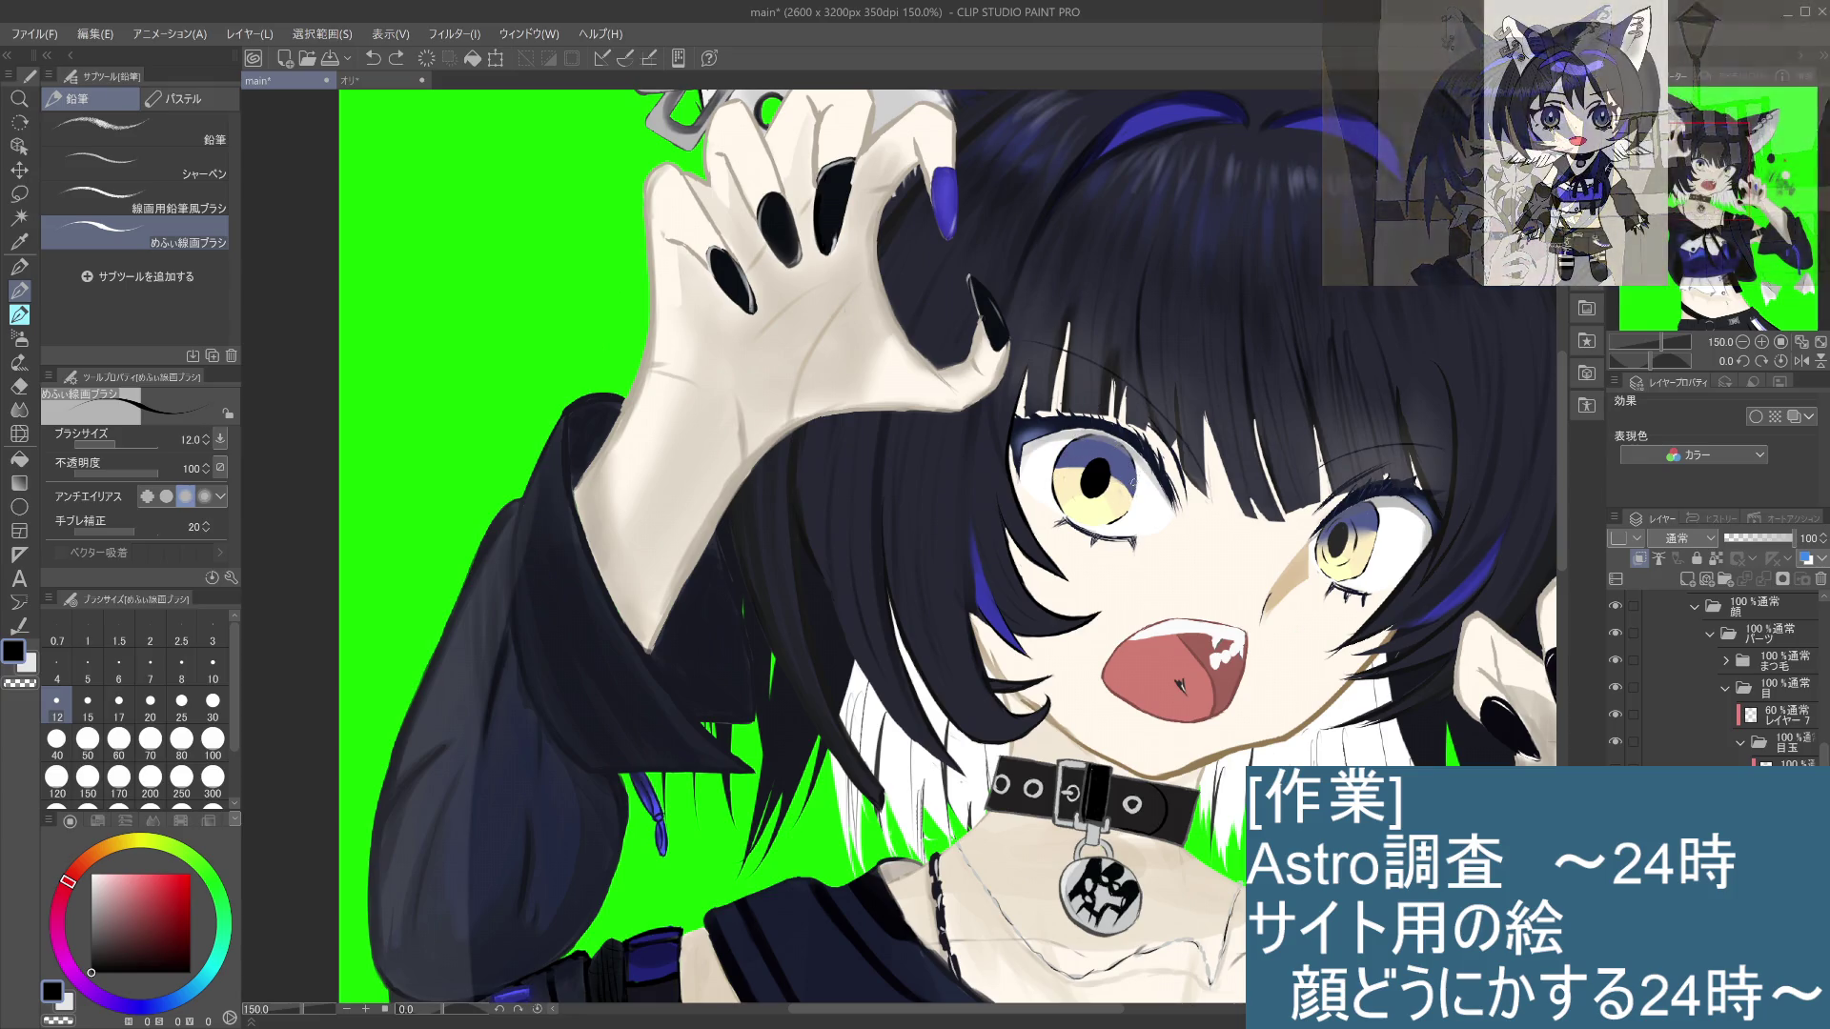
Step: Compare the small mark under the left eye with and without it, ending with it undone
{"action": "key", "text": "ctrl+z"}
{"action": "key", "text": "ctrl+y"}
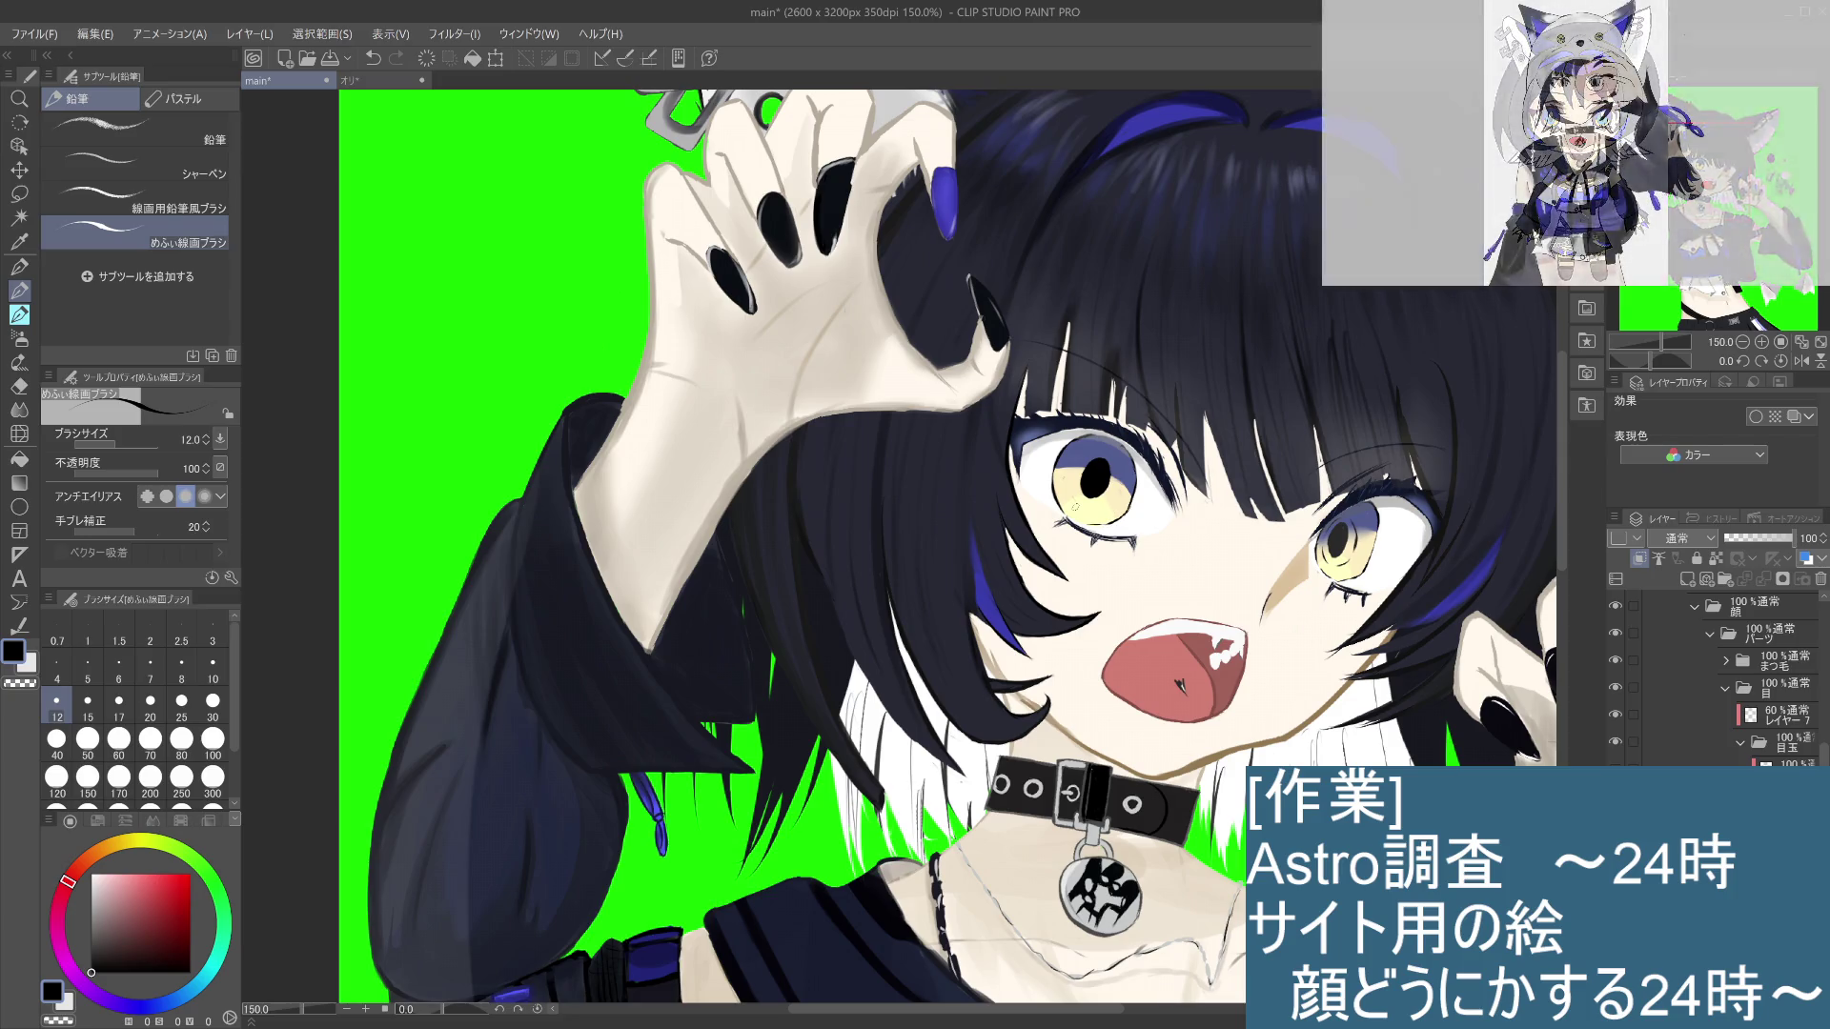
{"action": "key", "text": "ctrl+y"}
{"action": "key", "text": "ctrl+z"}
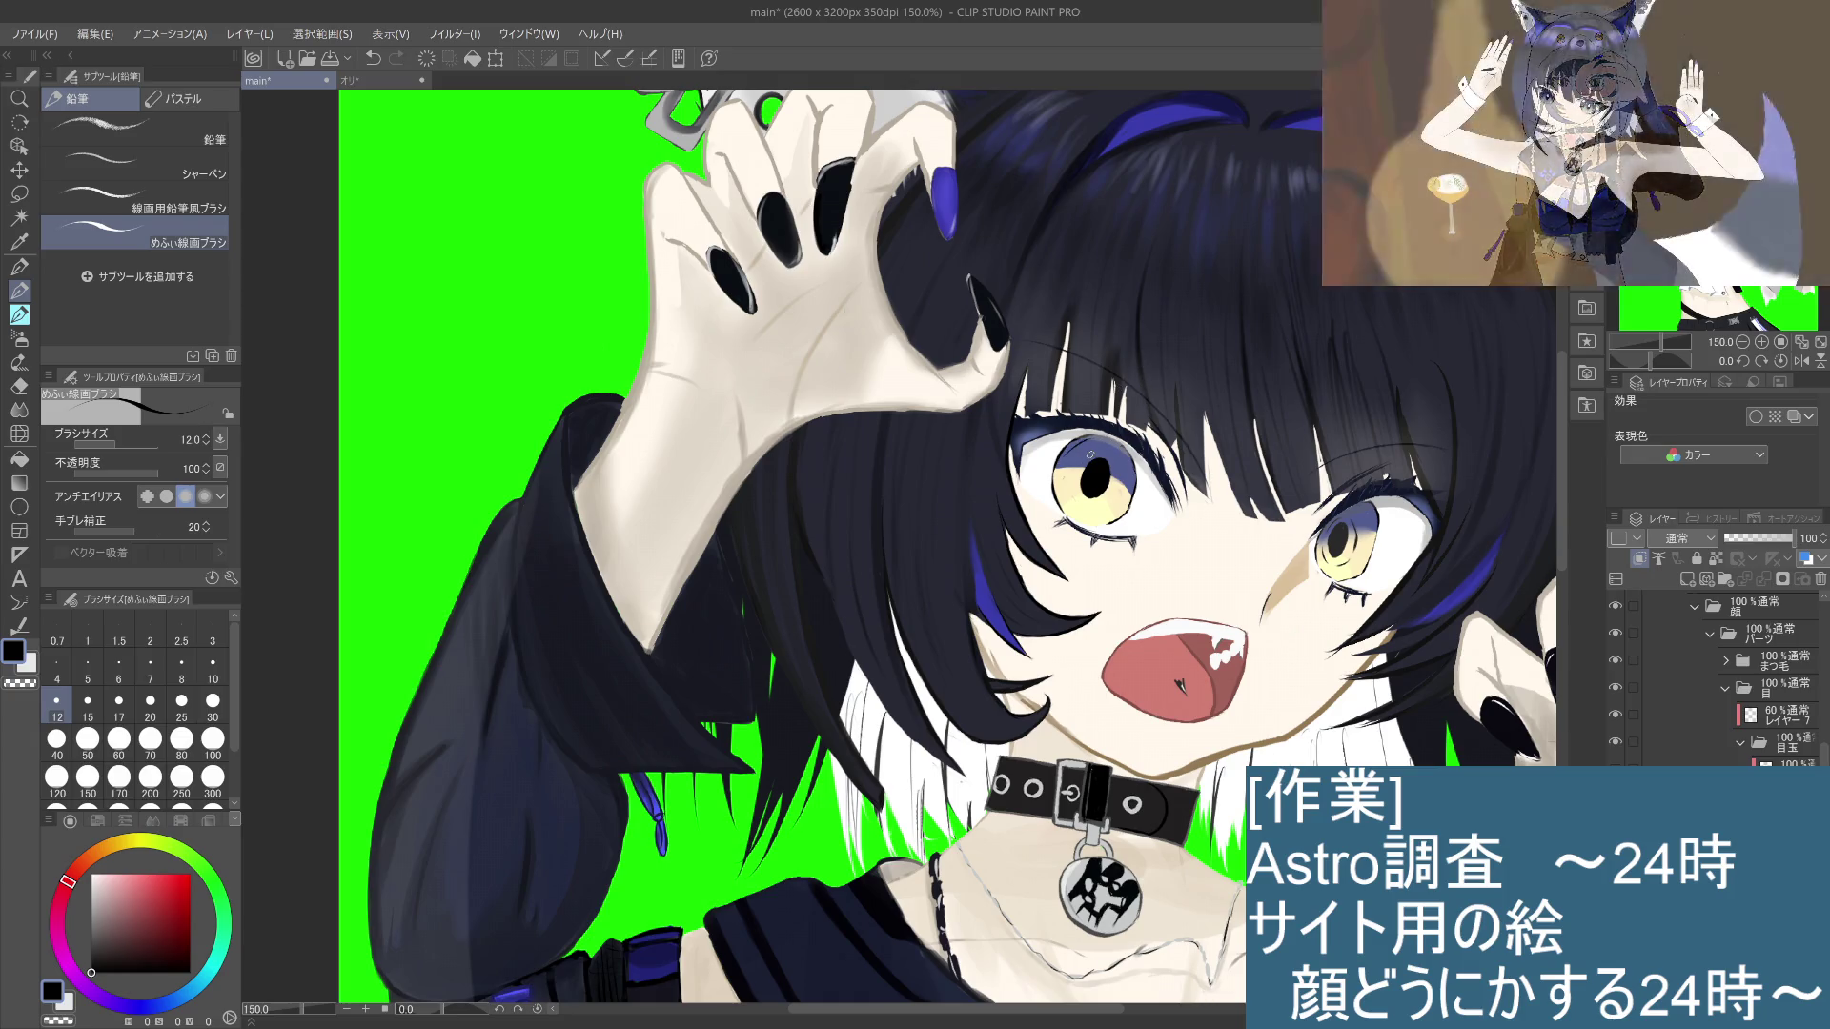
{"action": "key", "text": "ctrl+y"}
{"action": "key", "text": "ctrl+z"}
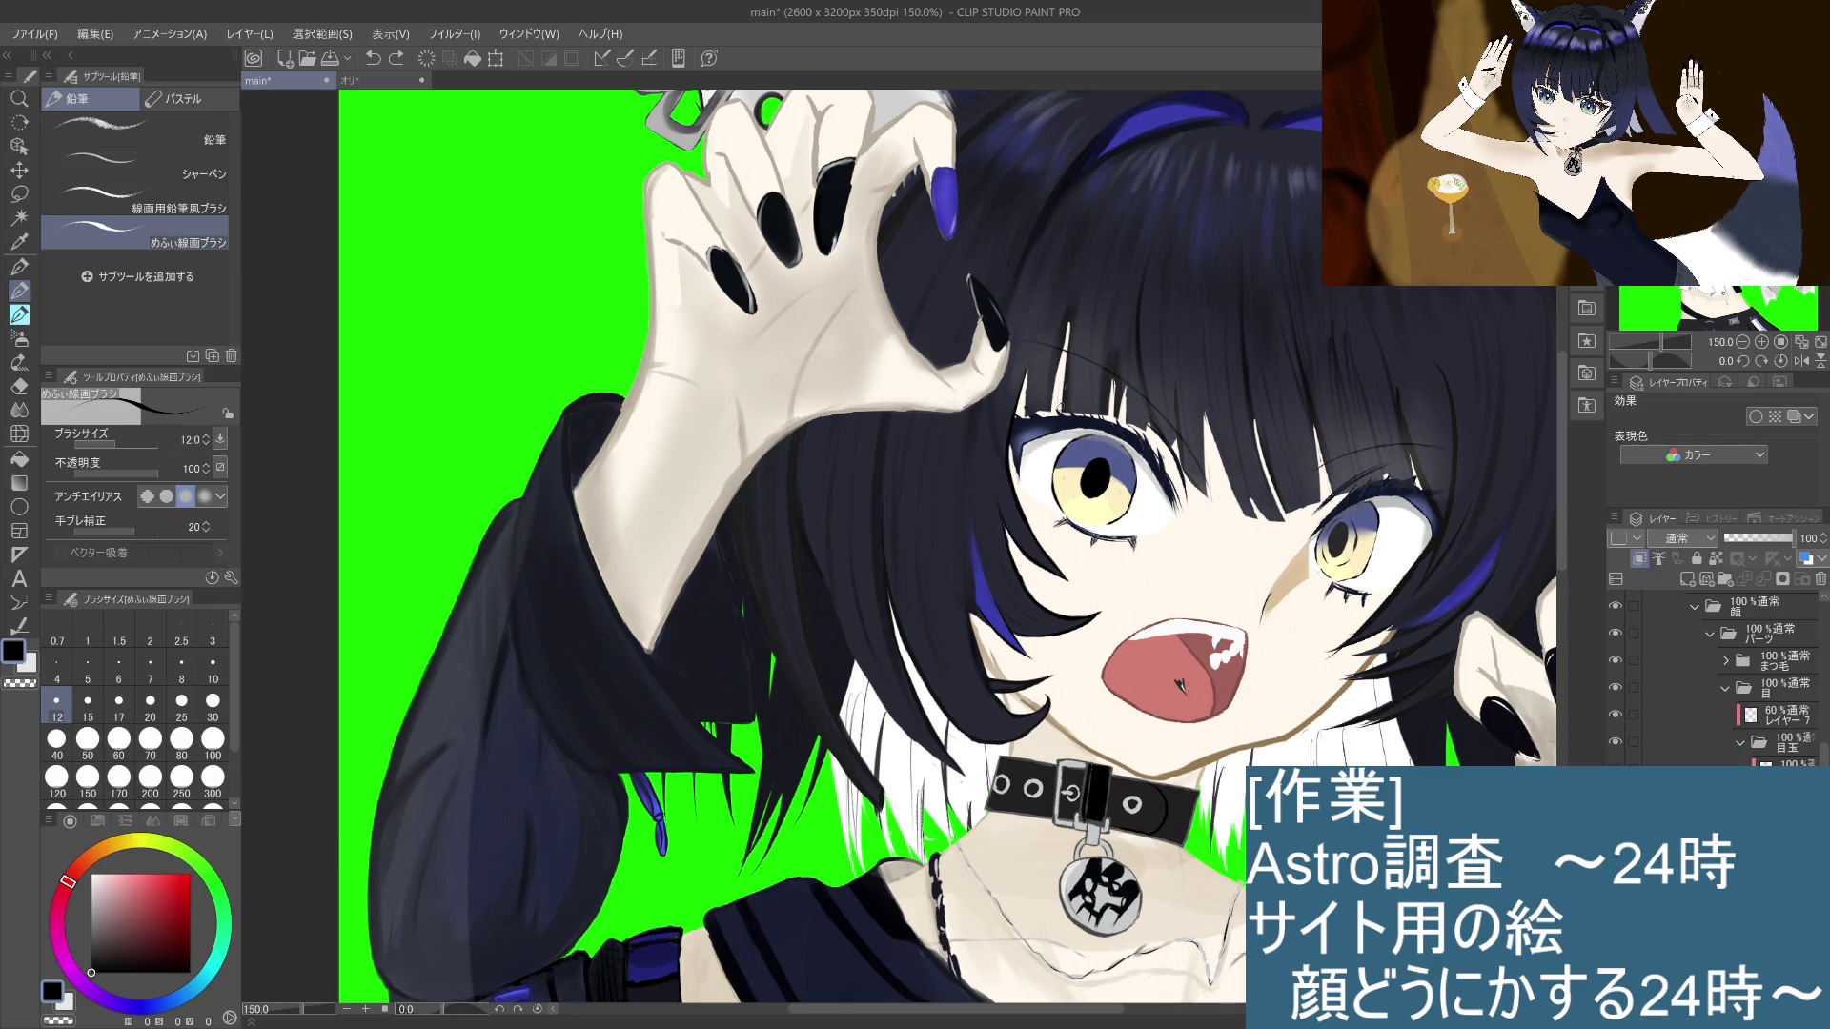
{"action": "key", "text": "ctrl+y"}
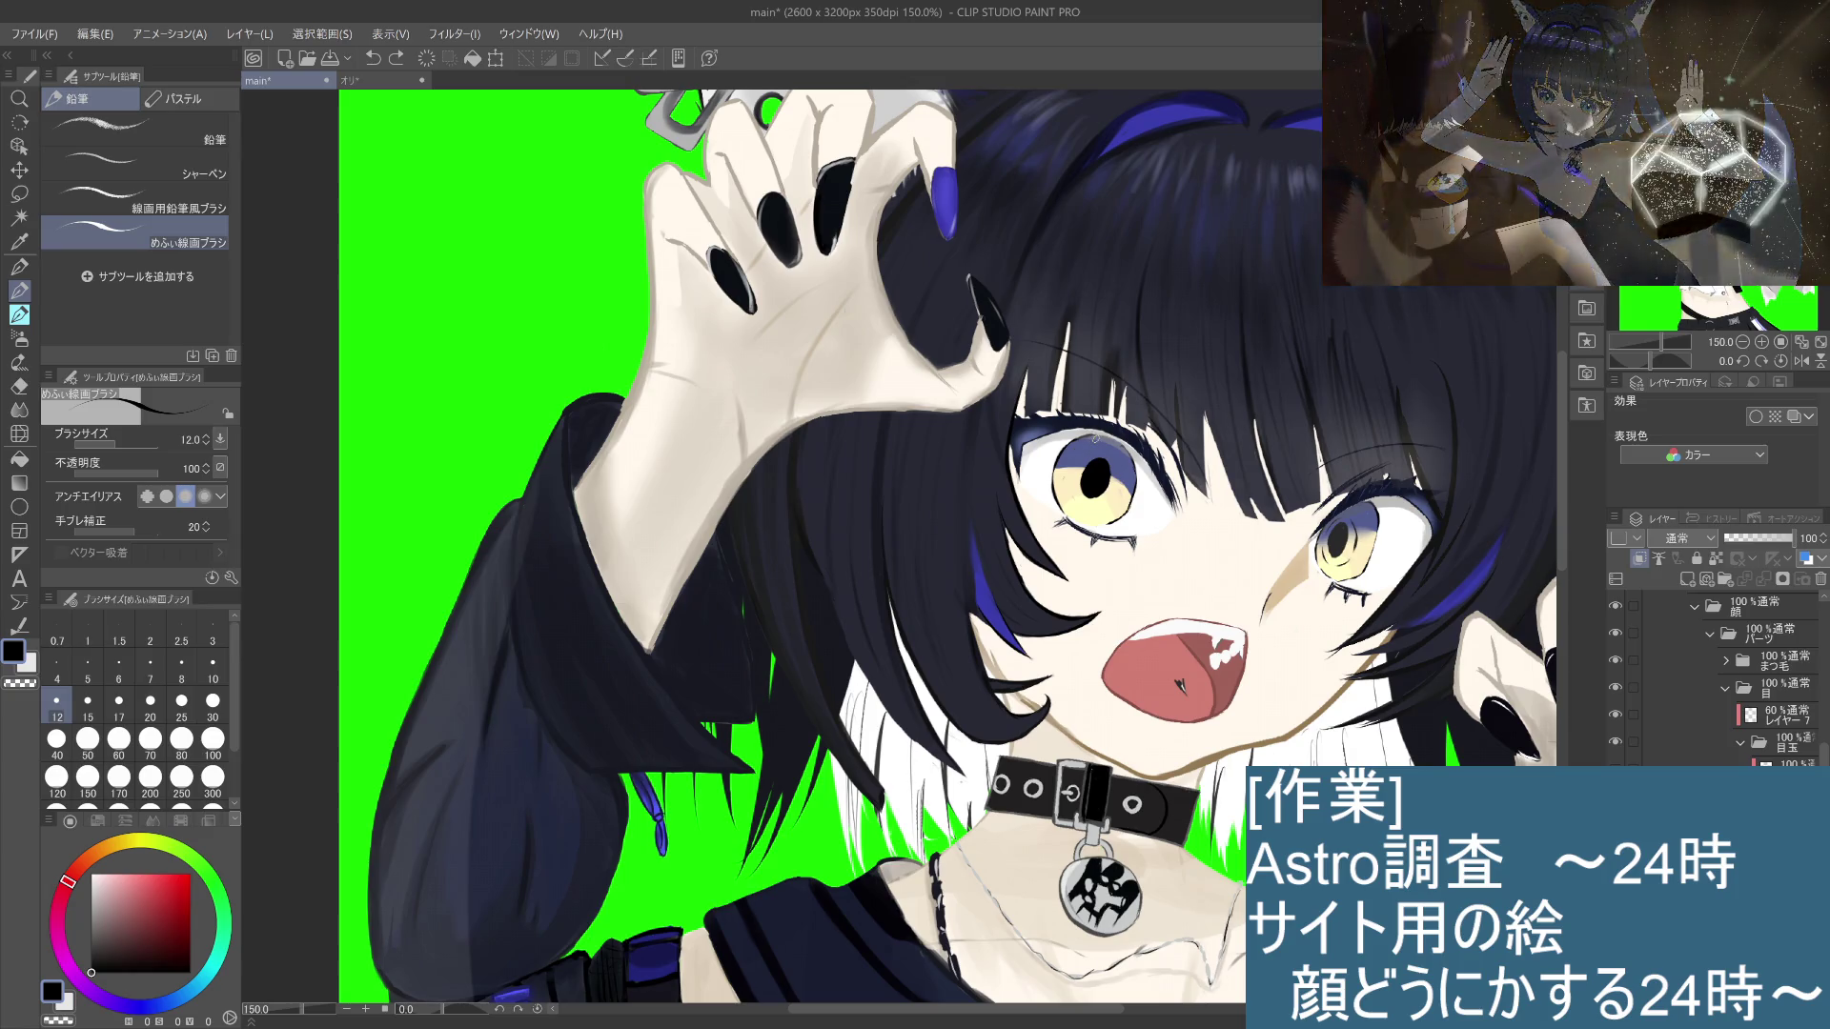
{"action": "key", "text": "ctrl+z"}
{"action": "key", "text": "ctrl+y"}
{"action": "key", "text": "ctrl+y"}
{"action": "key", "text": "ctrl+z"}
{"action": "key", "text": "ctrl+y"}
{"action": "key", "text": "ctrl+z"}
{"action": "key", "text": "ctrl+y"}
{"action": "key", "text": "ctrl+z"}
{"action": "key", "text": "ctrl+y"}
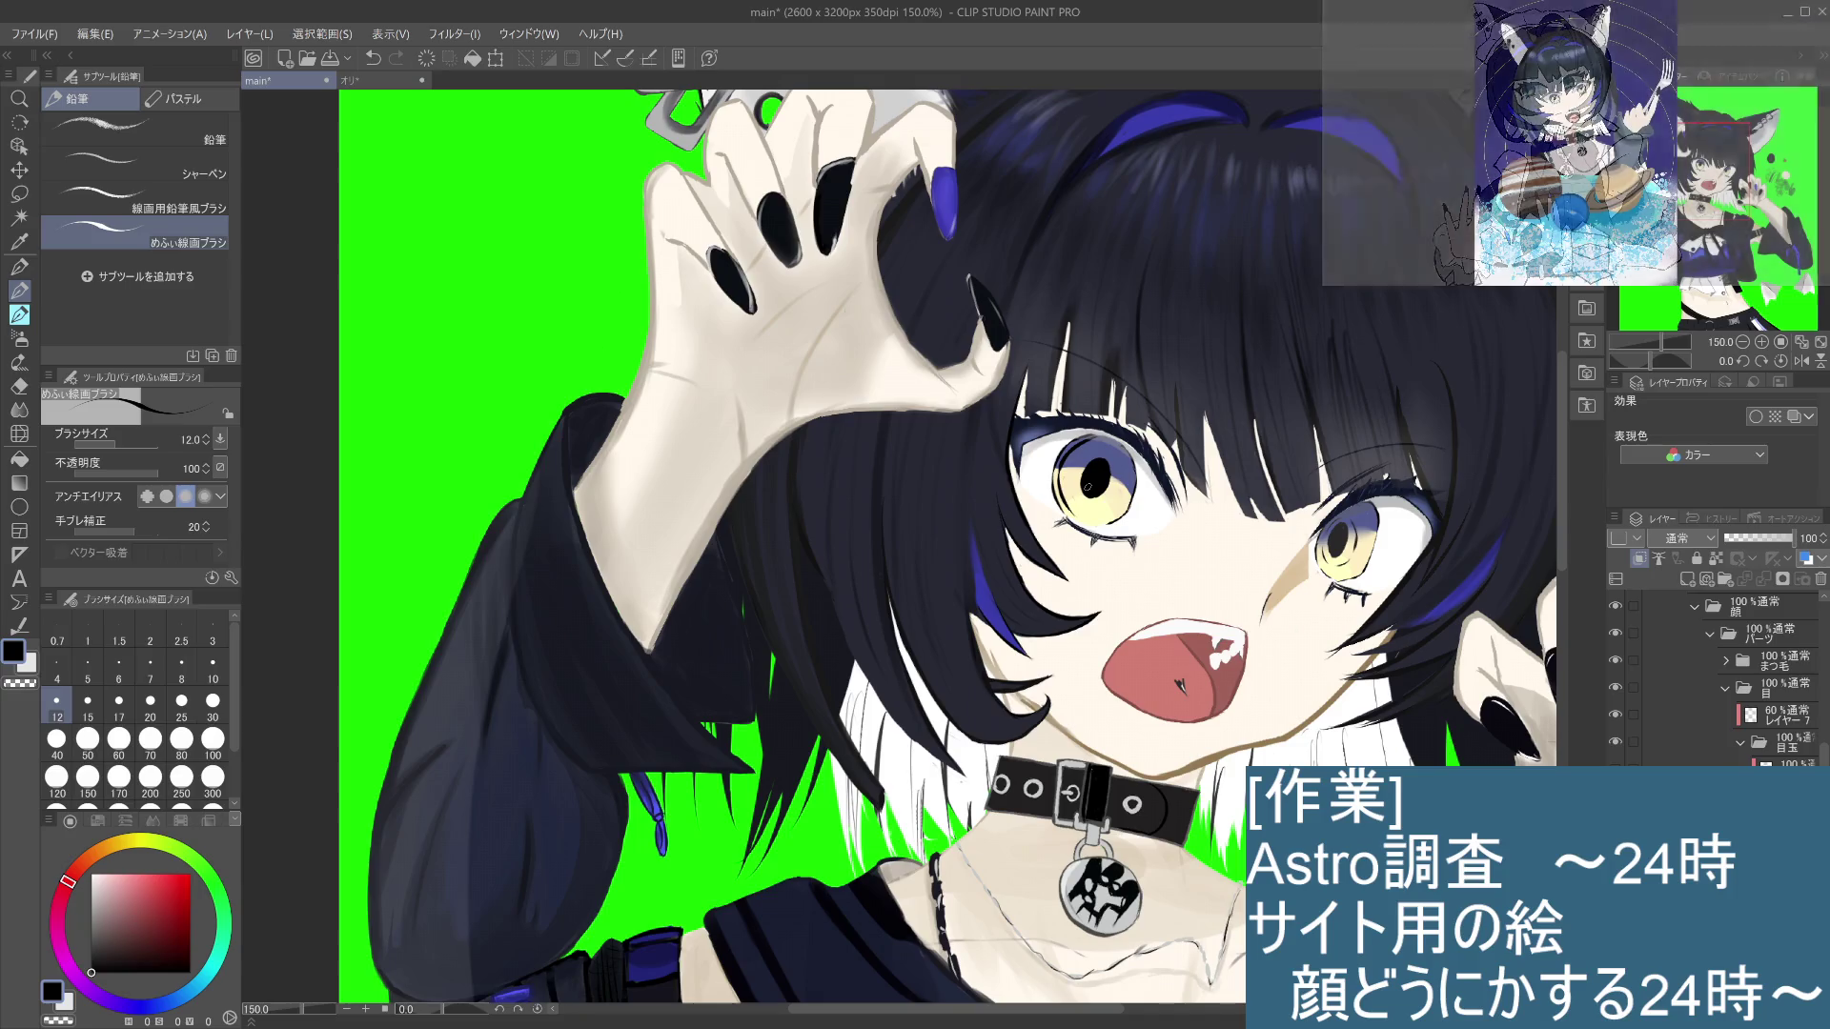
{"action": "key", "text": "ctrl+z"}
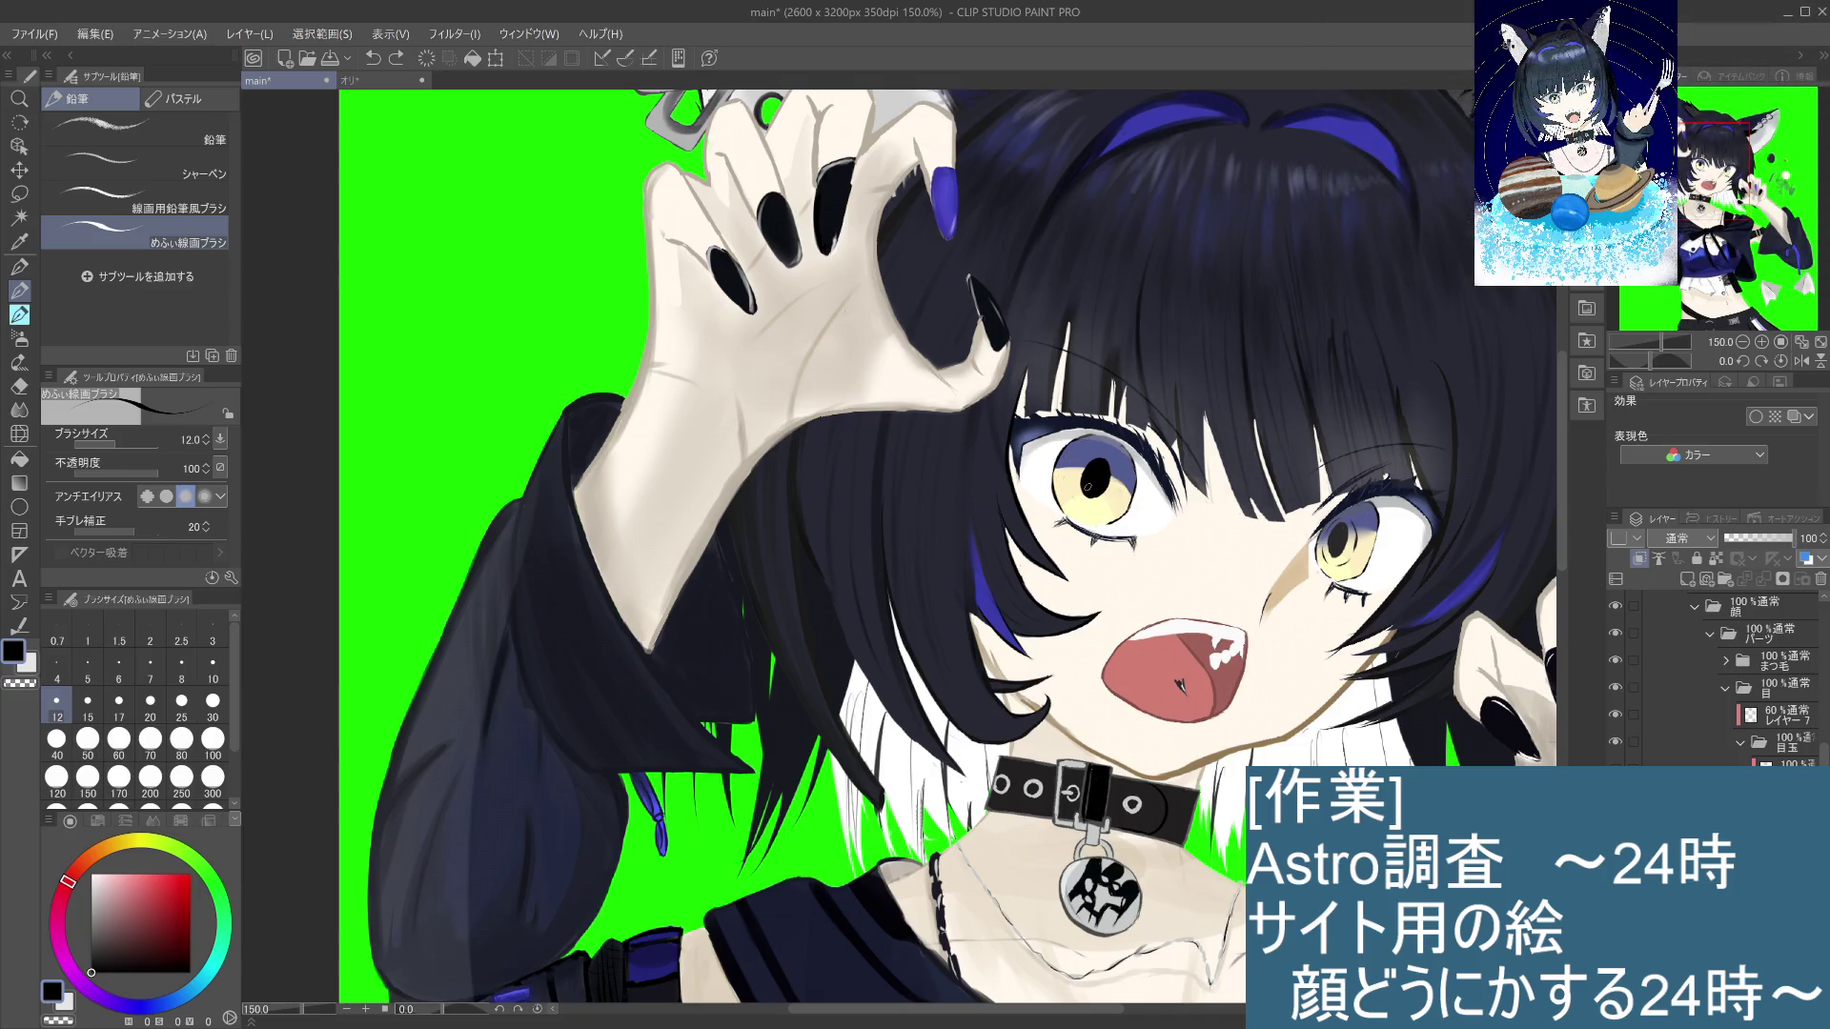
Step: Pick deep navy and, on the eye layer, paint over the left pupil's white highlight
{"action": "left_click", "coordinate": [92, 921]}
{"action": "left_click_drag", "start_coordinate": [93, 921], "coordinate": [91, 944]}
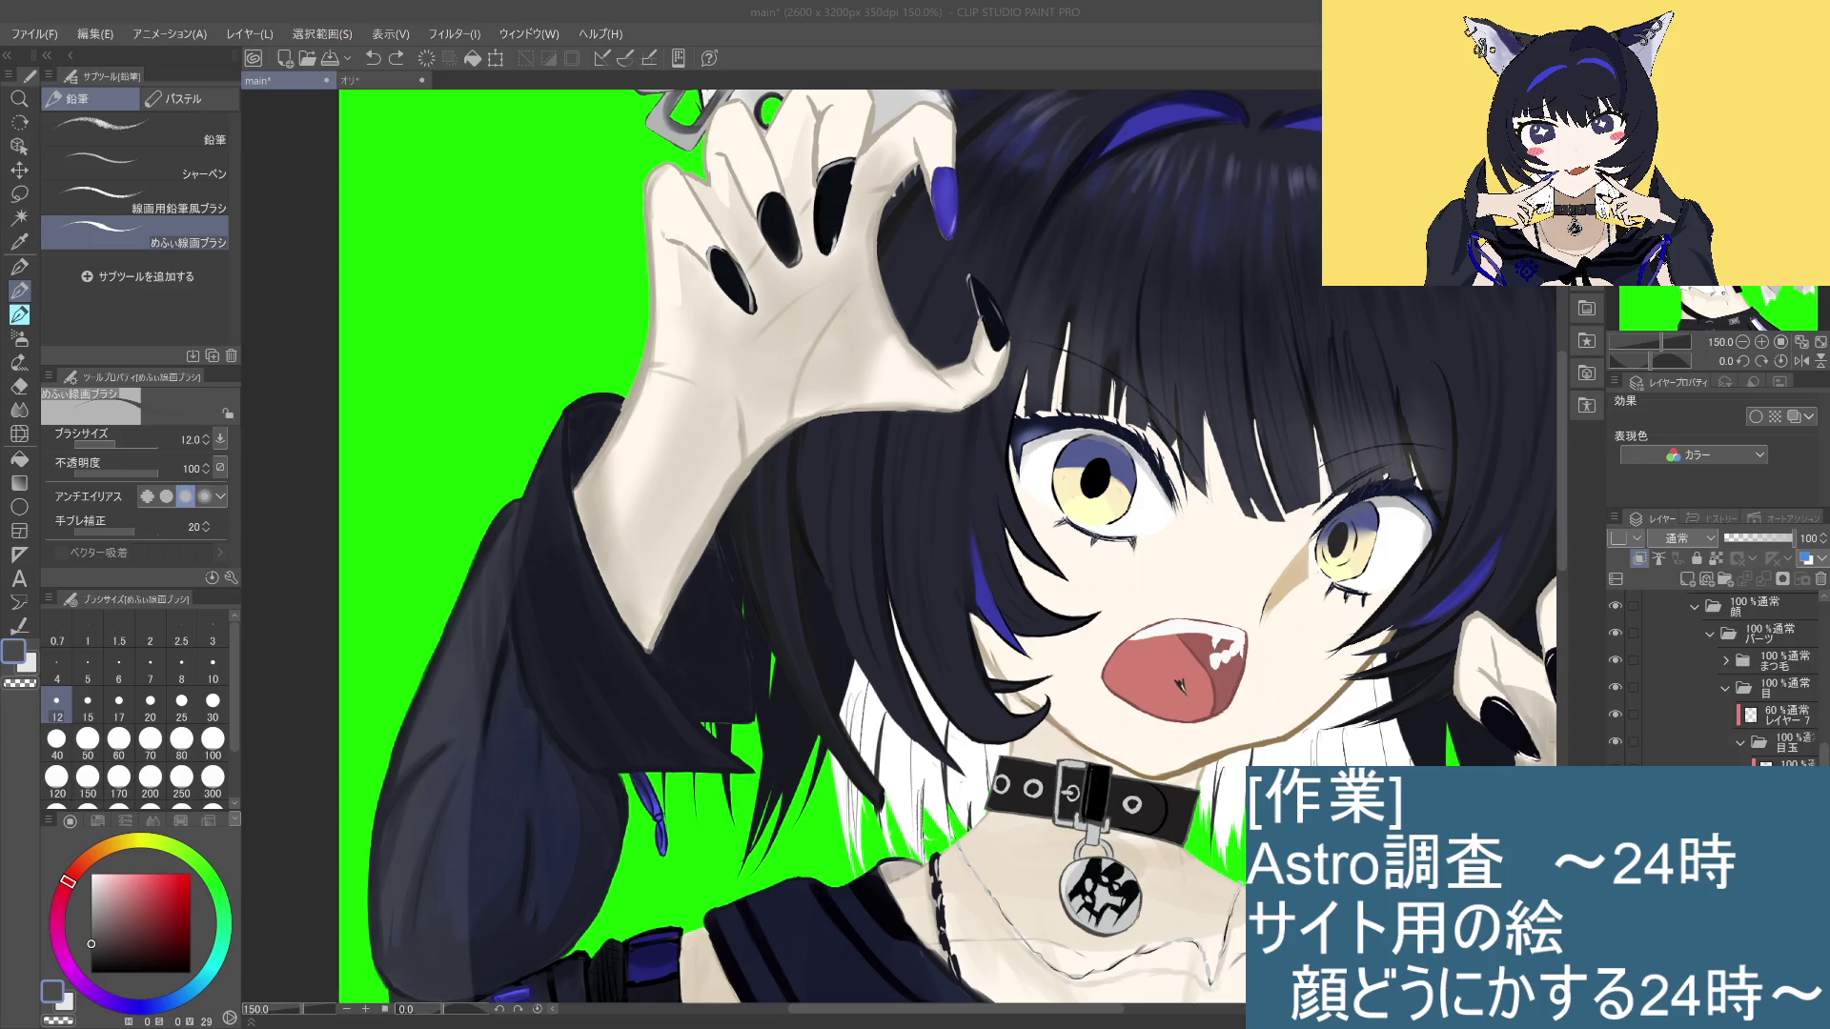
{"action": "left_click", "coordinate": [1783, 763]}
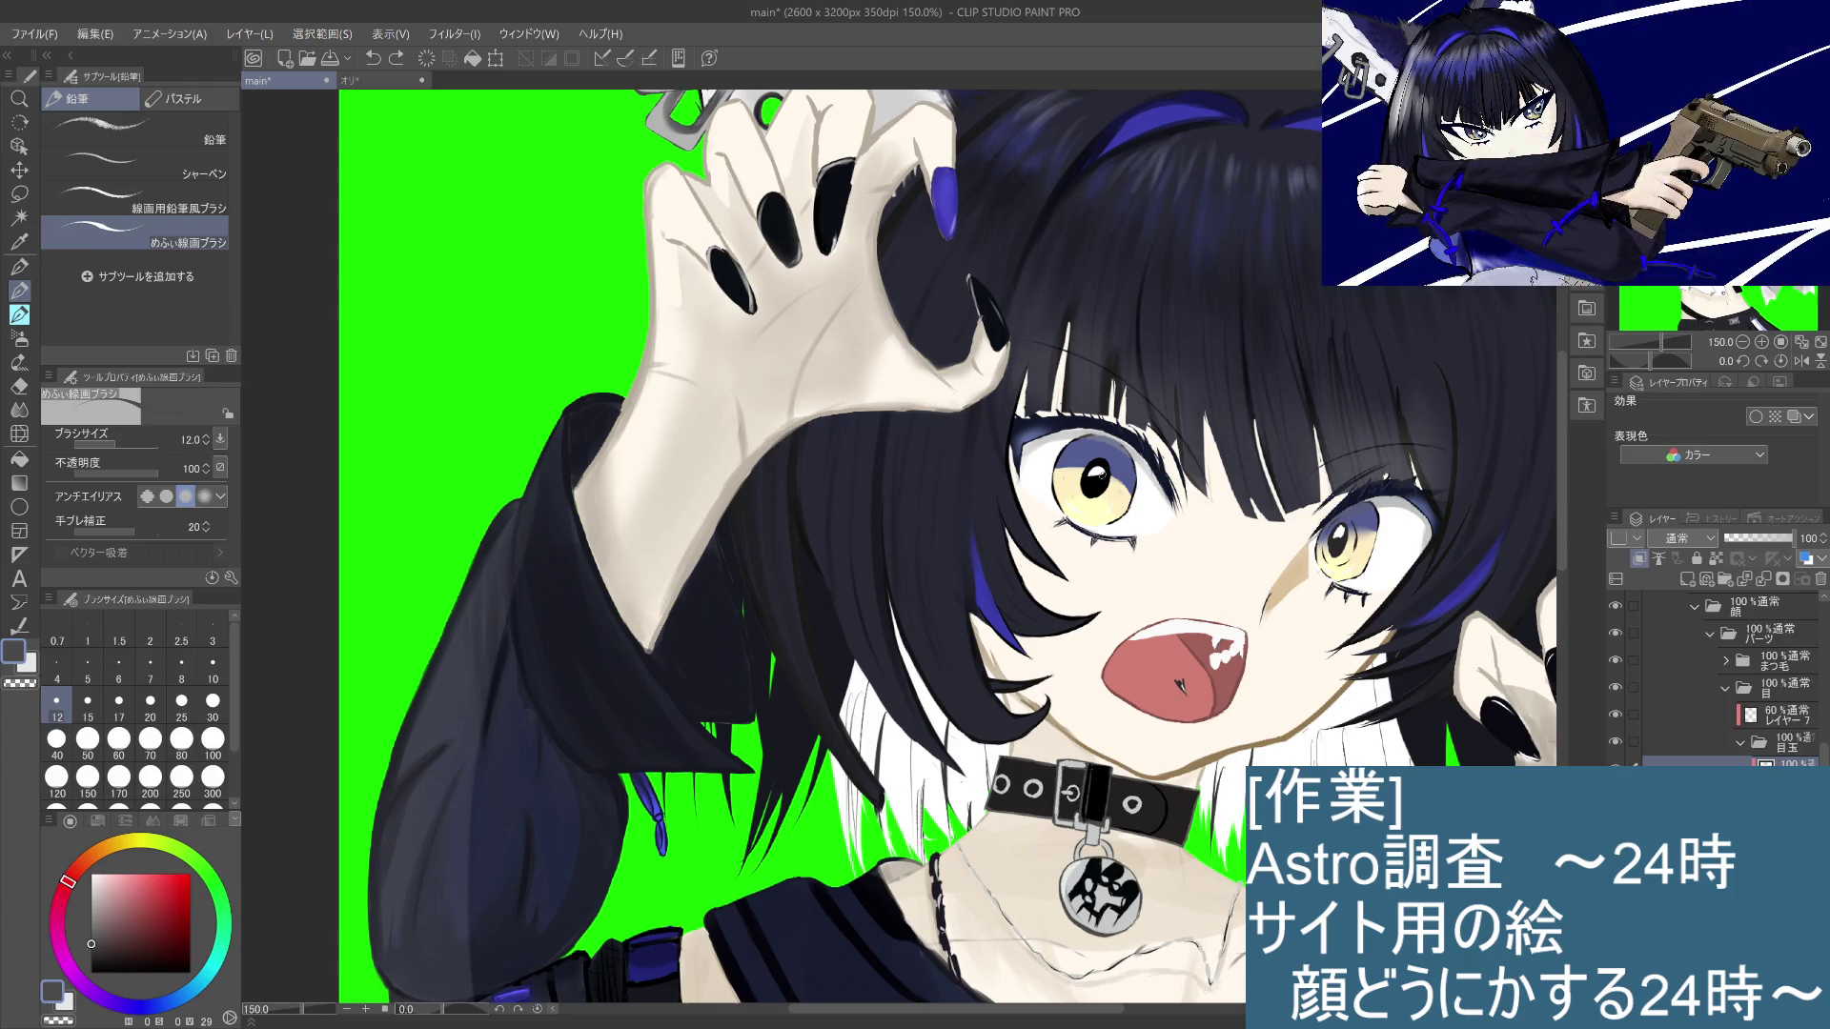
{"action": "left_click_drag", "start_coordinate": [1092, 470], "coordinate": [1099, 473]}
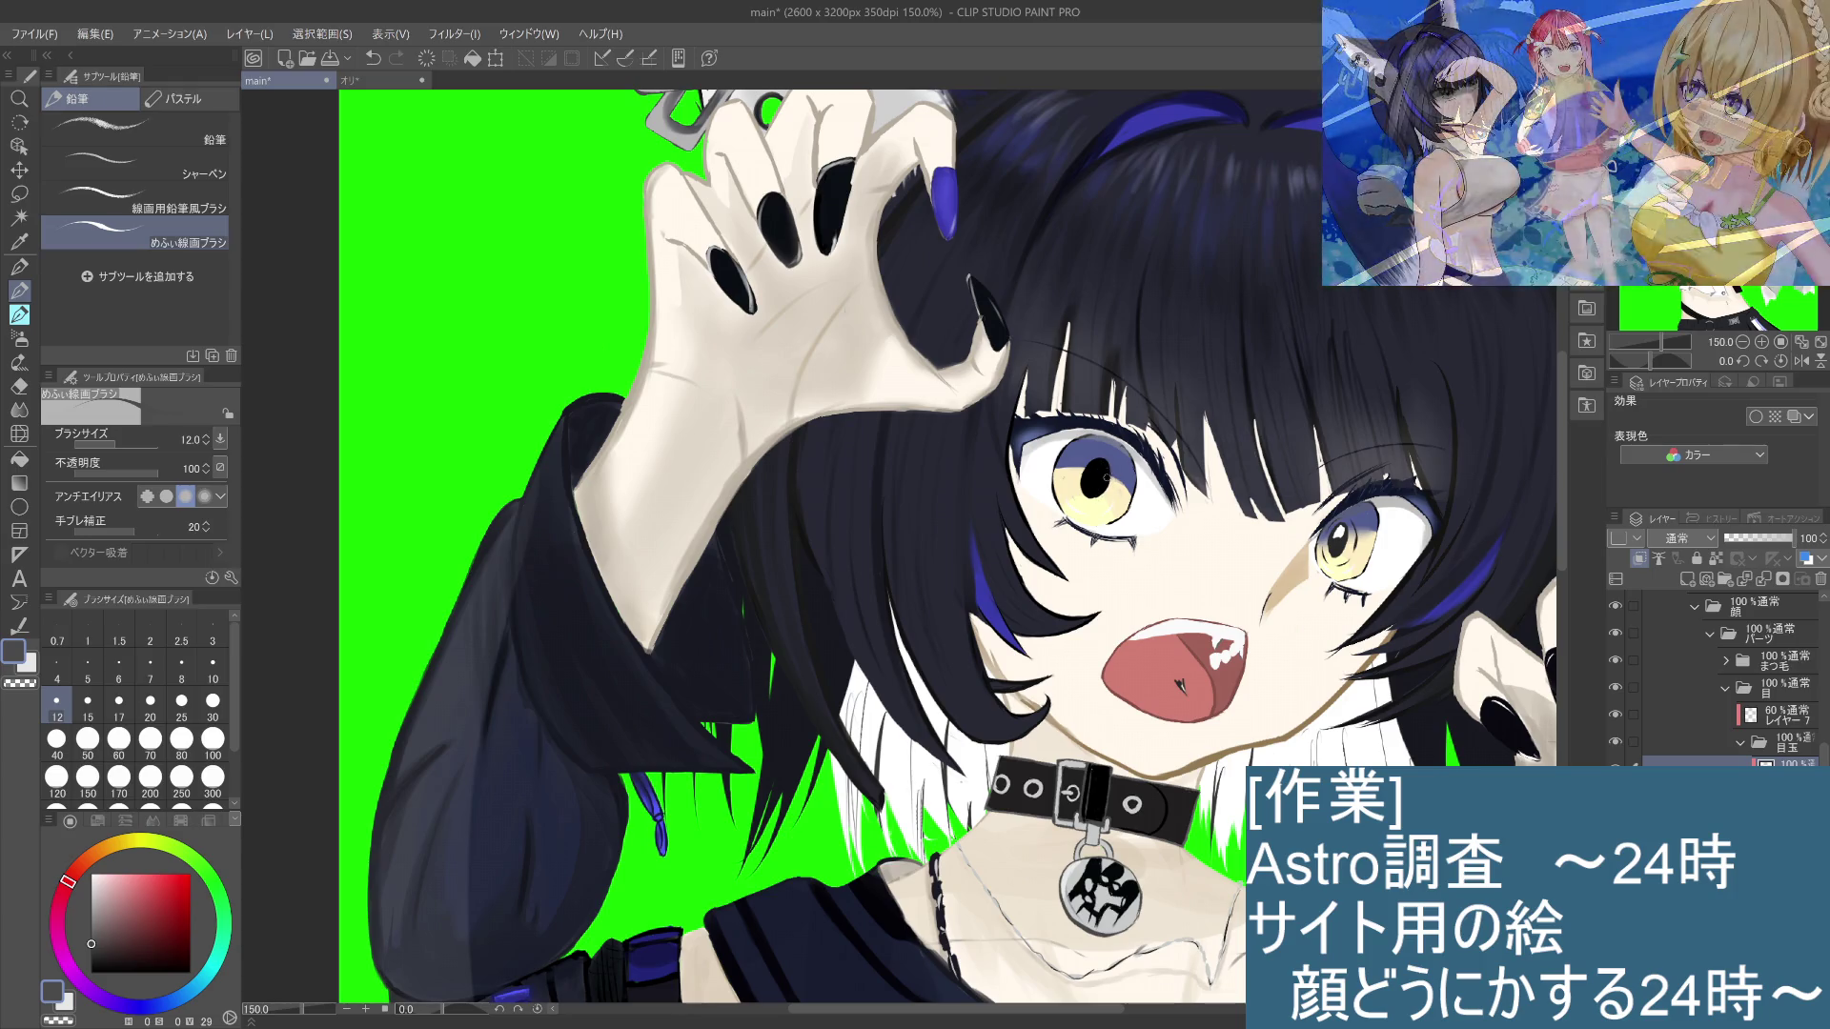
Step: Switch to white and try redrawing a smaller highlight across the left pupil
{"action": "left_click", "coordinate": [90, 874]}
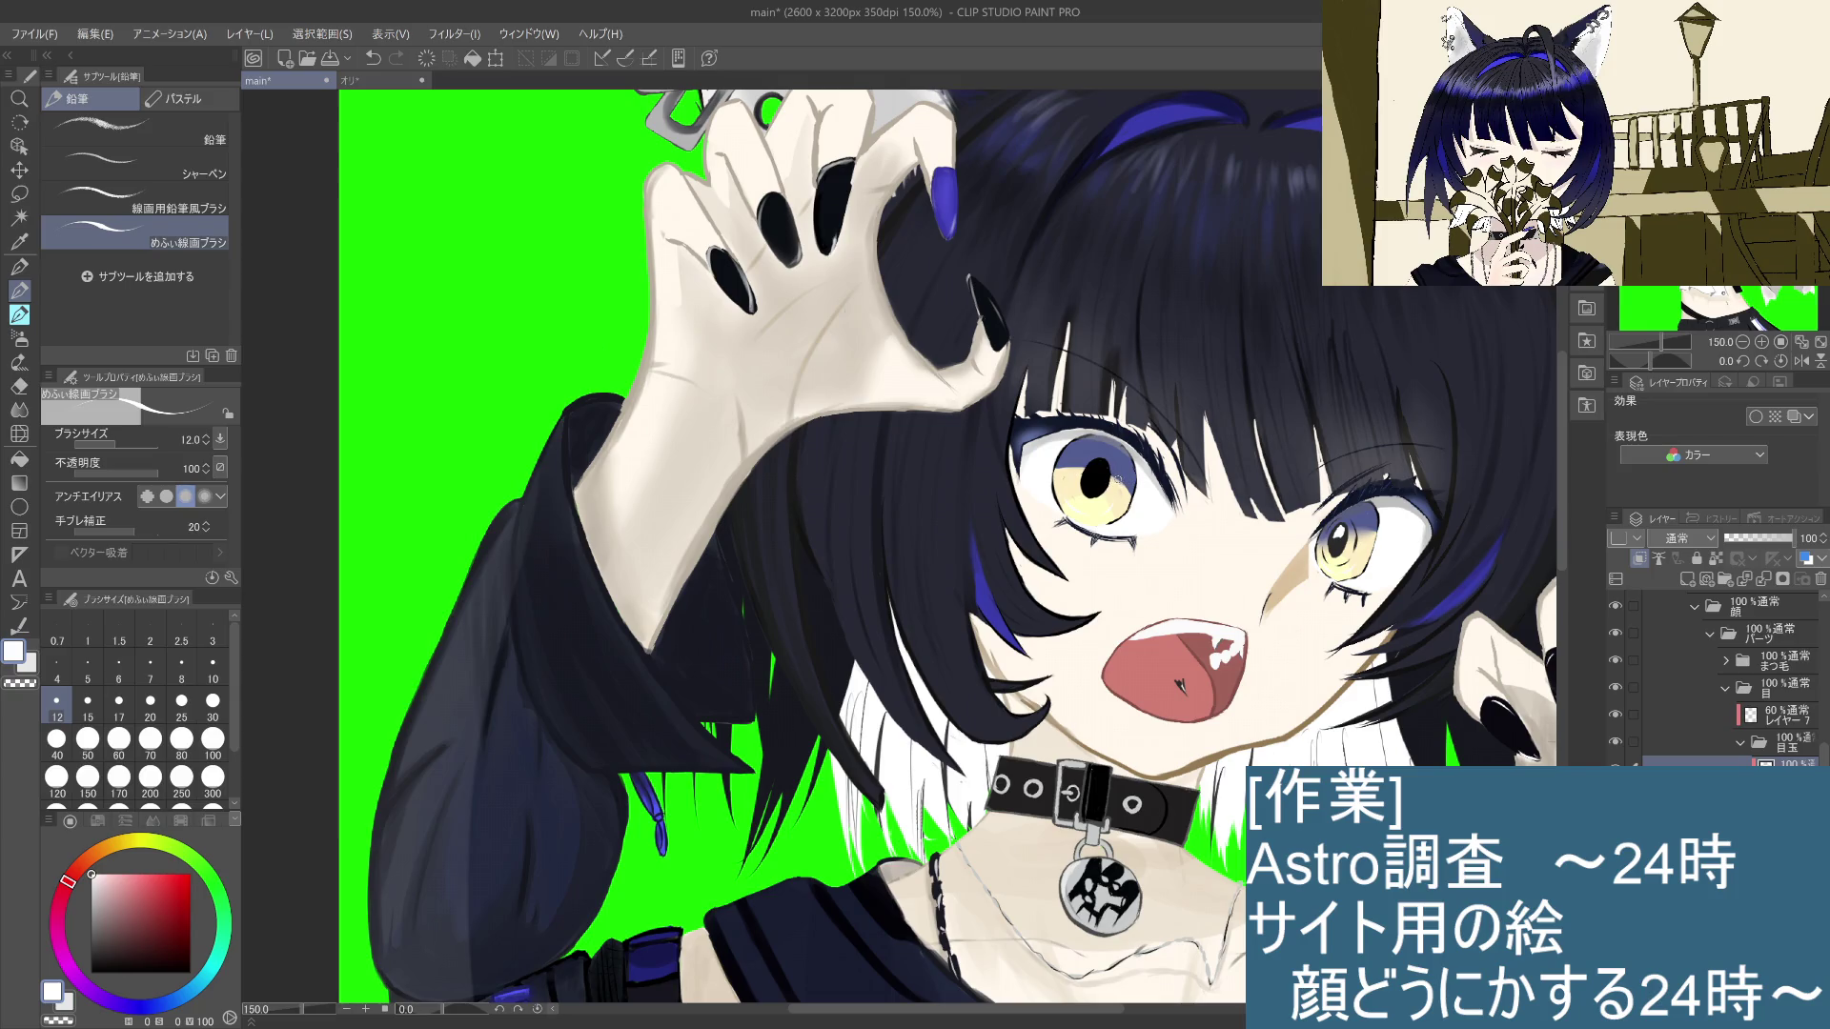
{"action": "left_click_drag", "start_coordinate": [1121, 466], "coordinate": [1068, 474]}
{"action": "key", "text": "ctrl+z"}
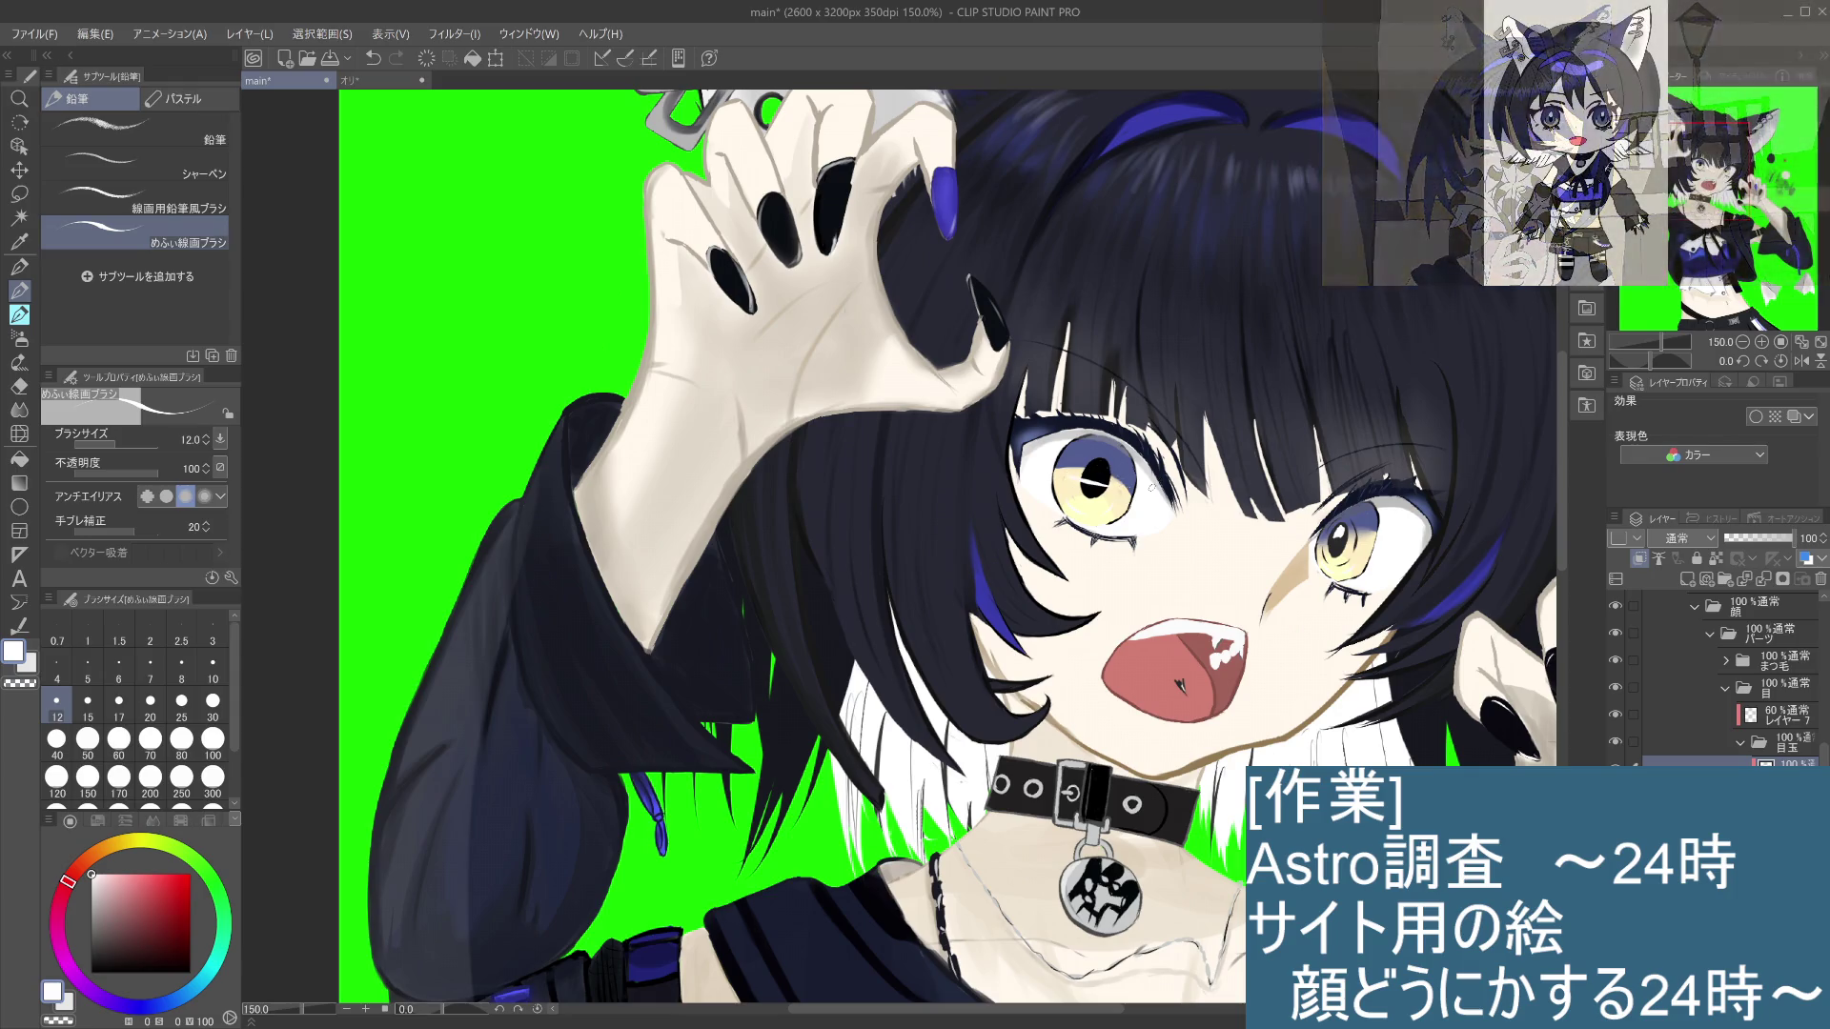
{"action": "key", "text": "ctrl+z"}
{"action": "left_click_drag", "start_coordinate": [1121, 479], "coordinate": [1084, 484]}
{"action": "key", "text": "ctrl+z"}
{"action": "key", "text": "ctrl+z"}
{"action": "key", "text": "ctrl+z"}
{"action": "key", "text": "ctrl+z"}
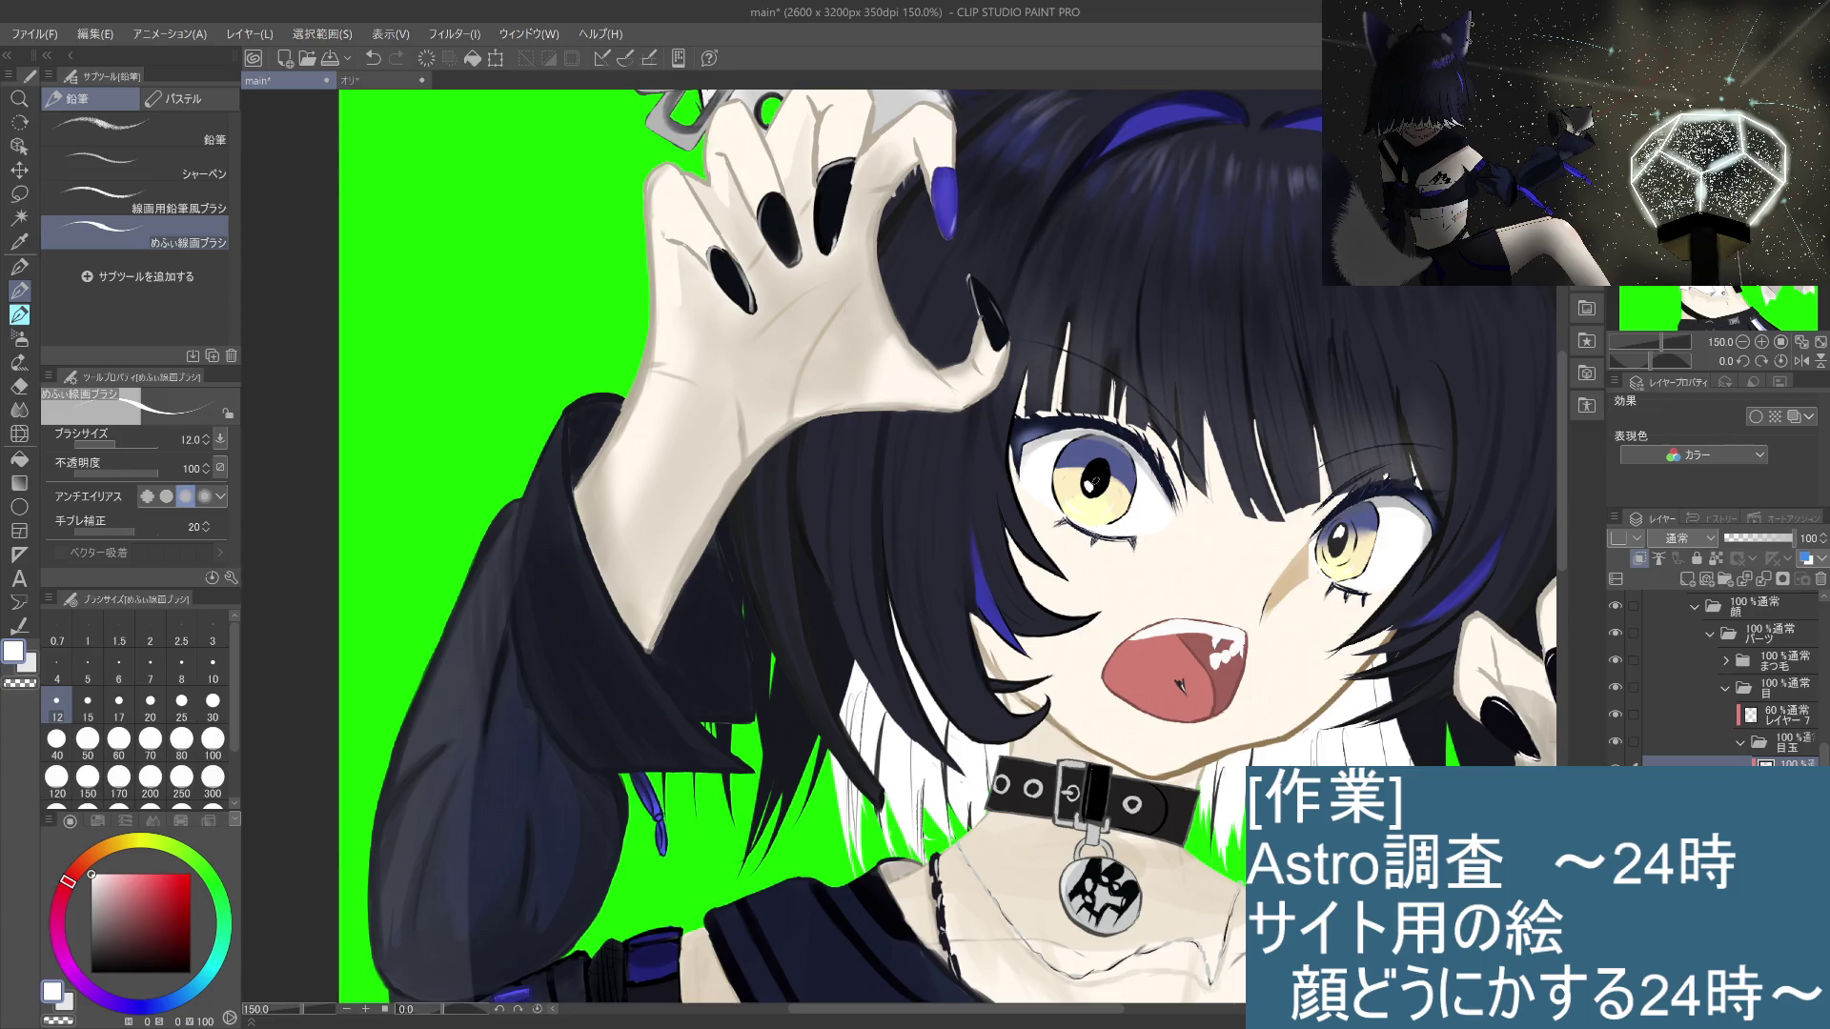
Step: Inspect the eye at 400% and the figure at 100%, restore black with X, then return to 150%
{"action": "scroll", "coordinate": [1094, 482], "scroll_direction": "down", "scroll_amount": 3}
{"action": "scroll", "coordinate": [1094, 482], "scroll_direction": "up", "scroll_amount": 8}
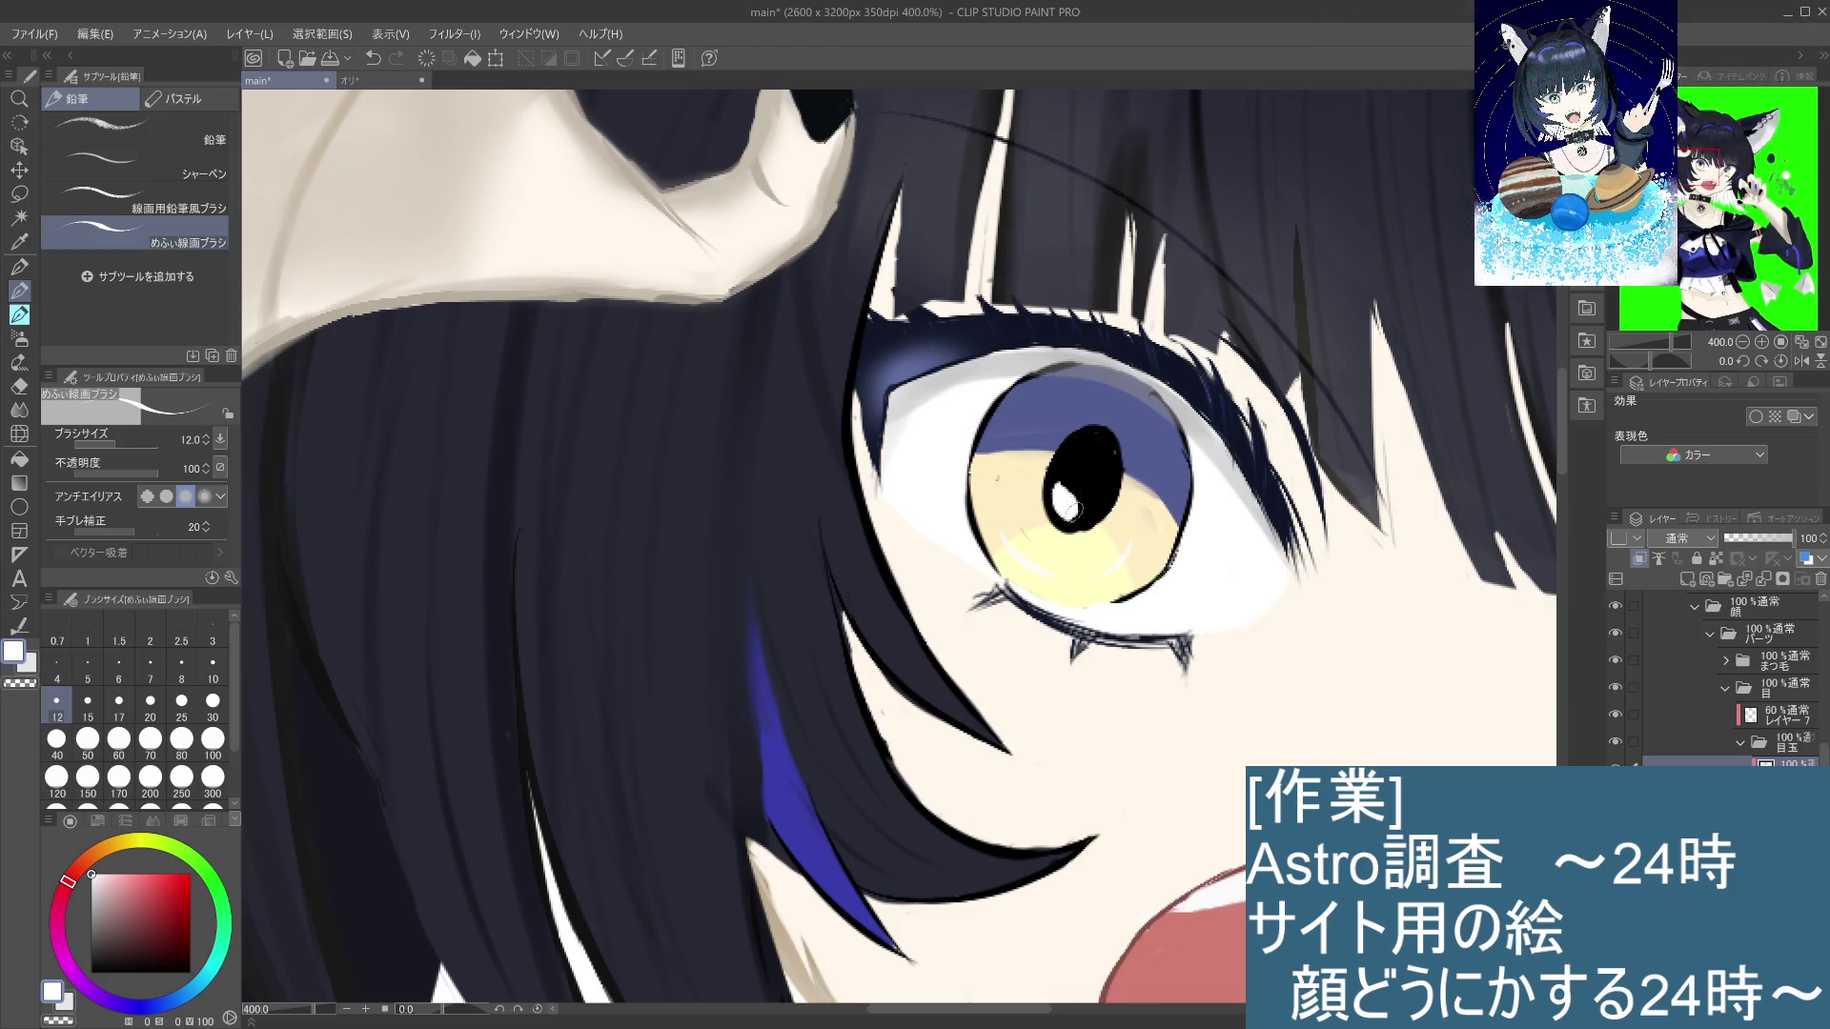
{"action": "scroll", "coordinate": [1070, 505], "scroll_direction": "down", "scroll_amount": 3}
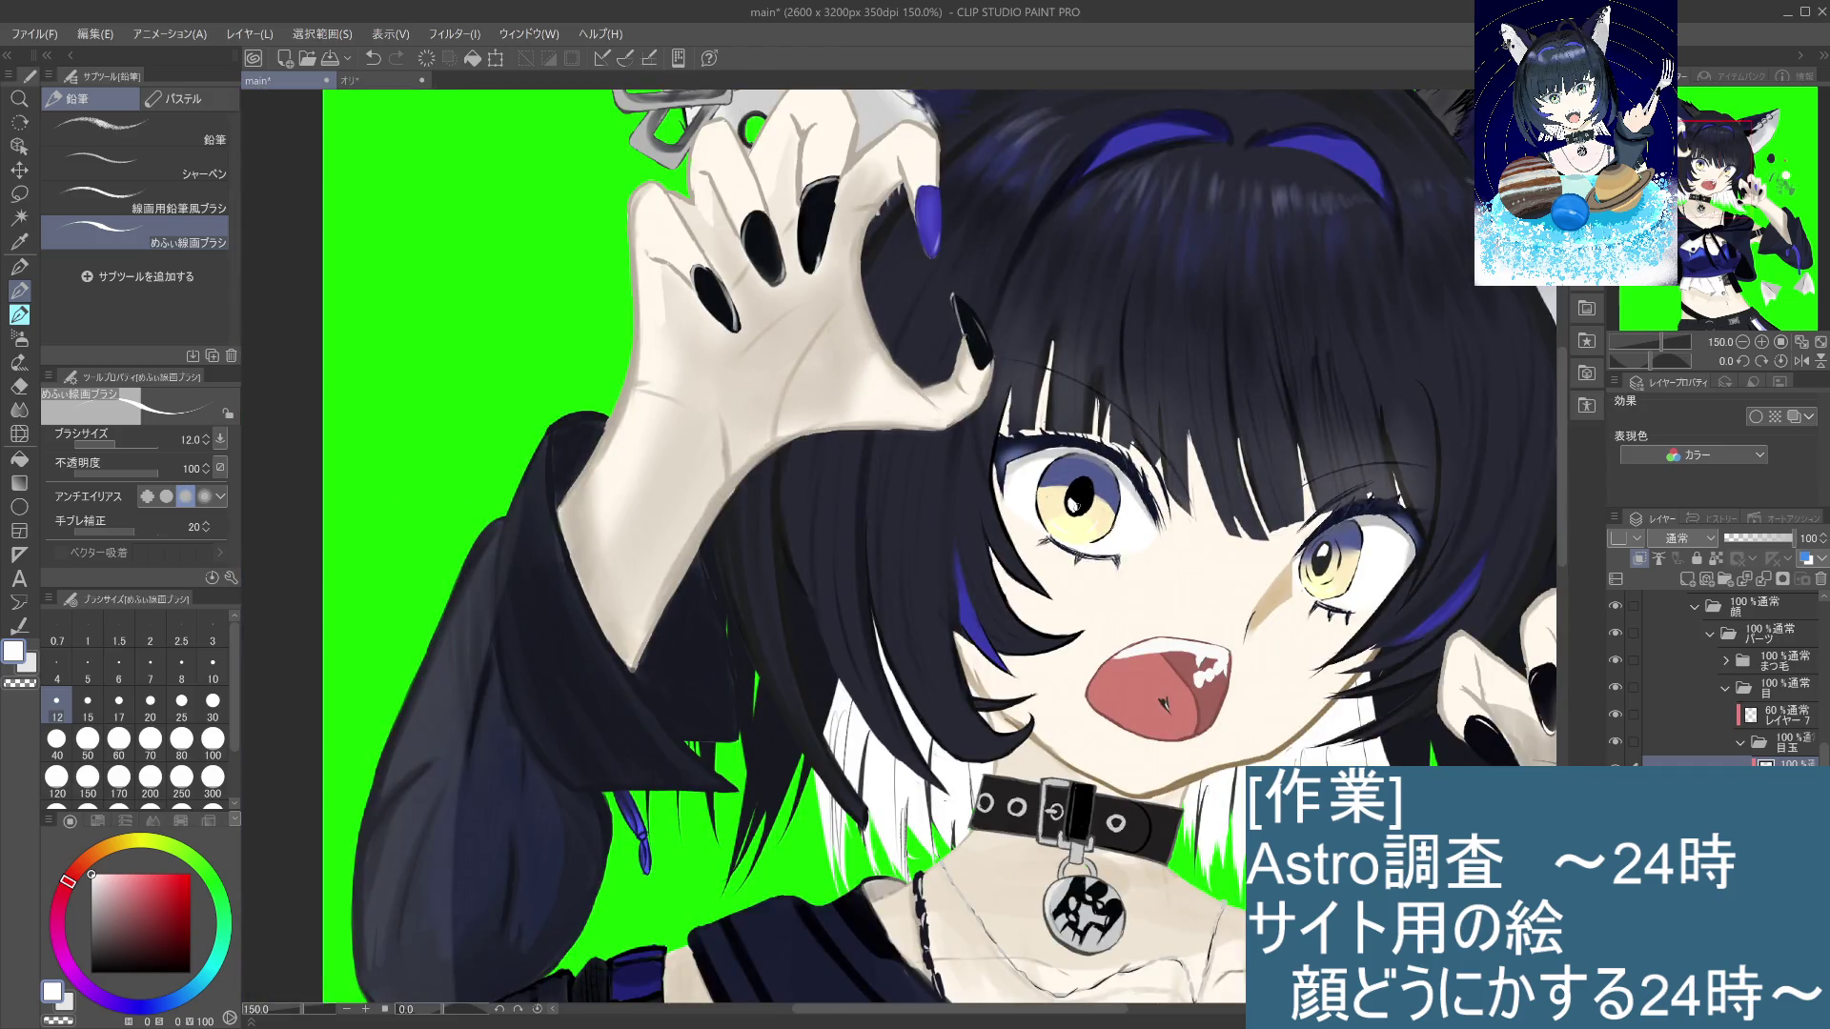
{"action": "scroll", "coordinate": [1079, 496], "scroll_direction": "down", "scroll_amount": 1}
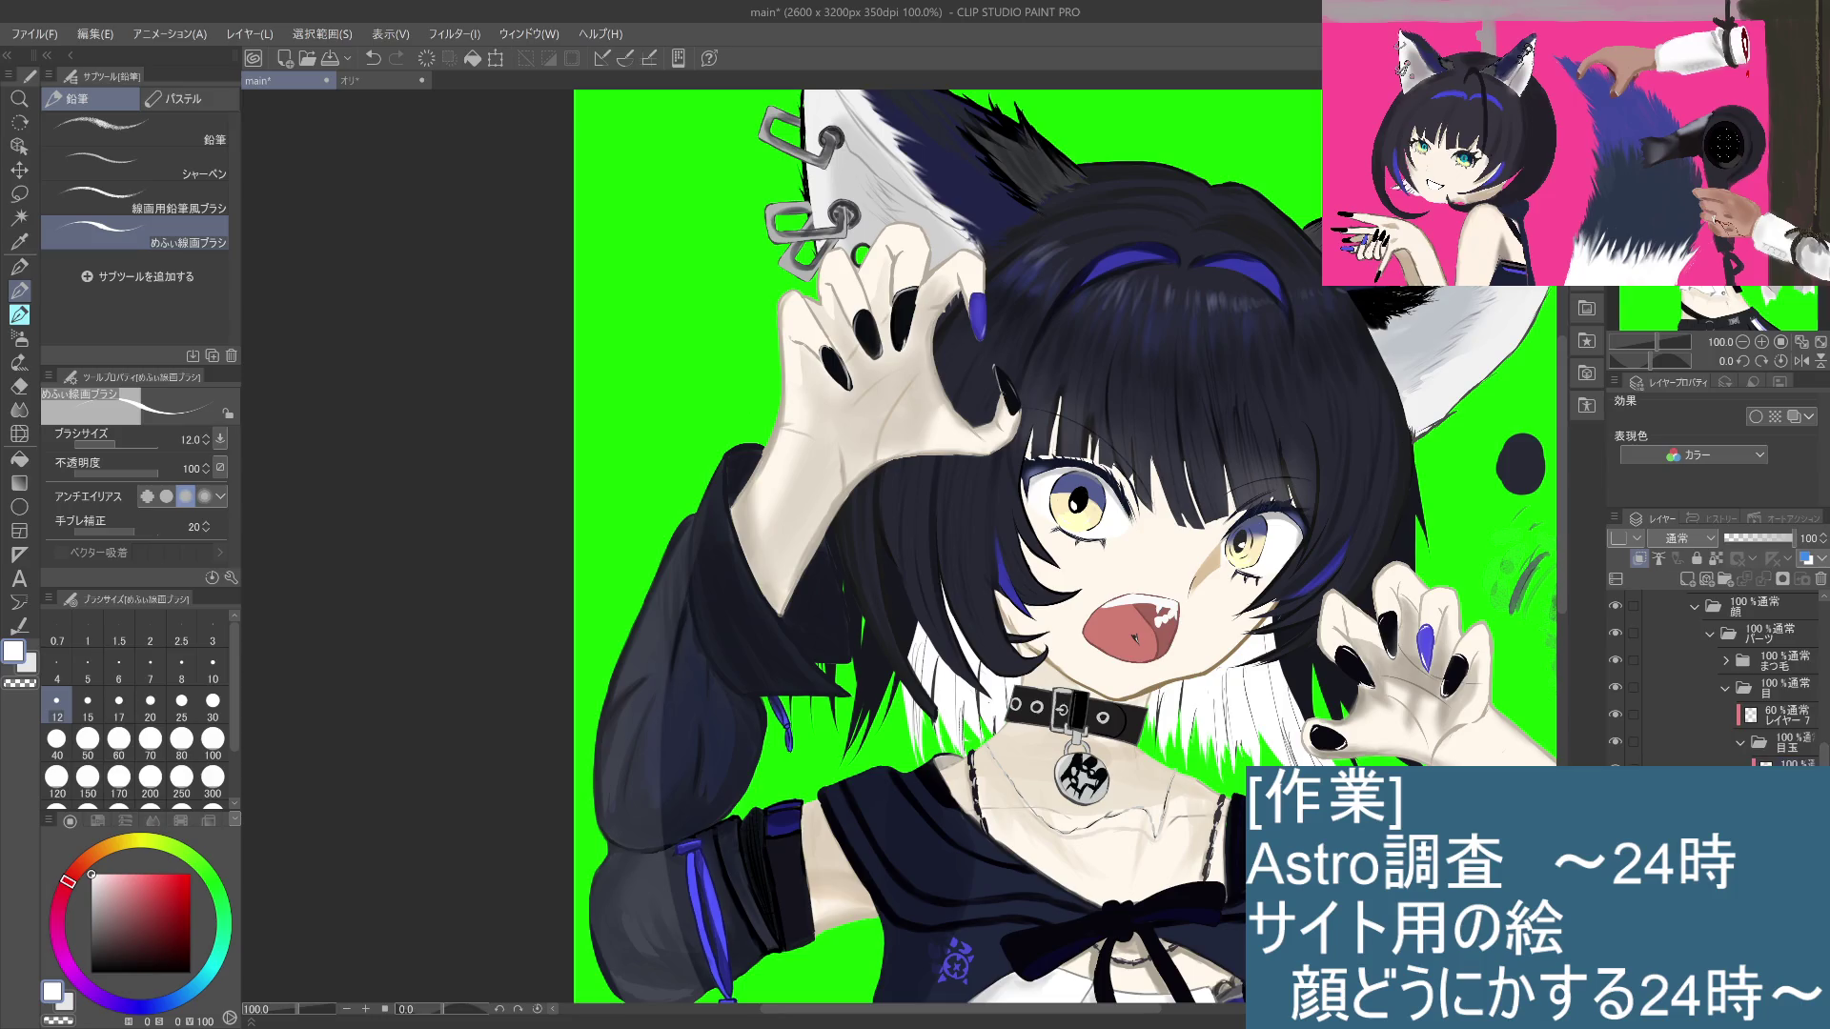
{"action": "key", "text": "x"}
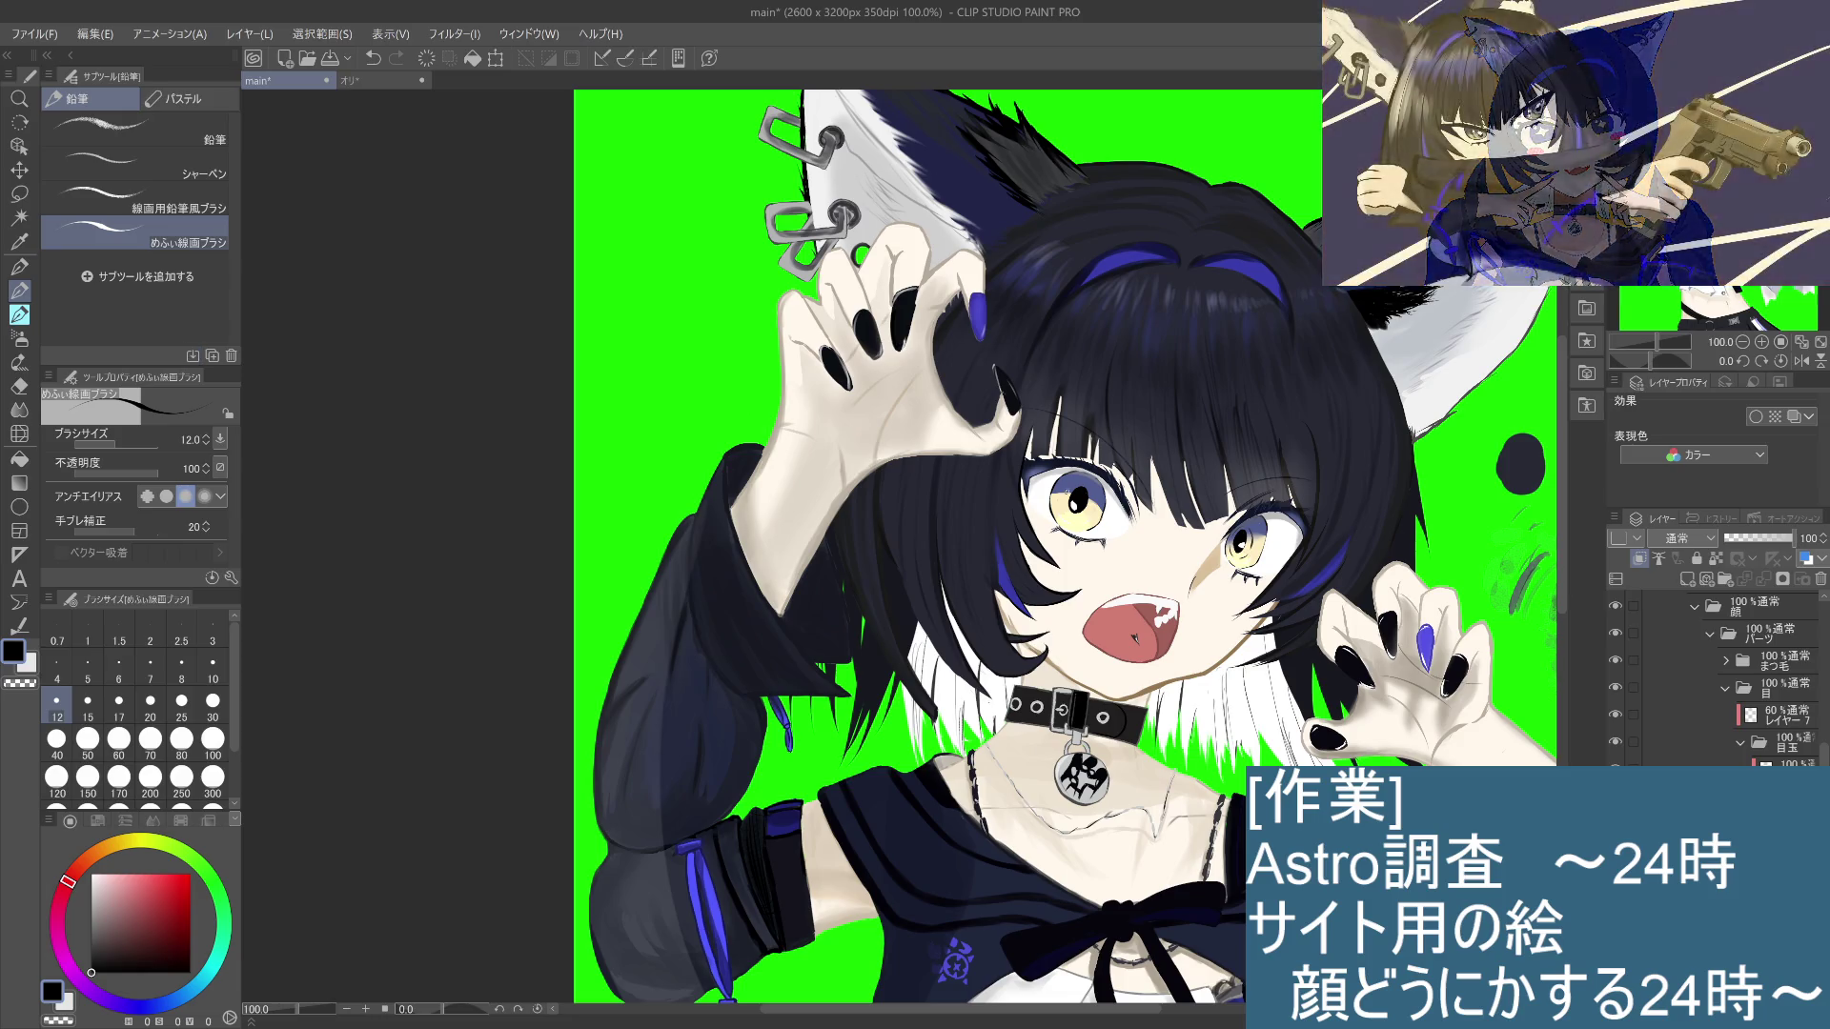
{"action": "scroll", "coordinate": [1068, 486], "scroll_direction": "up", "scroll_amount": 1}
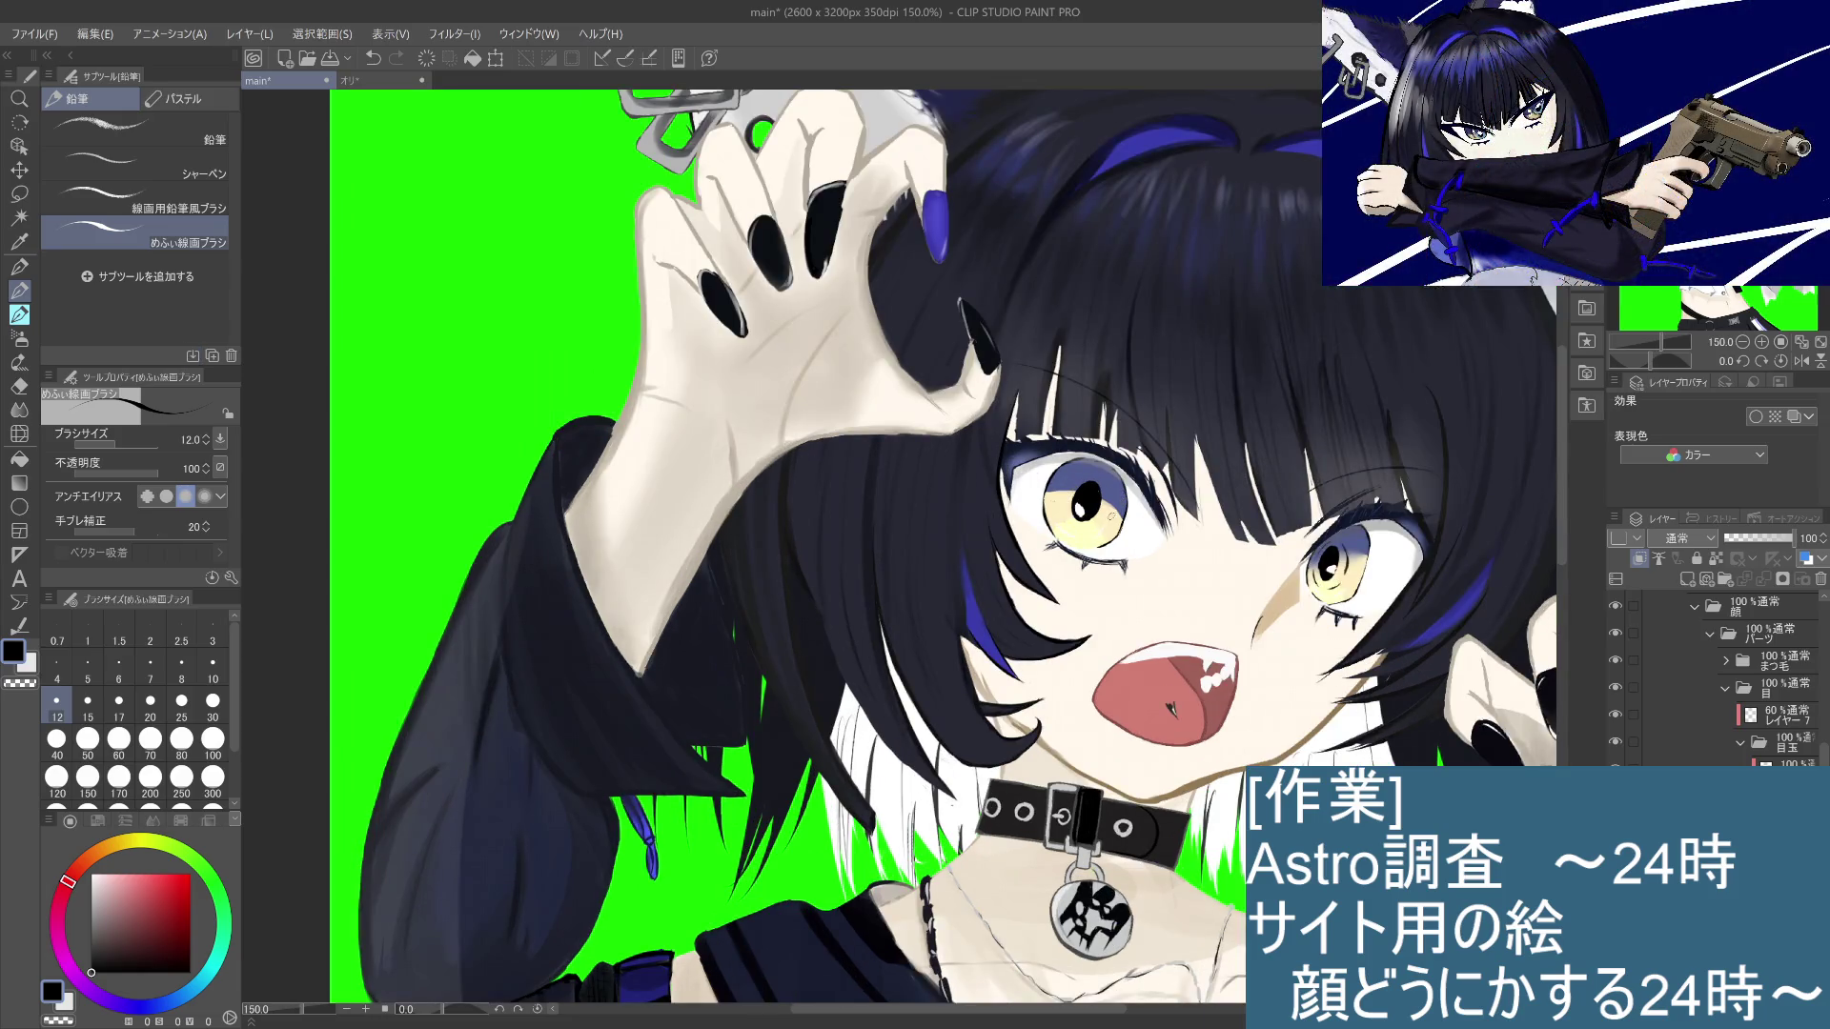
{"action": "left_click_drag", "start_coordinate": [1067, 484], "coordinate": [1065, 515]}
{"action": "key", "text": "ctrl+z"}
{"action": "key", "text": "ctrl+y"}
{"action": "key", "text": "ctrl+z"}
{"action": "key", "text": "ctrl+y"}
{"action": "key", "text": "ctrl+z"}
{"action": "key", "text": "ctrl+y"}
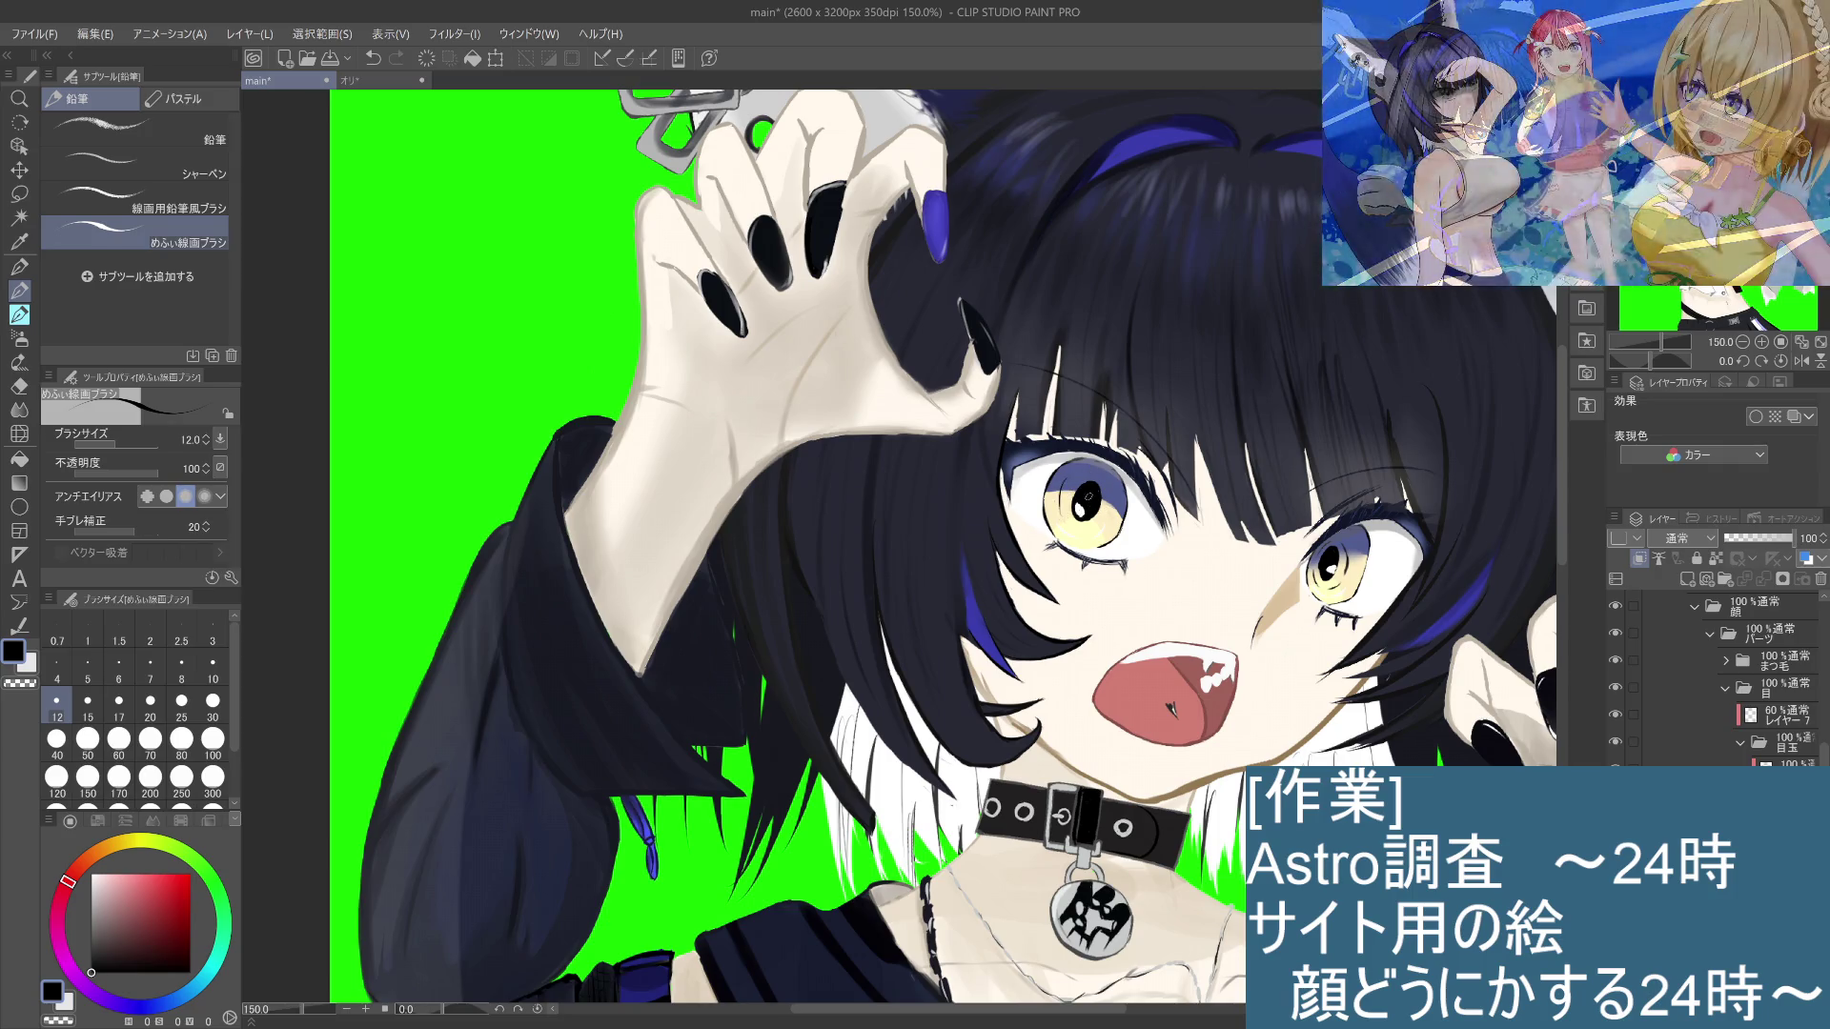
{"action": "key", "text": "ctrl+y"}
{"action": "key", "text": "ctrl+z"}
{"action": "key", "text": "ctrl+y"}
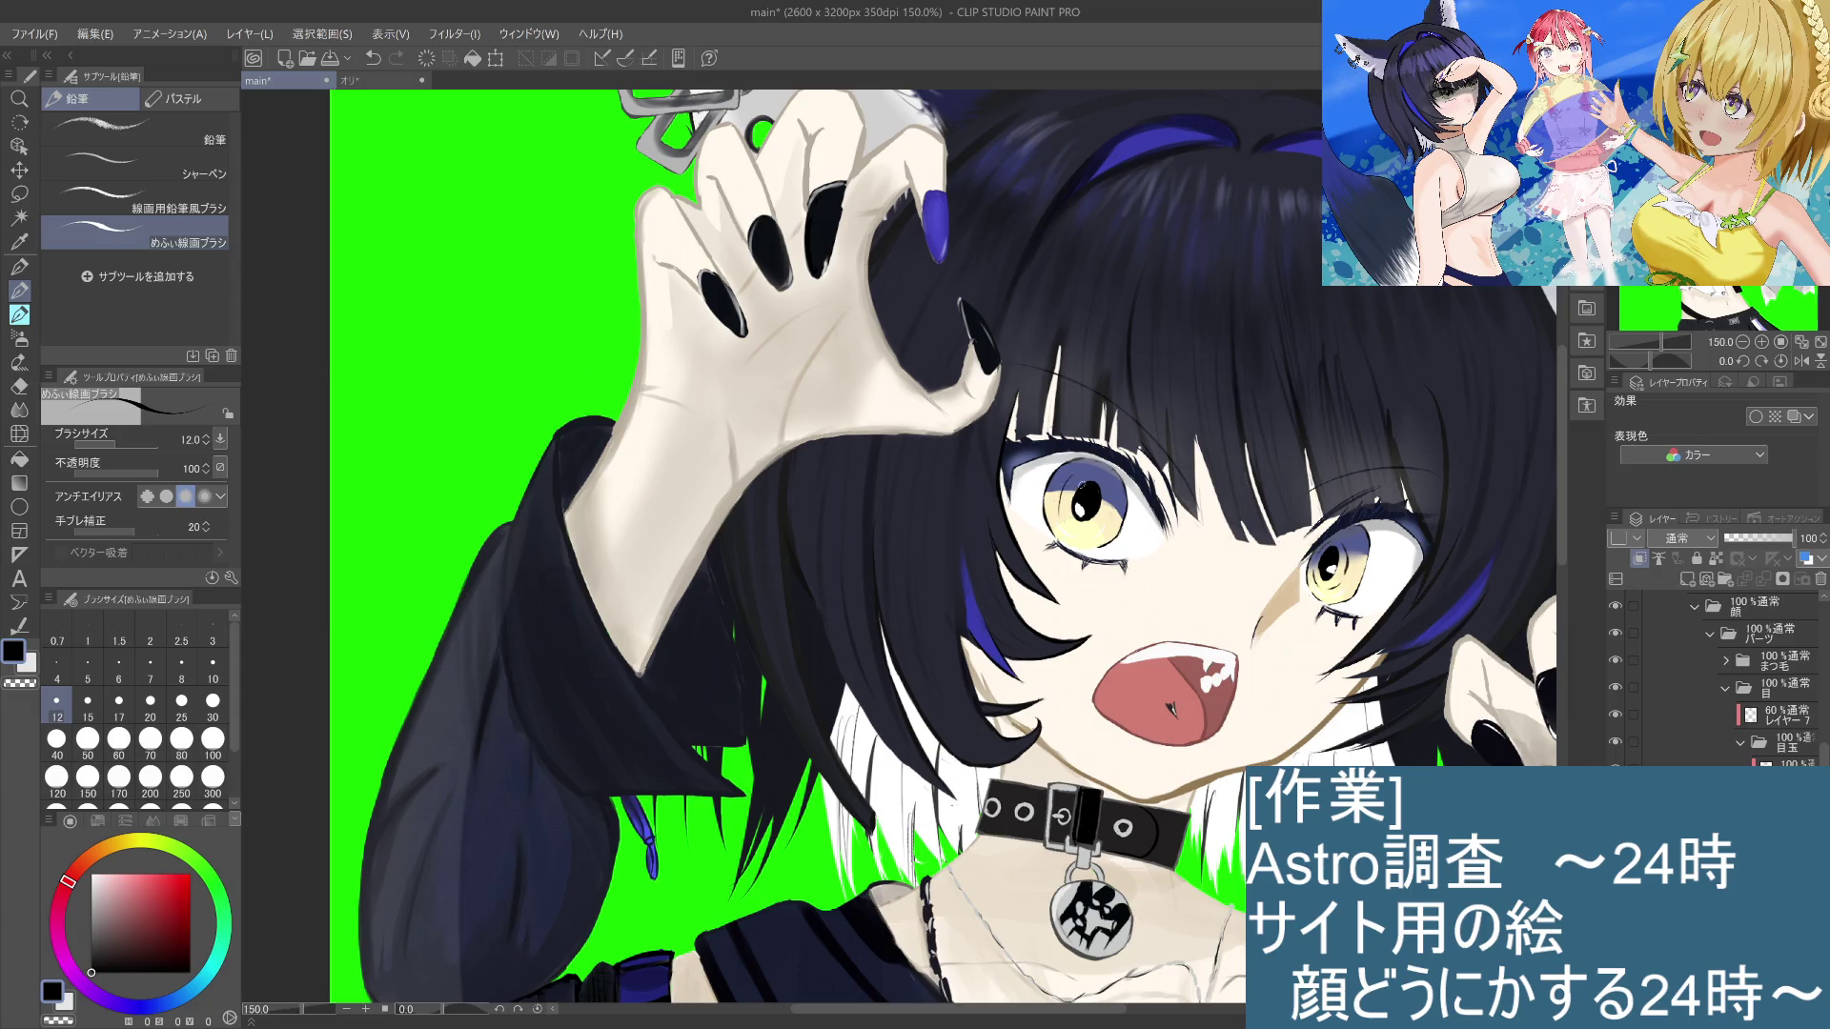
{"action": "key", "text": "ctrl+z"}
{"action": "key", "text": "ctrl+y"}
{"action": "key", "text": "ctrl+y"}
{"action": "key", "text": "ctrl+z"}
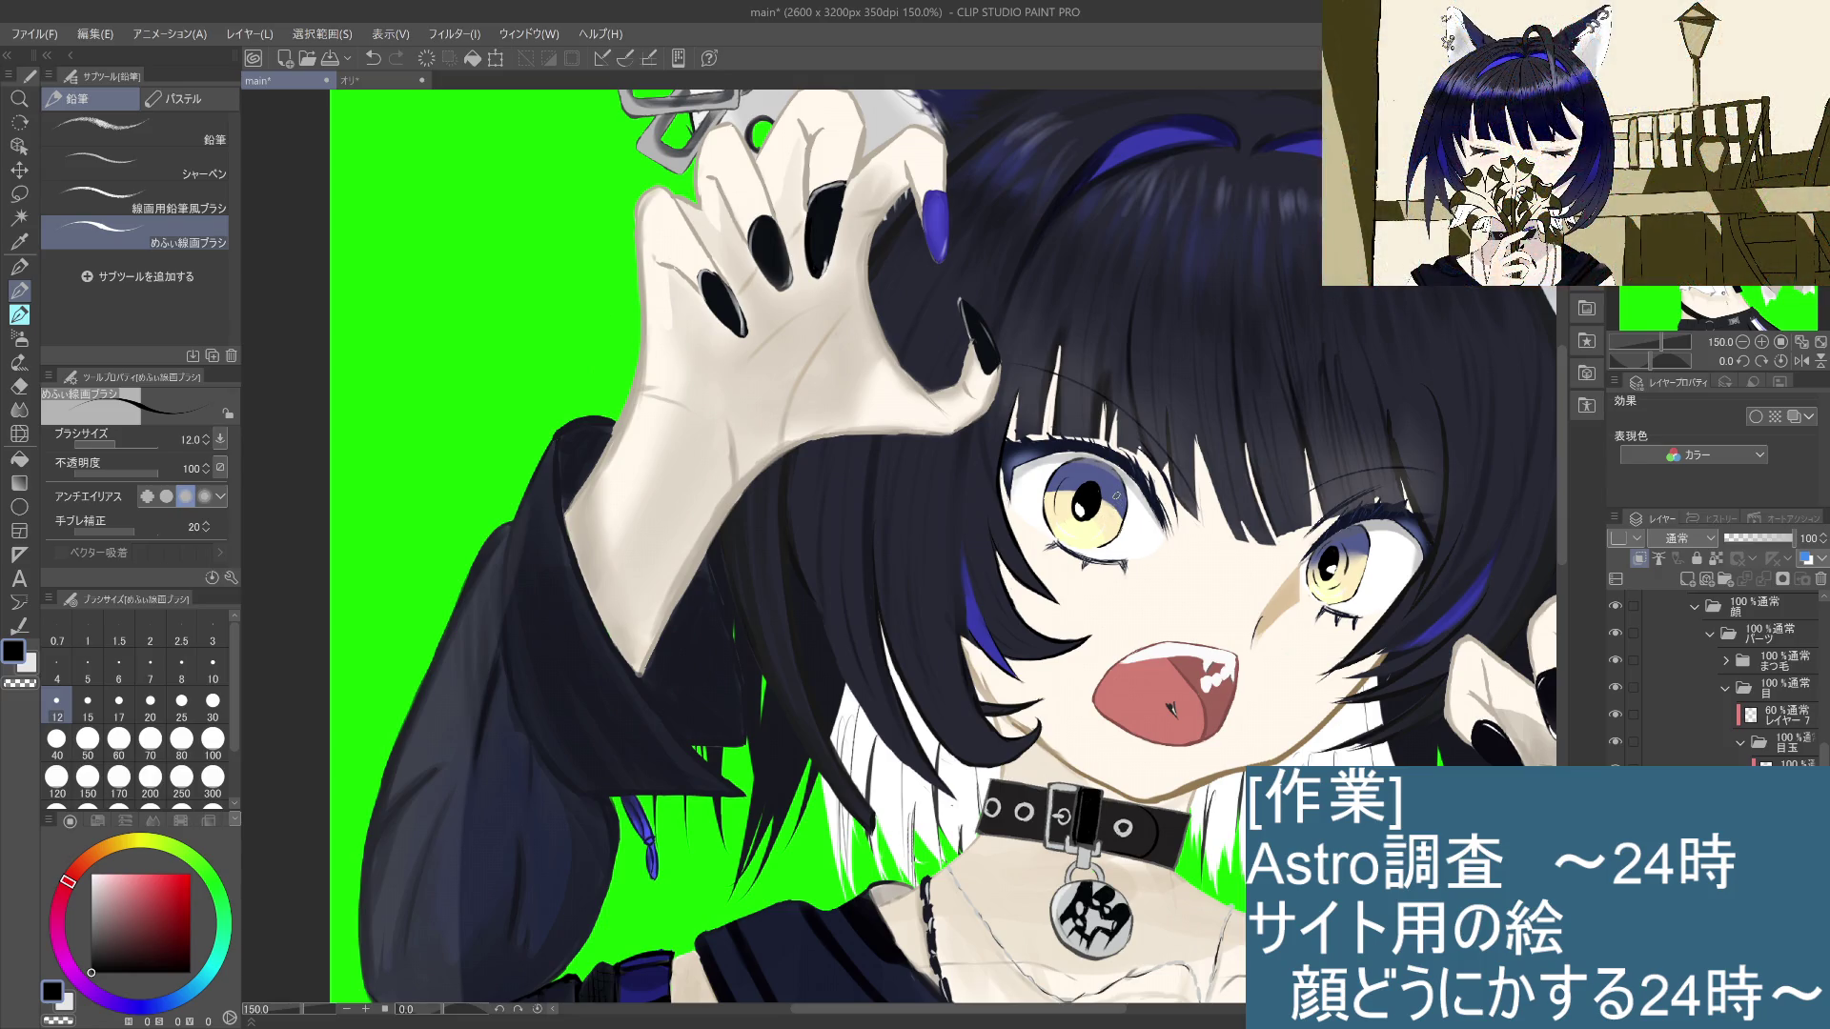
{"action": "key", "text": "ctrl+y"}
{"action": "key", "text": "ctrl+z"}
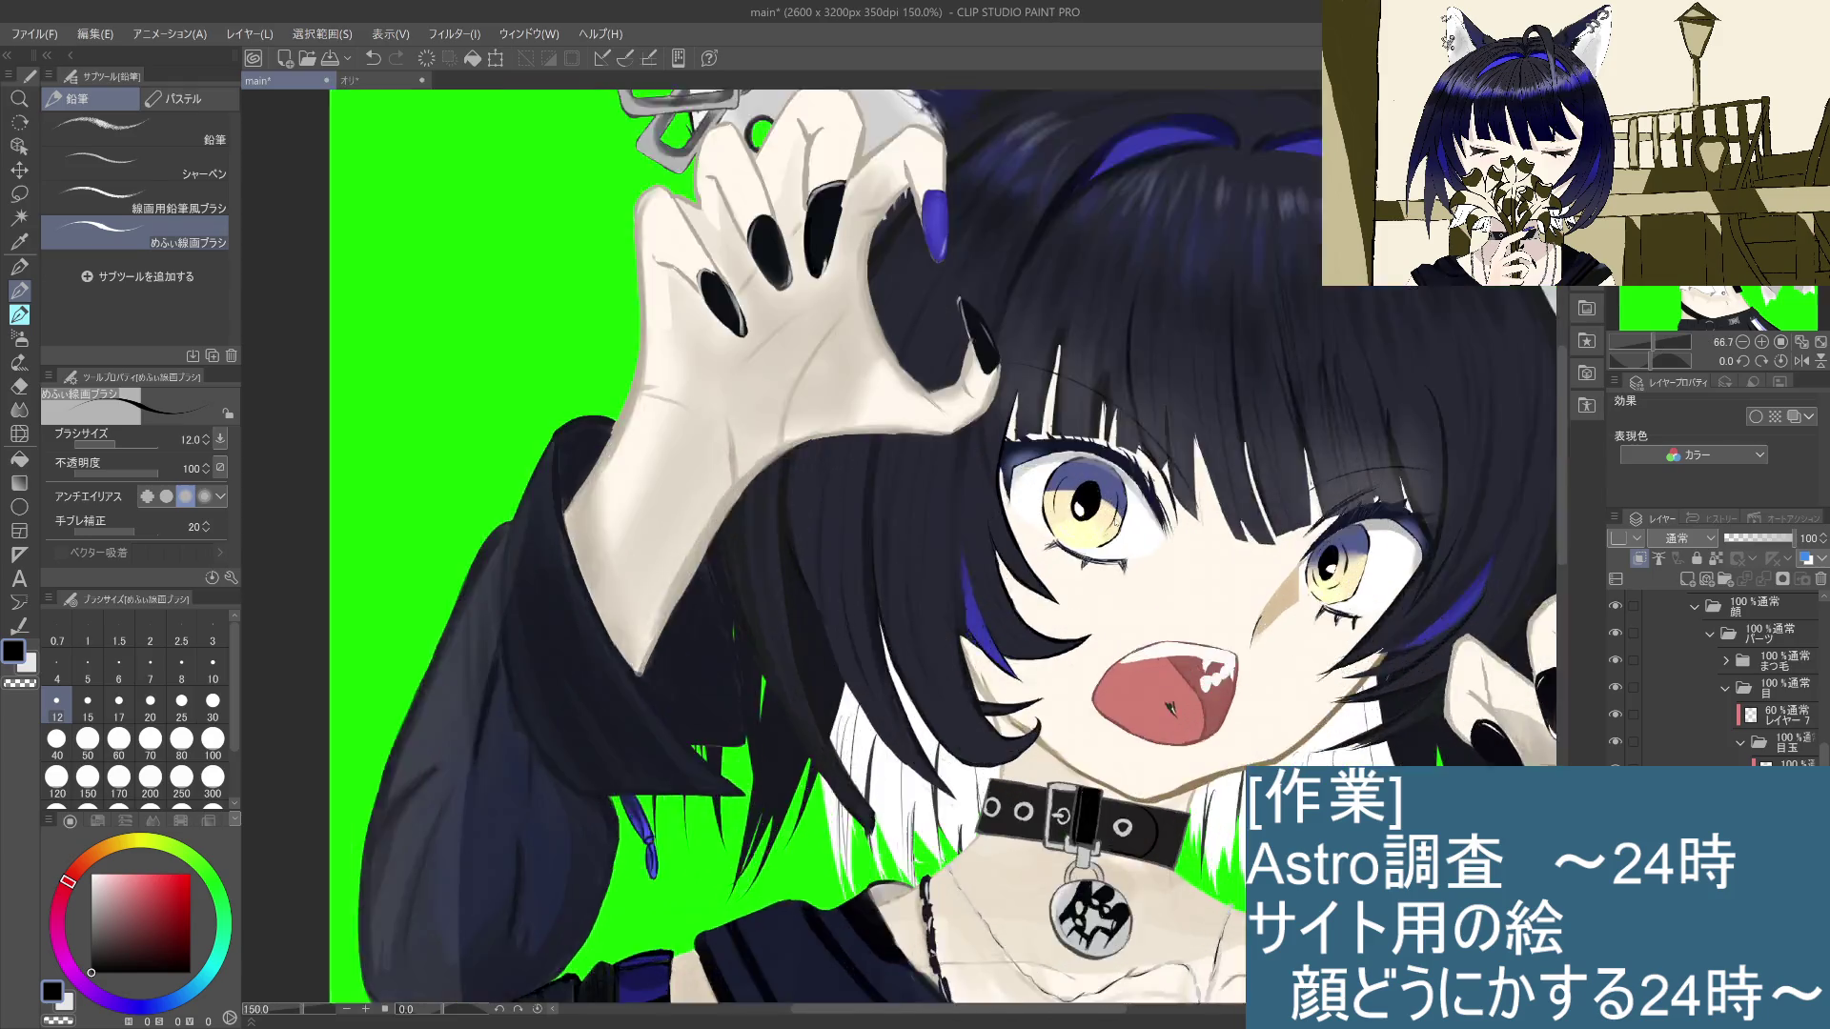
{"action": "key", "text": "ctrl+plus"}
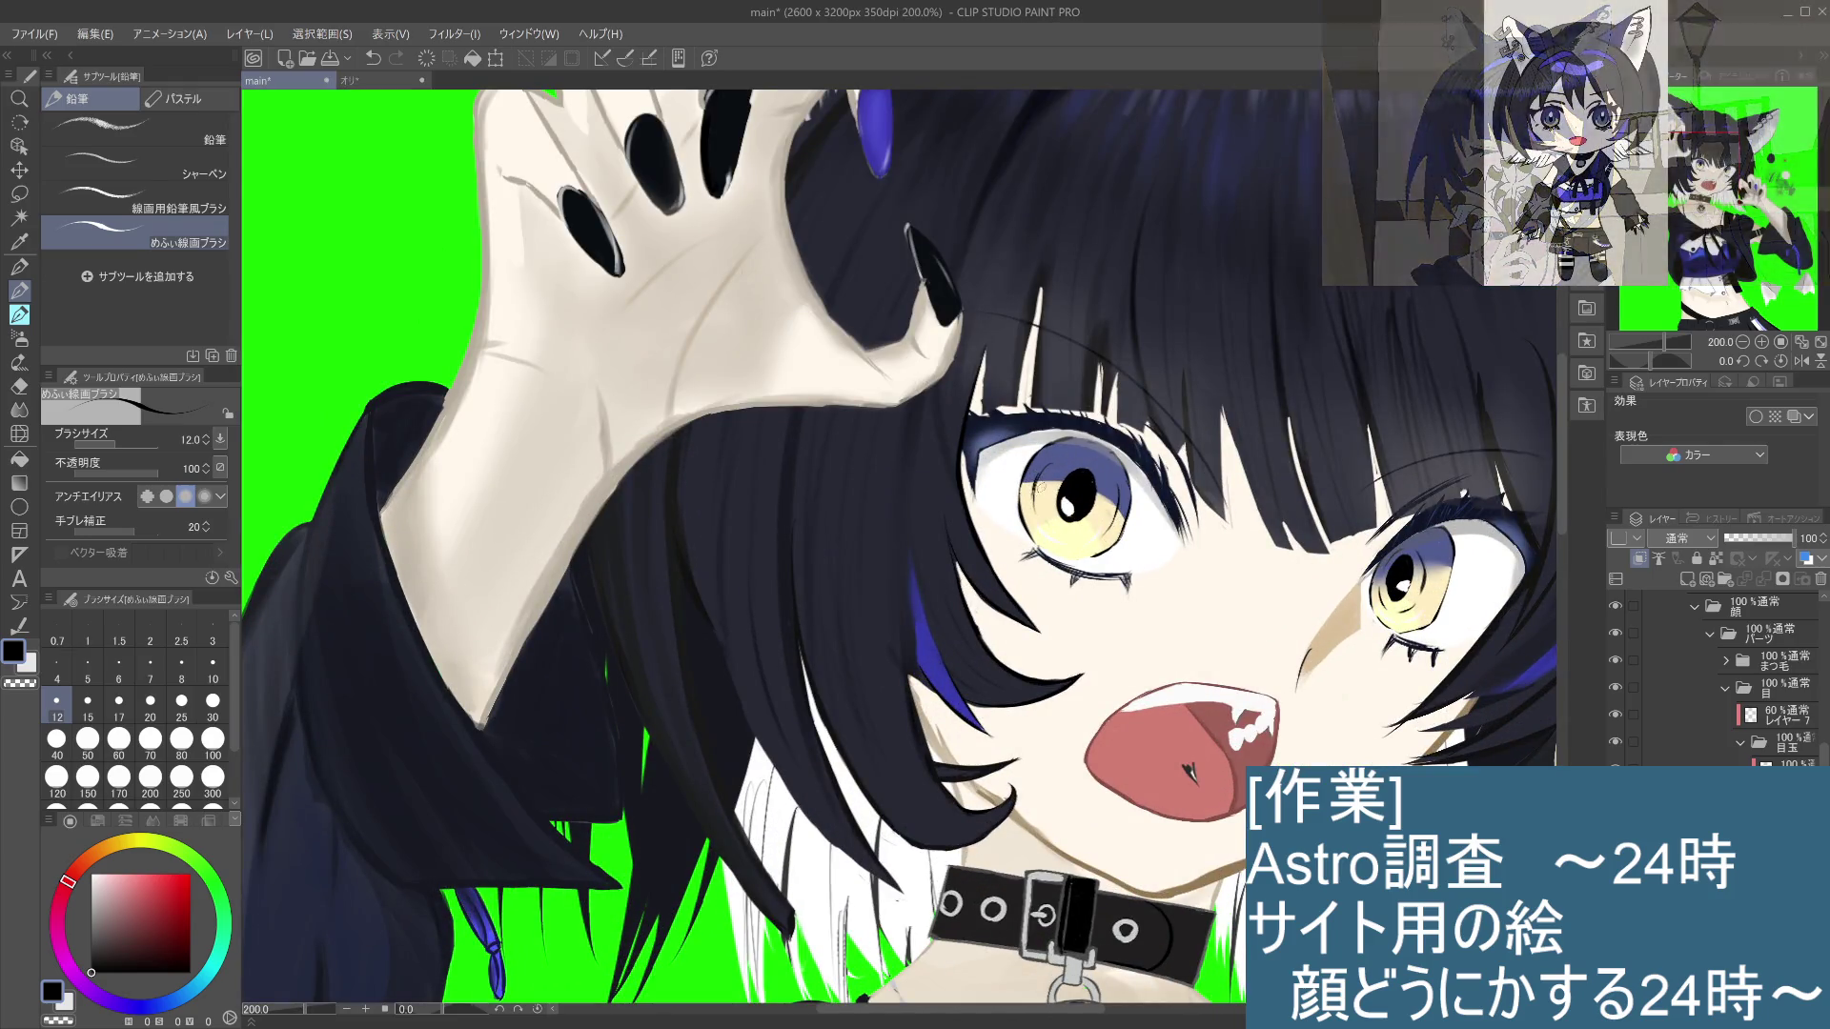
{"action": "key", "text": "ctrl+z"}
{"action": "left_click_drag", "start_coordinate": [1035, 488], "coordinate": [1044, 471]}
{"action": "key", "text": "ctrl+z"}
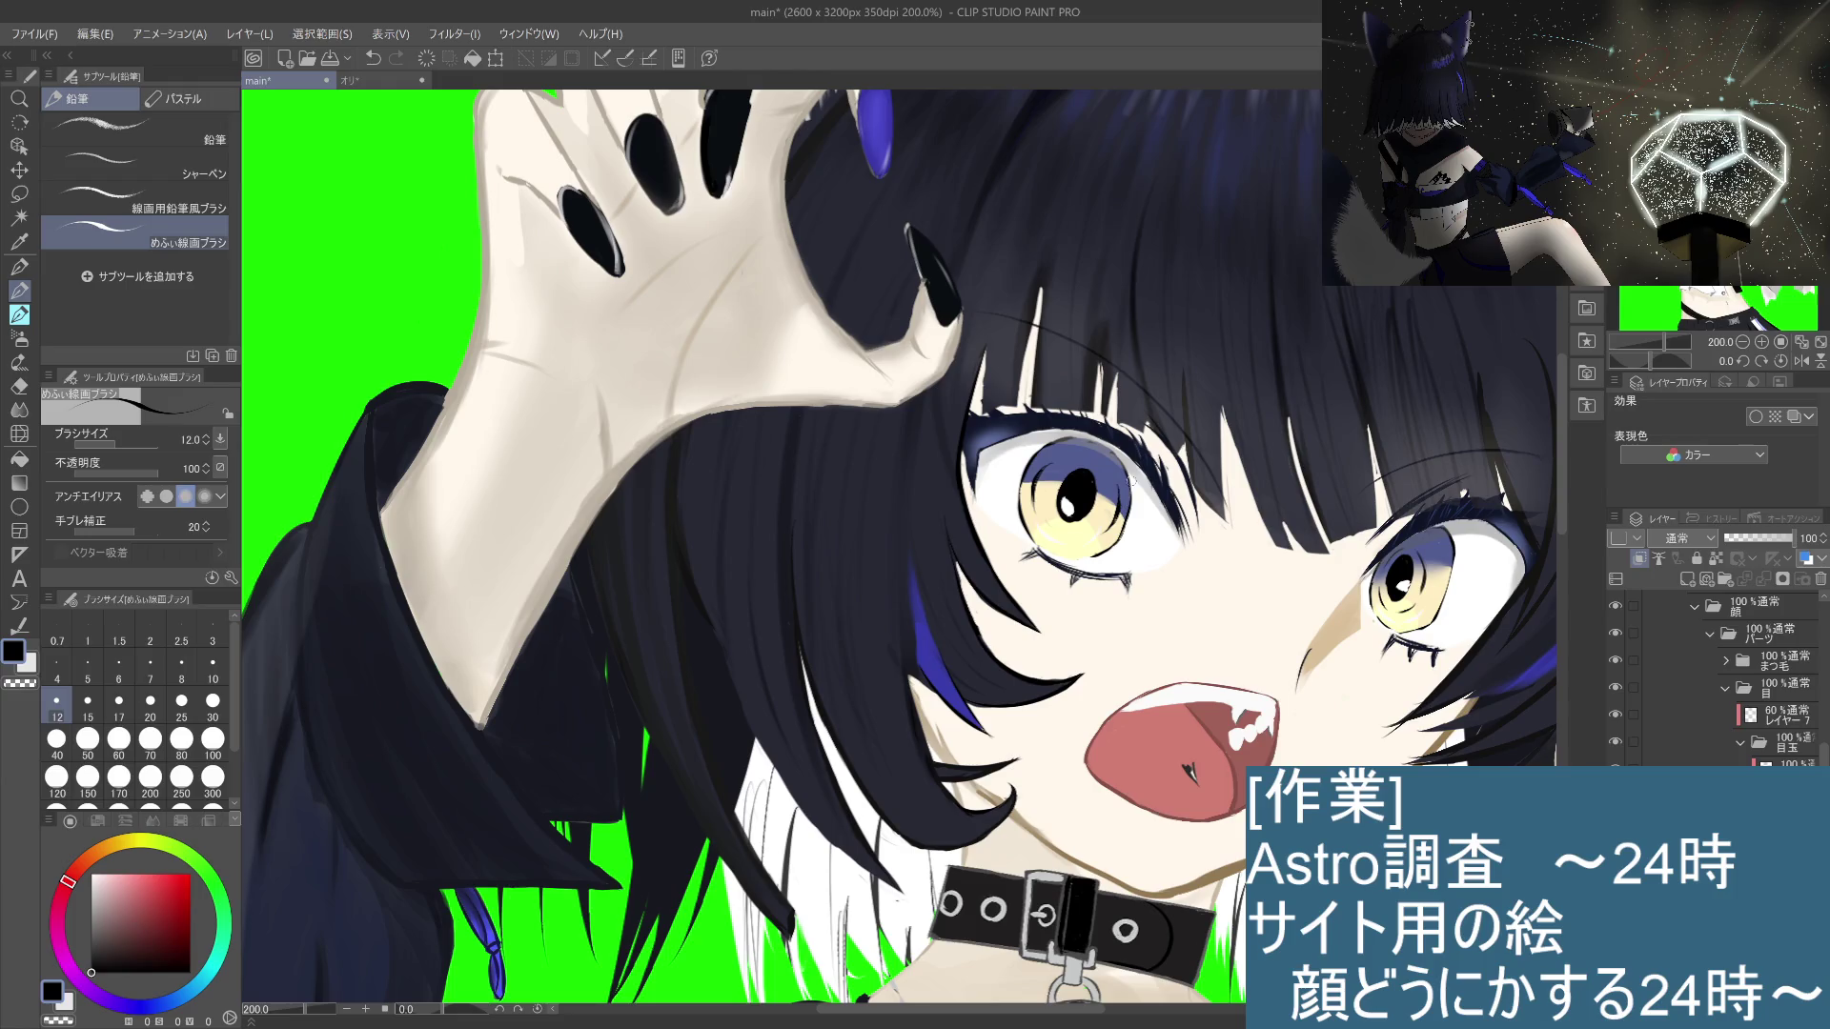
{"action": "key", "text": "ctrl+alt+0"}
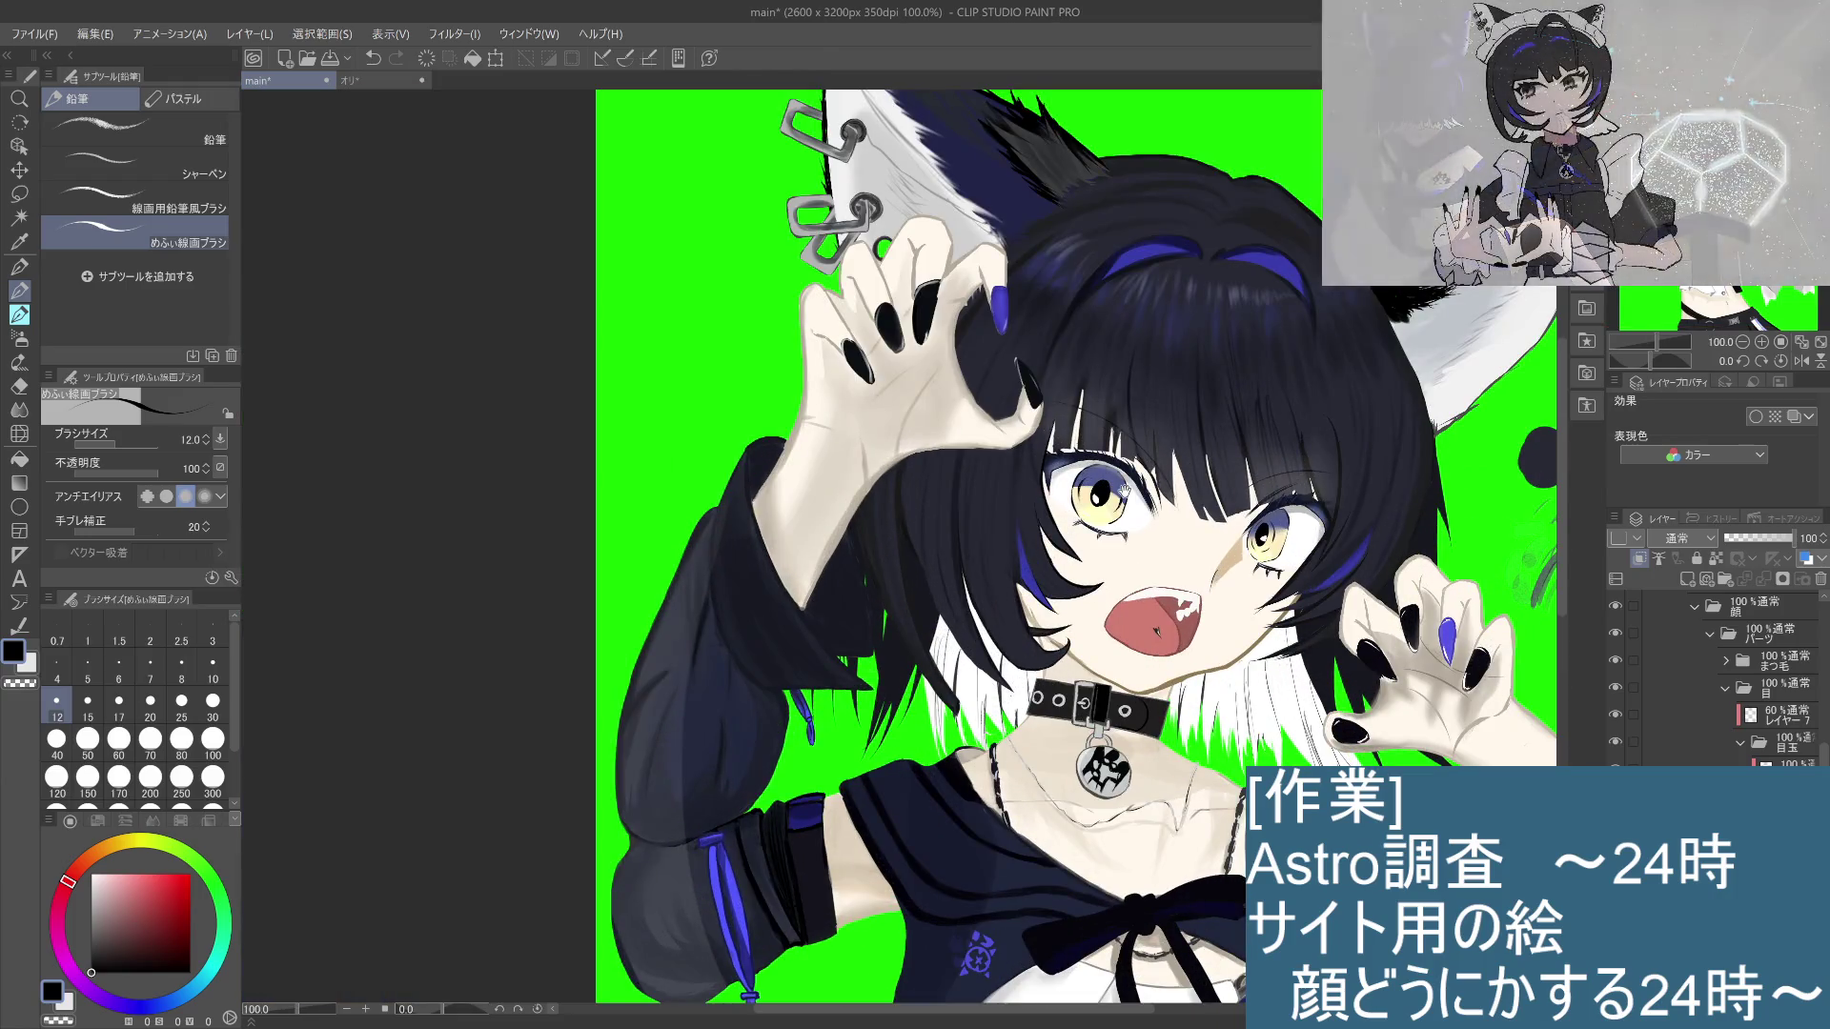
{"action": "scroll", "coordinate": [1156, 551], "scroll_direction": "up", "scroll_amount": 2}
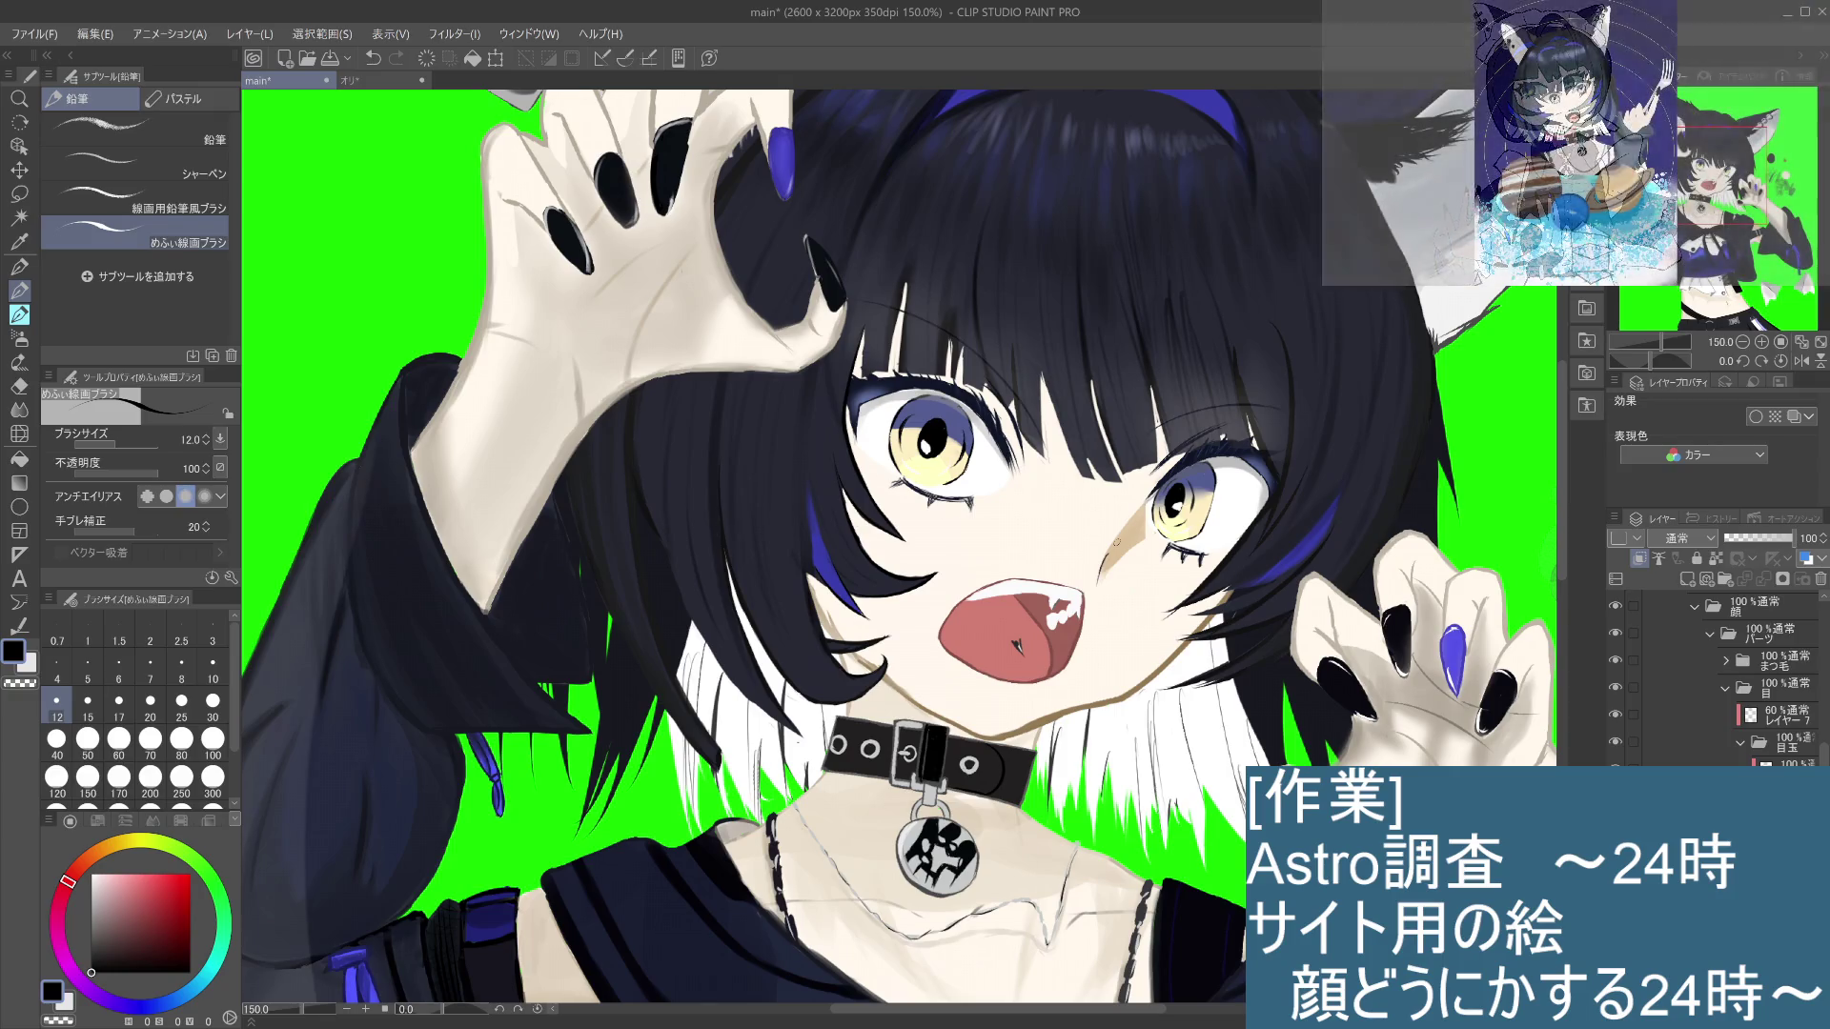
{"action": "scroll", "coordinate": [910, 428], "scroll_direction": "up", "scroll_amount": 1}
{"action": "scroll", "coordinate": [907, 425], "scroll_direction": "up", "scroll_amount": 2}
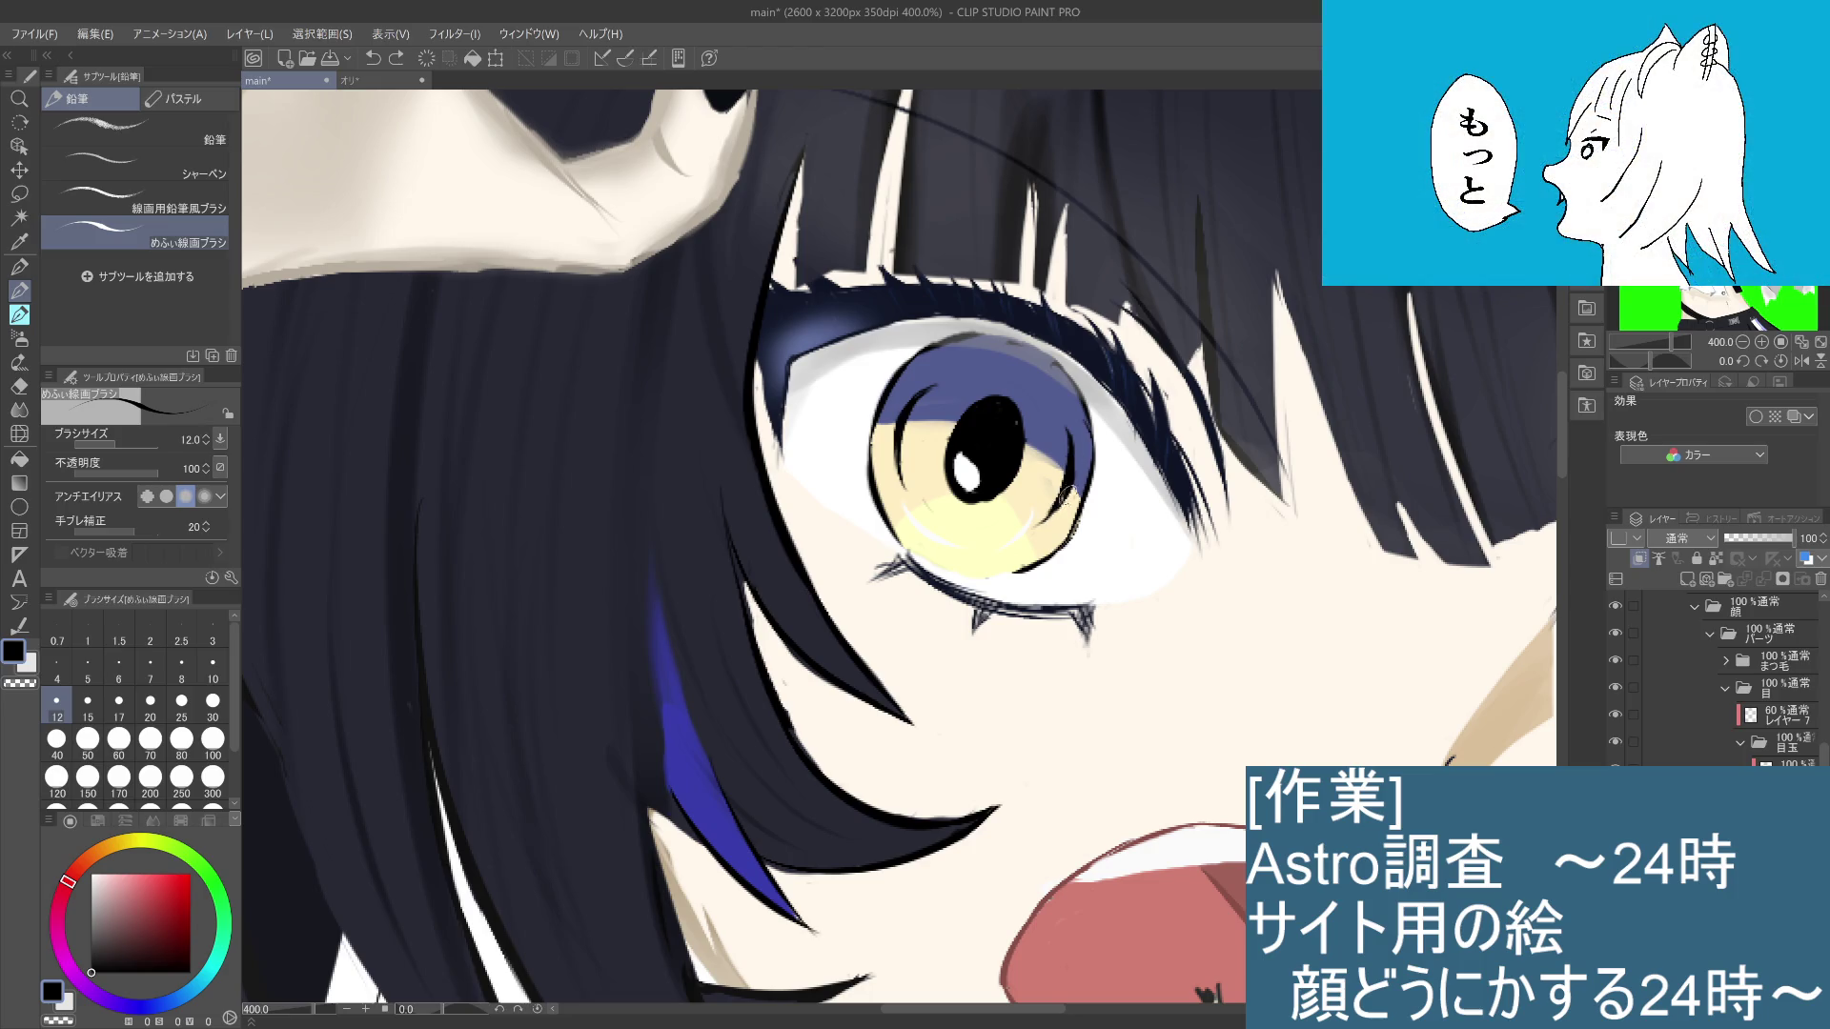
{"action": "scroll", "coordinate": [1060, 496], "scroll_direction": "down", "scroll_amount": 2}
{"action": "scroll", "coordinate": [1041, 521], "scroll_direction": "down", "scroll_amount": 2}
{"action": "scroll", "coordinate": [1042, 522], "scroll_direction": "up", "scroll_amount": 1}
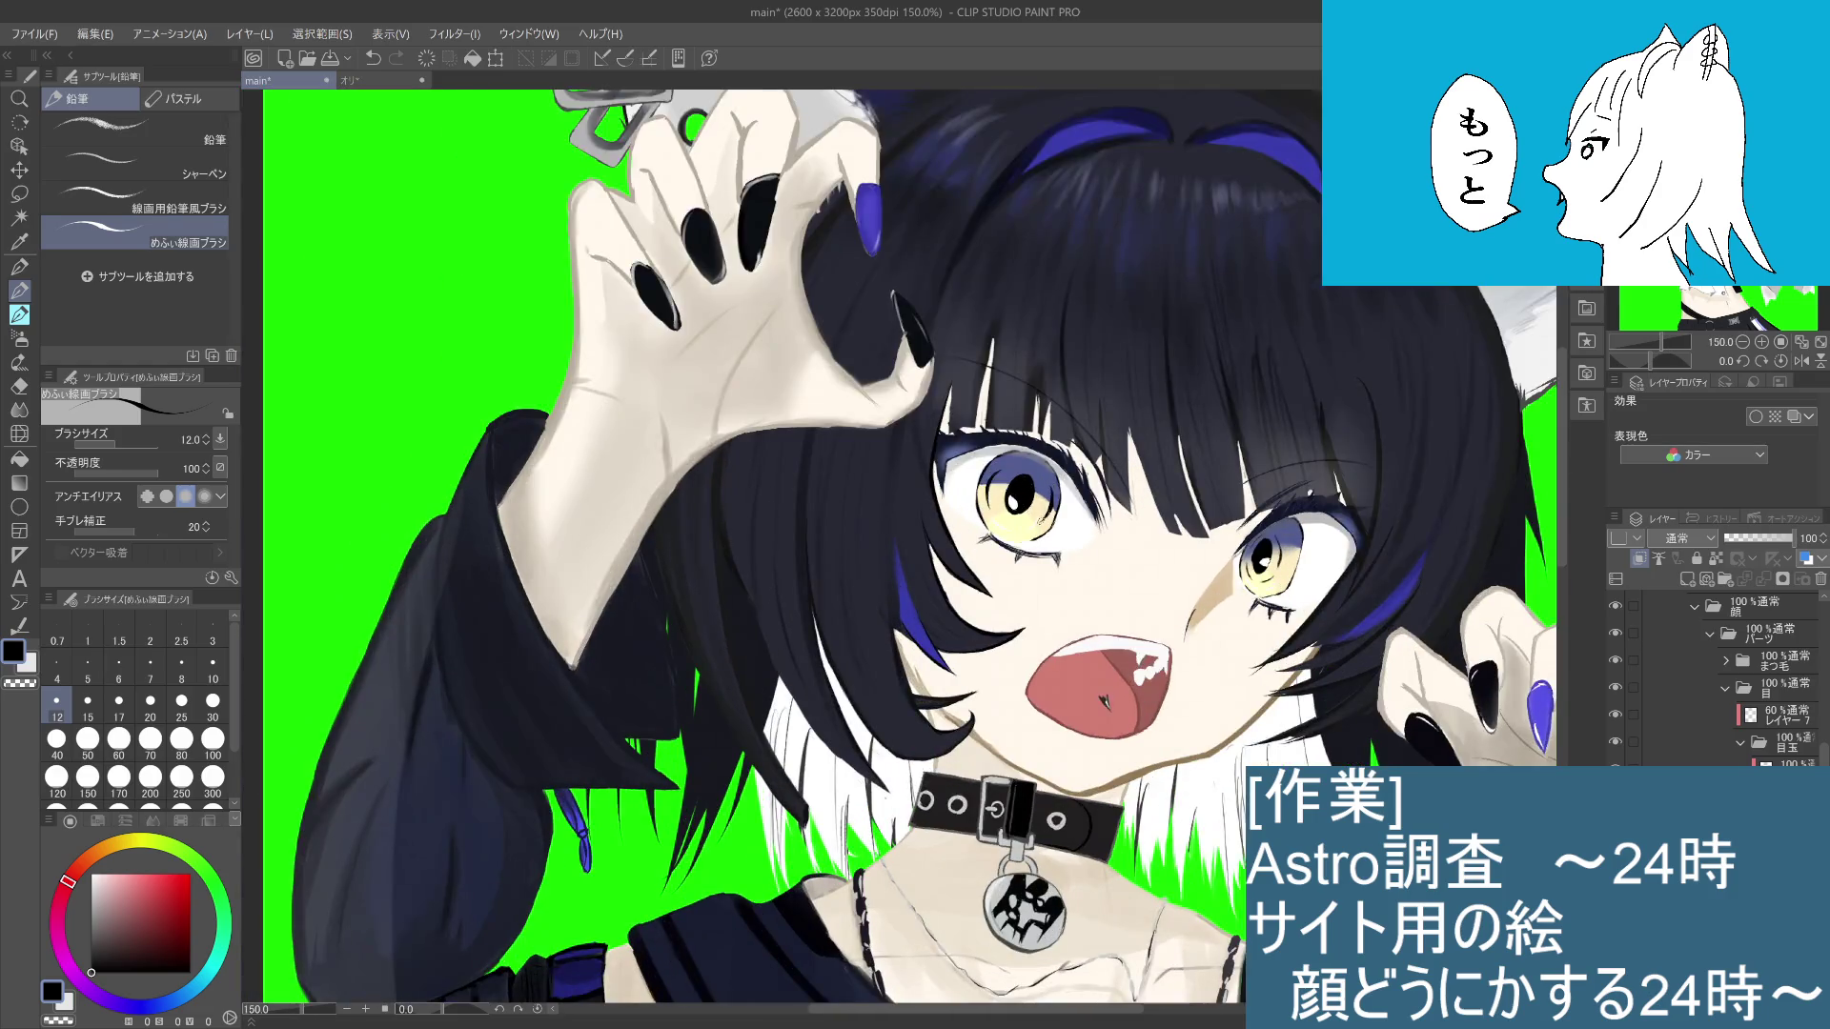
{"action": "scroll", "coordinate": [1041, 523], "scroll_direction": "down", "scroll_amount": 8}
{"action": "scroll", "coordinate": [1226, 577], "scroll_direction": "up", "scroll_amount": 7}
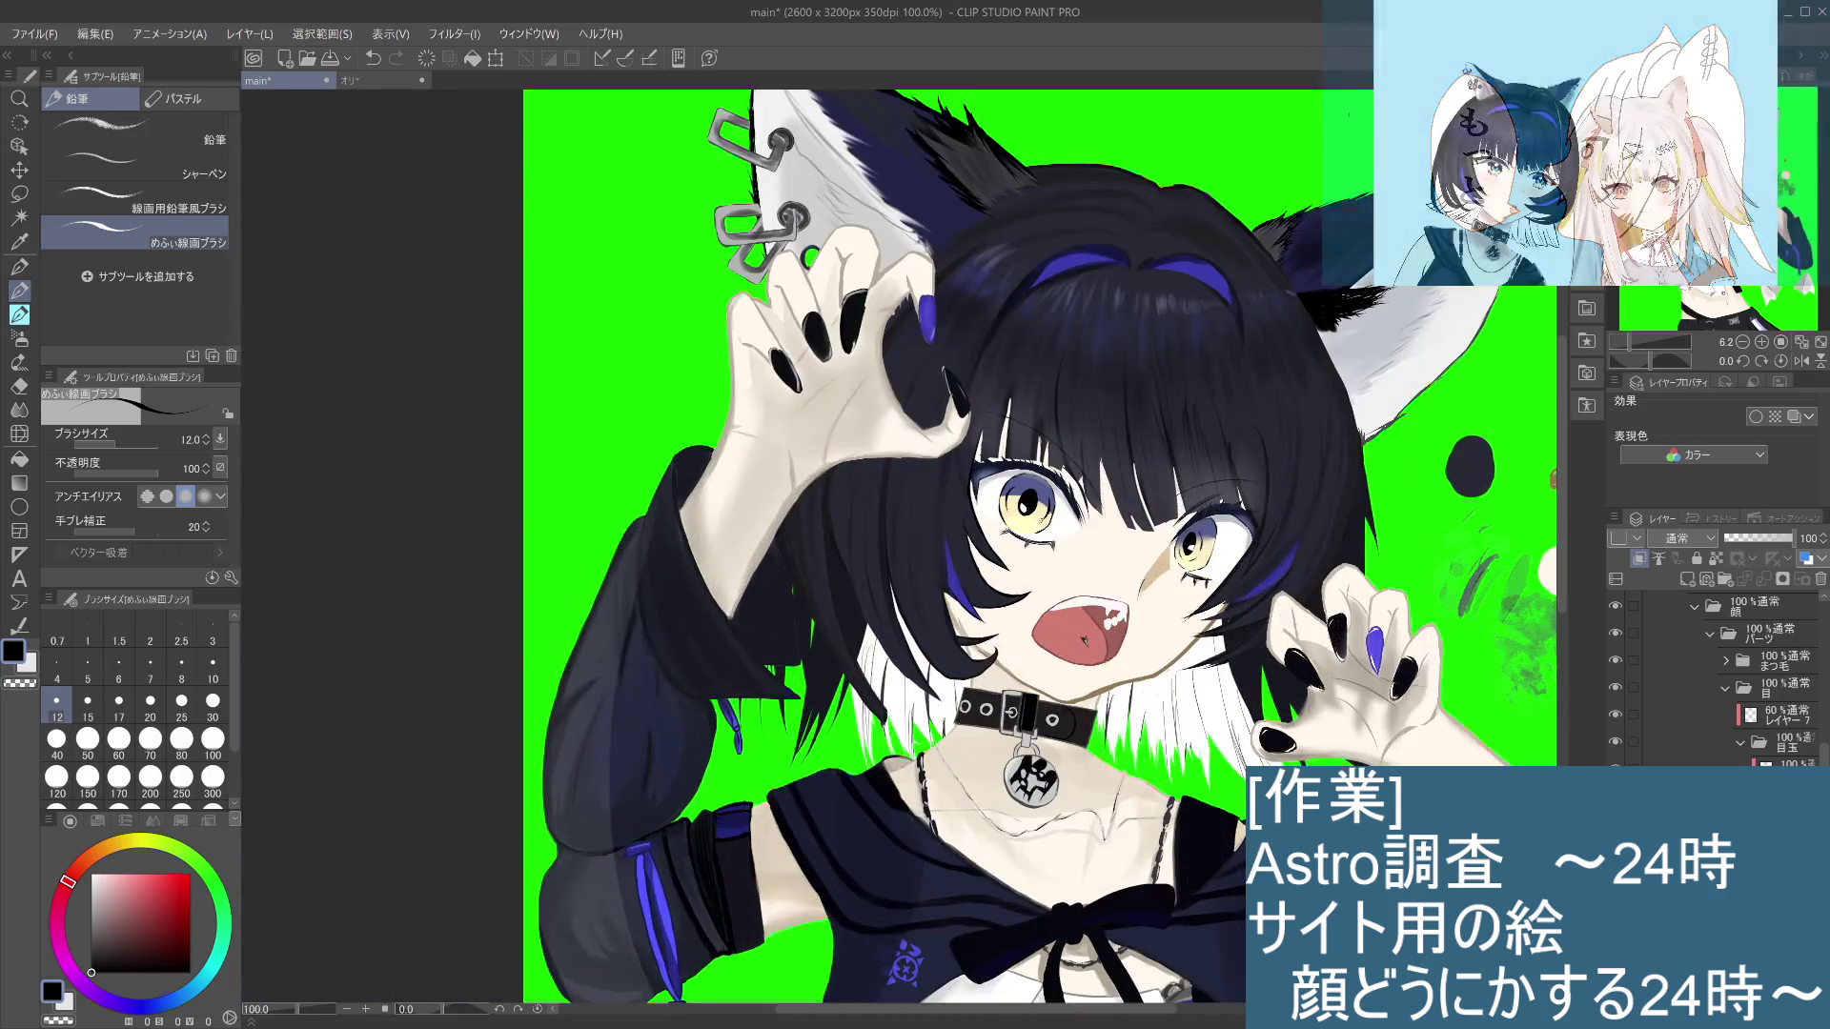
{"action": "scroll", "coordinate": [1226, 578], "scroll_direction": "up", "scroll_amount": 3}
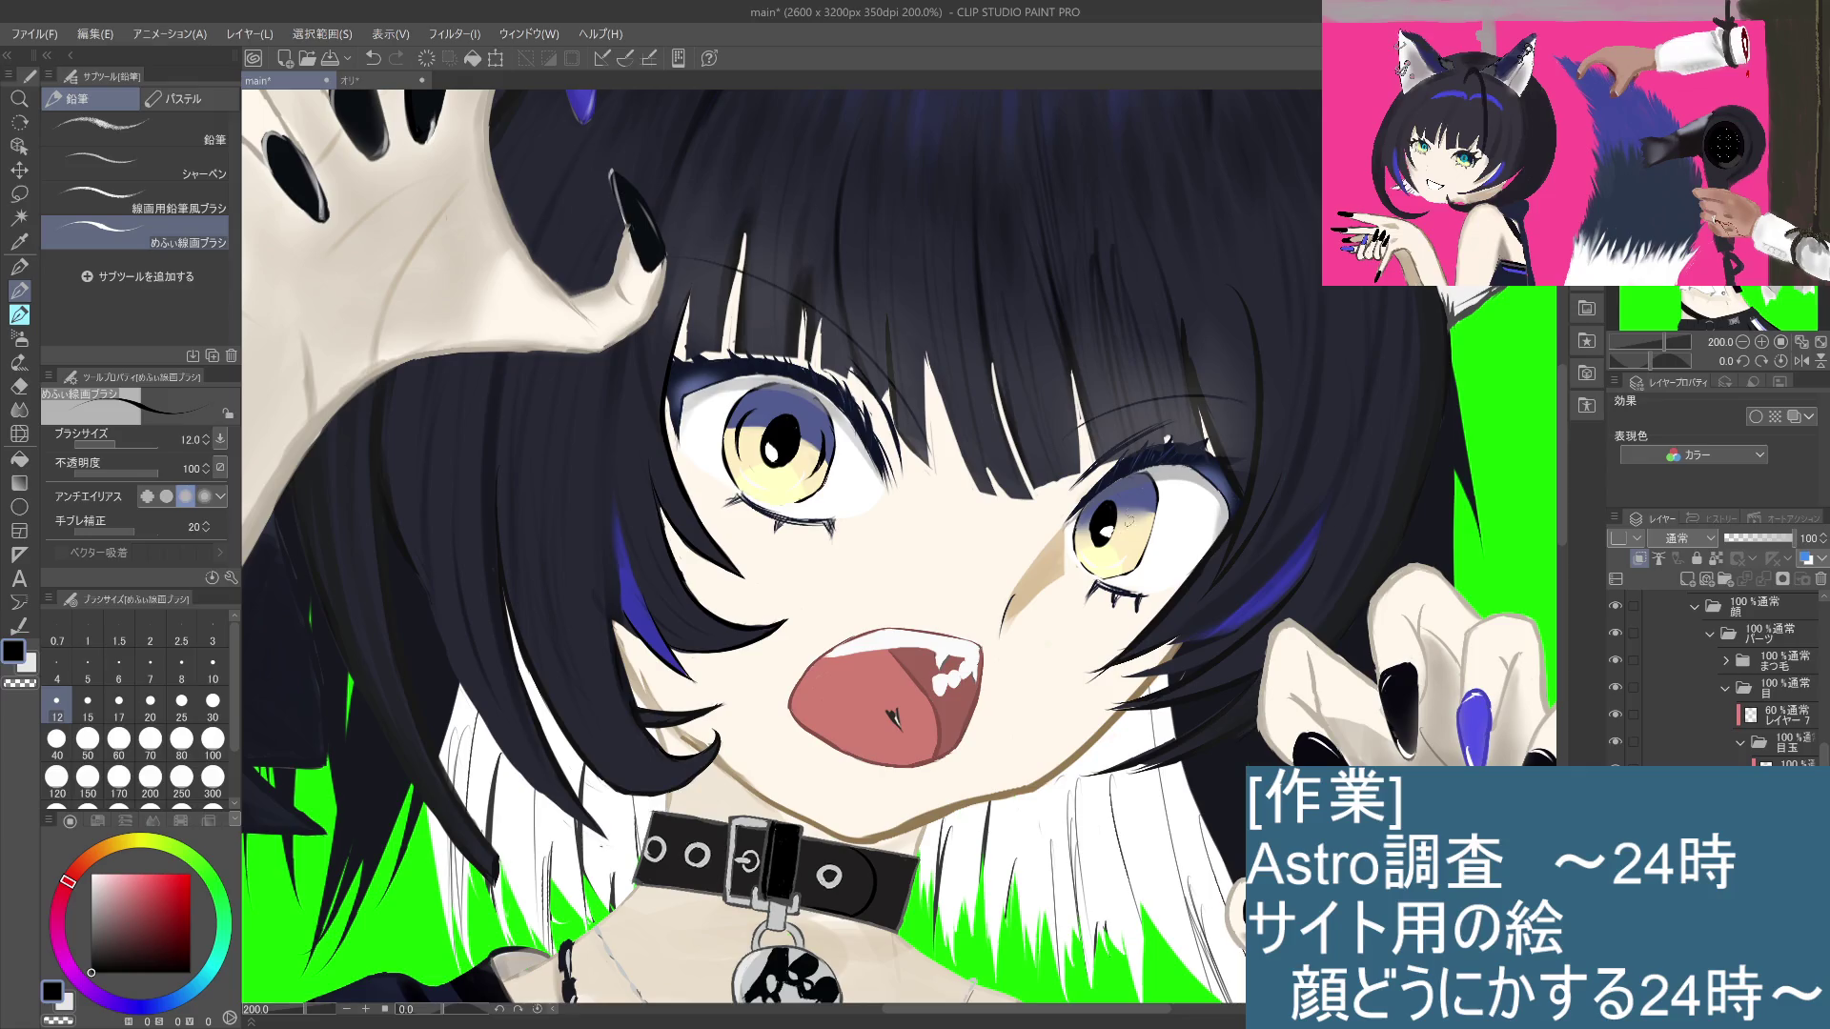
Step: Draw a short dark stroke along the right edge of the right iris
{"action": "left_click_drag", "start_coordinate": [1087, 511], "coordinate": [1093, 548]}
{"action": "key", "text": "ctrl+z"}
{"action": "key", "text": "ctrl+z"}
{"action": "key", "text": "ctrl+z"}
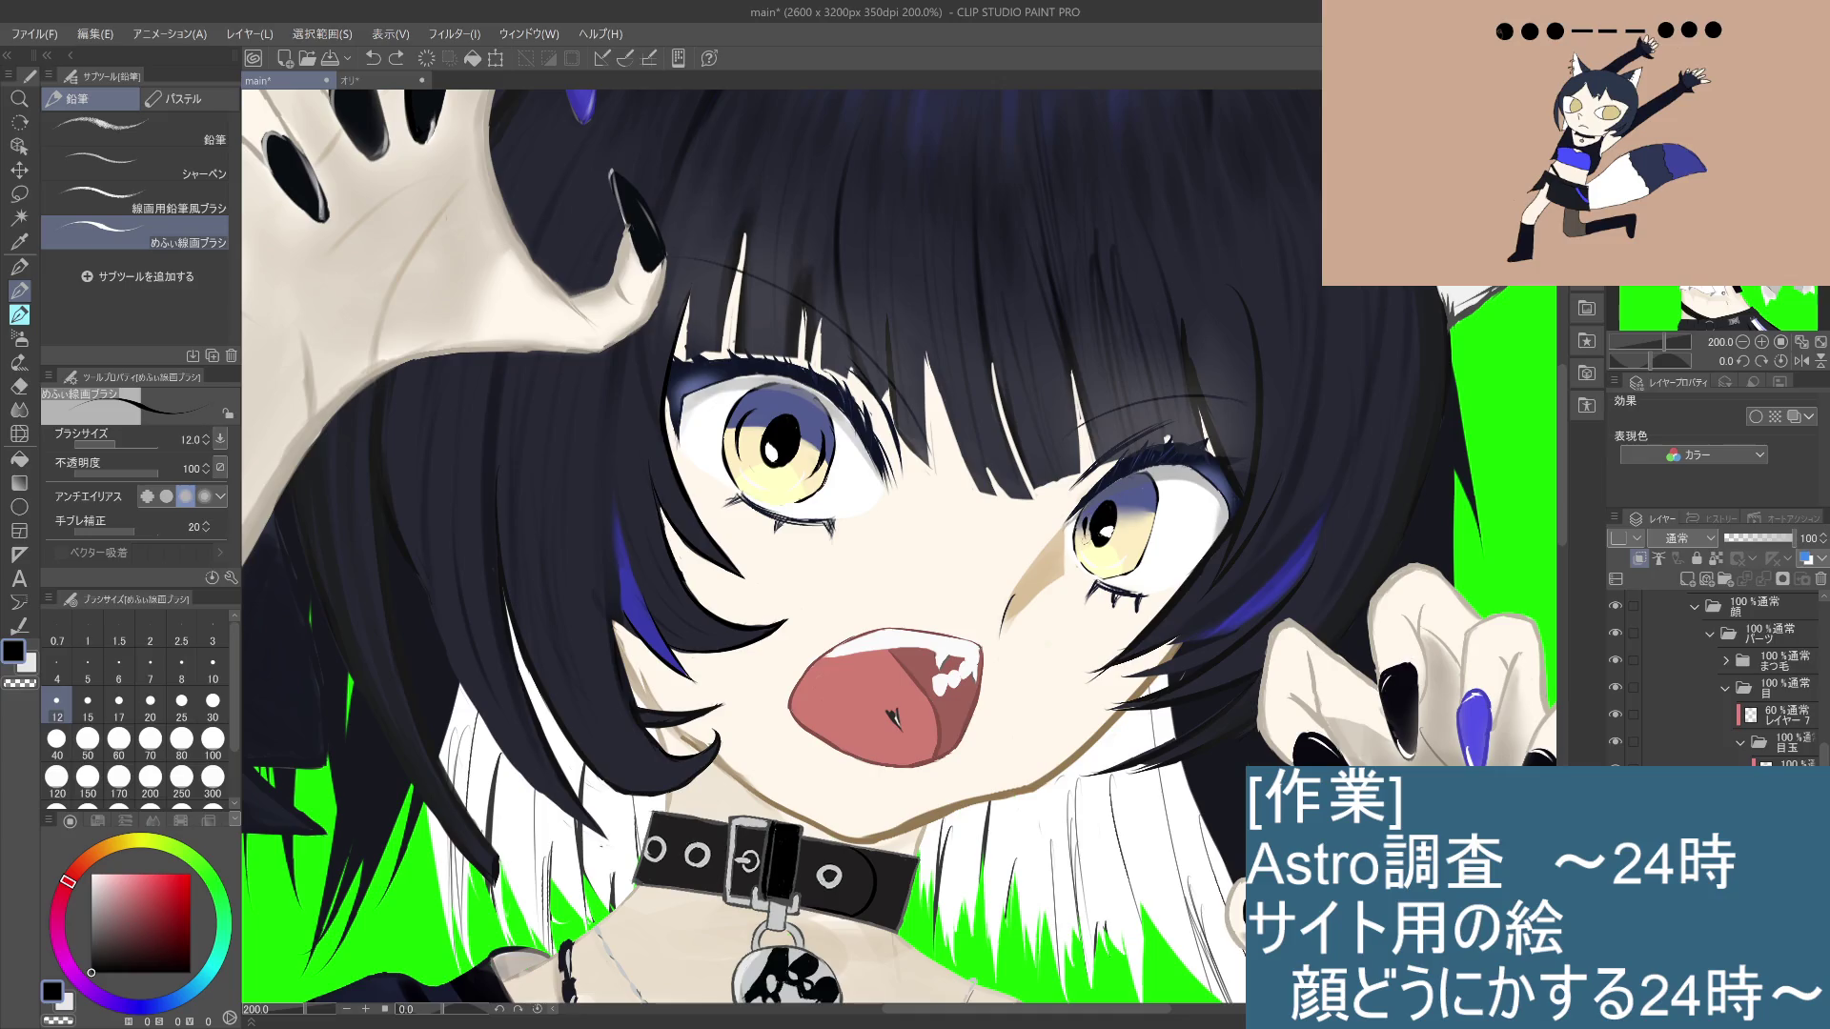
{"action": "key", "text": "ctrl+z"}
{"action": "left_click_drag", "start_coordinate": [1086, 518], "coordinate": [1094, 548]}
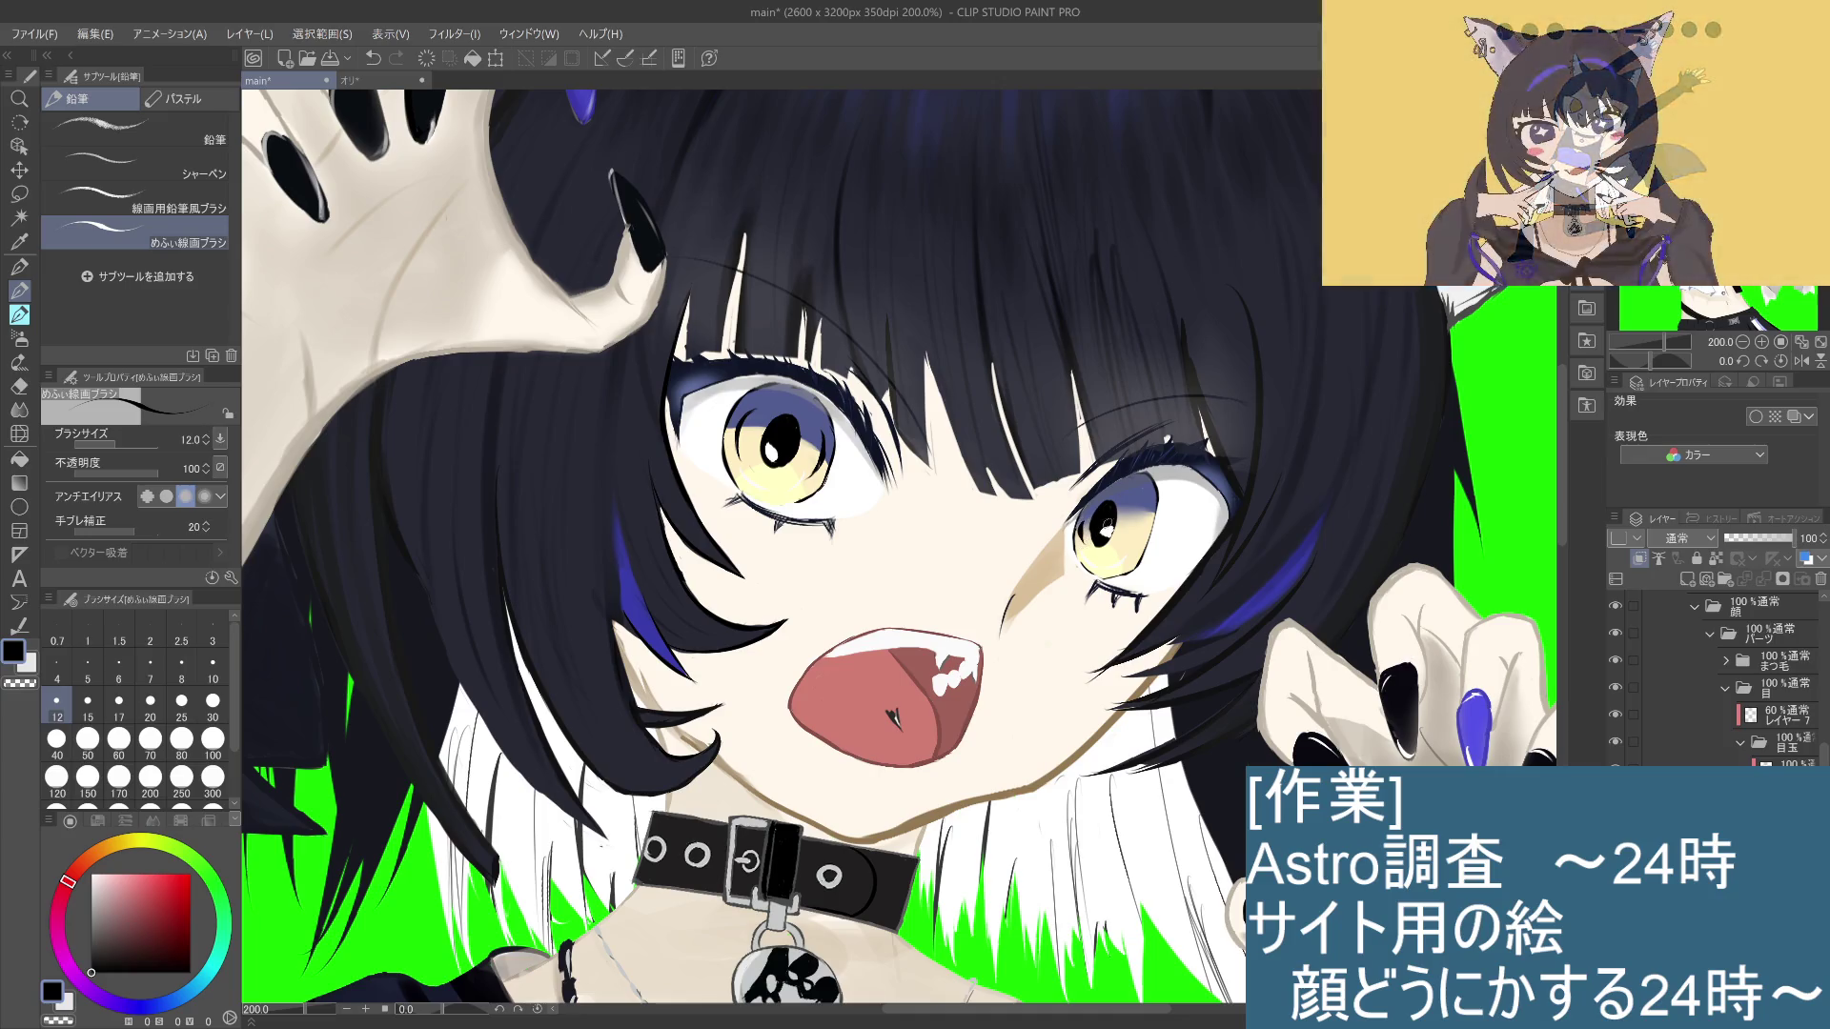
Step: Compare the iris-edge stroke on and off, and keep it
{"action": "key", "text": "ctrl+z"}
{"action": "key", "text": "ctrl+y"}
{"action": "key", "text": "ctrl+z"}
{"action": "key", "text": "ctrl+y"}
{"action": "key", "text": "ctrl+z"}
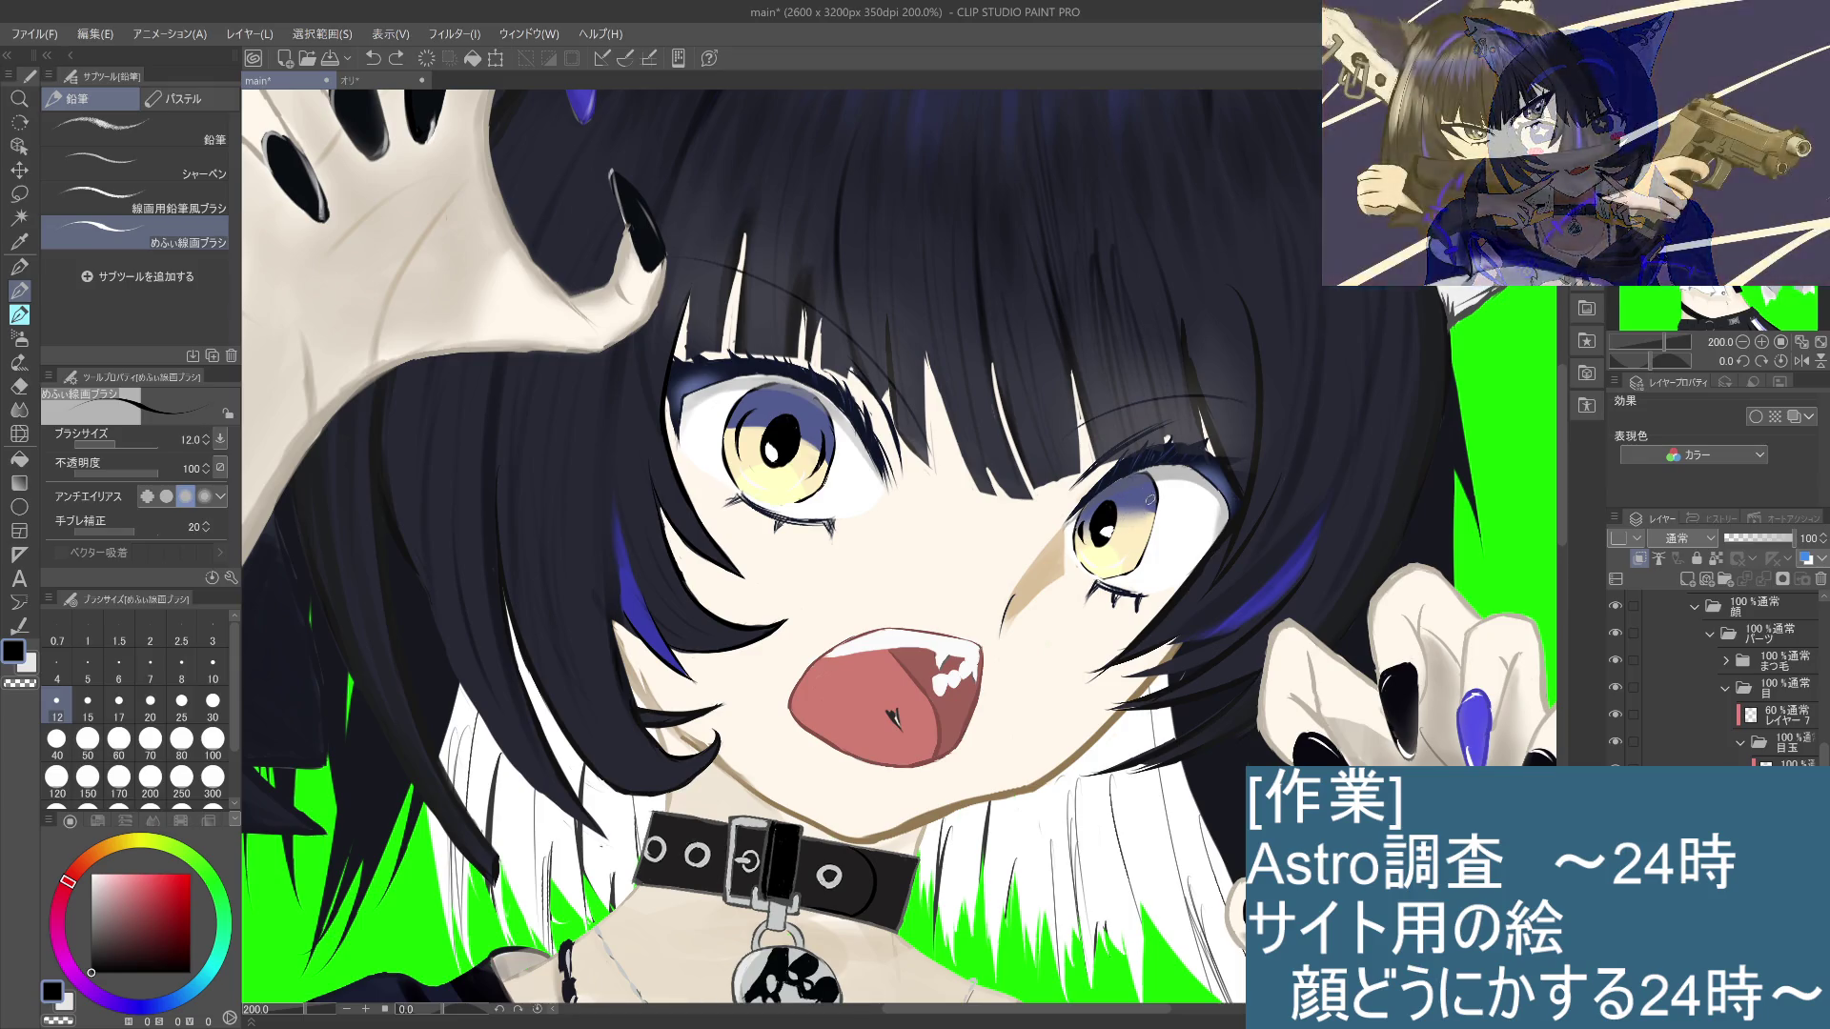
{"action": "key", "text": "ctrl+y"}
{"action": "key", "text": "ctrl+z"}
{"action": "key", "text": "ctrl+y"}
{"action": "key", "text": "ctrl+z"}
{"action": "key", "text": "ctrl+y"}
{"action": "key", "text": "ctrl+y"}
{"action": "key", "text": "ctrl+z"}
{"action": "key", "text": "ctrl+y"}
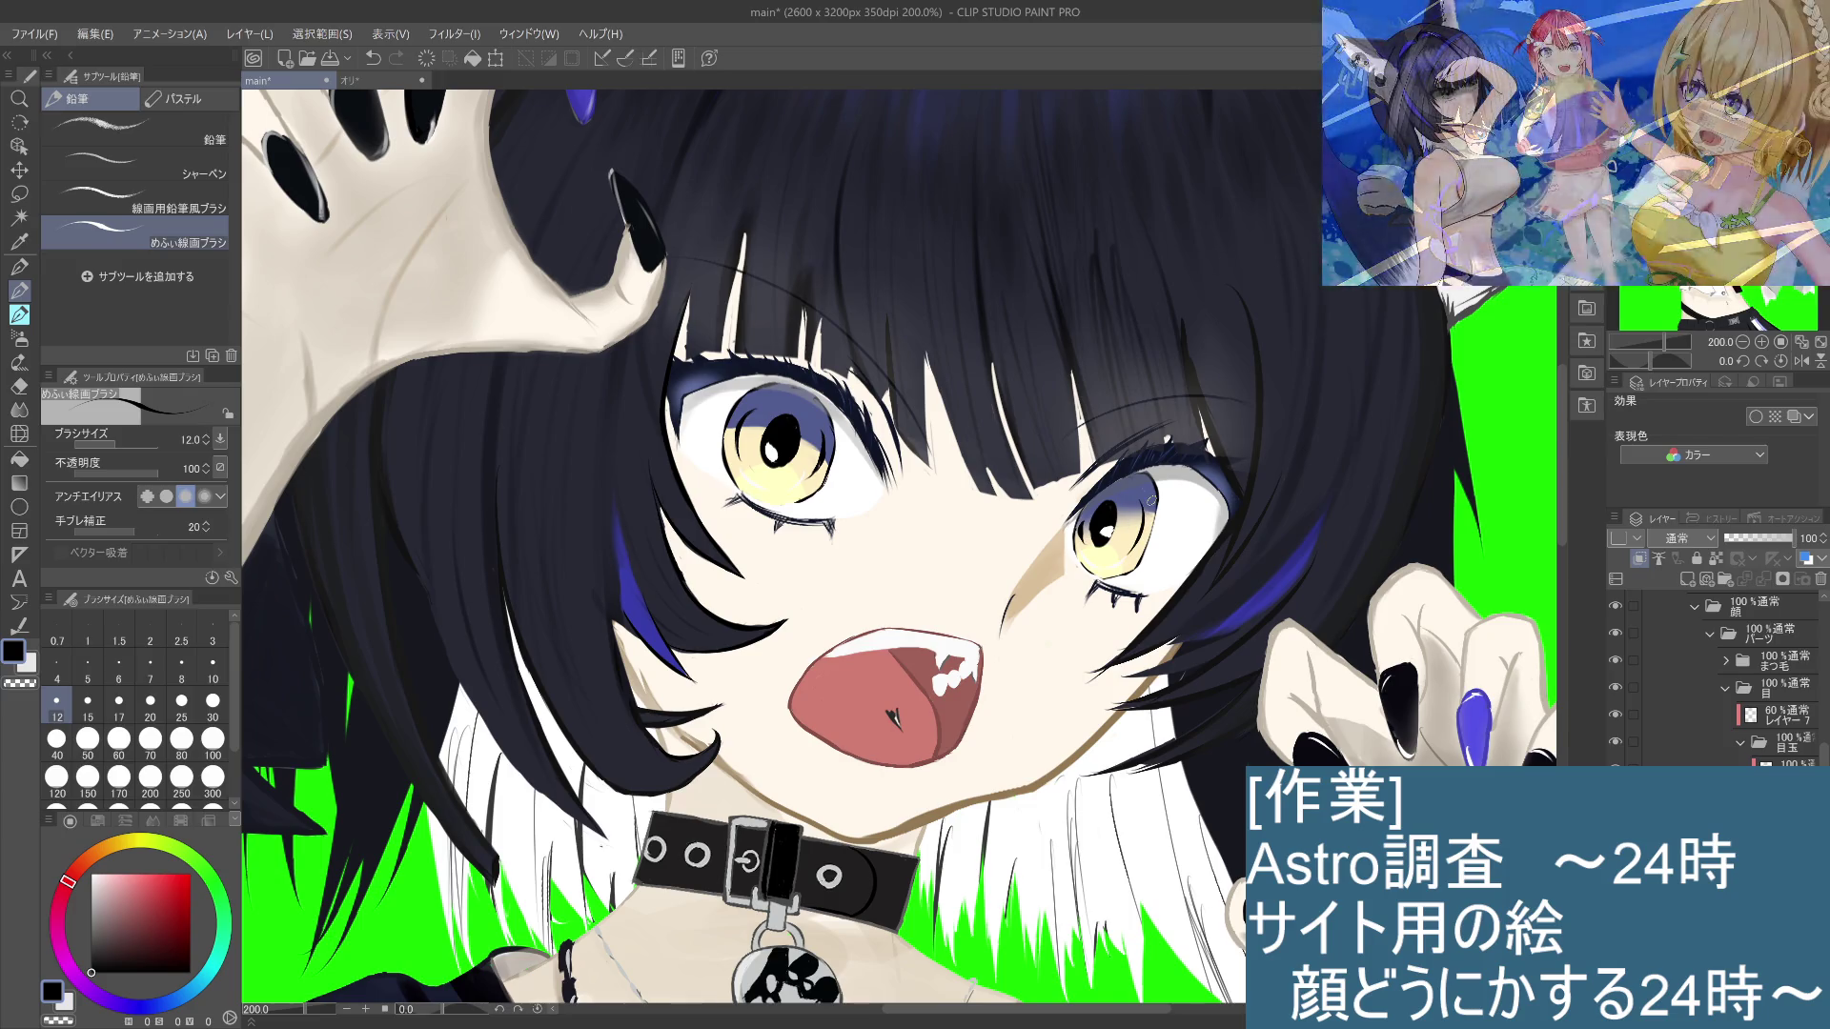
{"action": "scroll", "coordinate": [1150, 498], "scroll_direction": "down", "scroll_amount": 2}
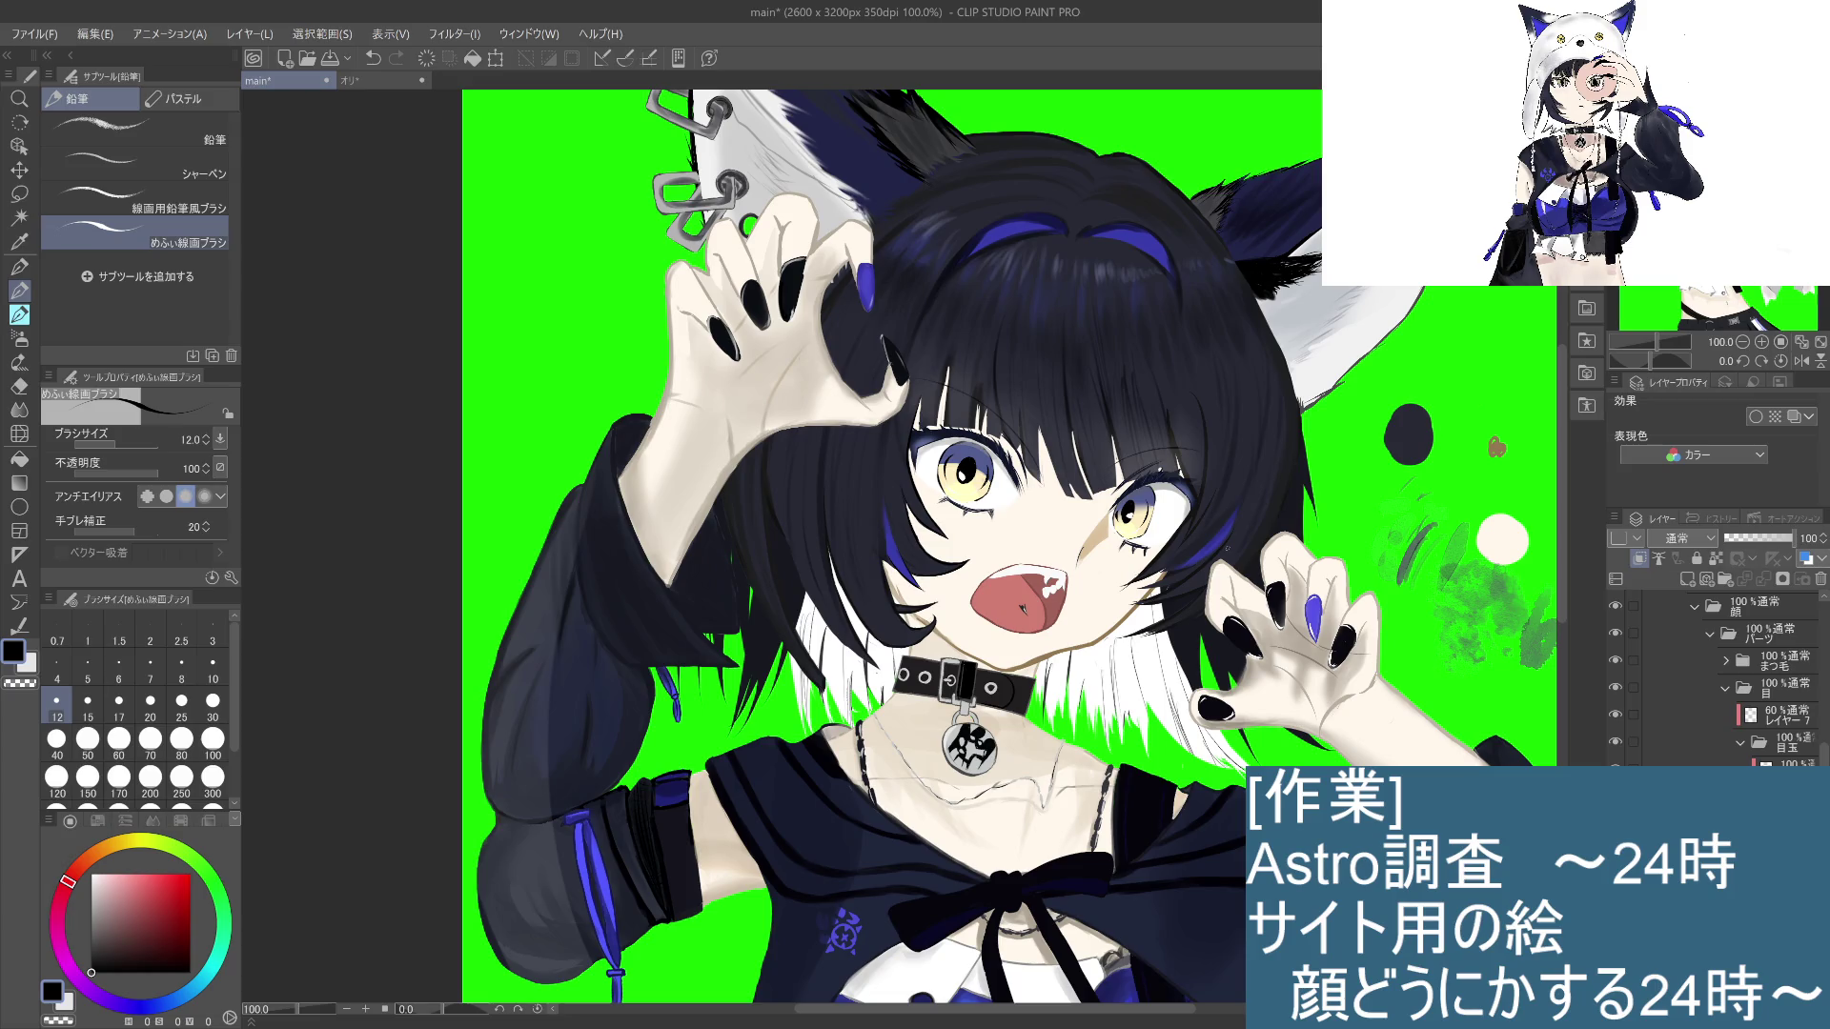
{"action": "scroll", "coordinate": [1227, 548], "scroll_direction": "up", "scroll_amount": 2}
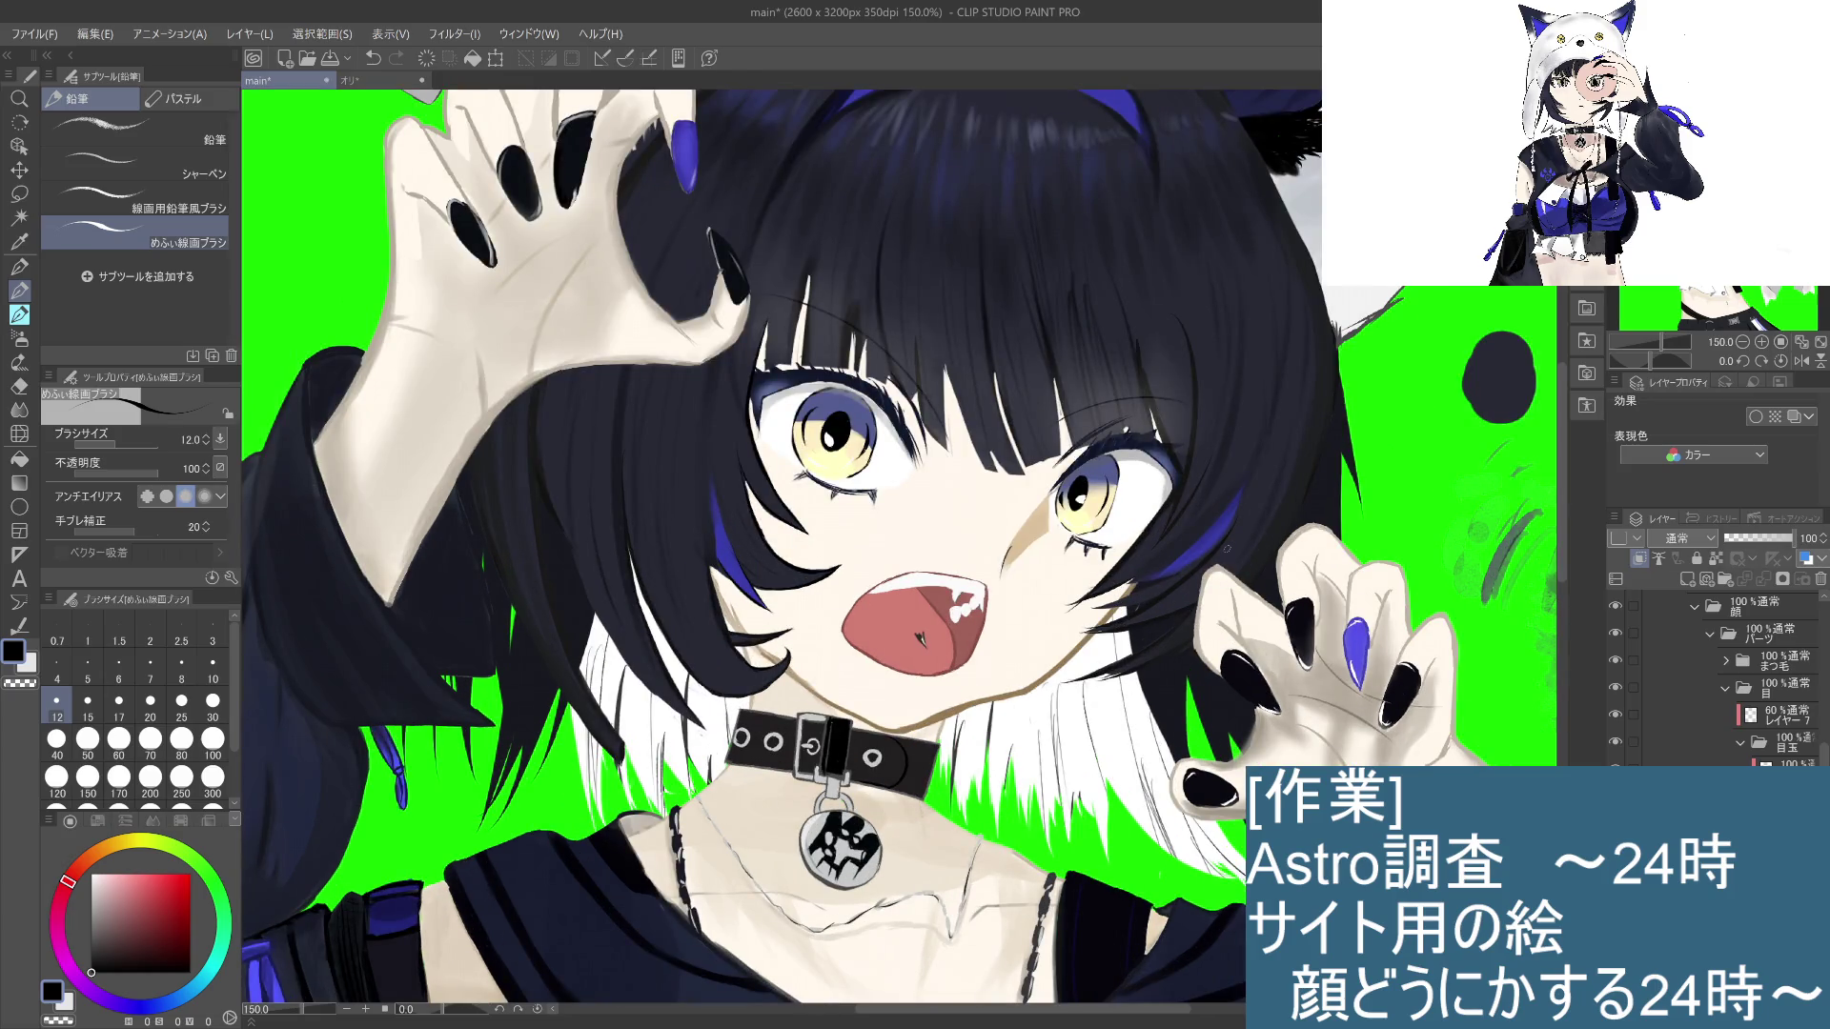
{"action": "scroll", "coordinate": [1226, 548], "scroll_direction": "down", "scroll_amount": 6}
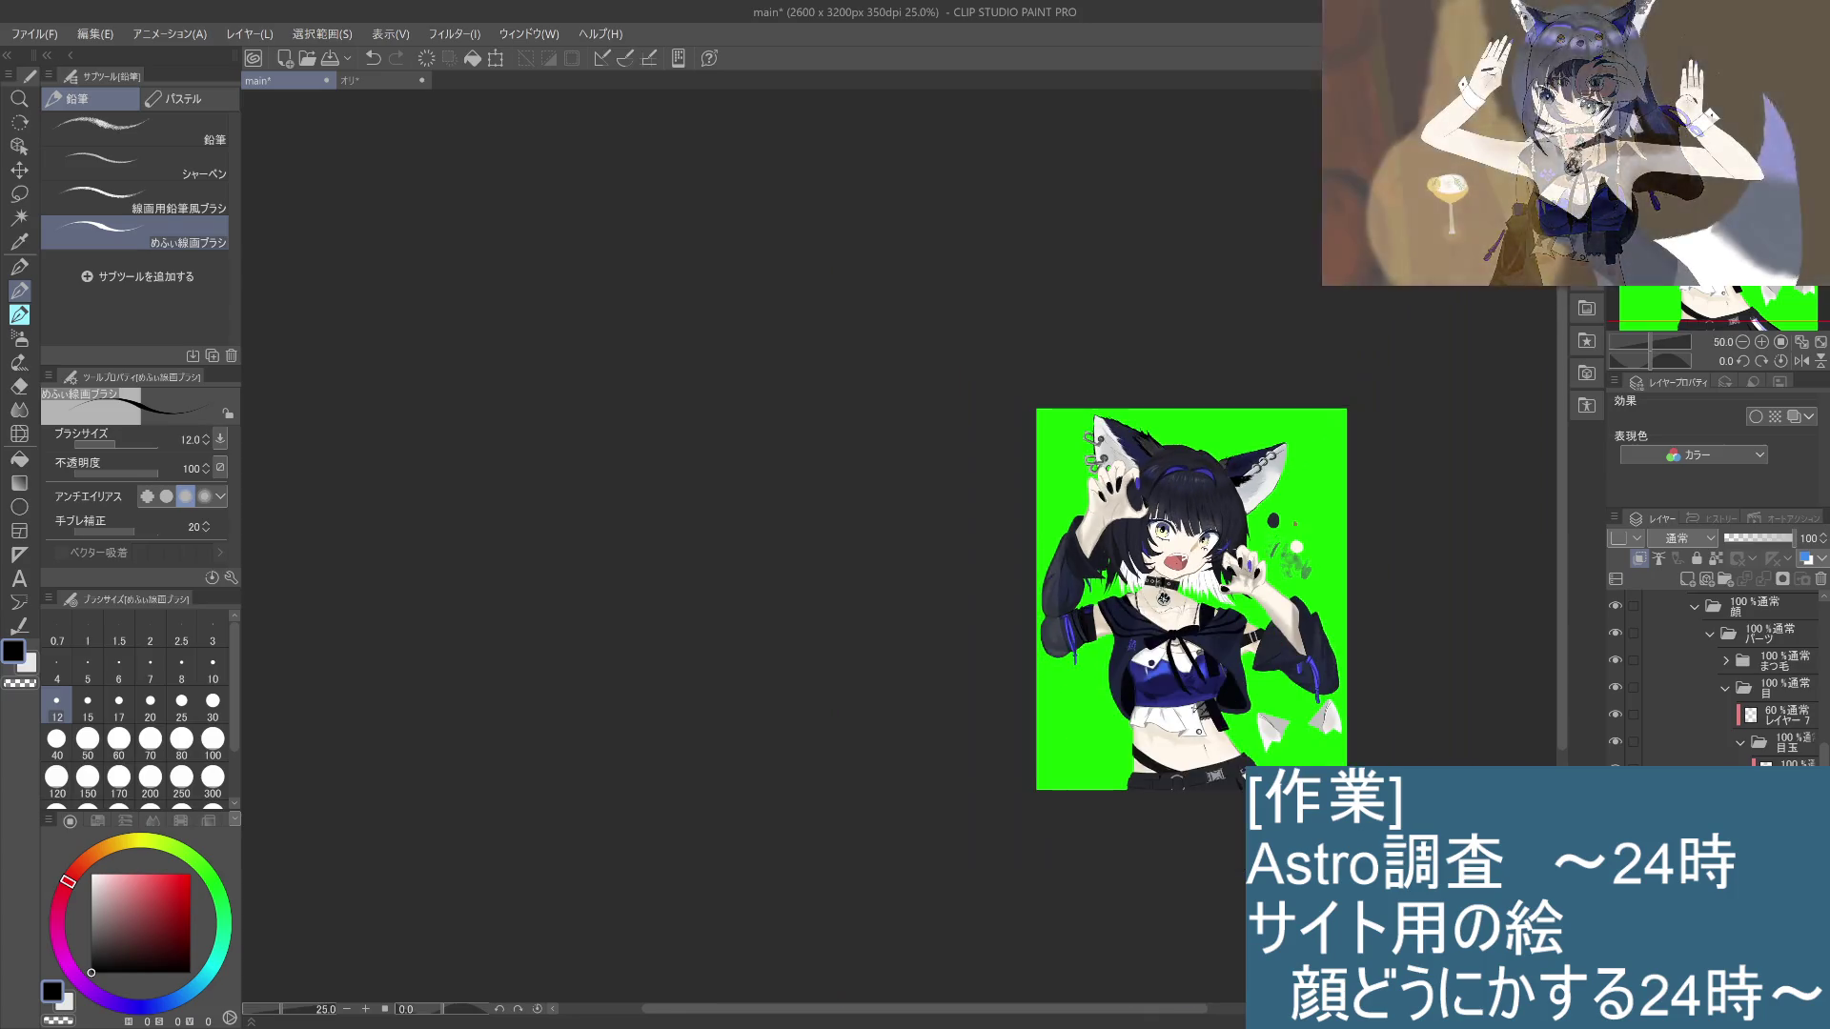
{"action": "scroll", "coordinate": [1224, 555], "scroll_direction": "up", "scroll_amount": 4}
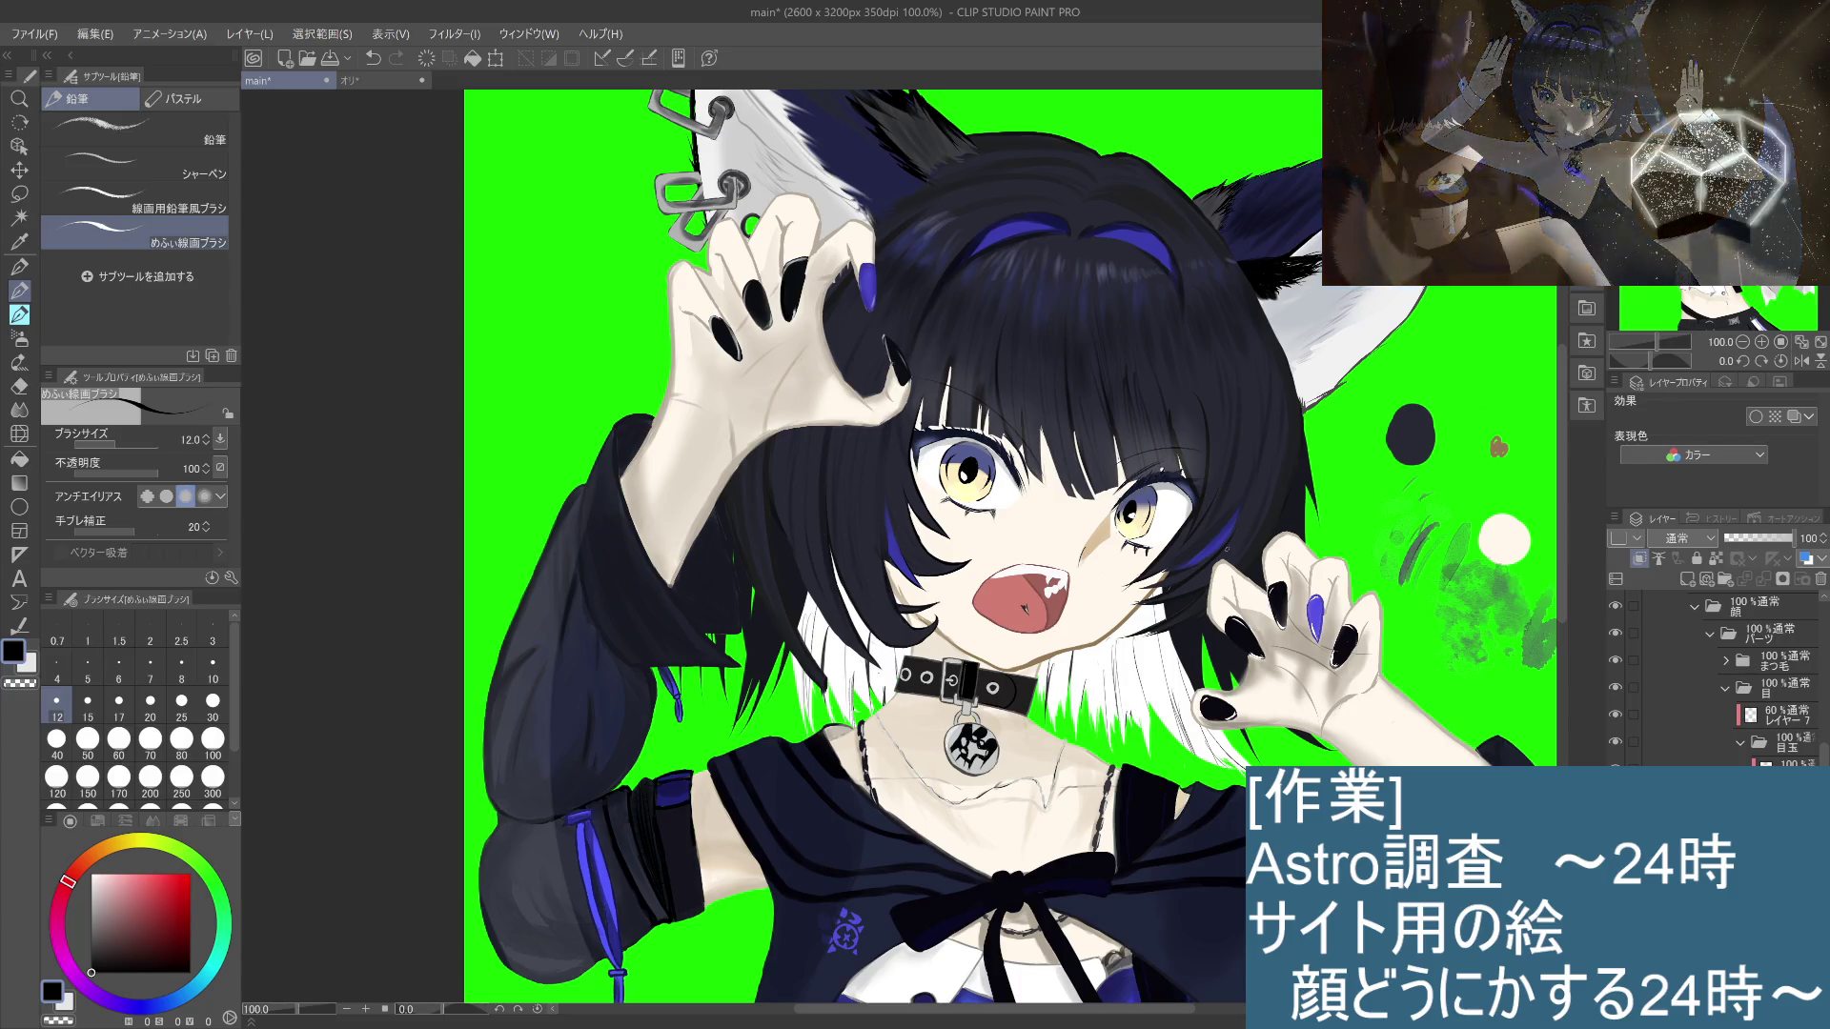
{"action": "scroll", "coordinate": [1050, 607], "scroll_direction": "up", "scroll_amount": 3}
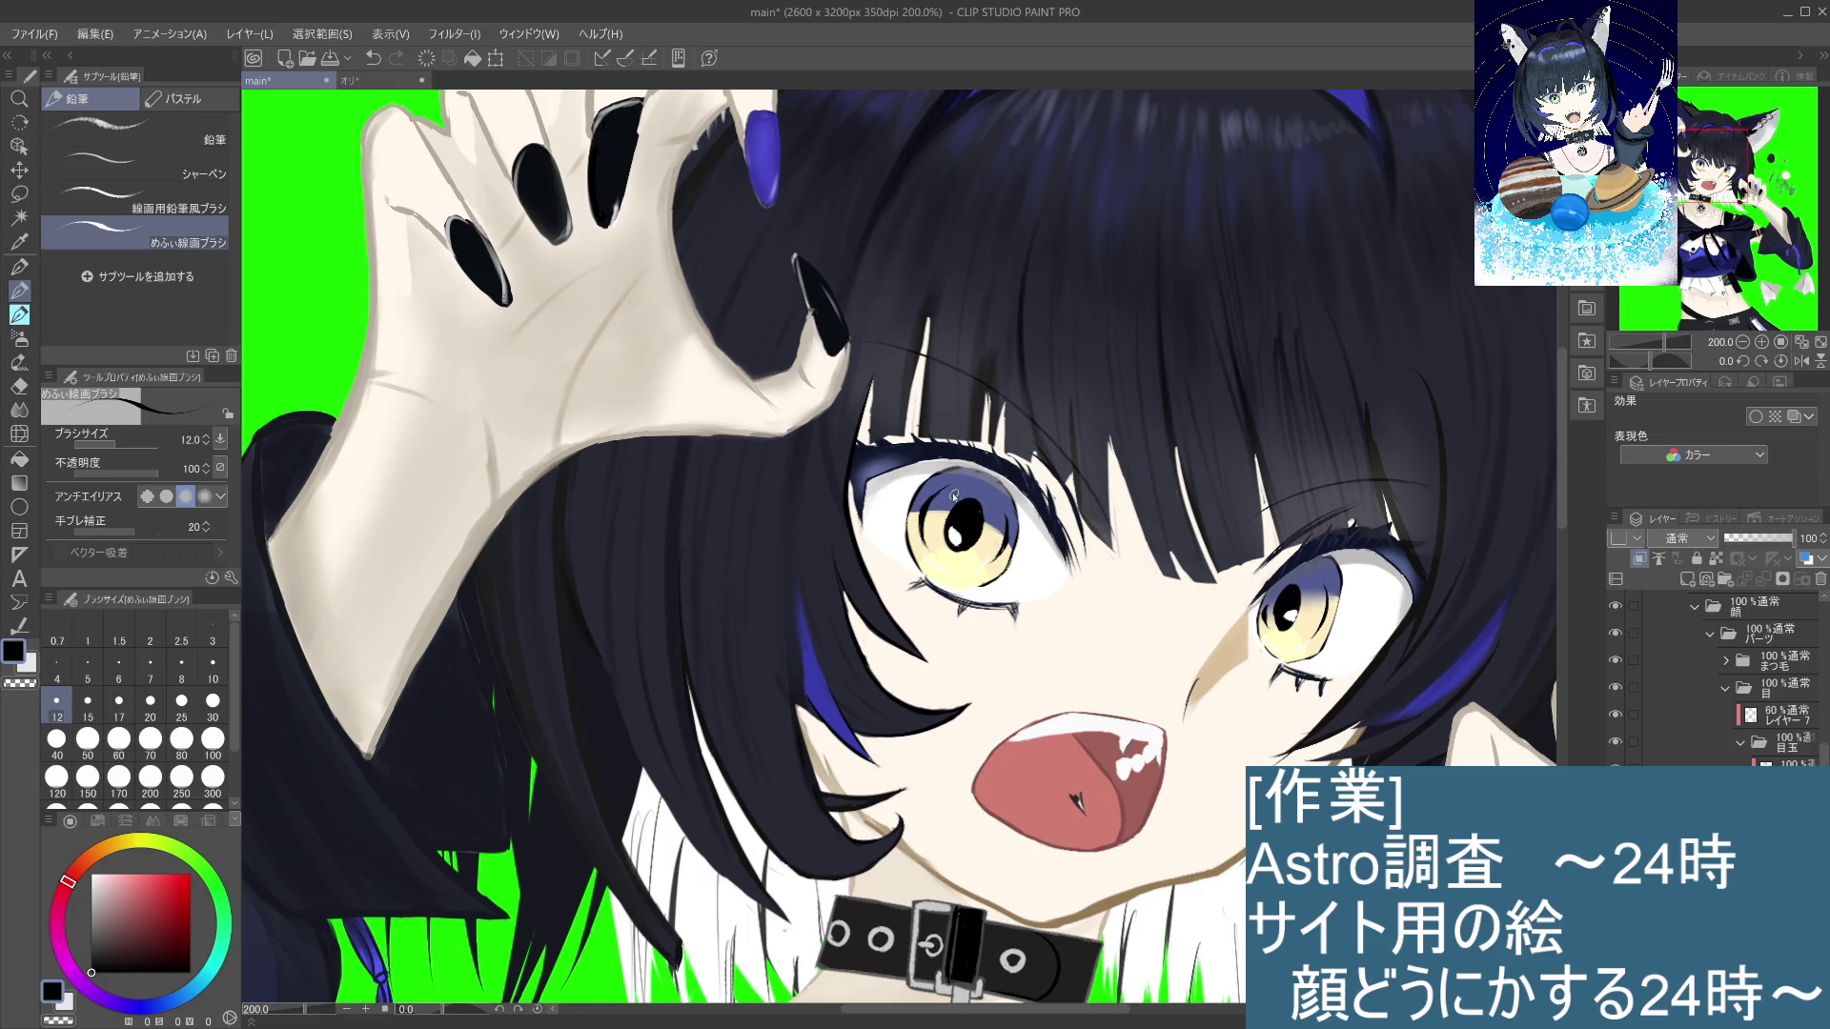
{"action": "scroll", "coordinate": [958, 491], "scroll_direction": "down", "scroll_amount": 3}
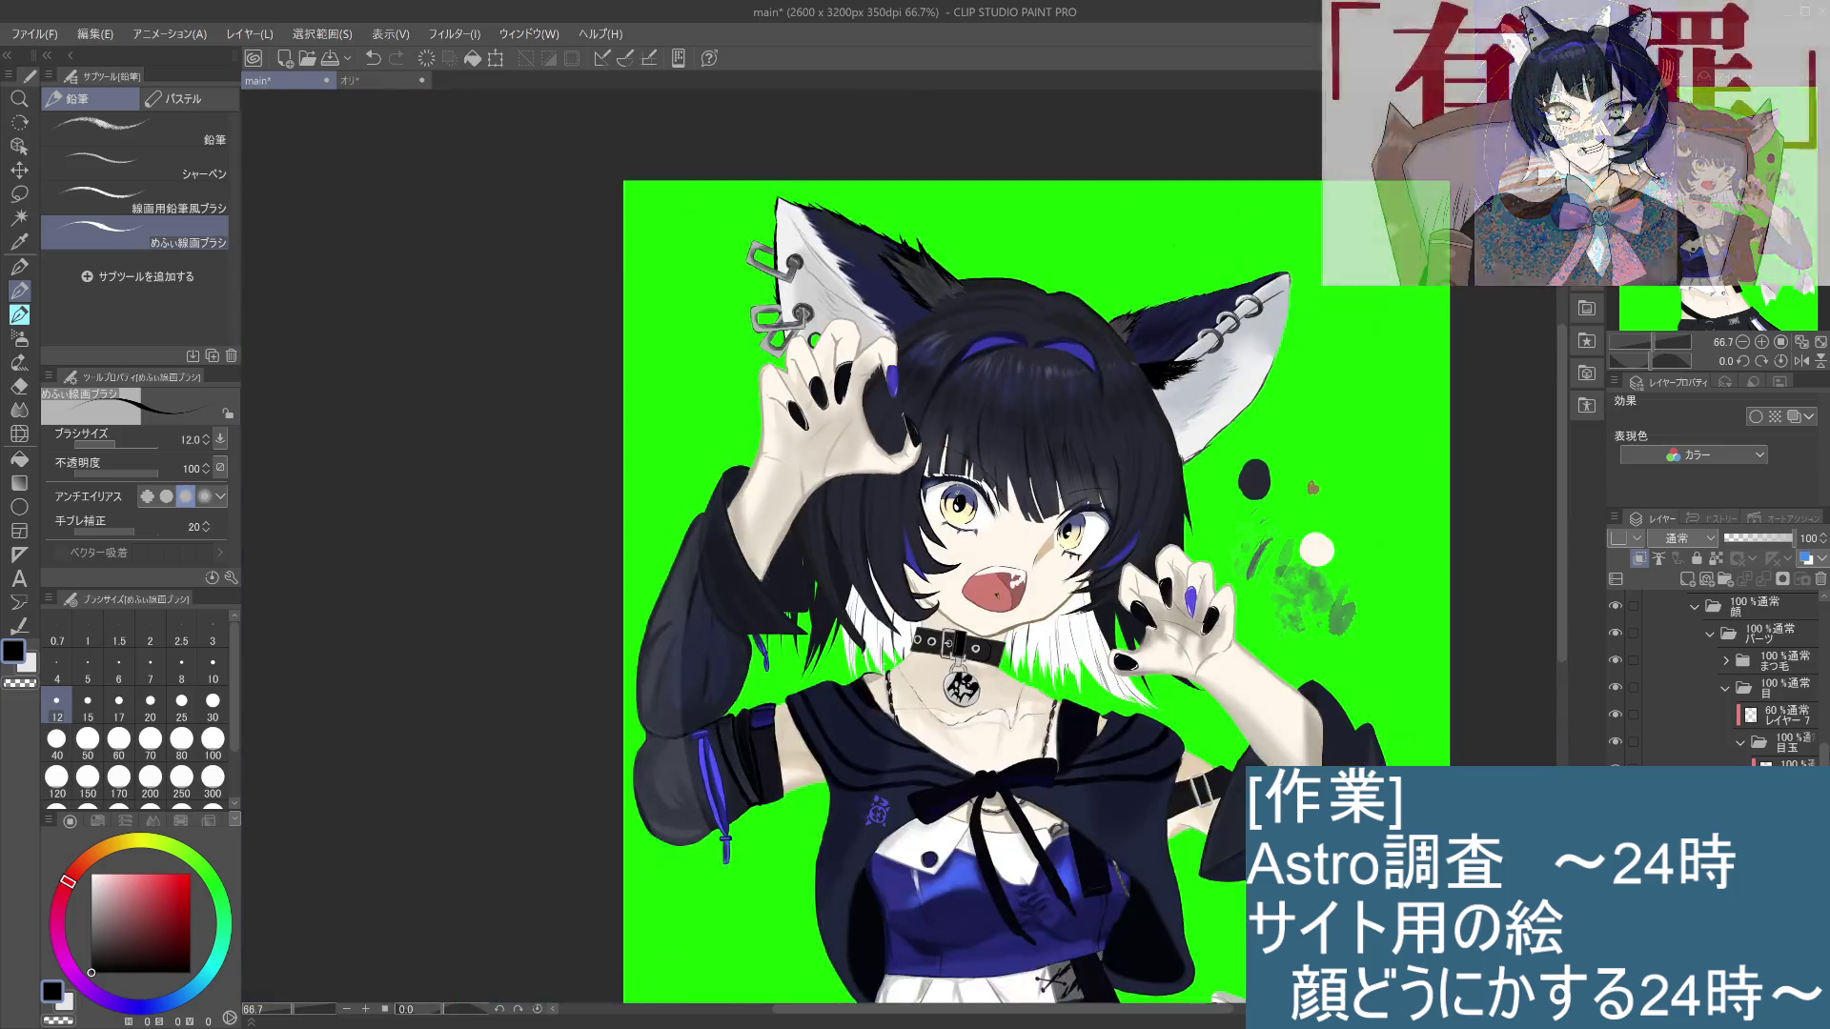
{"action": "scroll", "coordinate": [958, 493], "scroll_direction": "up", "scroll_amount": 4}
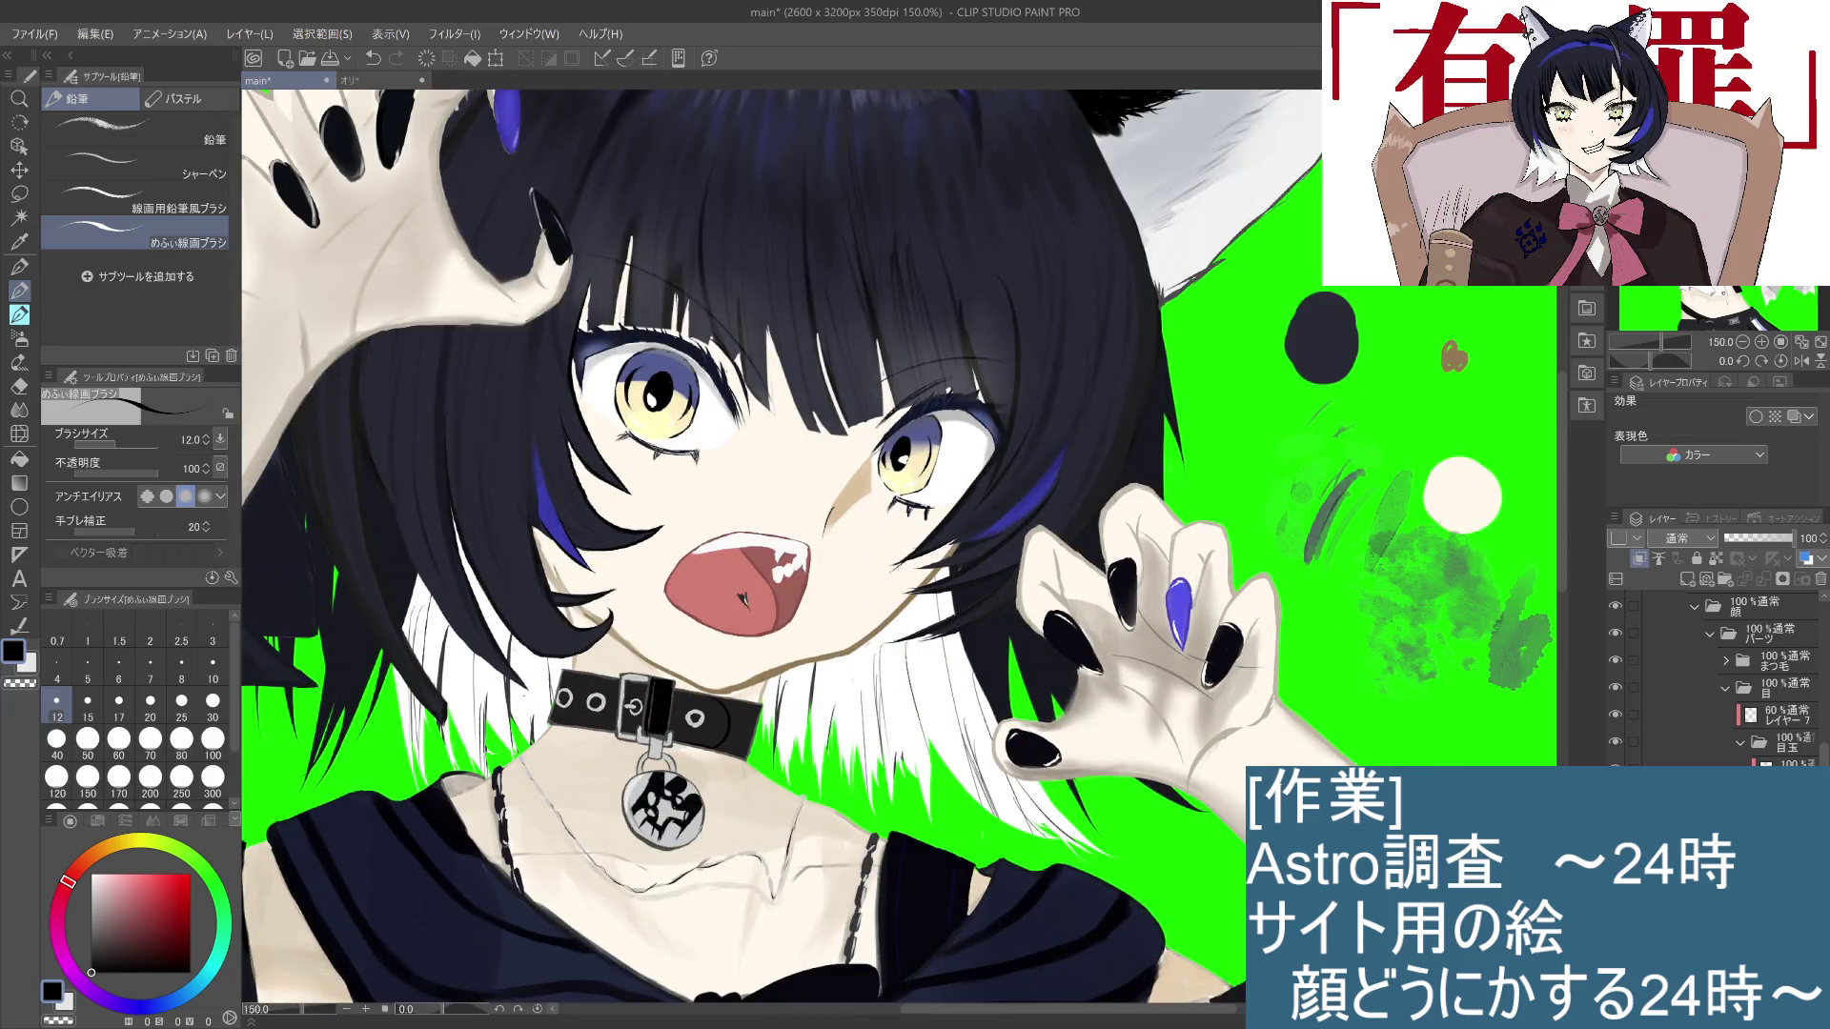
{"action": "left_click_drag", "start_coordinate": [1525, 348], "coordinate": [1356, 534]}
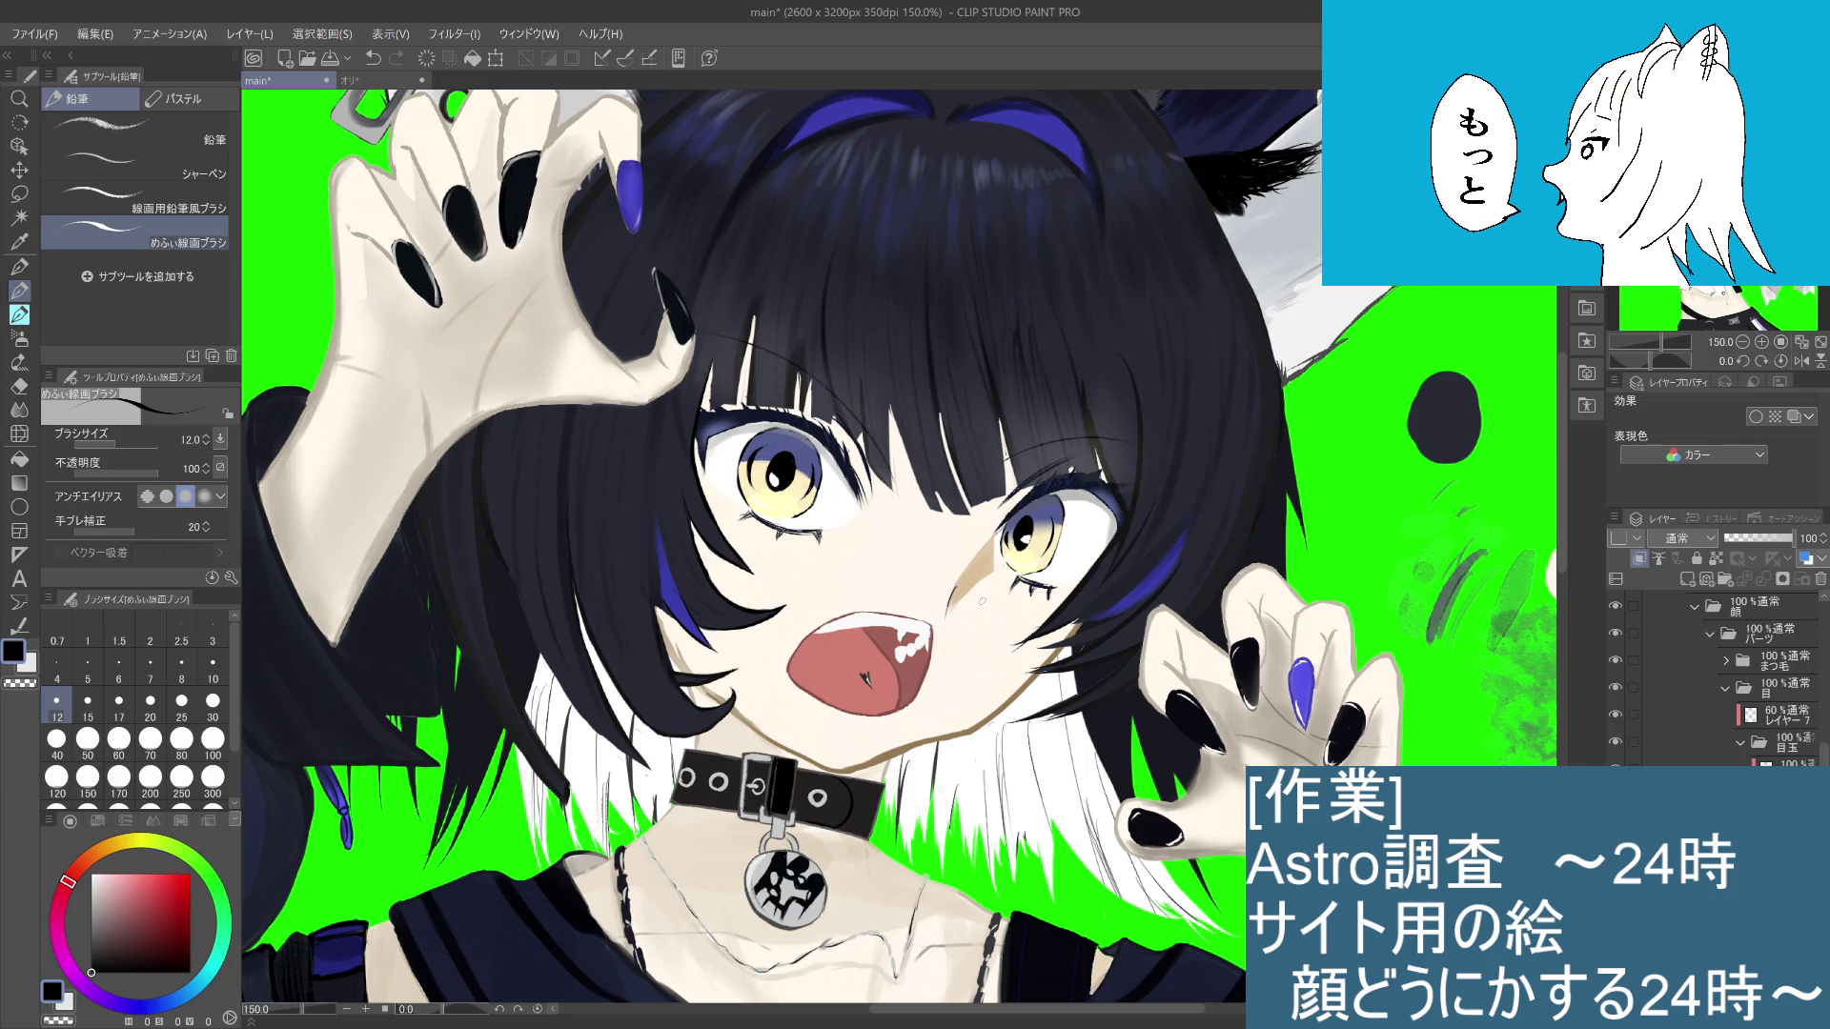
{"action": "scroll", "coordinate": [989, 597], "scroll_direction": "down", "scroll_amount": 4}
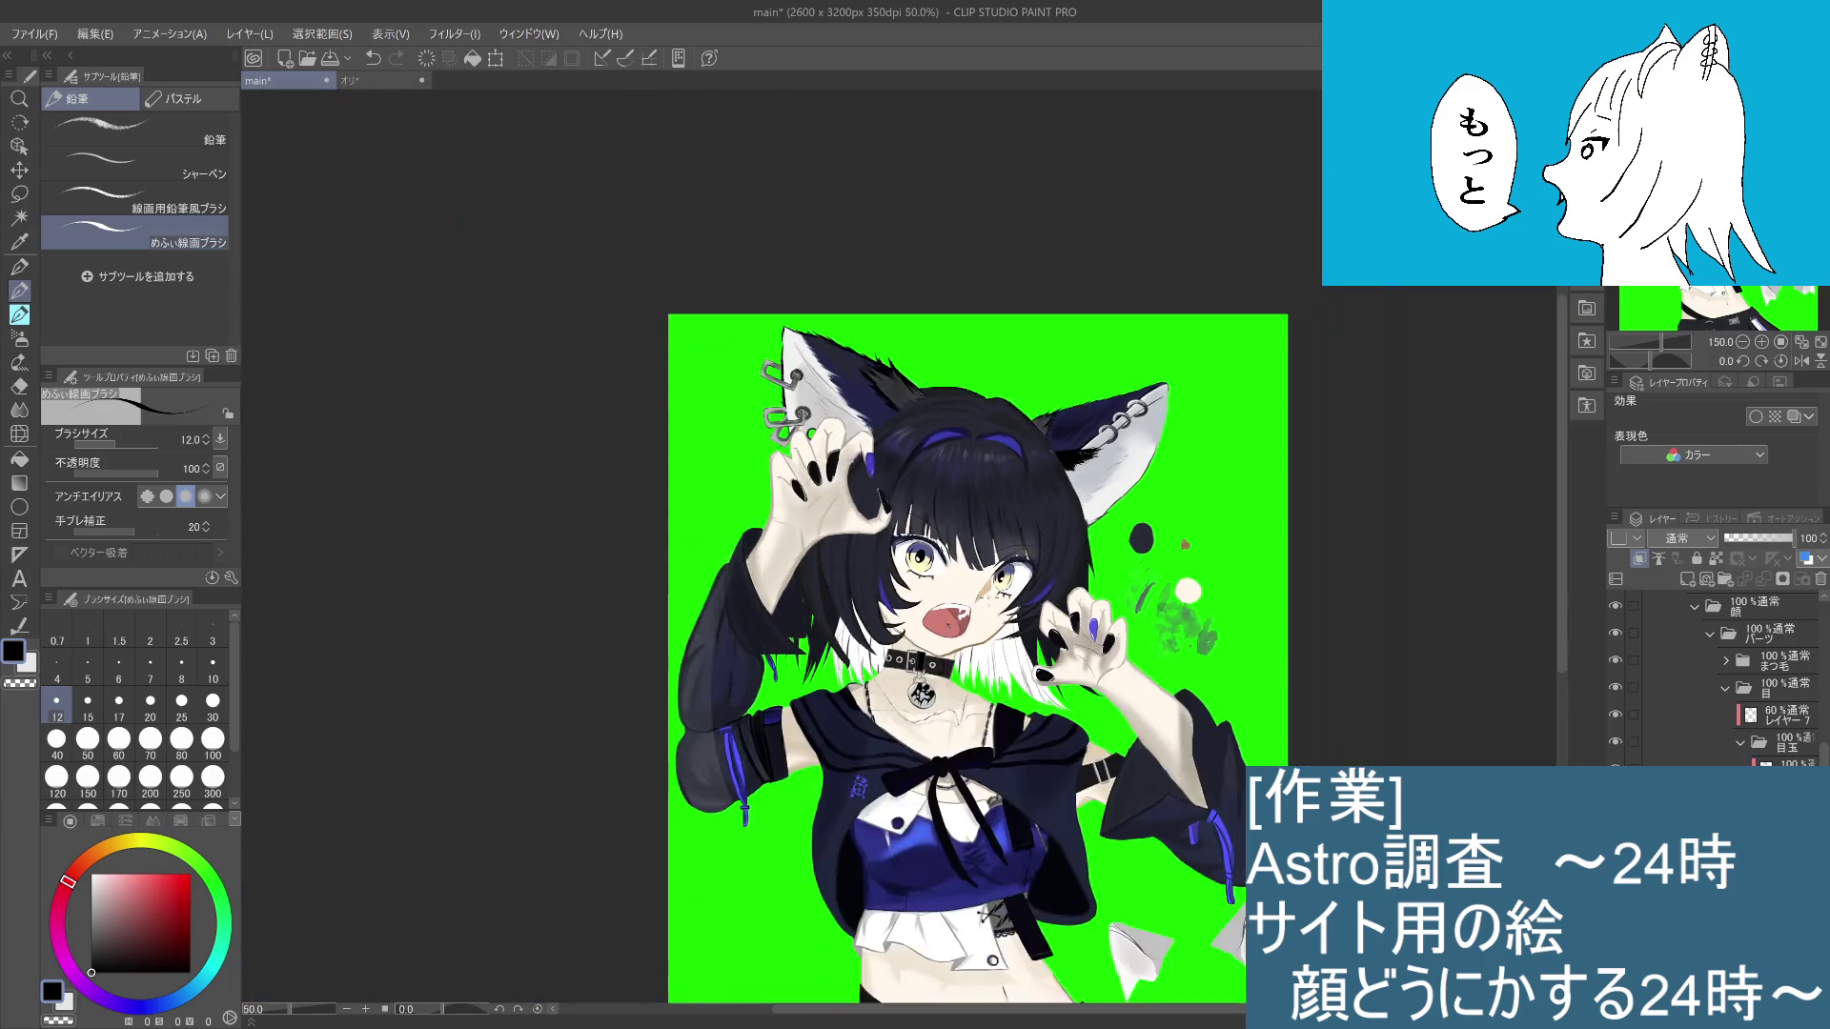
{"action": "scroll", "coordinate": [996, 588], "scroll_direction": "up", "scroll_amount": 3}
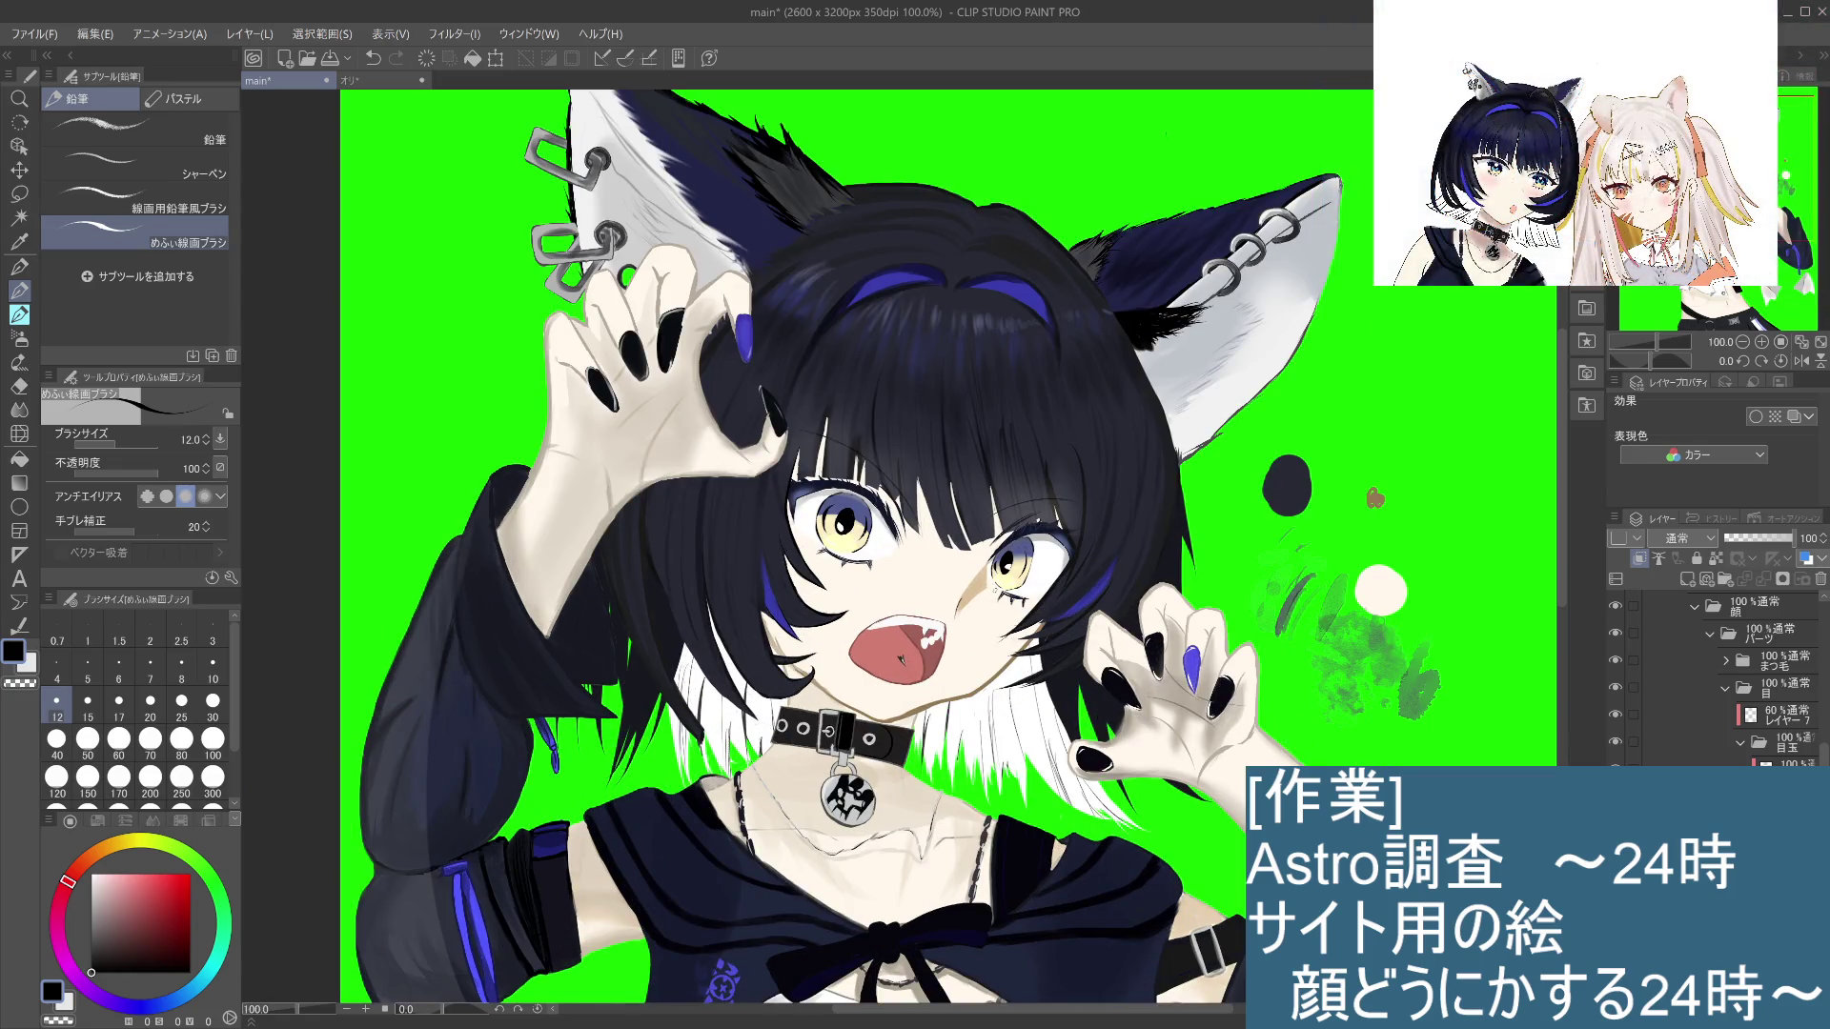
{"action": "left_click", "coordinate": [1792, 661]}
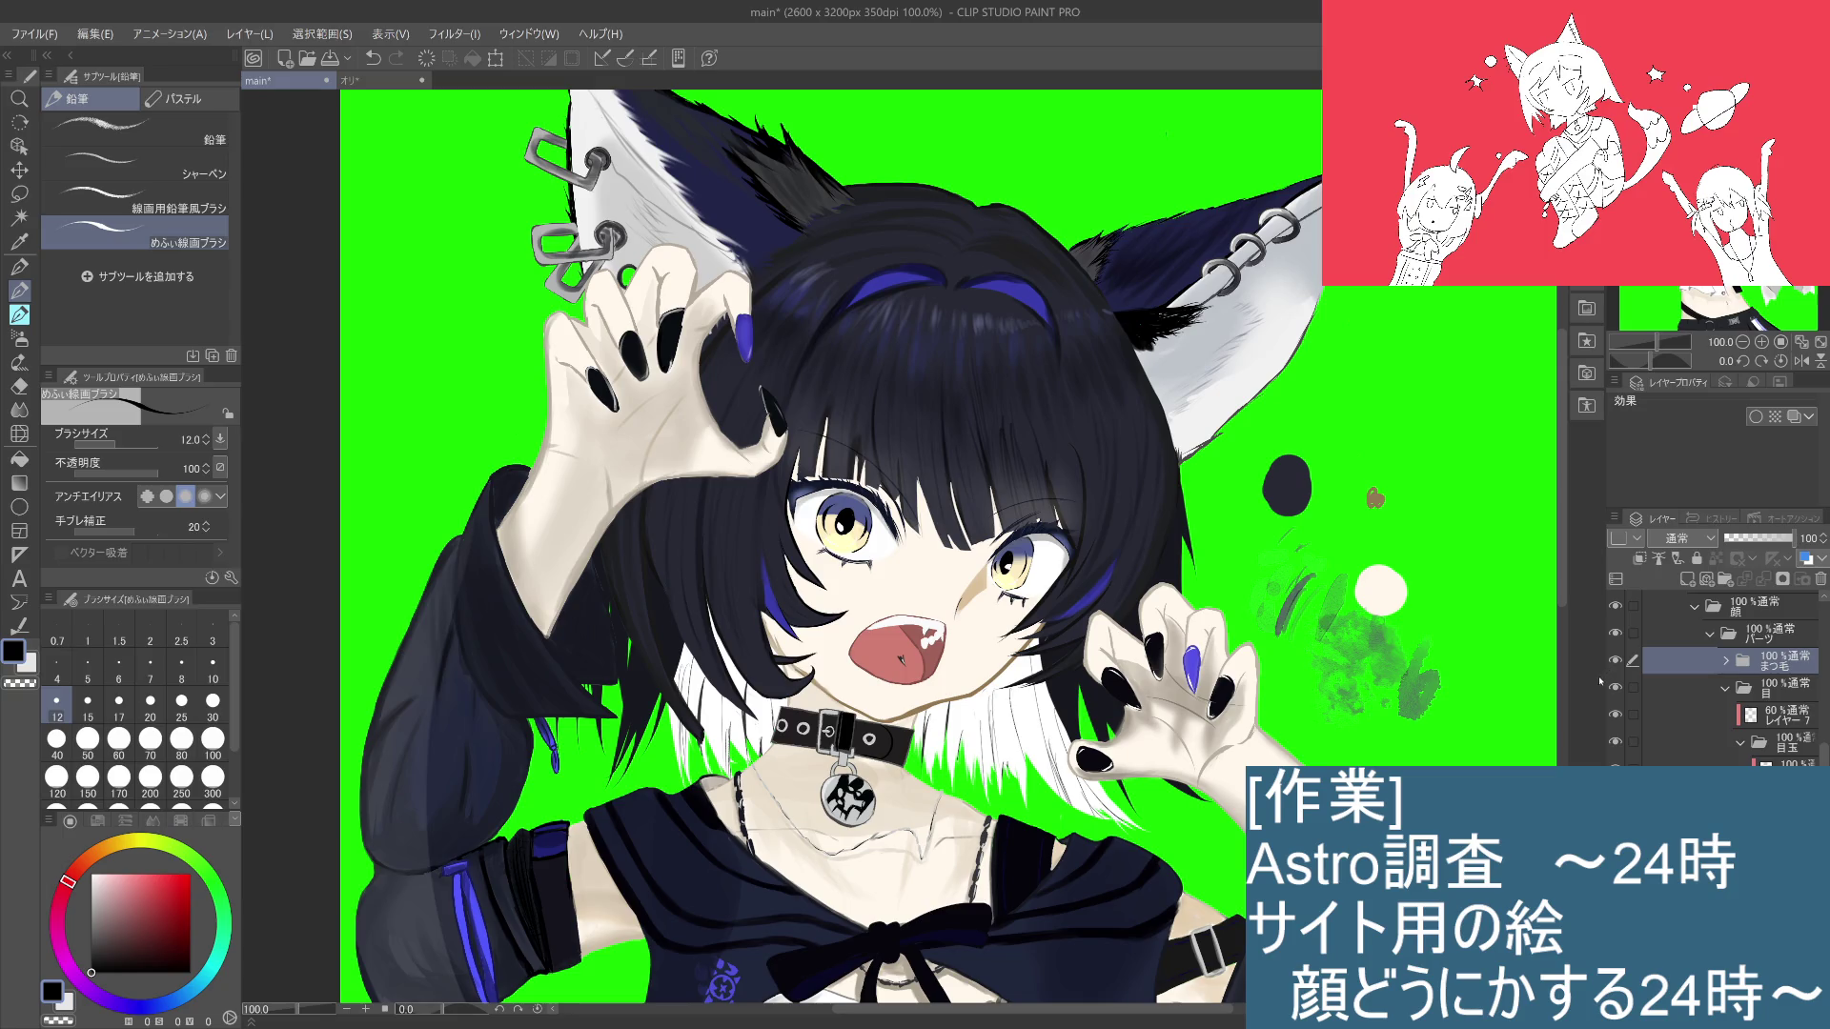
Step: Expand the まつ毛 group, check レイヤー6's visibility, and sample the hair's dark navy
{"action": "left_click", "coordinate": [1725, 661]}
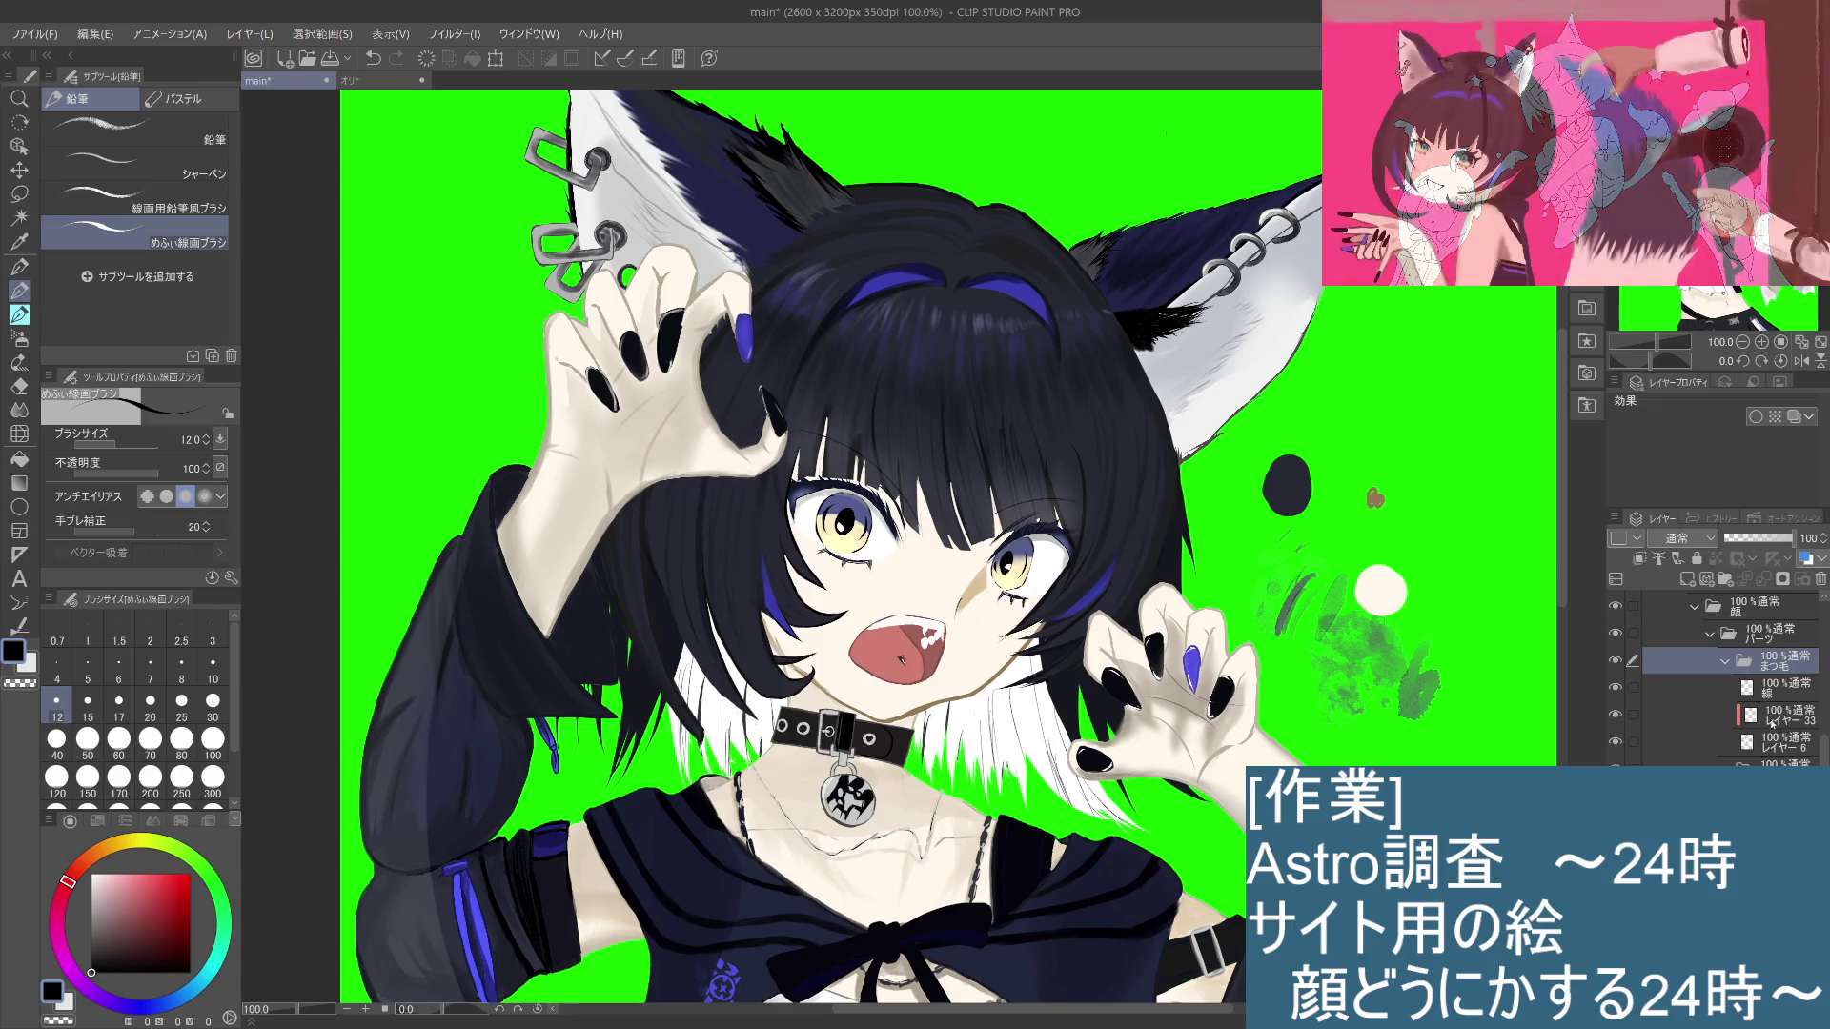
{"action": "left_click", "coordinate": [1773, 743]}
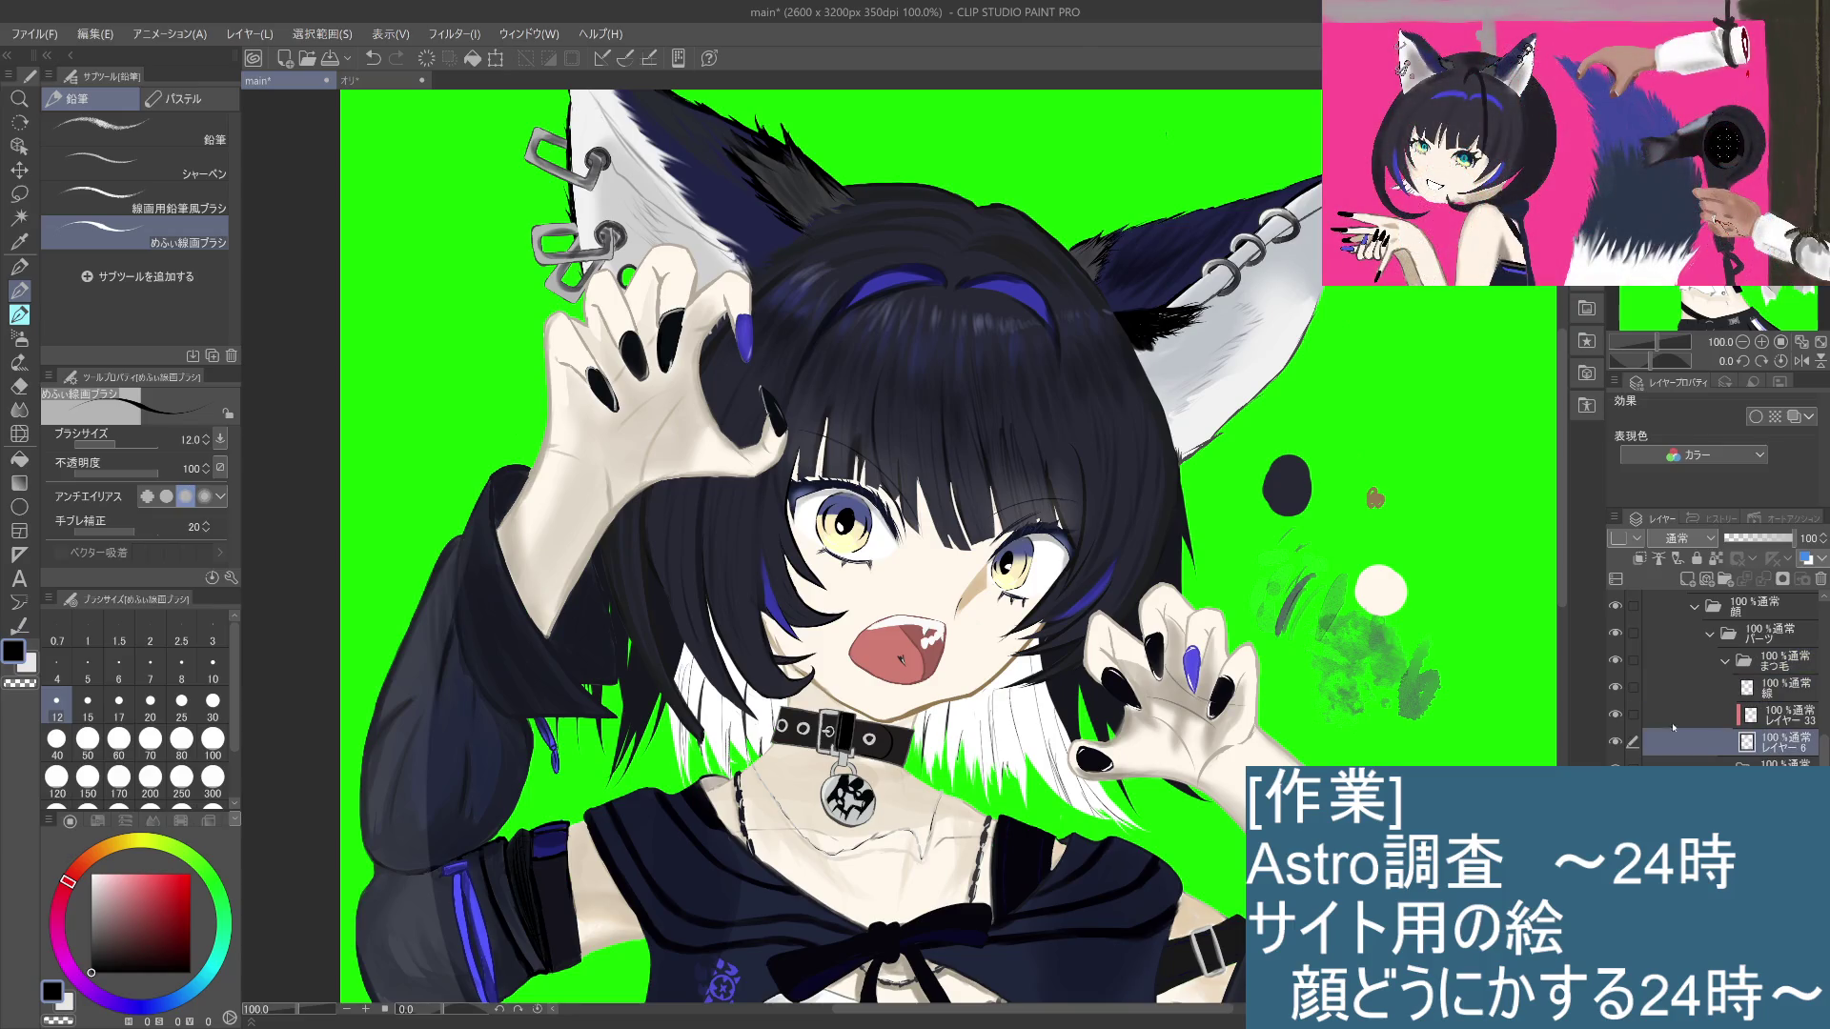
{"action": "left_click", "coordinate": [1616, 742]}
{"action": "left_click", "coordinate": [1616, 741]}
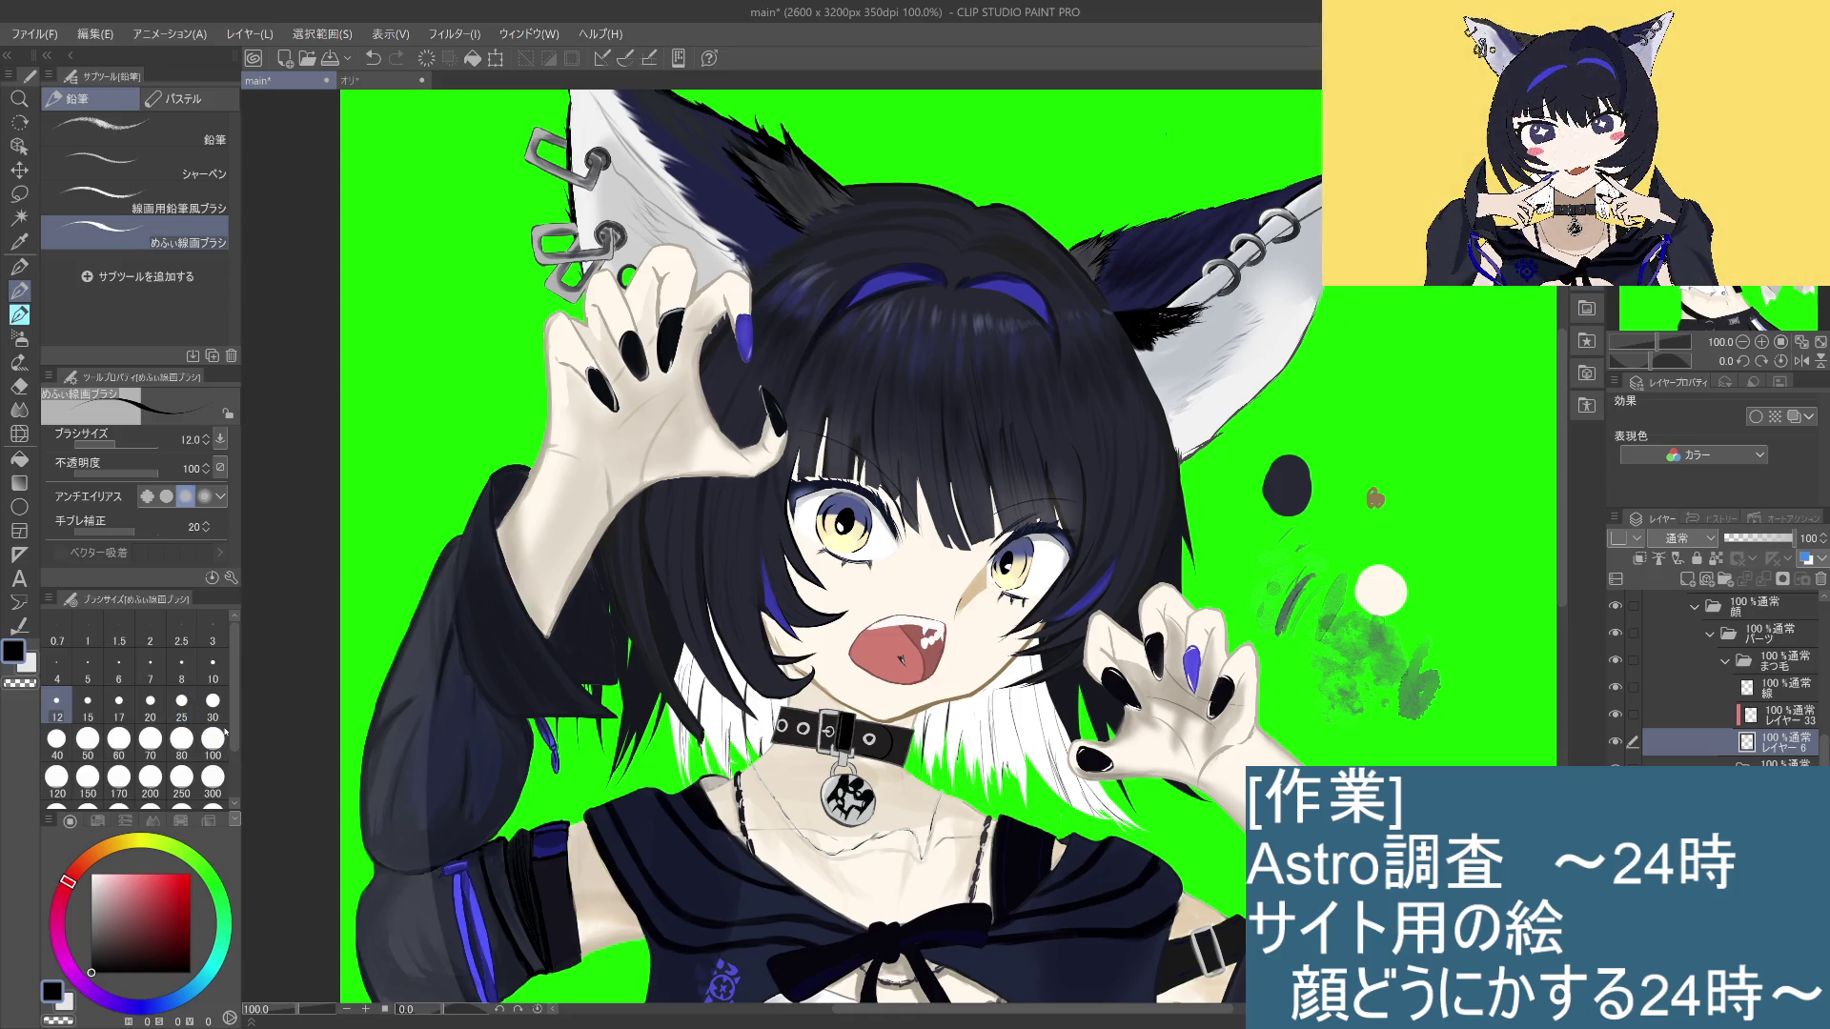
{"action": "left_click", "coordinate": [879, 506], "text": "alt"}
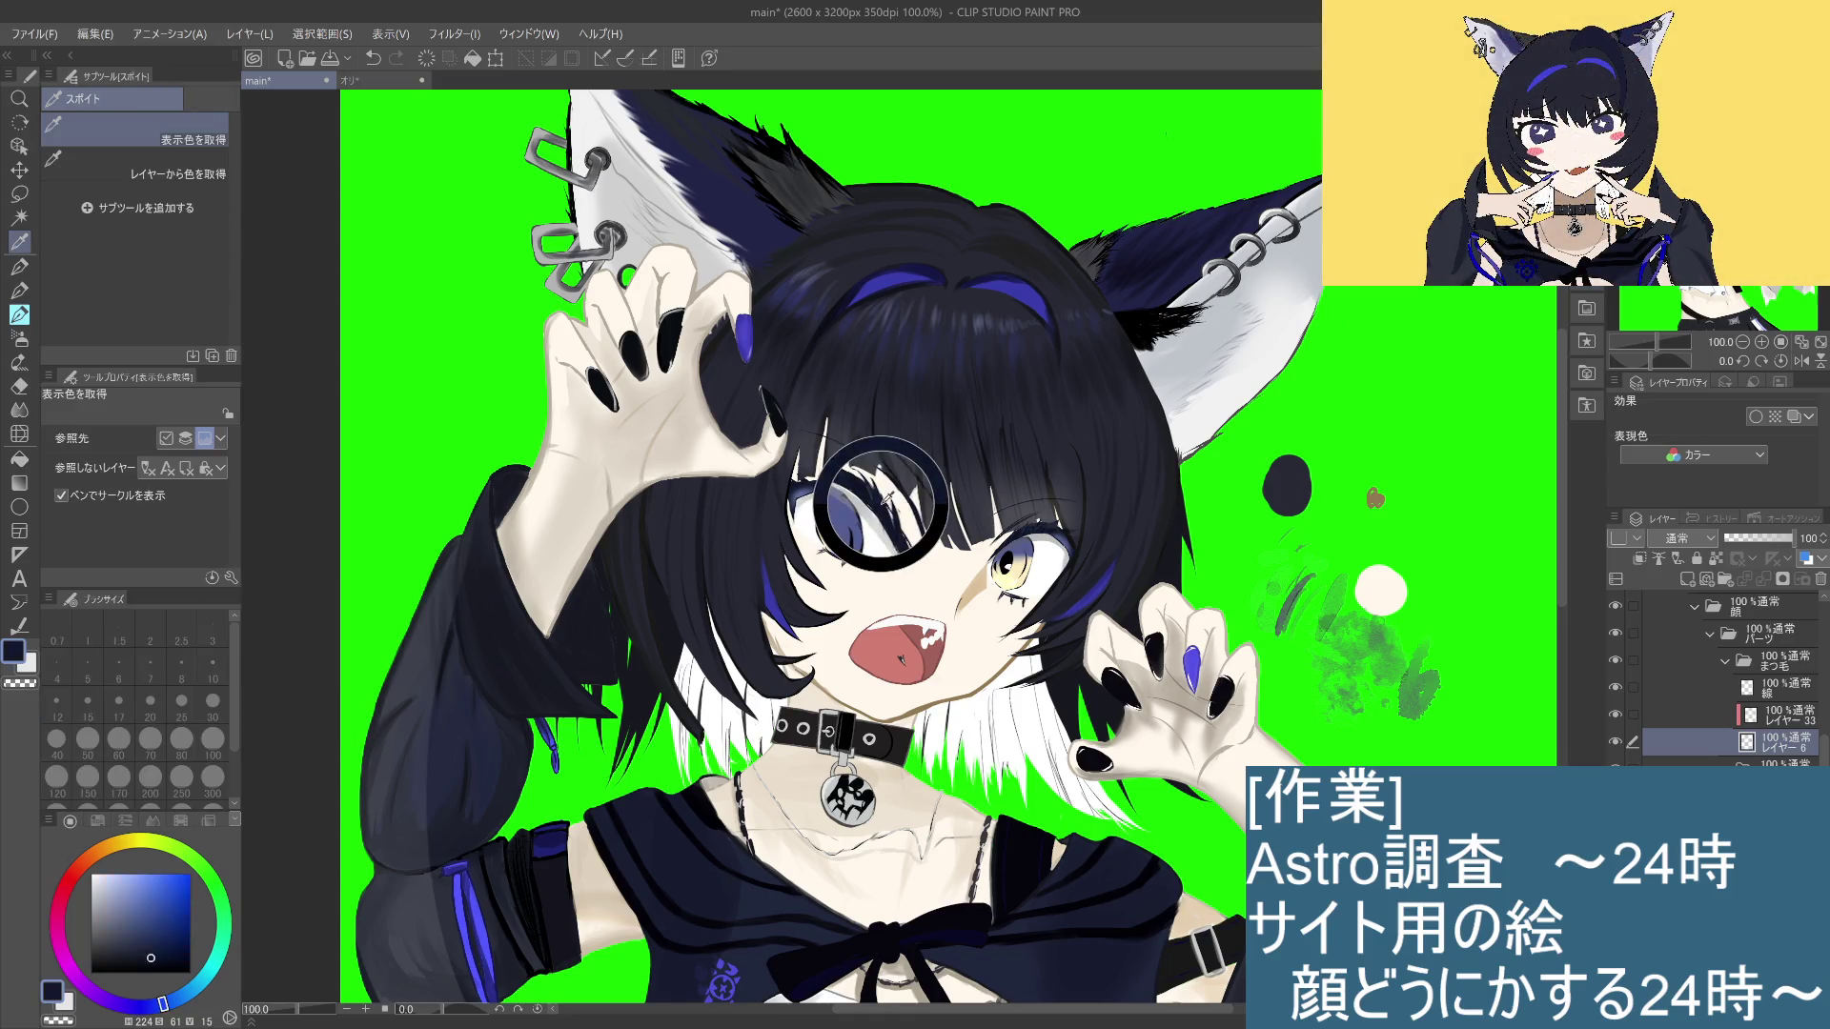